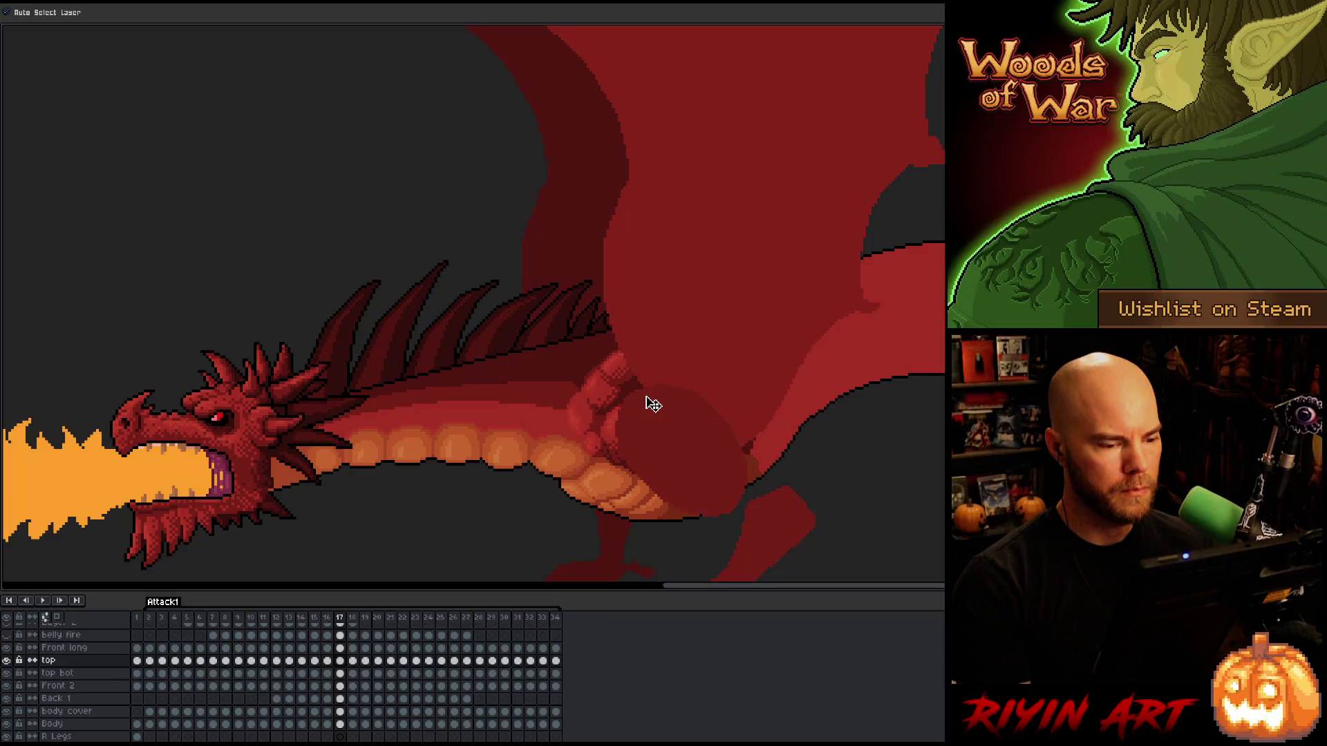
Nudge the top layer's piece one pixel up and right on frame 12, then play the animation.
ctrl+click(653, 404)
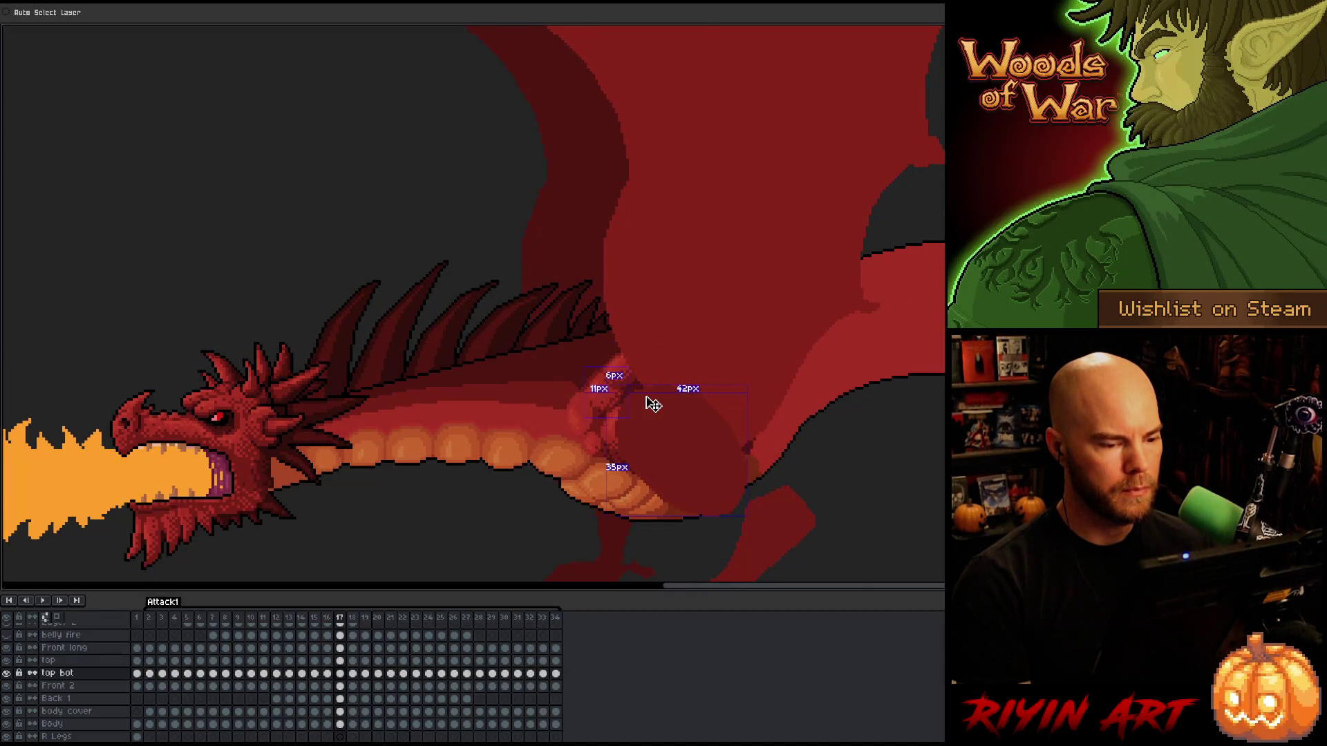
ctrl+click(653, 405)
key(Right)
key(Up)
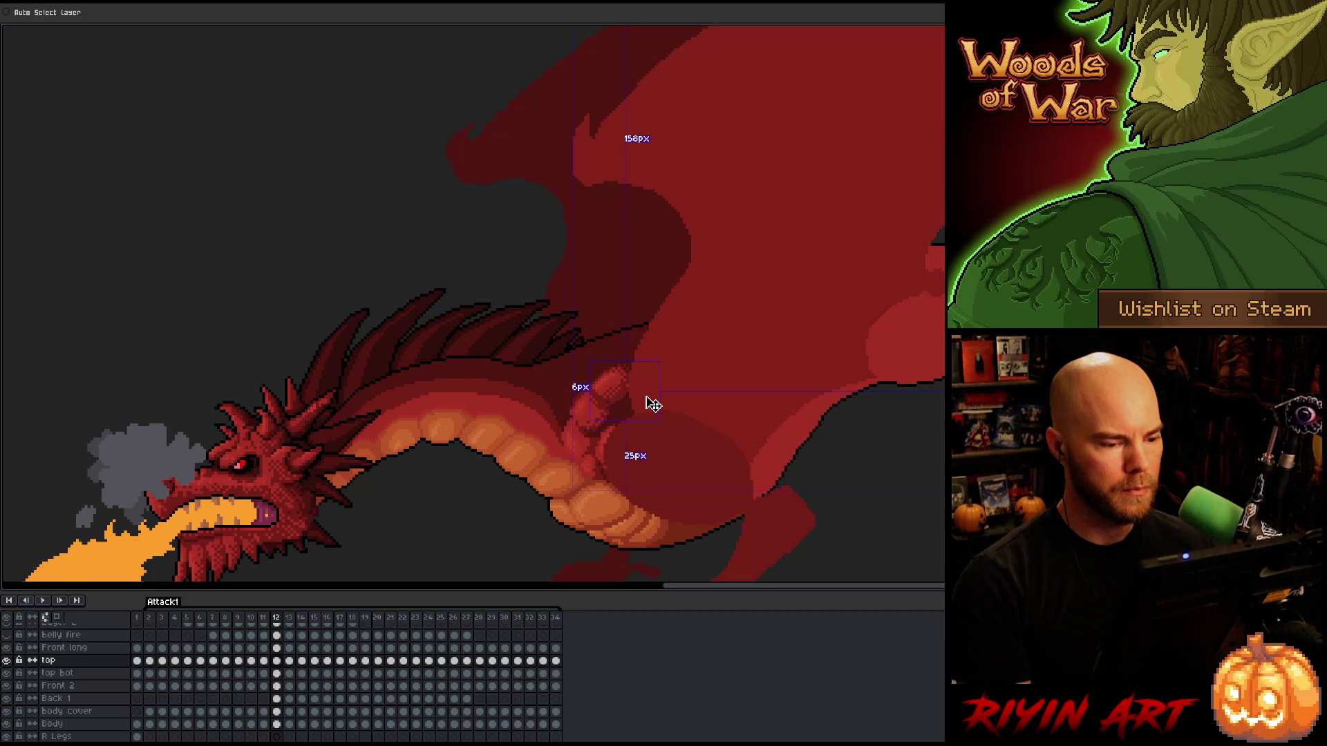
key(Return)
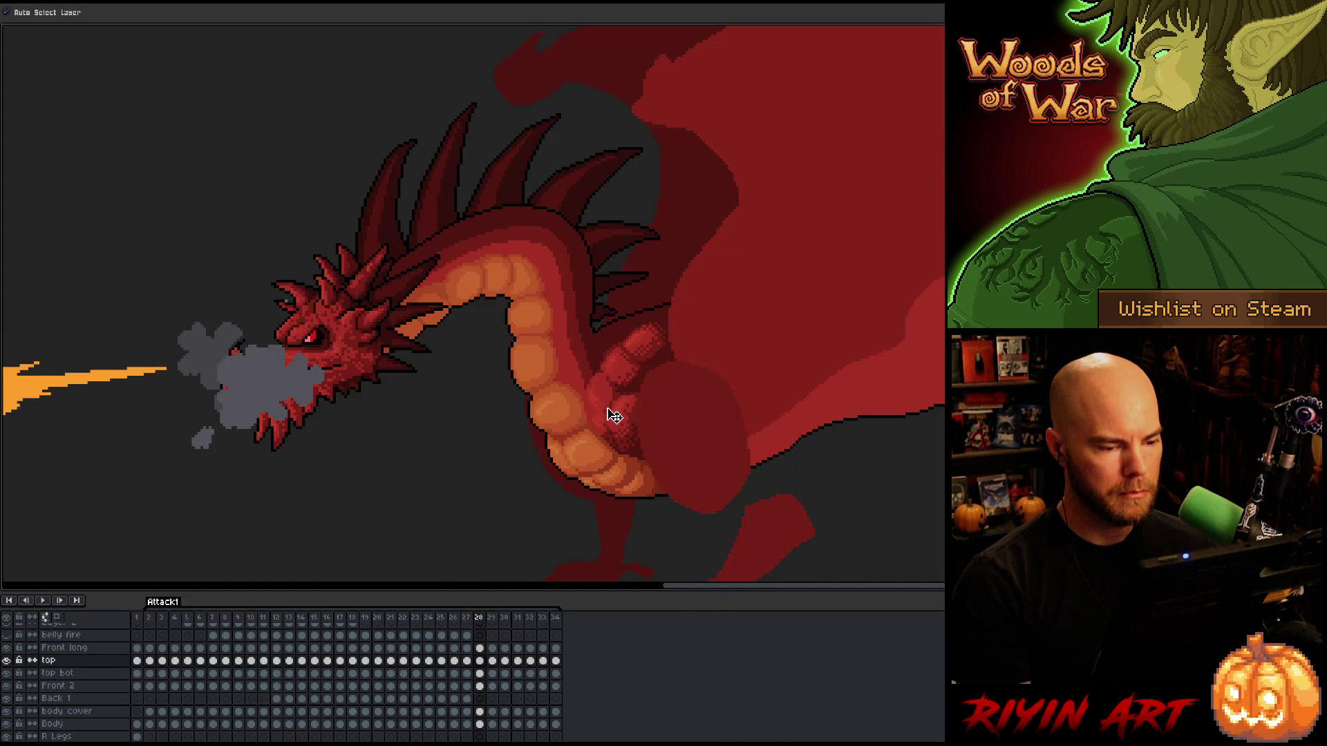
click(629, 376)
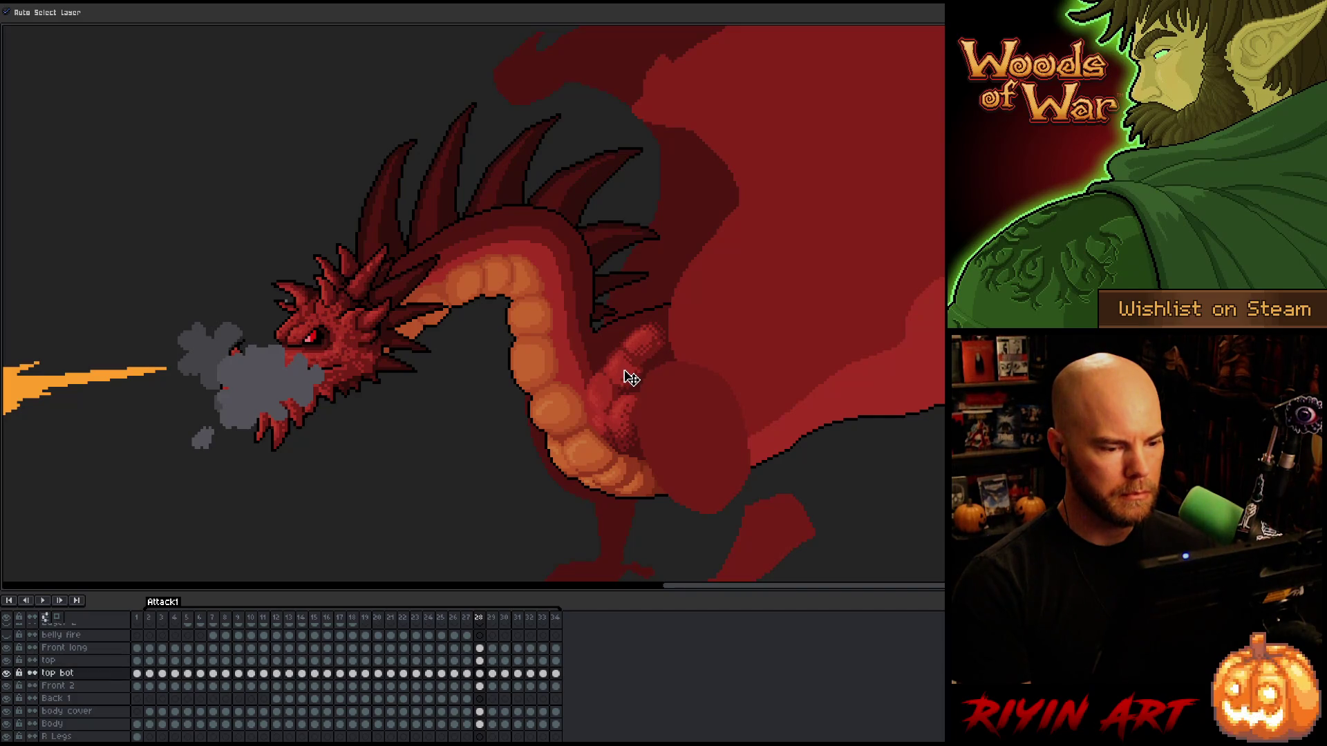
Select the top layer's piece and flip between frames 28, 29 and 30 to compare poses.
click(654, 351)
key(Left)
key(Right)
key(Right)
key(Left)
key(Right)
key(Right)
key(Right)
key(Left)
key(Left)
key(Left)
key(Right)
key(Left)
key(Left)
key(Left)
key(Right)
key(Right)
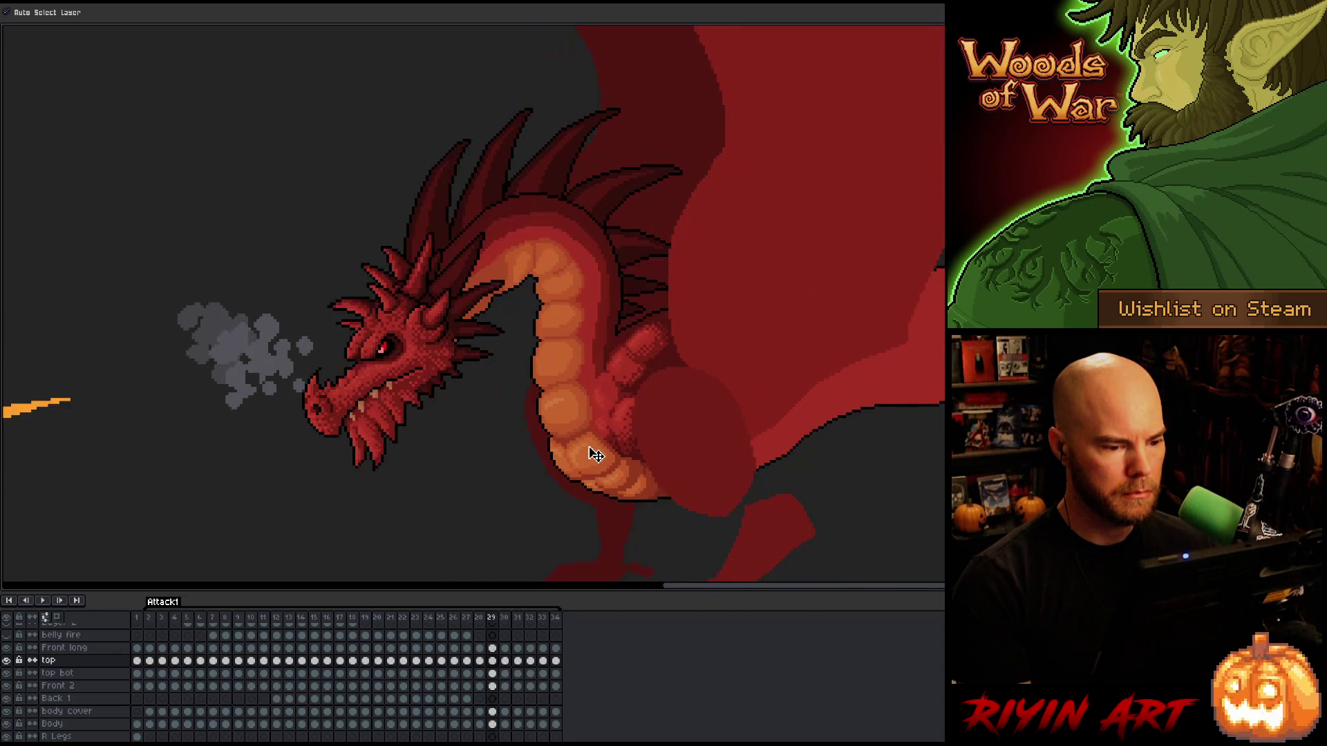
key(Right)
key(Right)
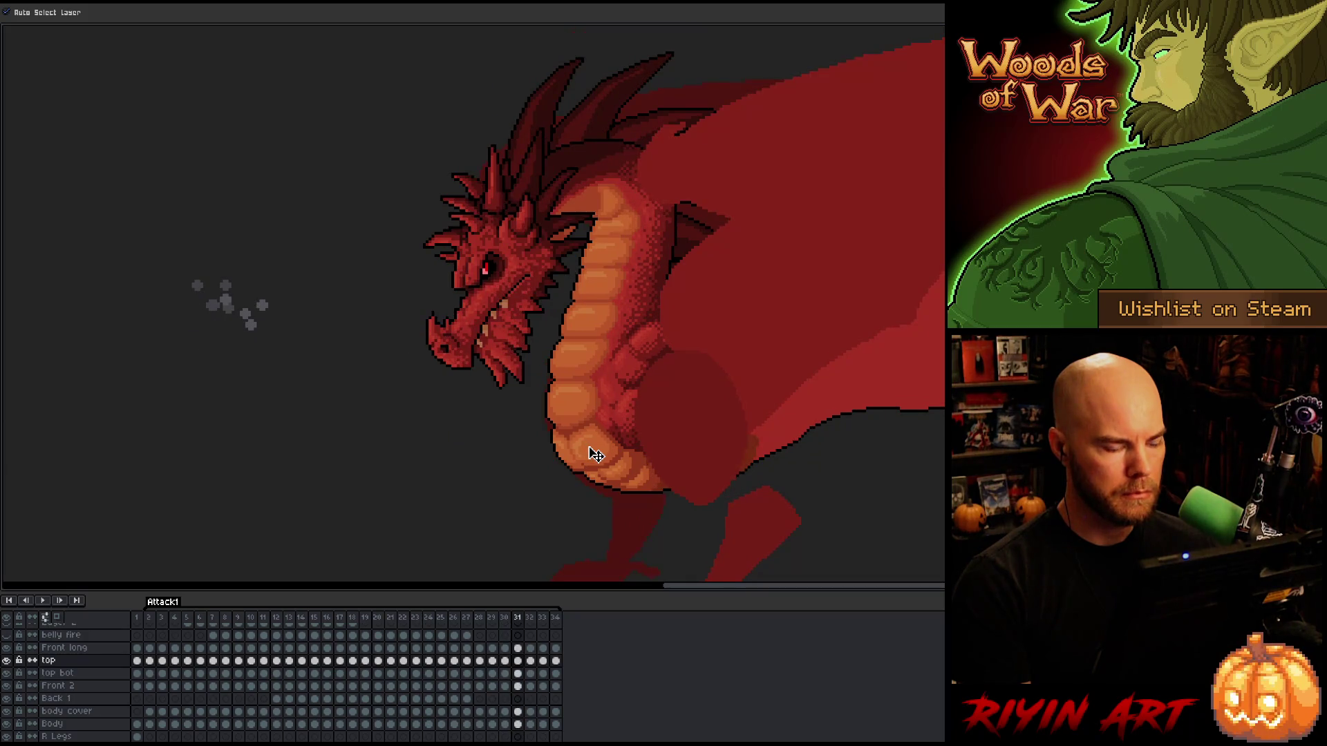
key(Left)
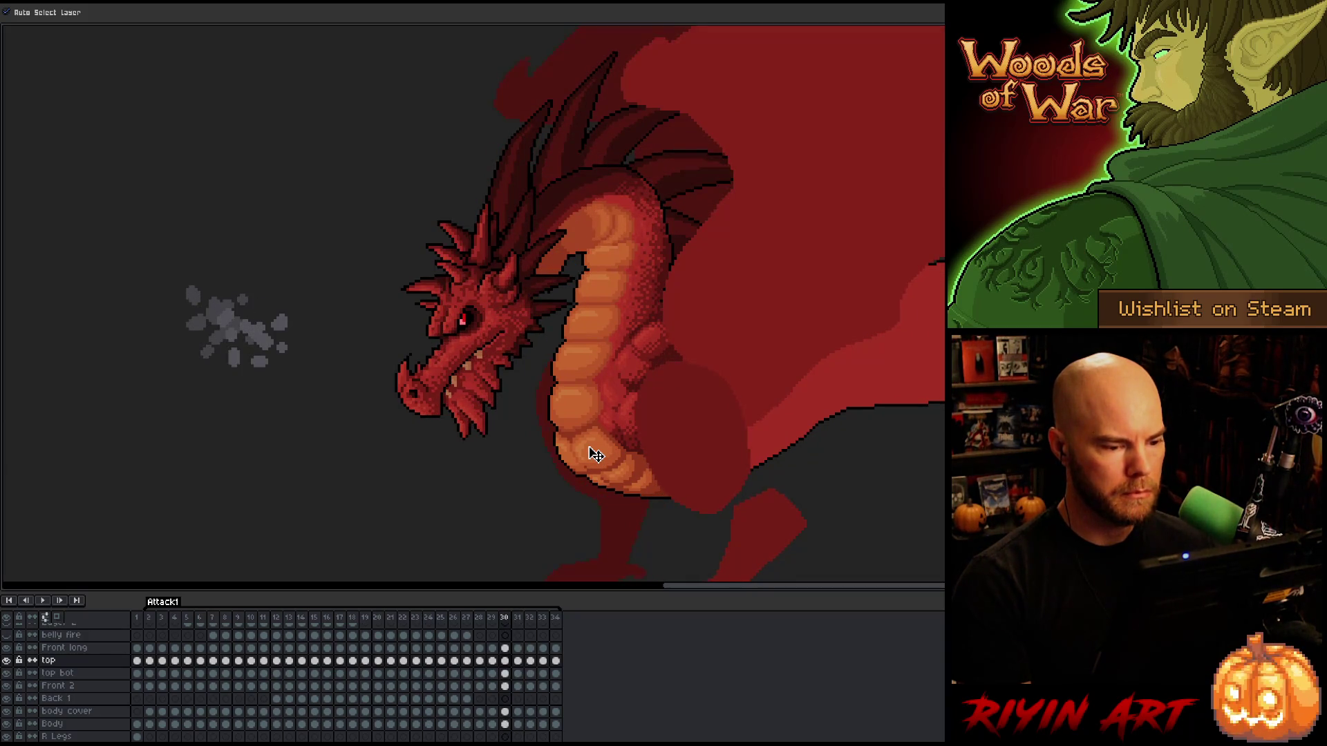
key(Left)
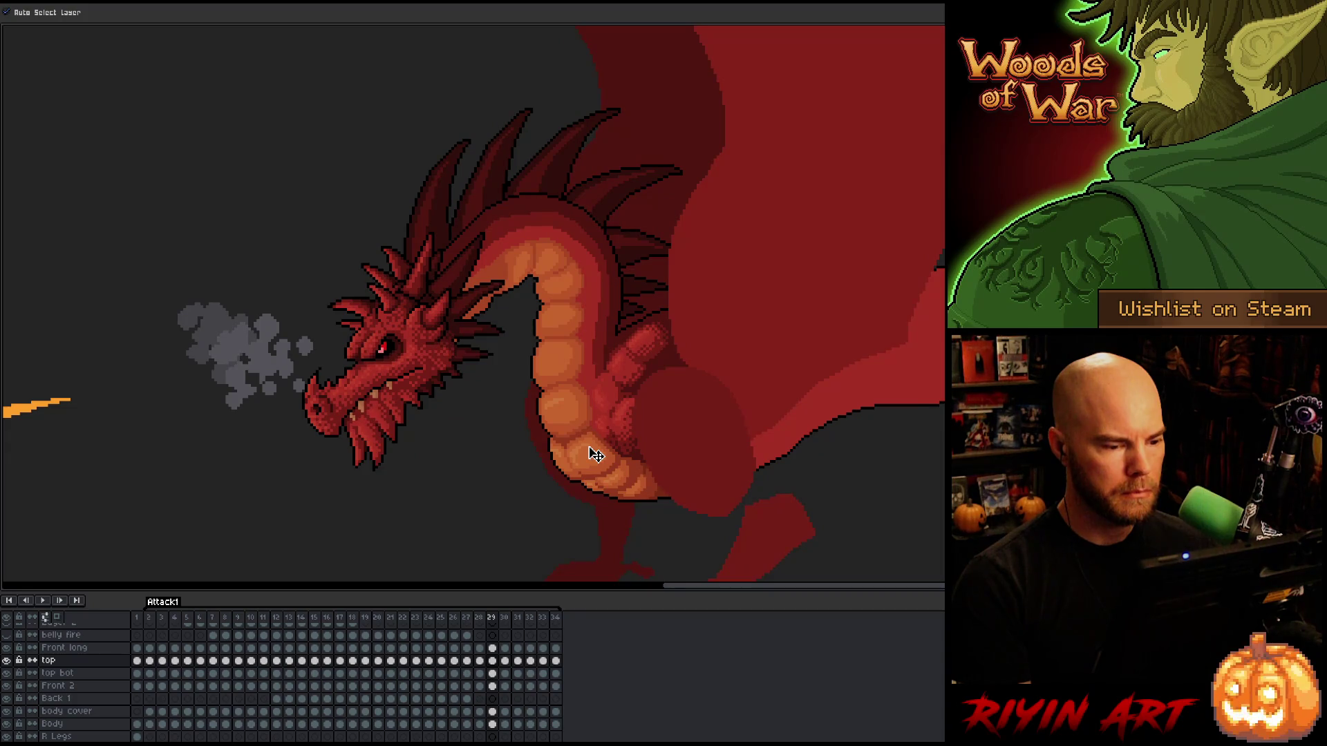
key(Left)
key(Right)
key(Right)
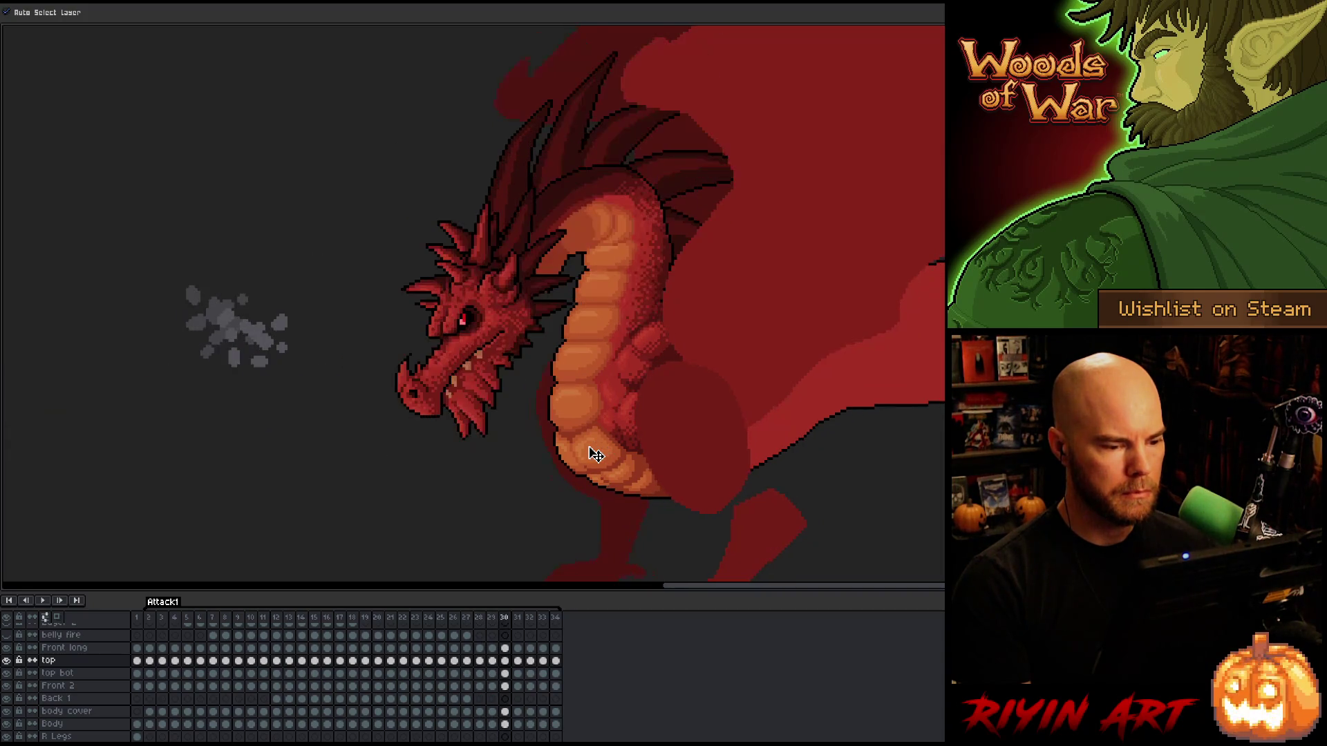
key(Left)
key(Left)
key(Right)
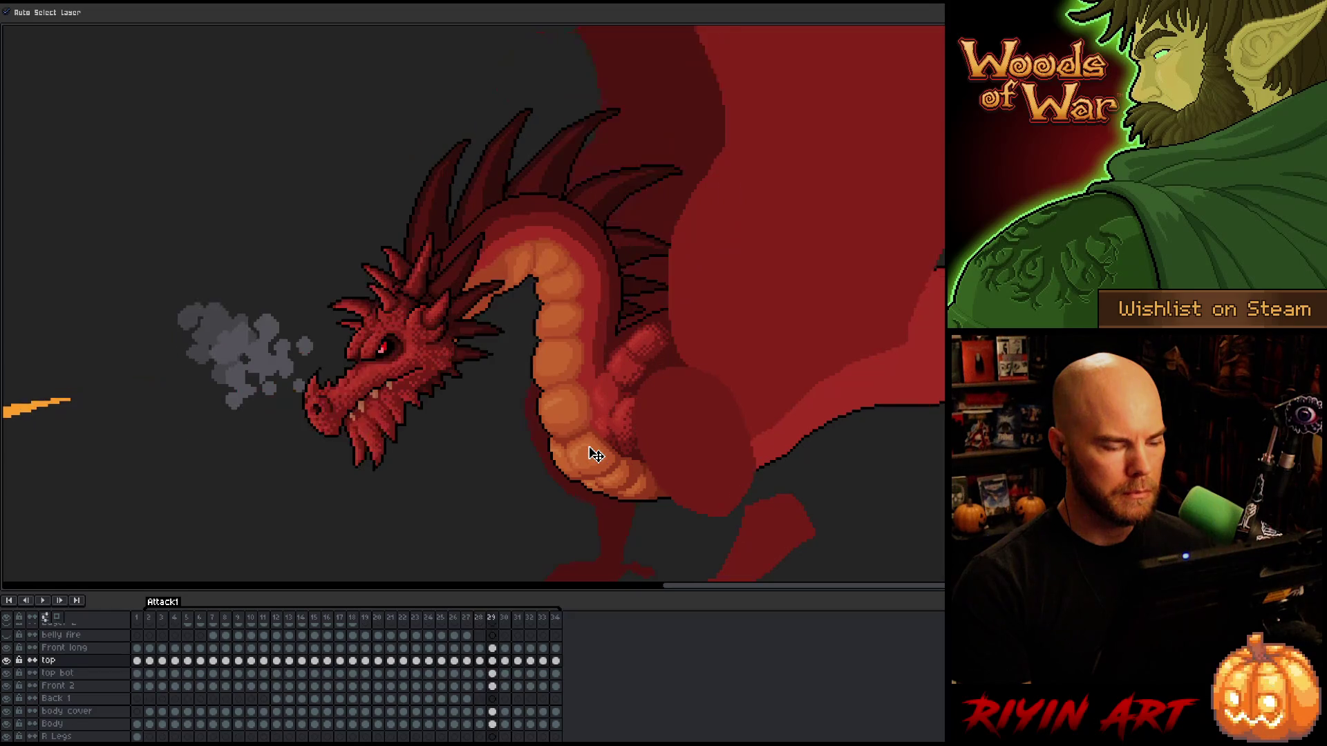
key(Left)
key(Right)
key(Right)
key(Left)
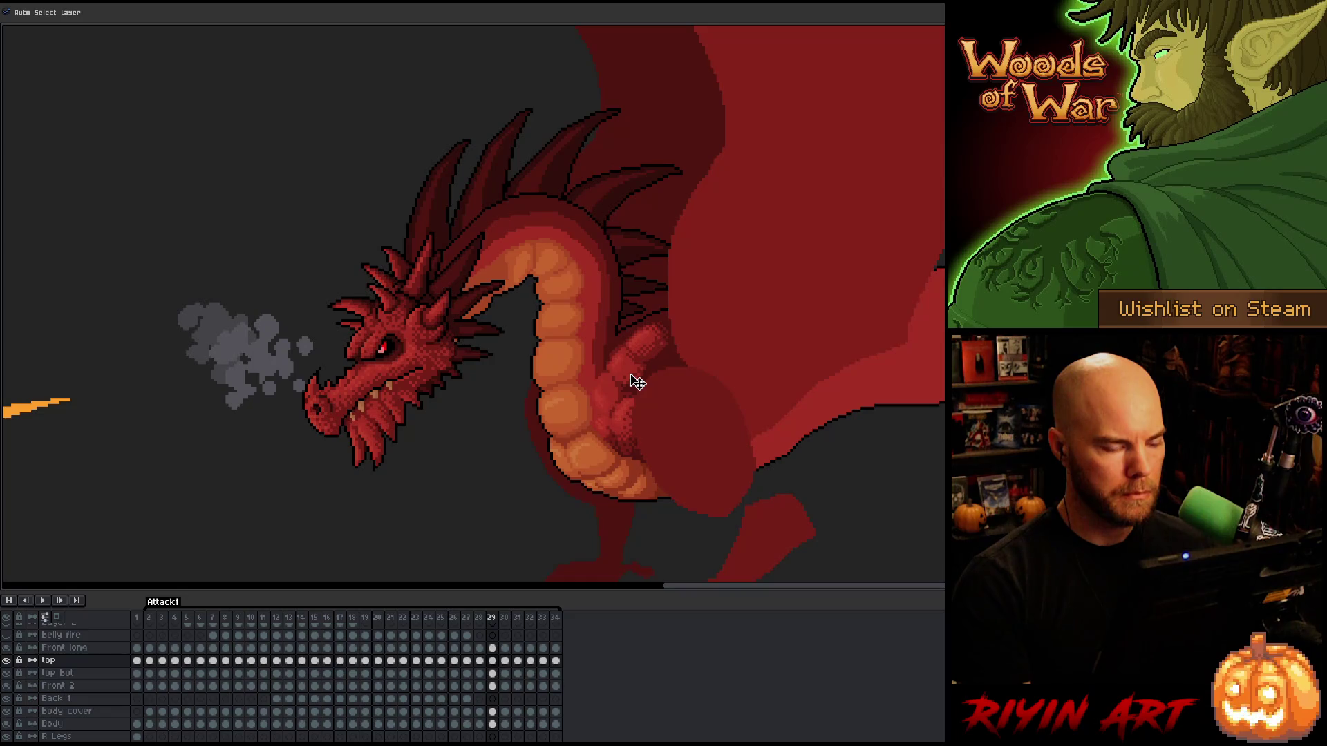
Check the top bot and top pieces while stepping between frames 28 and 31.
click(637, 382)
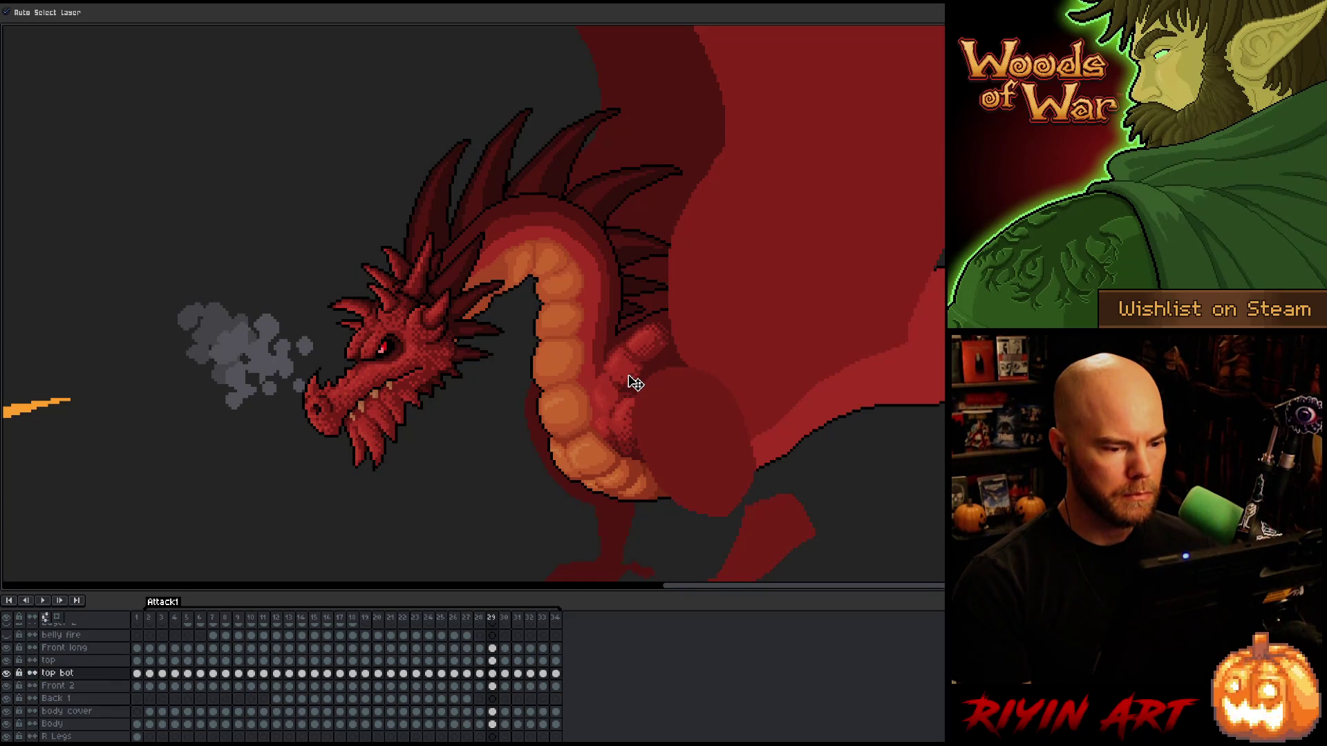
click(652, 353)
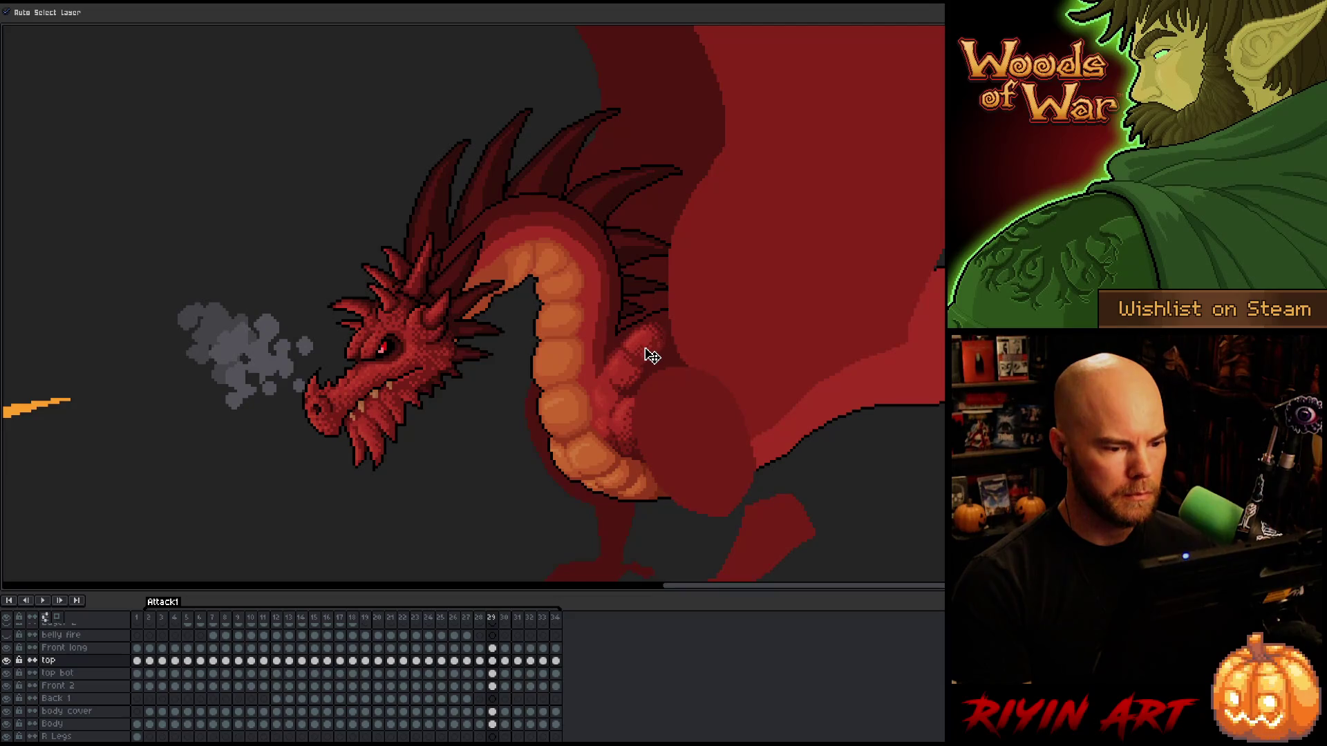
key(Left)
key(Right)
key(Right)
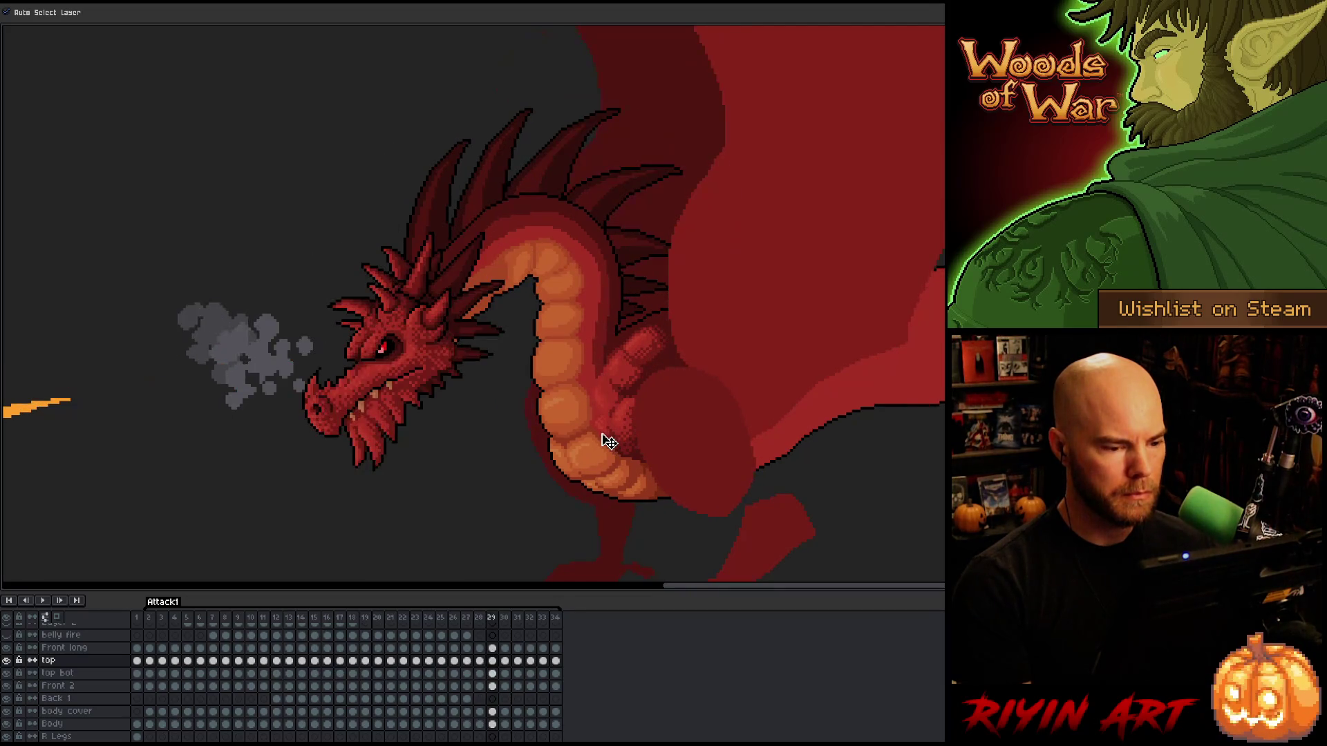
key(Right)
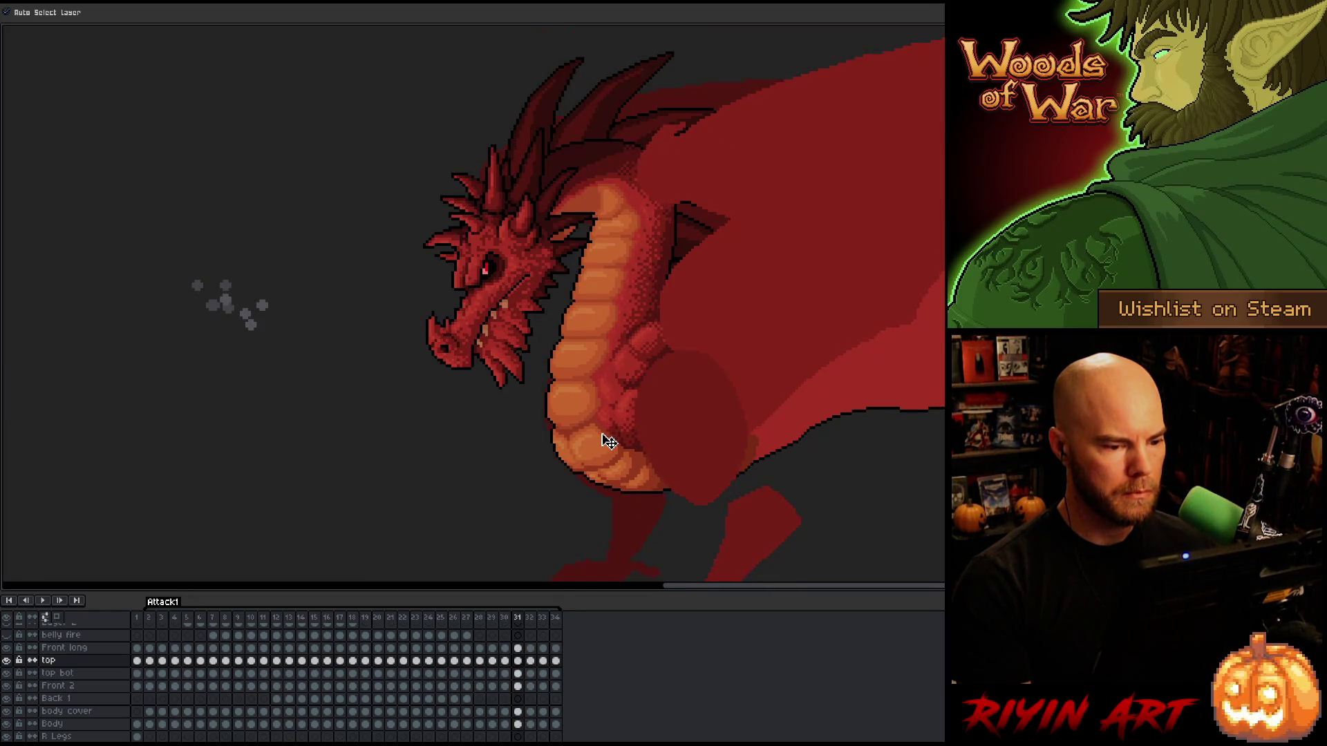
key(Left)
key(Left)
key(Right)
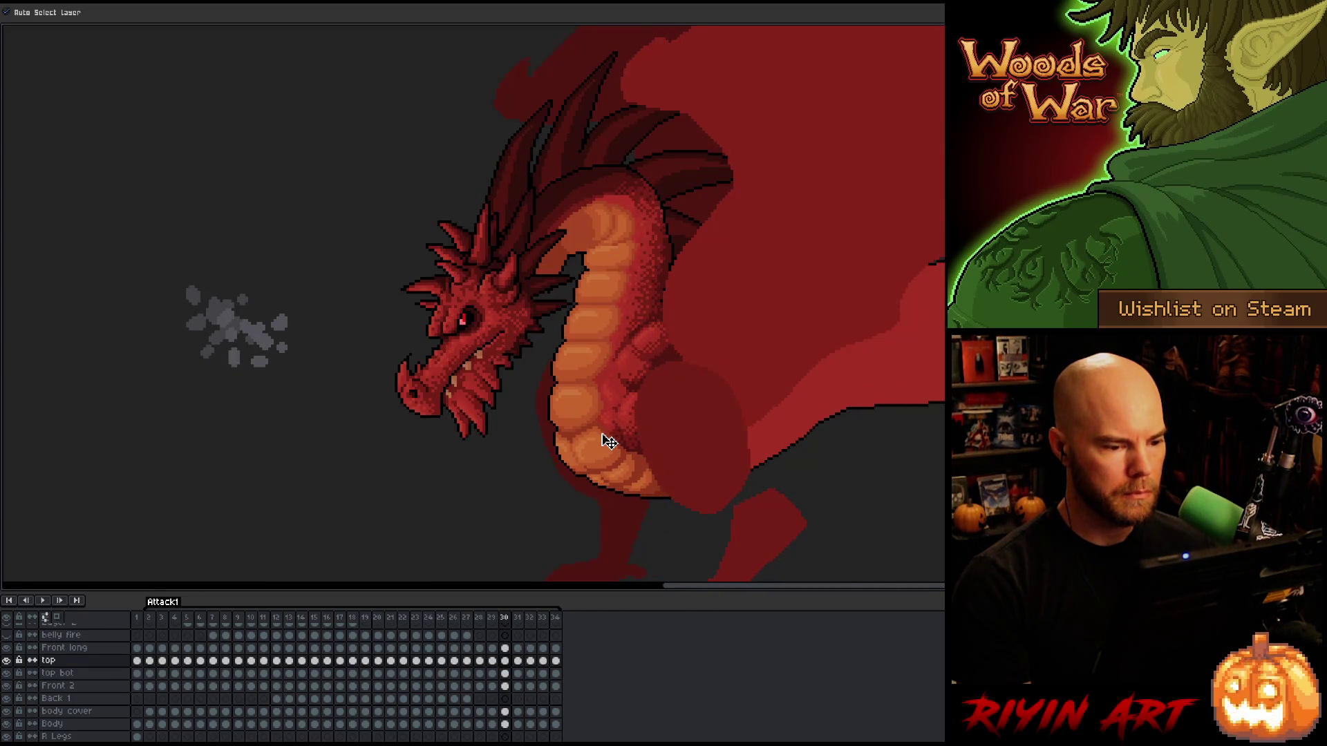
key(Right)
key(Left)
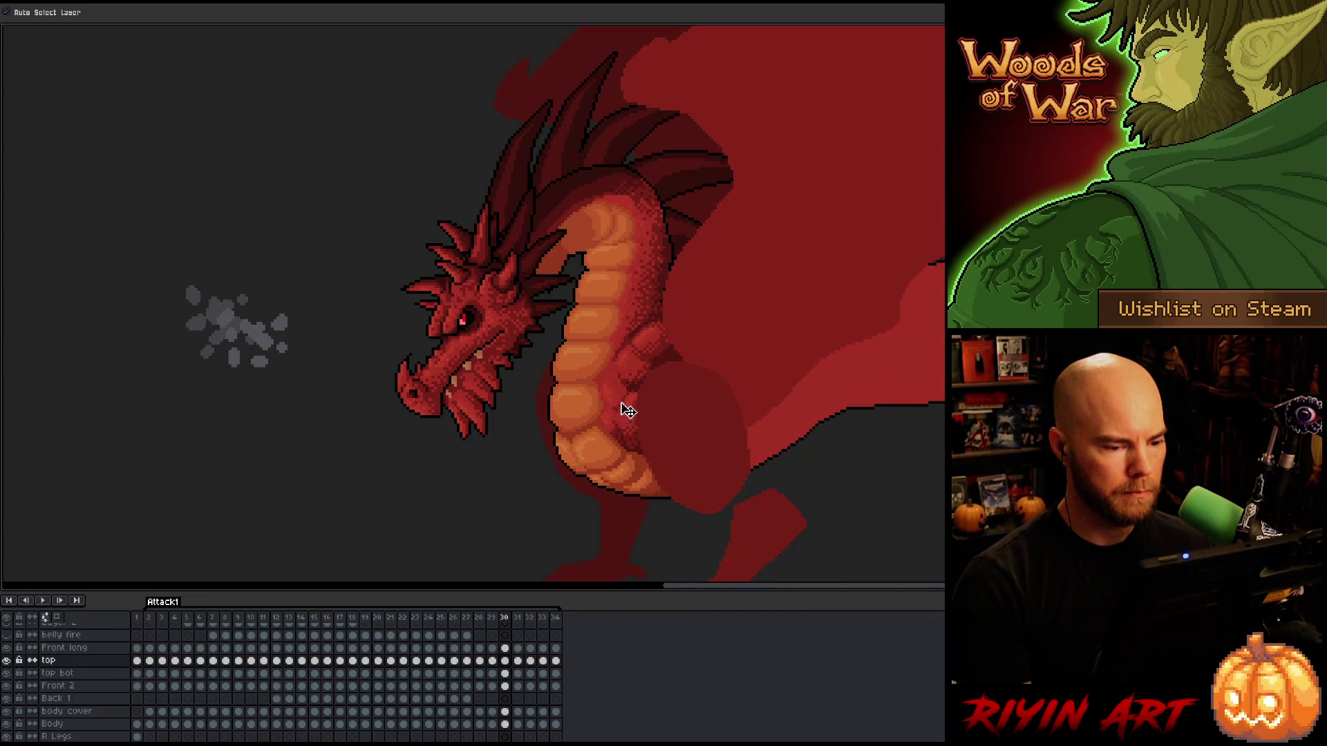
Select the top bot piece and compare frame 30 with frames 29 and 31.
click(635, 374)
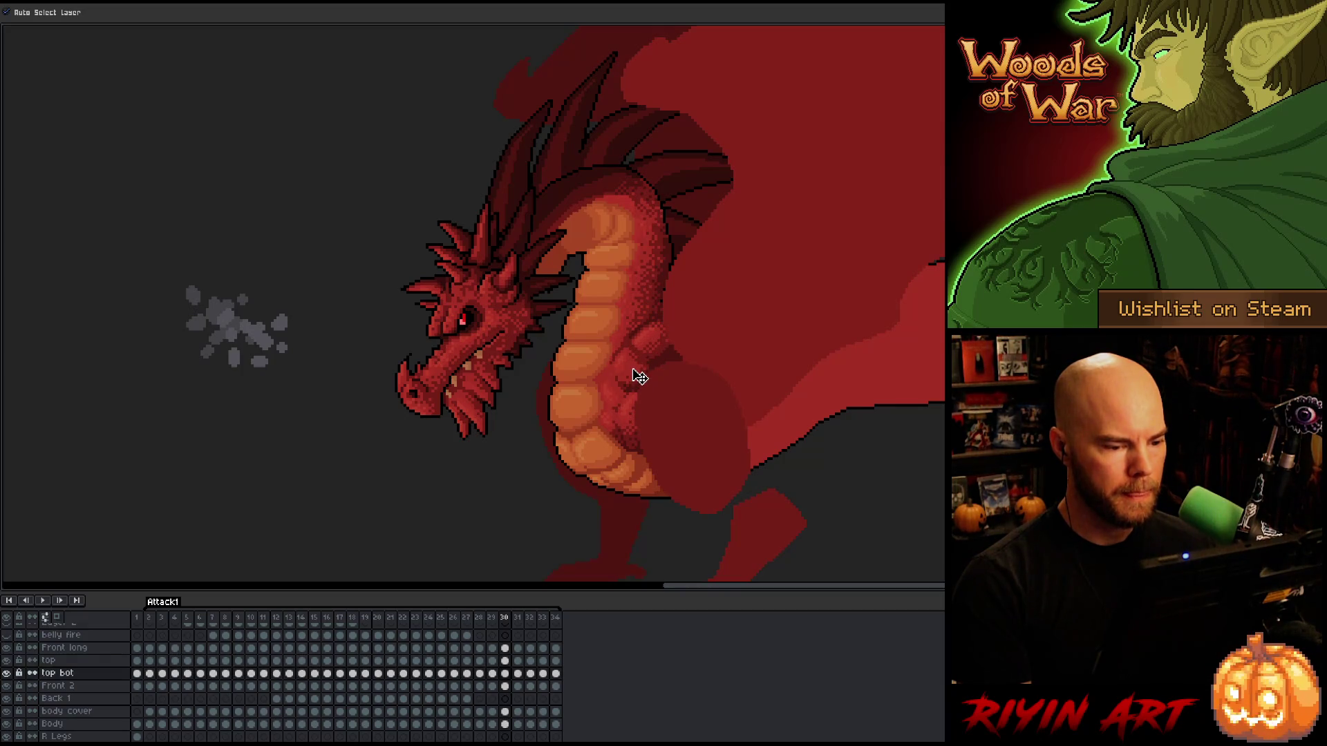
key(Right)
key(Left)
key(Left)
key(Right)
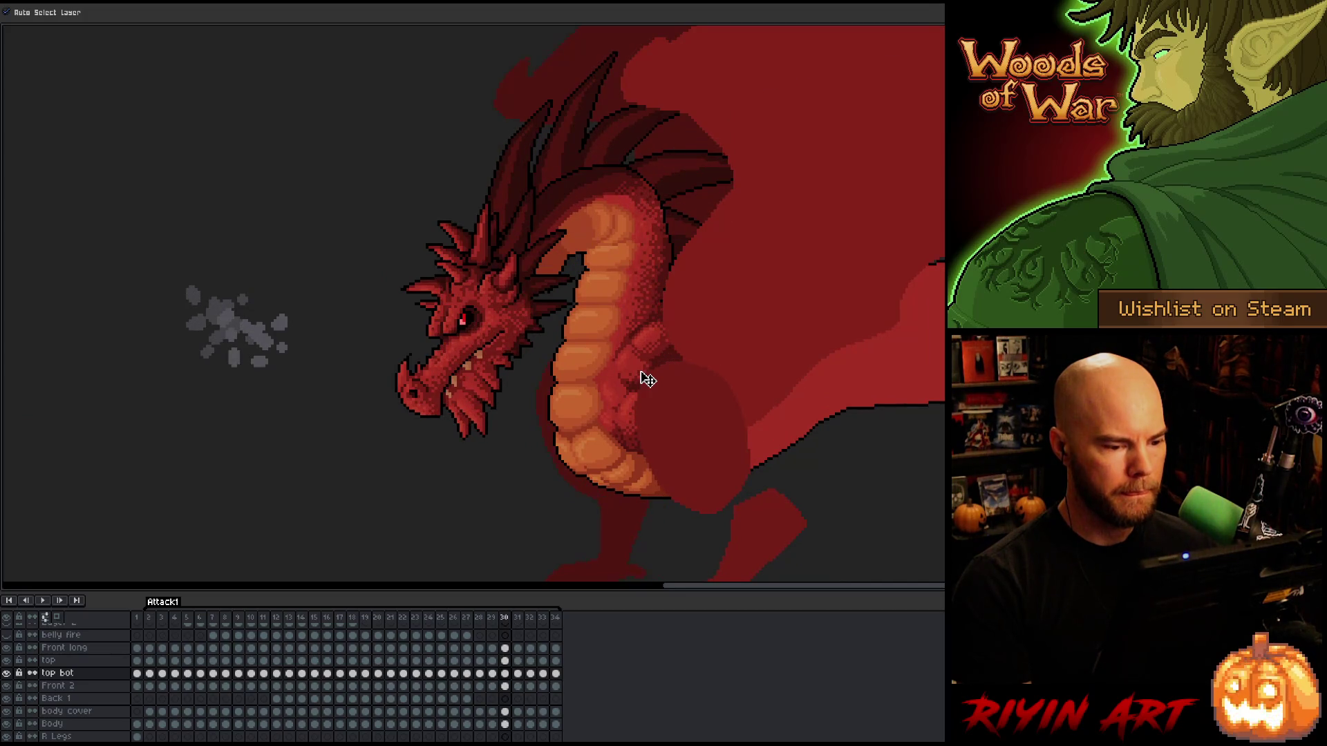
key(Left)
key(Right)
key(Right)
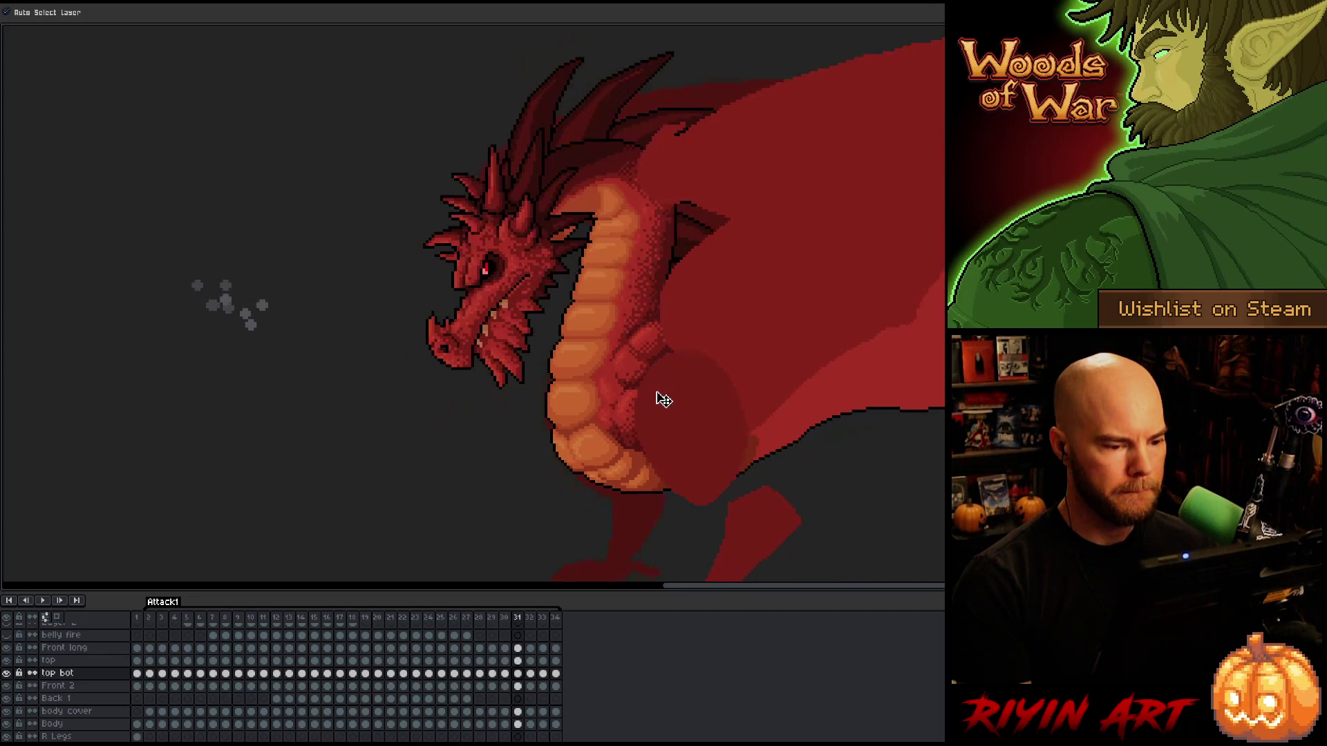
key(Left)
Step ahead to the last frame, 34, play the attack loop and save the file.
click(655, 349)
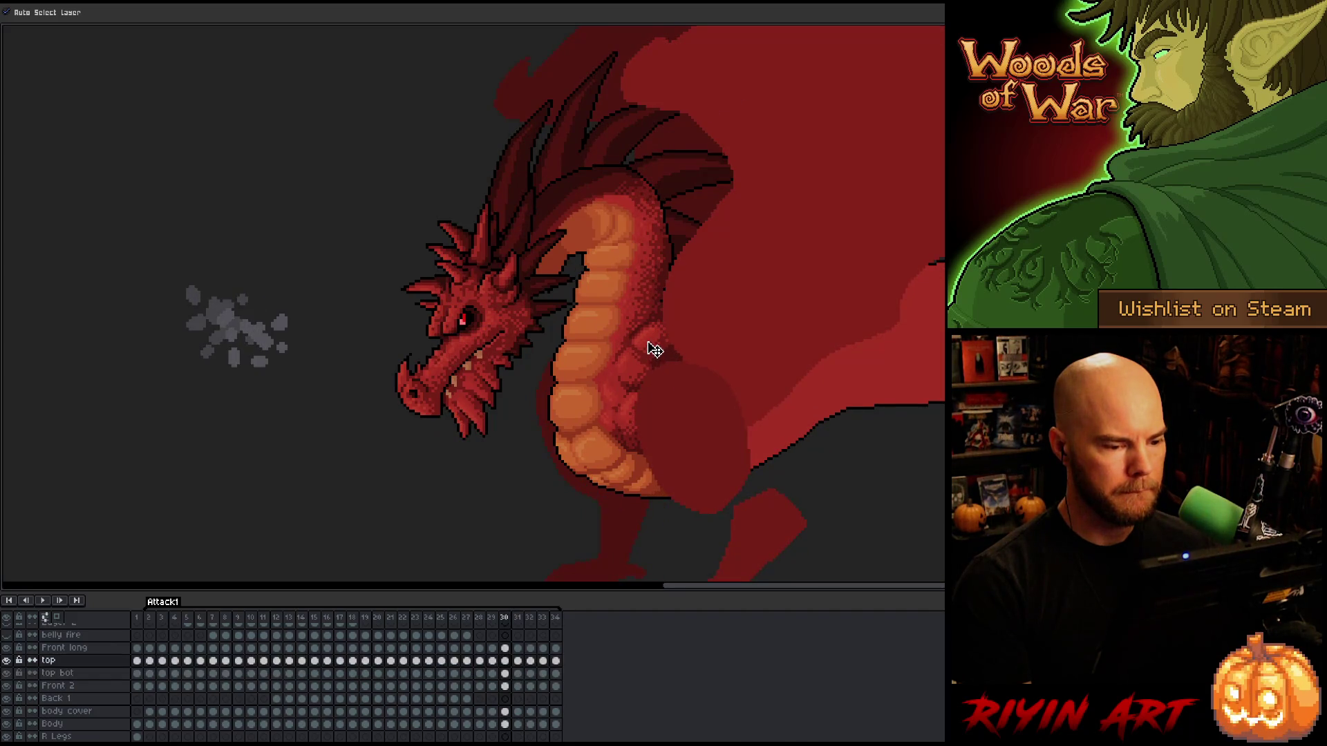
key(Right)
key(Left)
key(Left)
key(Left)
key(Right)
key(Right)
key(Right)
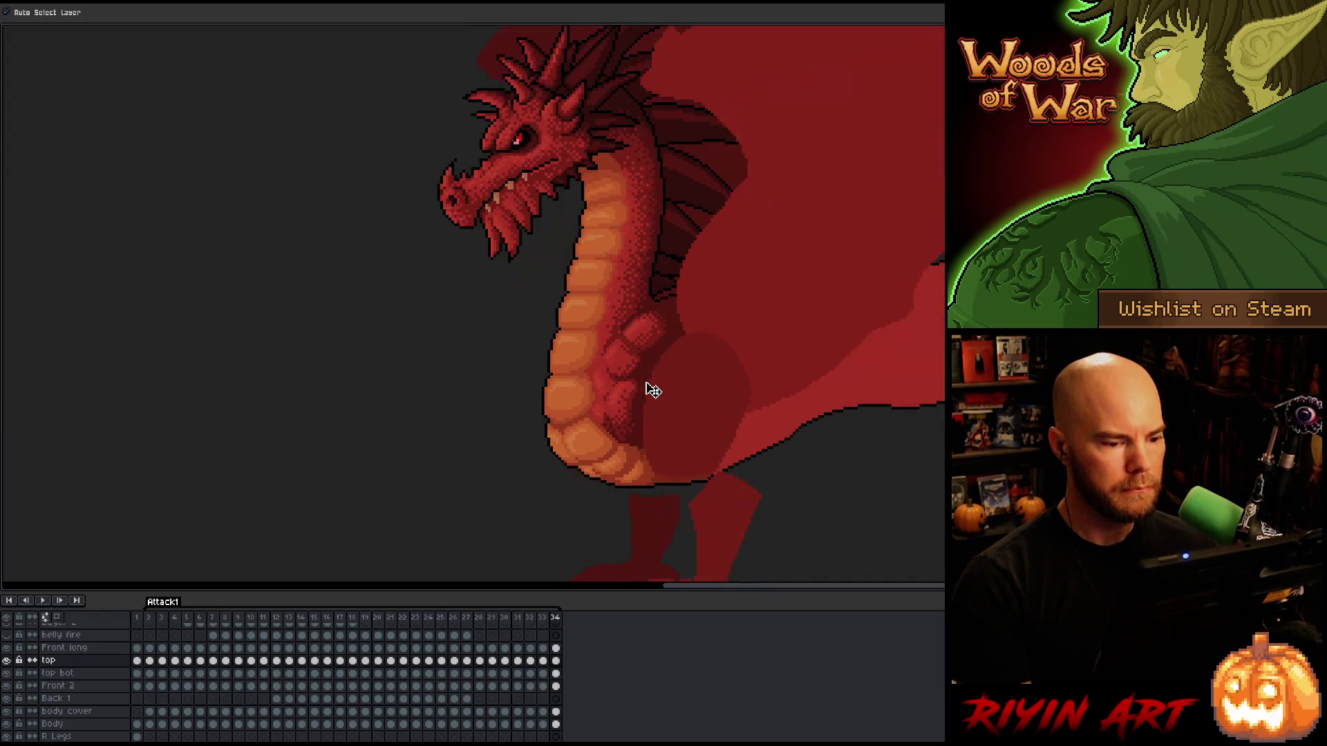
key(Return)
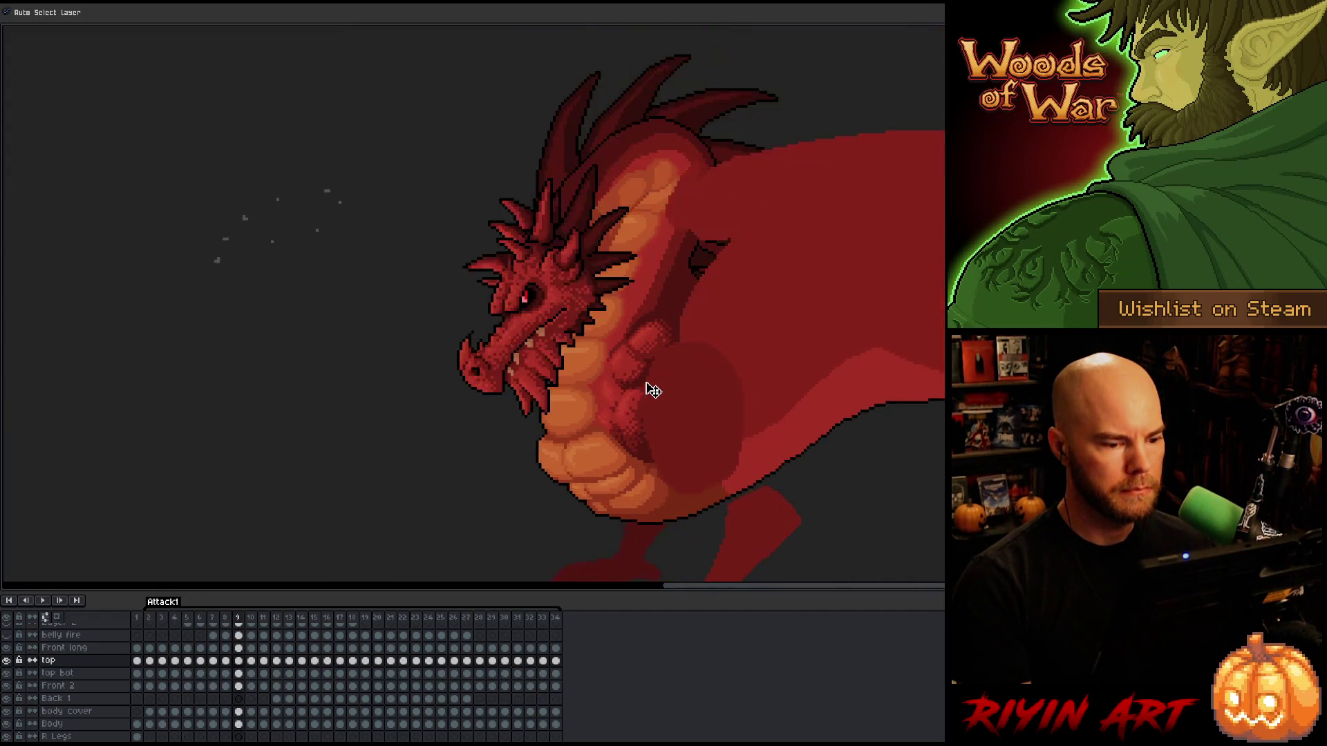
key(ctrl+s)
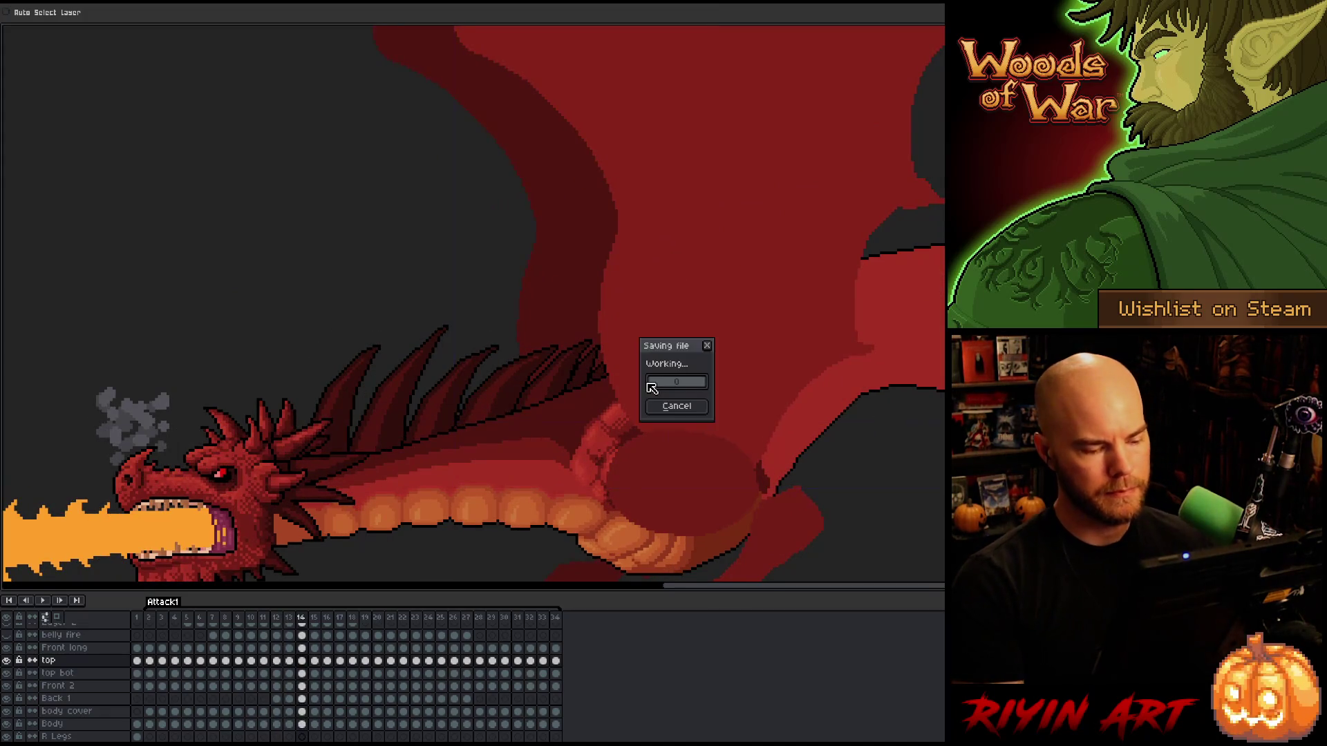
scroll(649, 388, down, 1)
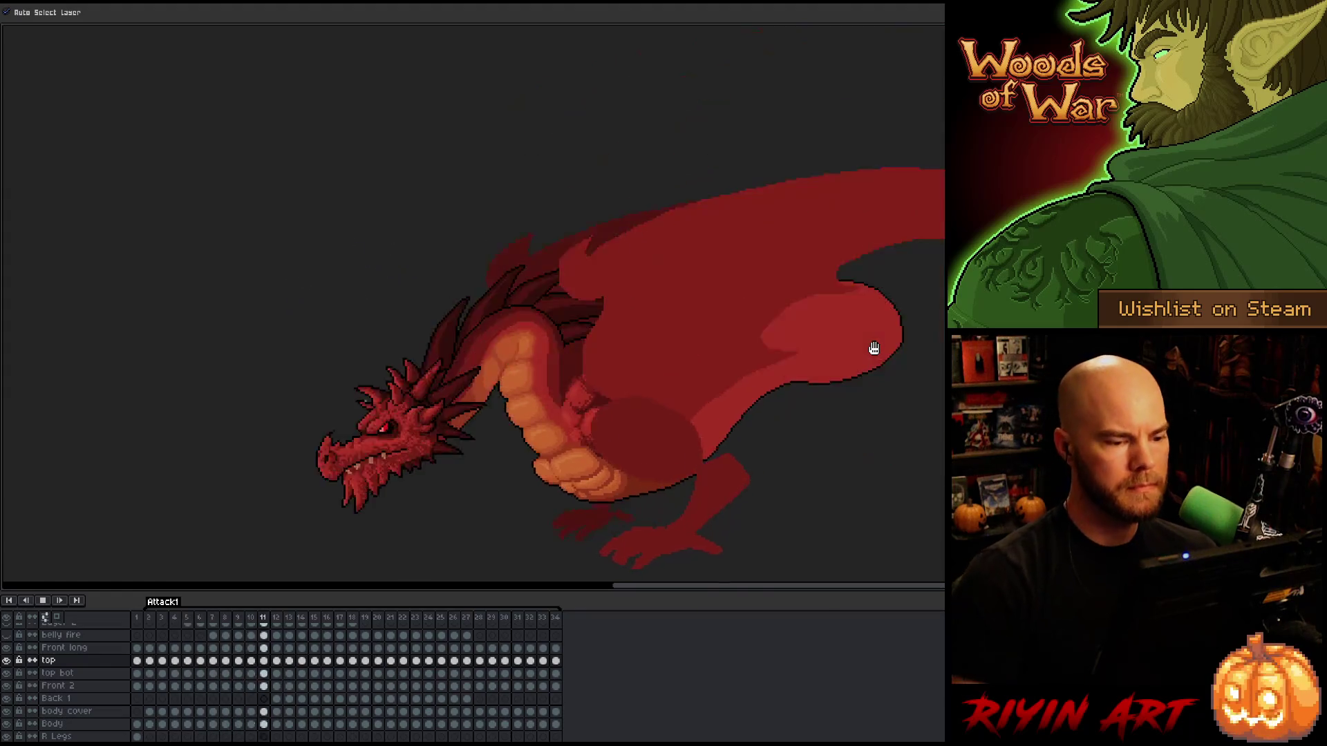
key(Return)
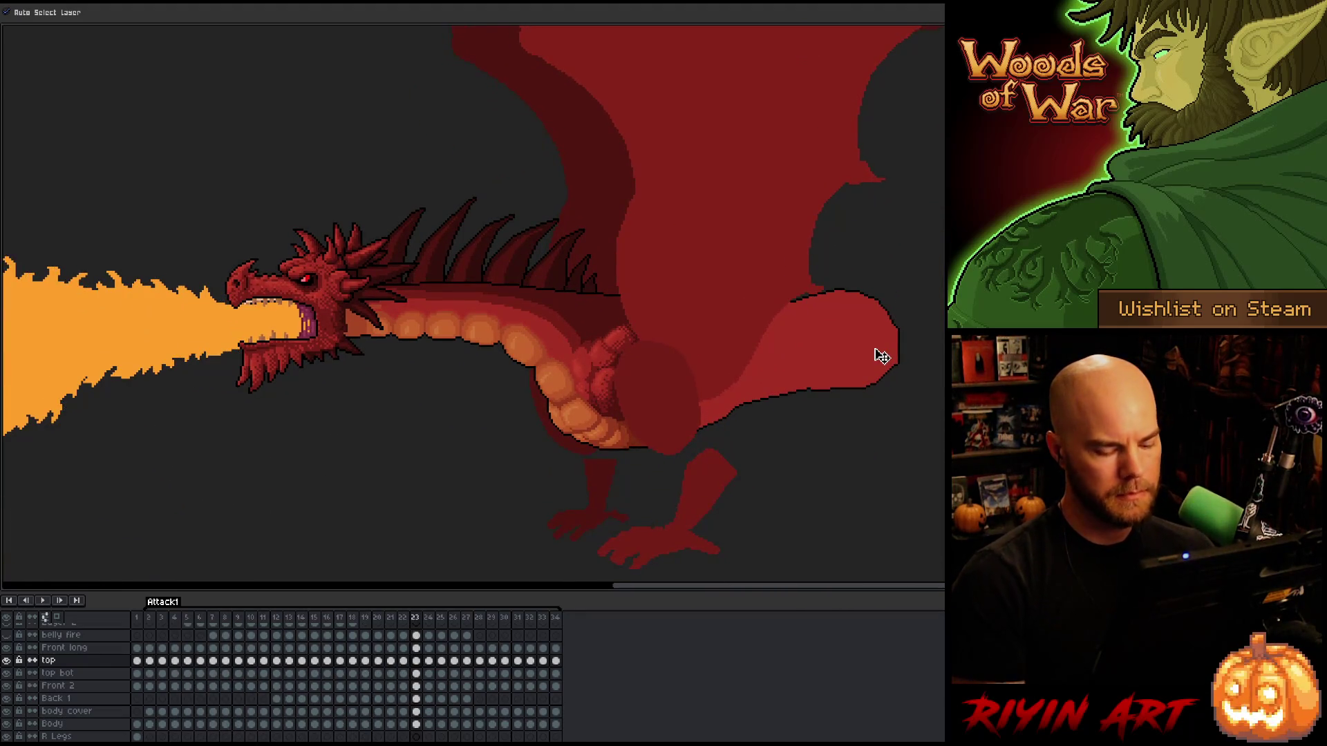
key(Return)
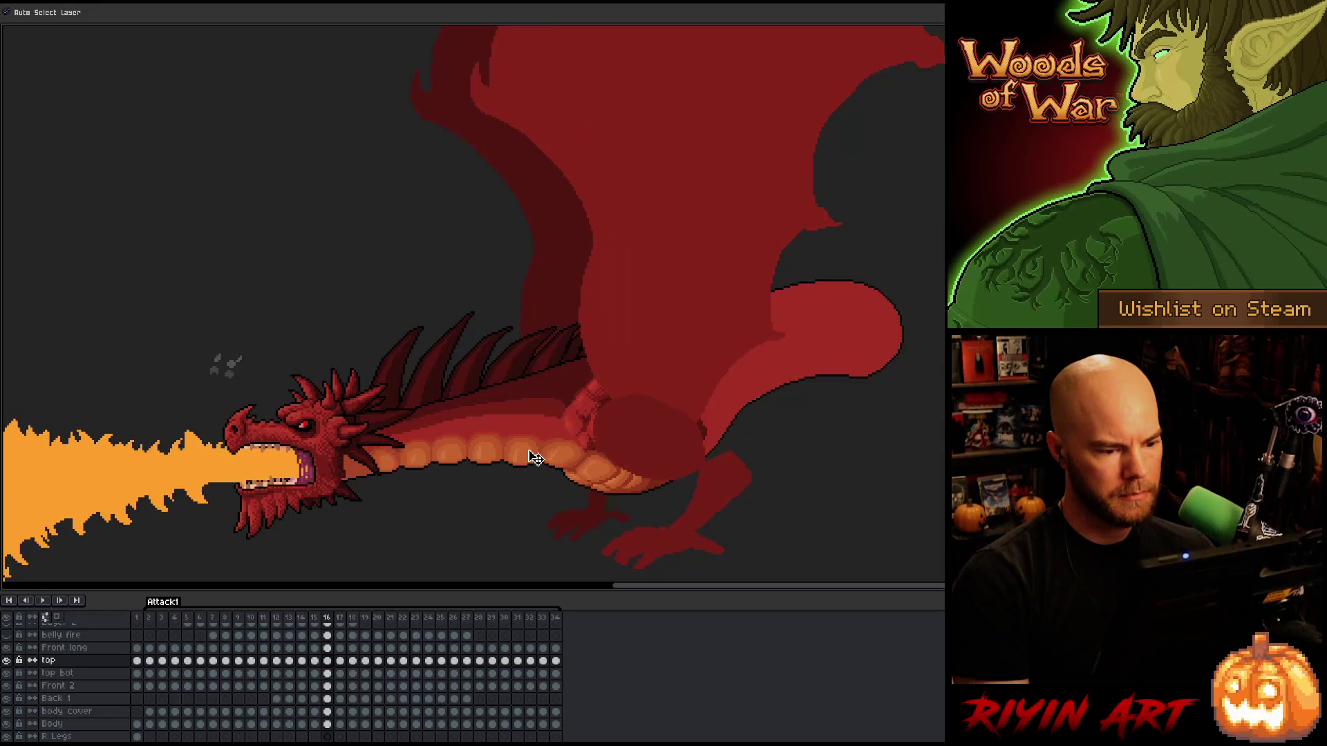
scroll(553, 455, up, 2)
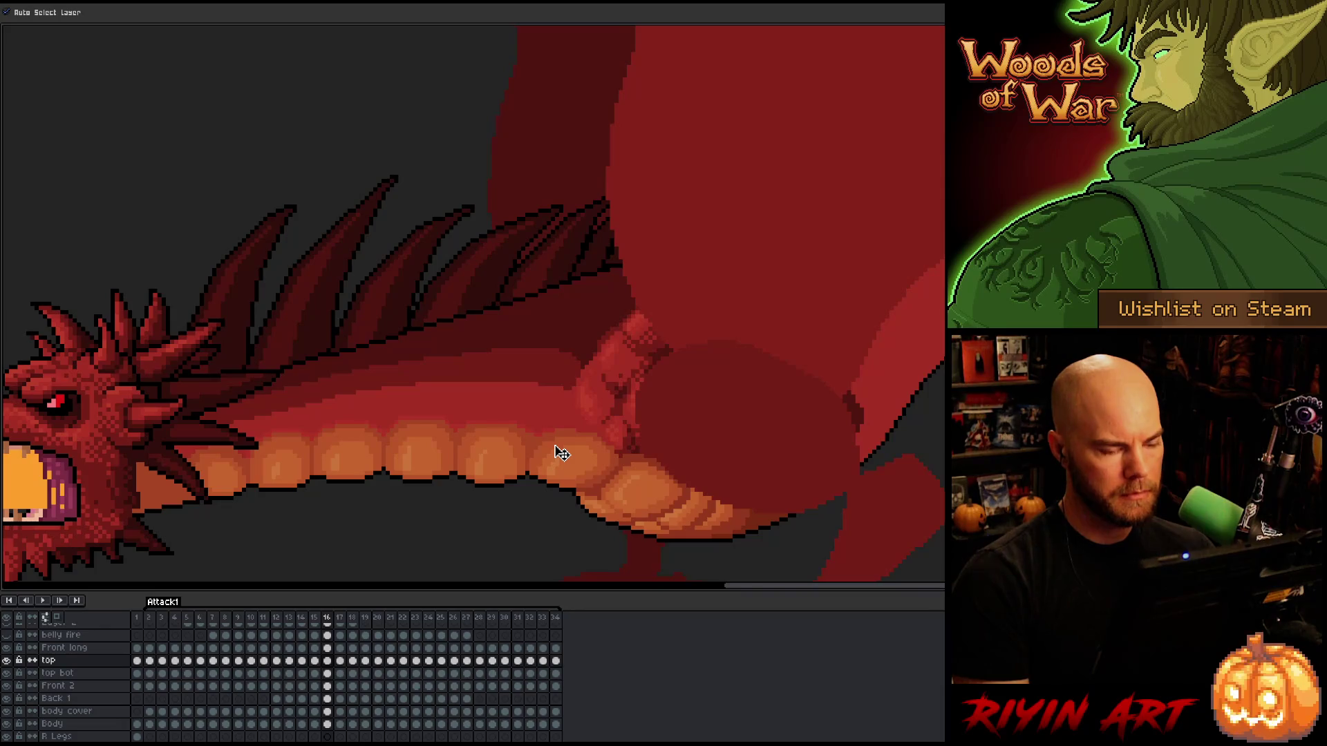
scroll(561, 453, down, 2)
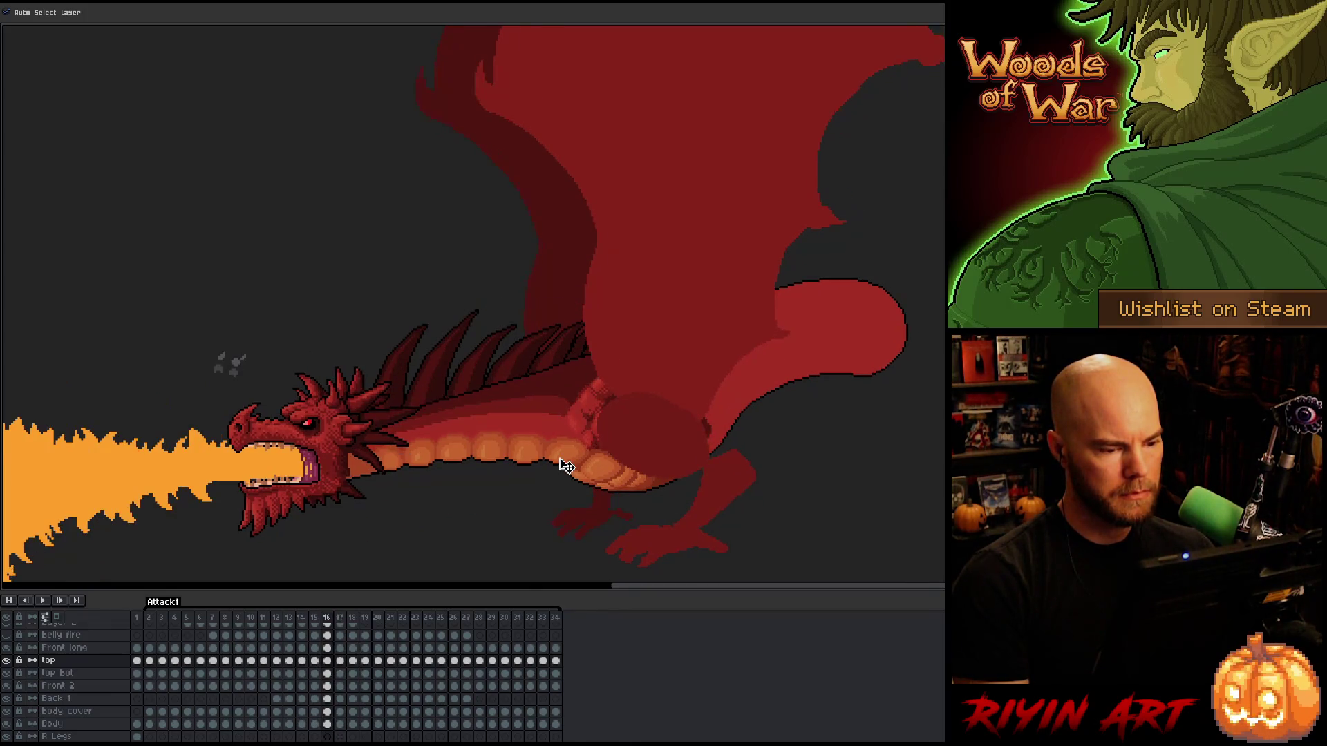
scroll(604, 432, up, 3)
scroll(608, 429, up, 2)
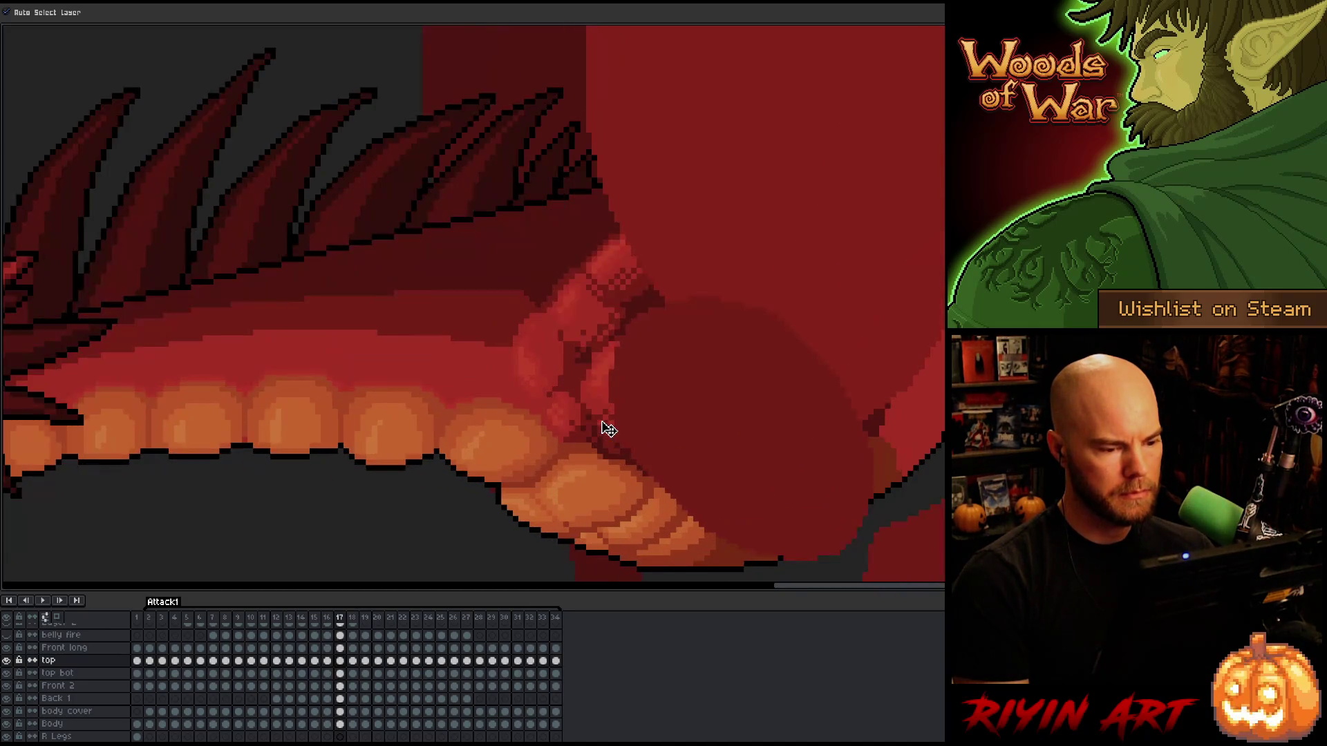
key(comma)
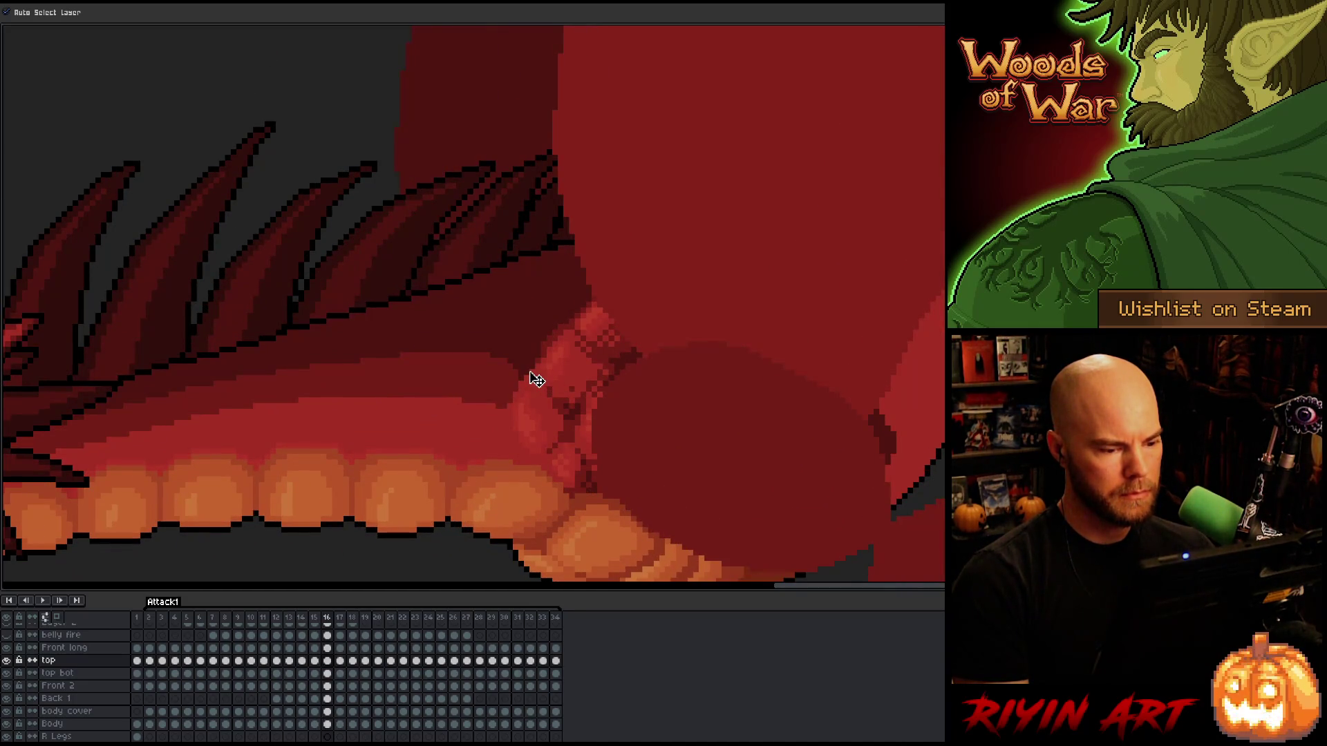
key(comma)
key(period)
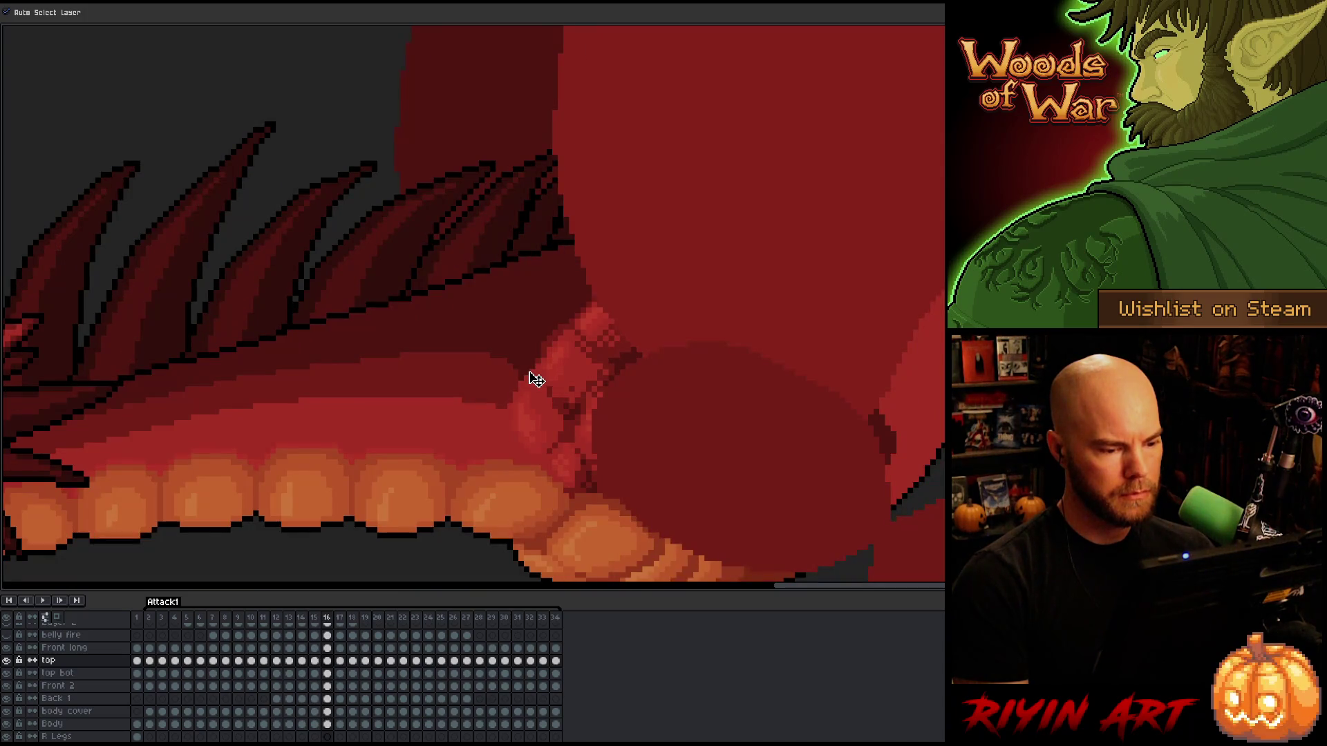
key(comma)
key(period)
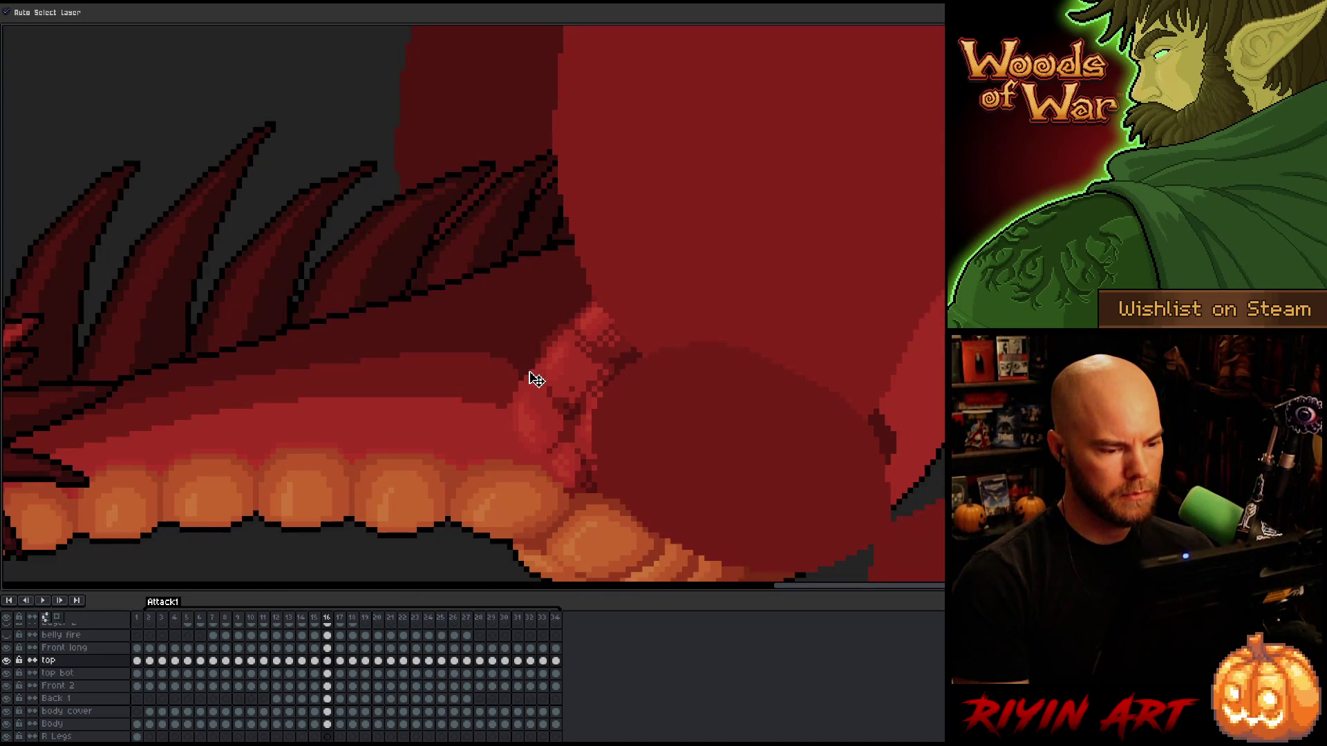
key(comma)
key(period)
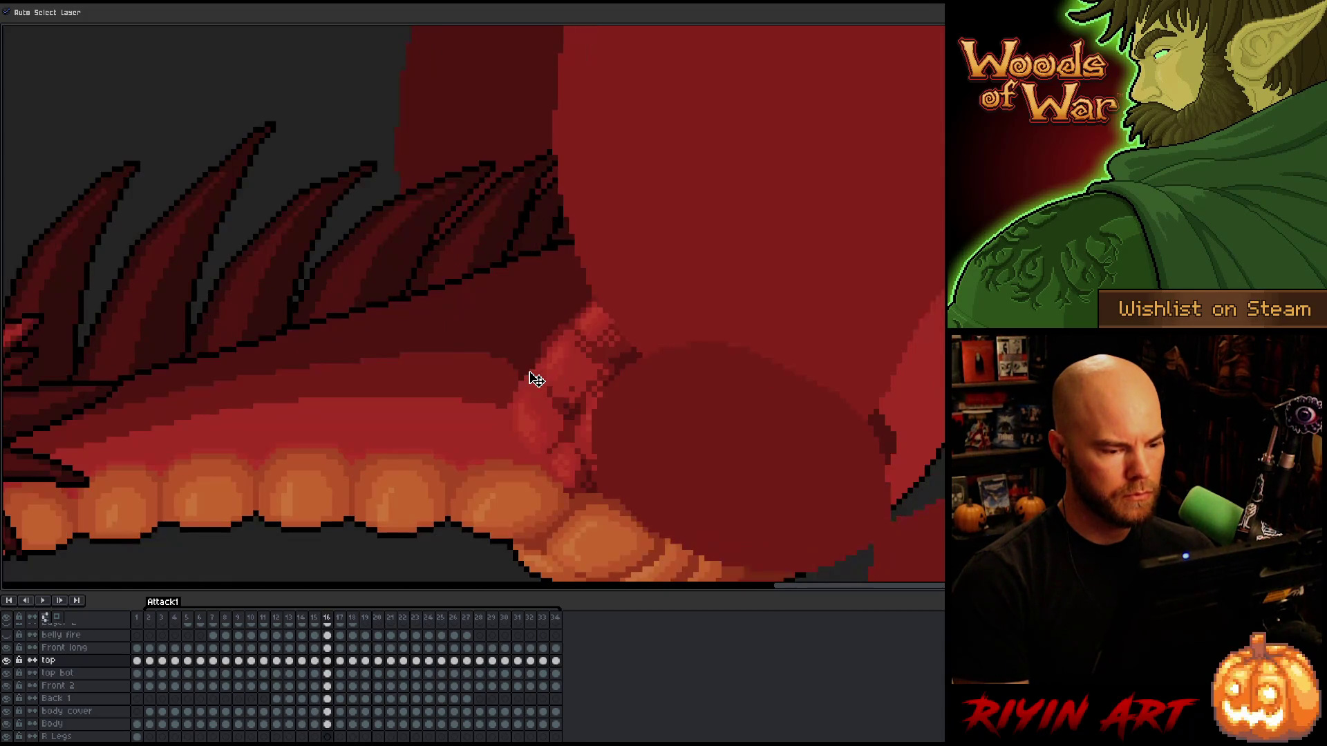
key(period)
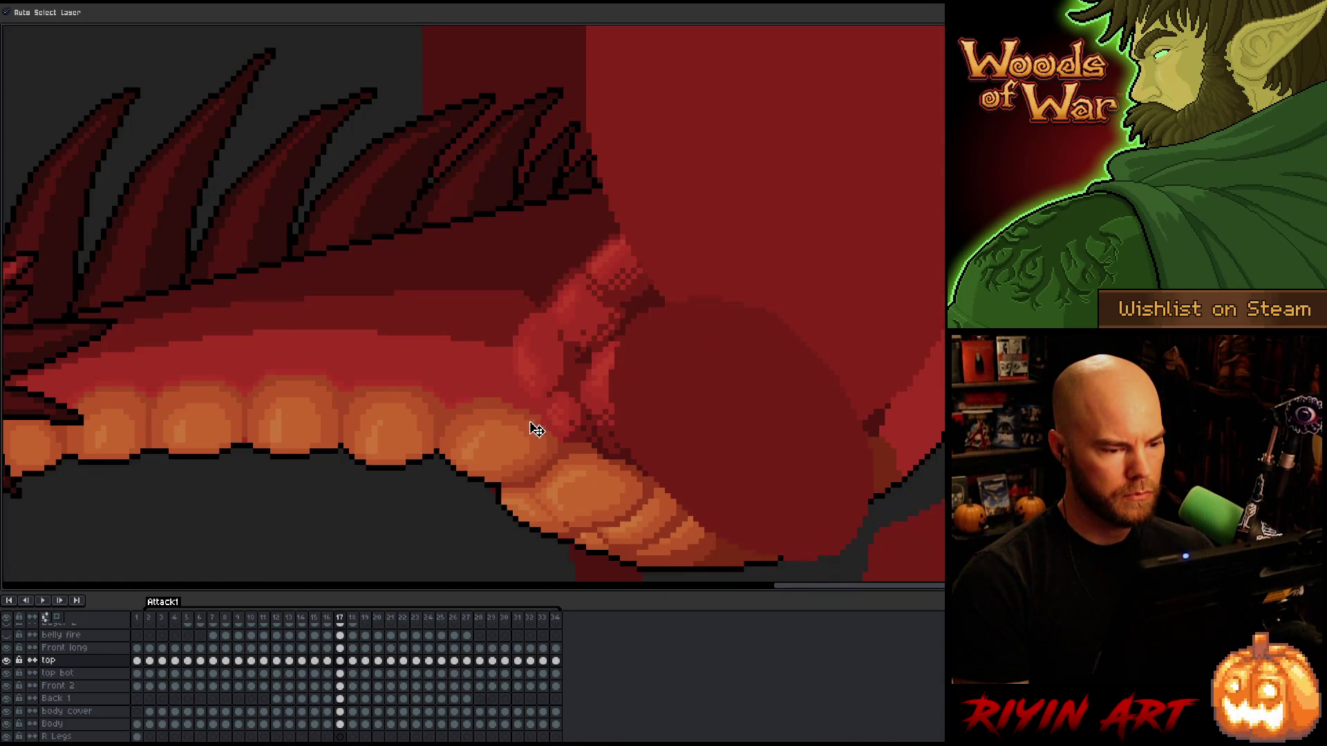
key(comma)
key(period)
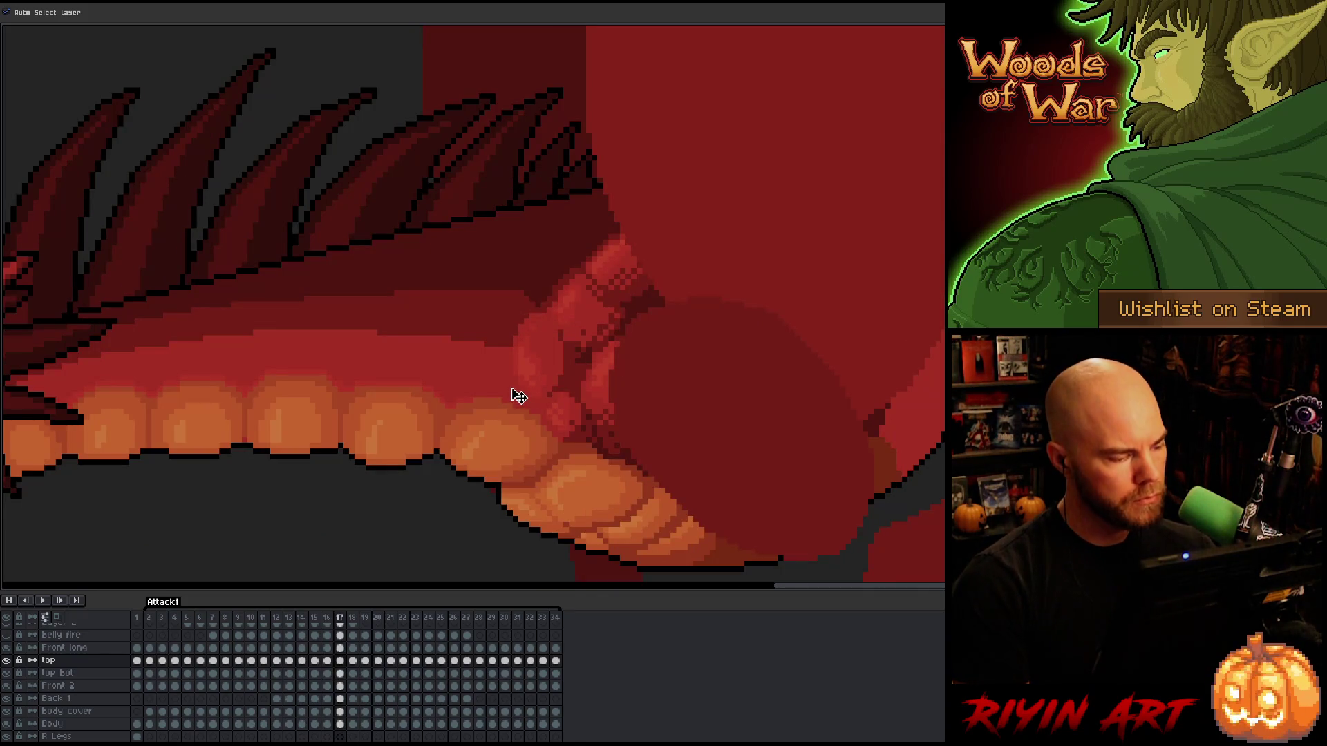
click(339, 699)
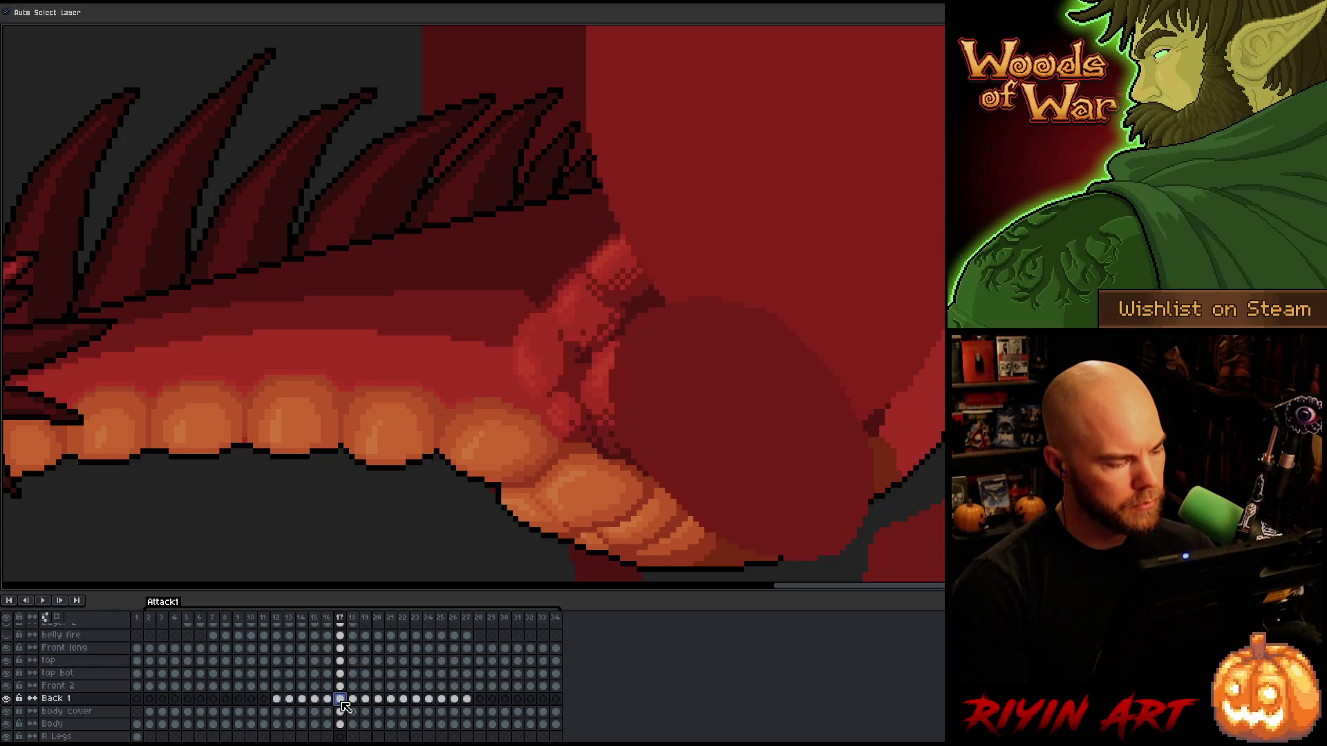
Shift the Back 1 arm piece right and down on frames 17 and 18, previewing the motion.
drag(540, 373, 548, 382)
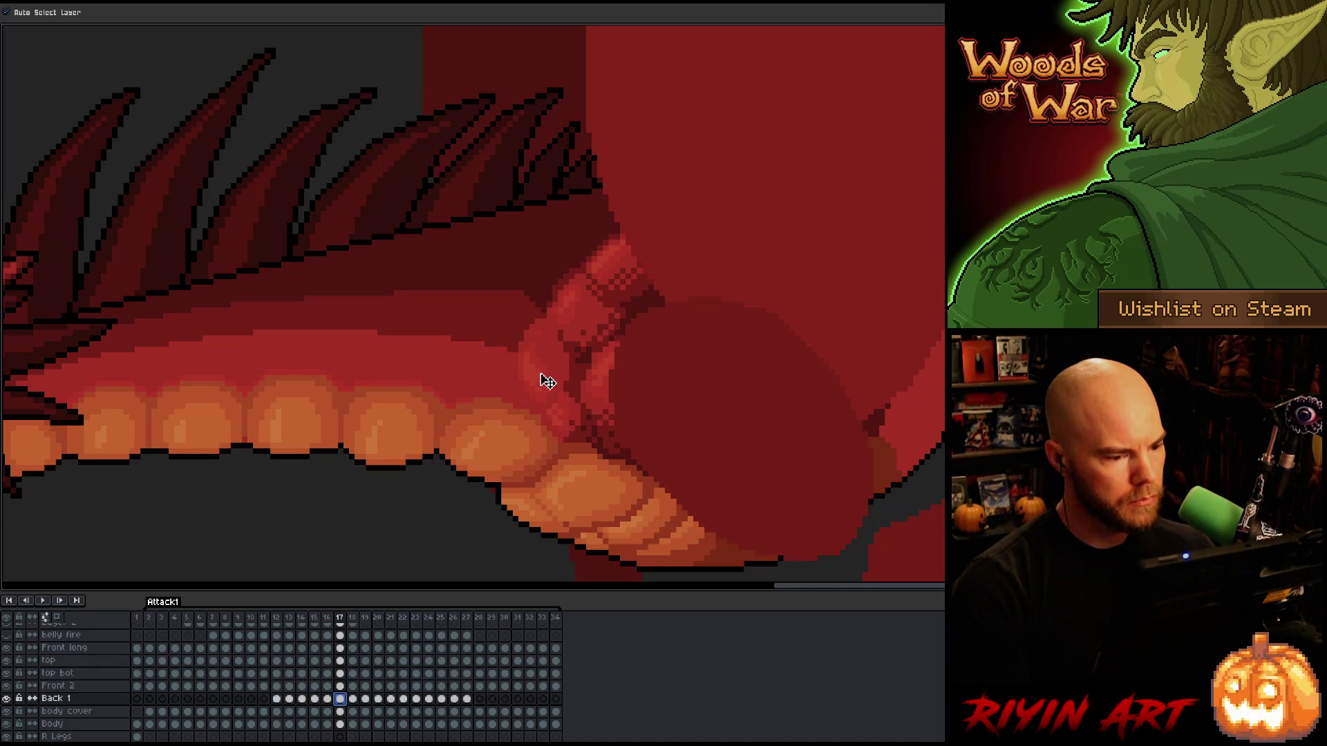
key(comma)
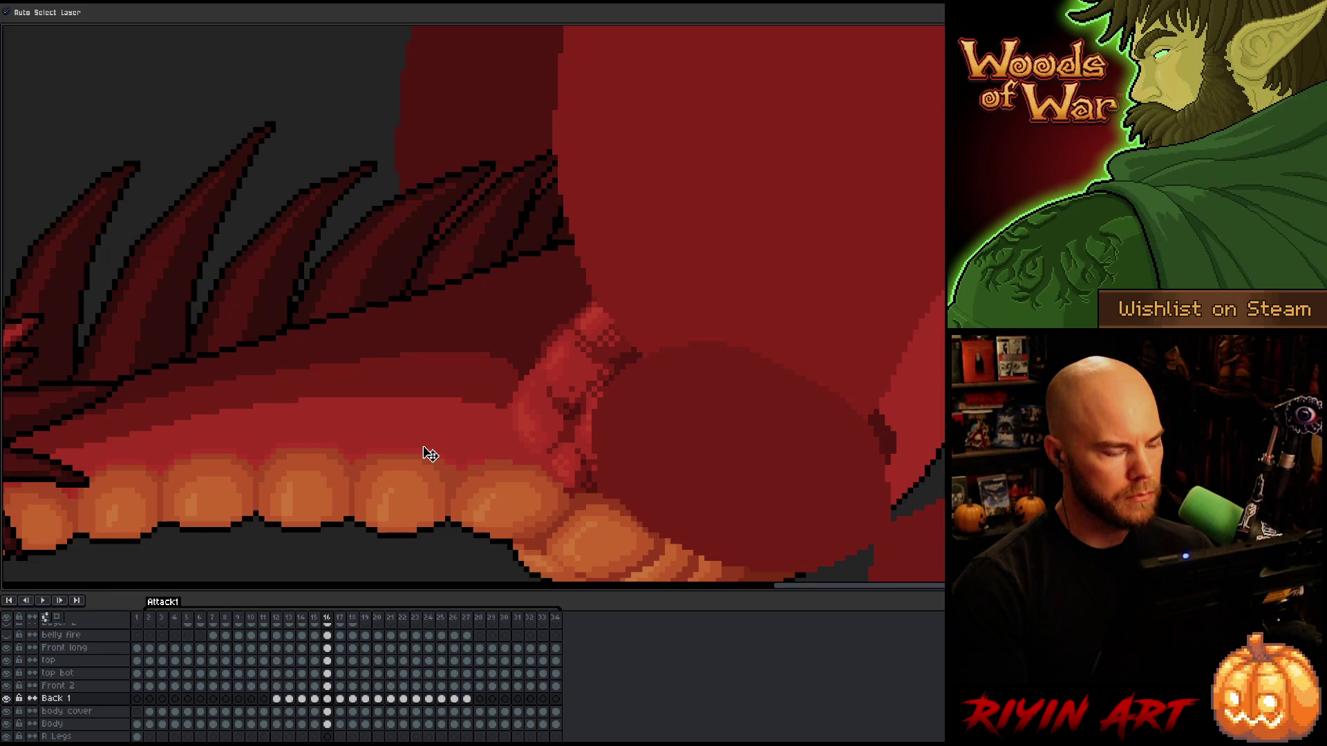
key(period)
key(period)
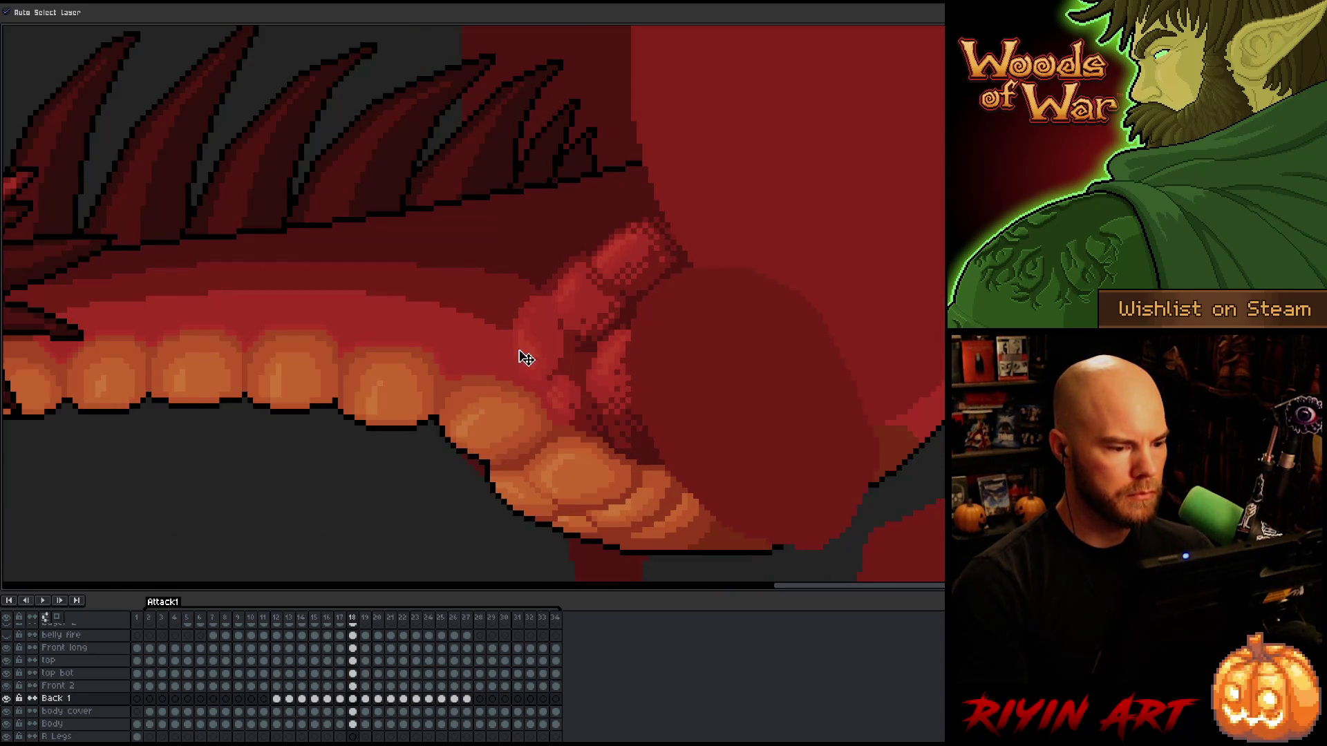
drag(541, 356, 545, 365)
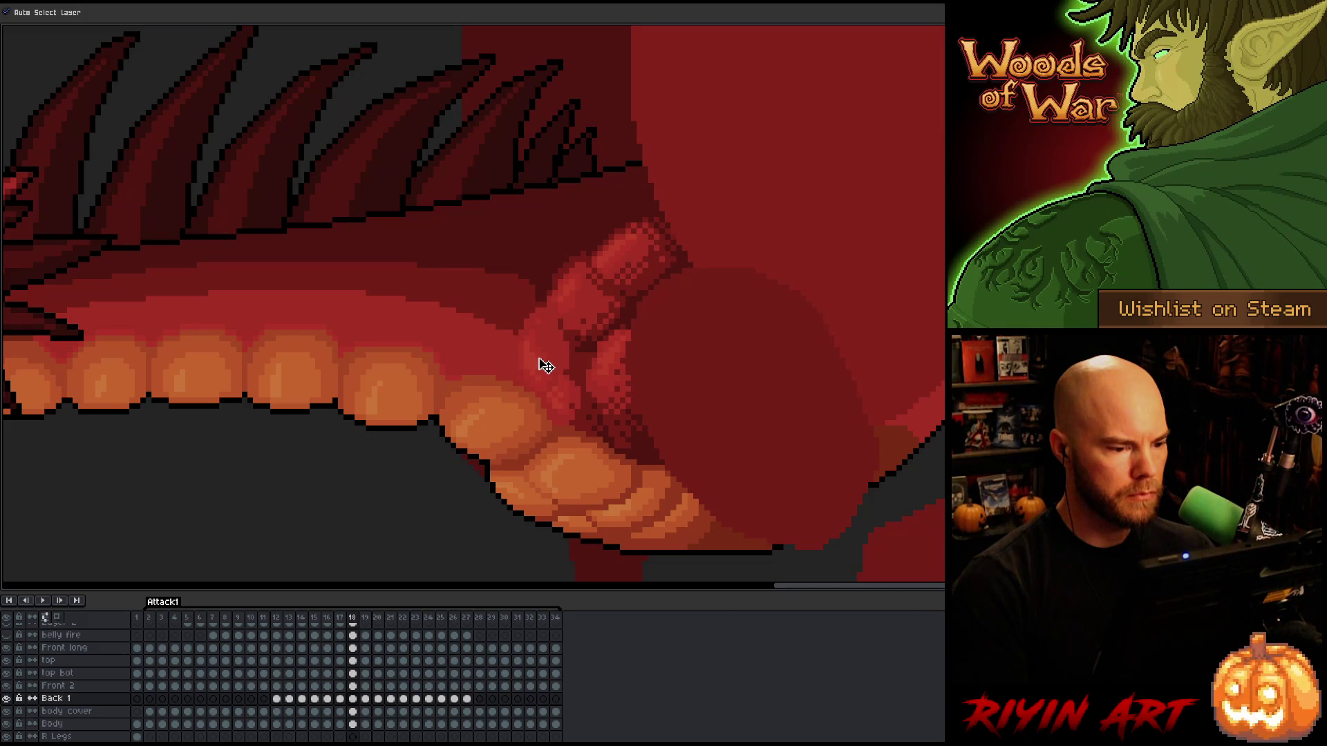
key(comma)
key(period)
key(comma)
key(period)
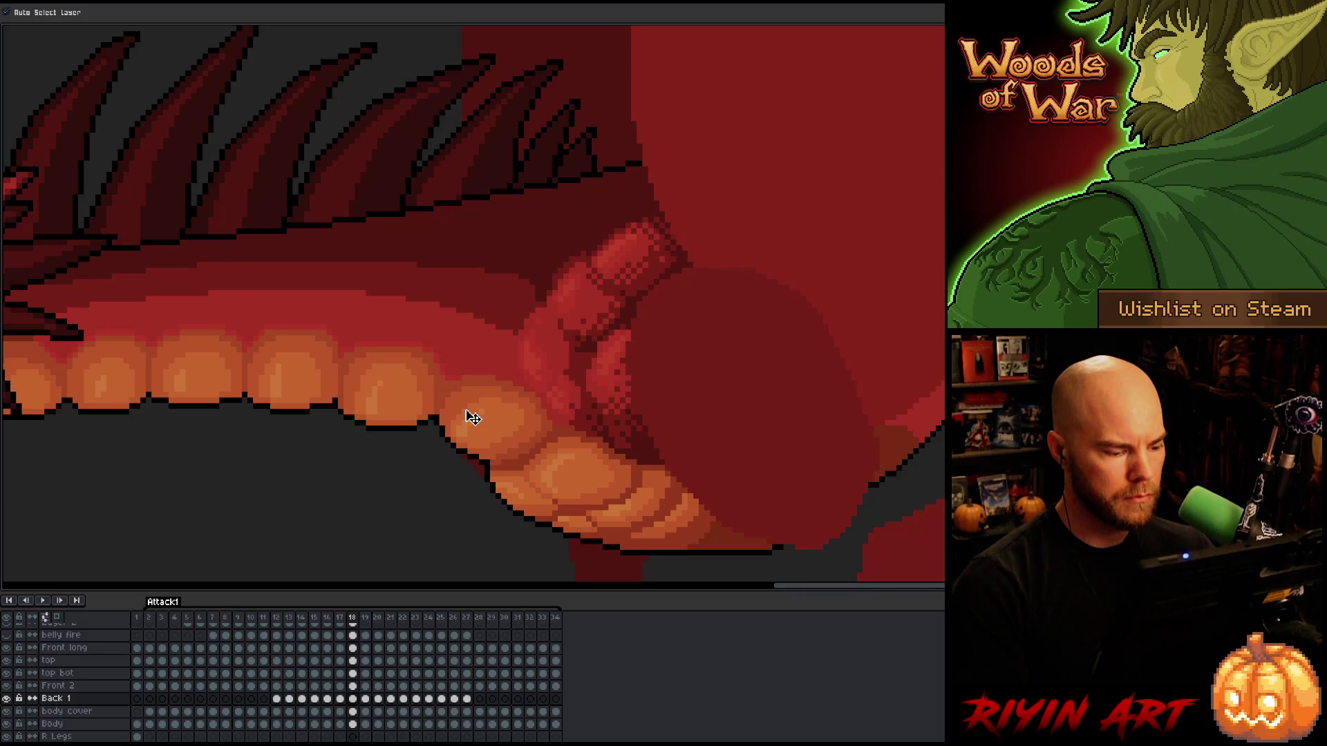
Advance to frame 19, make Front 2 active, and compare it with frame 18.
key(period)
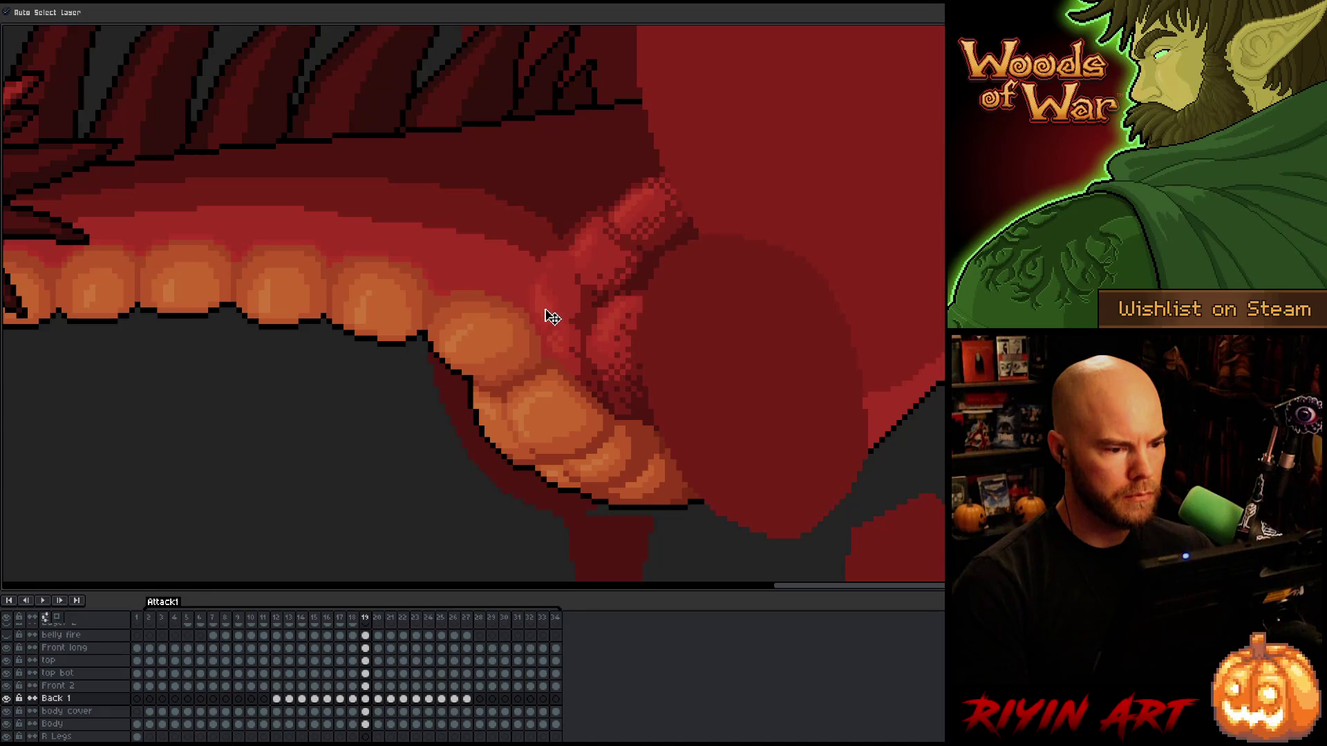
key(comma)
key(period)
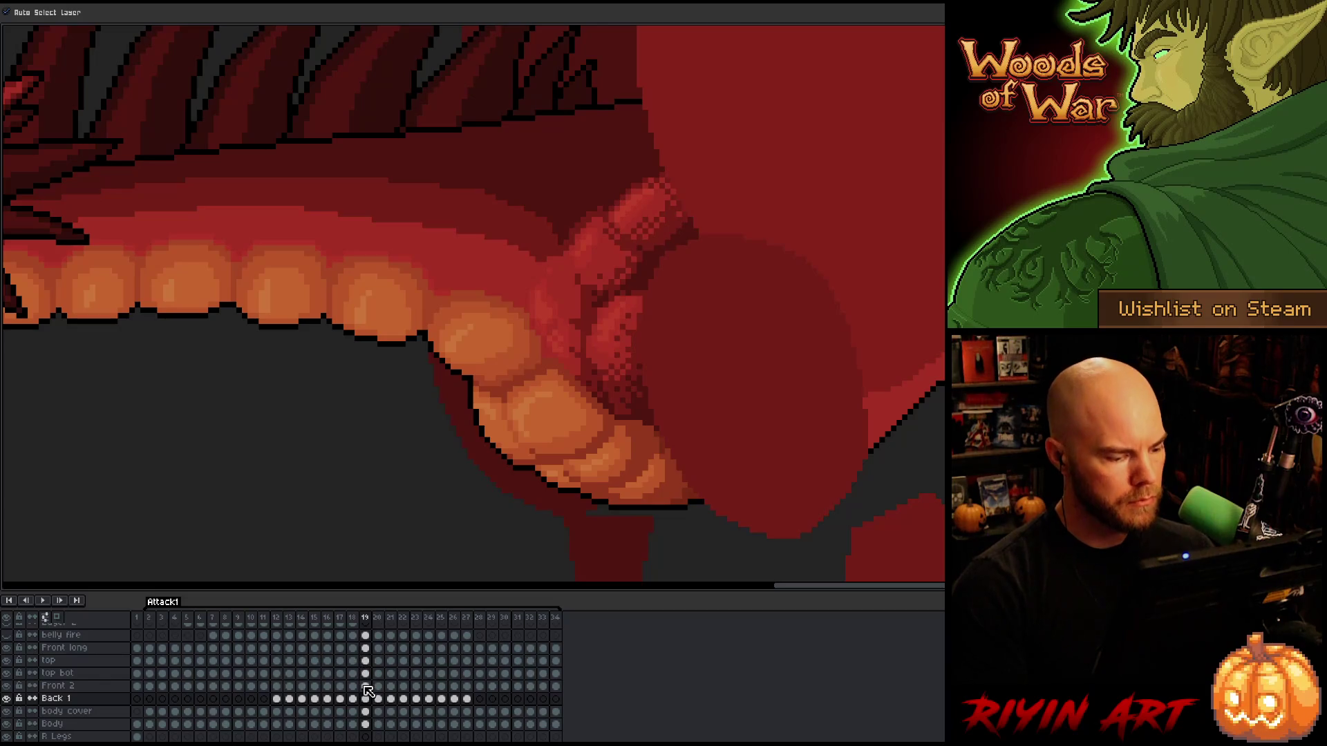
click(365, 686)
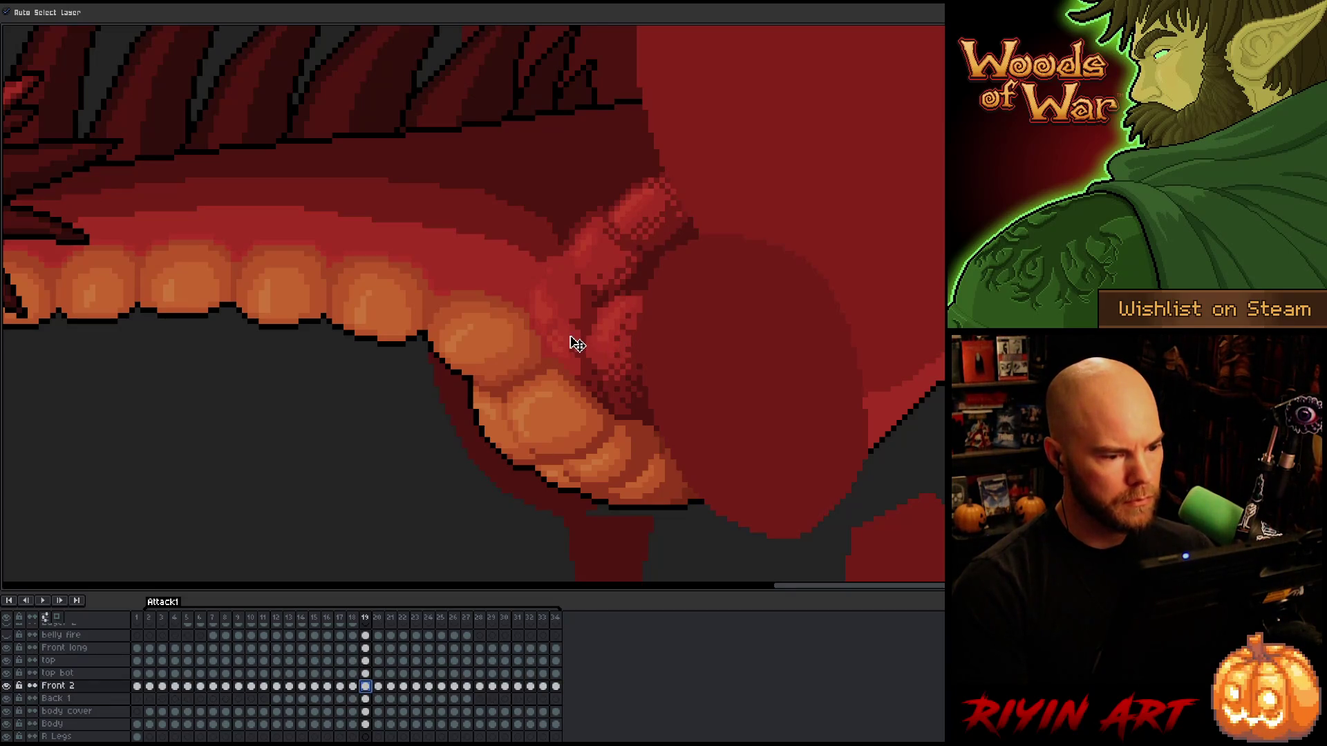
key(comma)
key(period)
key(comma)
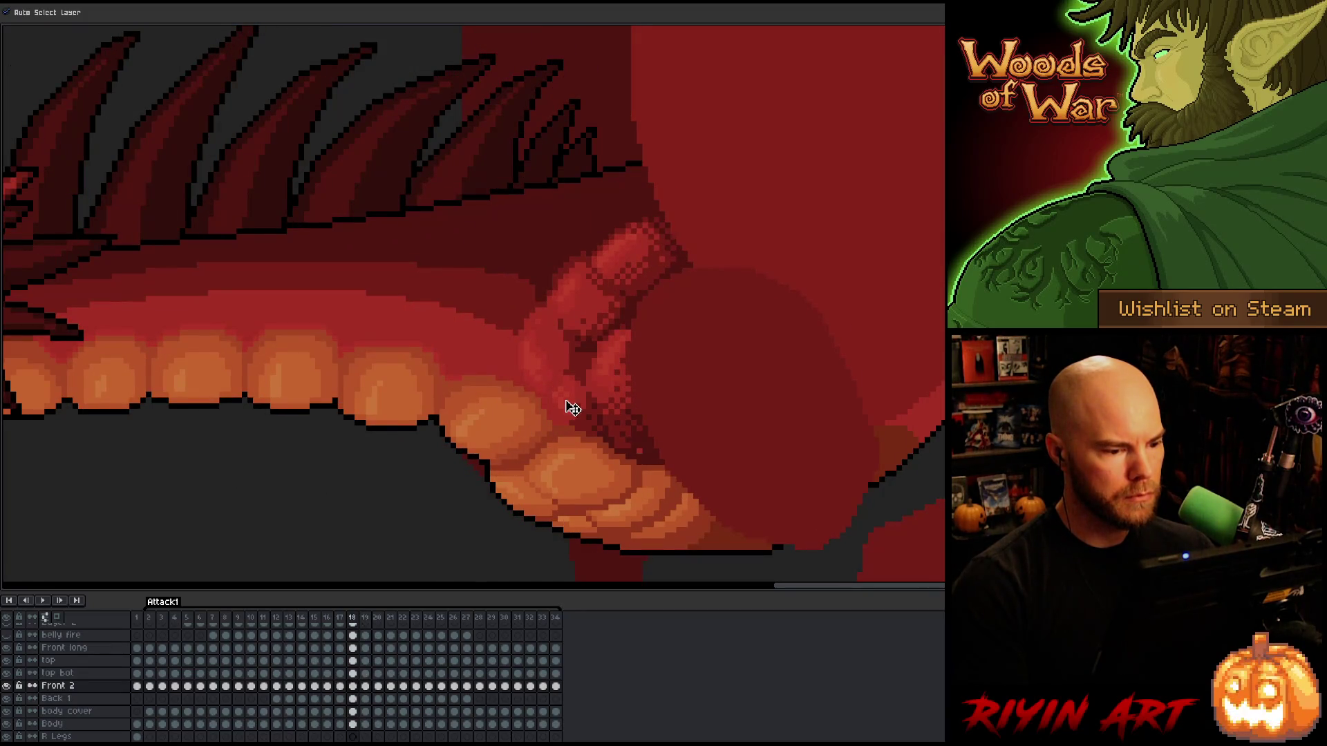
key(period)
key(comma)
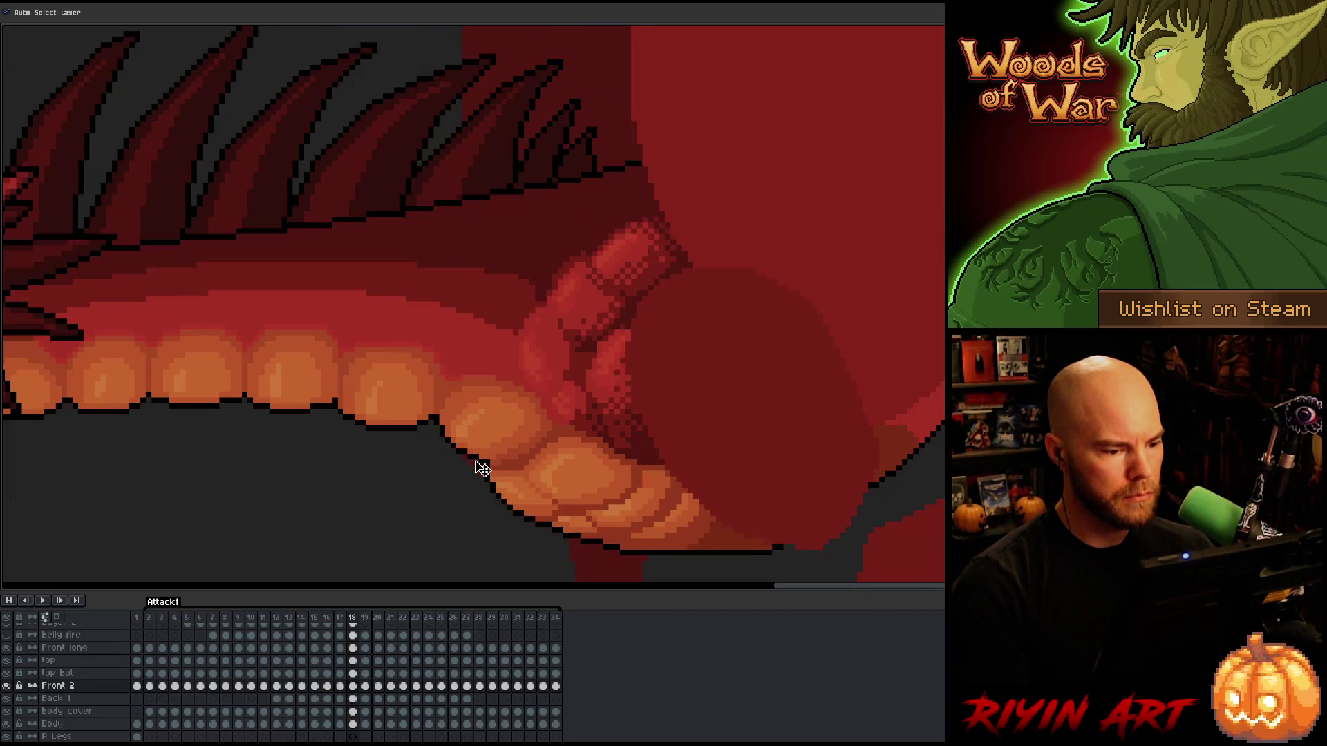
Flick between frames 18, 19 and 20 to check the arm motion.
key(period)
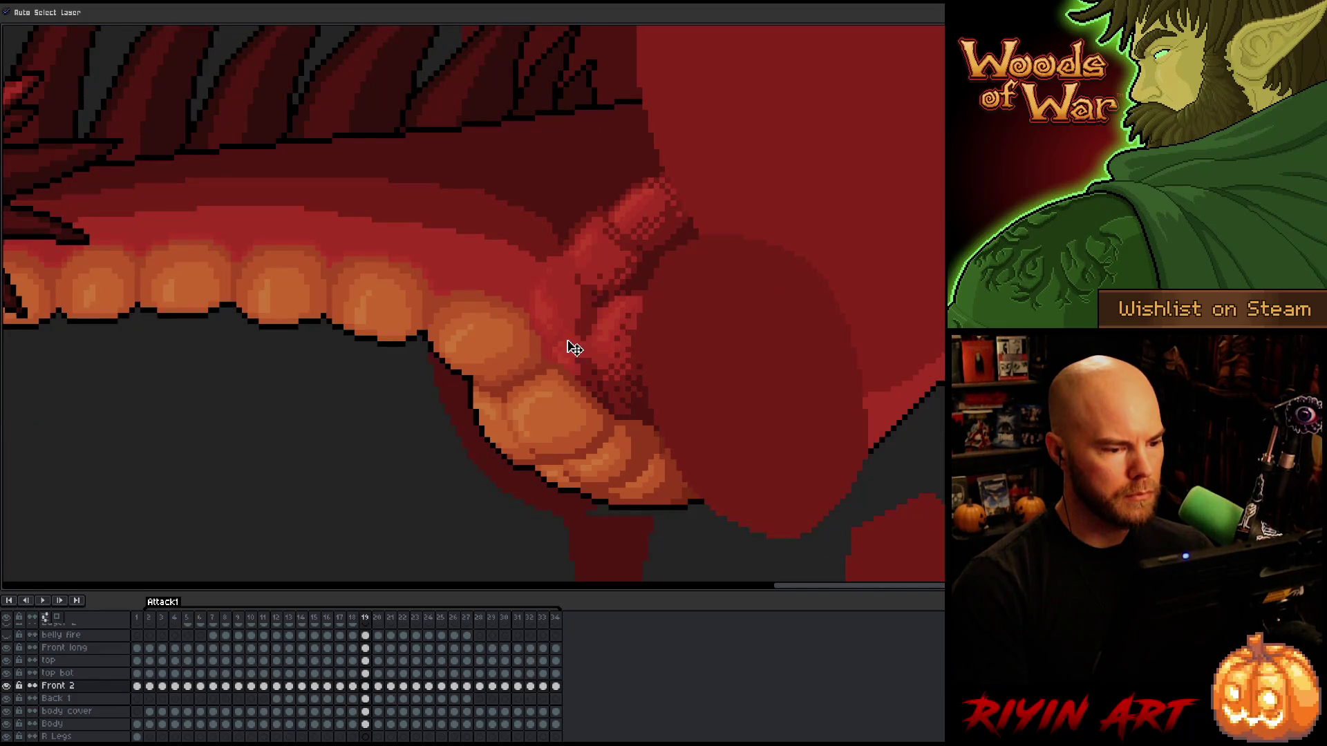
key(comma)
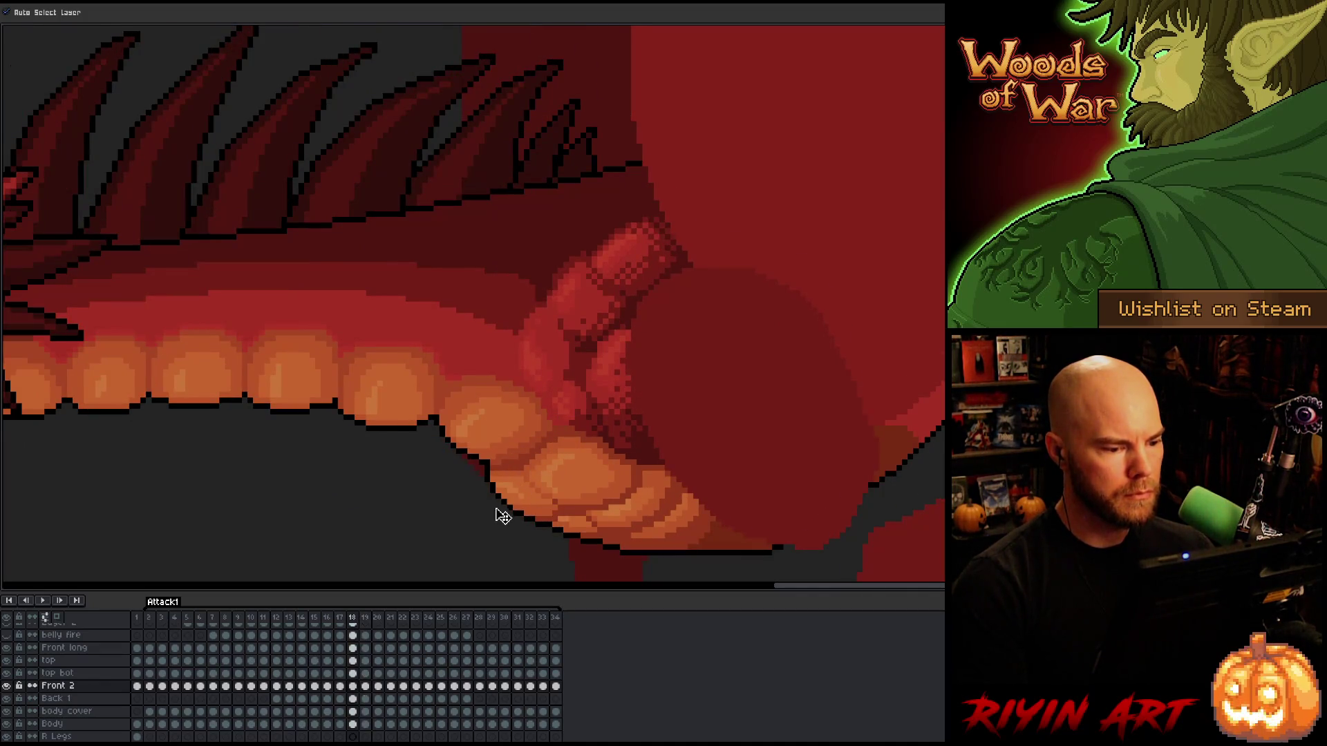
key(period)
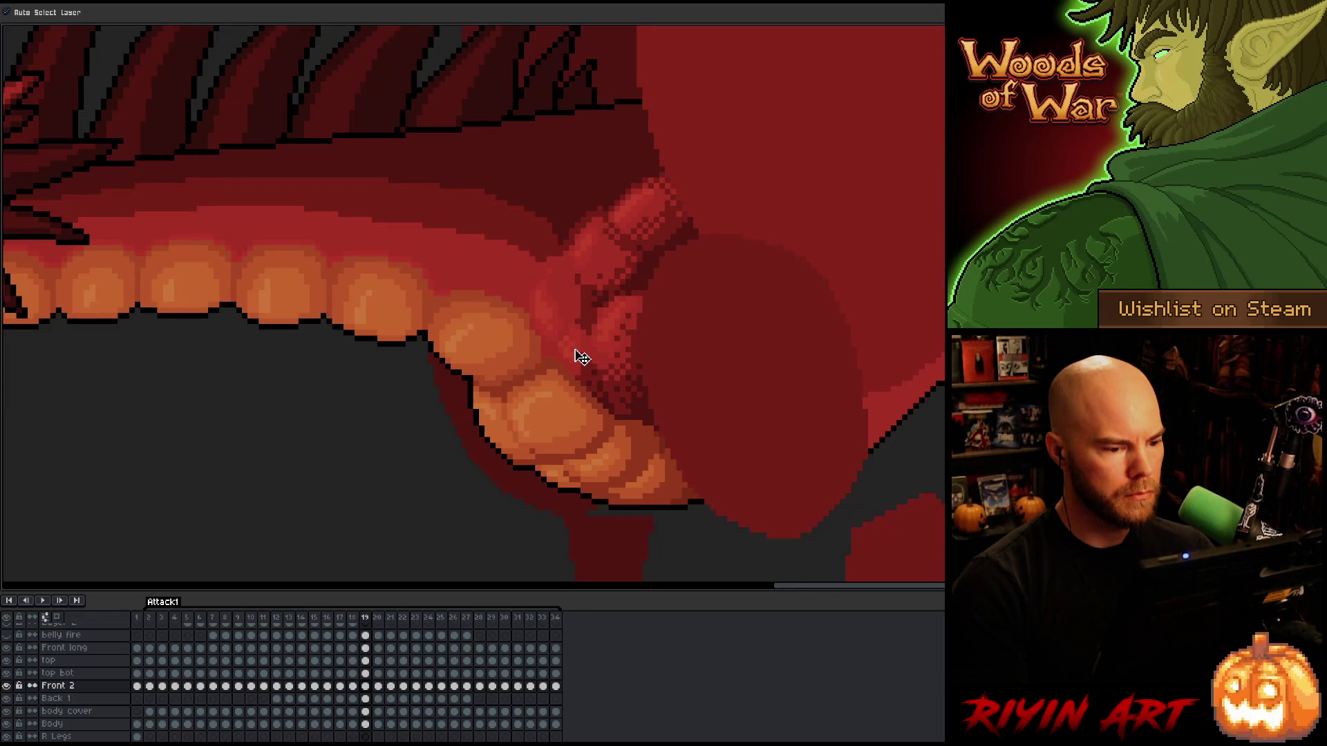
key(comma)
key(period)
key(period)
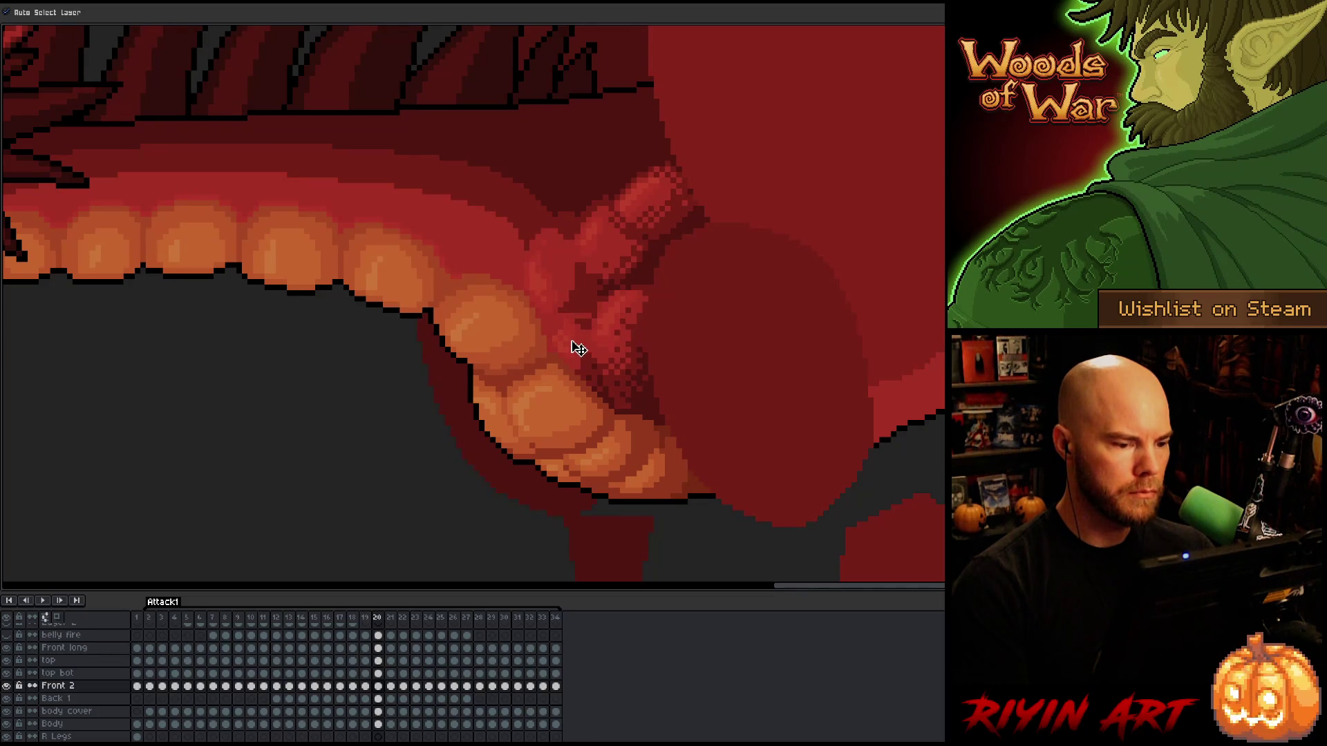
key(comma)
key(period)
Reposition the Back 1 arm piece on frame 20 and compare it with frames 19 and 21.
mouse_move(531, 299)
mouse_down()
mouse_move(554, 299)
mouse_move(551, 311)
mouse_up()
key(comma)
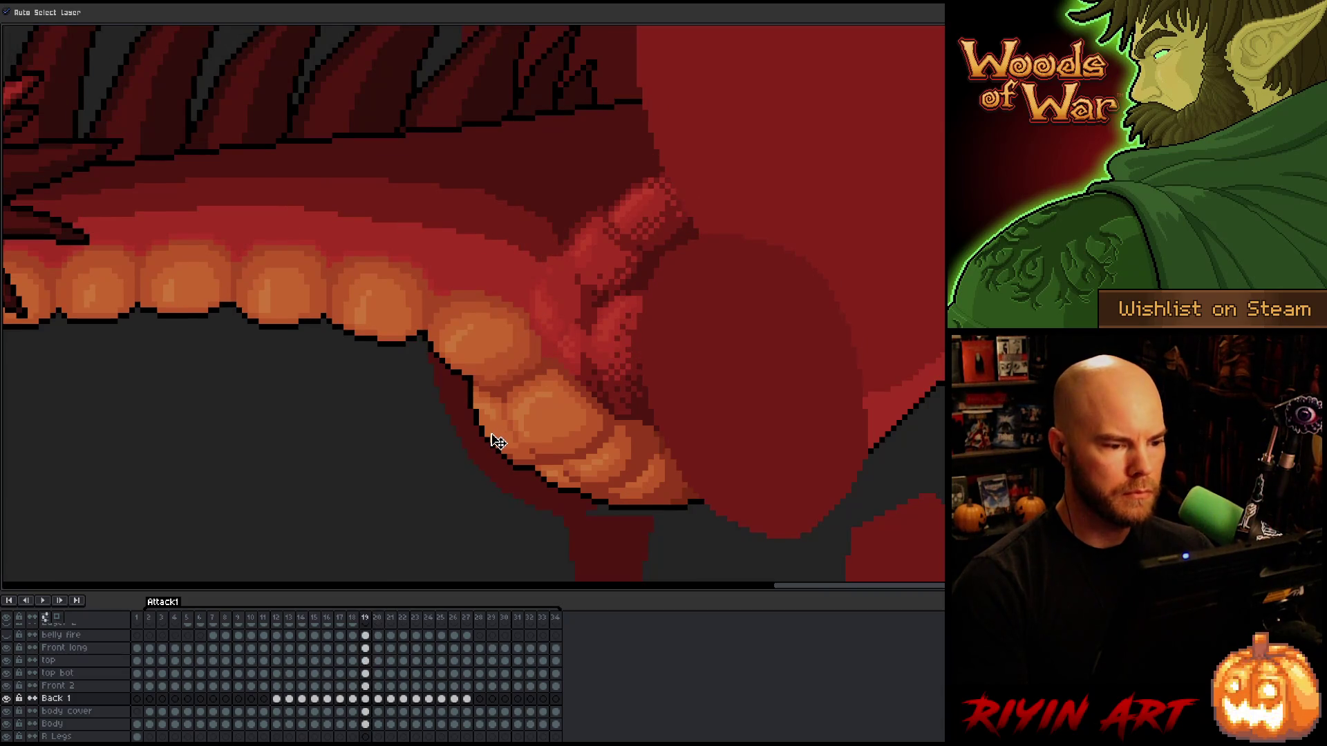
key(period)
click(567, 343)
key(comma)
key(period)
key(comma)
key(period)
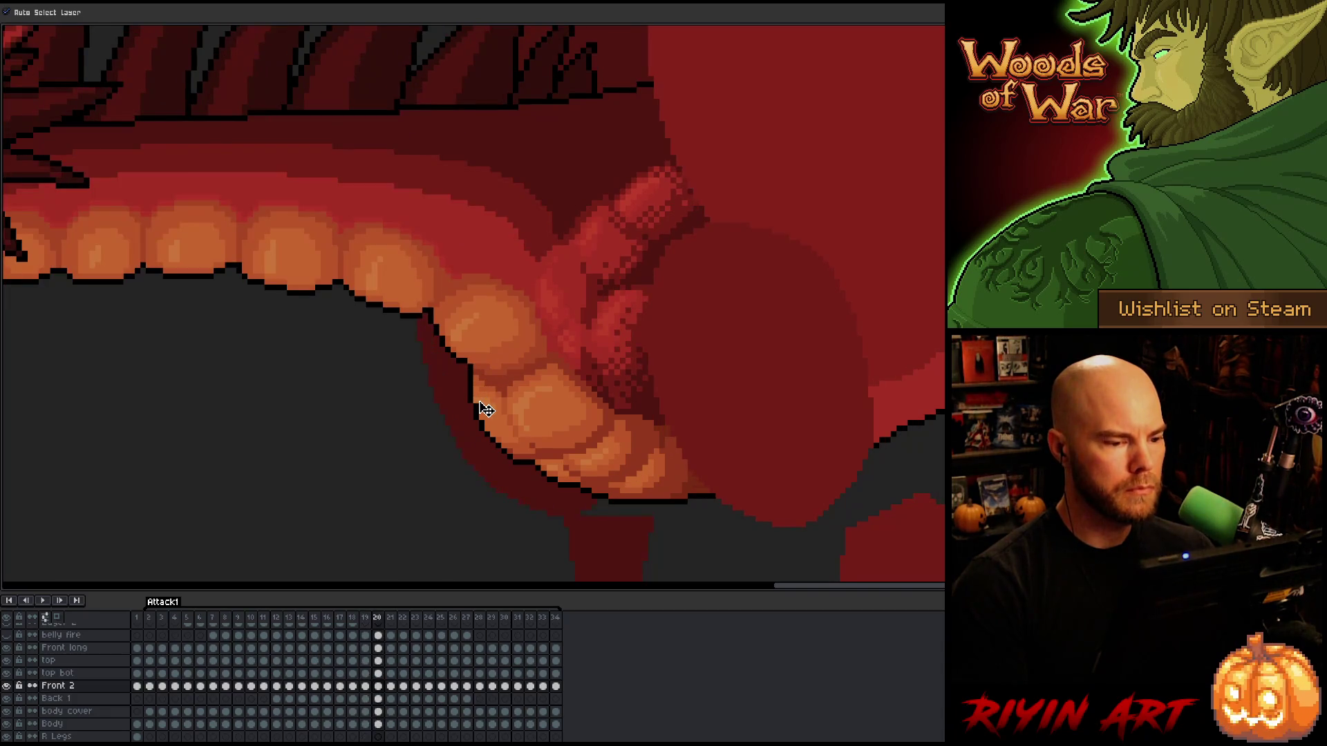
key(period)
key(comma)
key(period)
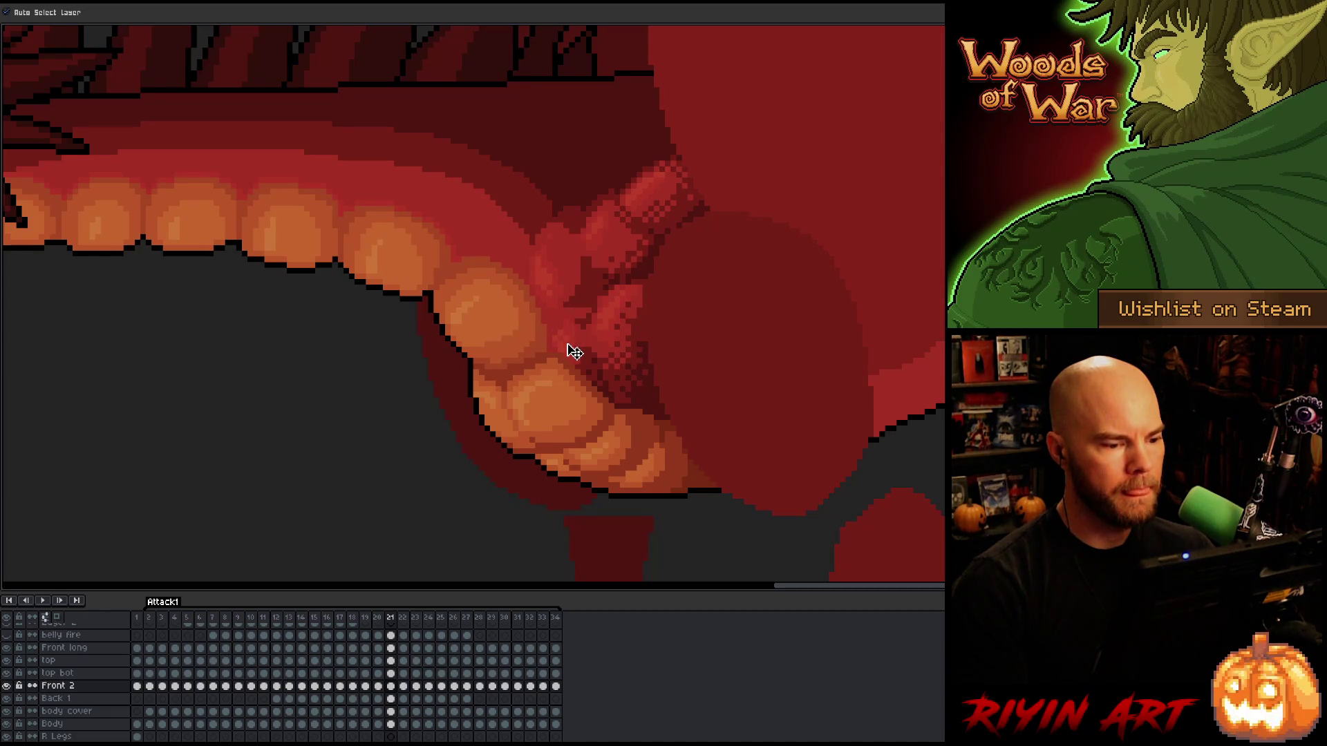
Move the Back 1 arm up and right on frame 21, nudging it one pixel left.
mouse_move(565, 302)
mouse_down()
mouse_move(576, 296)
mouse_move(509, 400)
mouse_move(580, 300)
mouse_up()
key(Left)
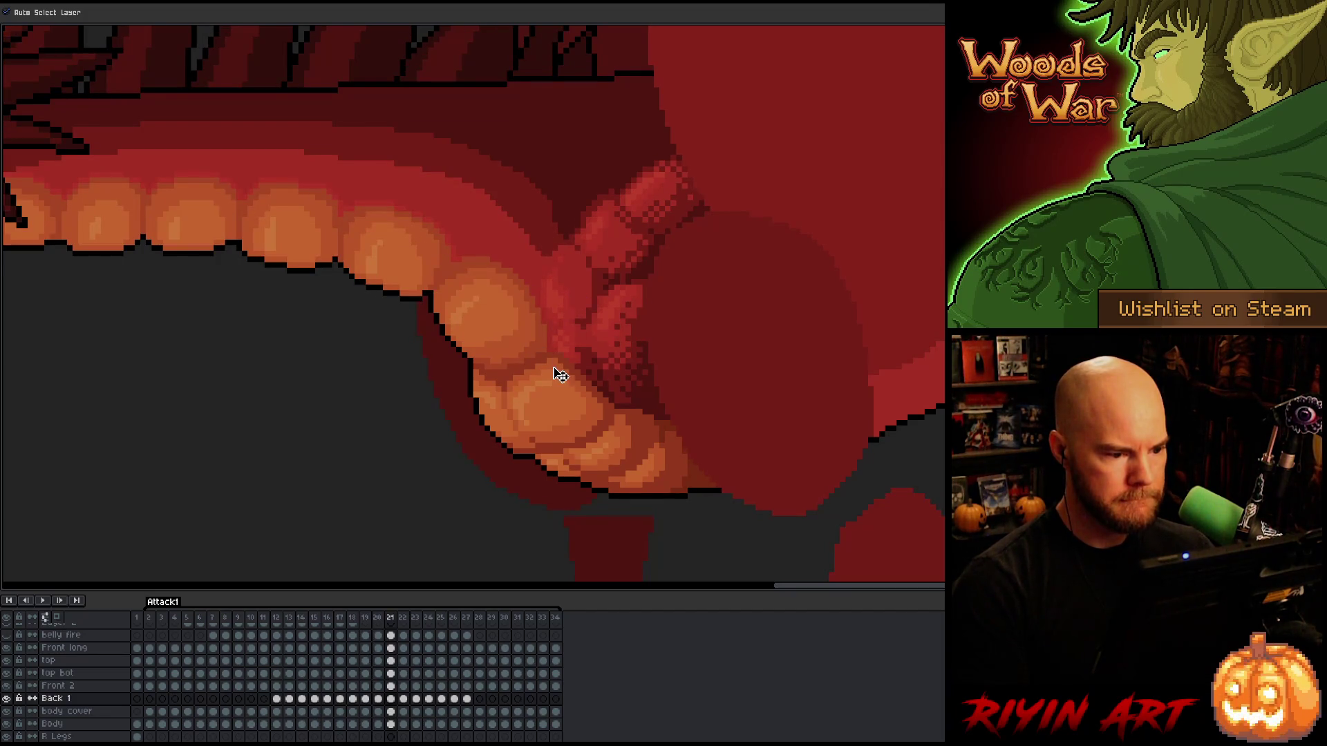
click(572, 348)
key(Right)
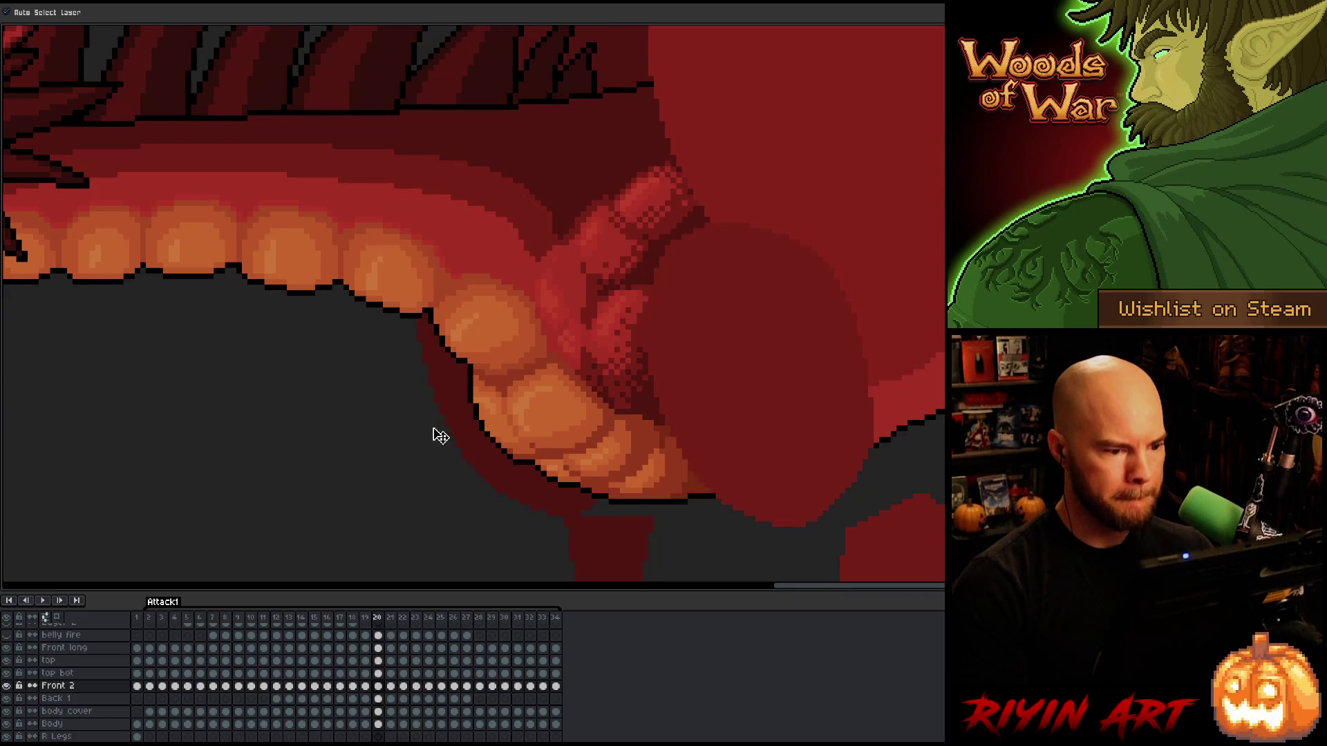
key(Left)
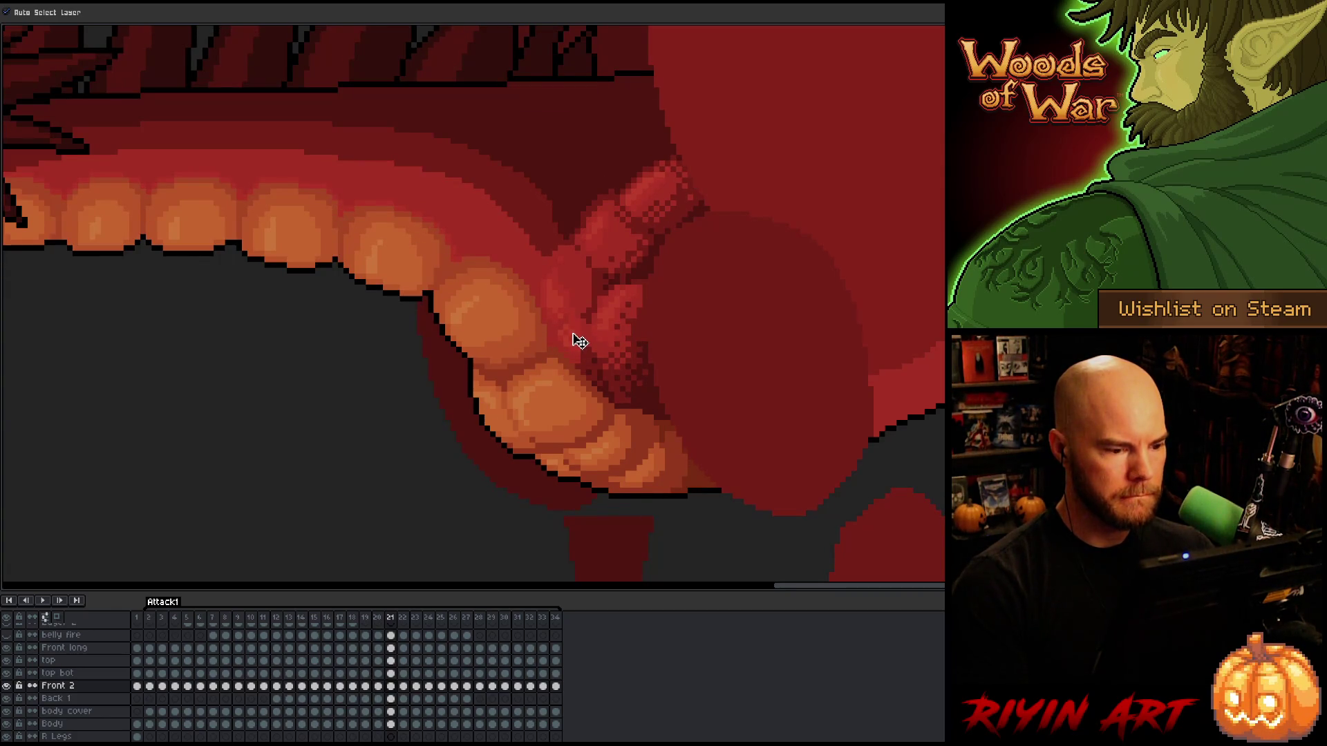
key(Right)
key(Left)
key(Right)
key(Left)
key(Left)
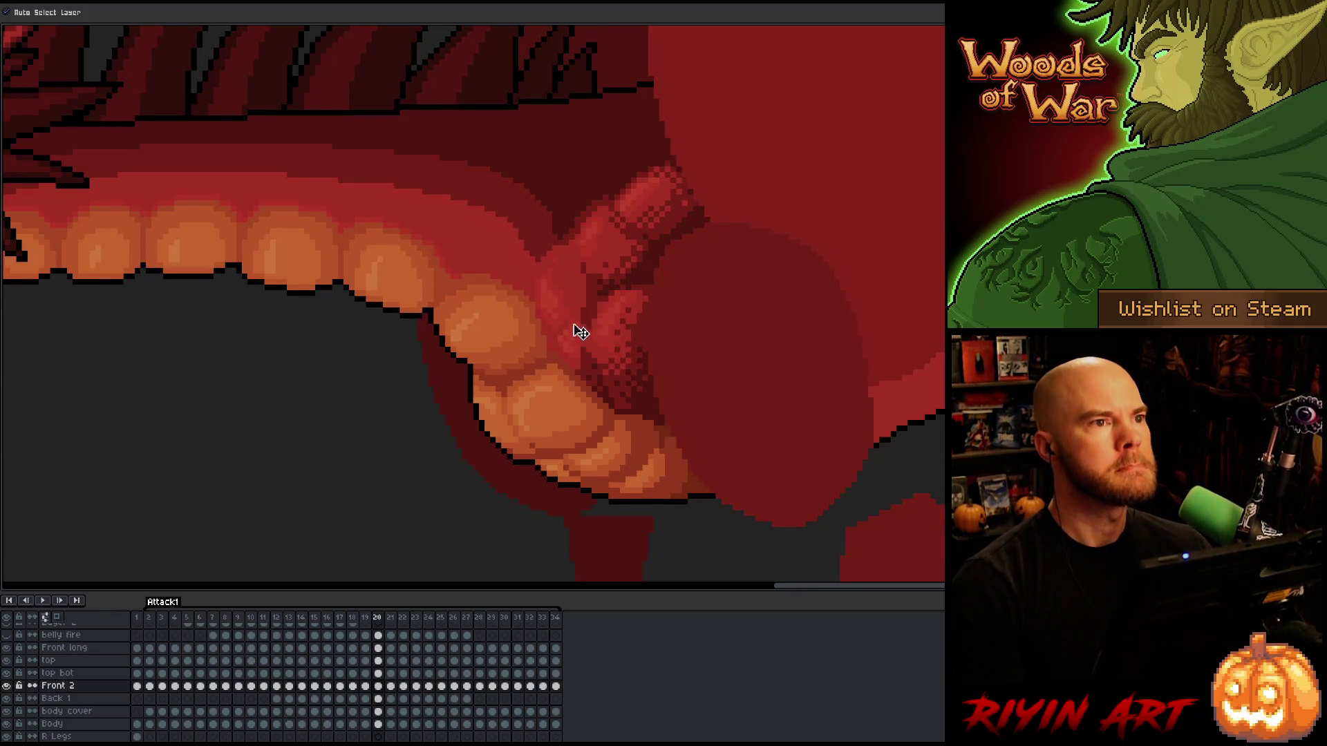
key(Right)
click(584, 282)
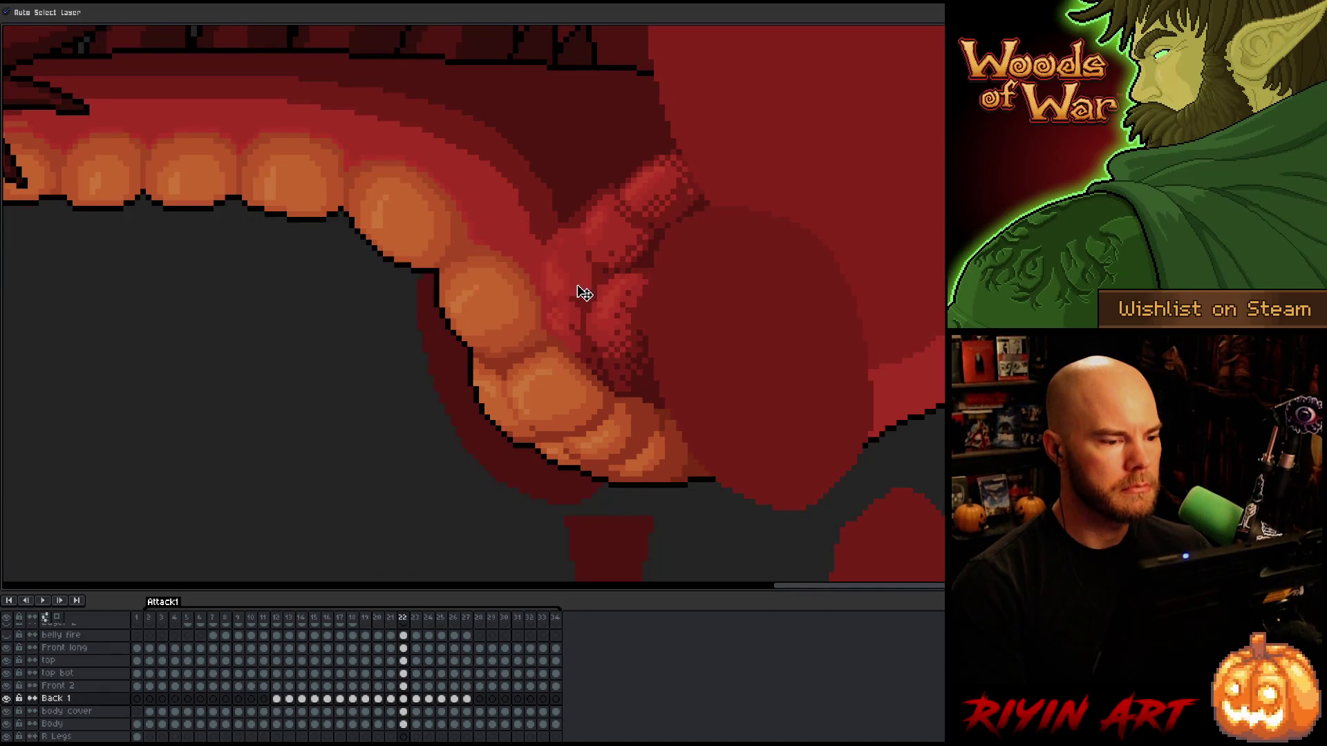
Select the Front 2 arm layer and flip between frames 21, 22 and 23 to compare its pose.
key(Left)
key(Right)
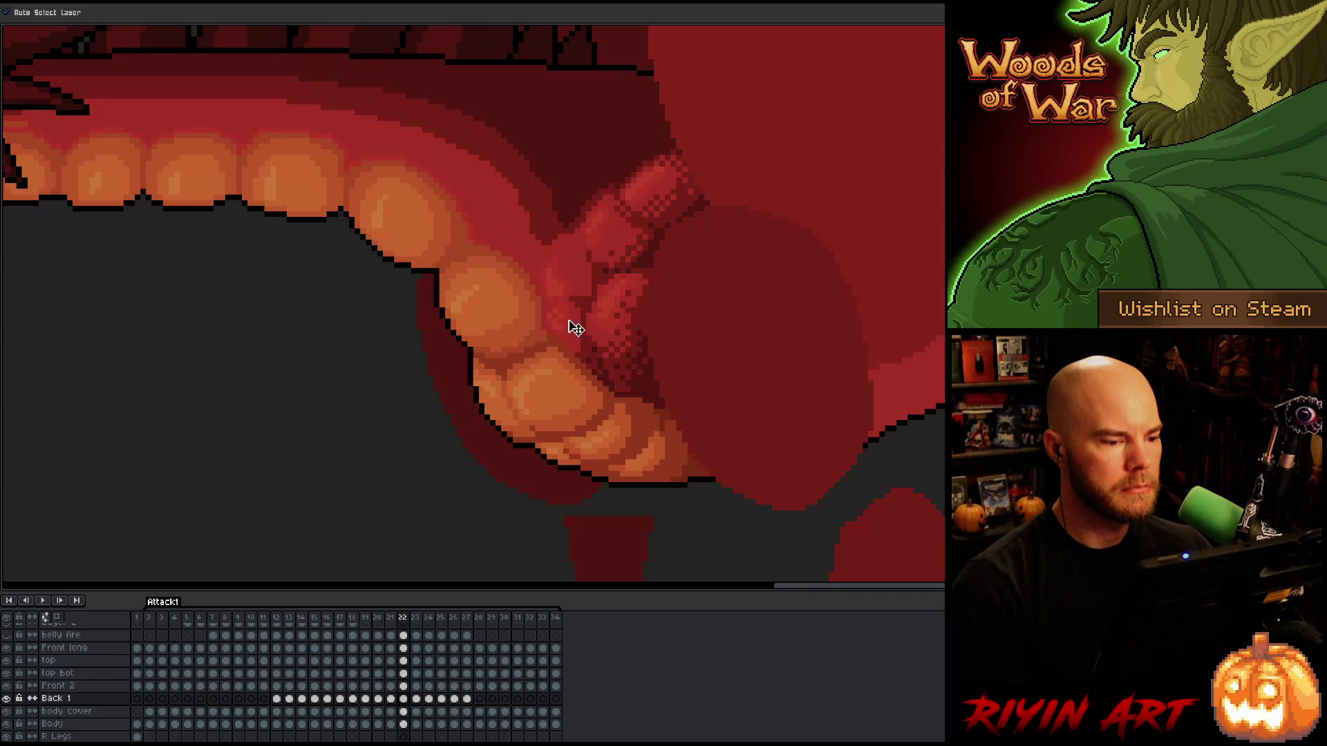
click(577, 330)
key(Left)
key(Right)
key(Left)
key(Right)
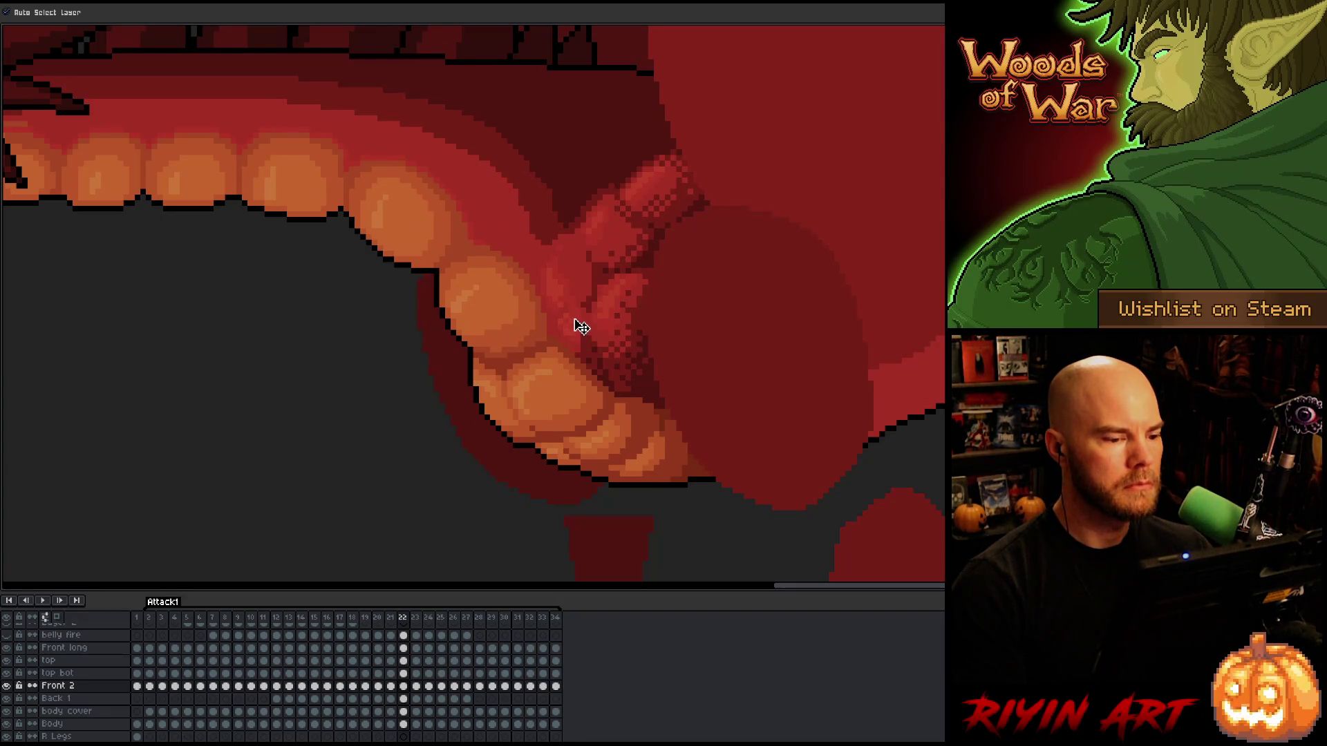
key(Left)
key(Right)
key(Left)
key(Right)
key(Right)
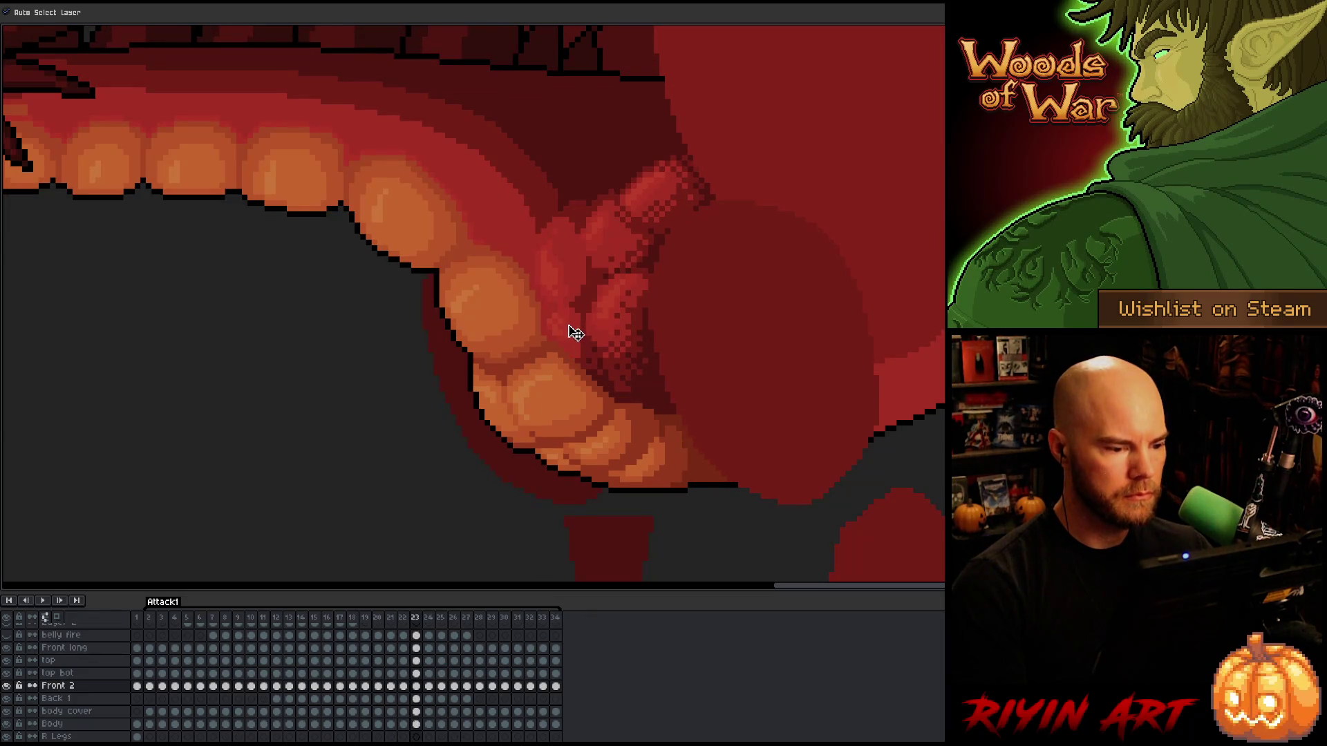
key(Left)
Flip between frames 22 and 23 to compare the arm pose.
key(Right)
key(Left)
key(Right)
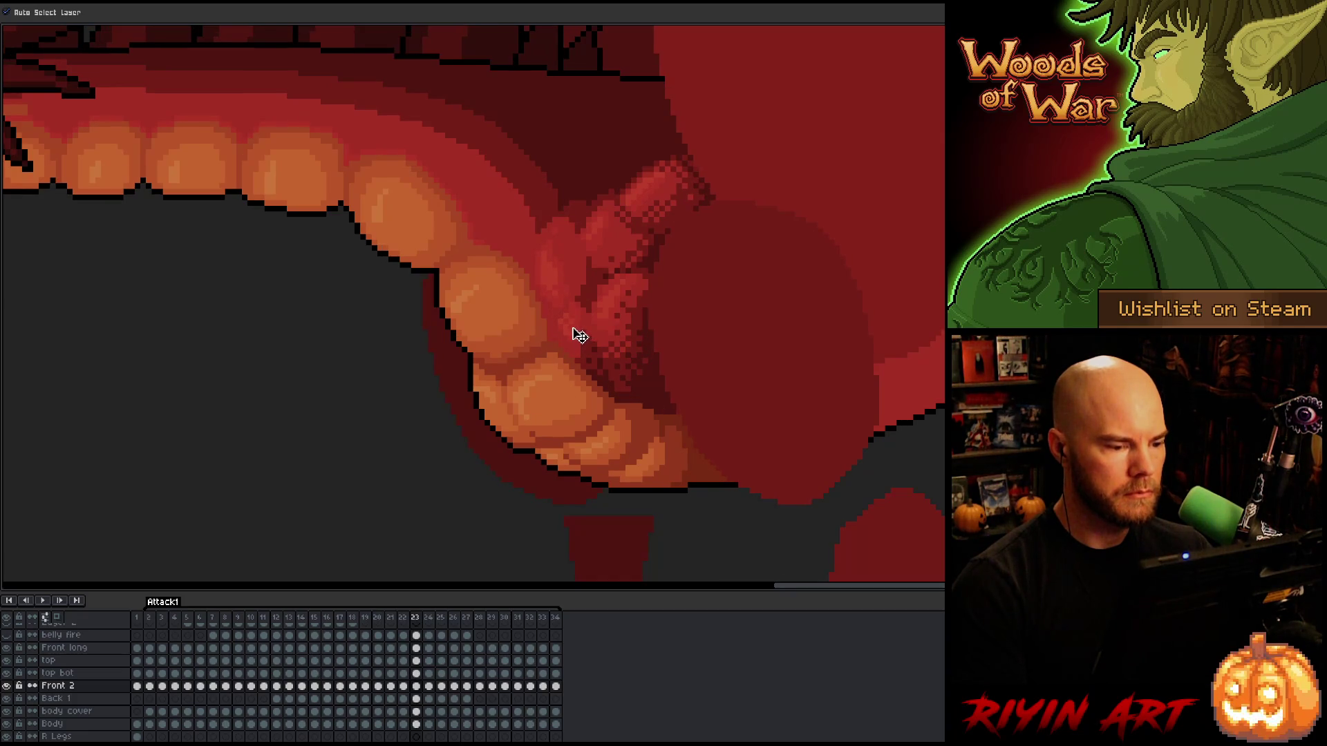
key(Left)
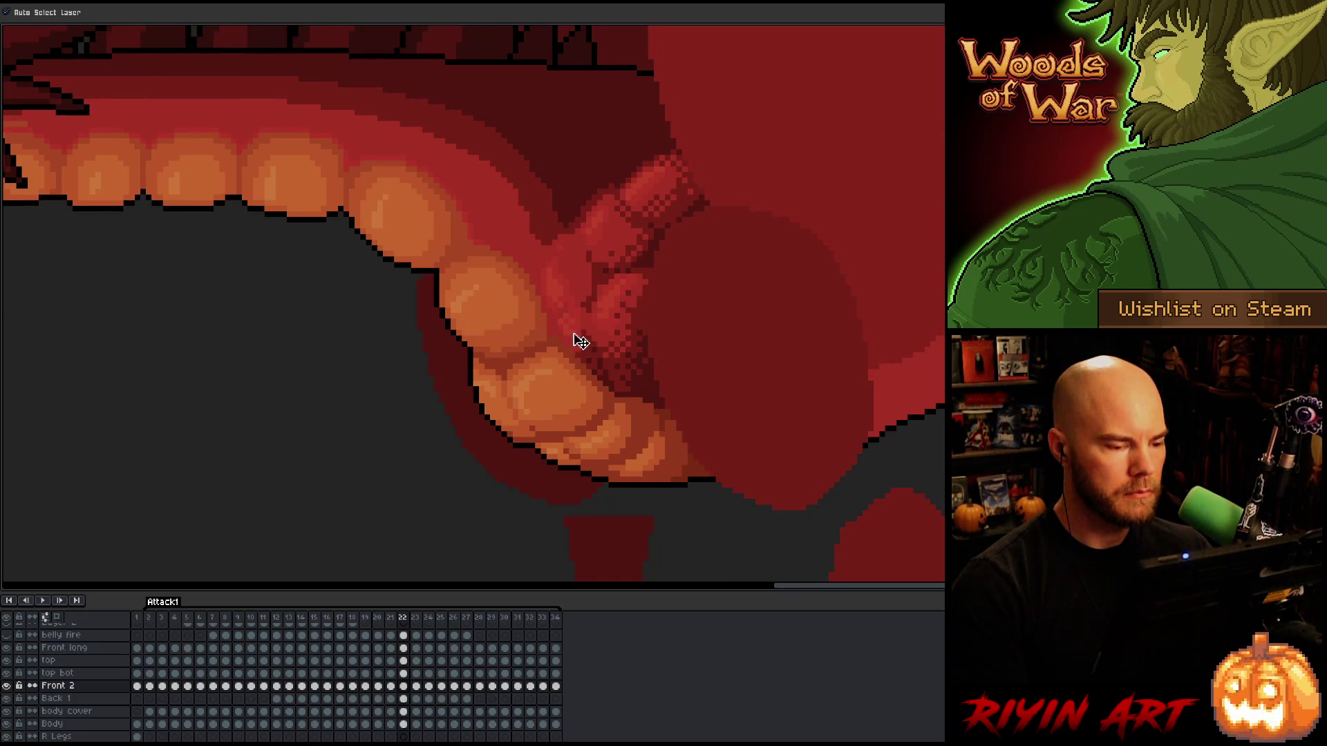
key(Right)
key(Right)
key(Left)
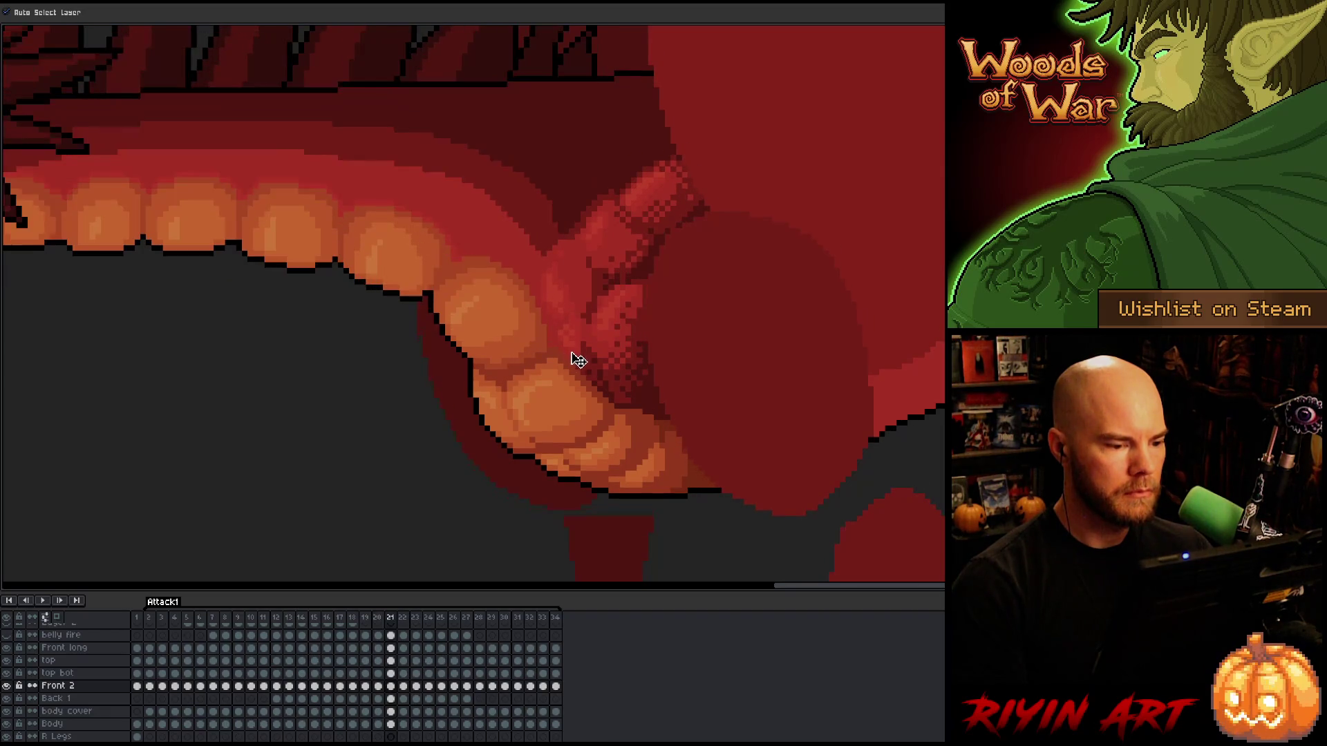
key(Left)
key(Right)
key(Right)
key(Right)
key(Left)
Select the Back 1 arm layer and toggle between frames 22 and 23 to compare.
key(Left)
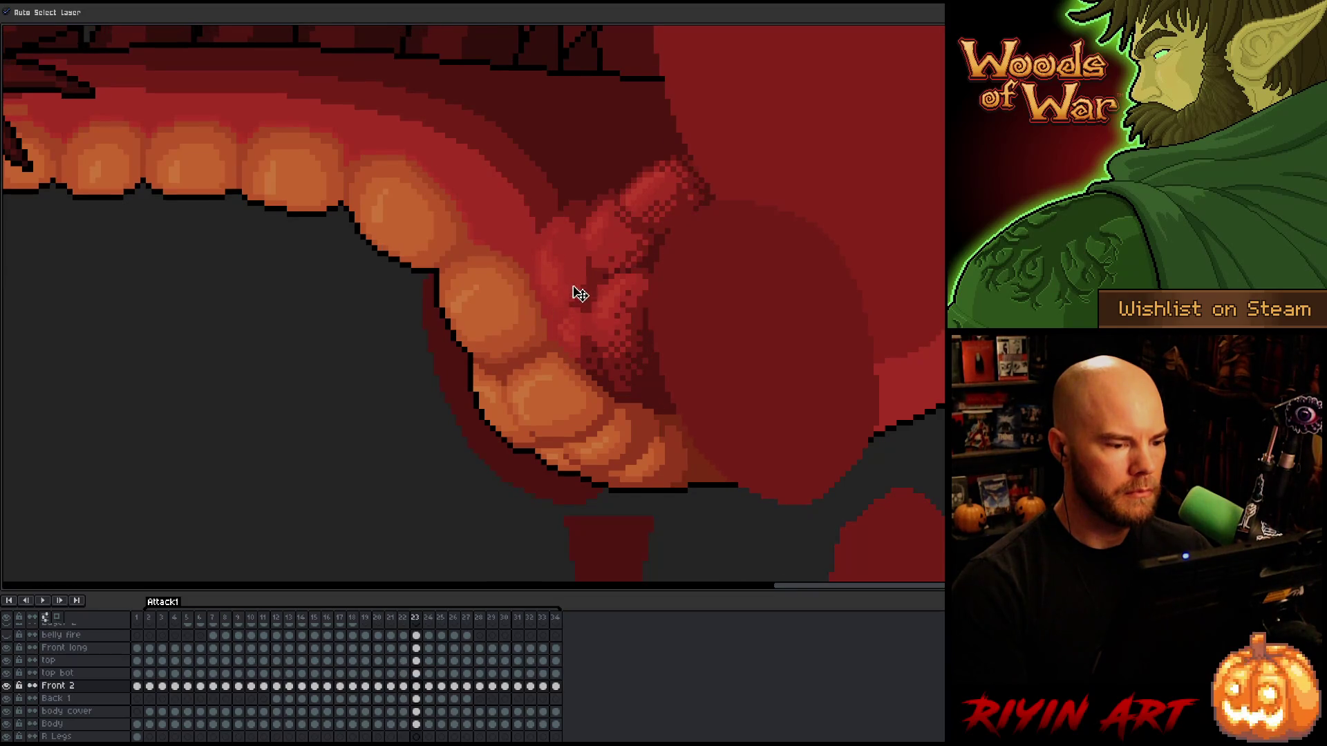
click(579, 294)
key(Left)
key(Right)
key(Left)
key(Right)
key(Left)
key(Right)
key(Left)
key(Right)
key(Left)
key(Right)
key(Left)
key(Right)
Select the Front long arm layer, compare it against frame 22, and settle on frame 23.
key(Left)
key(Right)
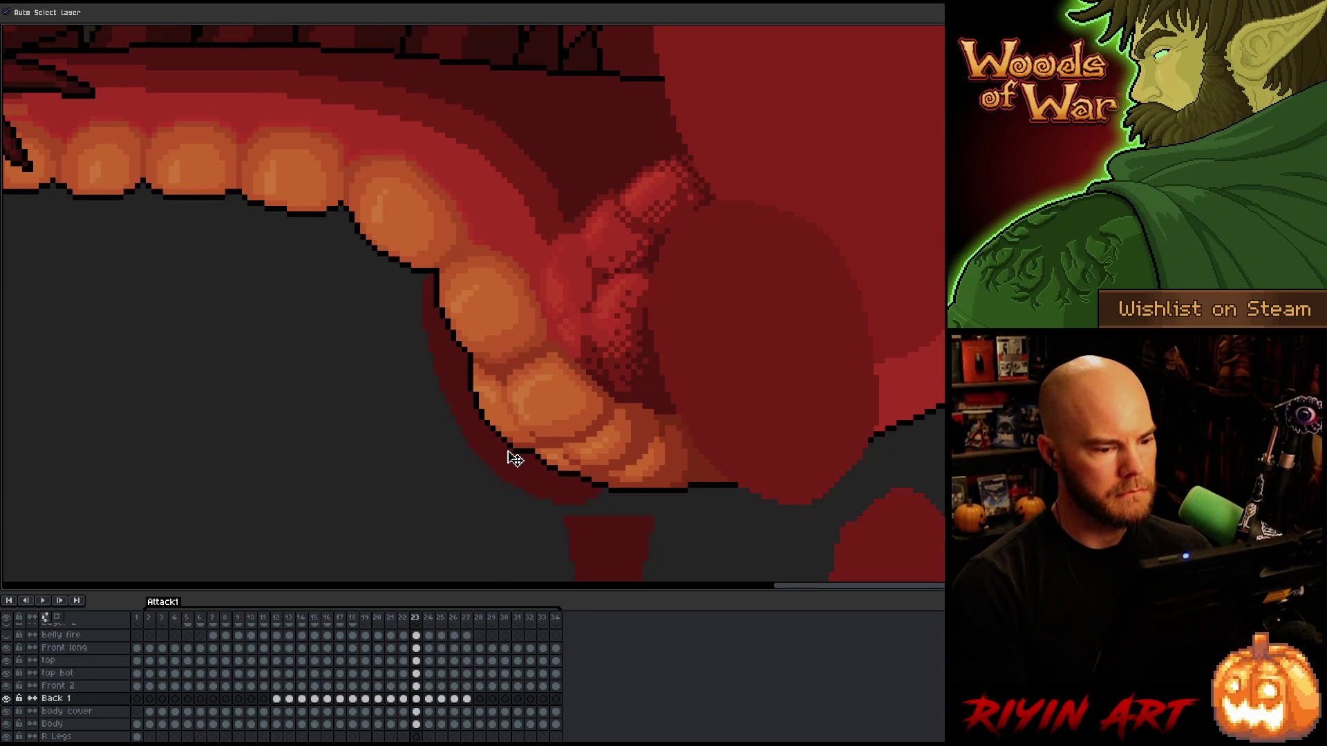
click(619, 338)
key(Left)
key(Right)
key(Left)
key(Right)
key(Left)
key(Right)
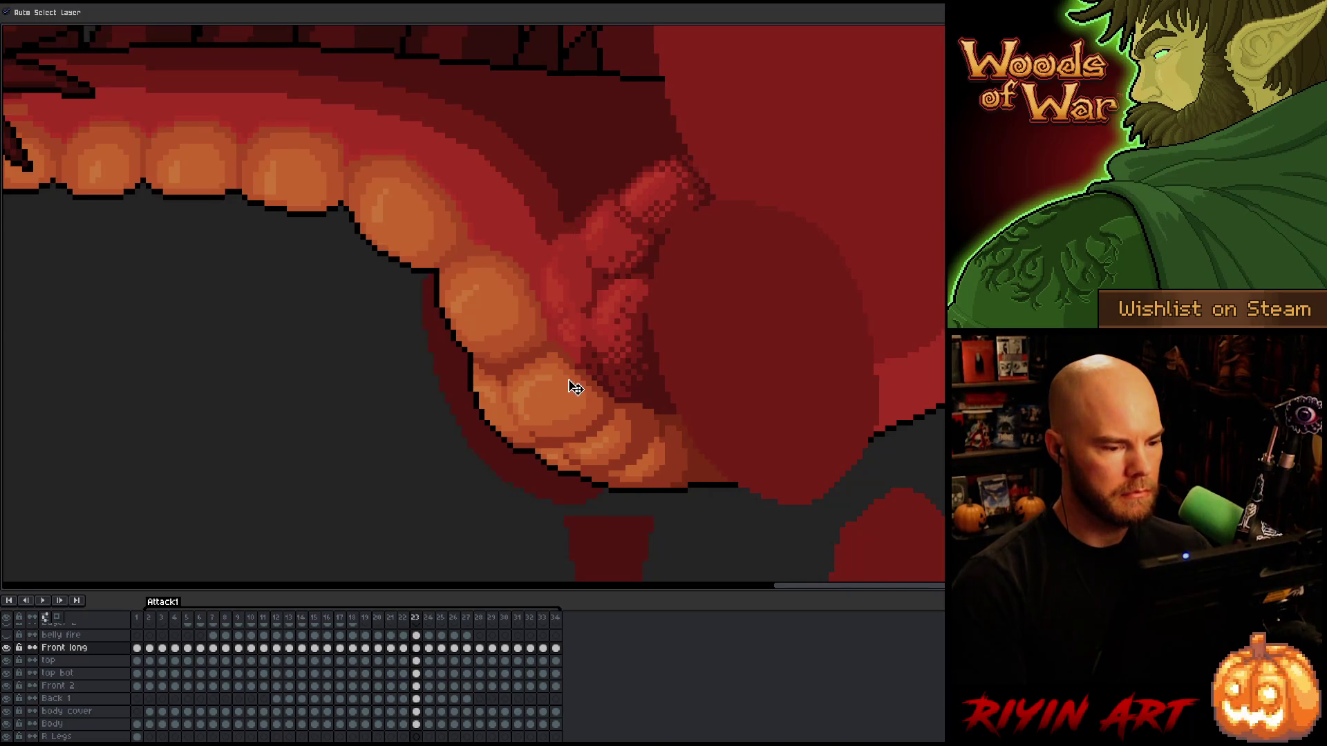
Sample a colour from the dragon, then lower the dithered arm shading about 8 px on frame 24.
key(i)
alt+click(585, 354)
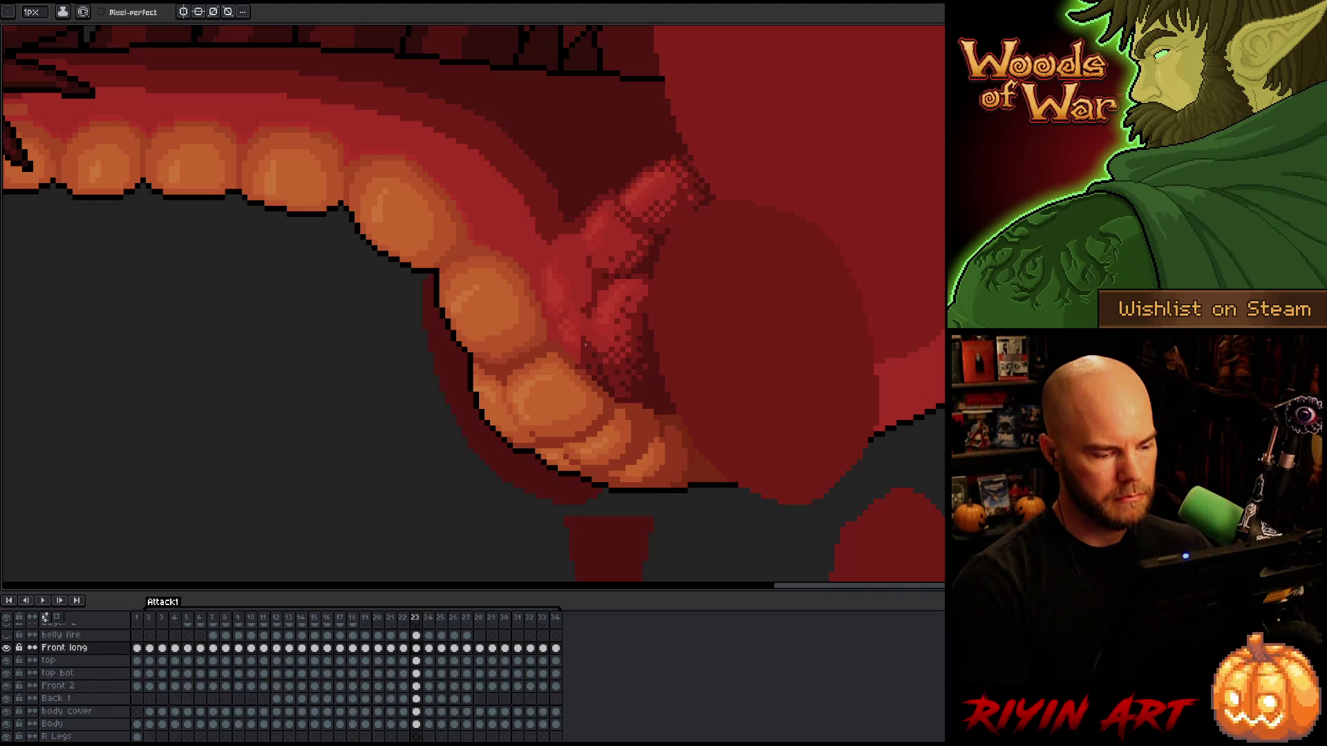
key(Right)
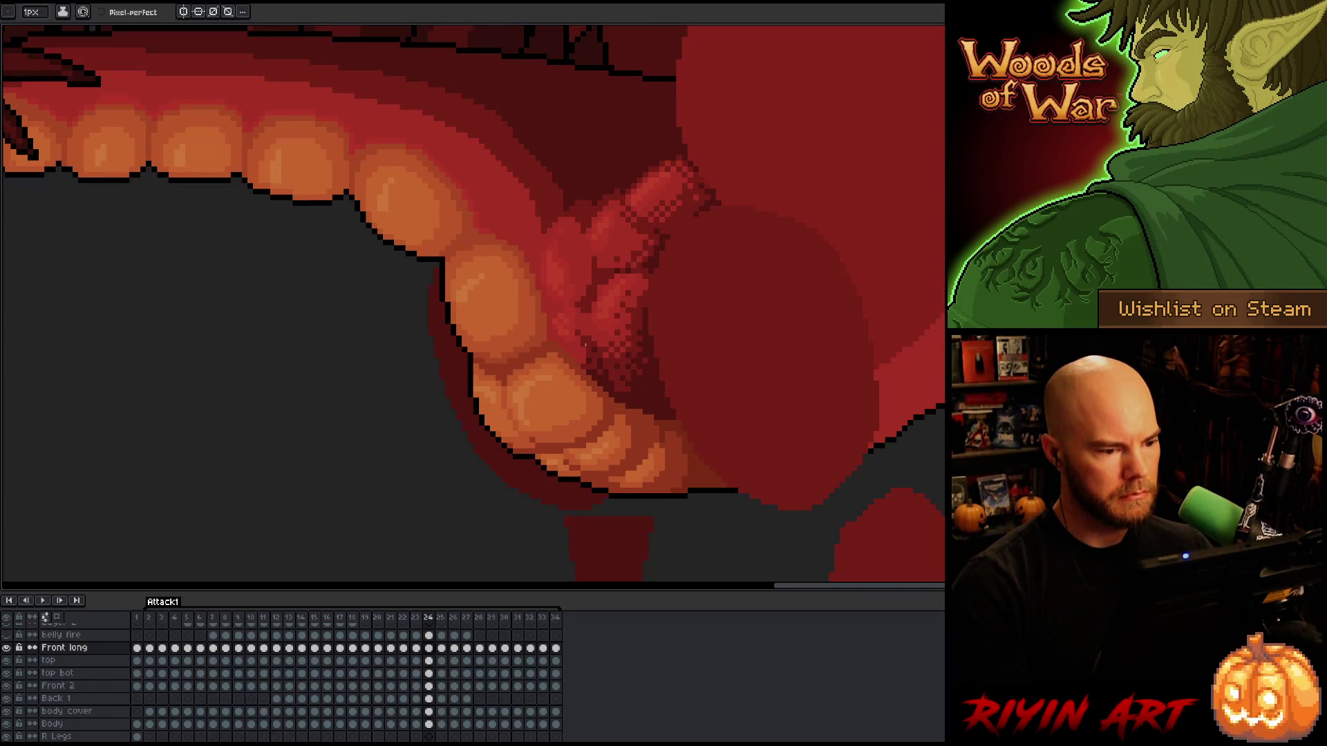
key(v)
key(Left)
key(Left)
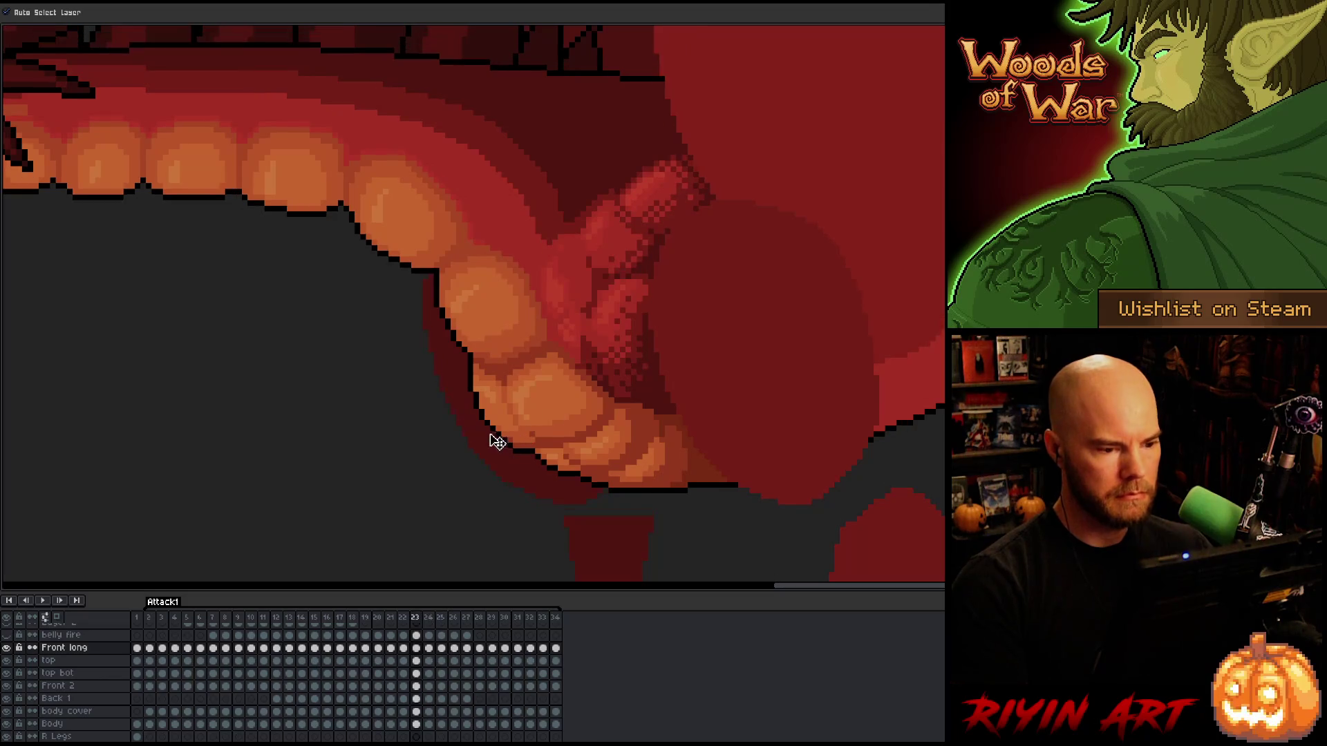
key(Right)
key(Right)
key(Right)
key(Left)
Select the Front 2 arm layer and compare its pose between frames 23 and 24.
key(Left)
key(Right)
drag(634, 339, 635, 344)
key(Left)
key(Right)
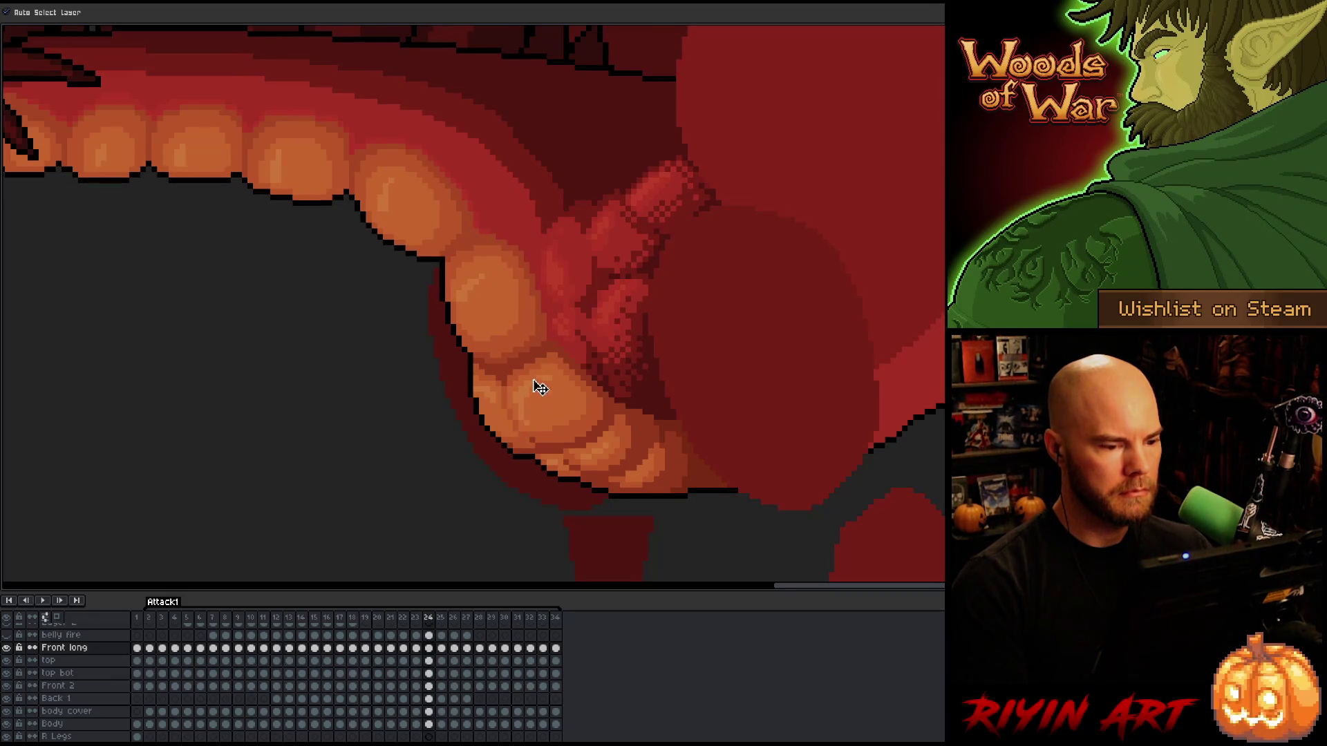
key(Left)
key(Right)
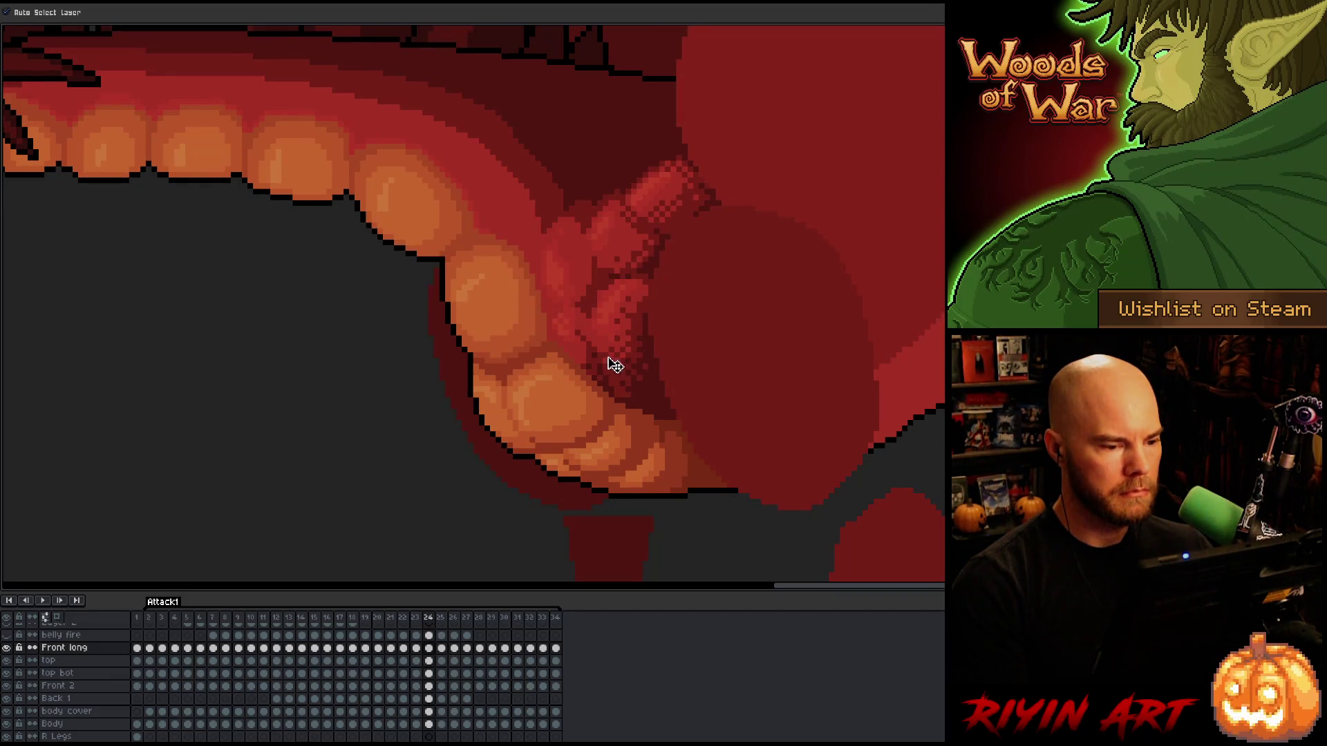
click(571, 342)
key(Left)
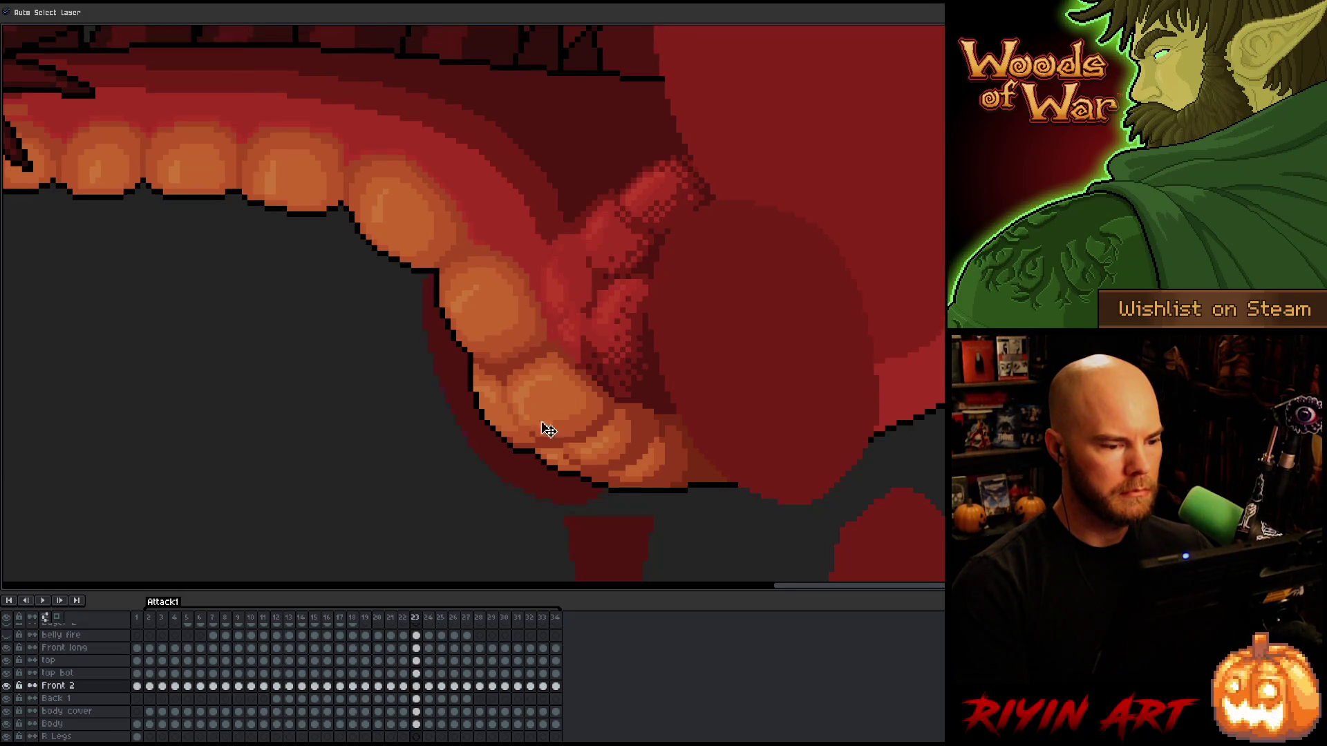
key(Right)
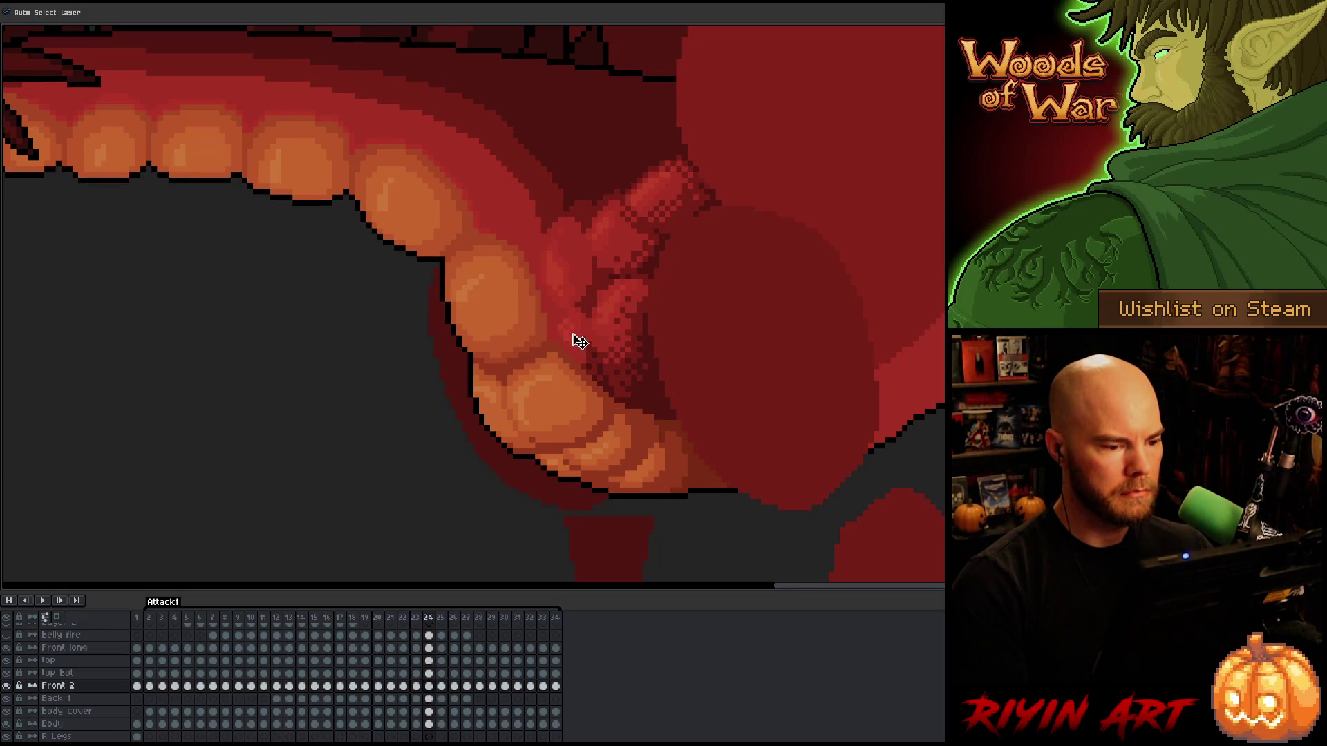
key(Left)
key(Right)
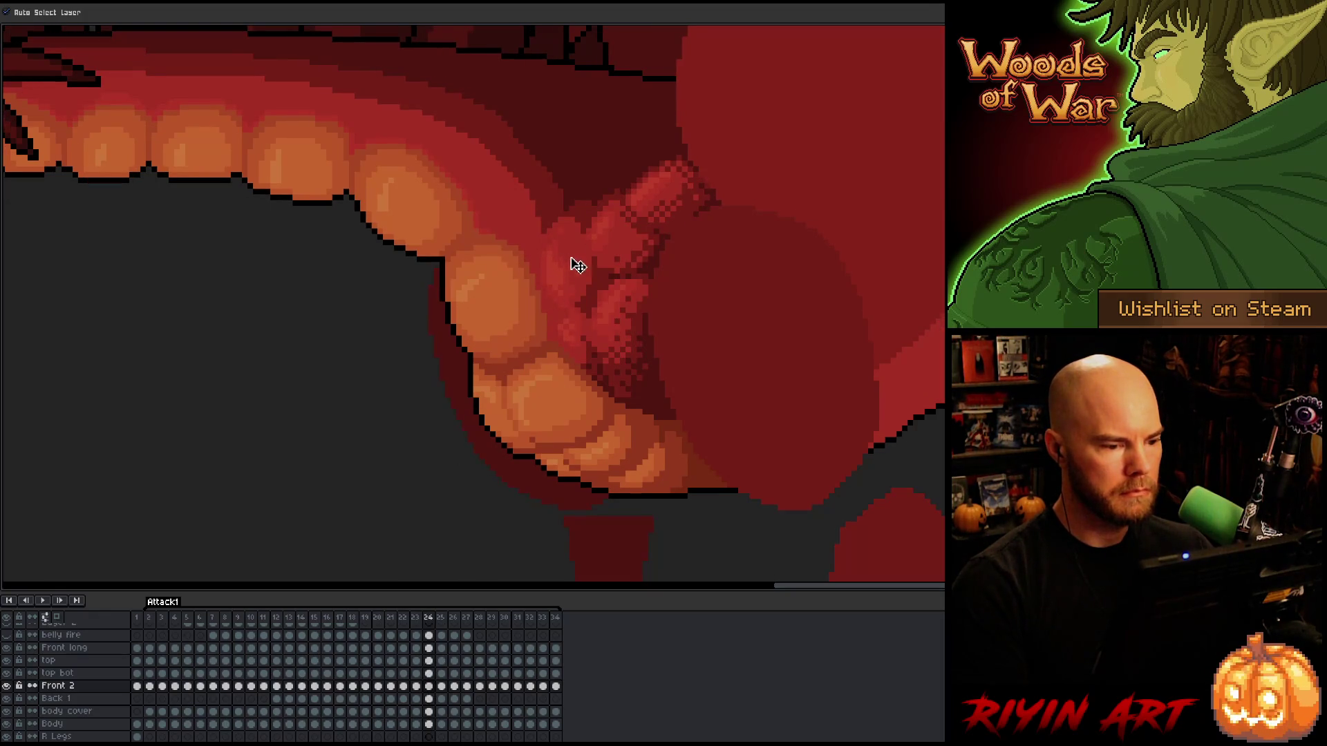
Select the Back 1 arm layer, compare frames 23 and 24, and undo the last change.
click(585, 282)
key(Left)
key(Right)
key(Left)
key(Right)
key(Left)
key(Left)
key(Right)
key(Right)
key(Left)
key(Left)
key(Right)
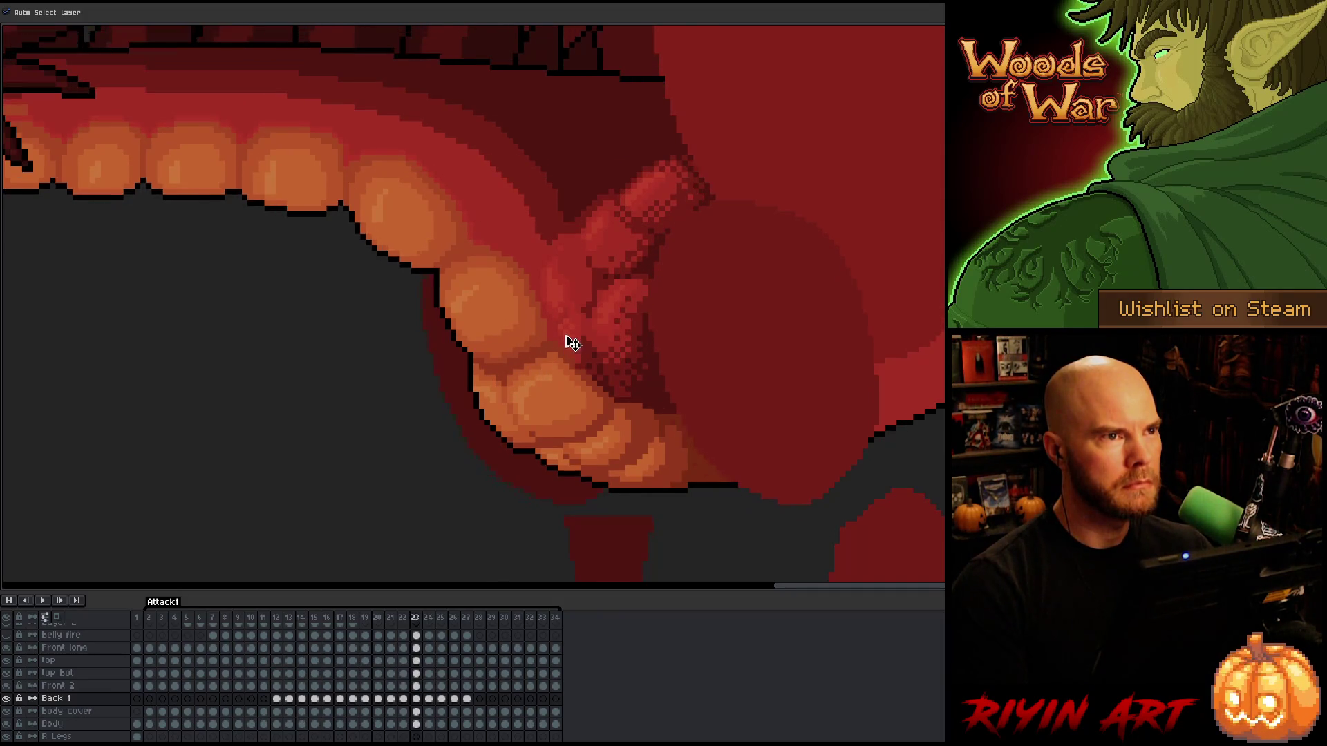
key(Right)
key(Left)
key(Right)
key(Left)
key(Left)
key(Right)
key(Right)
key(Left)
key(Left)
key(Right)
key(Right)
key(Right)
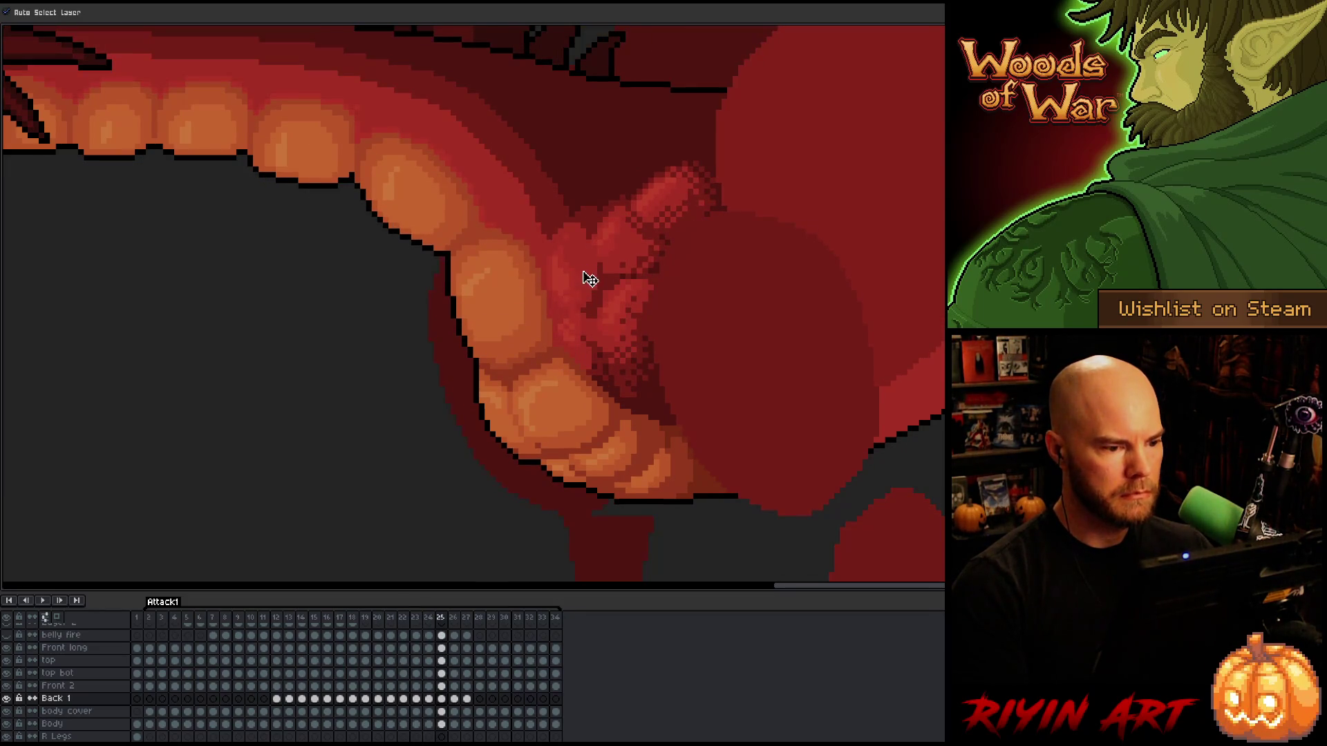
key(ctrl+z)
Advance to frame 25 and compare the Front 2 layer's pose against frame 24.
key(Left)
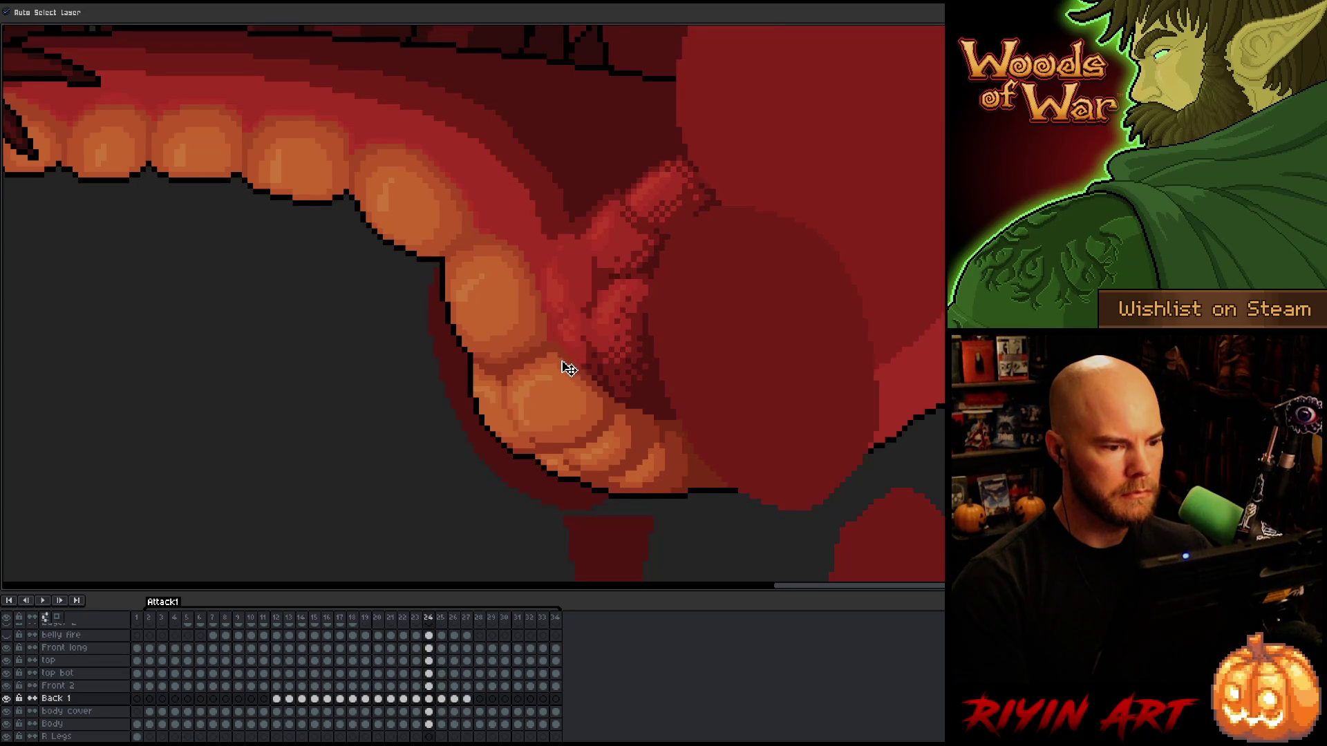
key(Right)
key(Up)
key(Left)
key(Right)
key(Left)
key(Right)
key(Left)
key(Right)
Select the Front long layer and flip between frames 24 and 25 to compare.
key(Up)
key(Up)
key(Up)
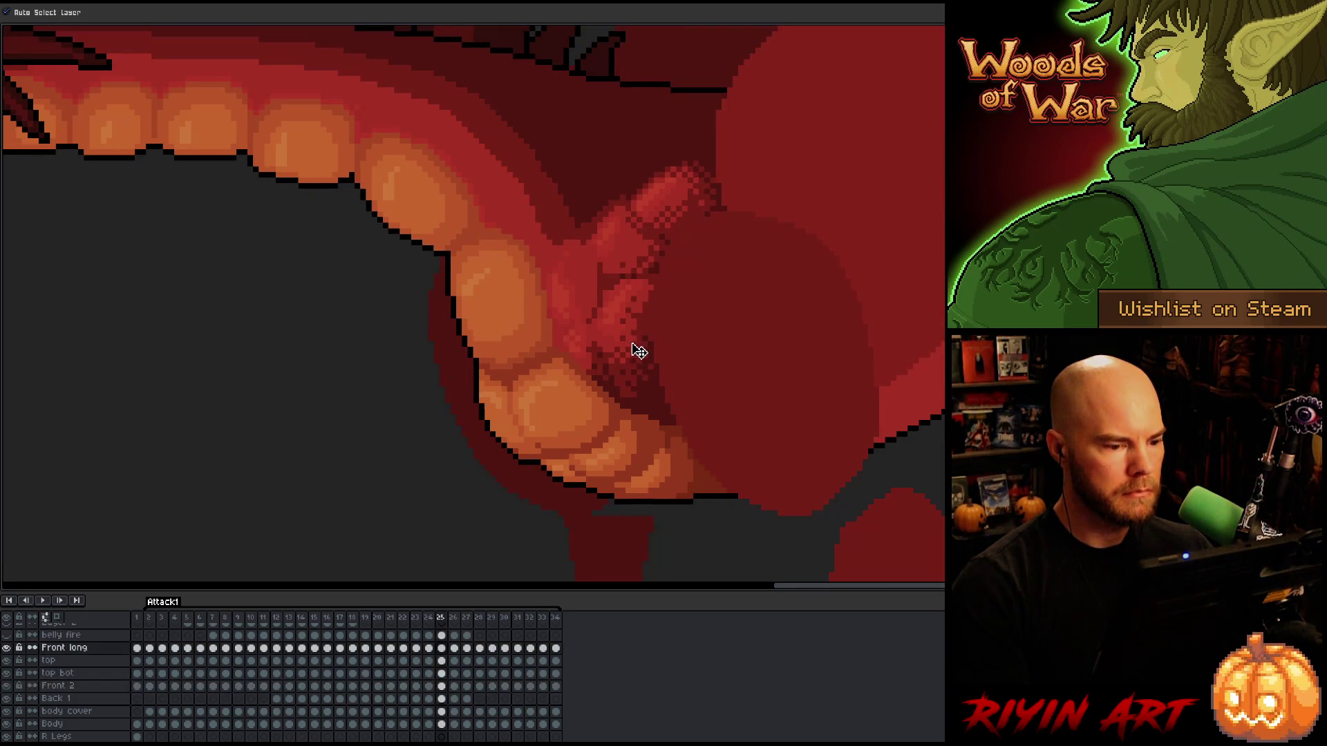
key(Left)
key(Right)
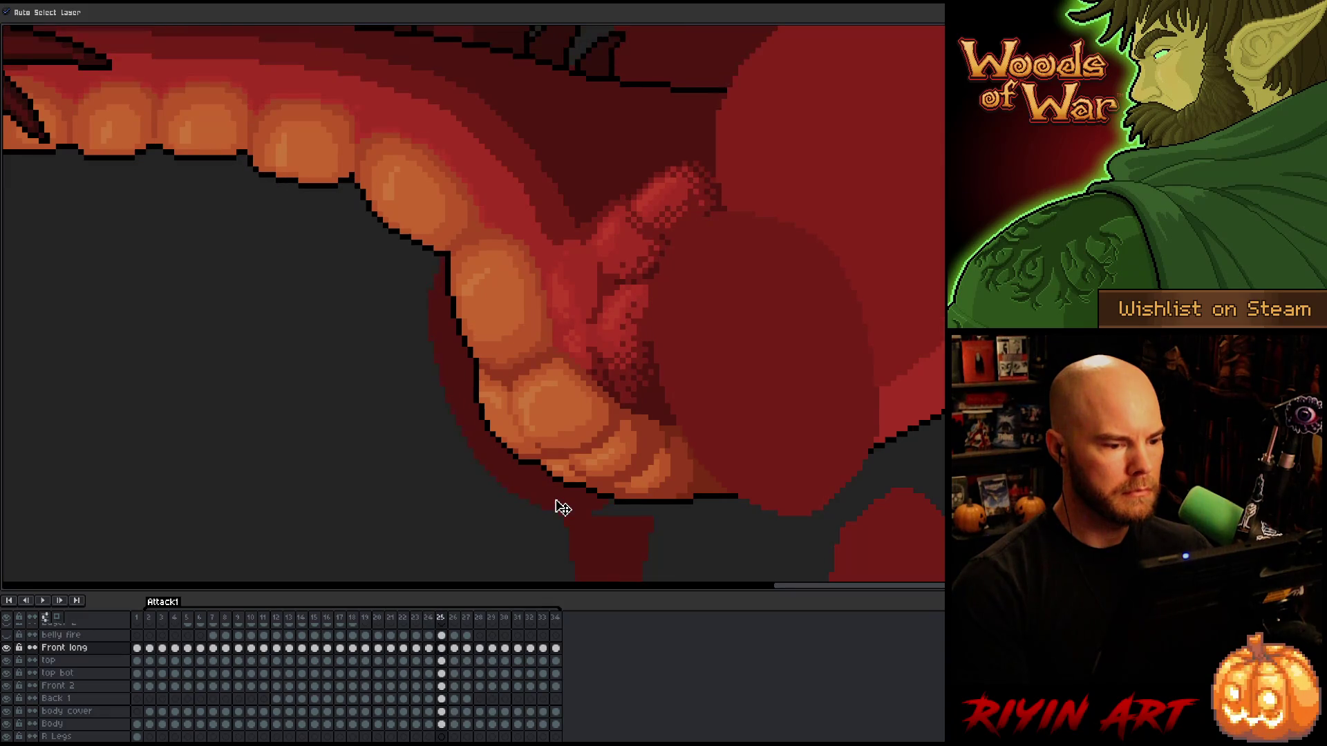
key(Left)
key(Right)
key(Left)
key(Right)
key(Left)
key(Right)
key(Left)
key(Right)
Pick the Front 2 arm layer on frame 25 and compare it with frame 24.
click(582, 351)
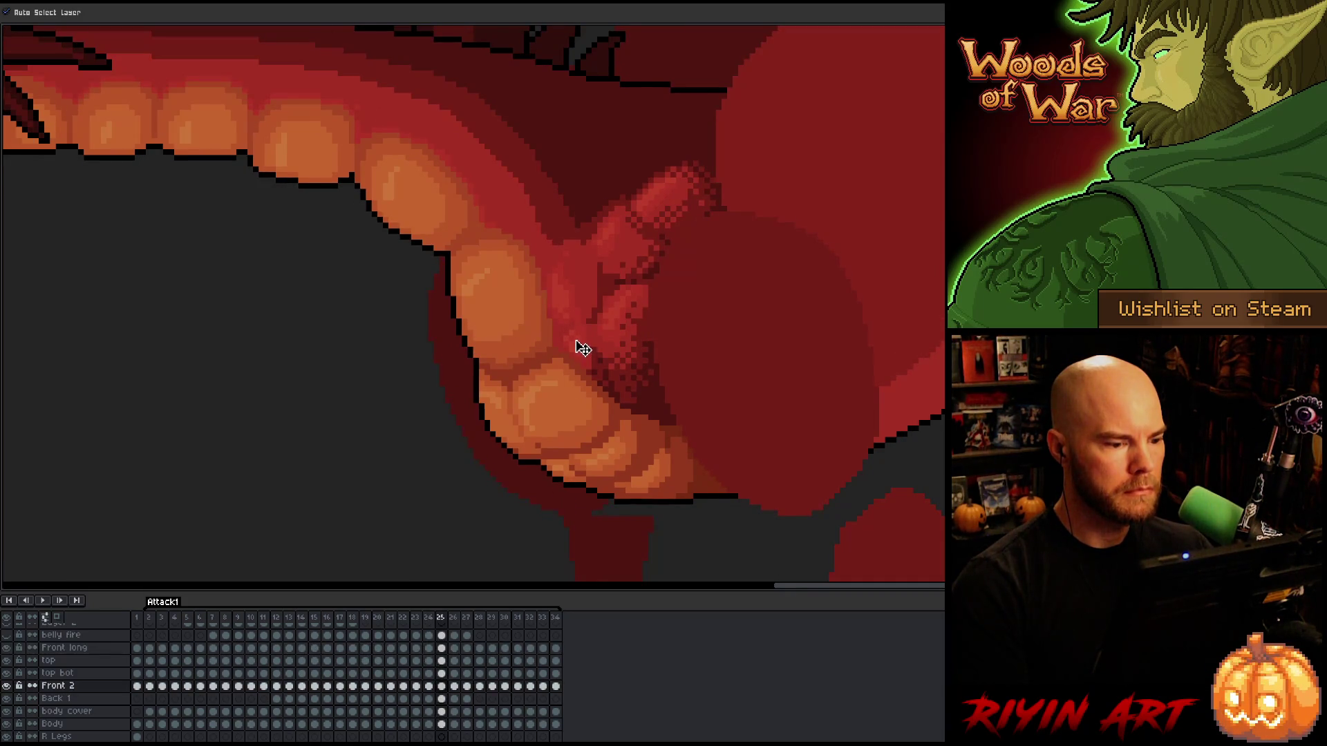
key(Left)
key(Right)
key(Left)
key(Right)
key(Left)
key(Right)
key(Right)
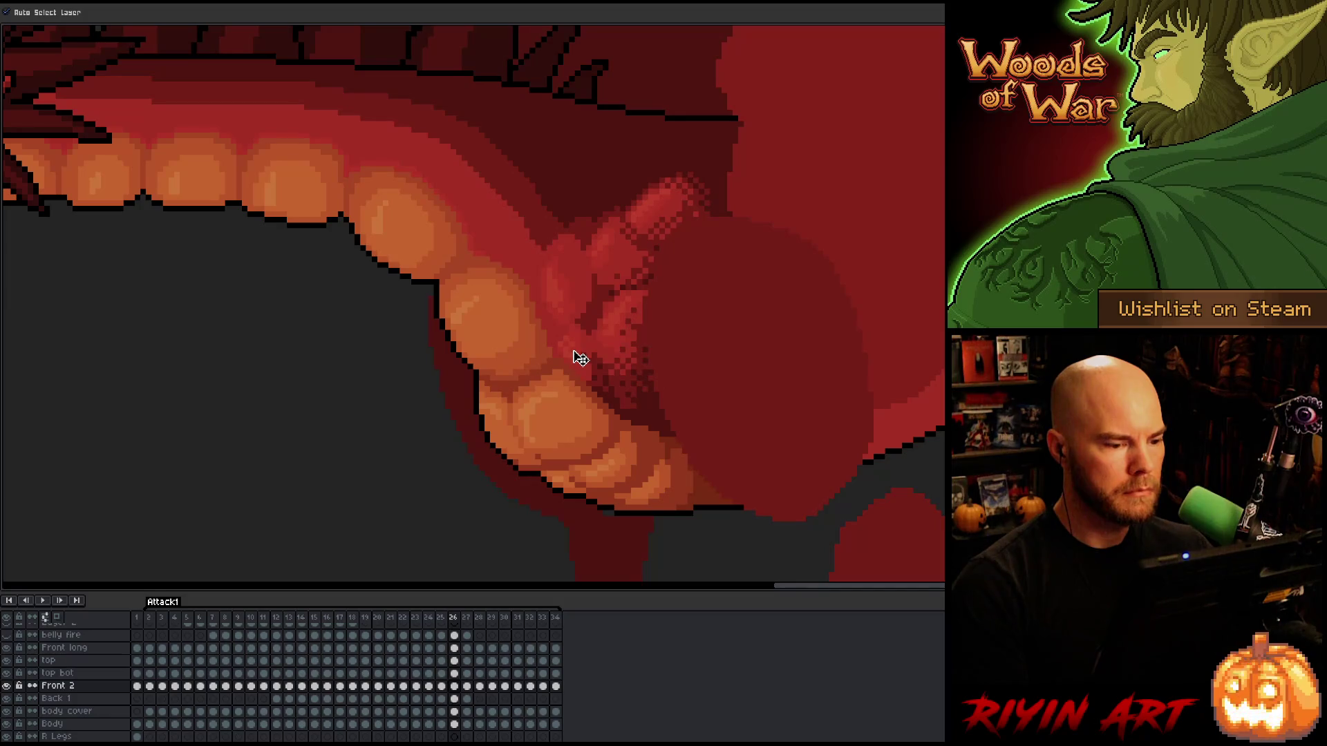
key(Left)
key(Right)
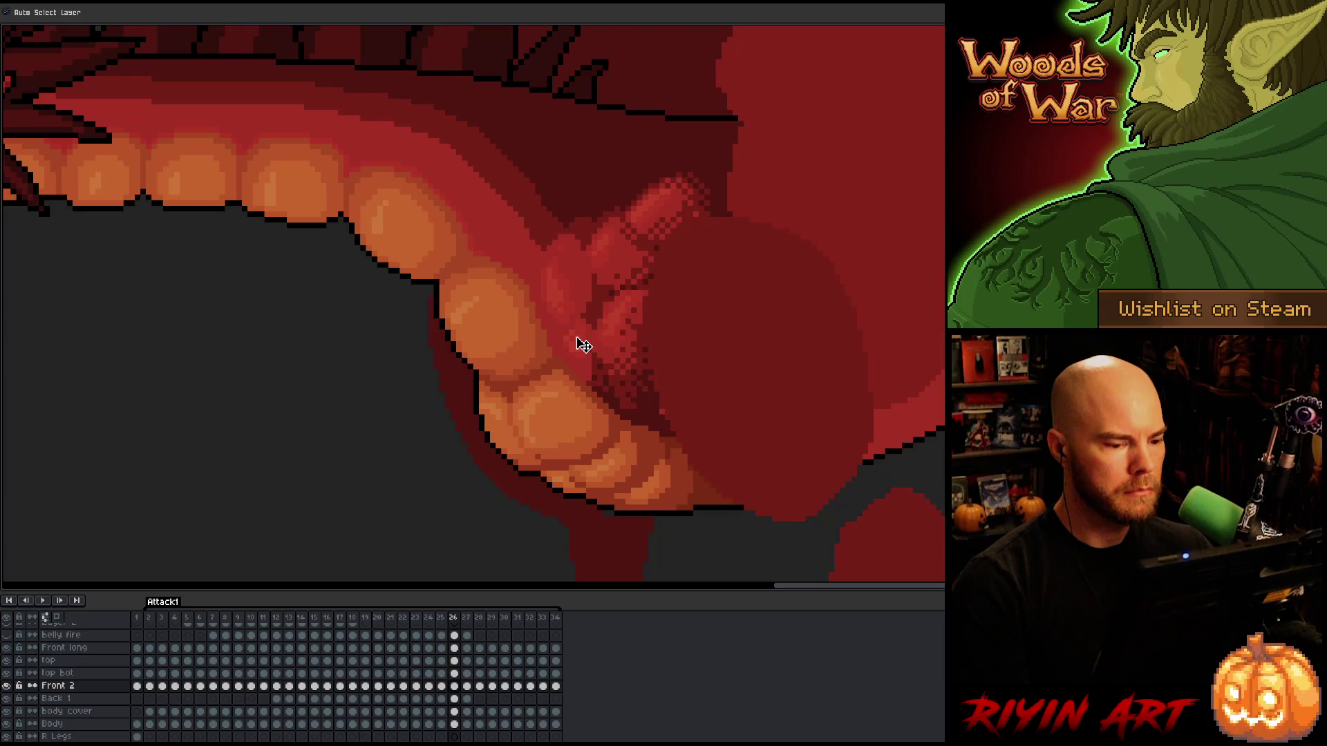
drag(569, 273, 568, 294)
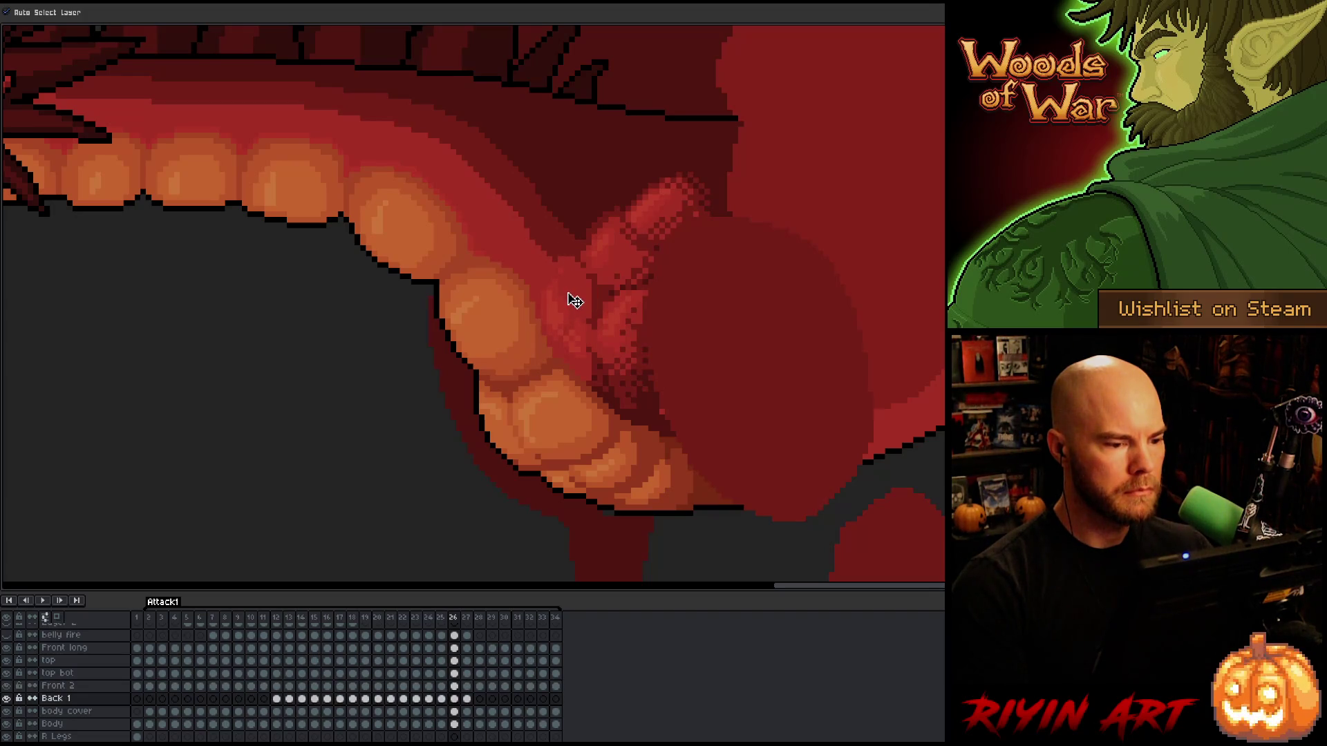
key(Left)
key(Right)
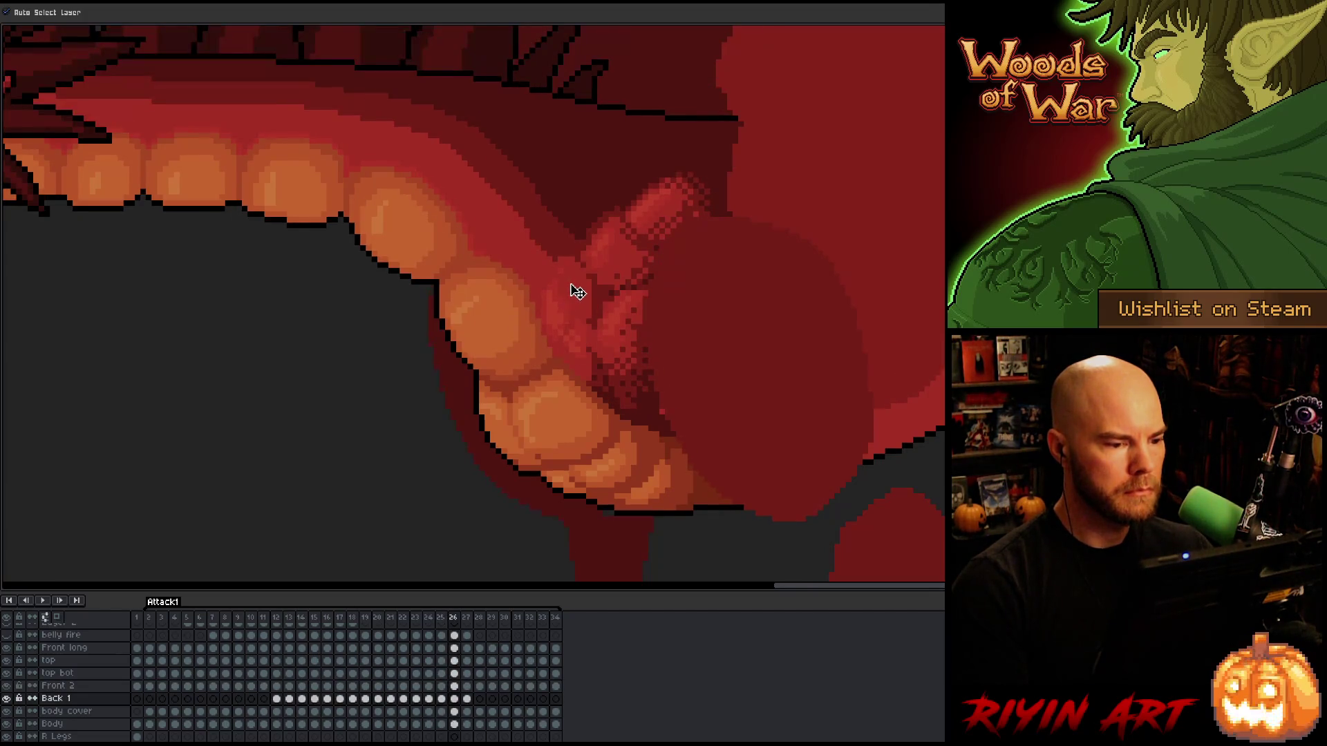
key(Left)
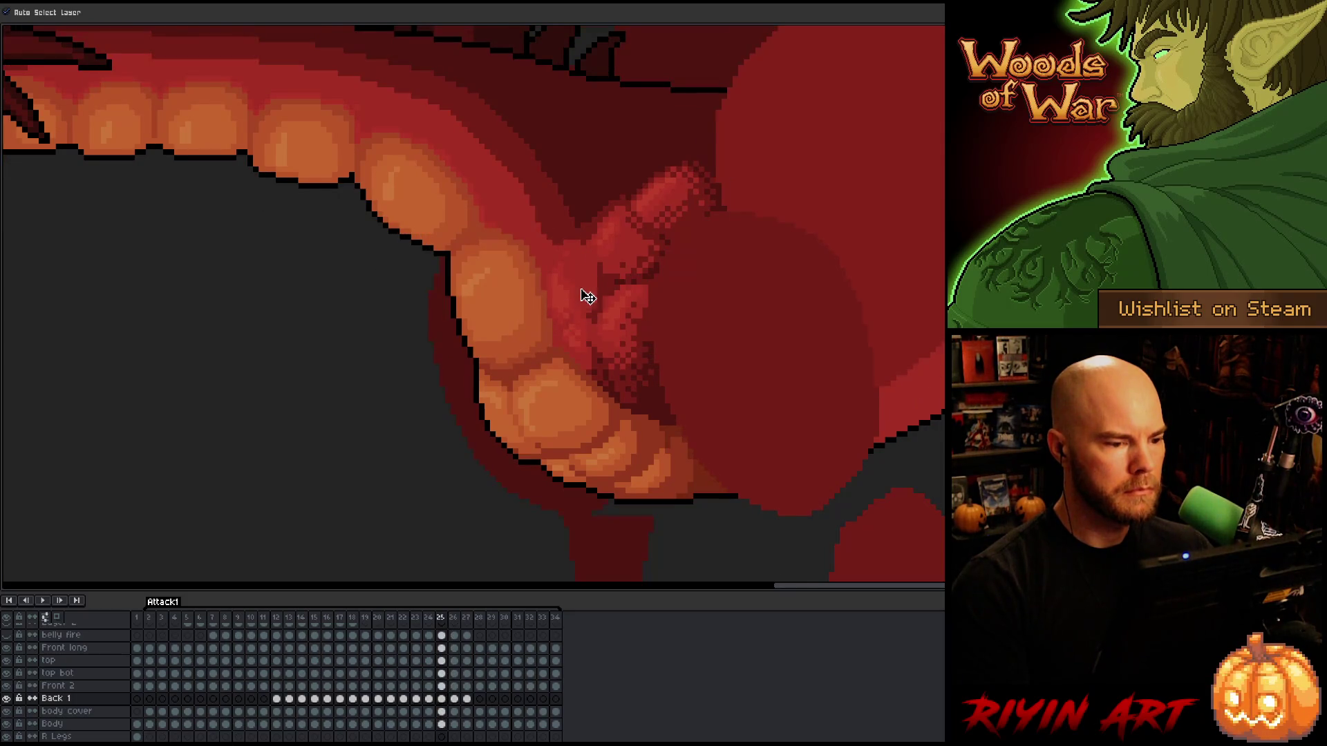
key(Right)
key(Left)
key(Right)
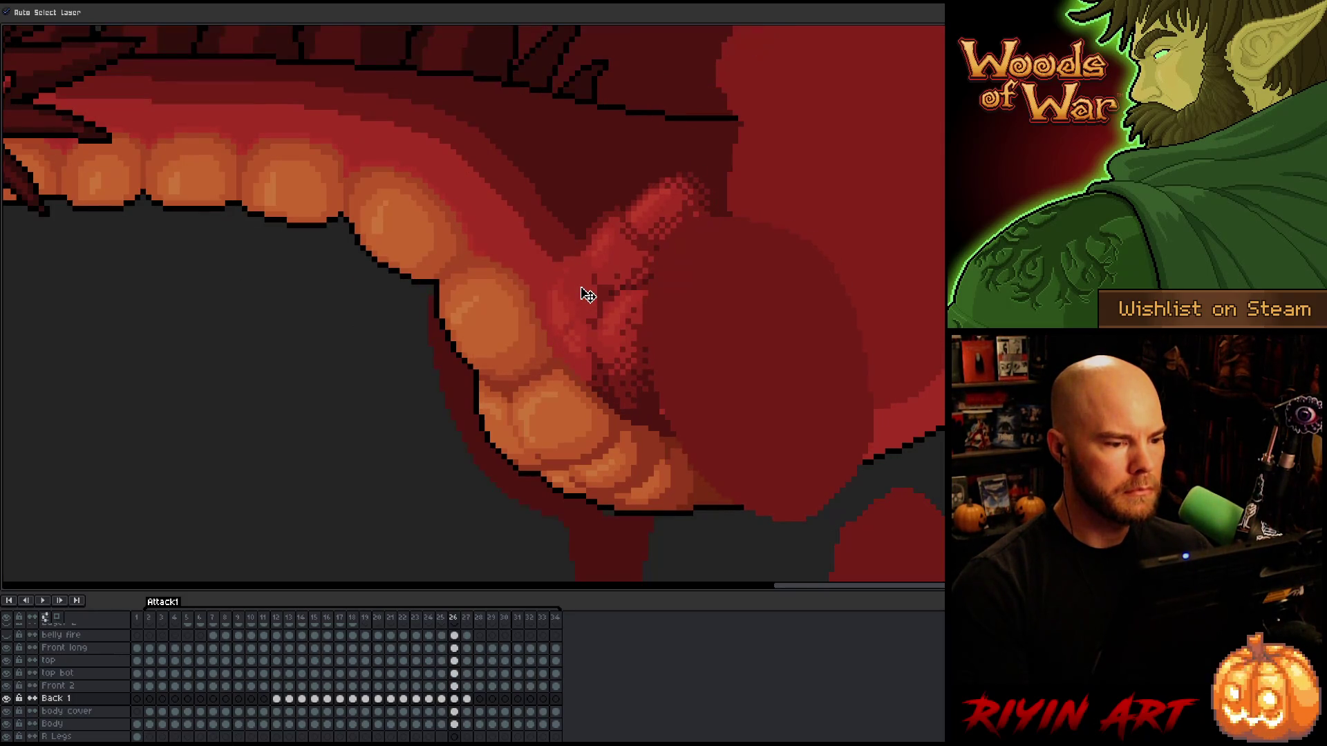
key(Left)
key(Right)
key(Left)
key(Right)
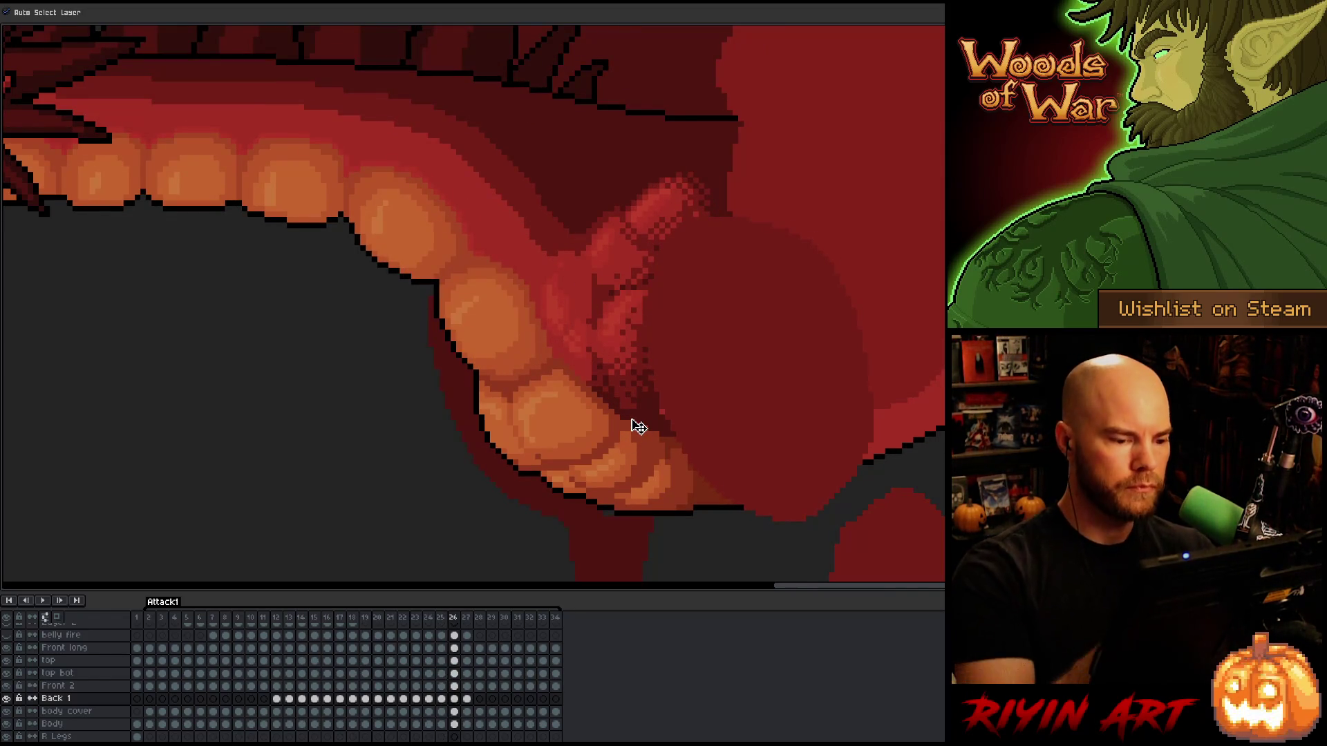
key(i)
key(v)
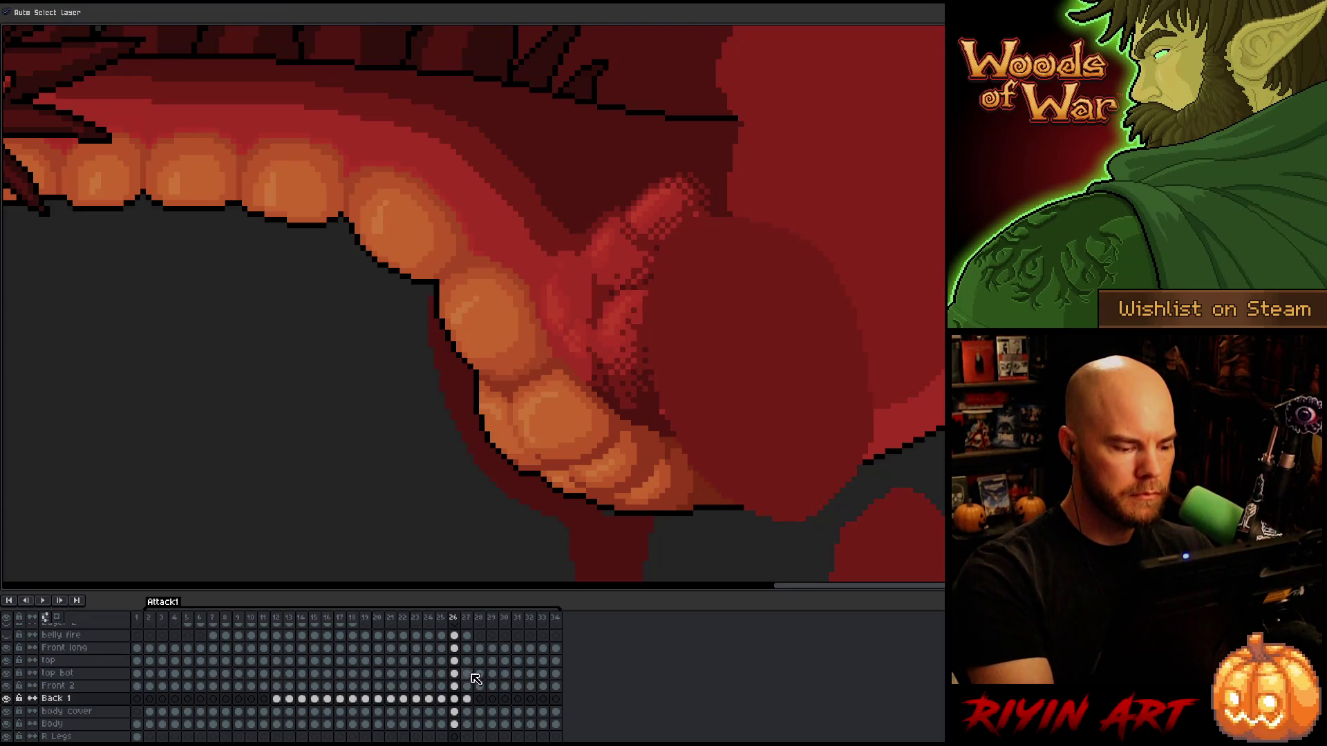
click(454, 724)
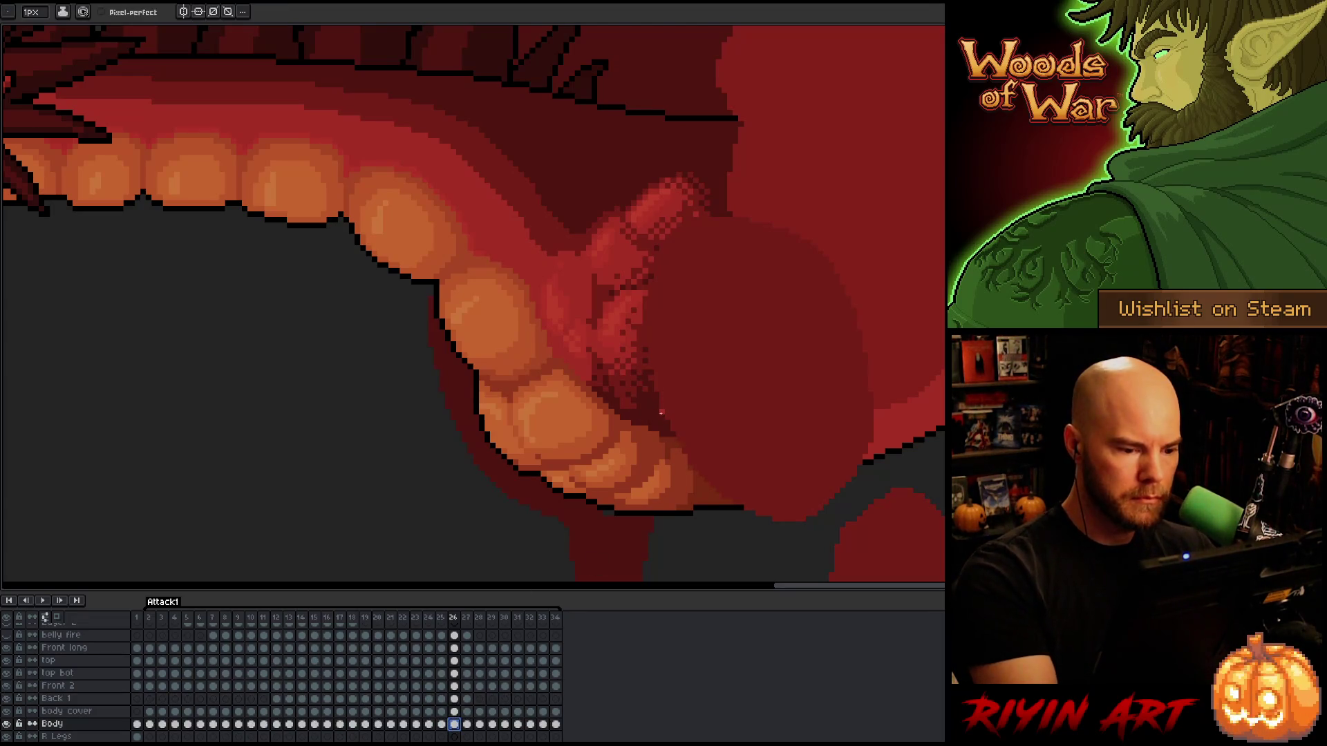
key(b)
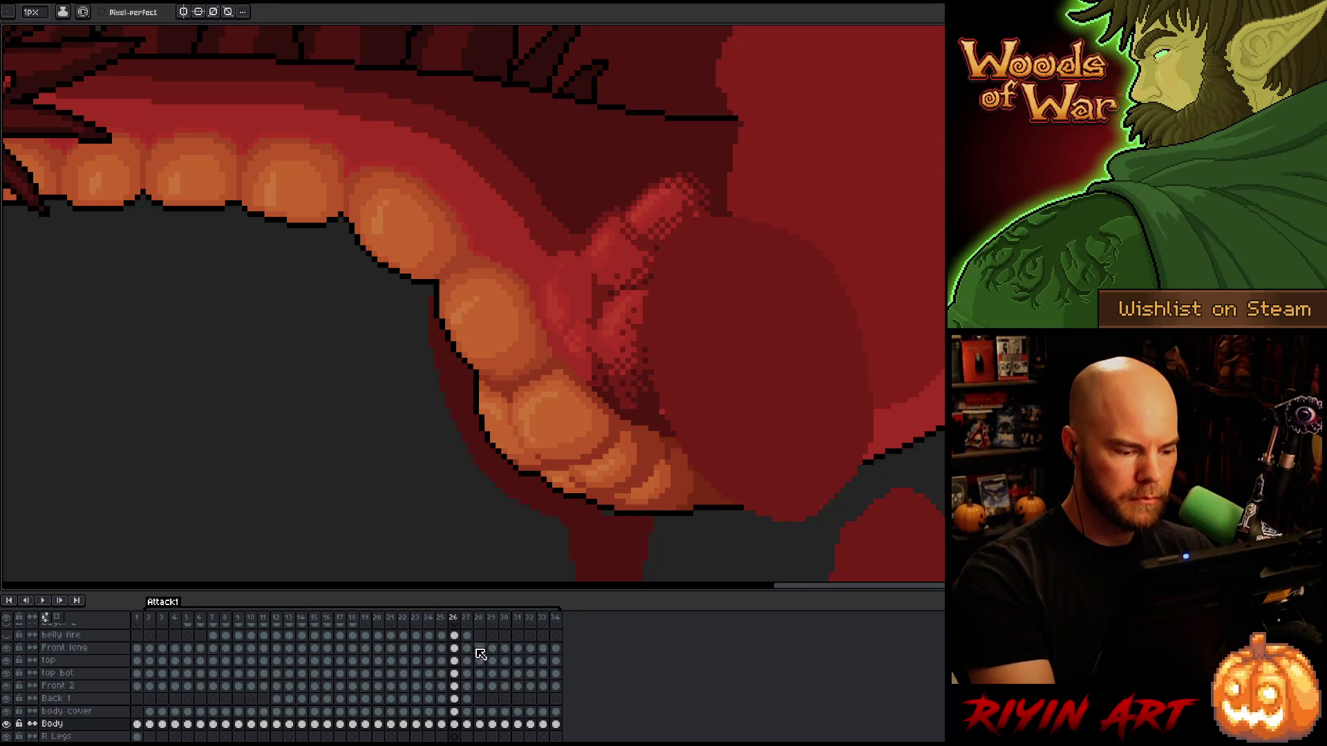
click(454, 699)
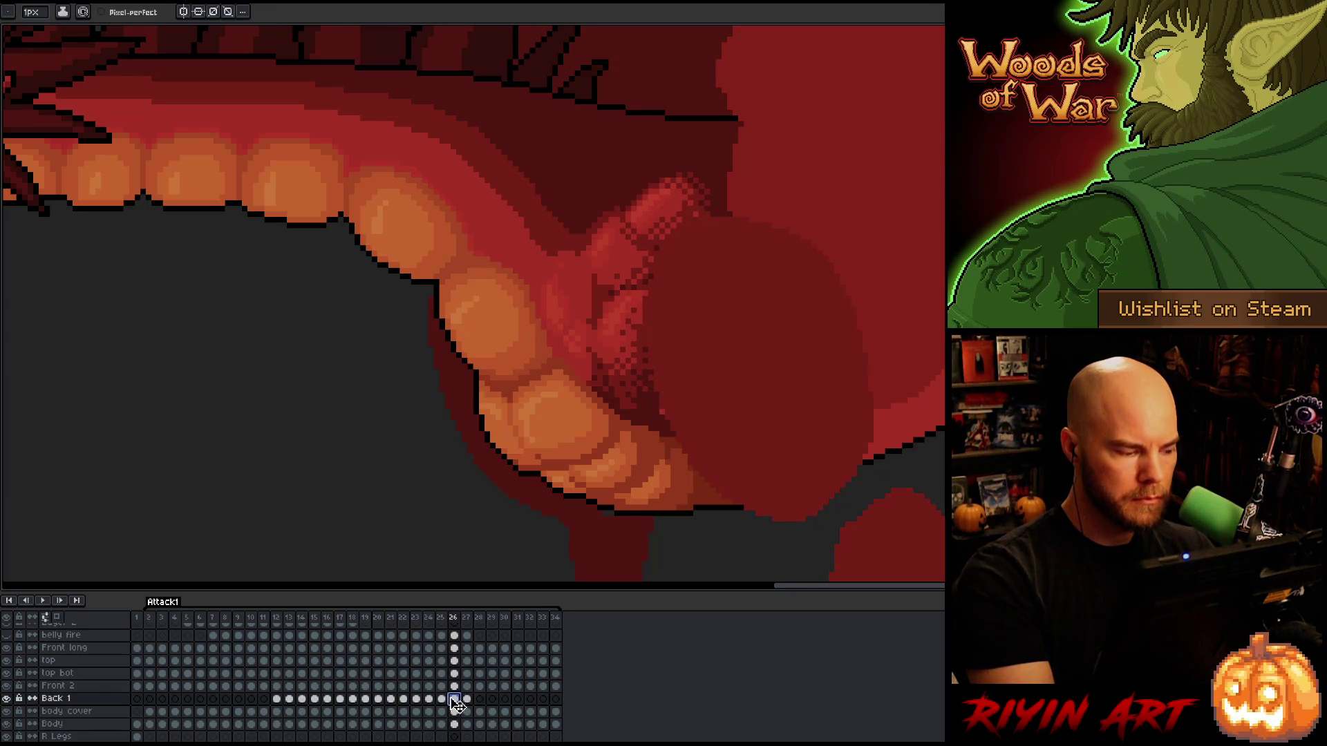
ctrl+click(663, 412)
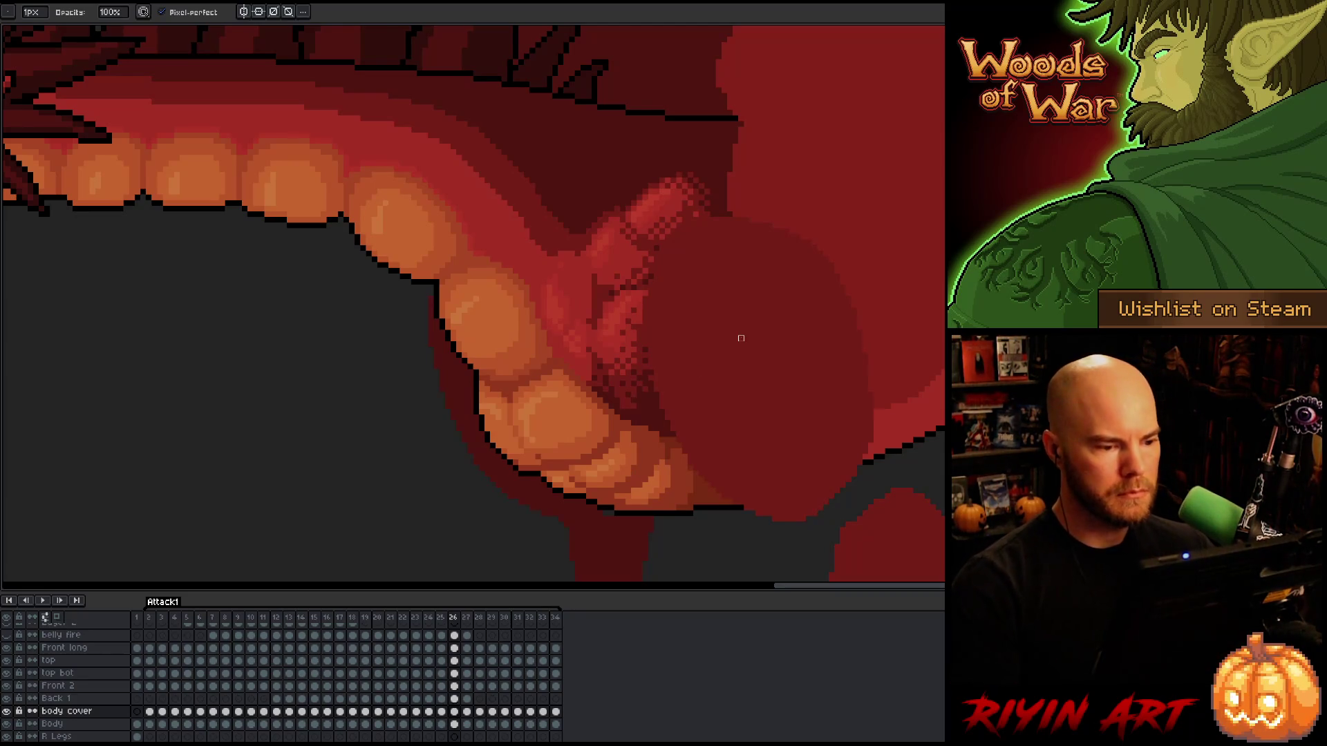
key(comma)
key(period)
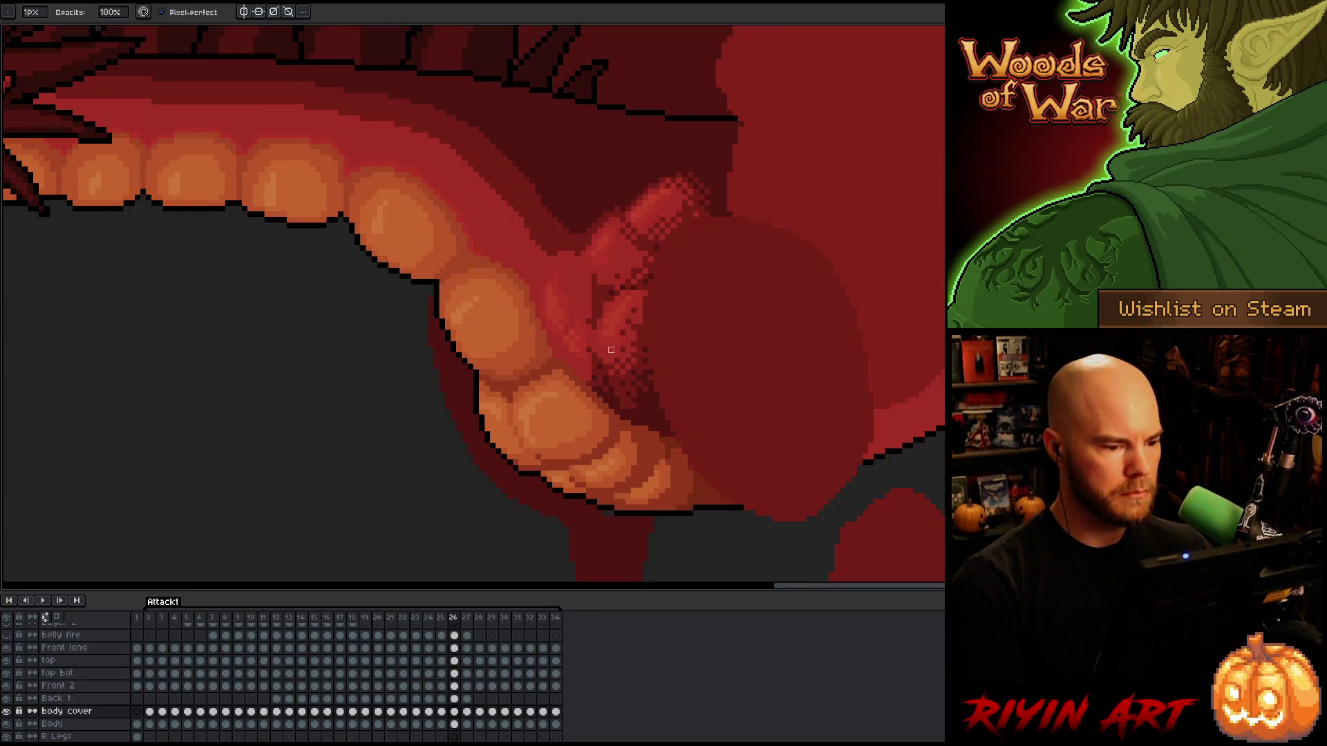
ctrl+click(580, 351)
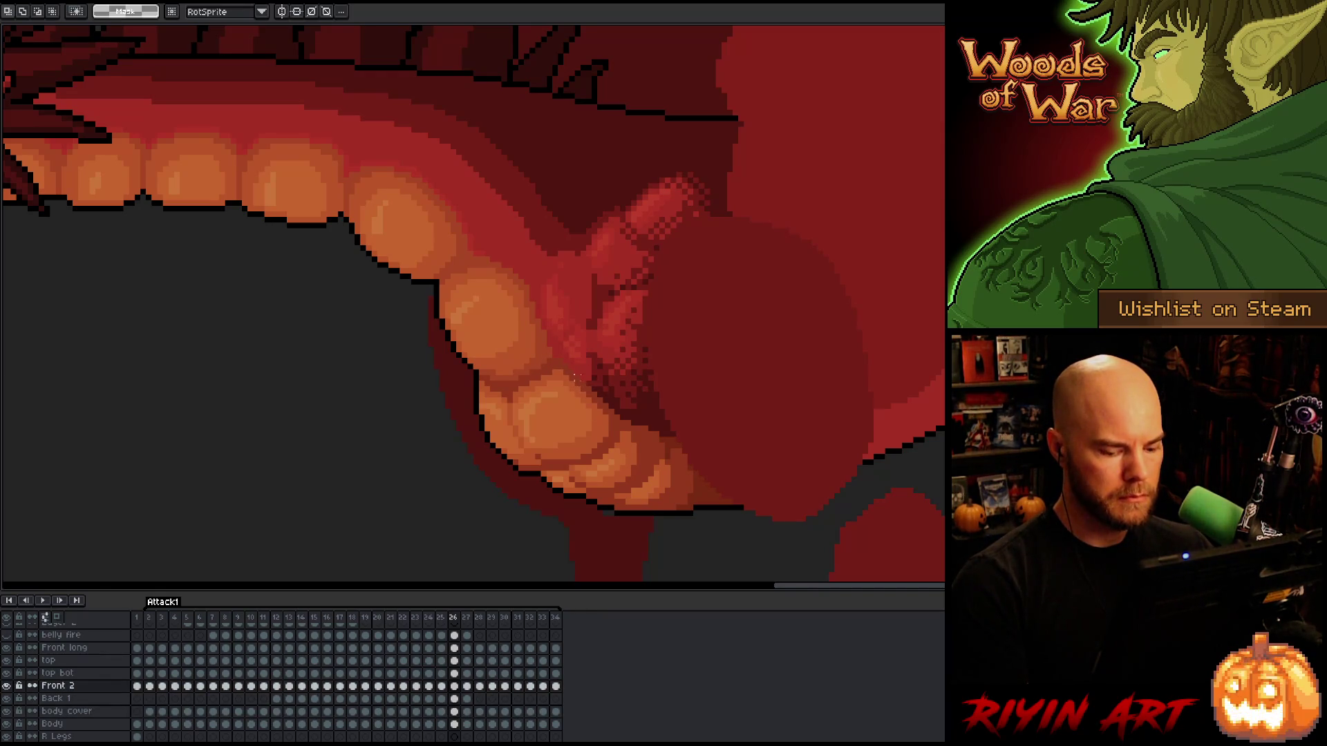
Flip between frames 26 and 27 to compare the arm poses.
key(ctrl)
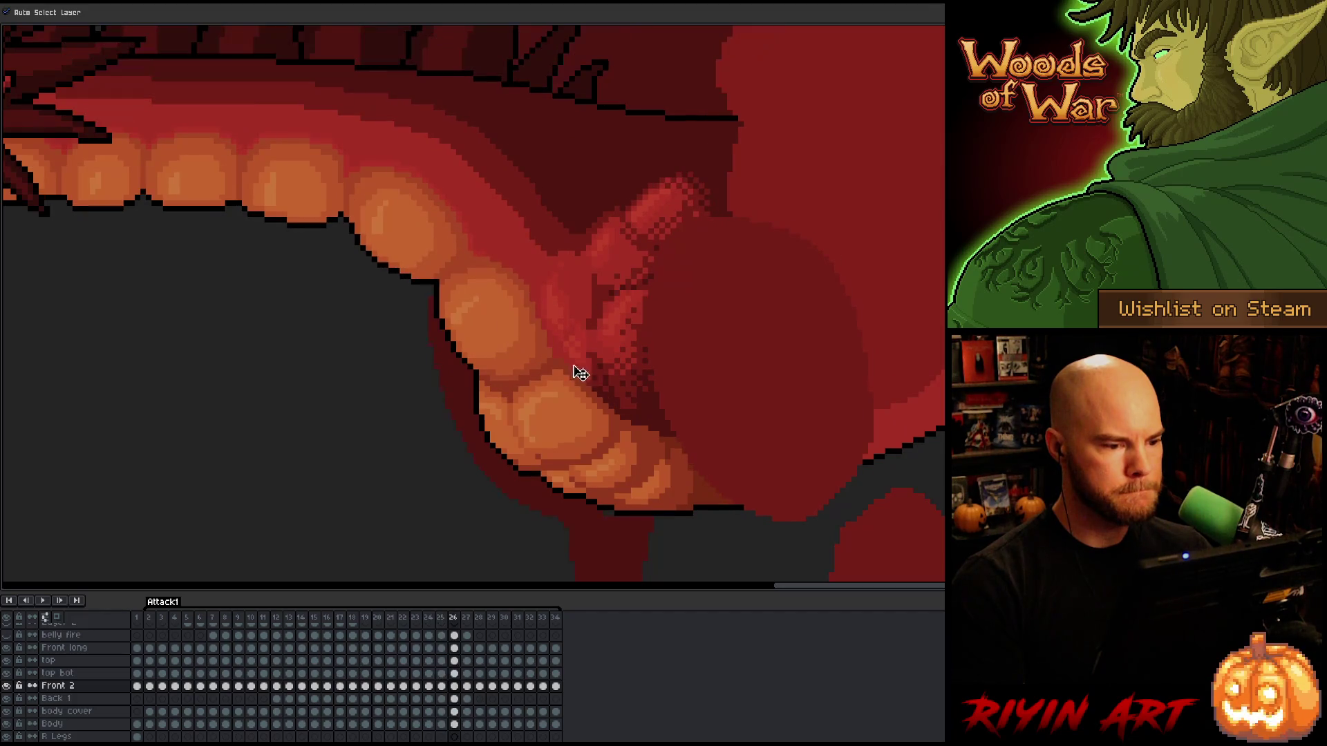
key(Right)
key(Left)
key(Right)
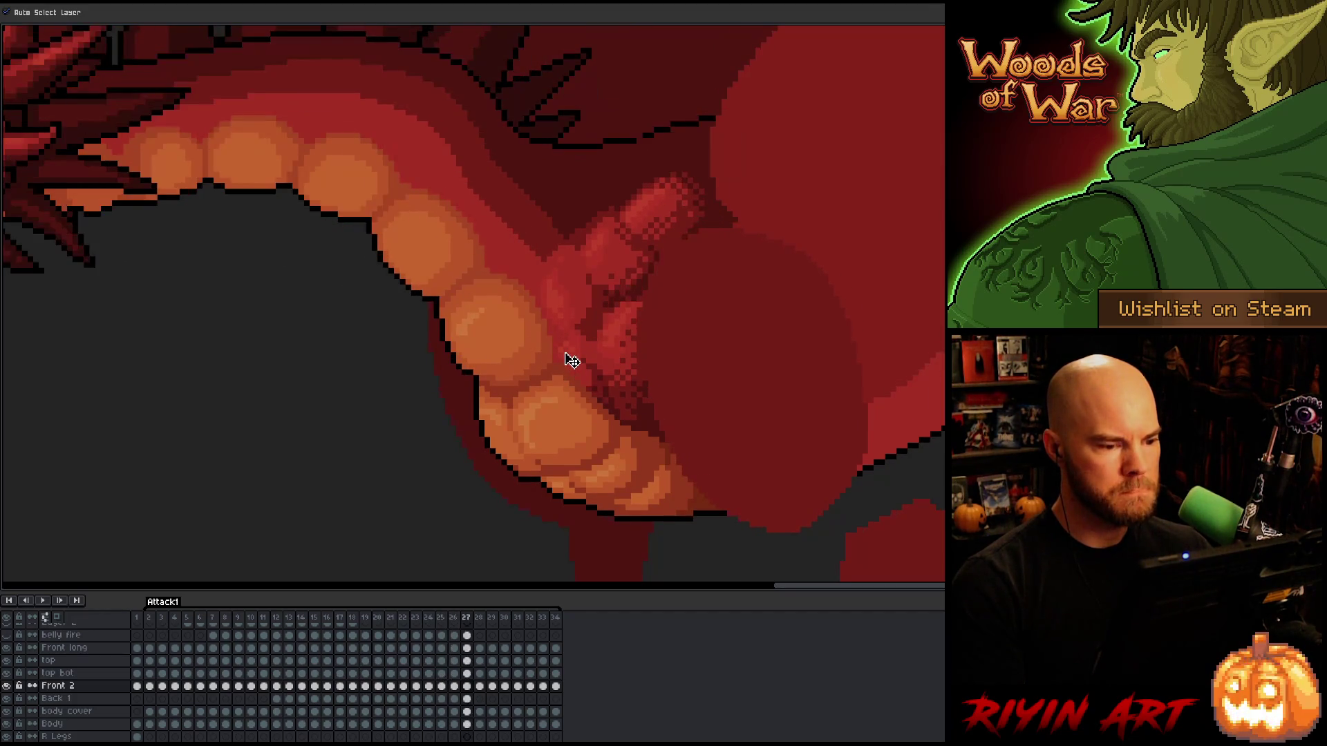
Make Back 1 the active layer and compare its pose across frames 26 and 27.
click(567, 320)
key(Left)
key(Right)
key(Left)
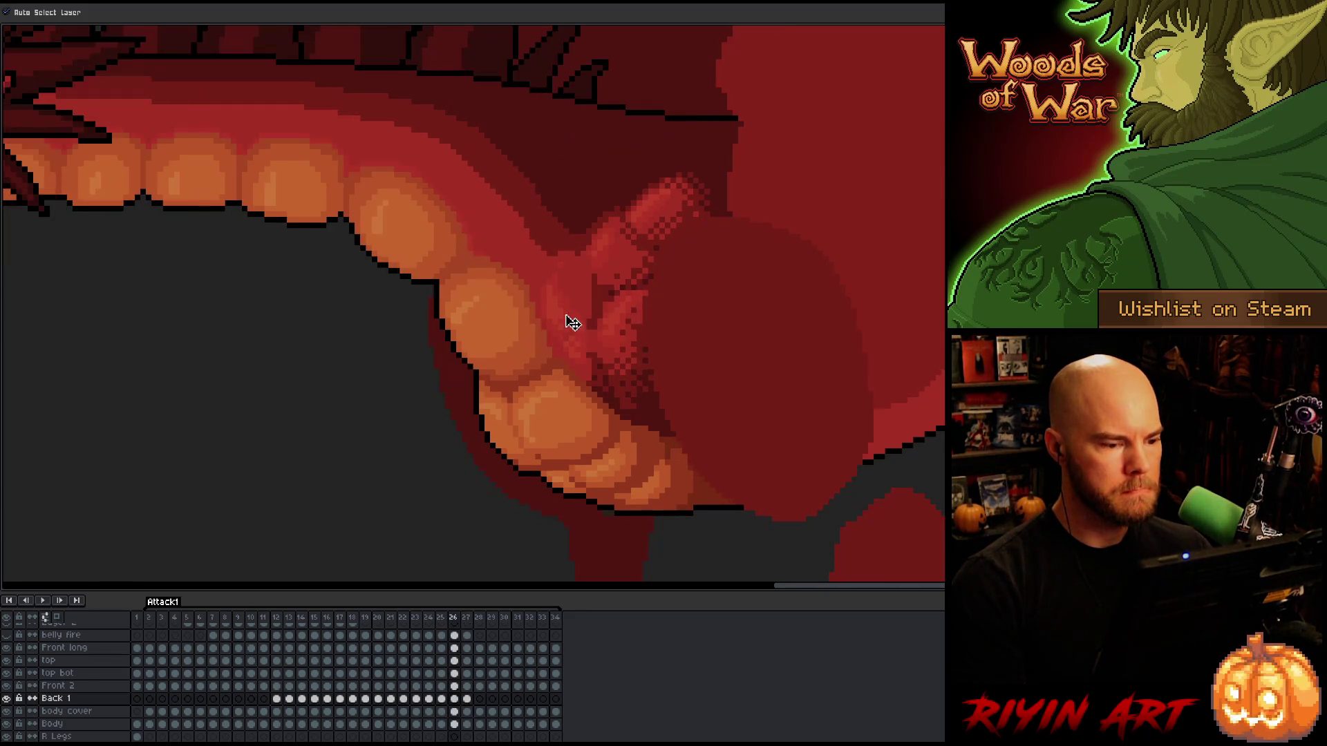
key(Right)
key(Left)
key(Right)
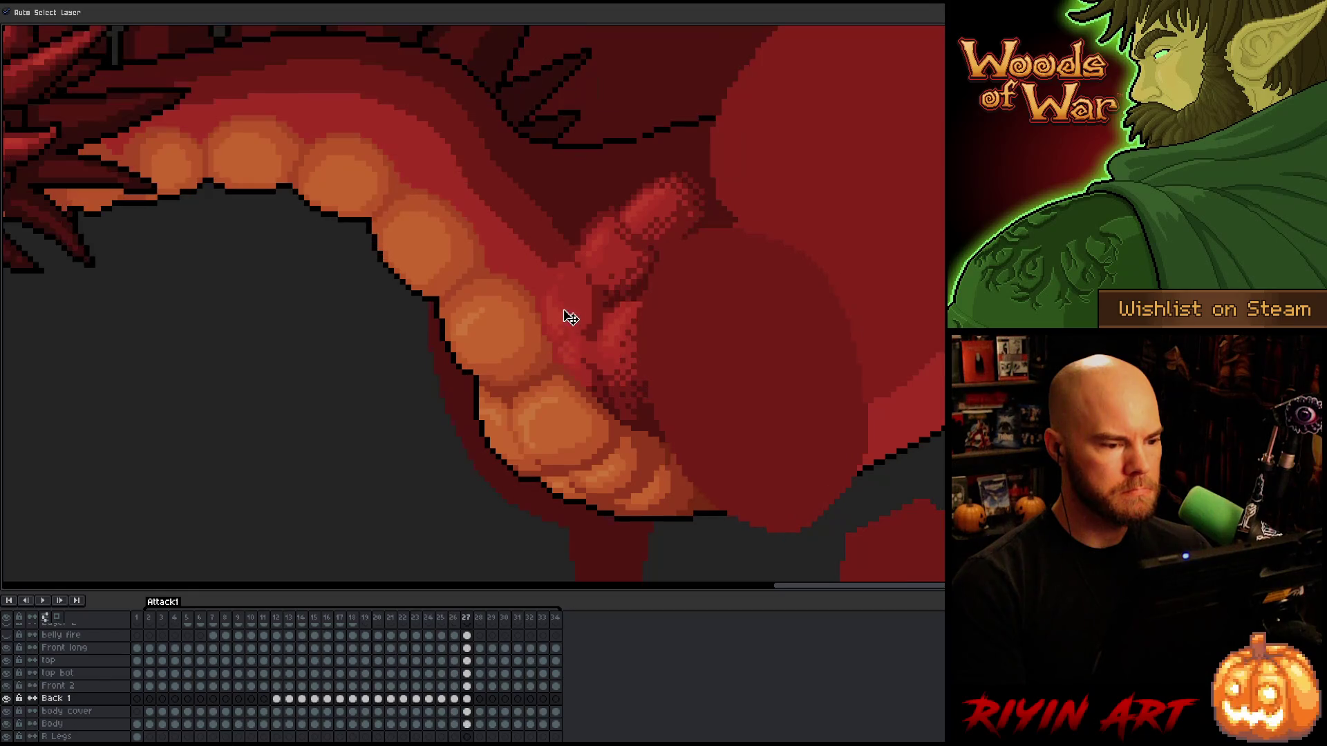
key(Left)
key(Right)
key(Left)
key(Right)
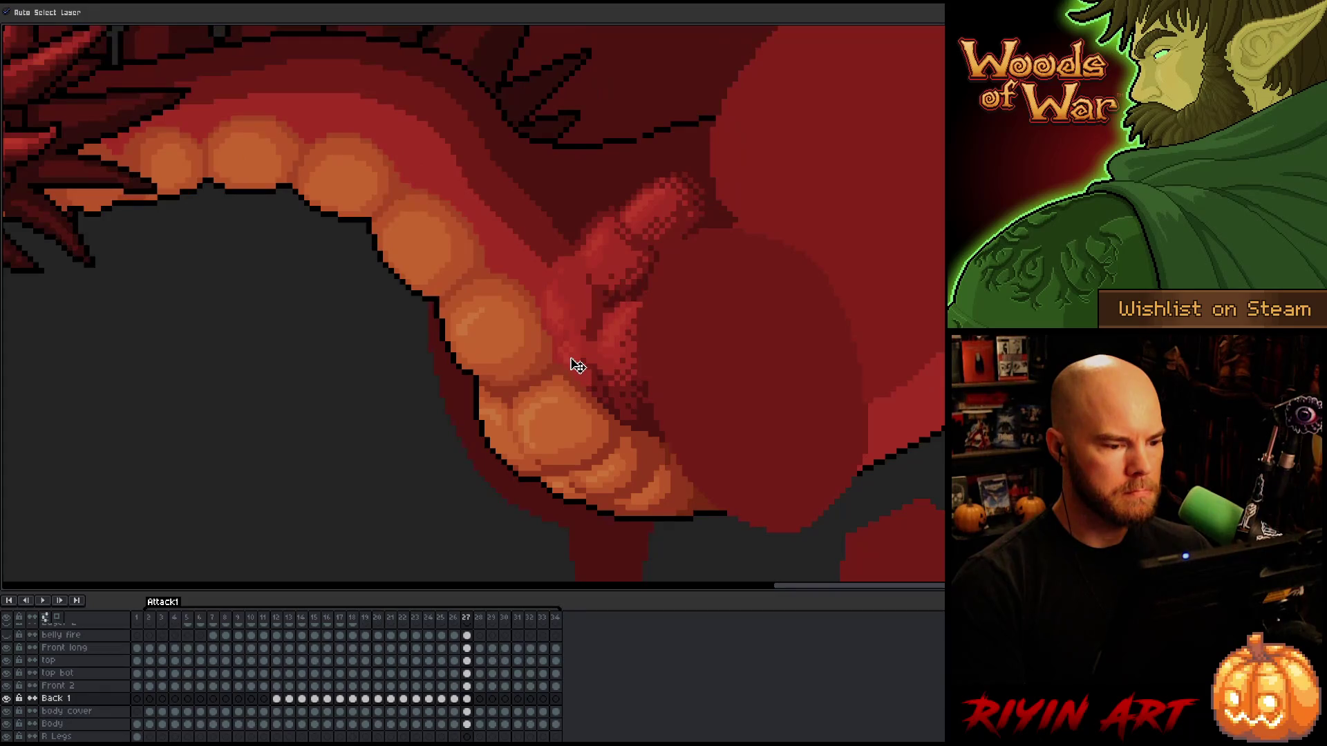
Check the Front 2 and Front long layers, settle on frame 27, and marquee-select the lower arm area.
key(Up)
key(Left)
key(Right)
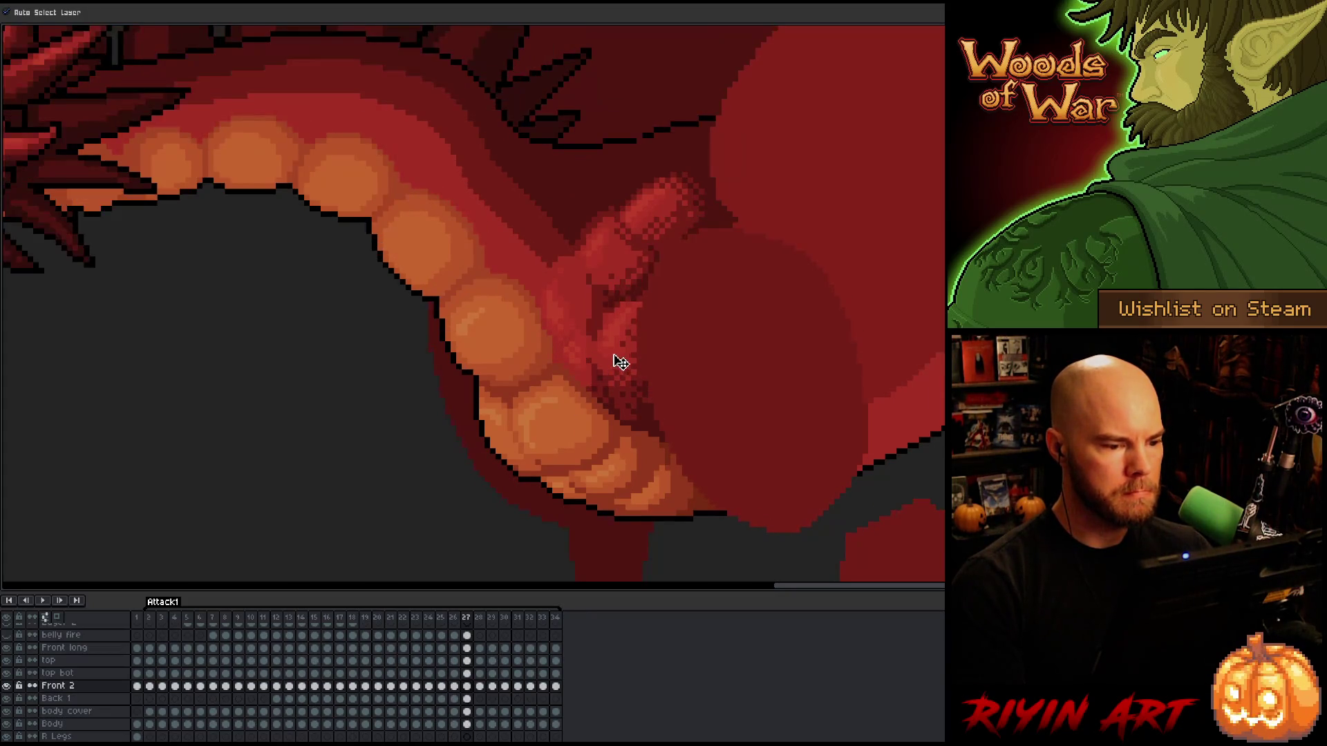
key(Up)
key(Up)
key(Up)
key(Left)
key(Right)
key(Left)
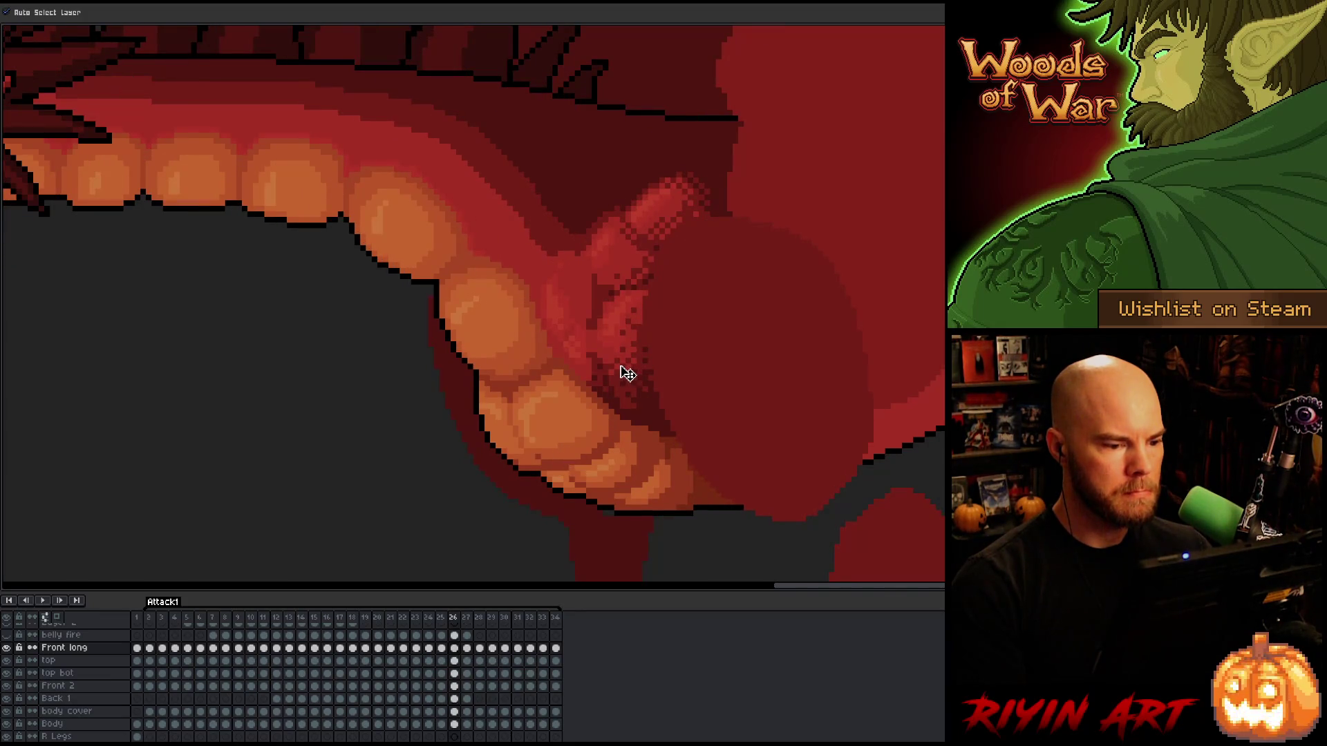
key(Right)
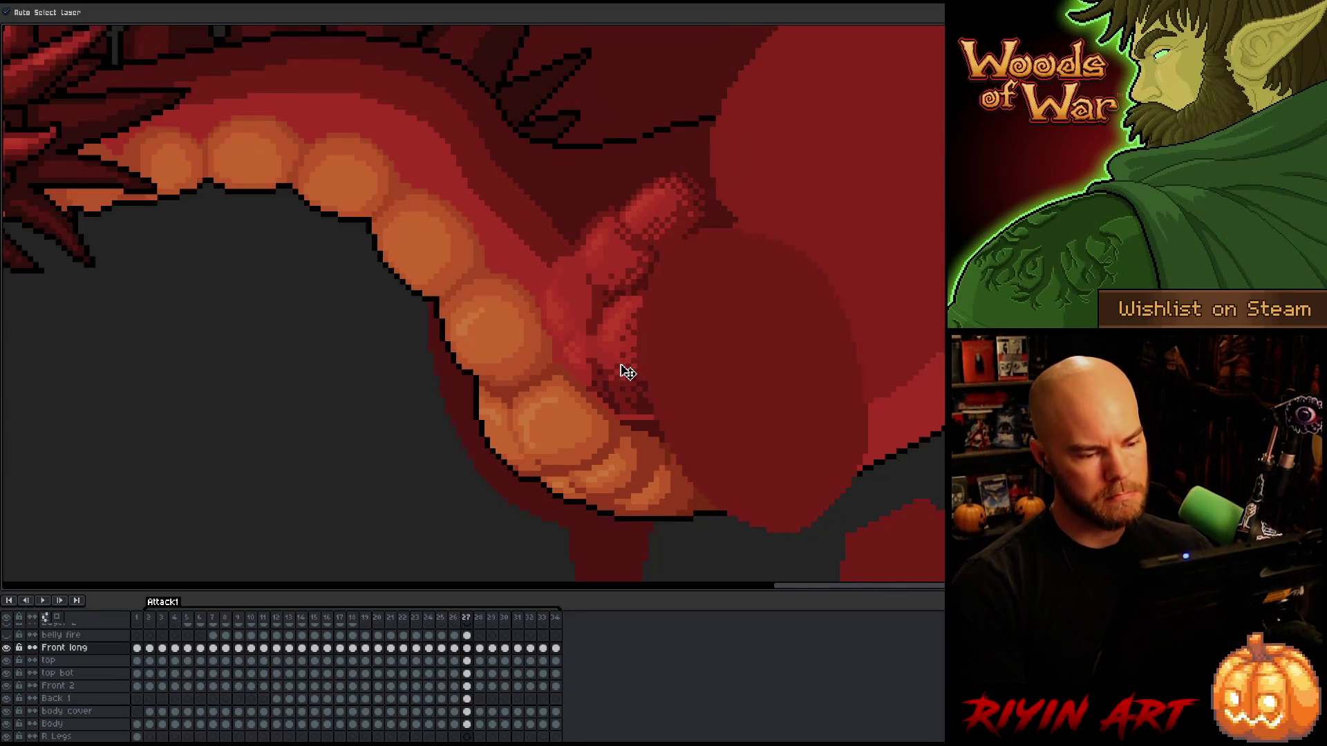
key(m)
mouse_move(719, 474)
mouse_down()
mouse_move(607, 433)
mouse_move(532, 337)
mouse_move(542, 358)
mouse_up()
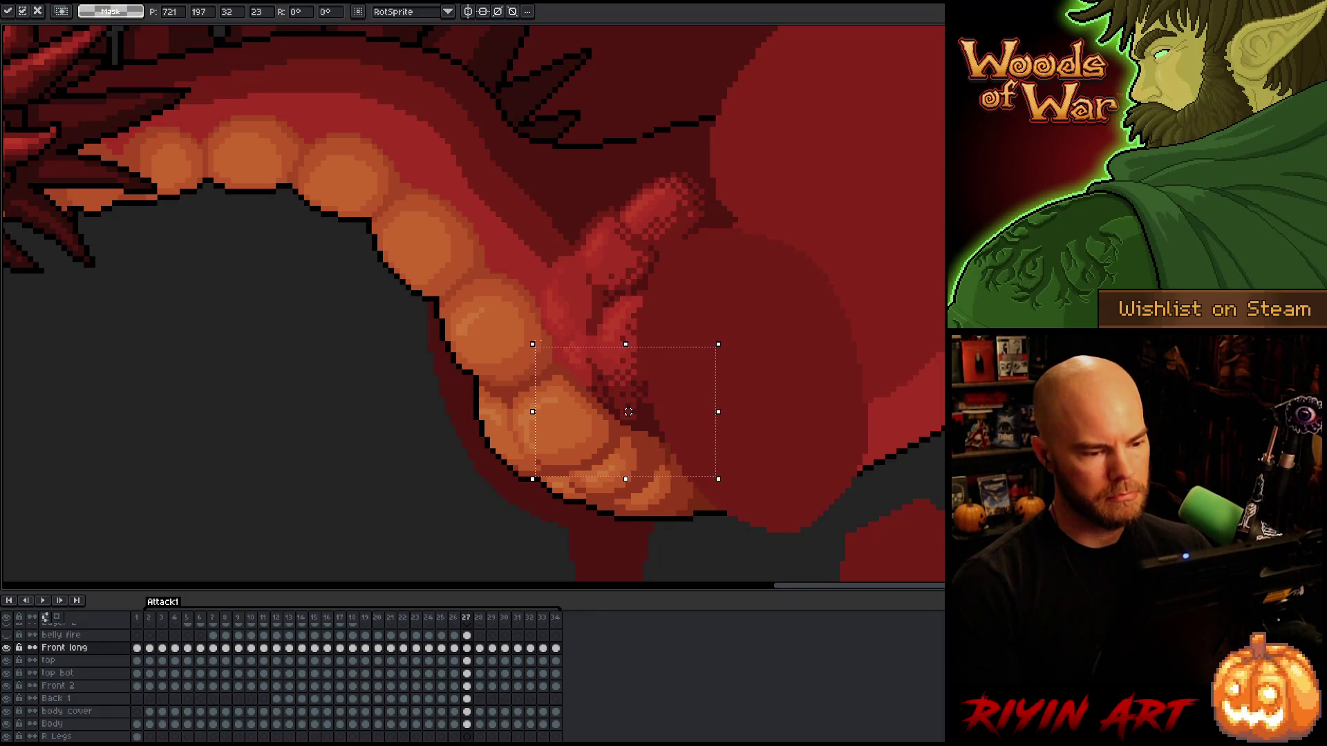
click(868, 360)
key(Left)
key(Right)
key(Right)
key(Left)
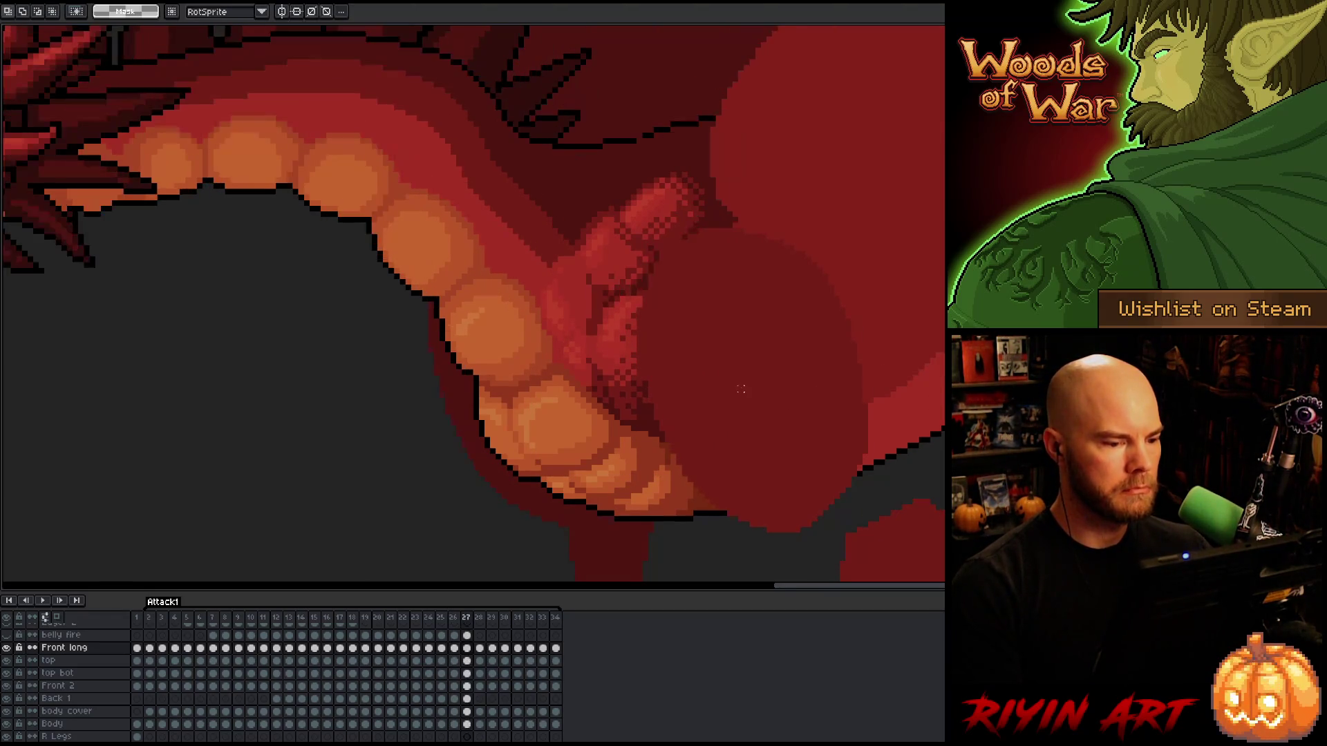
key(Left)
key(Right)
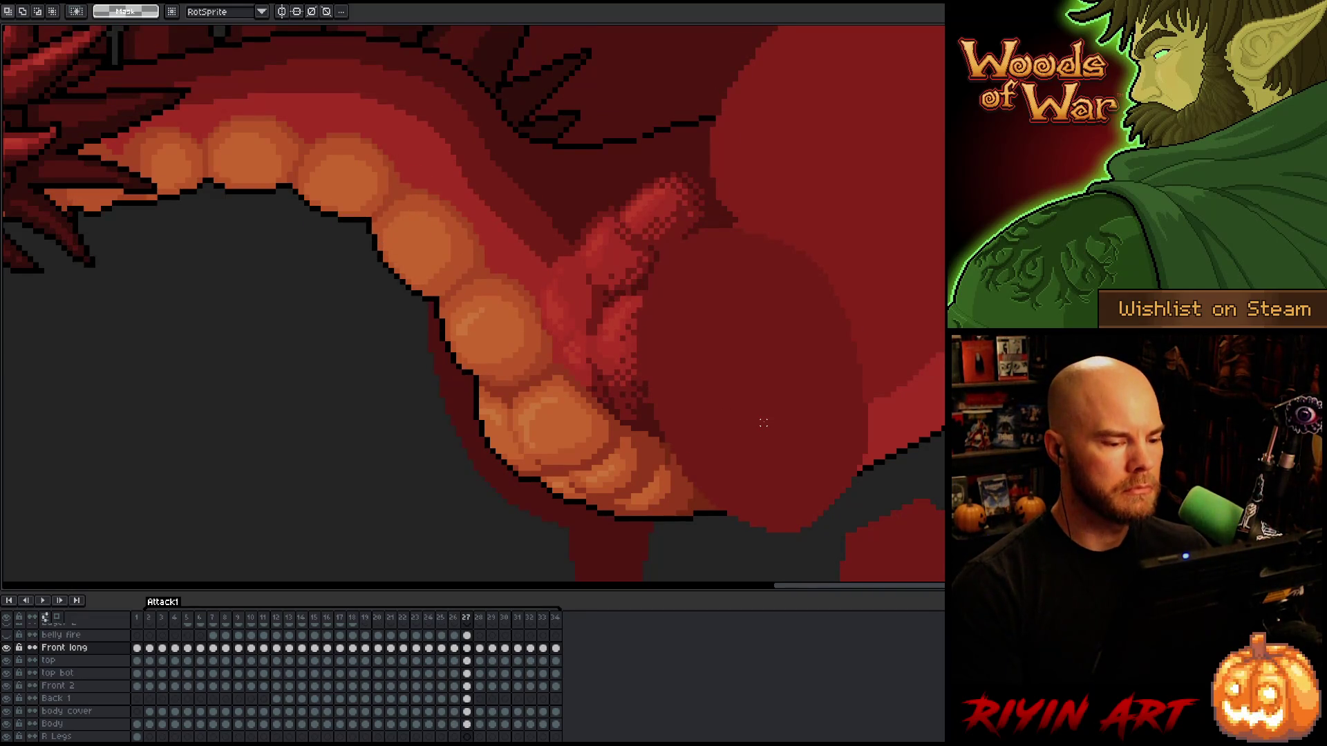
key(Right)
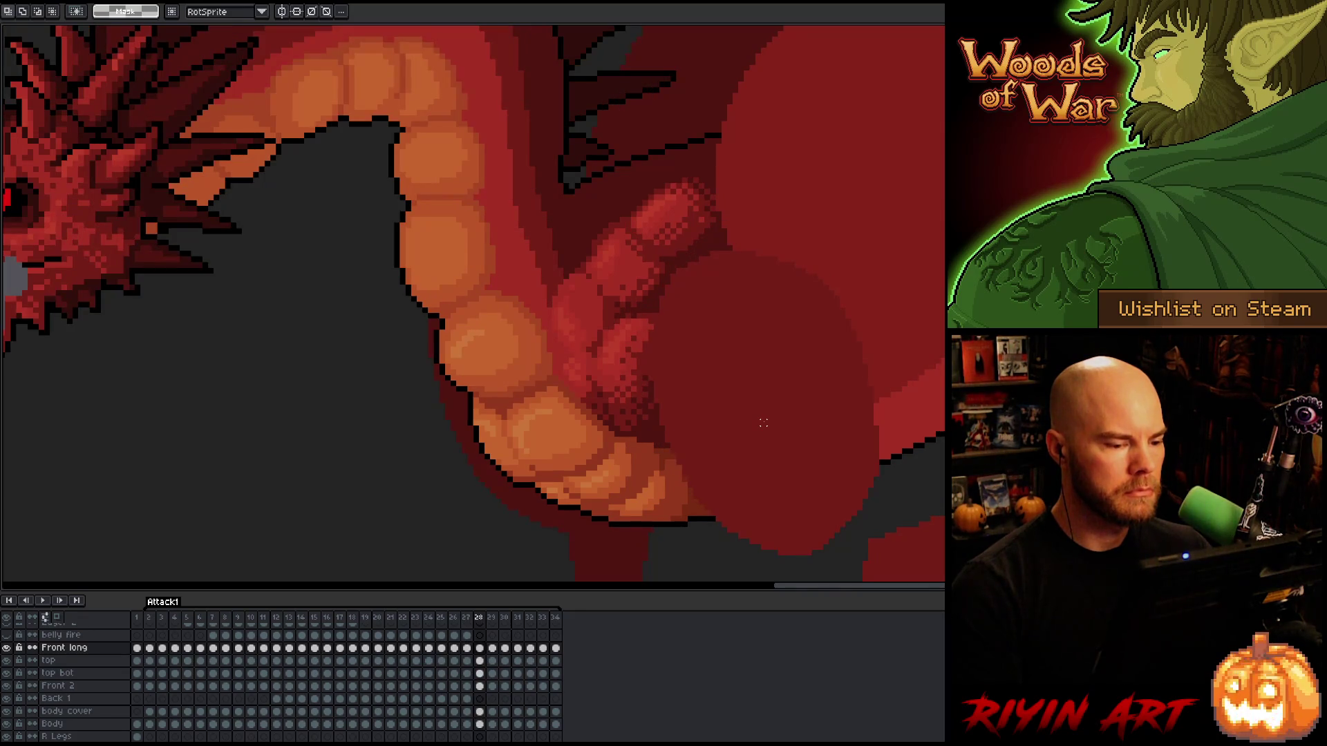
key(Left)
key(Right)
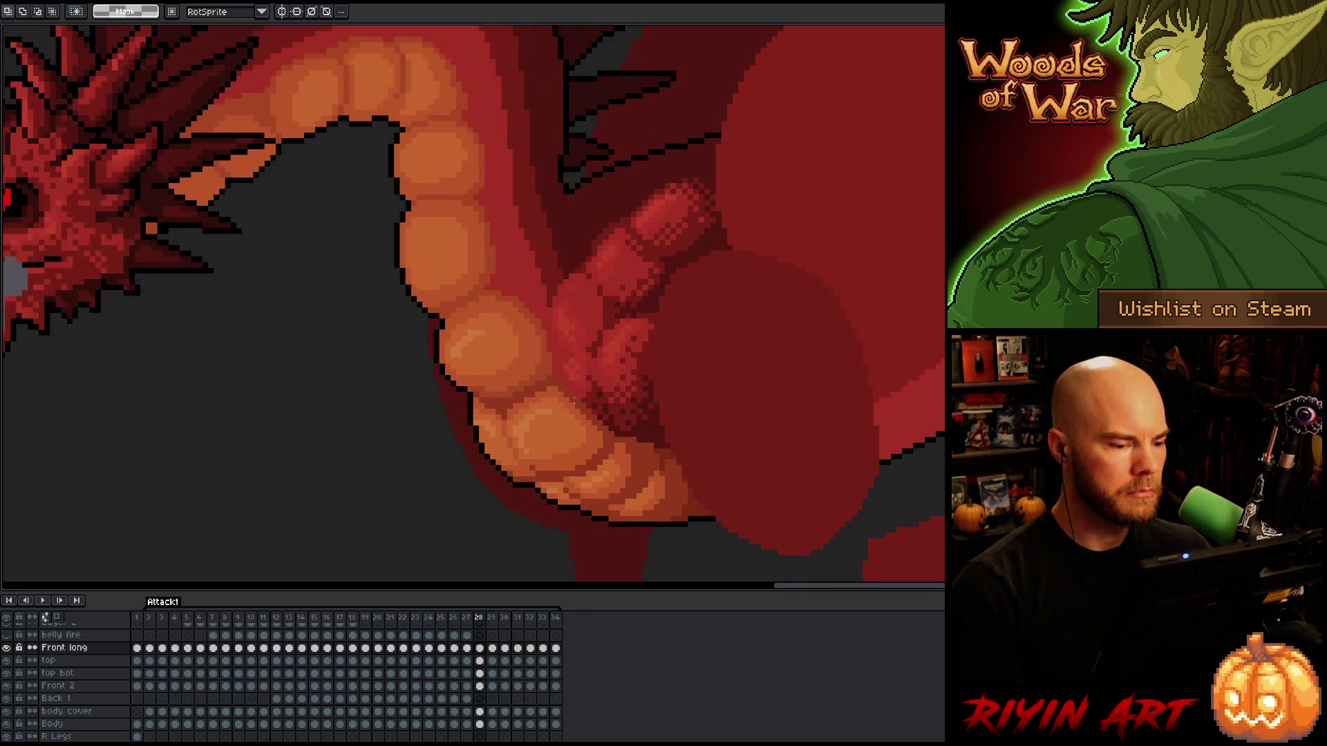
key(Left)
key(Right)
key(Left)
key(Right)
ctrl+click(572, 330)
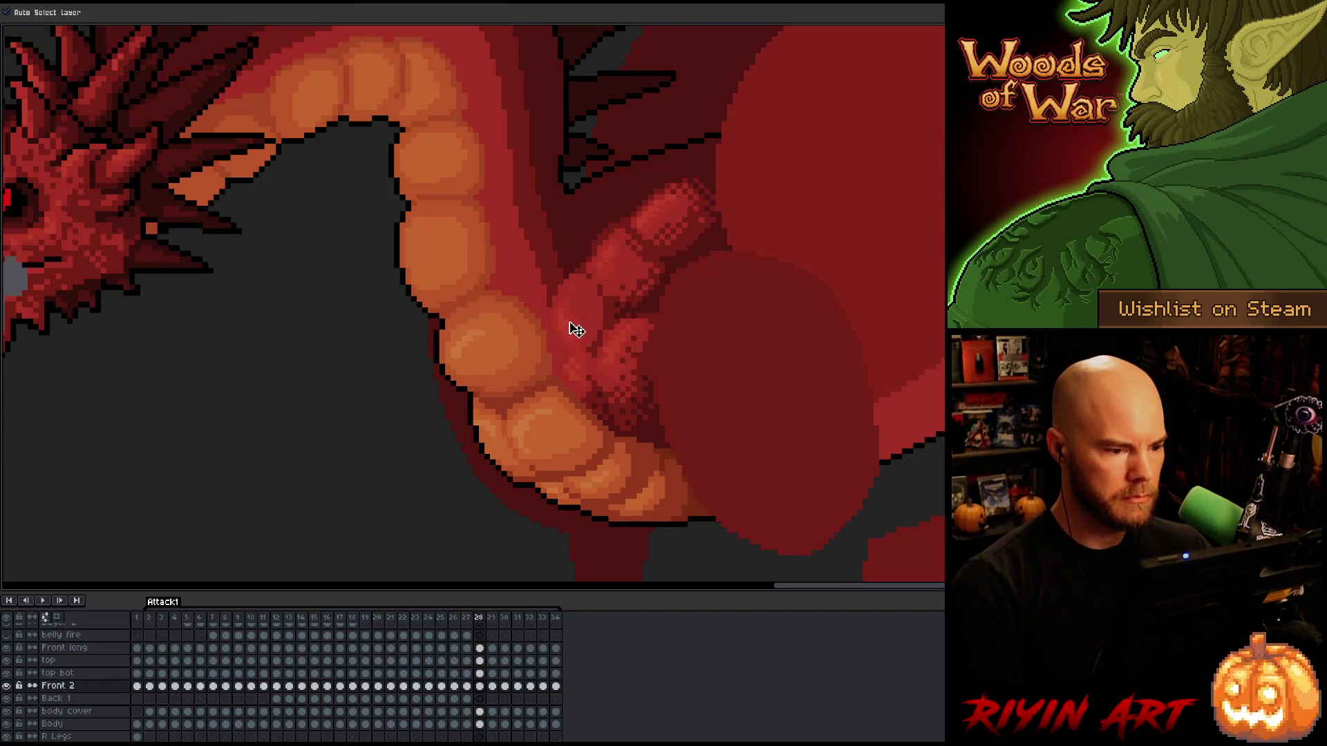
key(Left)
key(Right)
key(Left)
ctrl+click(572, 302)
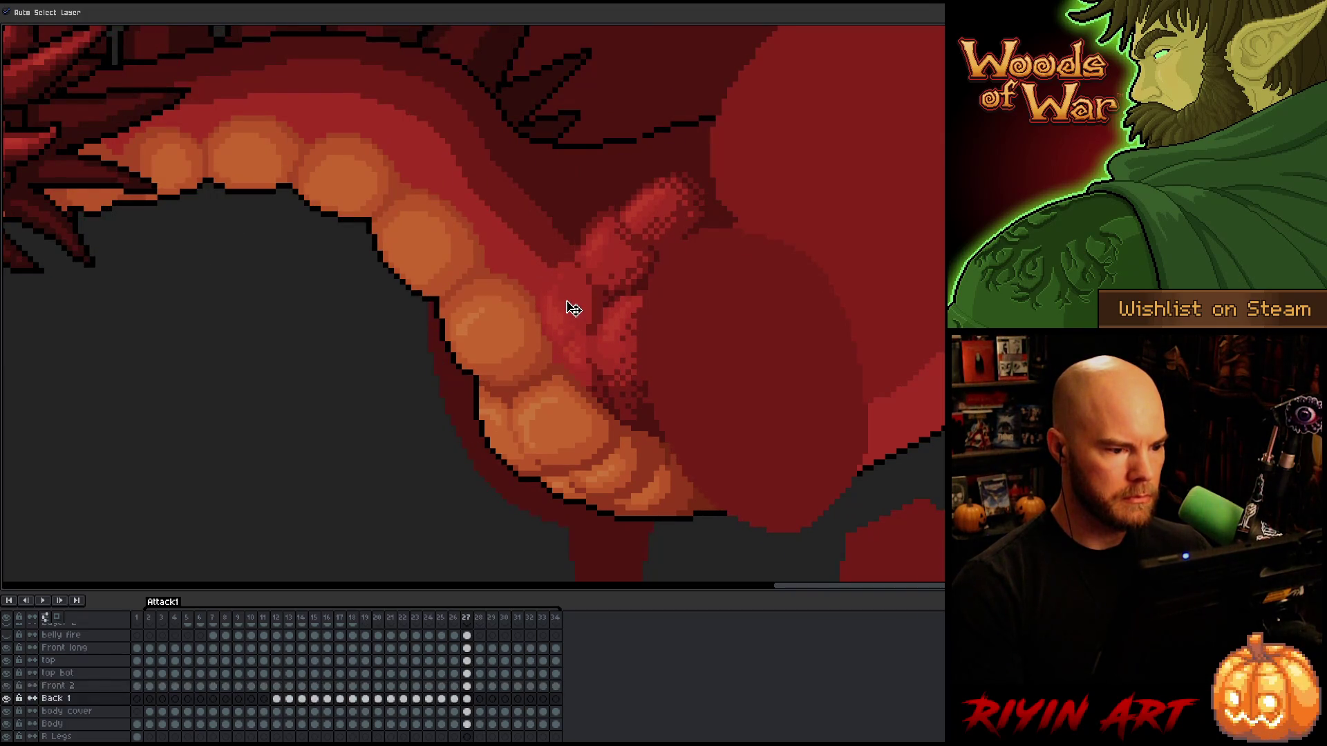
key(Left)
key(Right)
key(Left)
key(Right)
key(b)
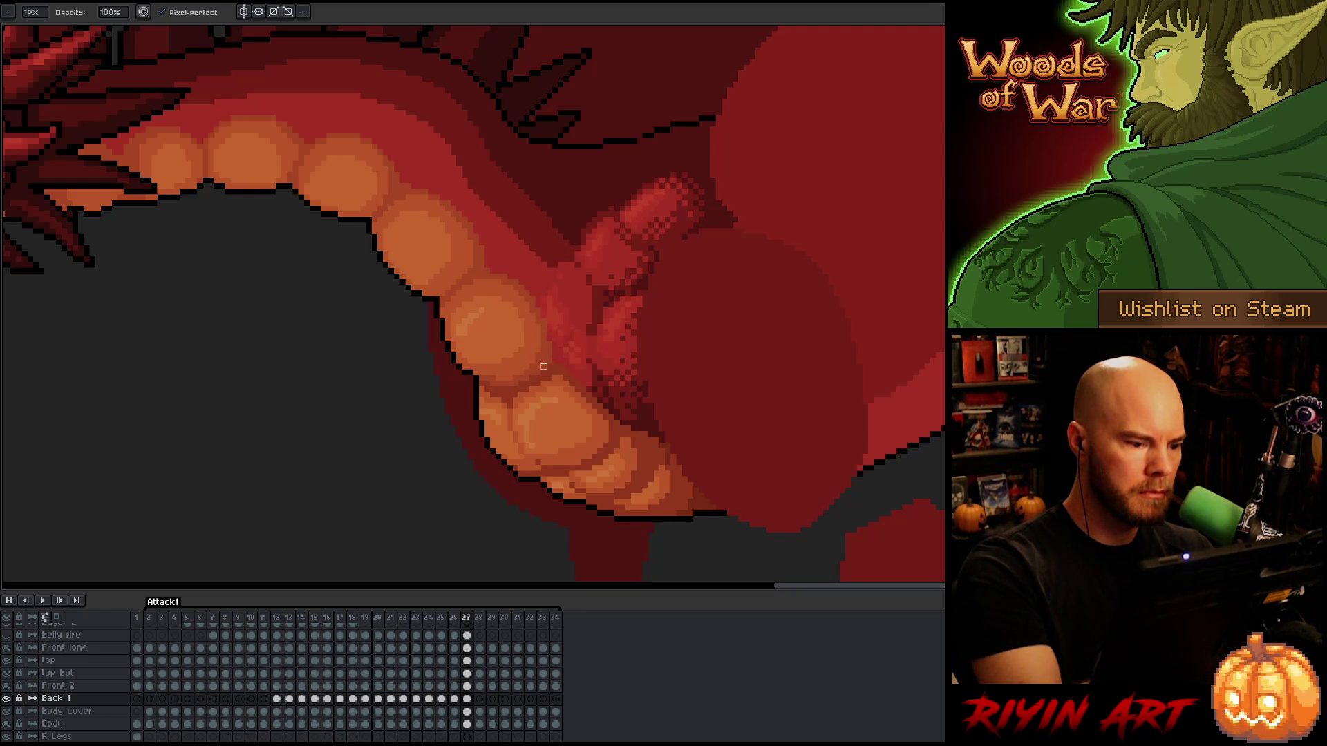
Compare frame 27 against frame 26 and return to frame 27.
key(Left)
key(Right)
key(Left)
key(Right)
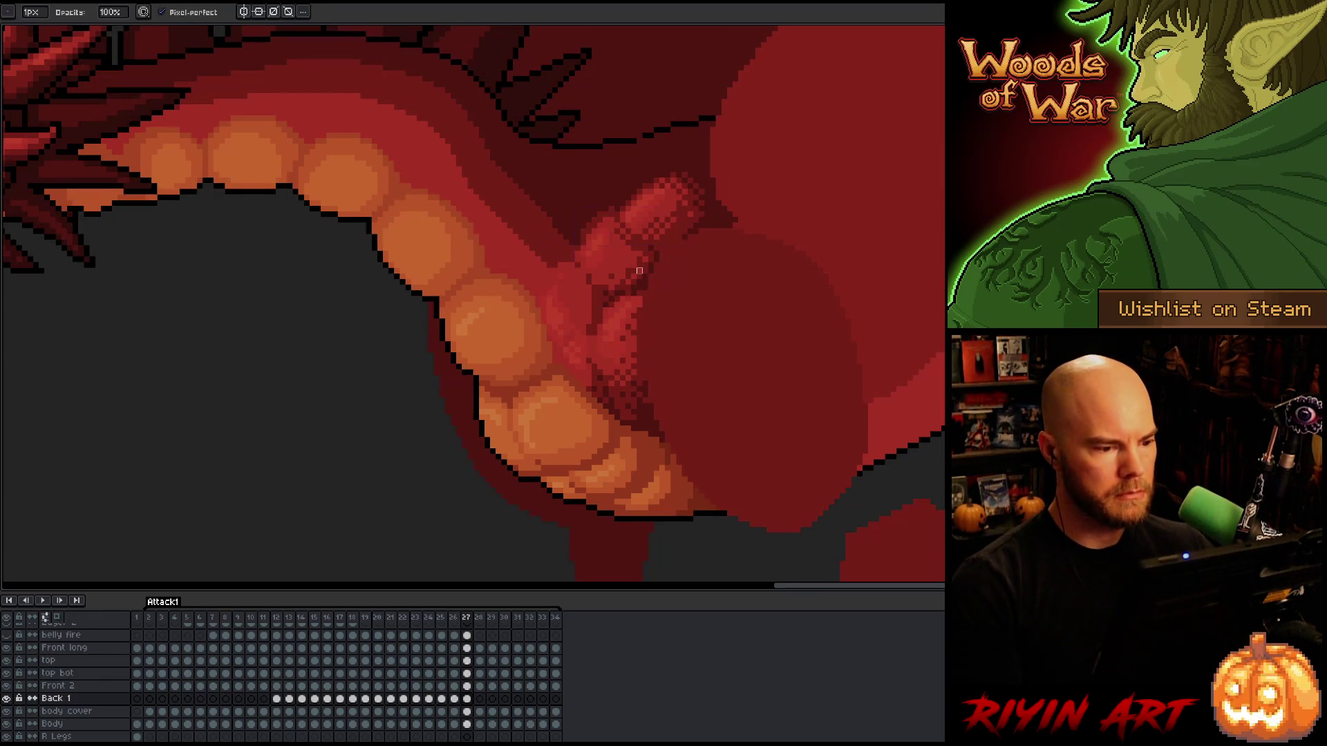
key(ctrl)
key(ctrl)
key(ctrl)
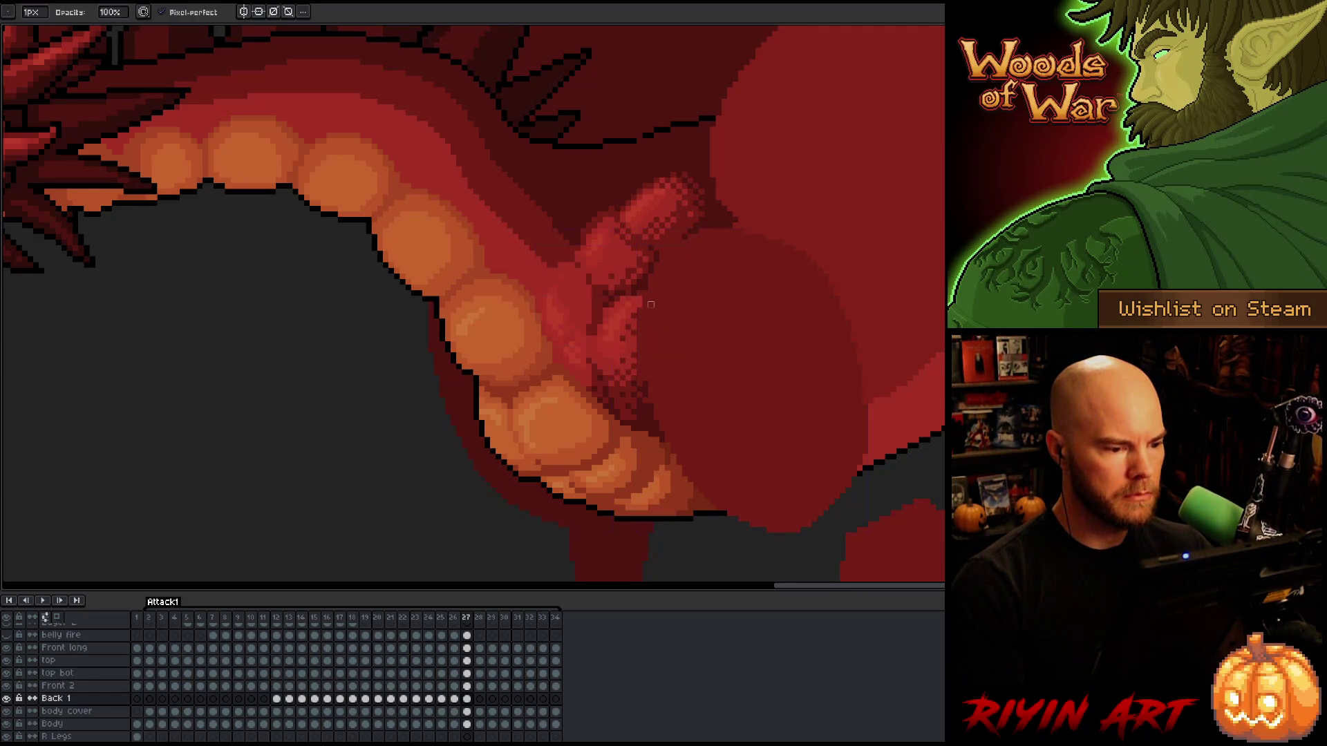
key(ctrl)
key(Return)
key(Return)
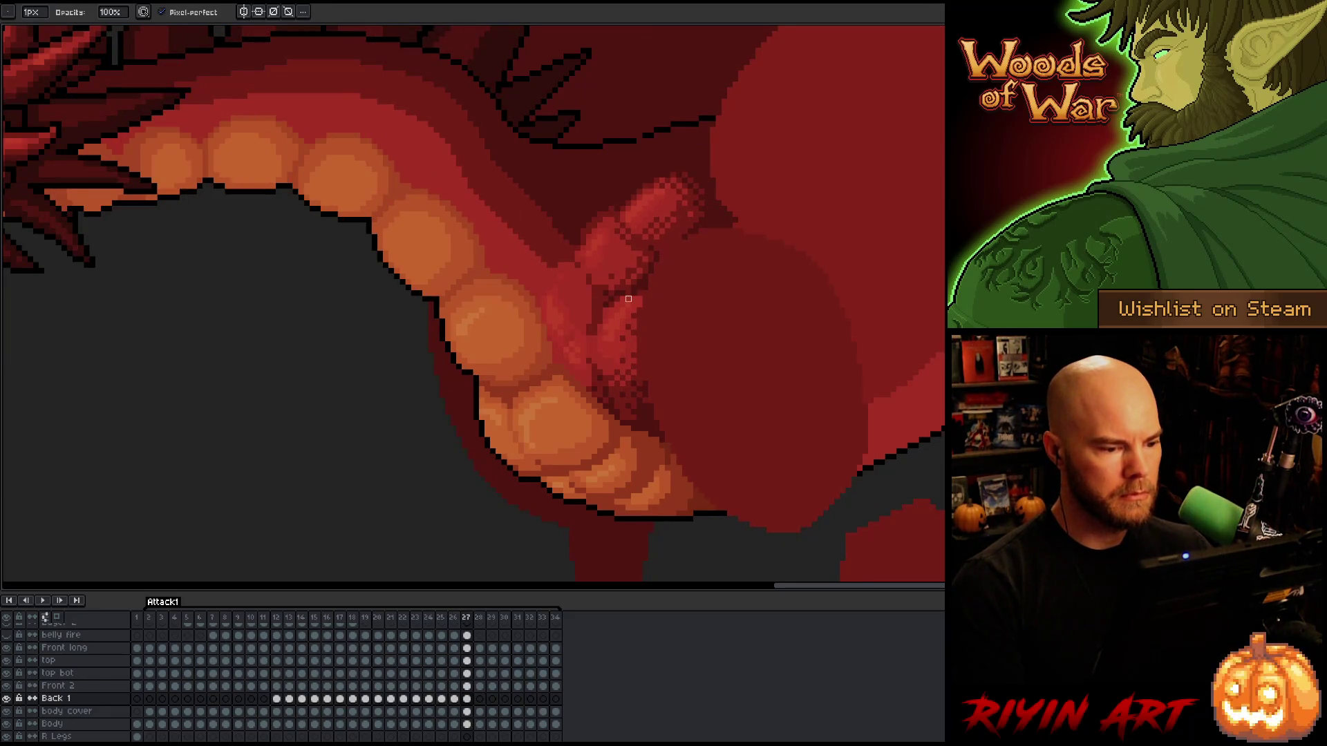
Advance to frame 28, comparing it with frame 27 along the way.
key(Right)
key(Left)
key(Right)
key(Left)
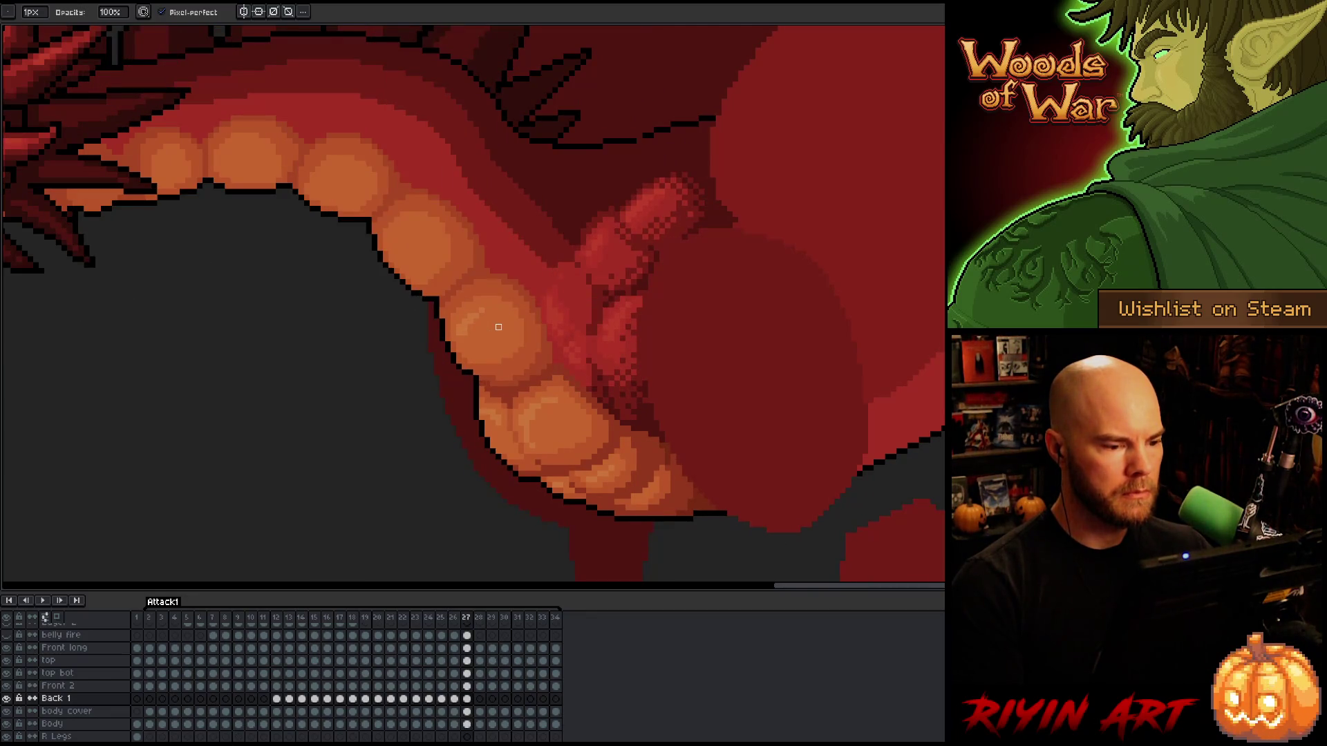
key(Right)
key(Left)
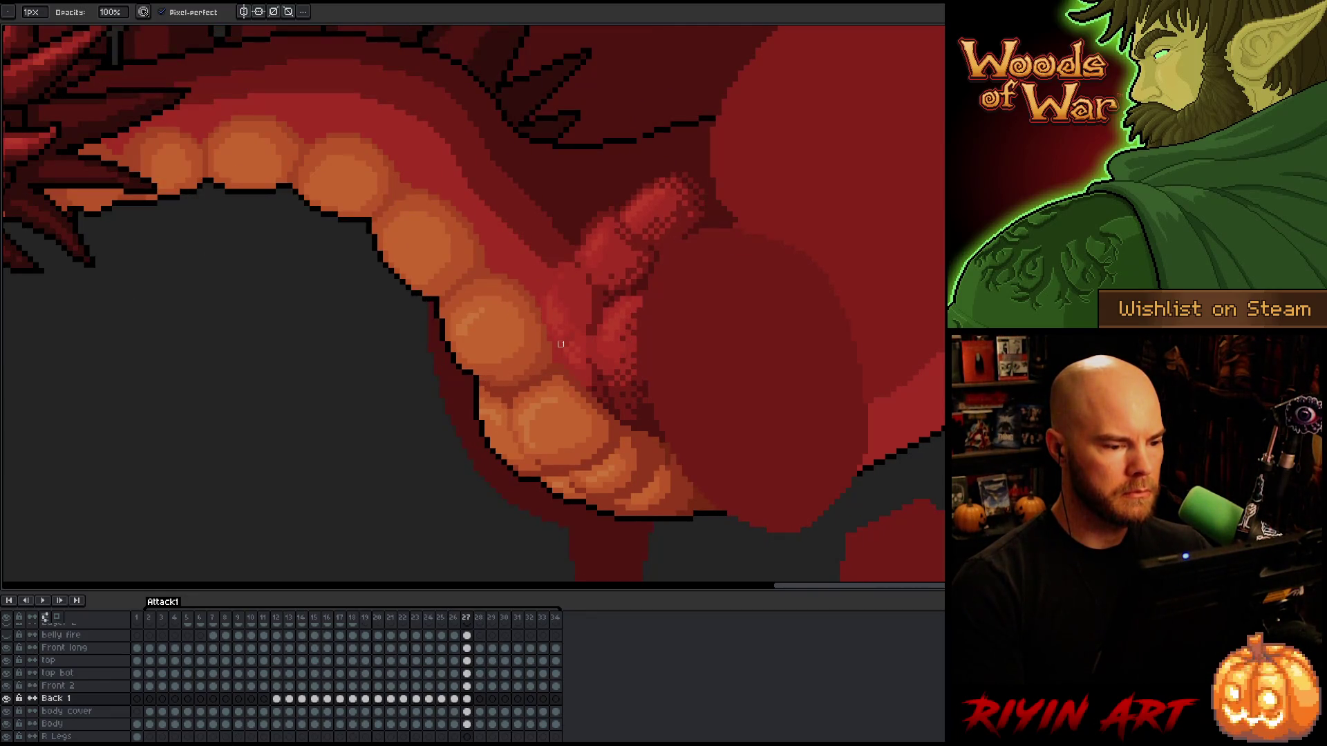
key(Right)
key(Left)
key(Right)
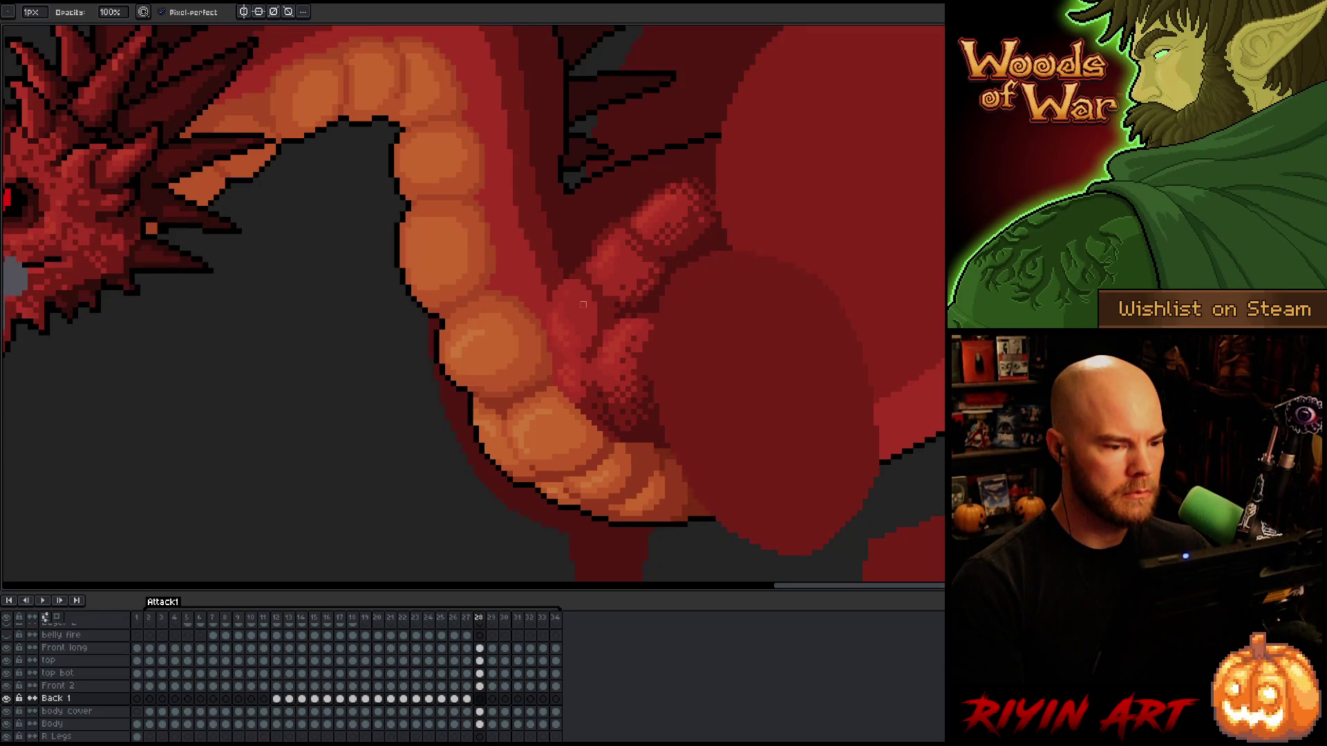
key(v)
click(578, 327)
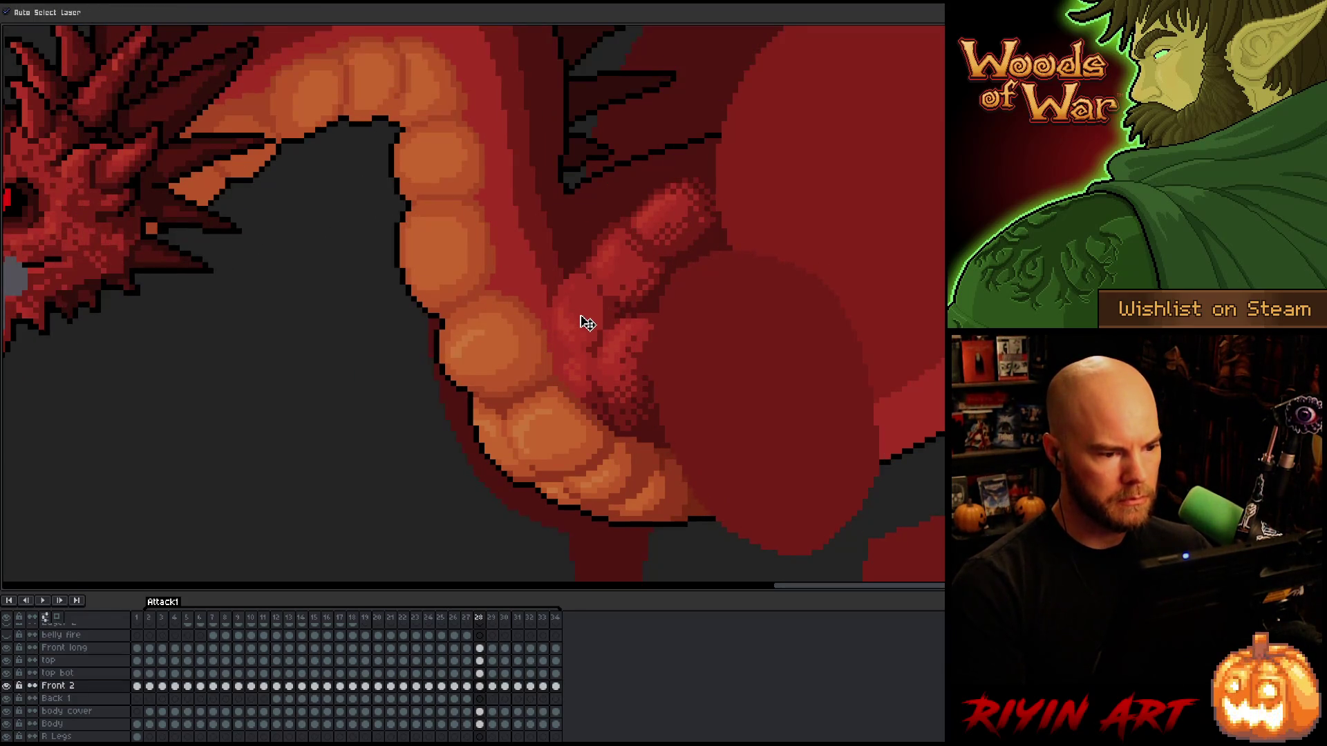
key(Left)
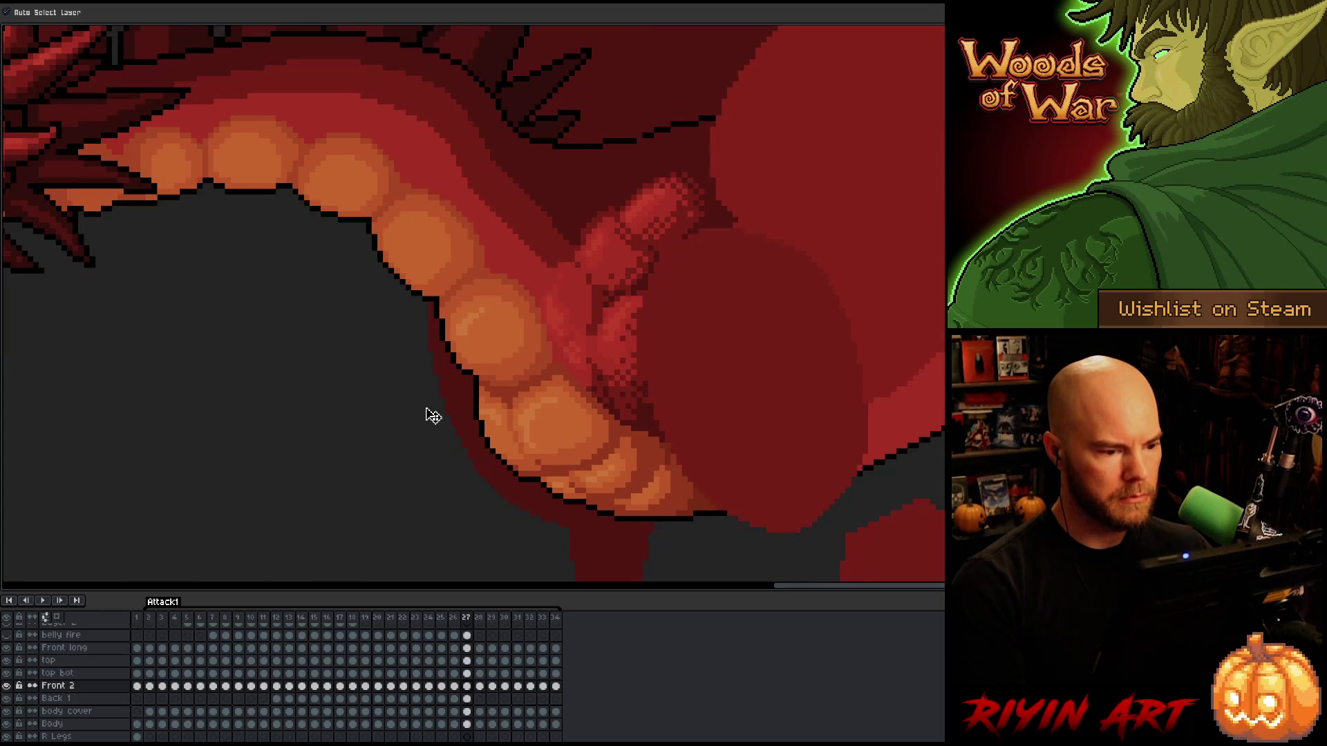
key(Right)
key(Left)
key(Right)
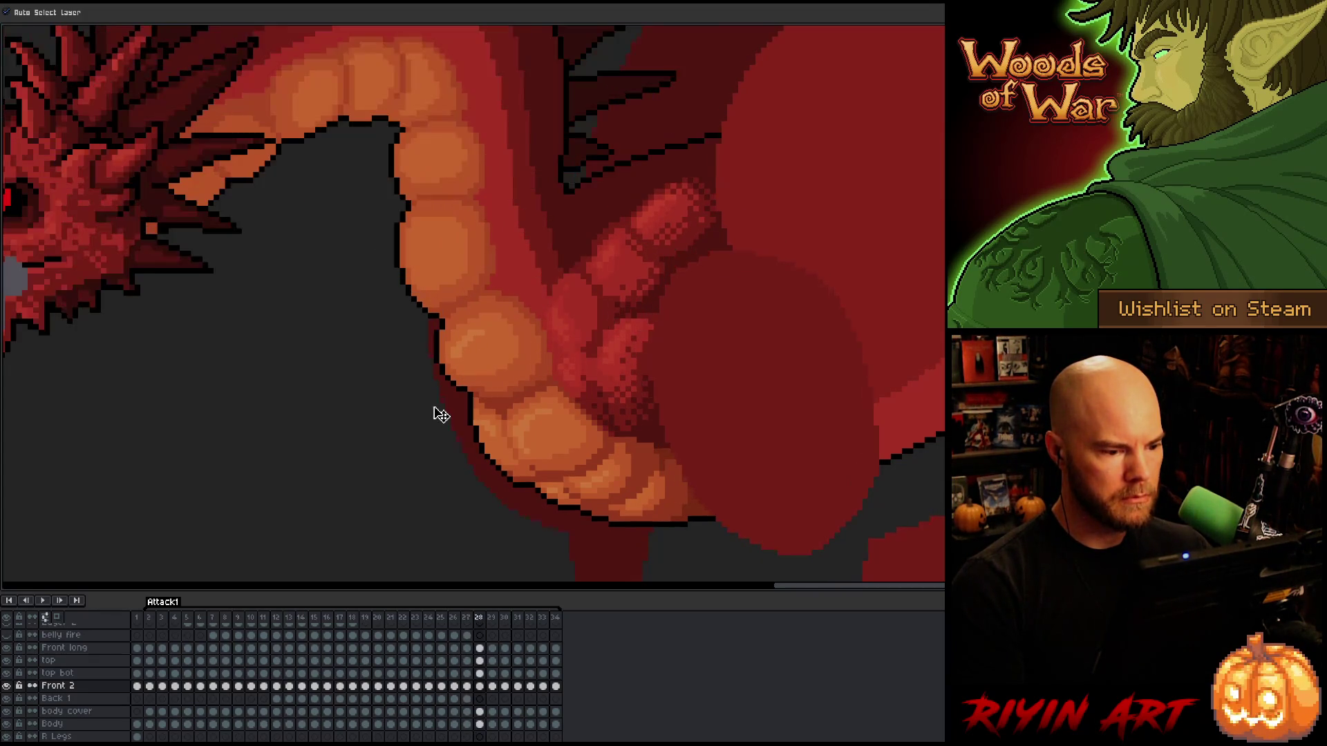
key(Left)
key(Right)
key(Left)
key(Right)
key(Right)
key(Left)
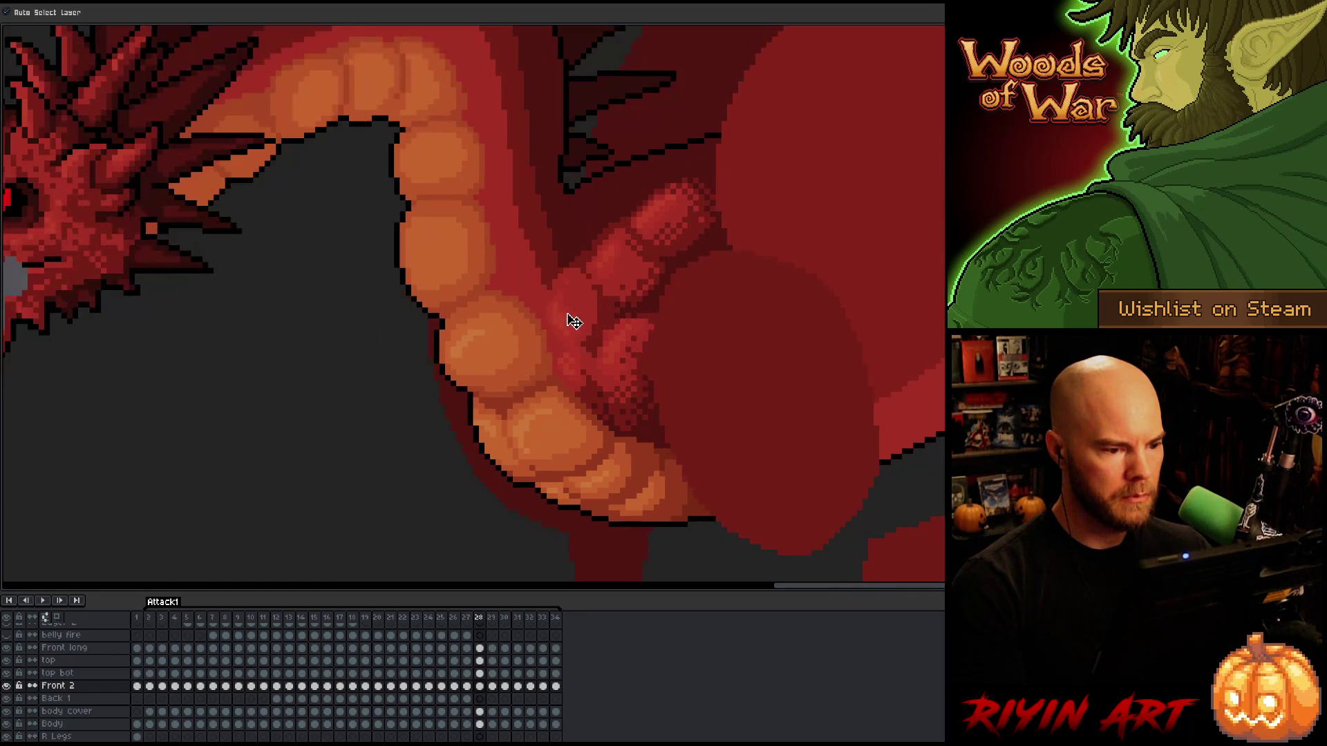
key(Left)
key(Right)
key(Left)
key(Right)
key(Left)
key(Right)
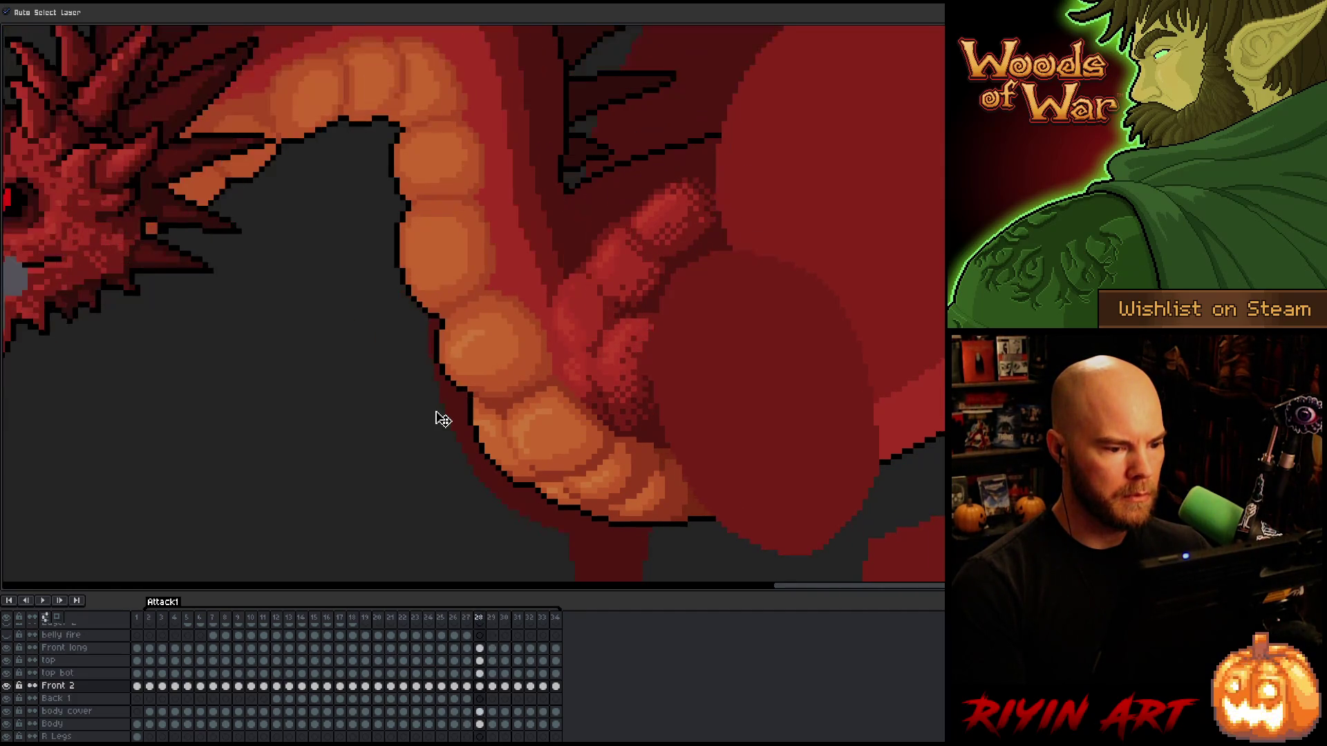
click(630, 371)
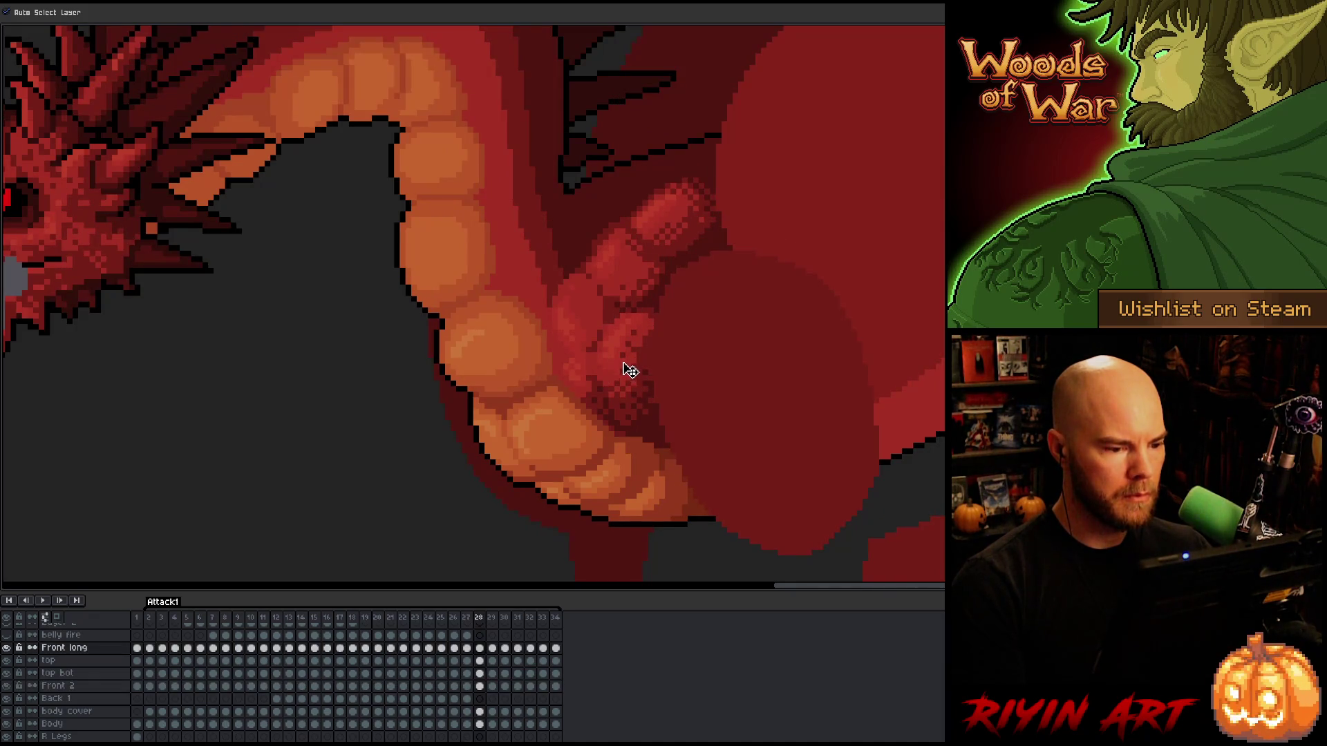
key(Left)
key(Right)
key(Right)
key(Left)
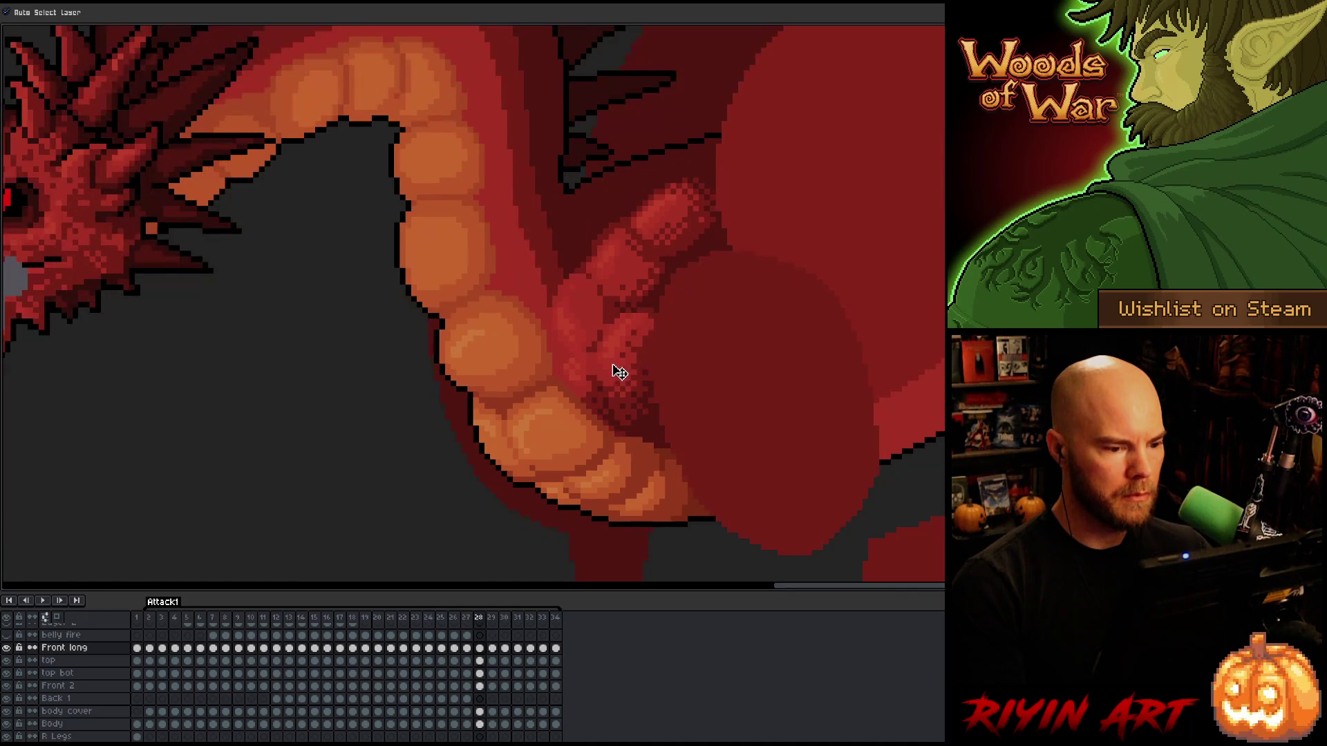
key(Right)
key(Right)
key(Left)
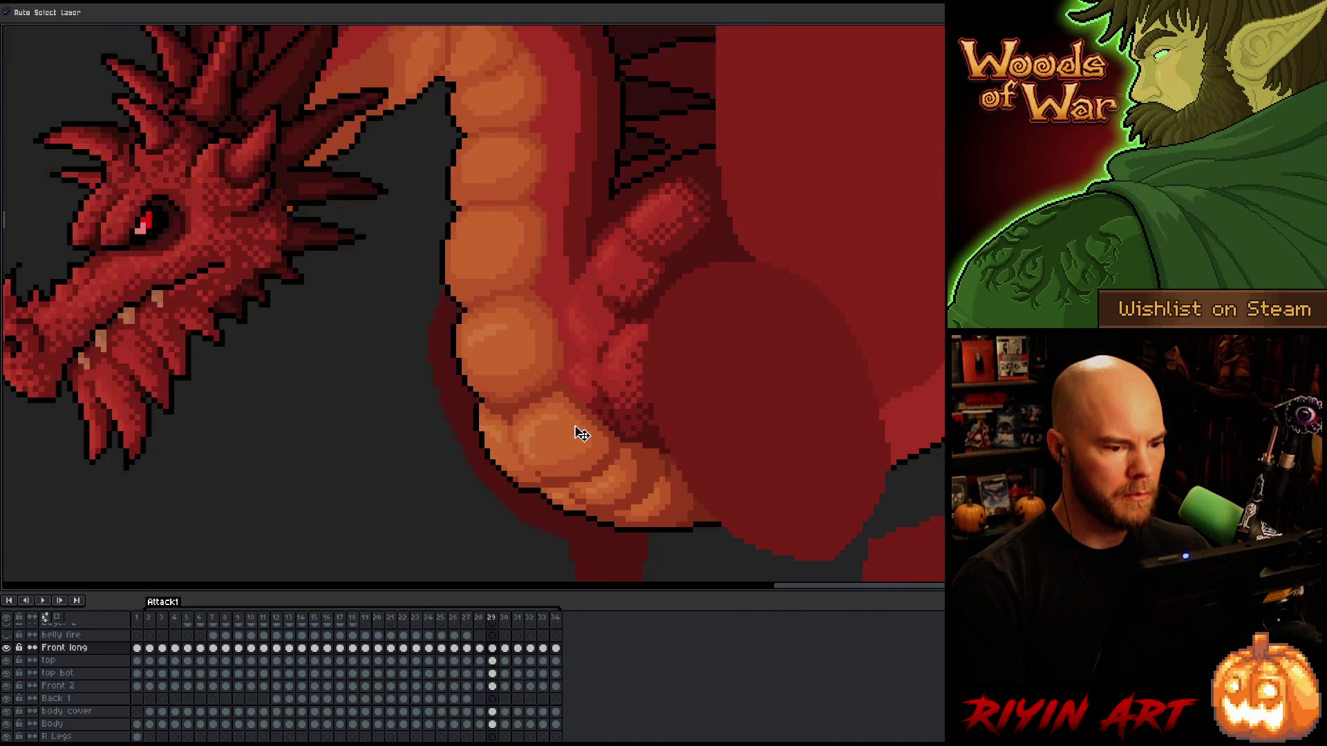
key(Left)
key(Right)
key(Left)
key(Left)
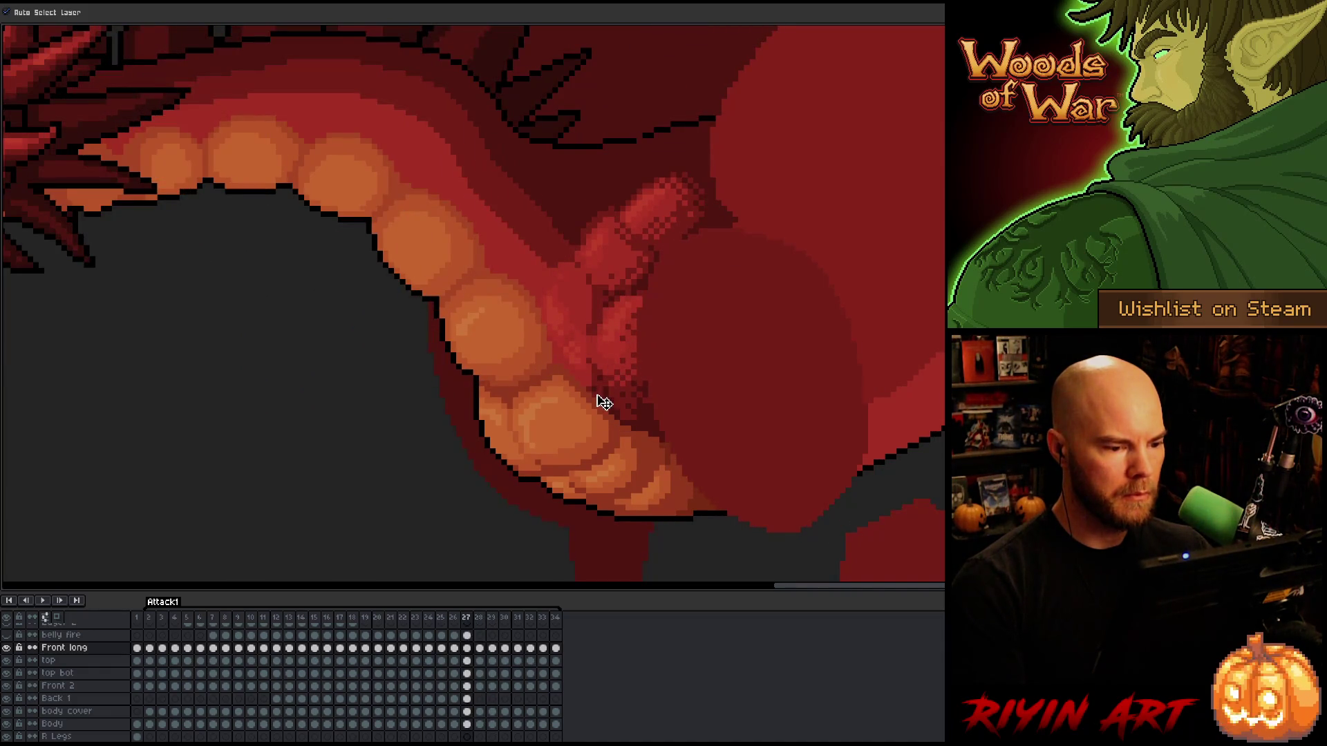
key(Right)
key(Right)
key(Left)
key(Right)
key(Left)
key(Right)
key(Left)
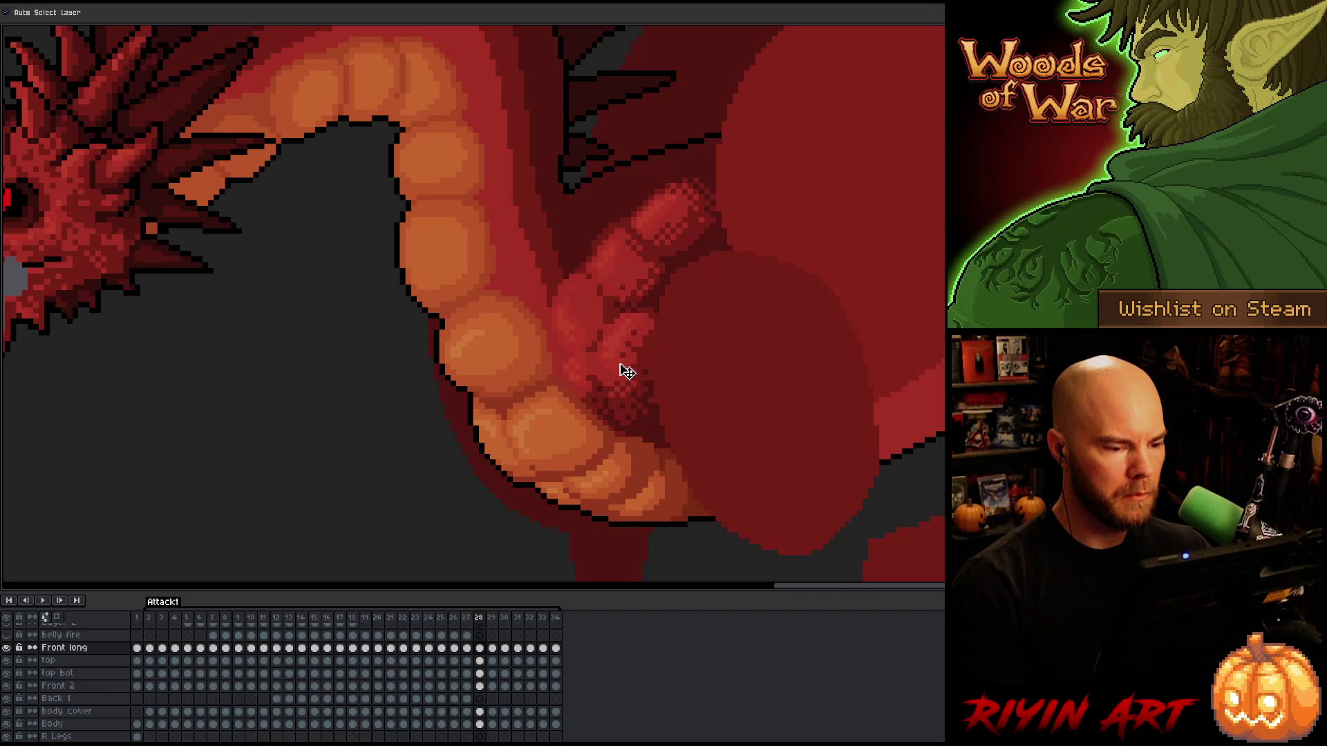
key(Right)
key(Left)
key(Right)
key(Left)
key(Right)
key(Left)
key(Right)
key(Left)
key(Right)
key(Left)
key(Right)
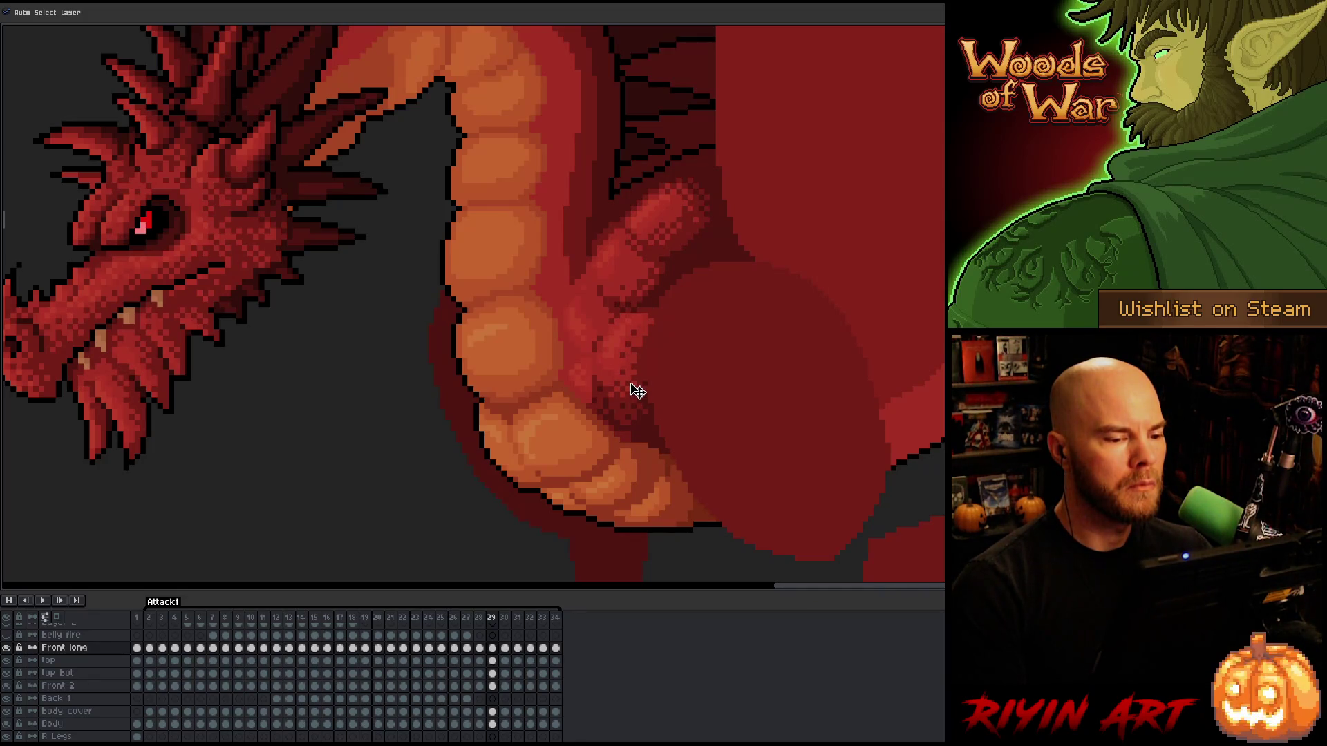
key(Left)
key(Right)
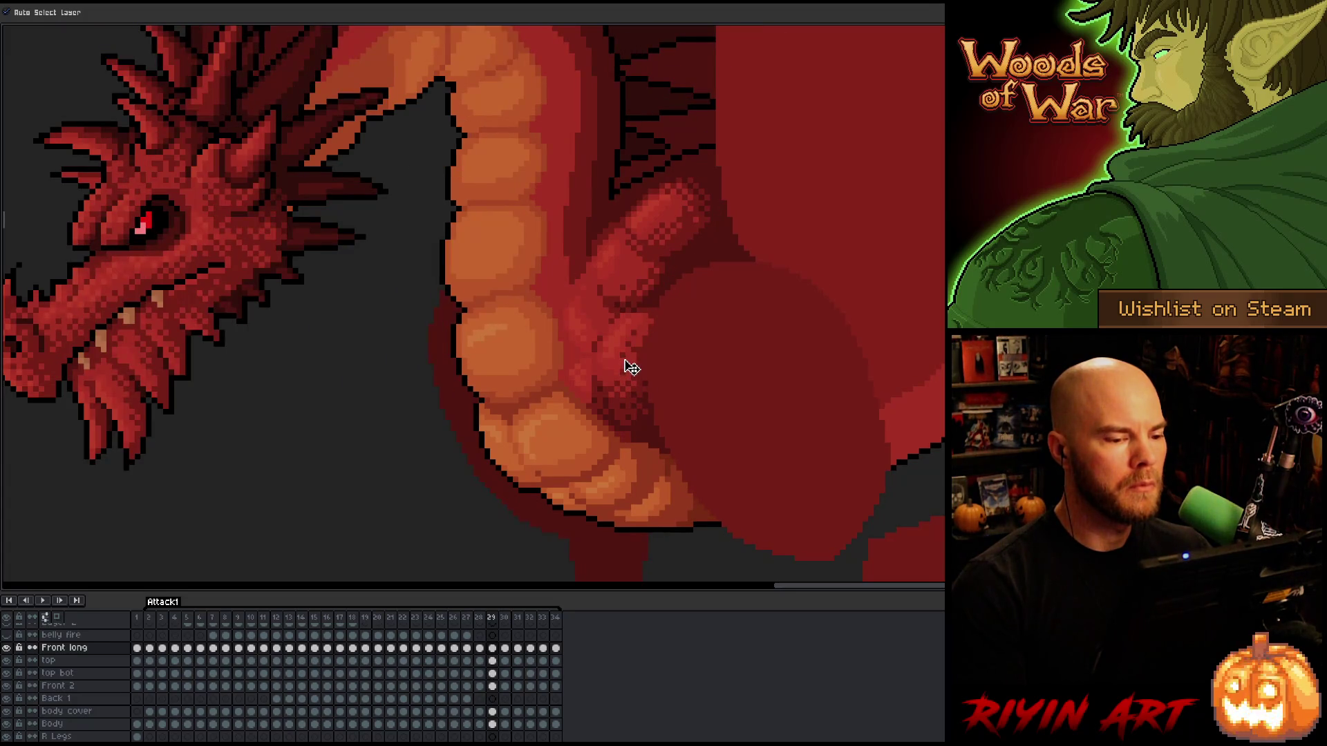
key(Right)
key(Left)
key(Right)
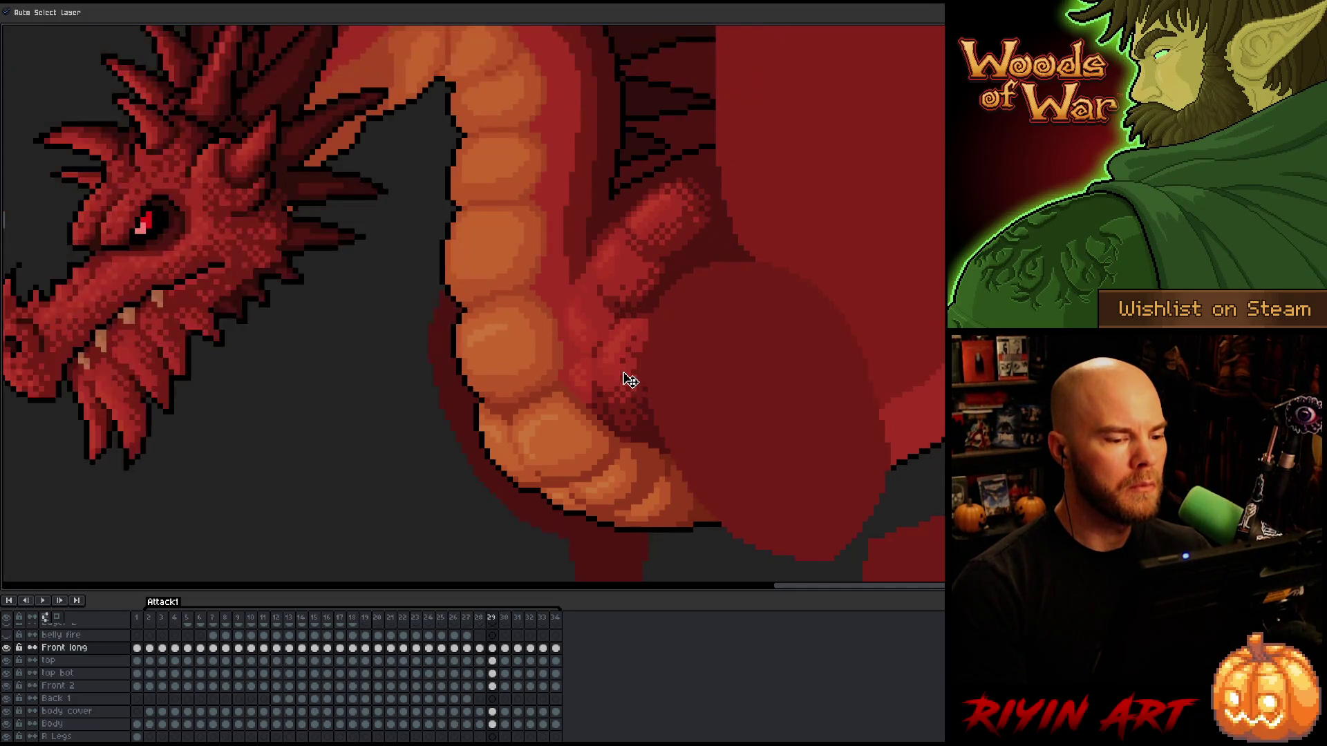
key(Left)
key(Right)
key(Left)
key(Left)
key(Right)
key(Left)
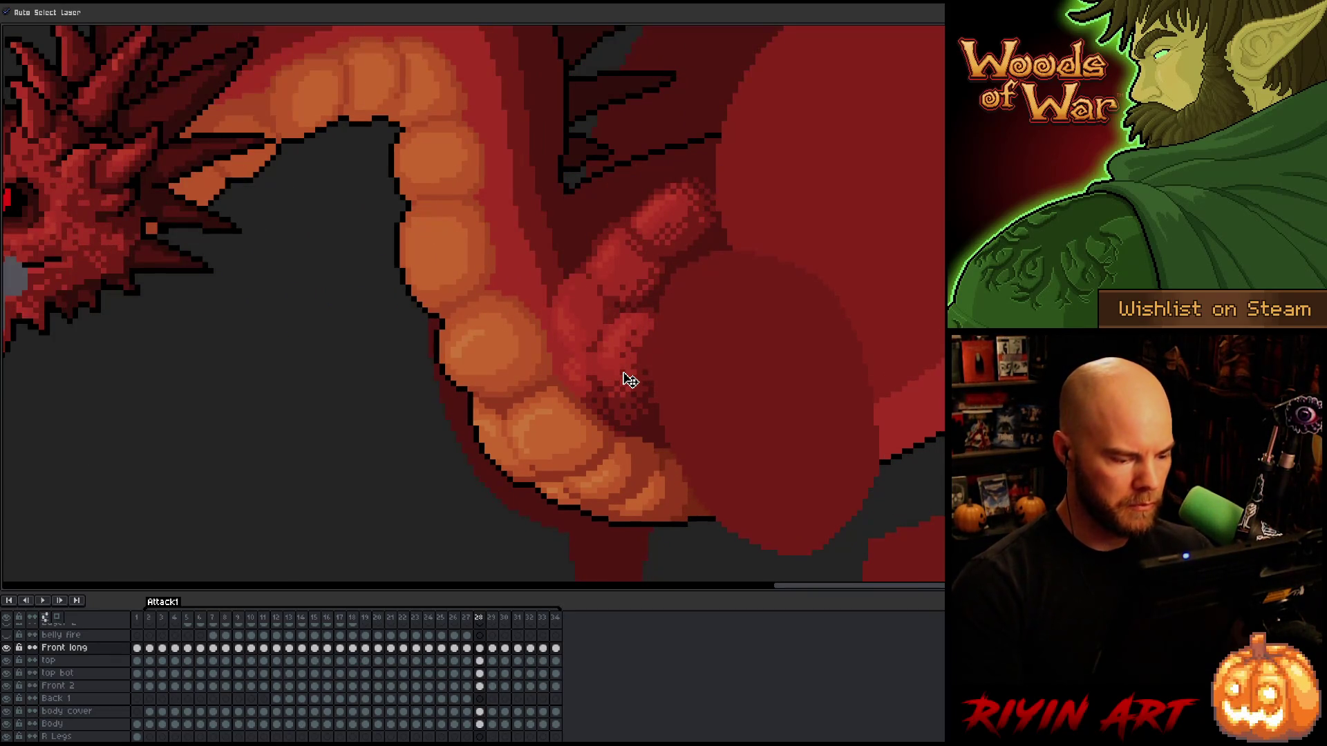
key(i)
key(v)
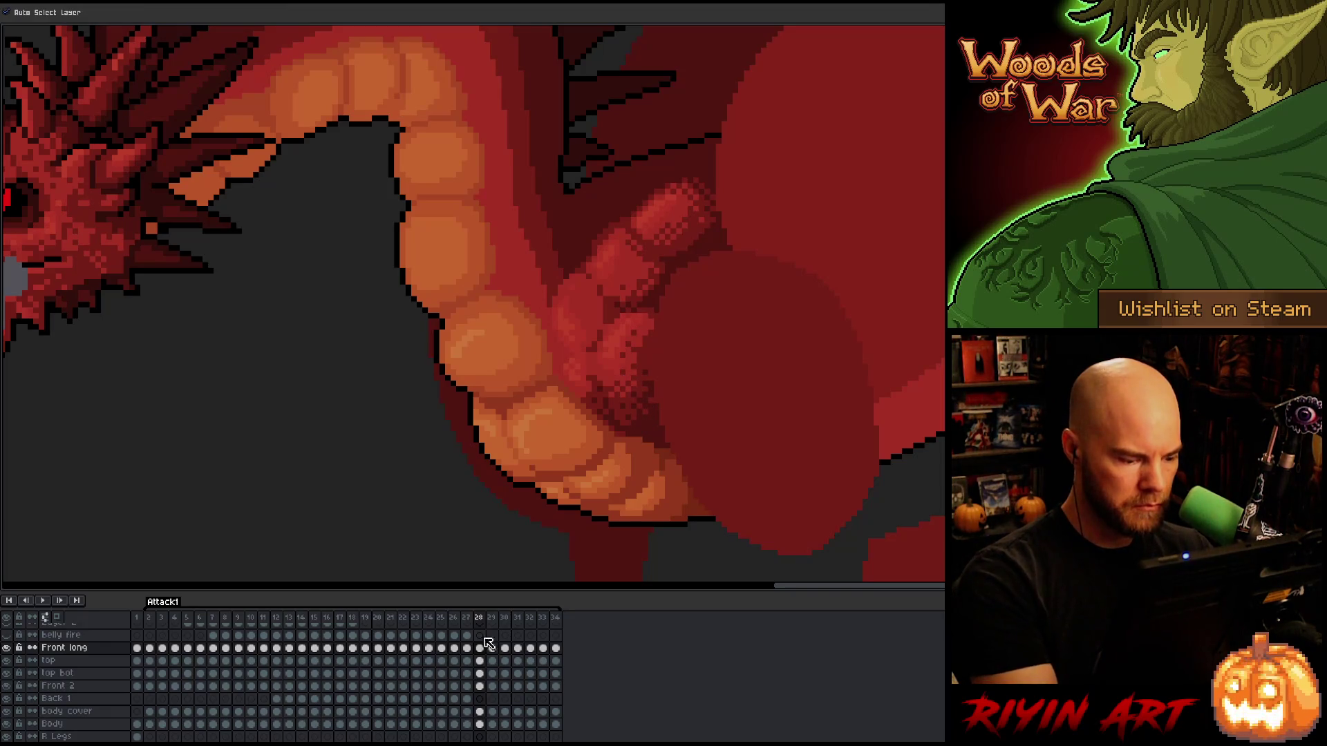
click(483, 713)
key(b)
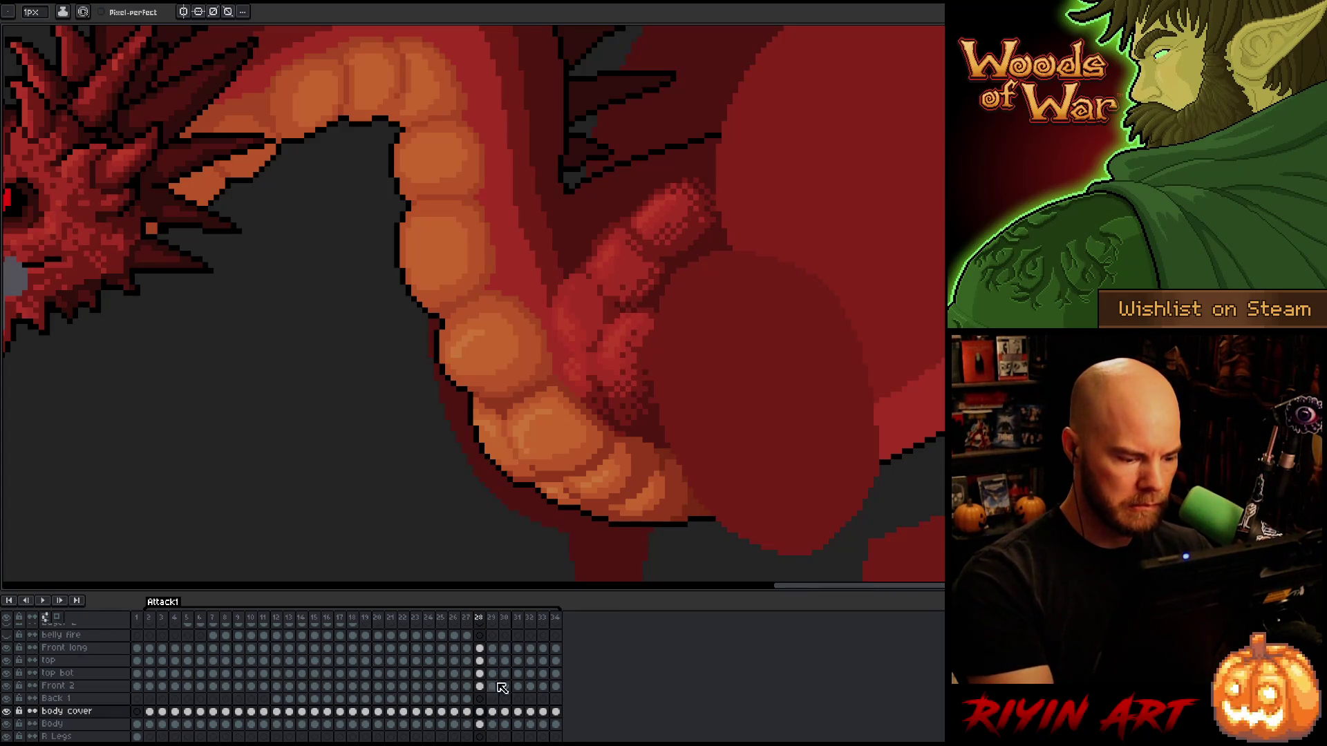
With the Front long arm layer active, step through frames 28 to 31 comparing poses.
click(482, 649)
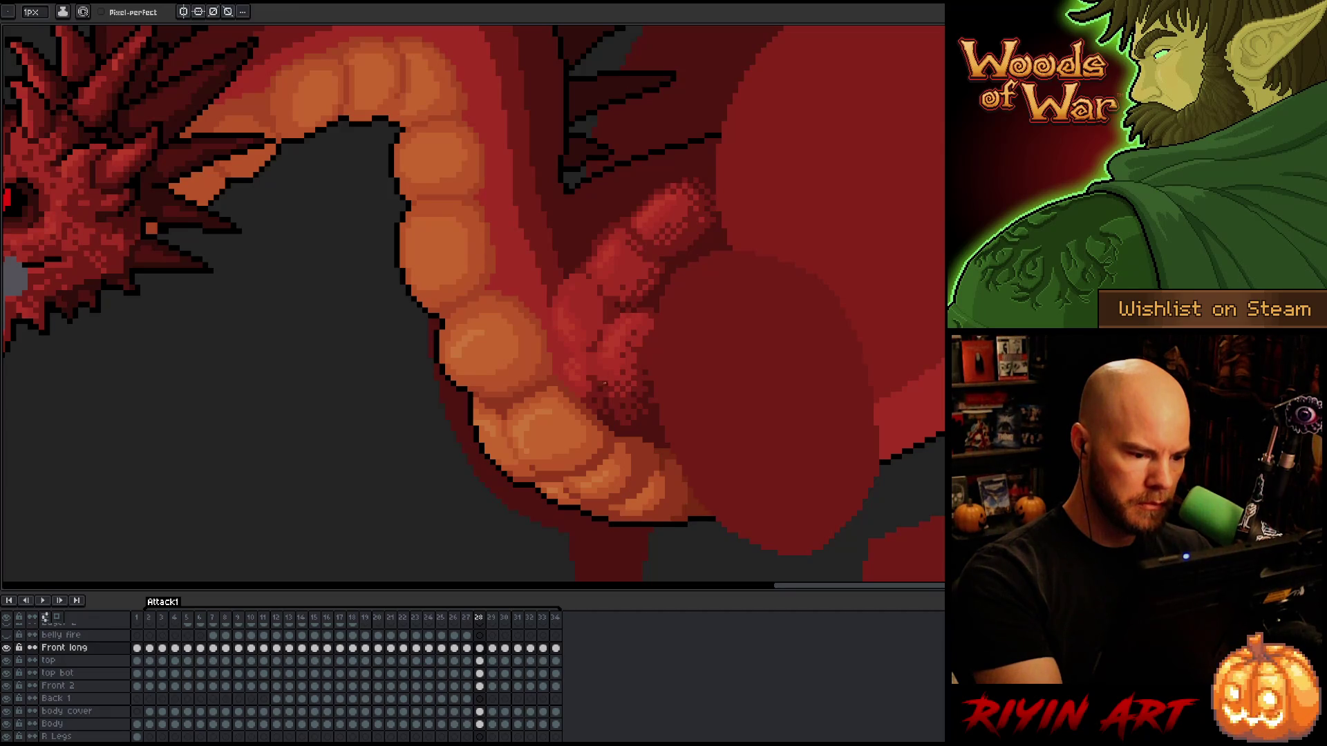
key(Left)
key(Right)
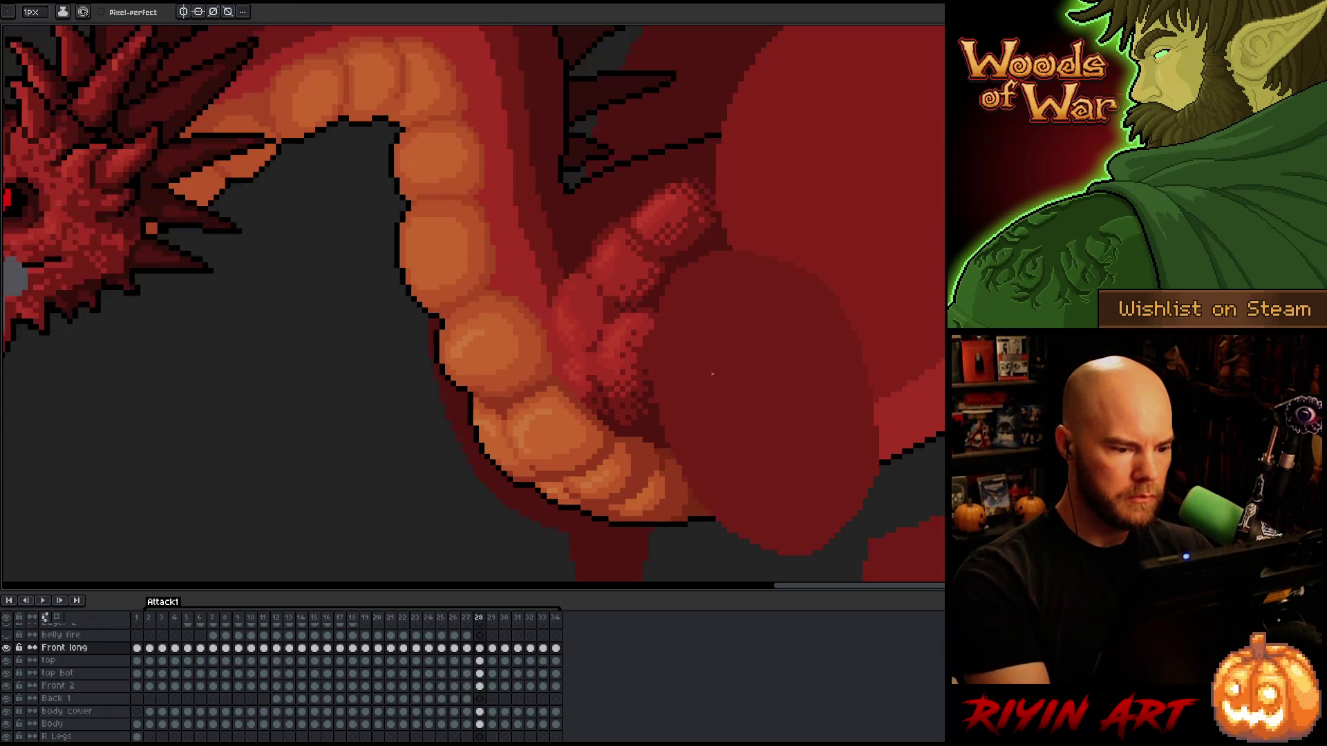
key(Right)
key(Left)
key(Right)
key(Right)
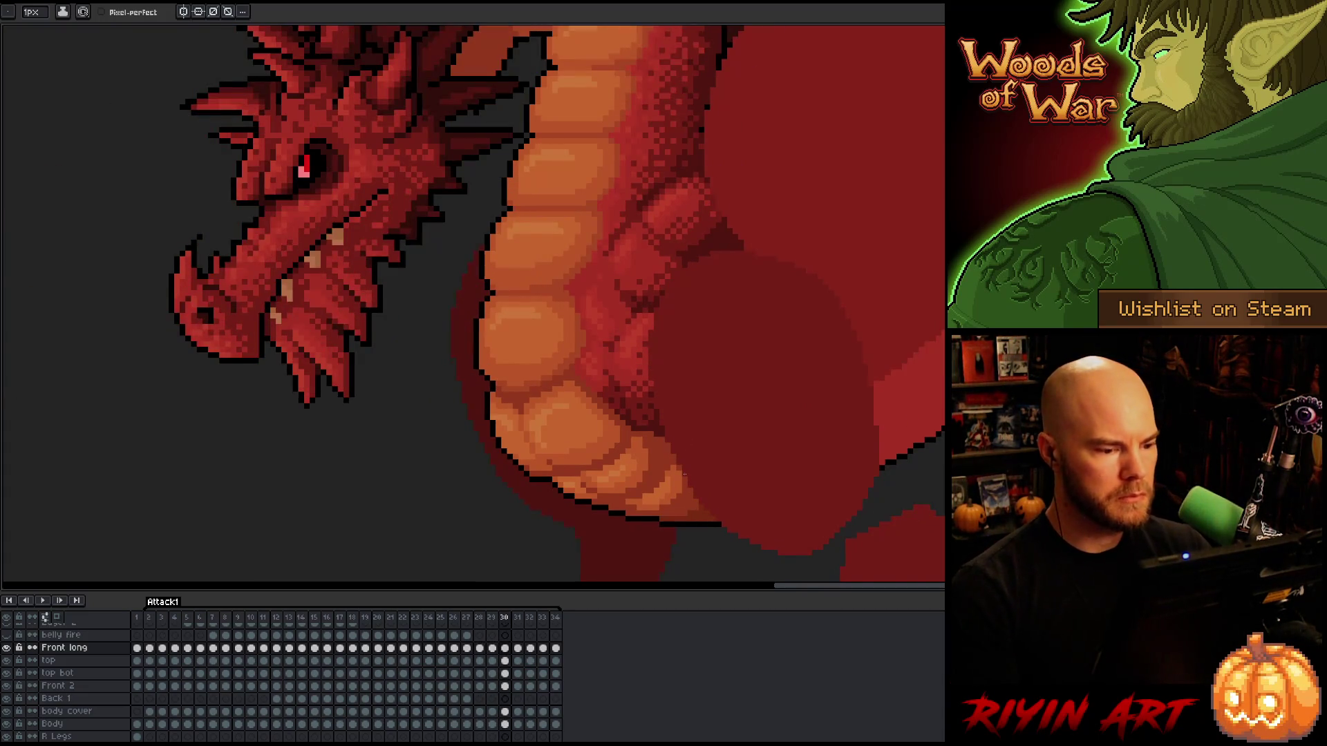
key(Left)
key(Left)
key(Right)
key(Right)
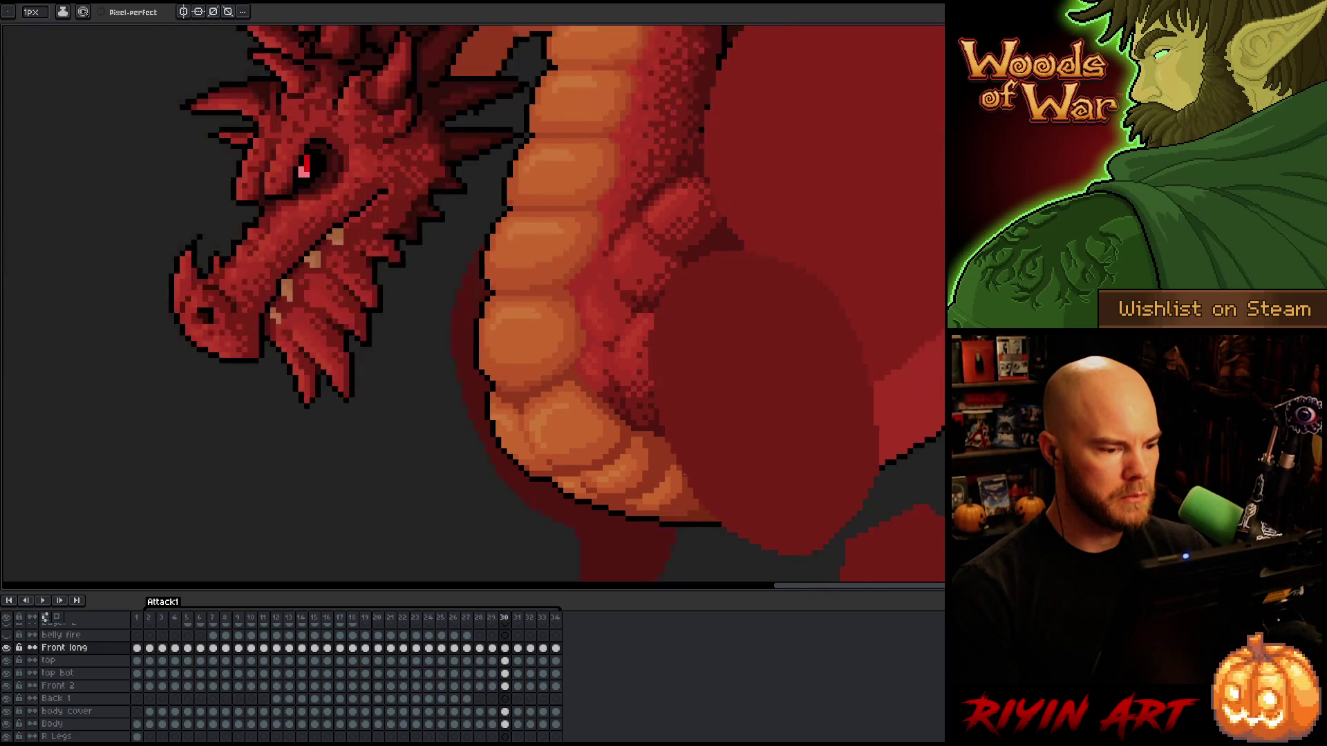
key(Left)
key(Left)
key(Right)
key(Right)
key(Right)
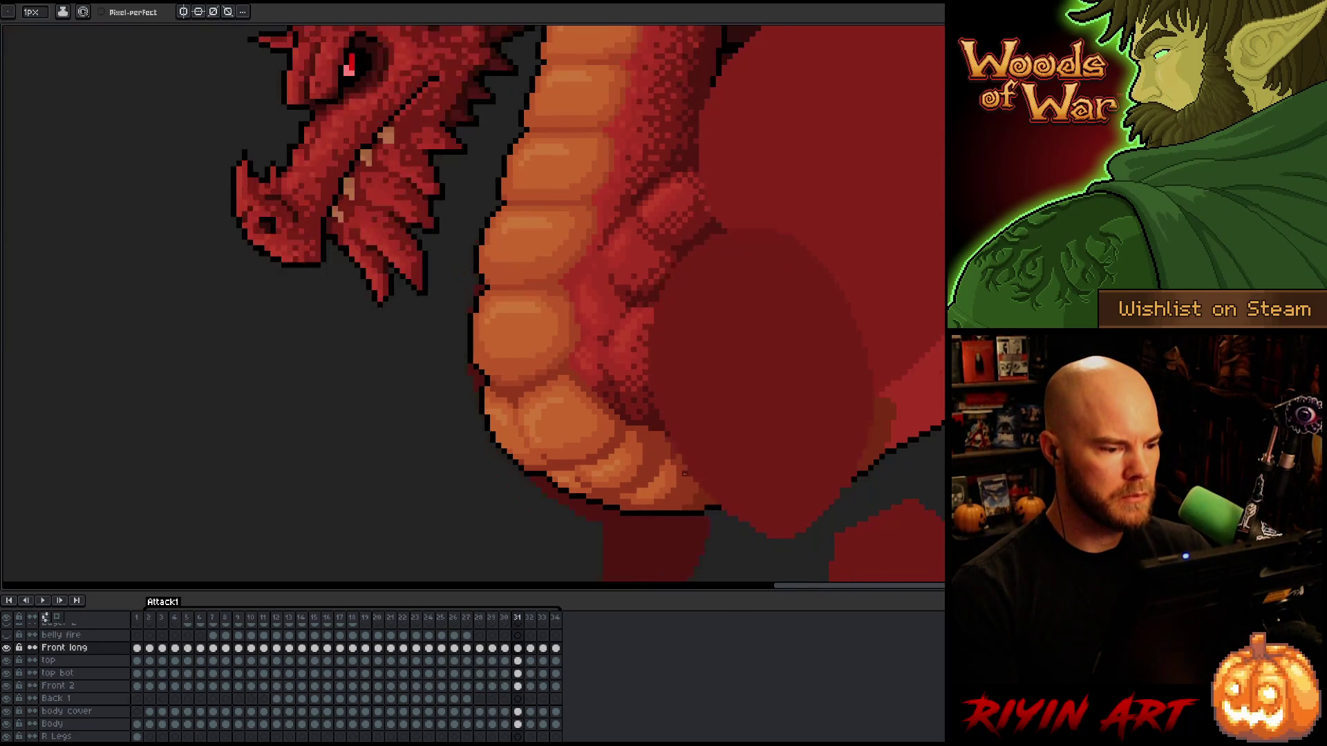
key(Right)
key(Right)
key(Right)
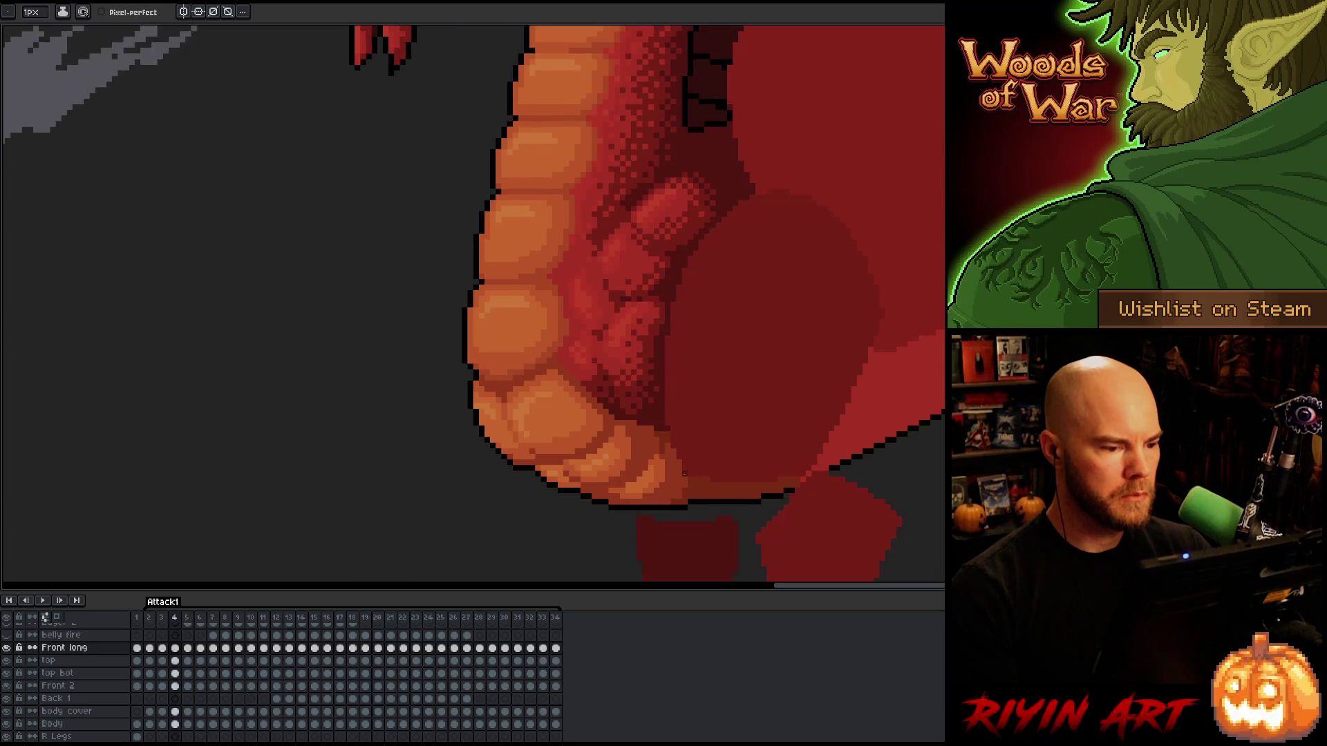
Review the early poses on frames 3 through 5.
key(Left)
key(Left)
key(Right)
key(Left)
key(Right)
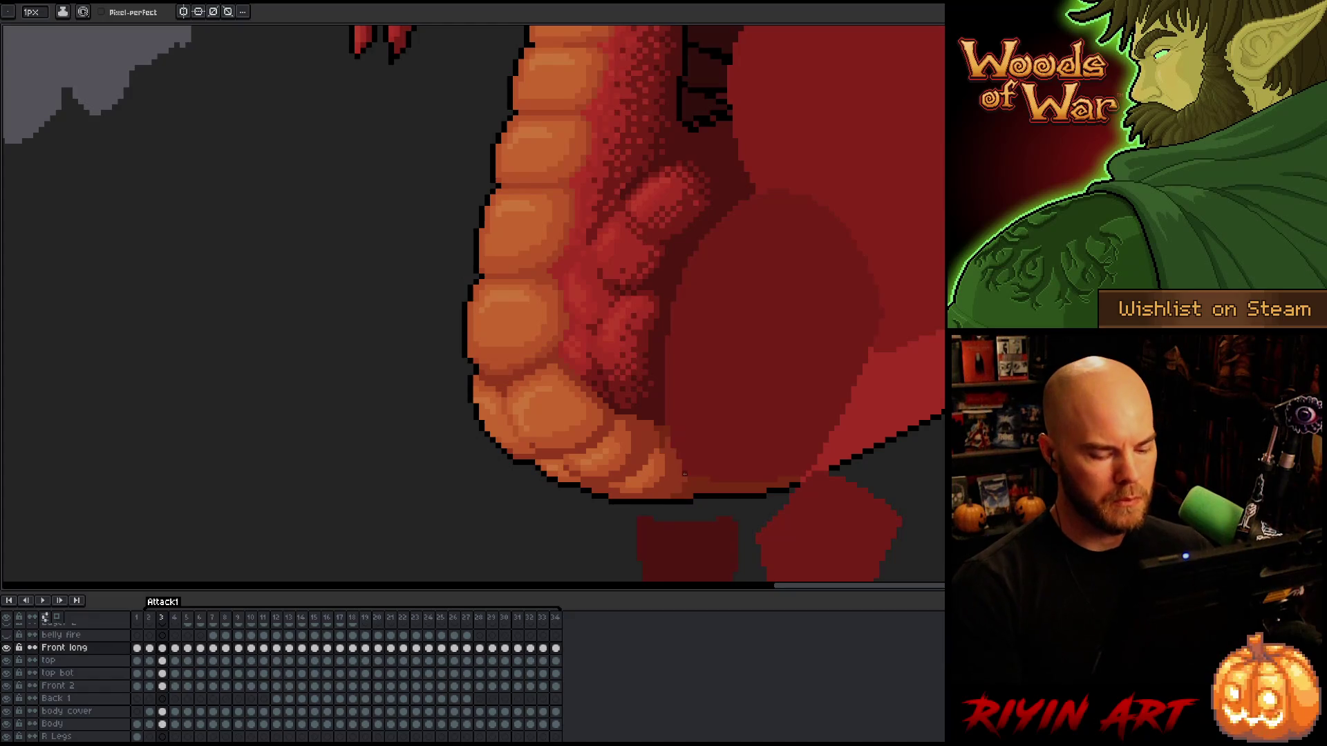
key(Right)
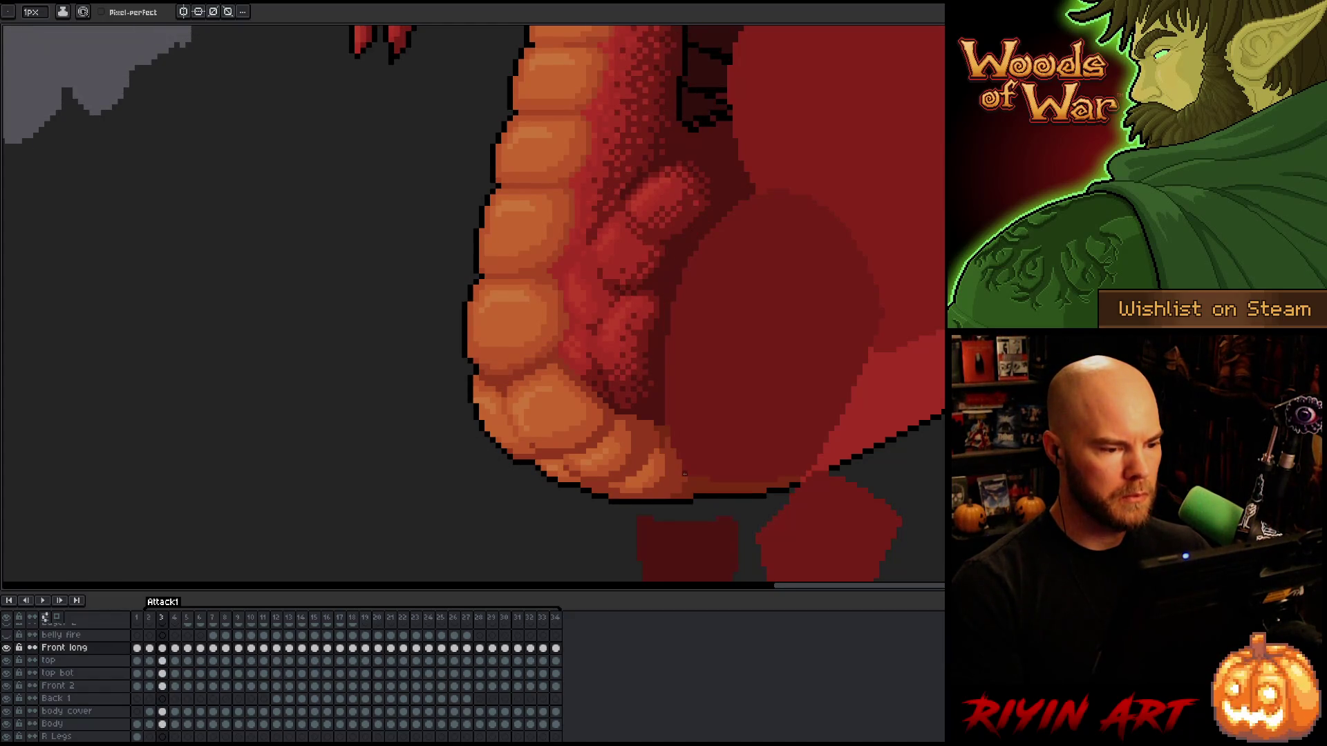
key(Right)
Play and stop the attack animation, then select frames 4–9 and open frame 6's body cover cel.
key(Return)
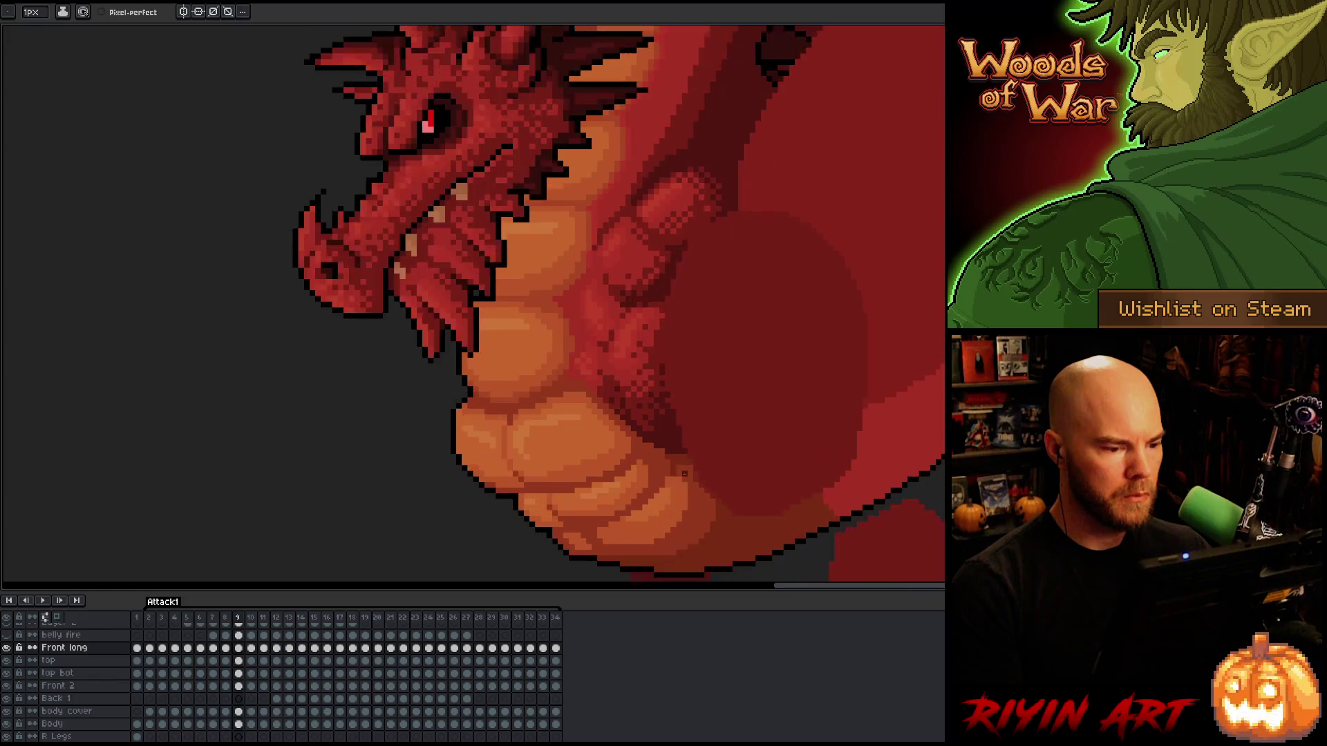
scroll(651, 456, down, 3)
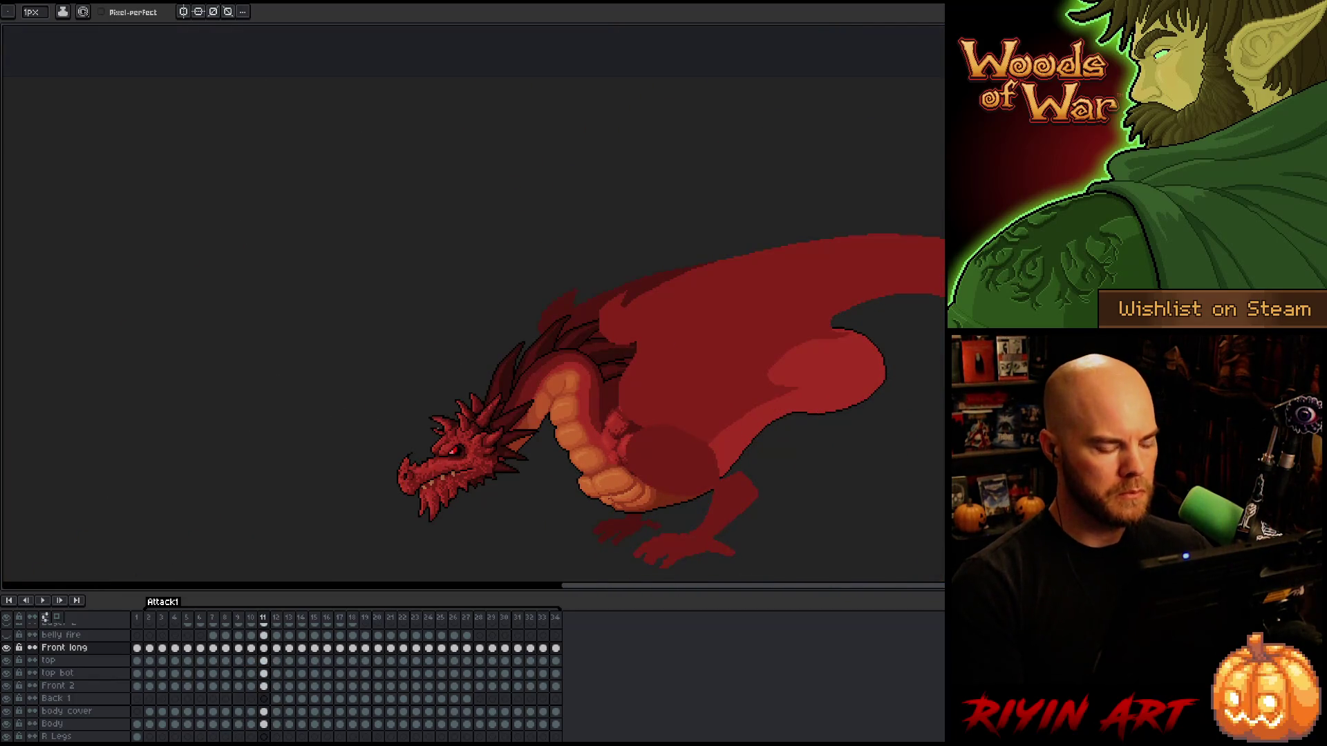
key(Return)
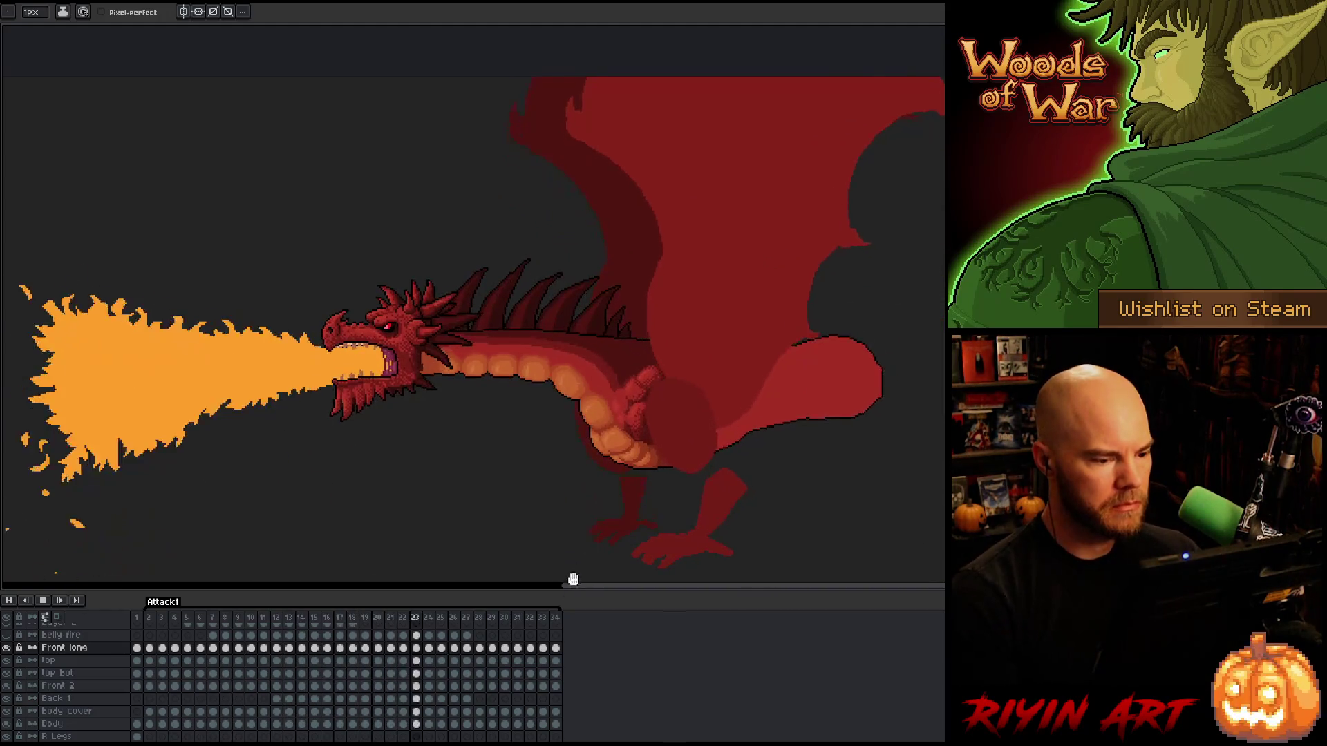
key(Return)
mouse_move(176, 624)
mouse_down()
mouse_move(248, 629)
mouse_move(216, 615)
mouse_up()
click(208, 713)
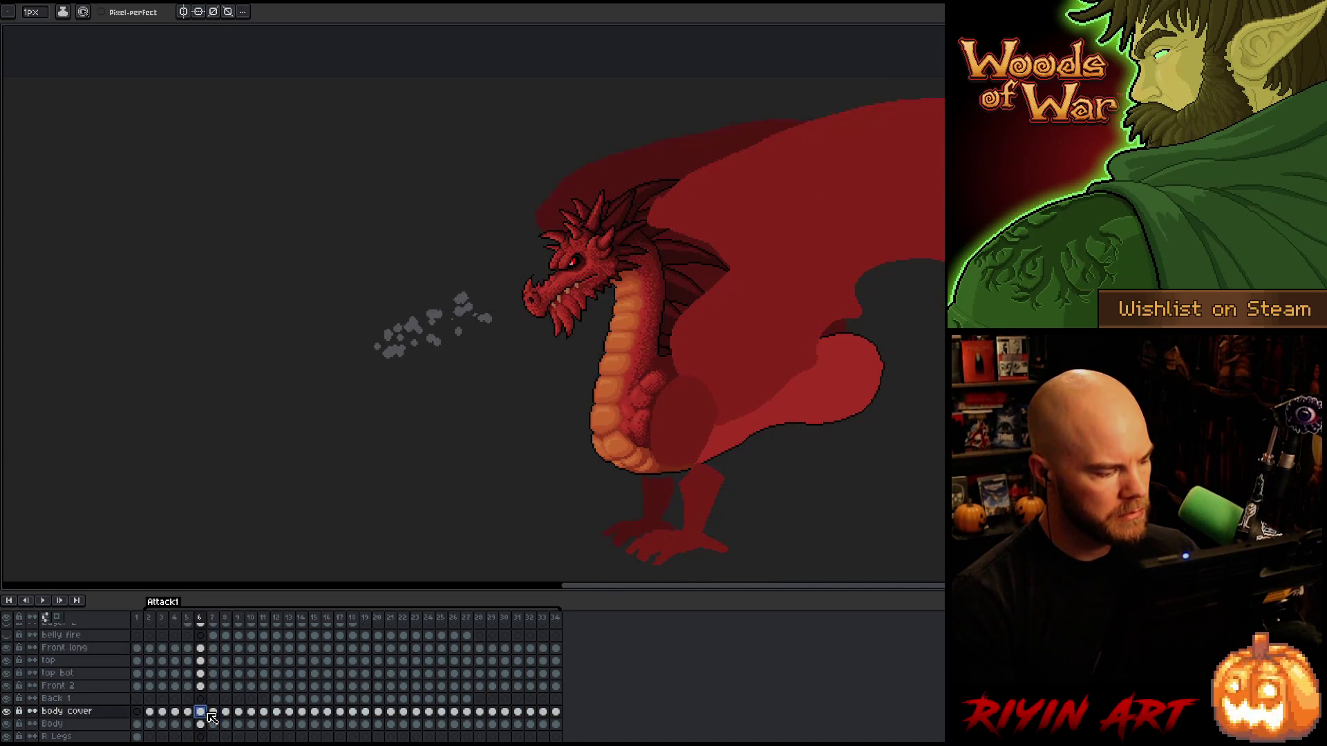
Merge the body cover layer into Body, add a new layer, and copy Body cels of frames 6–8.
click(106, 713)
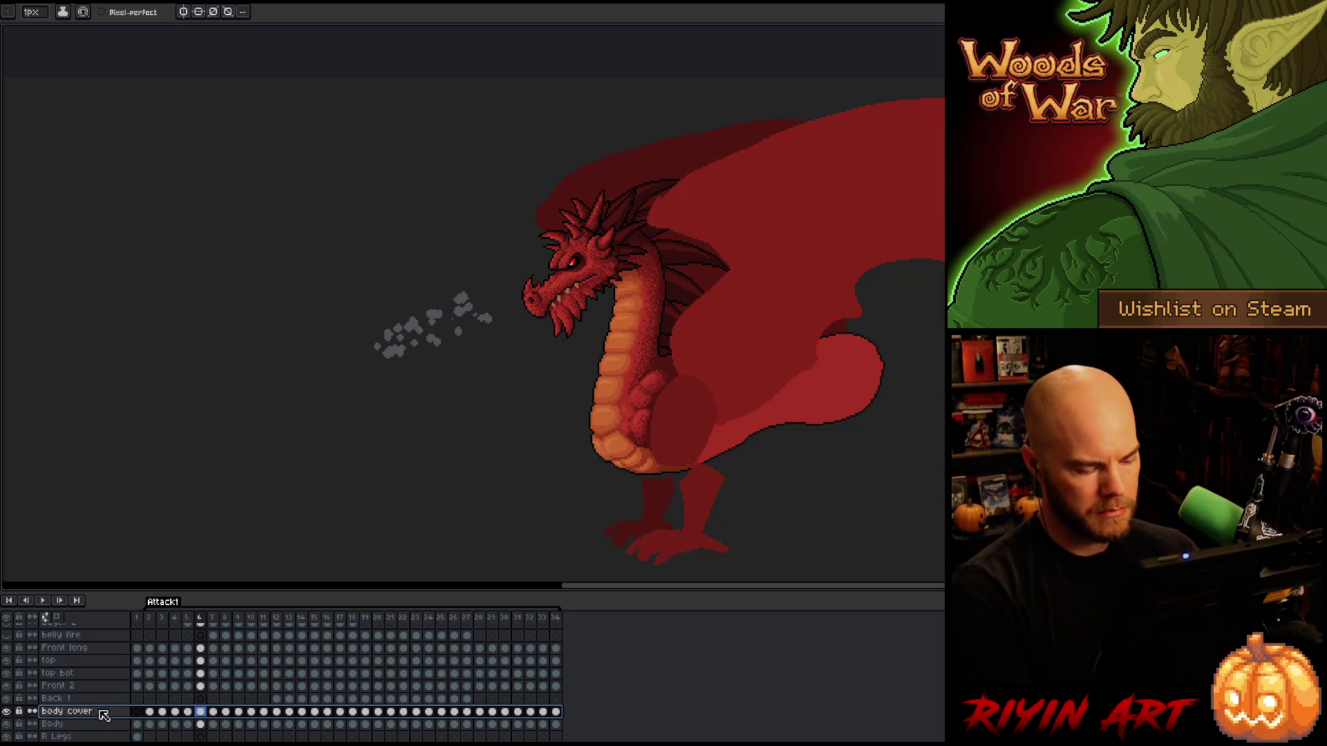
key(ctrl+e)
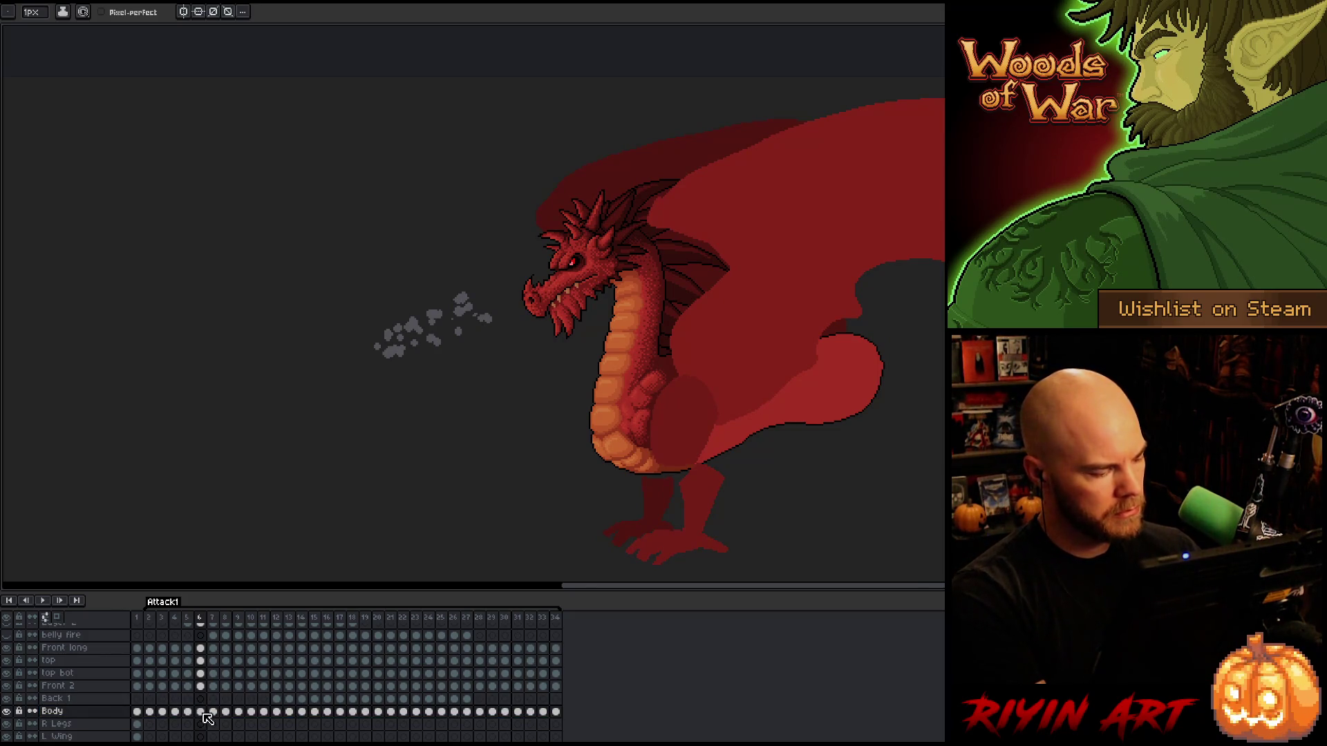
key(shift+n)
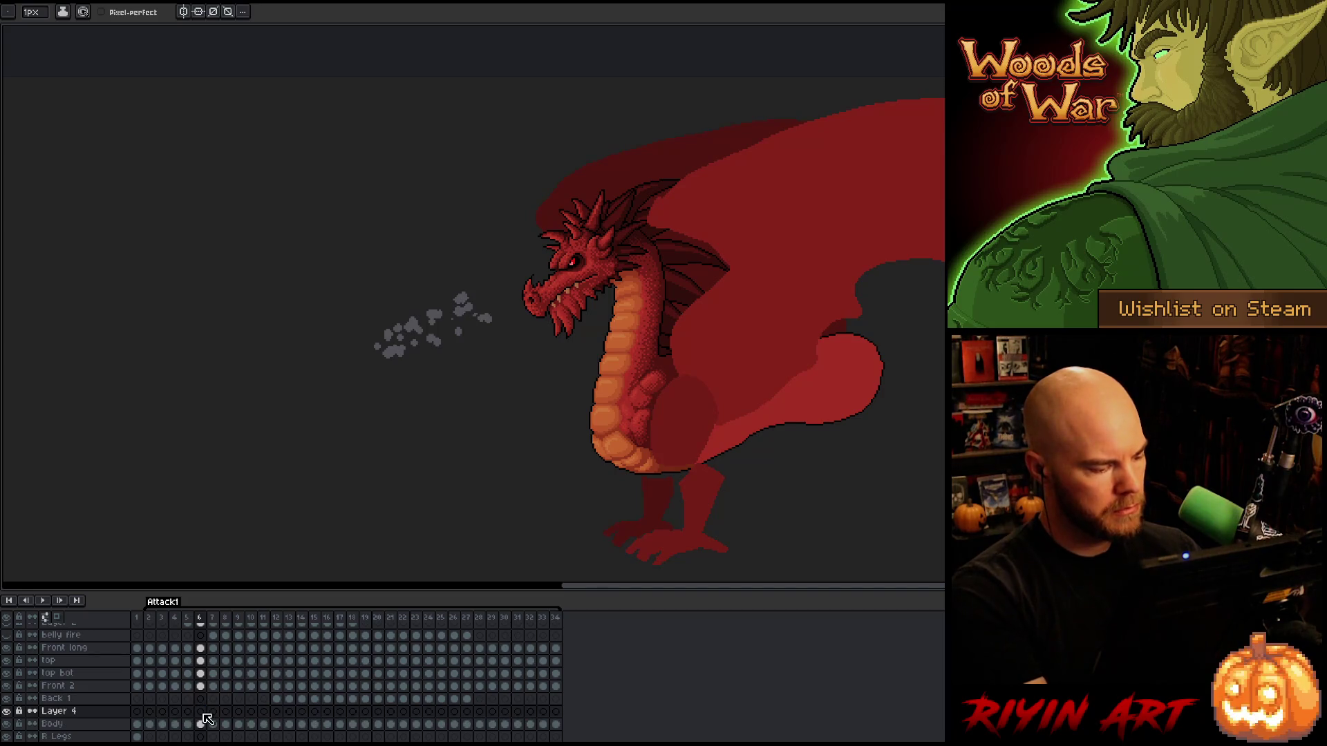
key(Right)
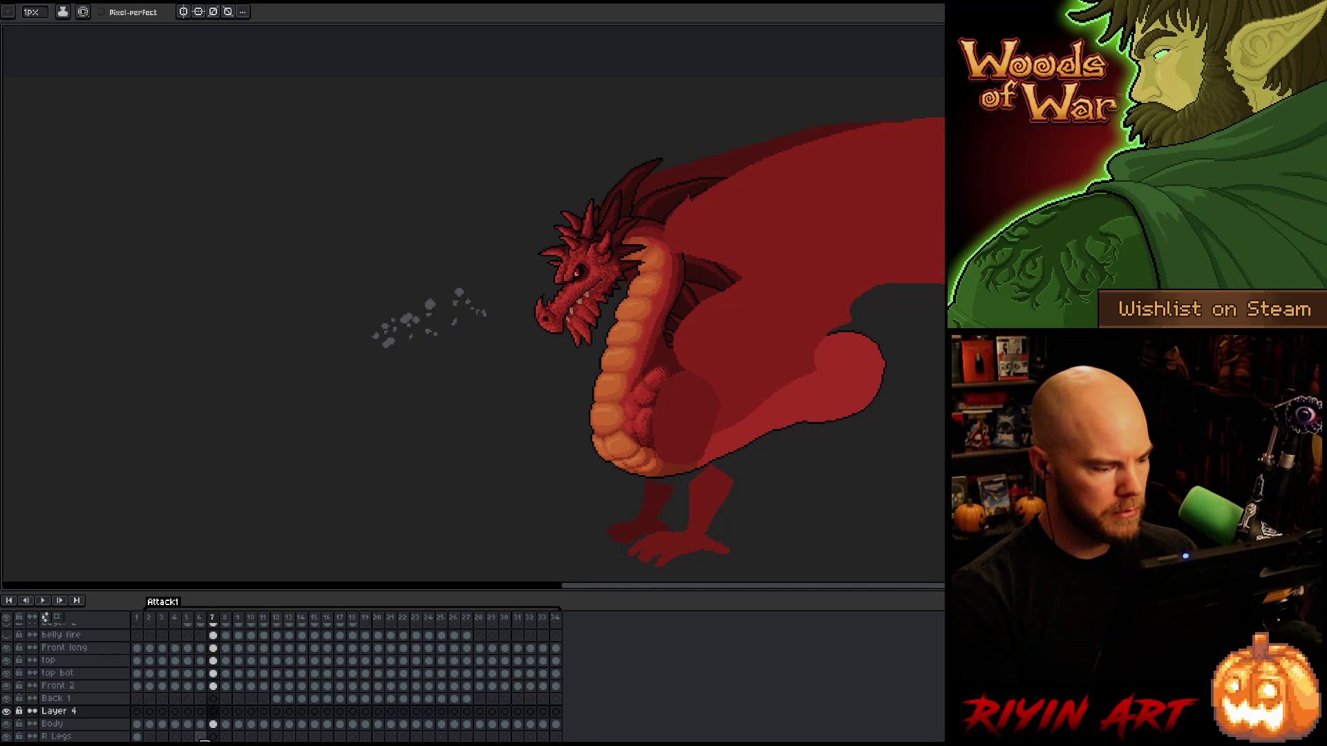
drag(201, 725, 227, 725)
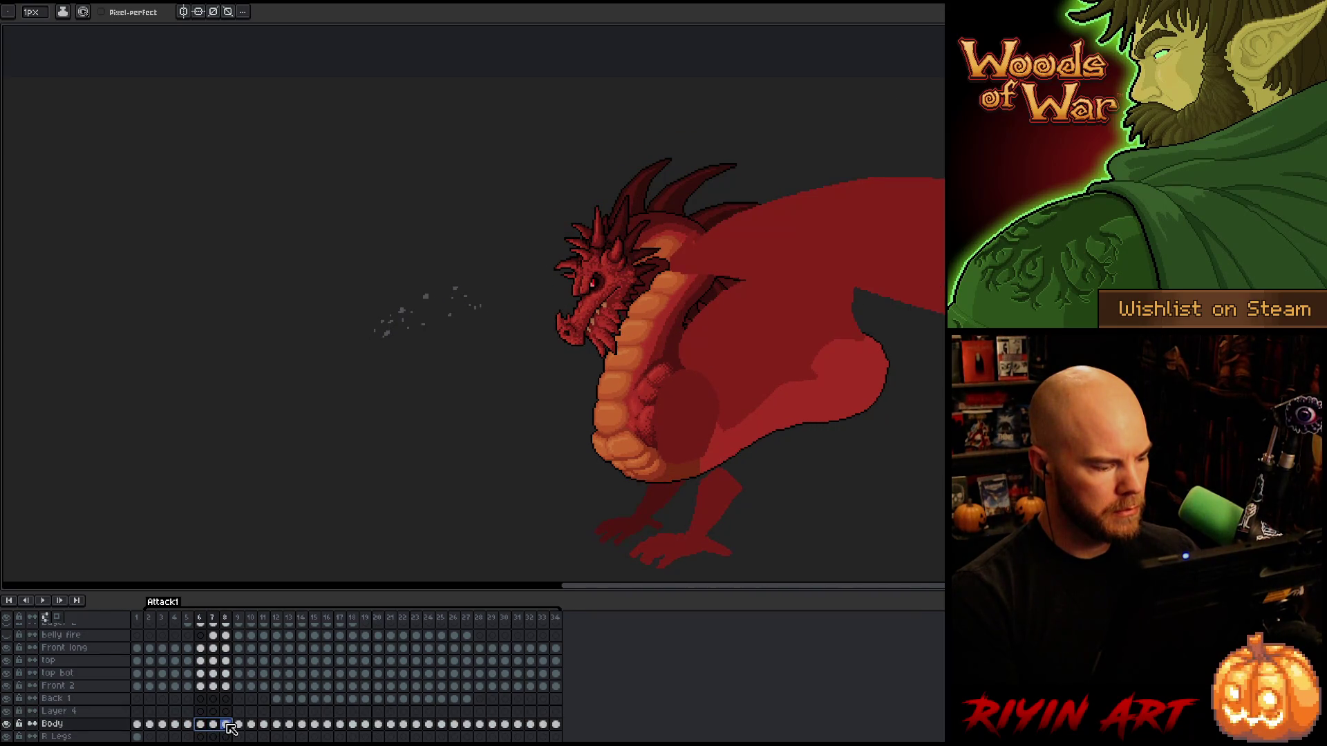
key(ctrl+c)
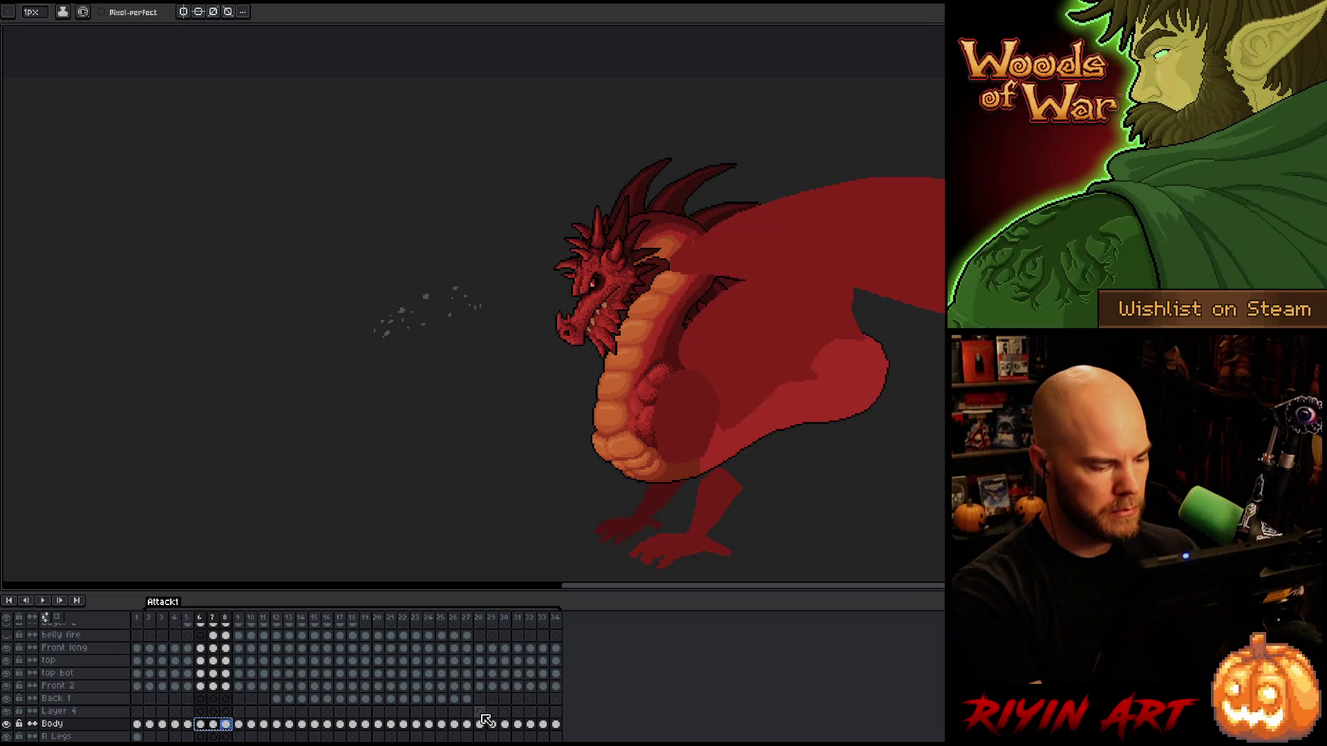
Step through fire-sequence frames 29–34 and back to frame 2 to compare the dragon's poses.
click(517, 712)
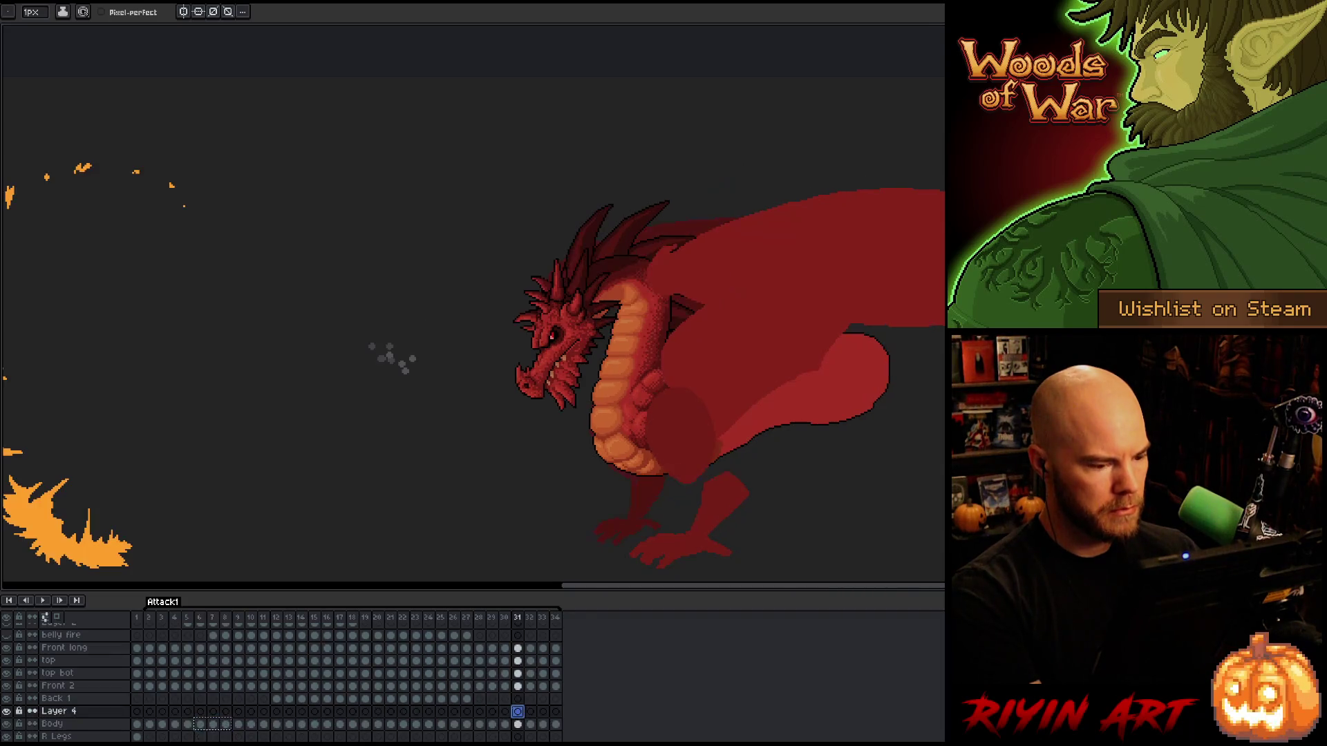
click(534, 713)
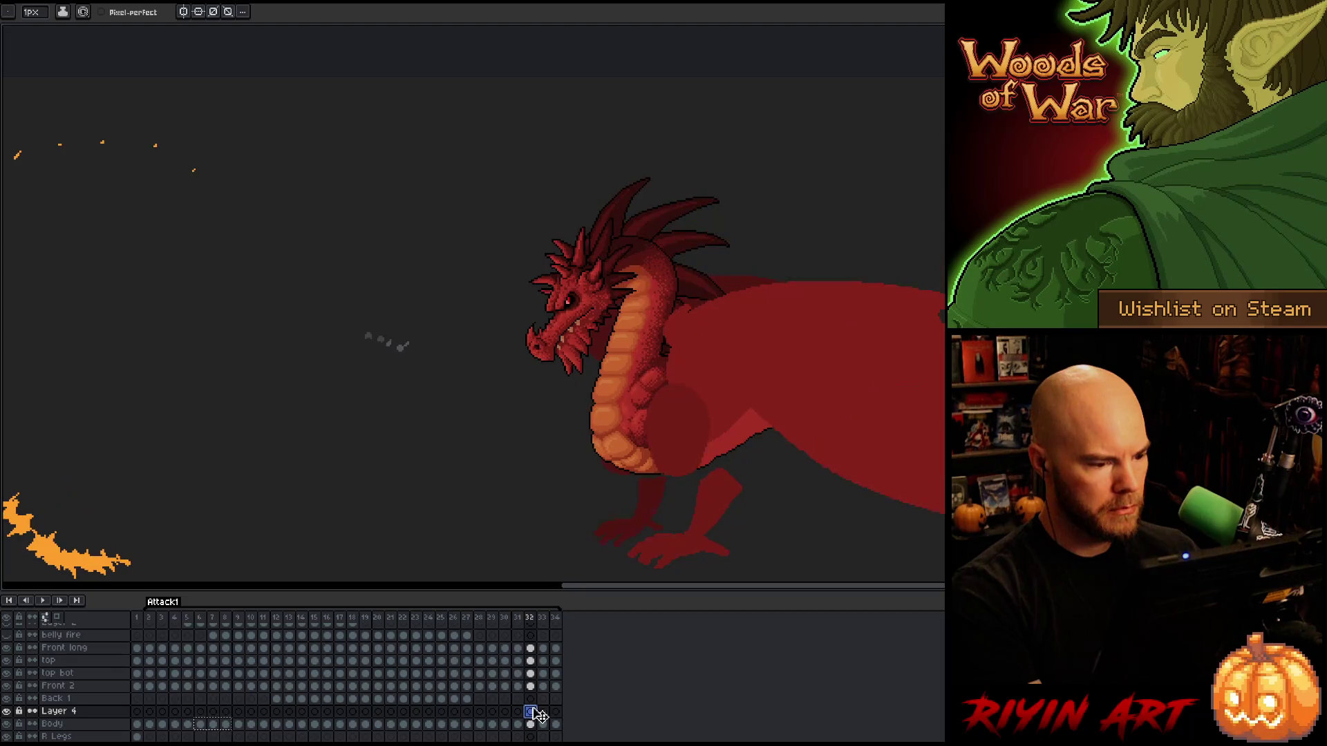
click(543, 712)
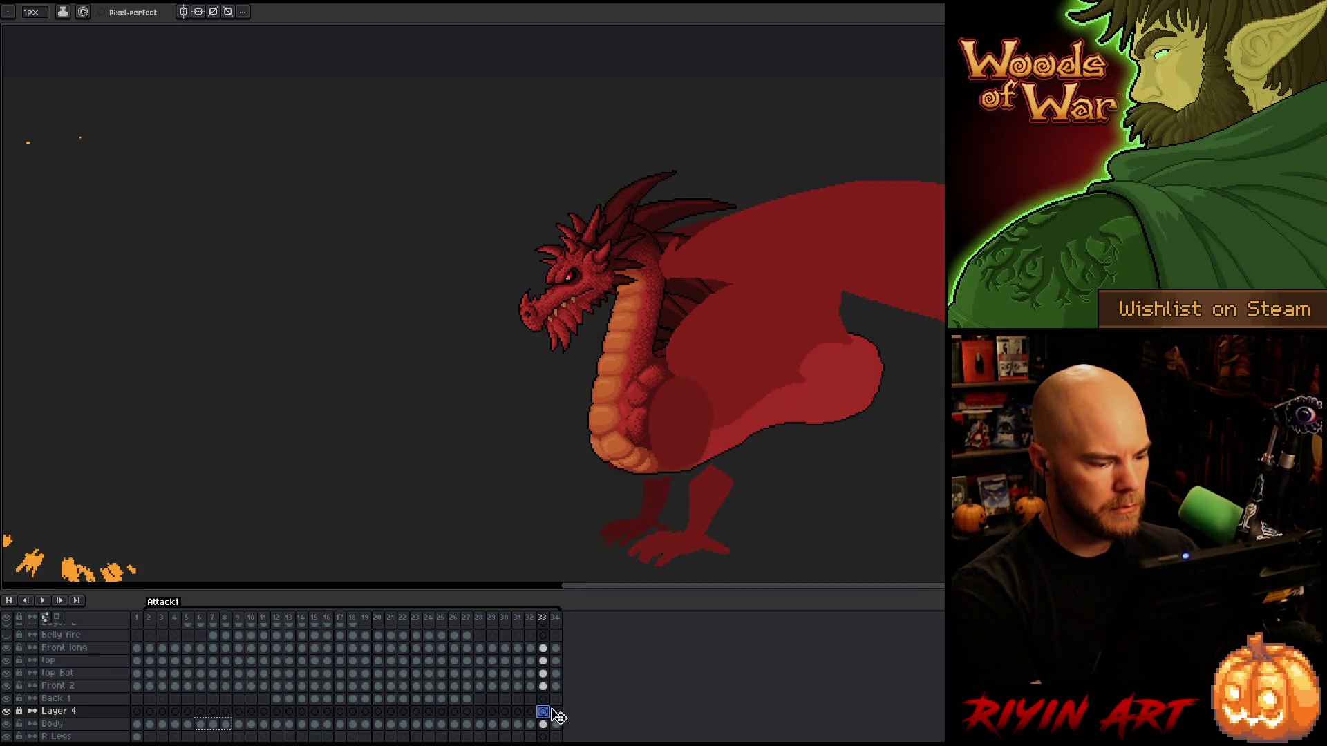
click(556, 712)
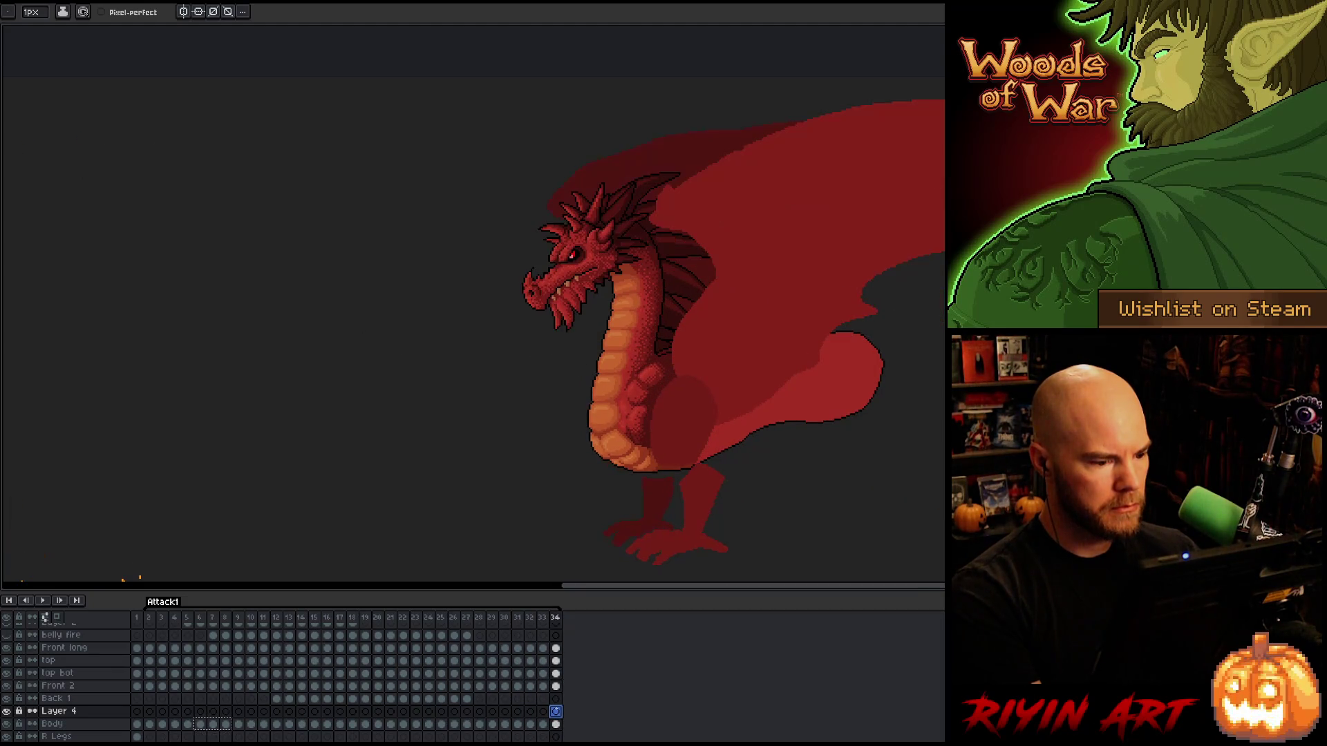
click(154, 713)
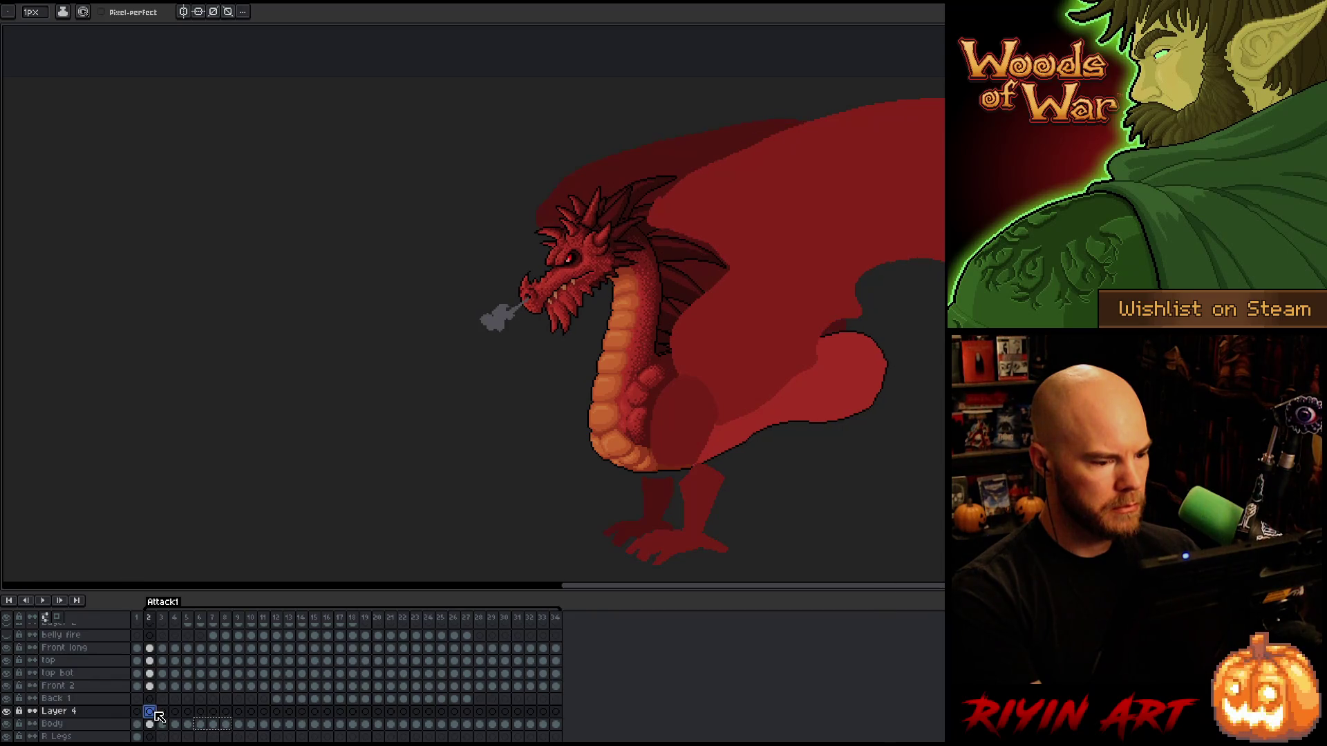
click(505, 715)
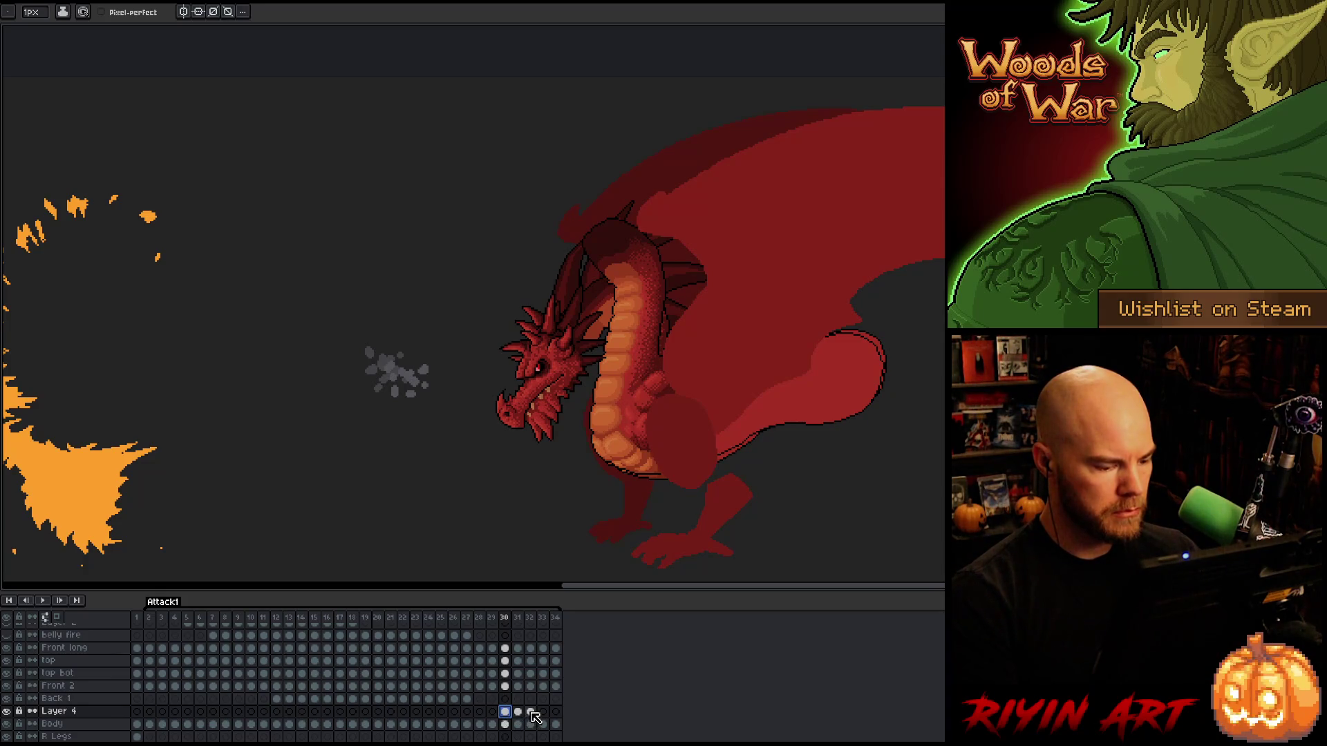
key(Left)
key(Right)
key(Right)
key(Left)
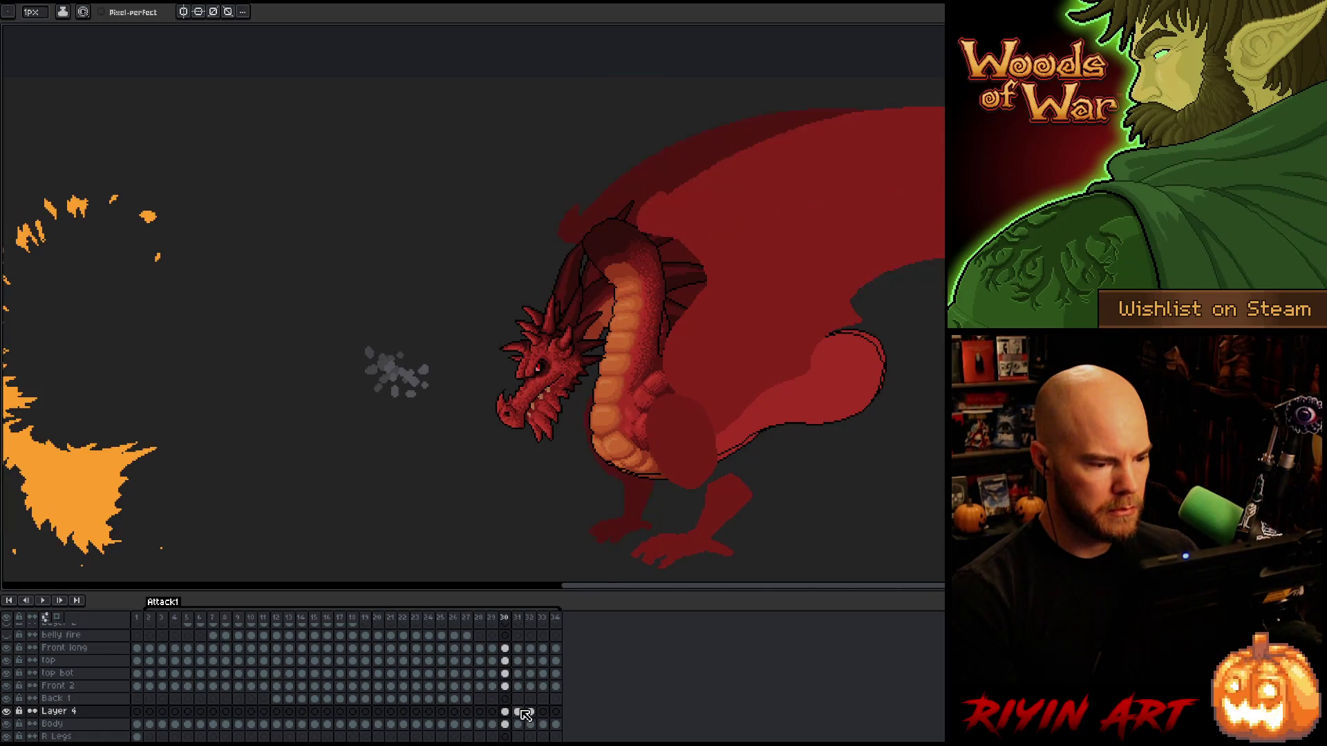
click(525, 713)
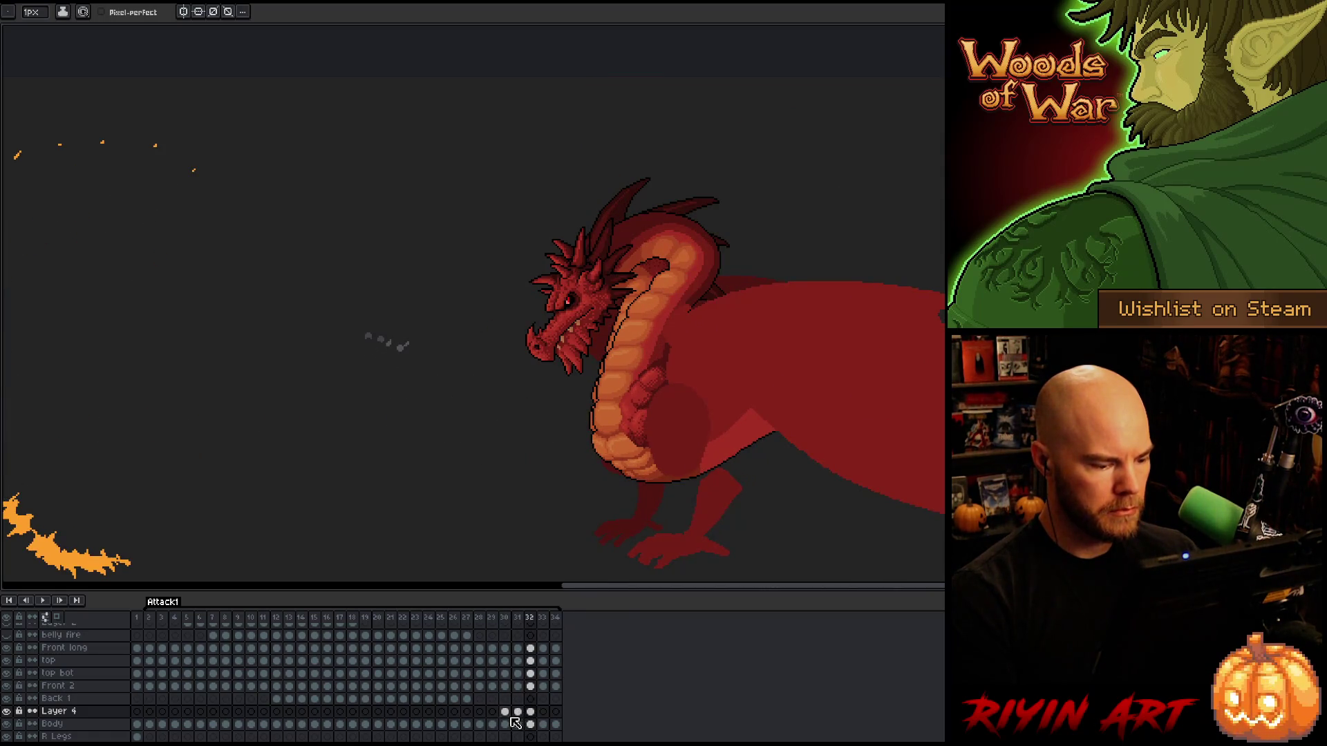
click(507, 717)
key(Left)
key(Right)
On frame 33, shift the Layer 4 dragon artwork about 5 px left.
click(507, 713)
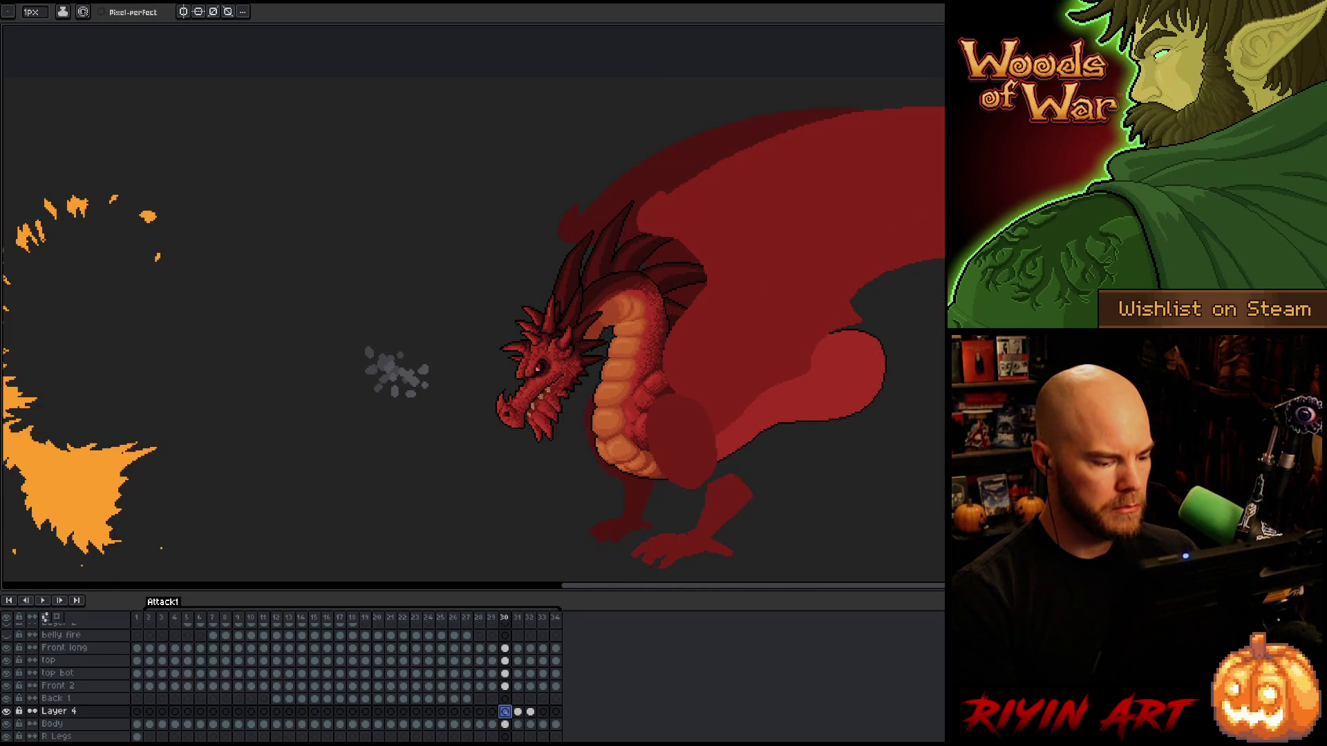
click(518, 711)
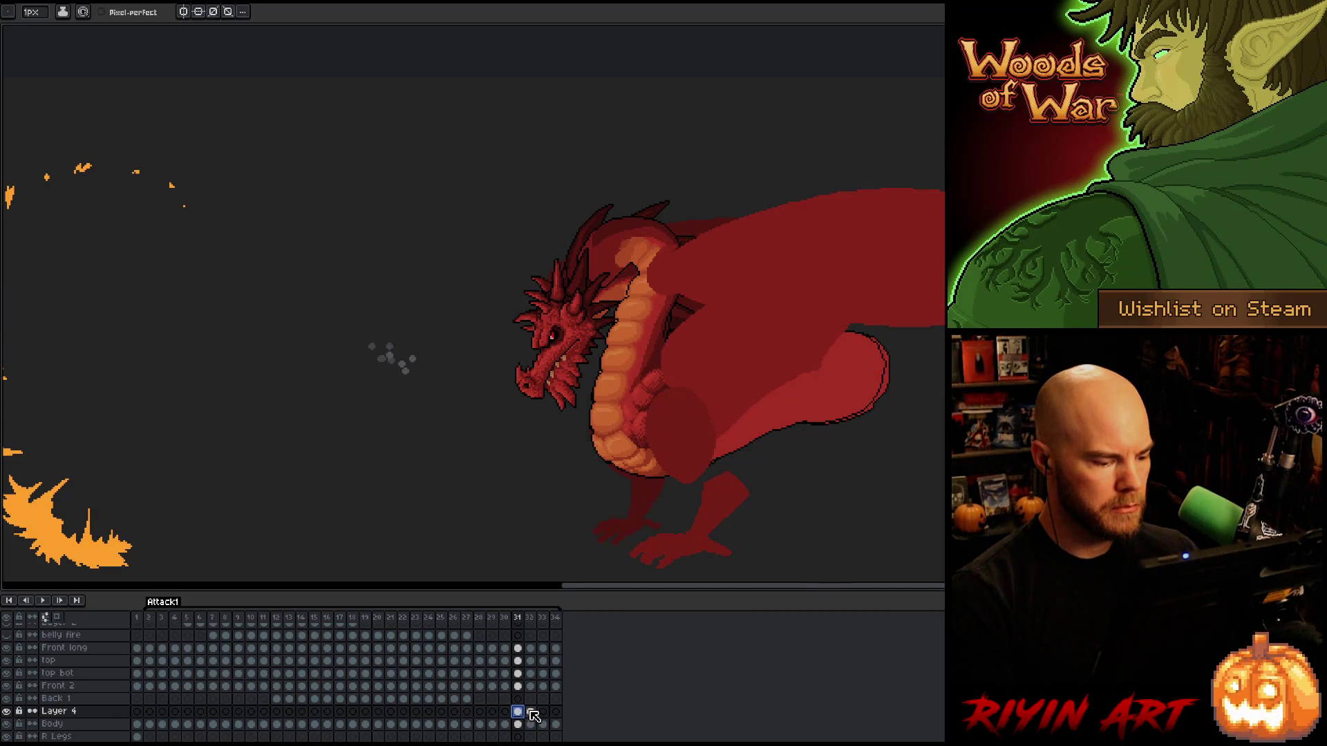
click(530, 712)
click(518, 712)
drag(517, 712, 585, 721)
click(549, 714)
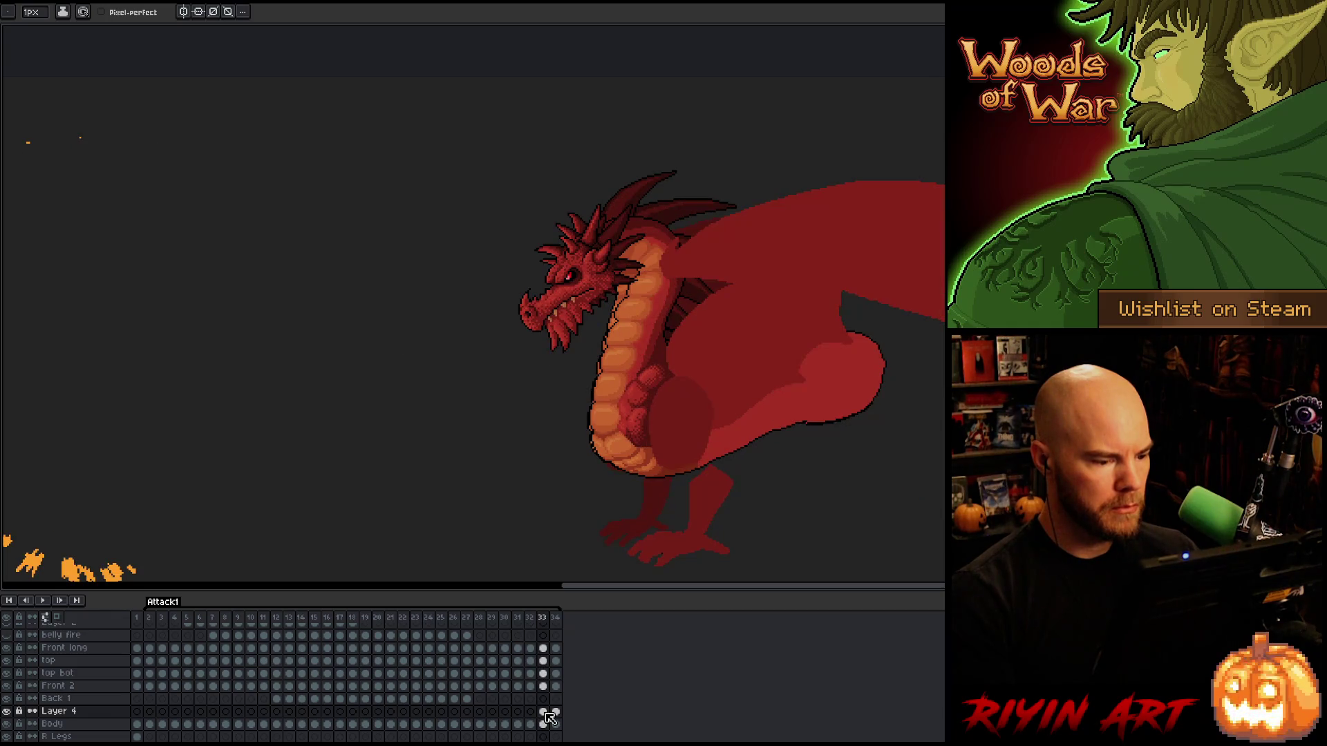
key(ctrl+t)
key(Left)
key(Left)
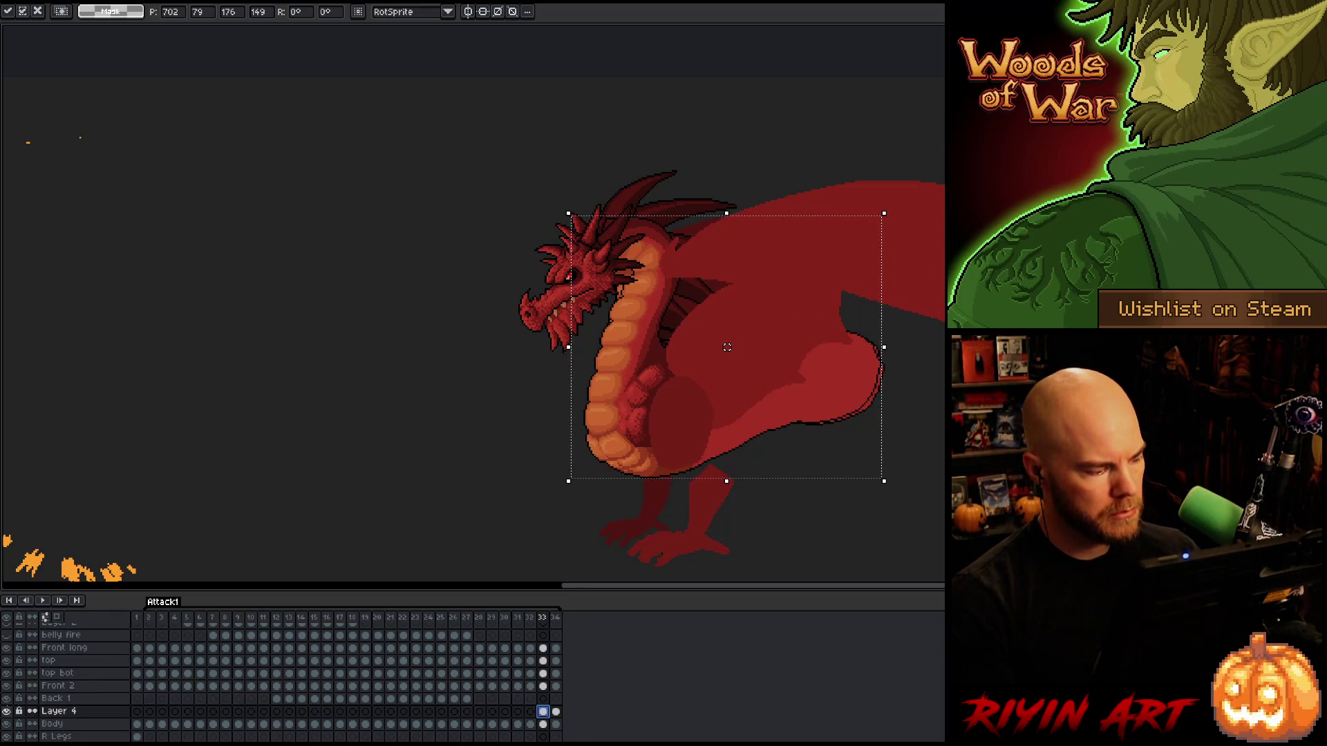
Fine-tune the Layer 4 artwork on frames 33 and 34, nudging it about 3 px right and up-left.
key(Return)
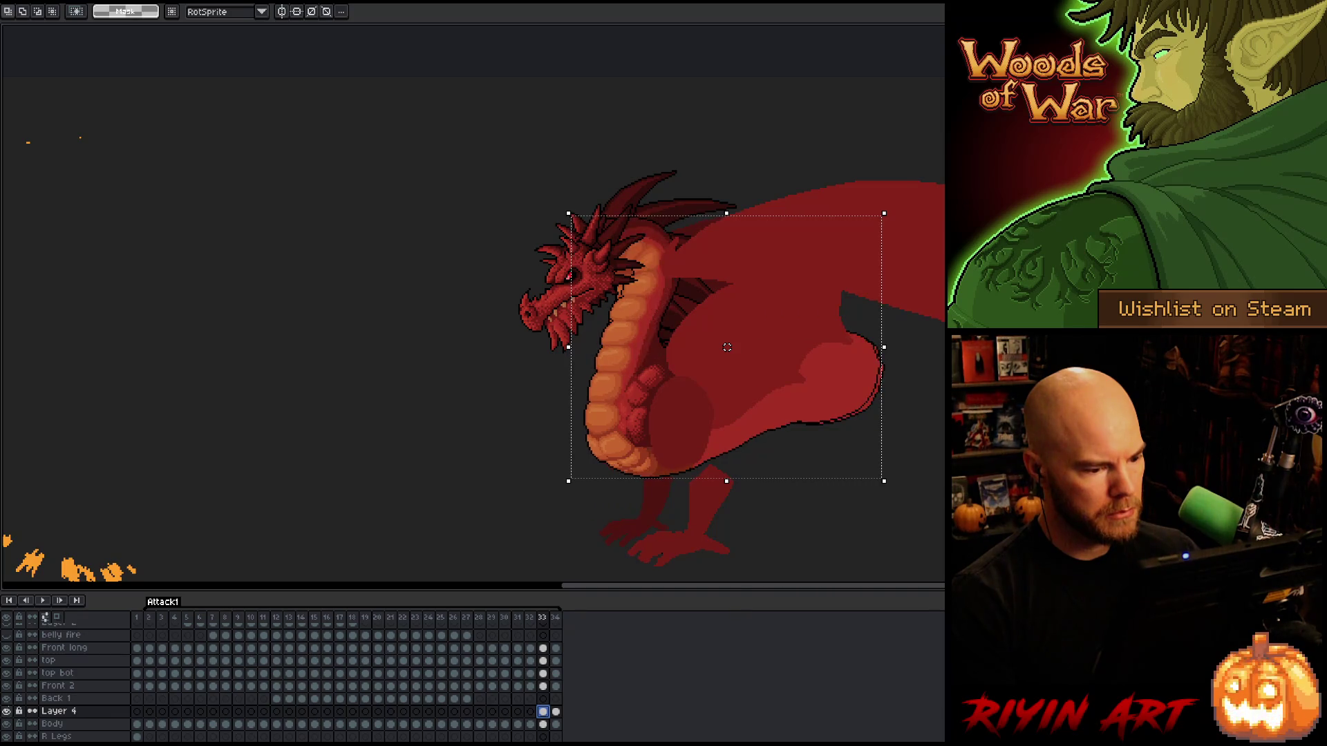
drag(727, 347, 728, 347)
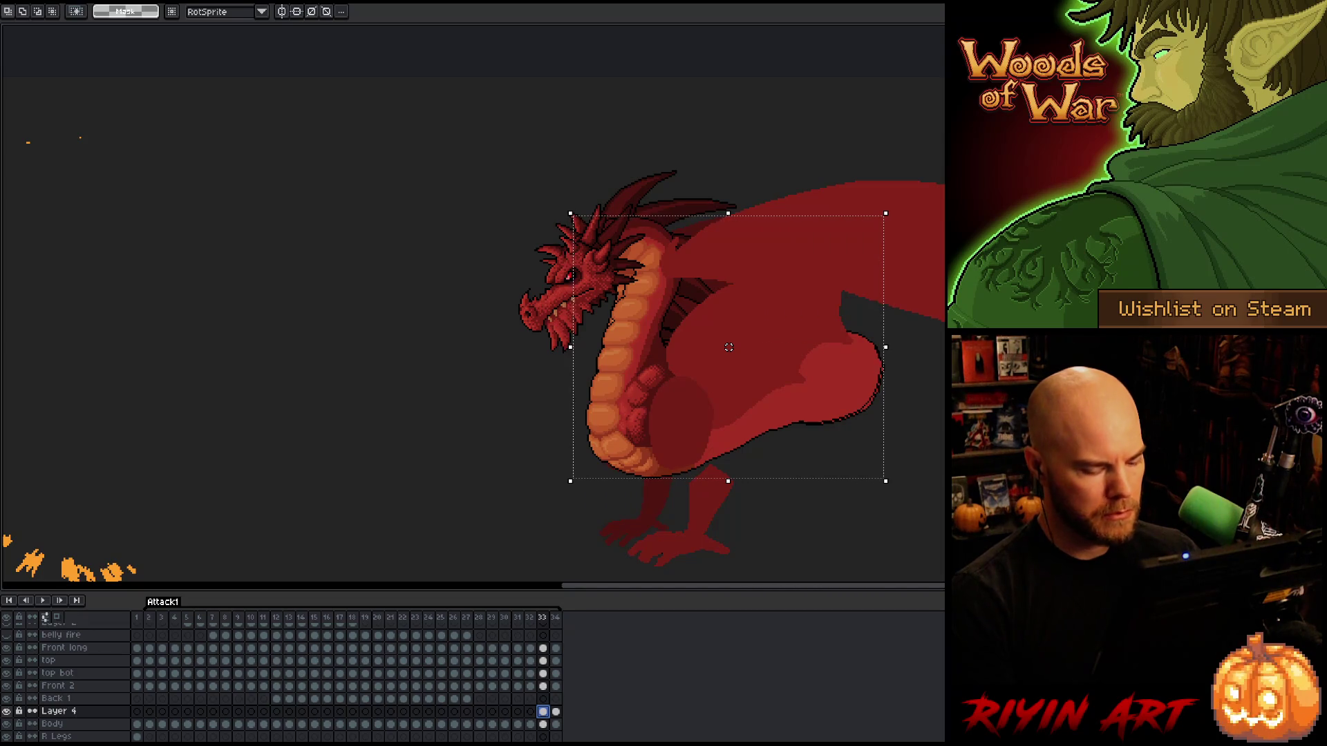
key(period)
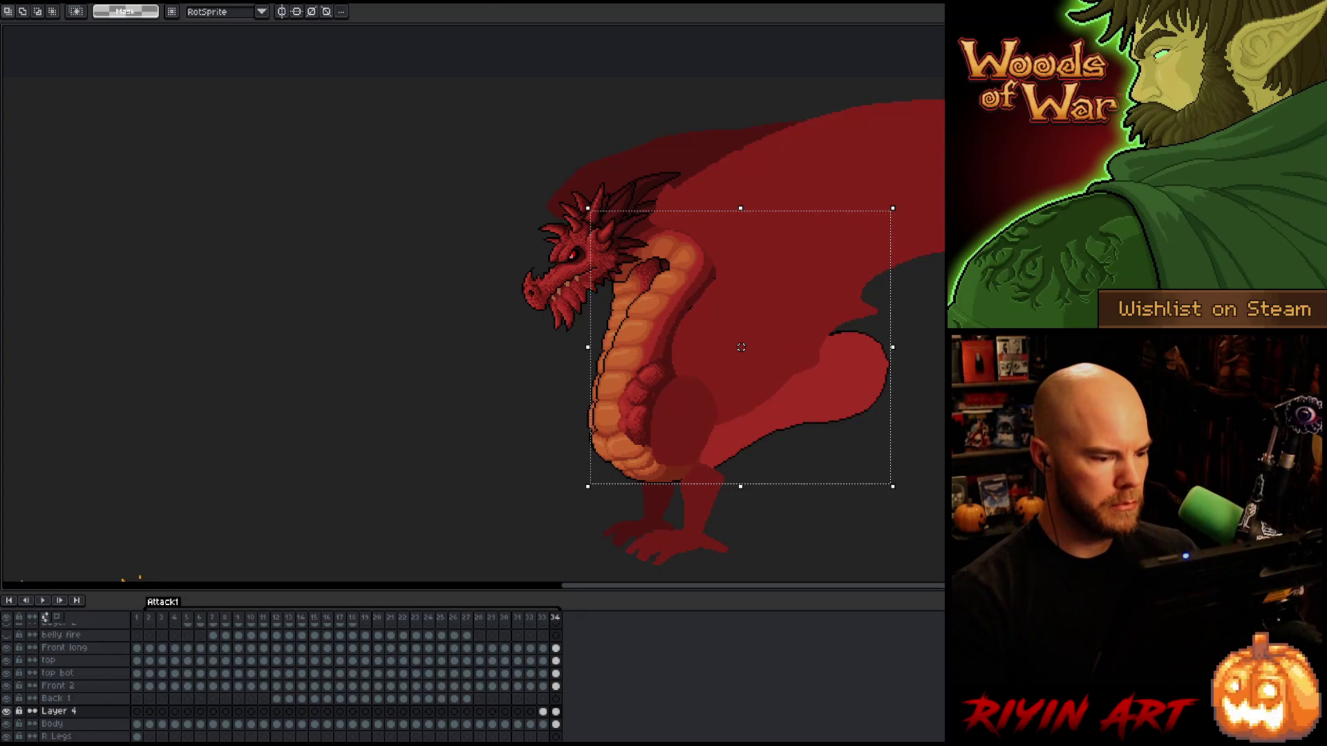
drag(741, 347, 740, 346)
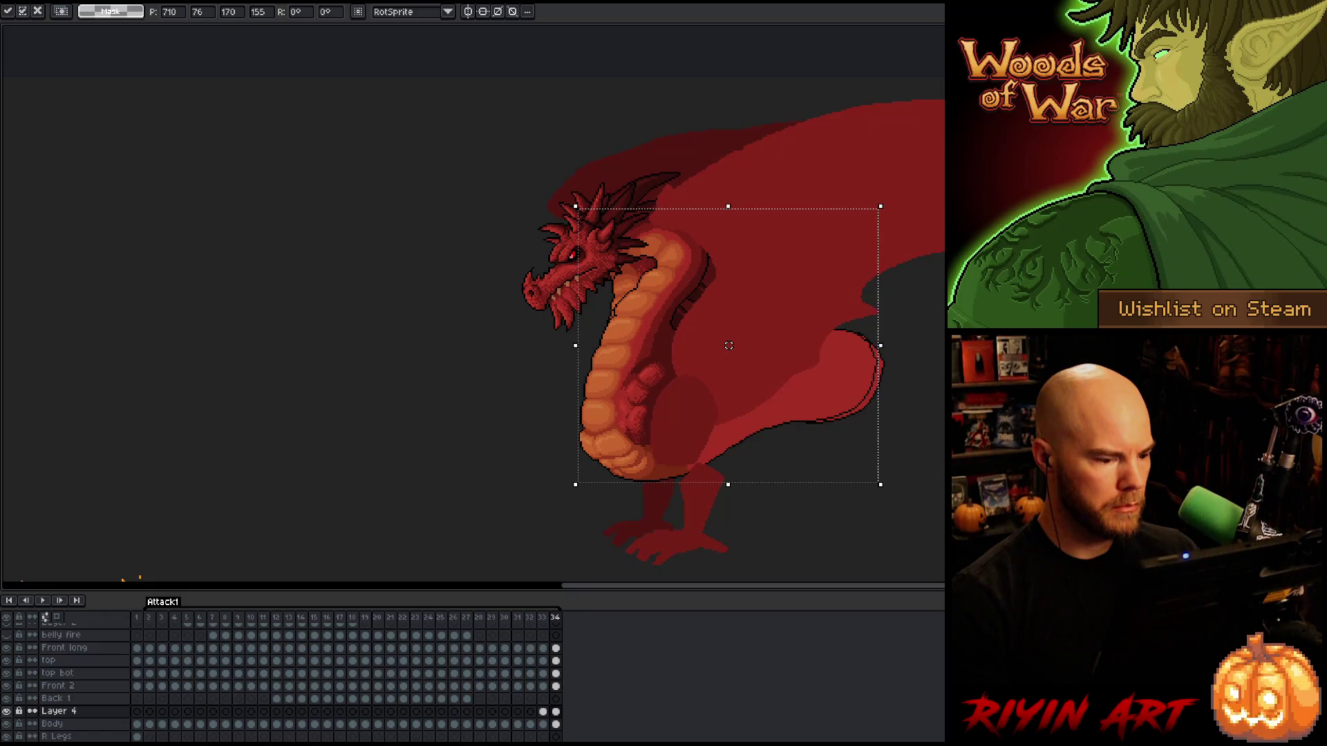
key(Return)
drag(729, 346, 731, 345)
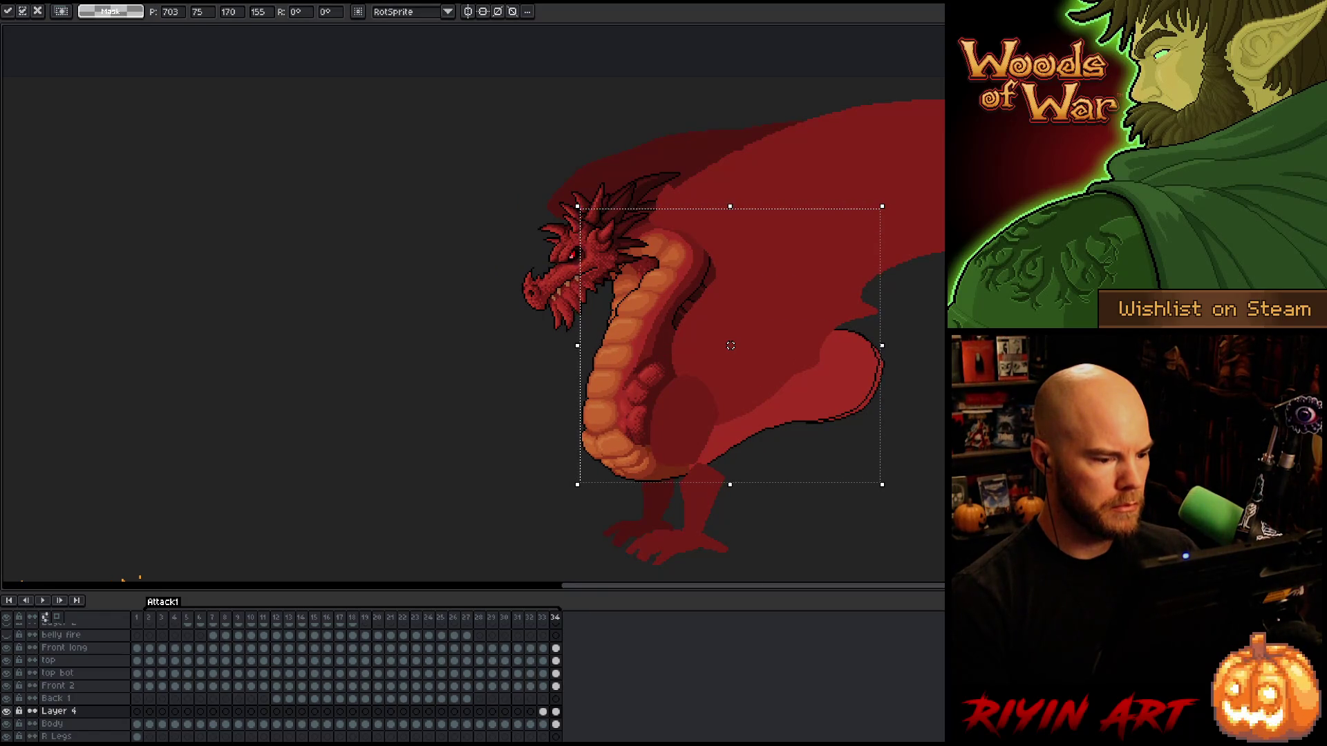
key(Return)
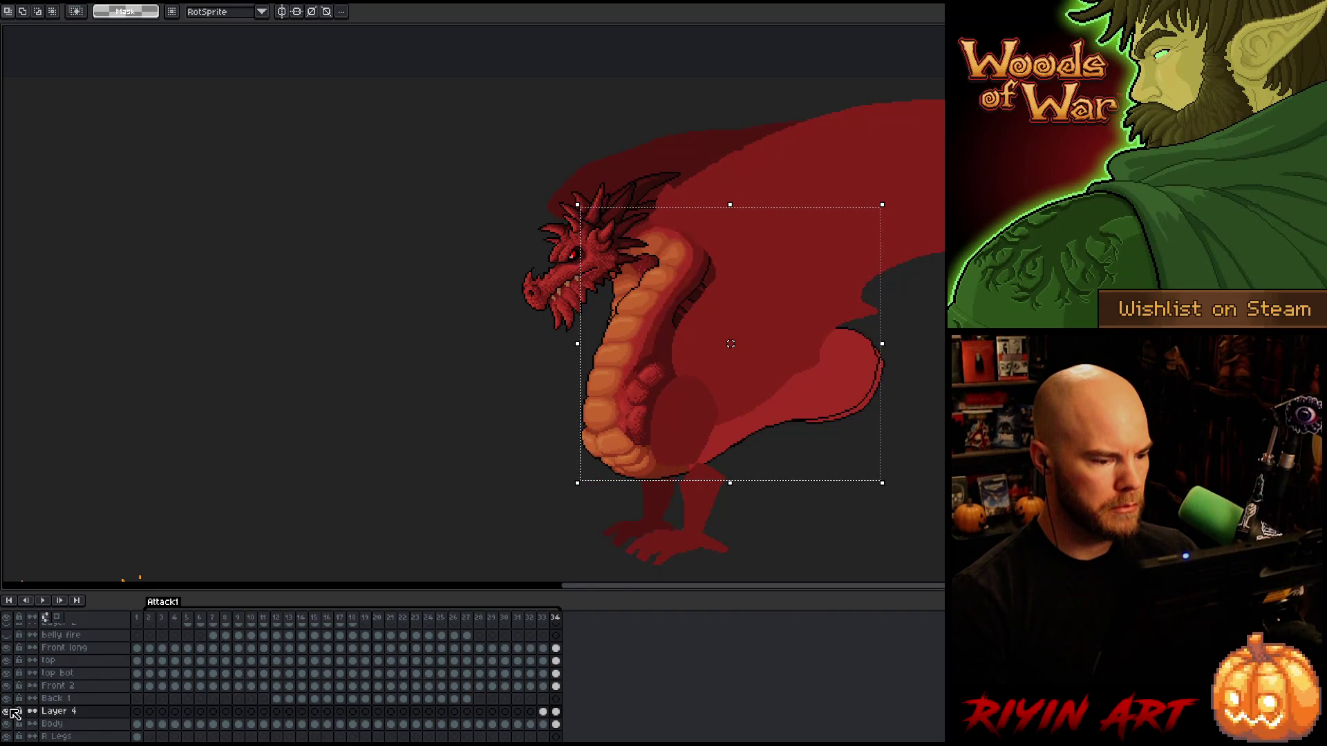
Adjust the frame 34 artwork vertically by about 2 px and compare it with neighbouring frames.
drag(730, 344, 733, 344)
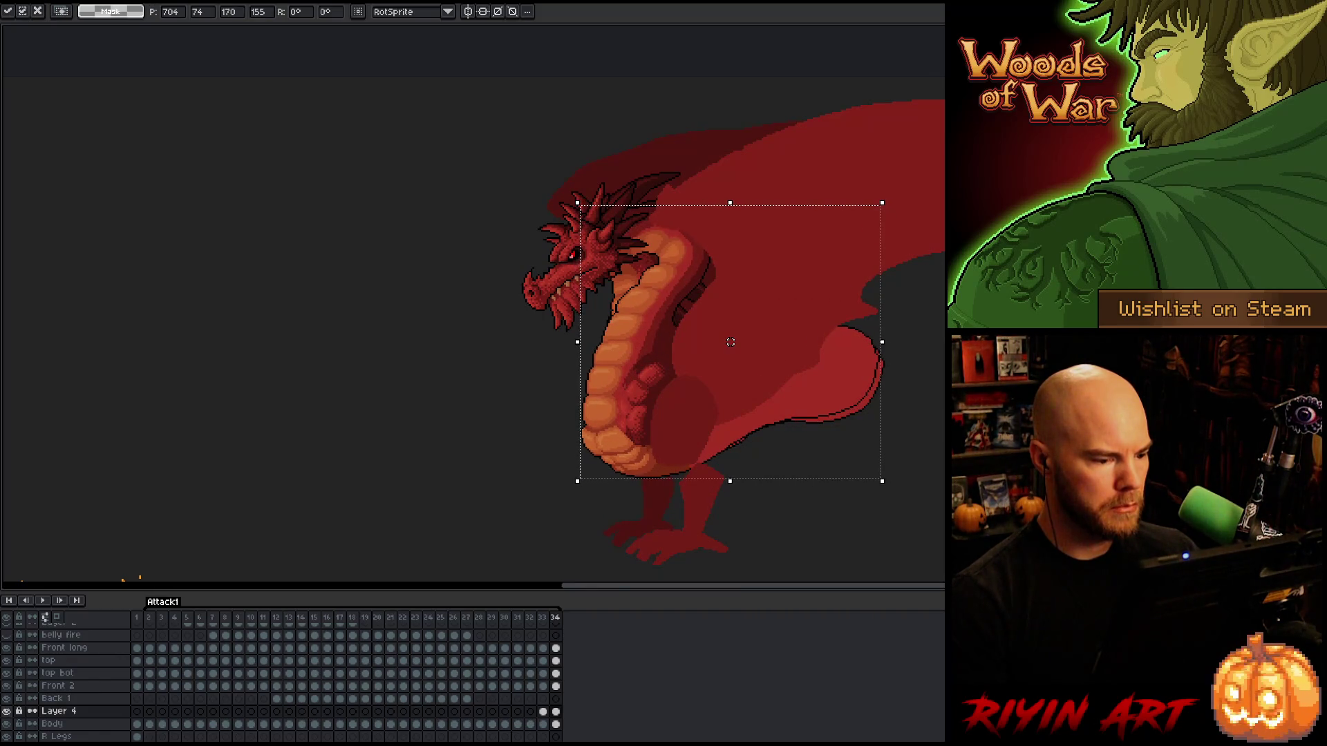
key(Escape)
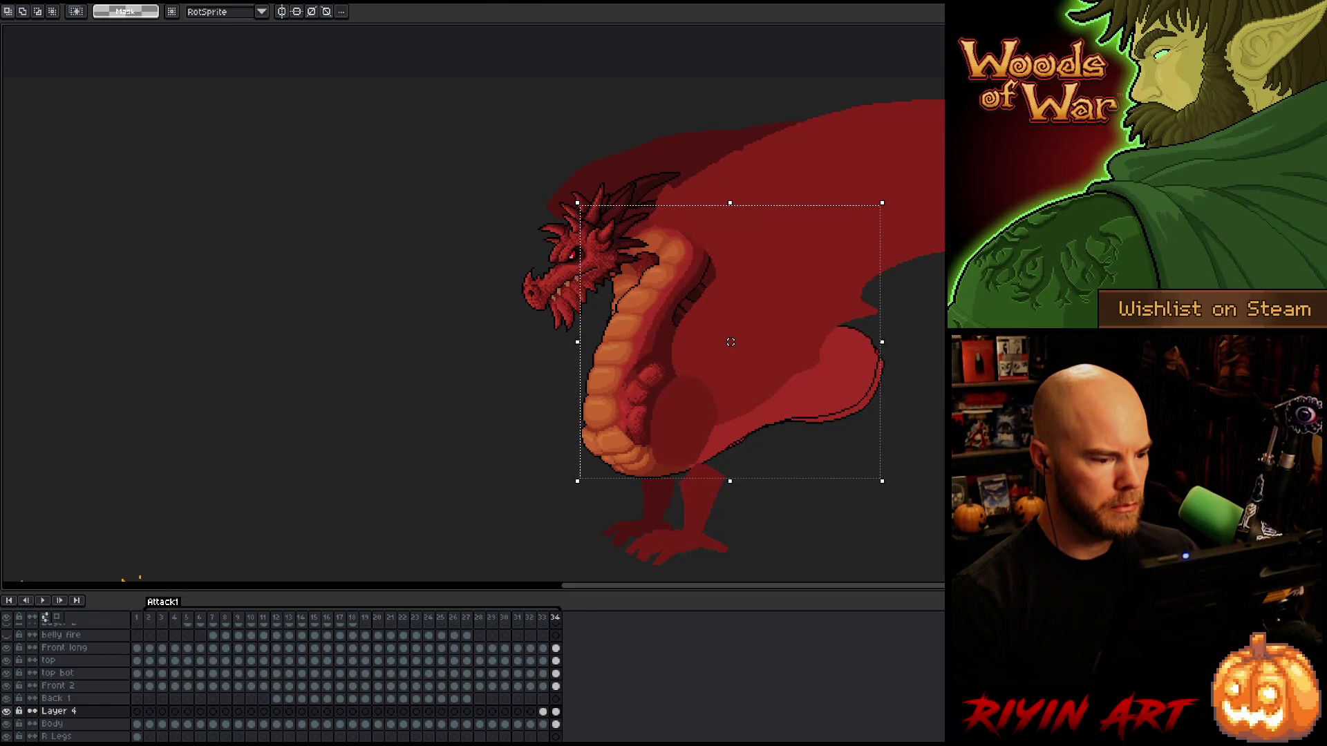
drag(730, 342, 730, 344)
key(Return)
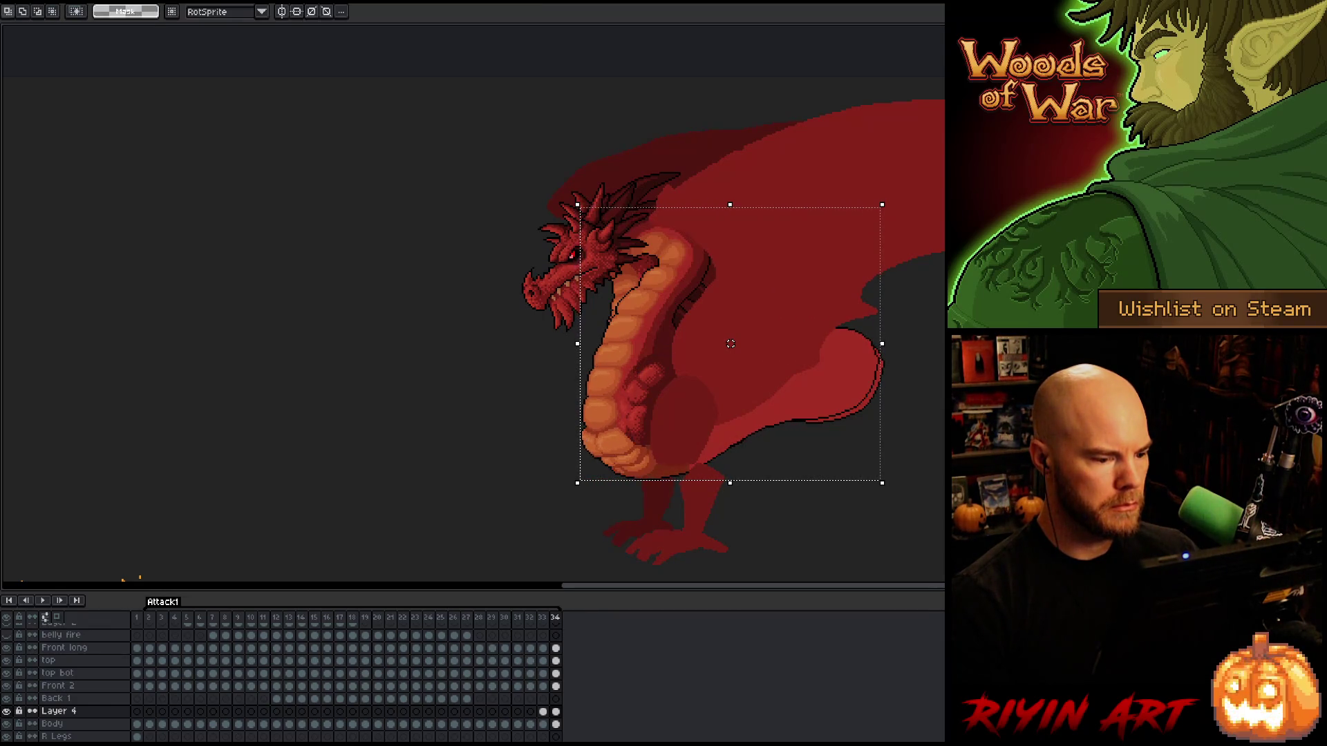
drag(730, 344, 731, 342)
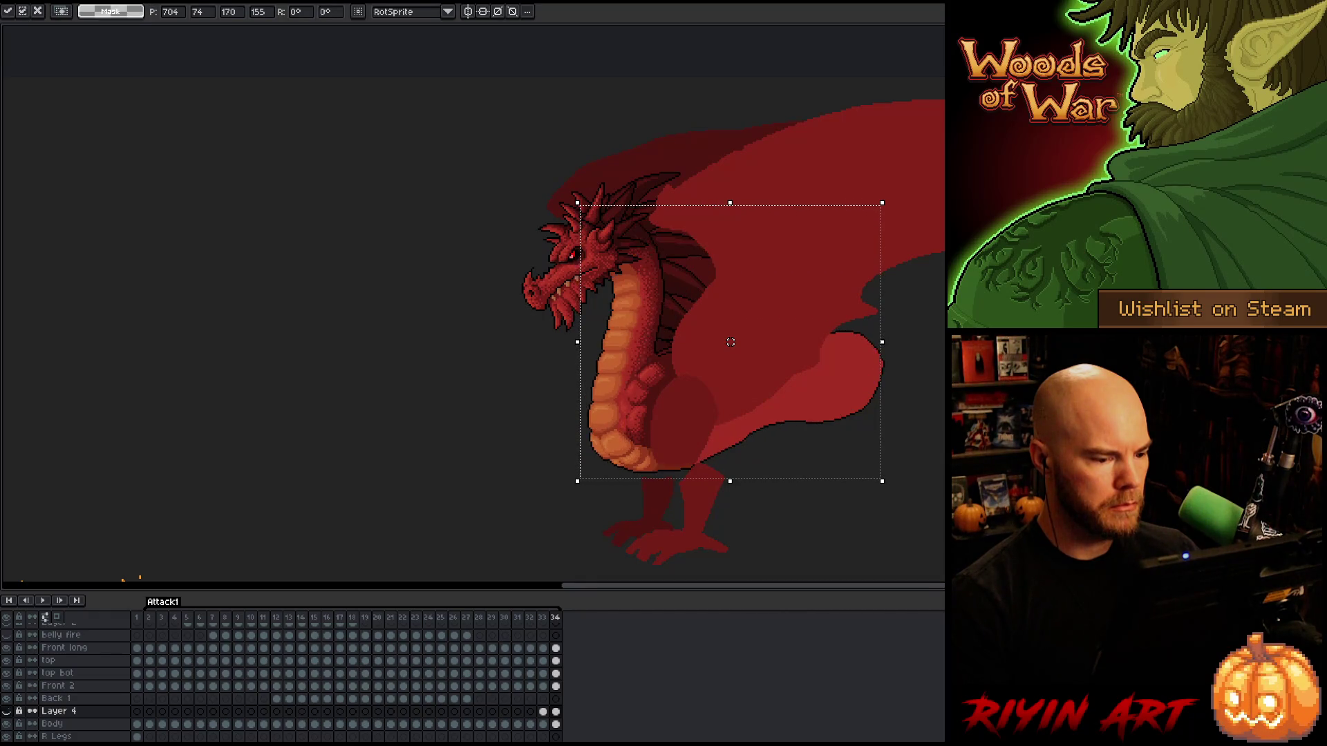
key(Return)
key(Left)
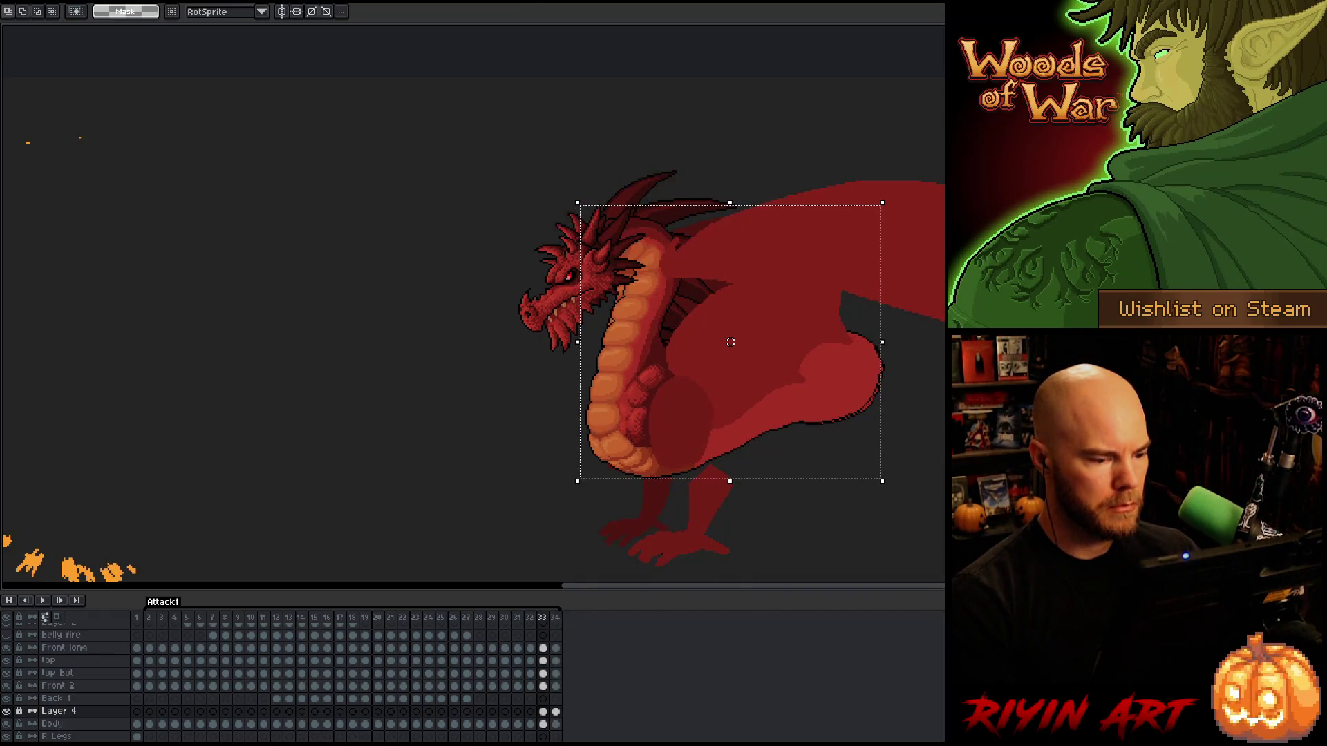
key(Right)
key(Right)
key(Right)
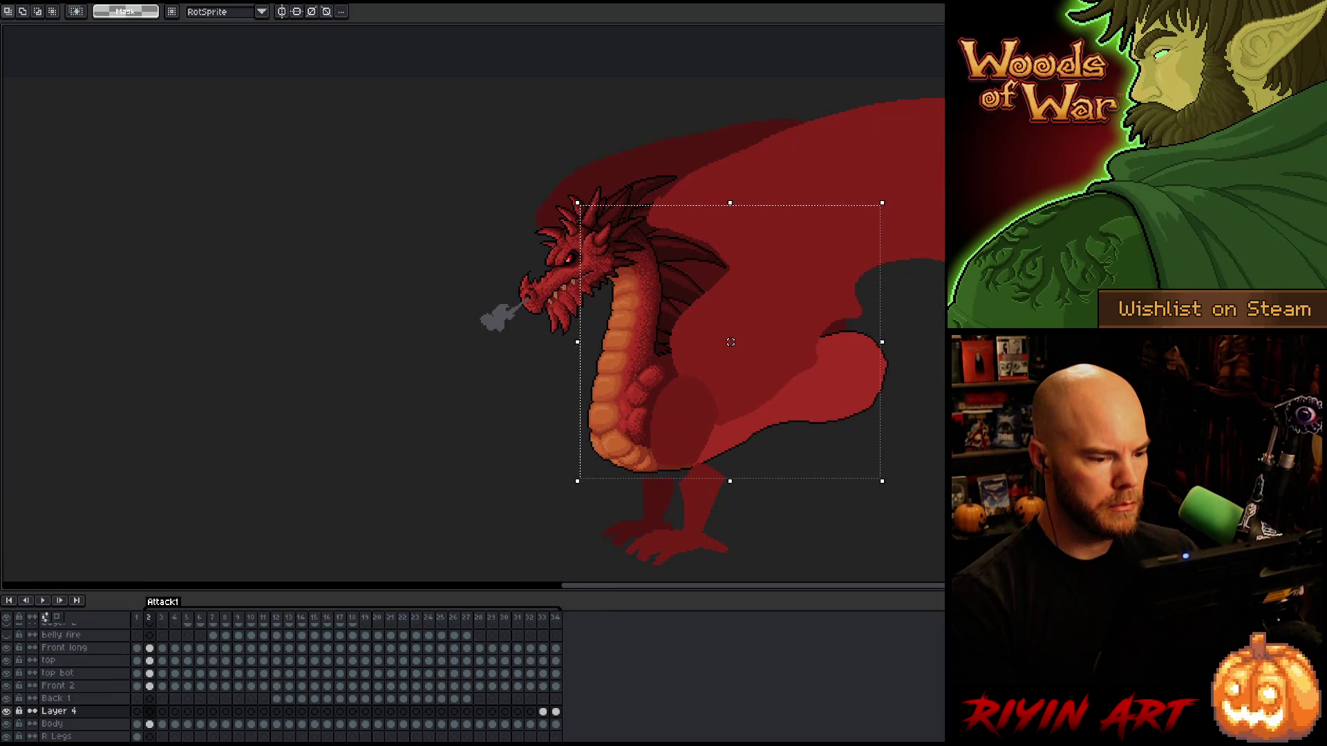
key(Left)
key(Left)
key(Left)
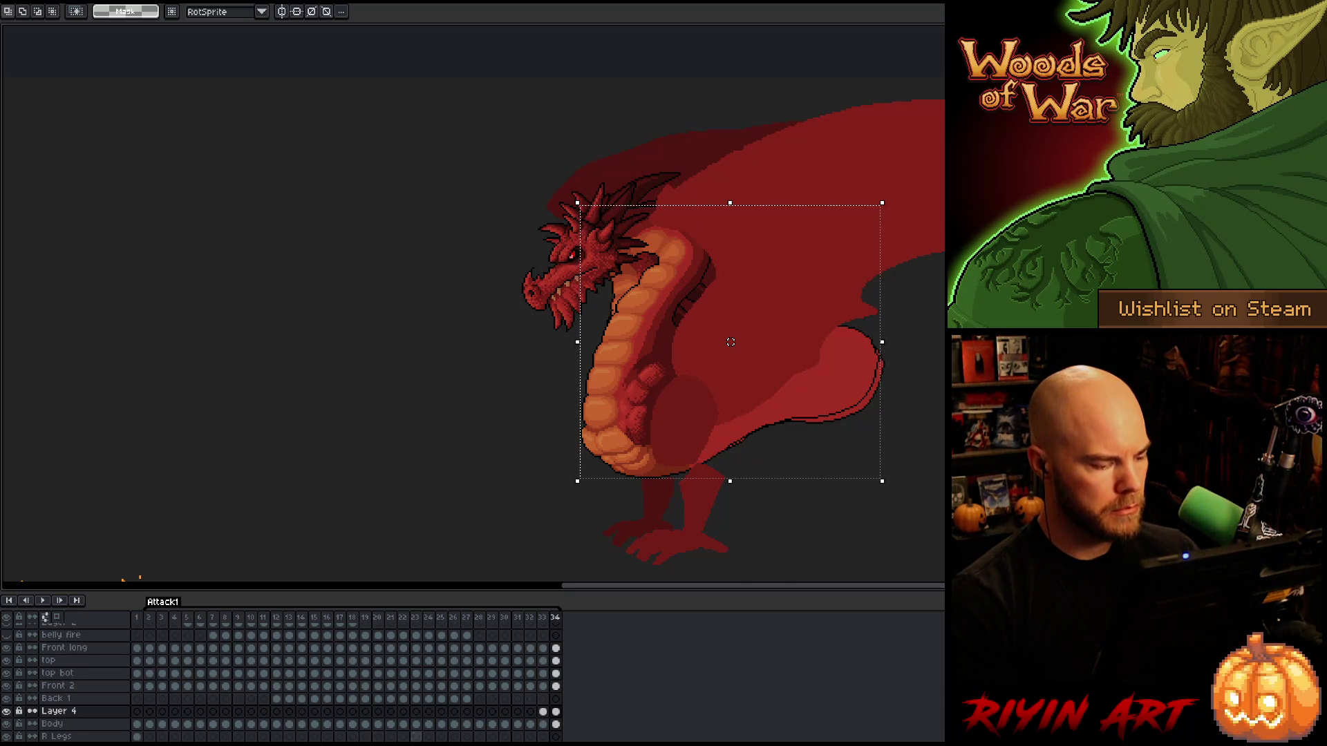
Drop the selection on frame 33, then compare frame 2 with its neighbouring frames.
click(544, 712)
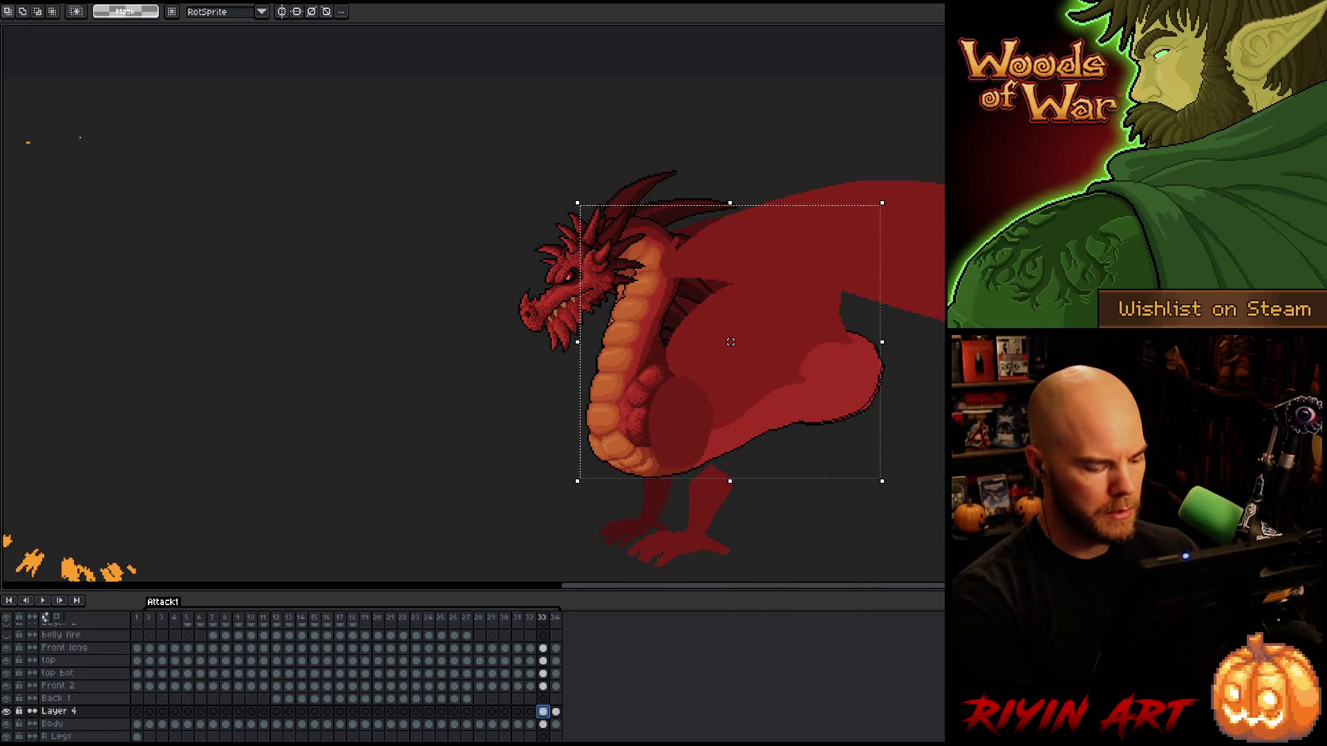
key(ctrl+d)
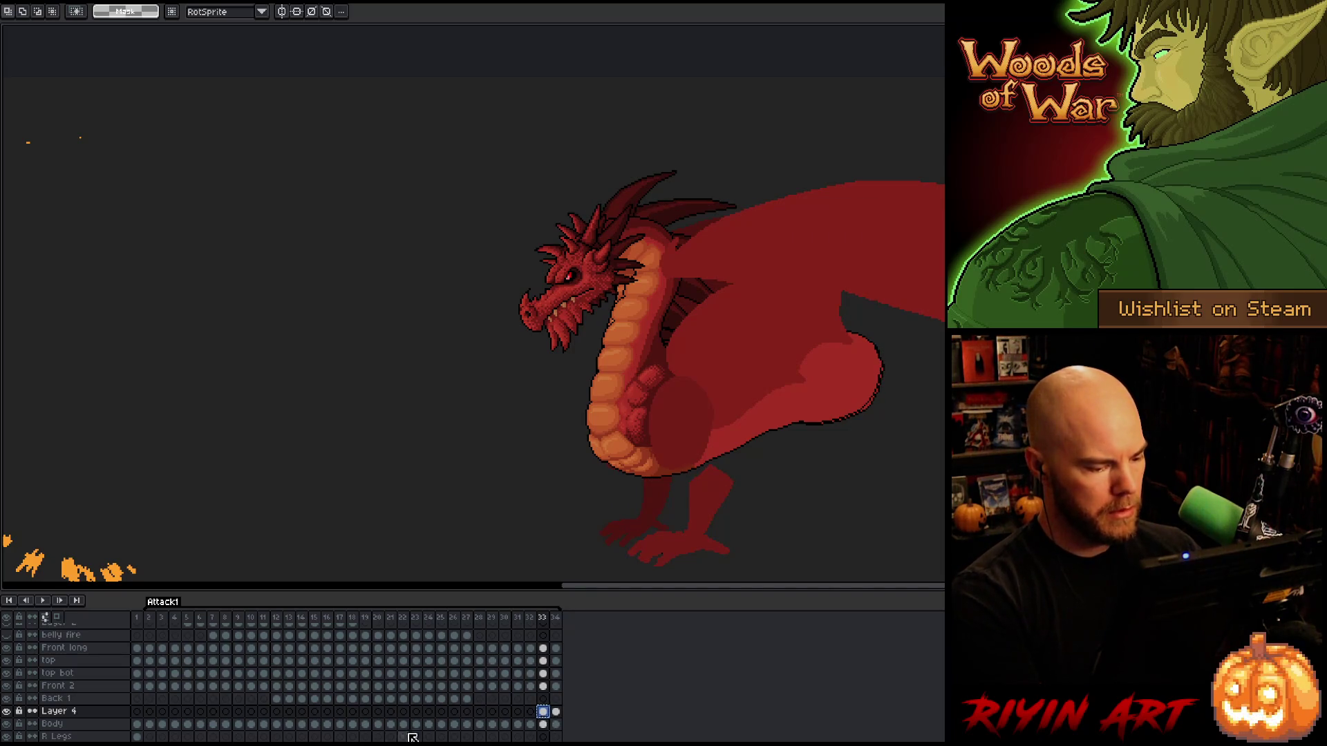
click(150, 712)
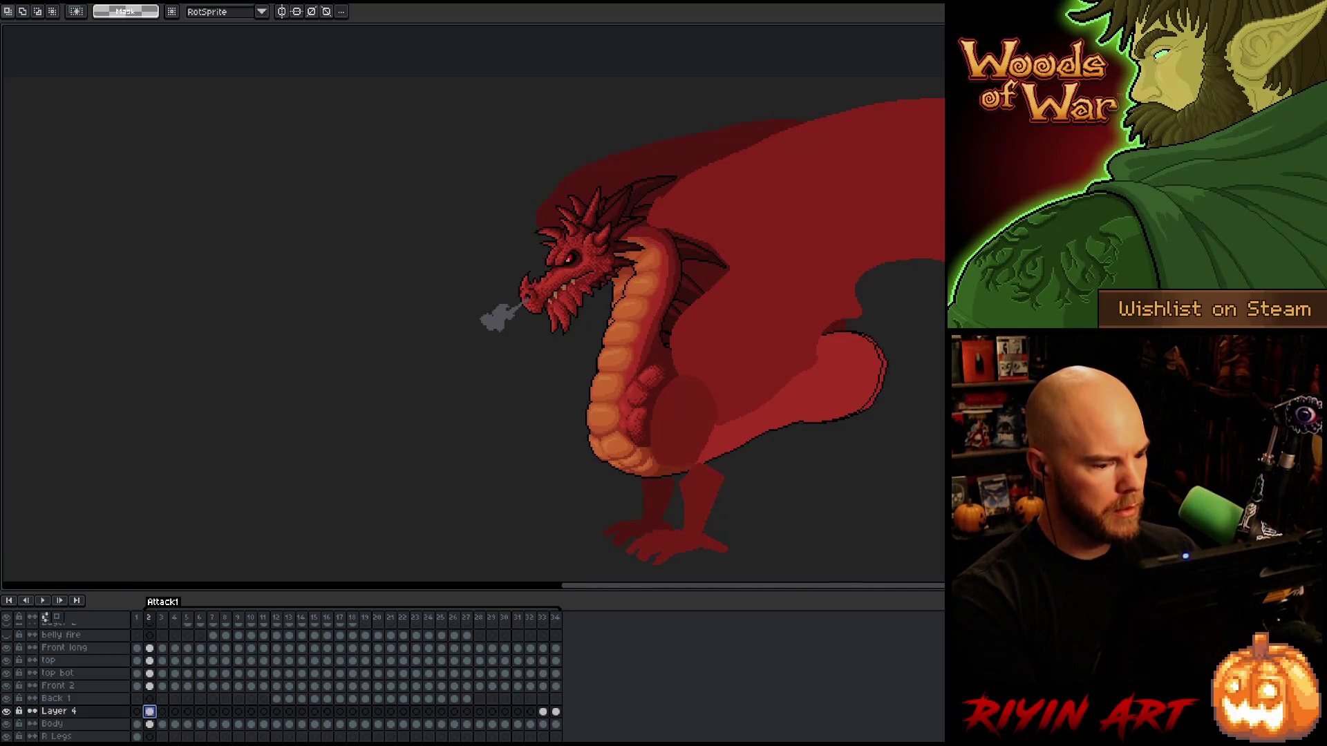
key(Right)
key(Left)
key(Right)
key(Left)
key(ctrl+shift+d)
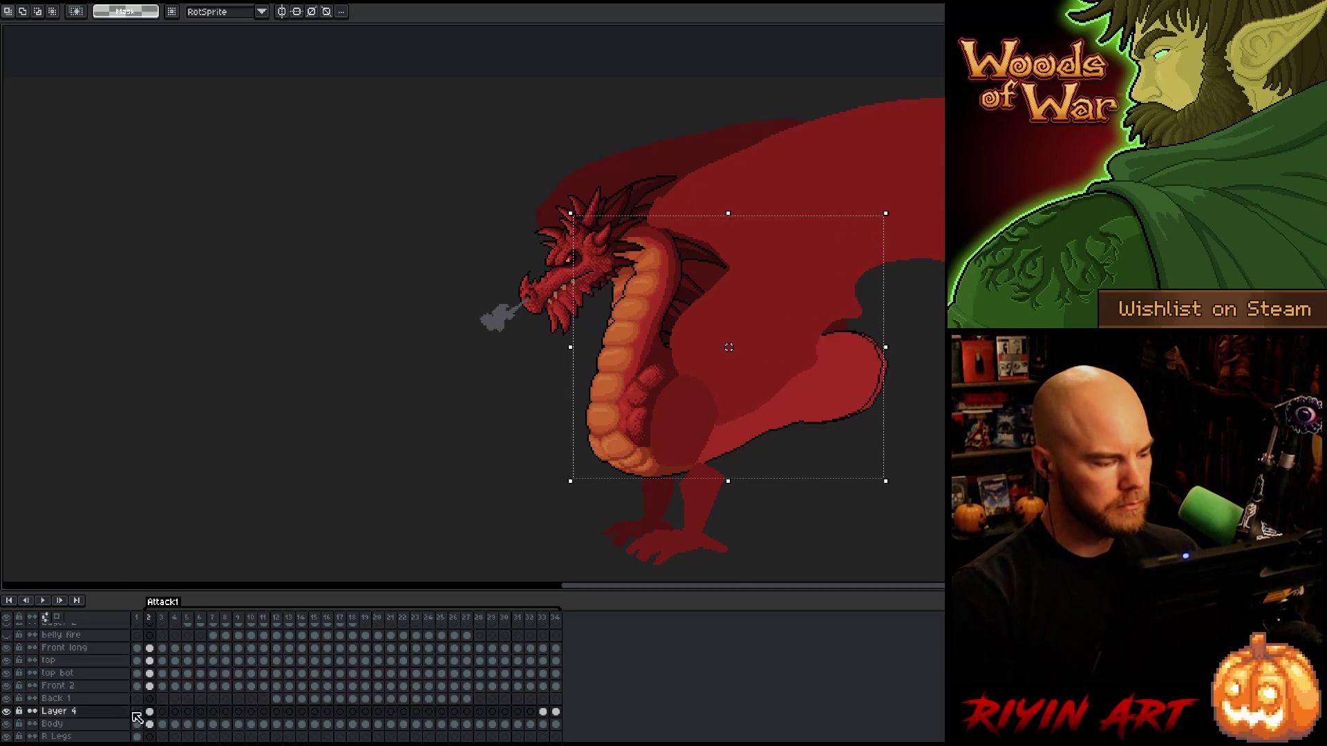
Nudge the frame 2 neck piece one pixel up and left, then go to frame 34.
key(ctrl+t)
key(Return)
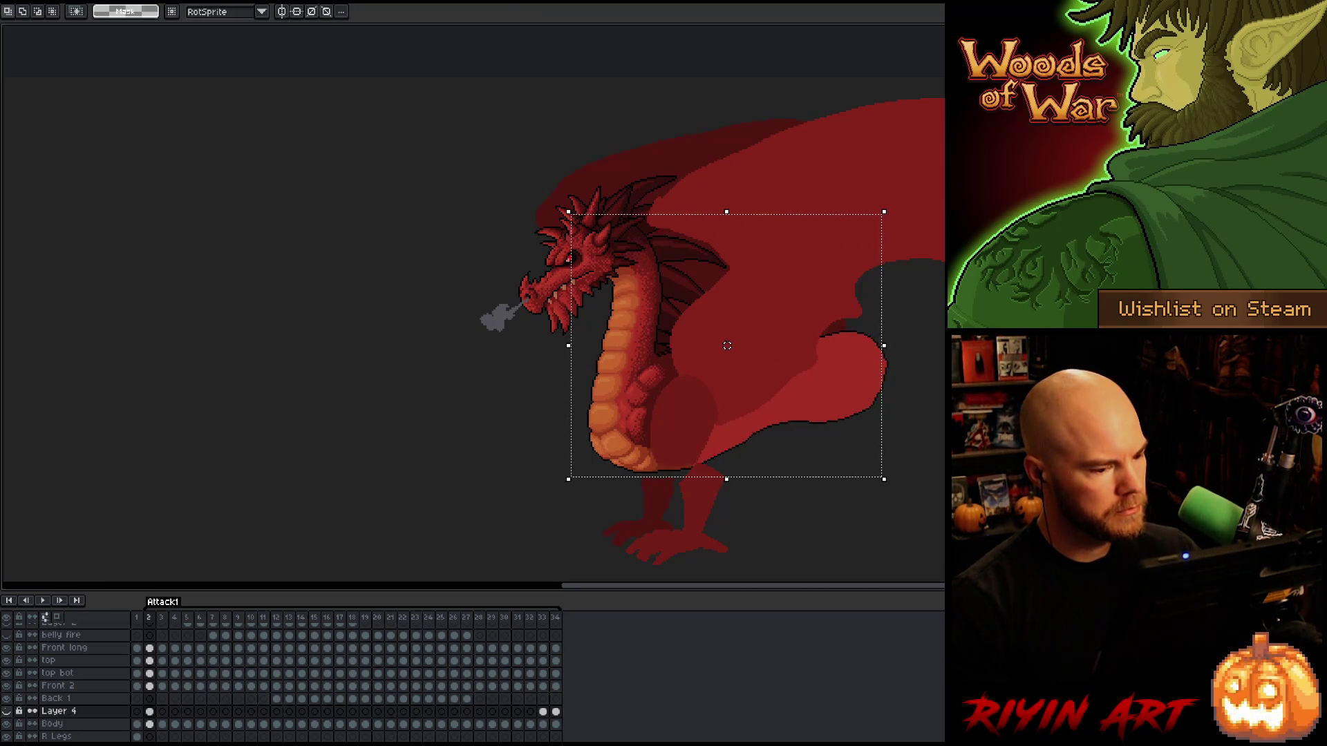
key(ctrl+t)
key(Return)
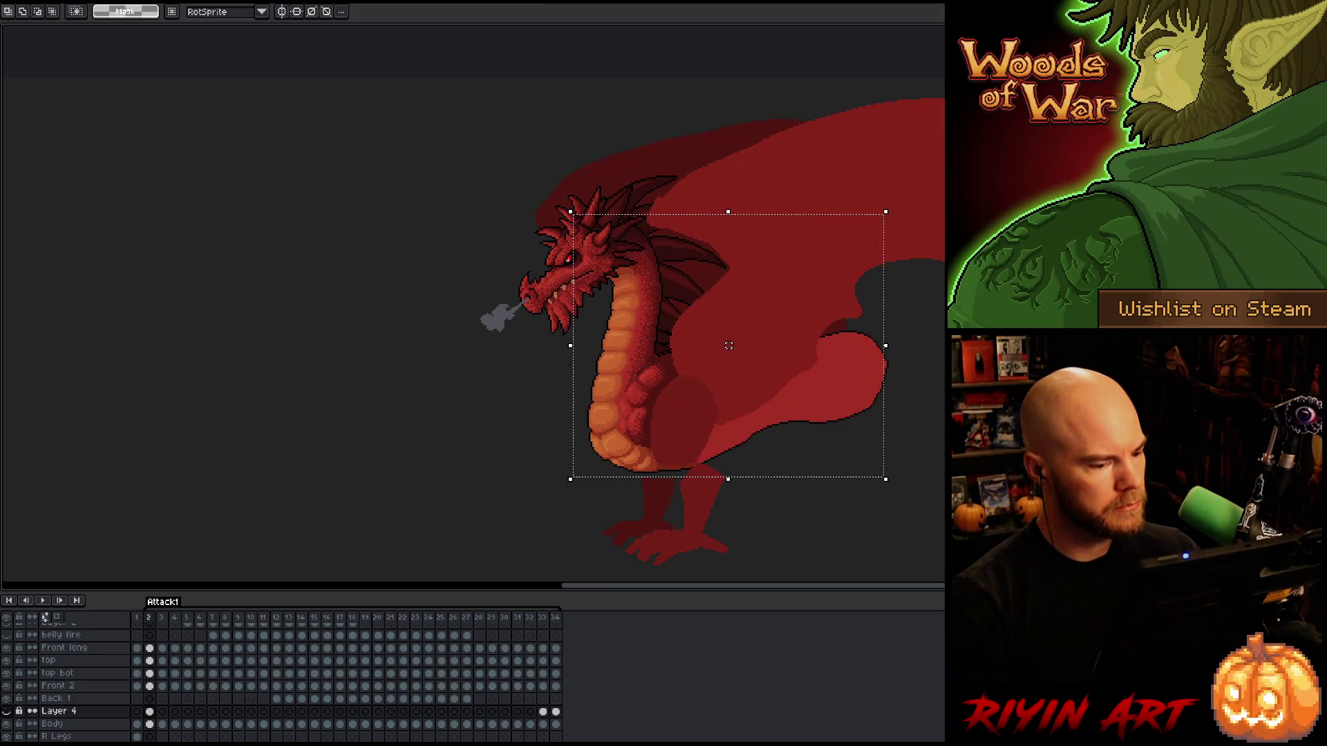
click(555, 618)
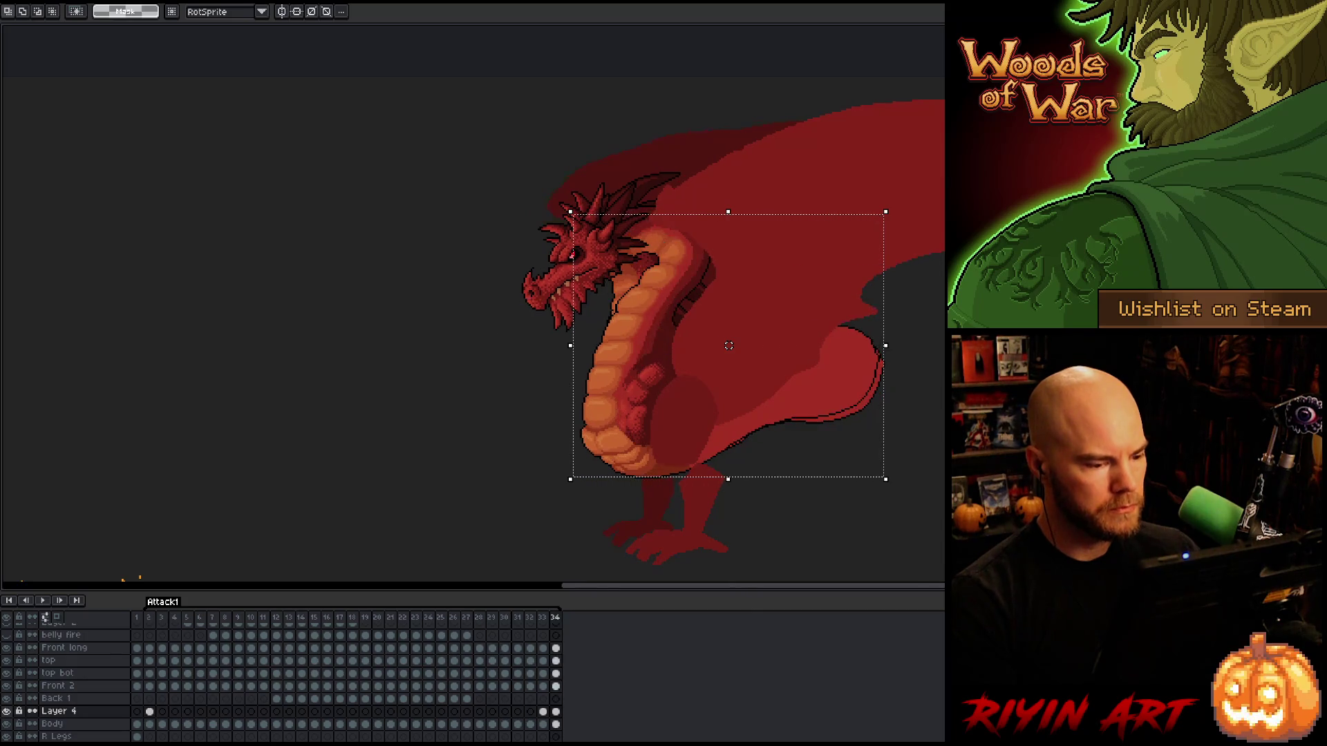
Preview the animation, then move the last-frame neck piece down a few pixels.
key(Return)
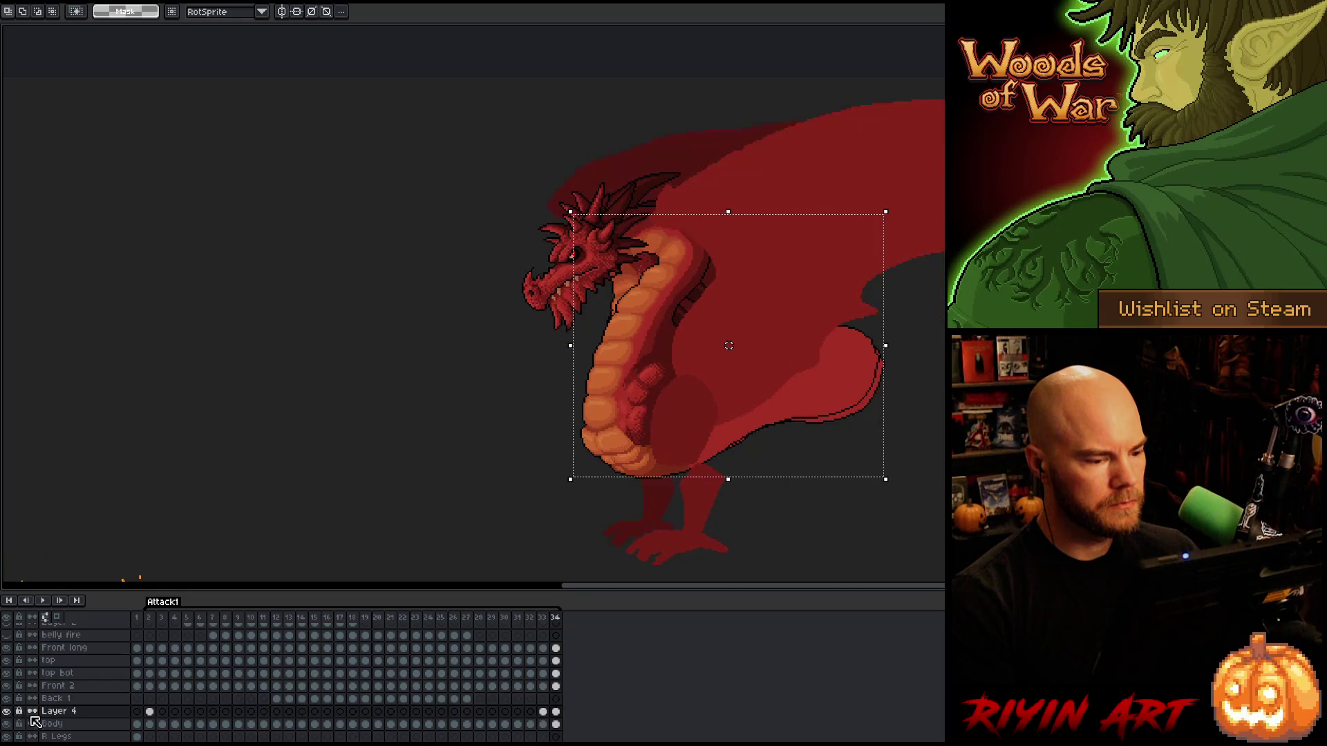
key(ctrl+t)
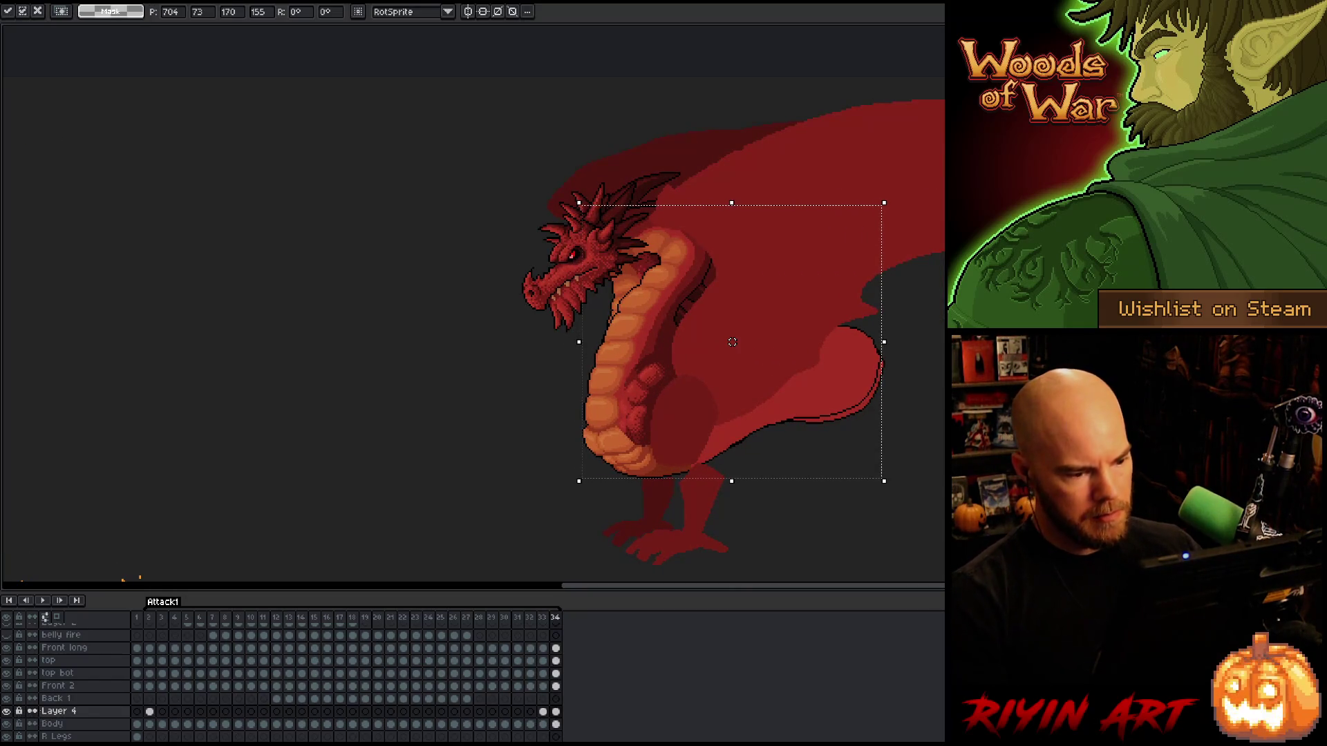
key(Escape)
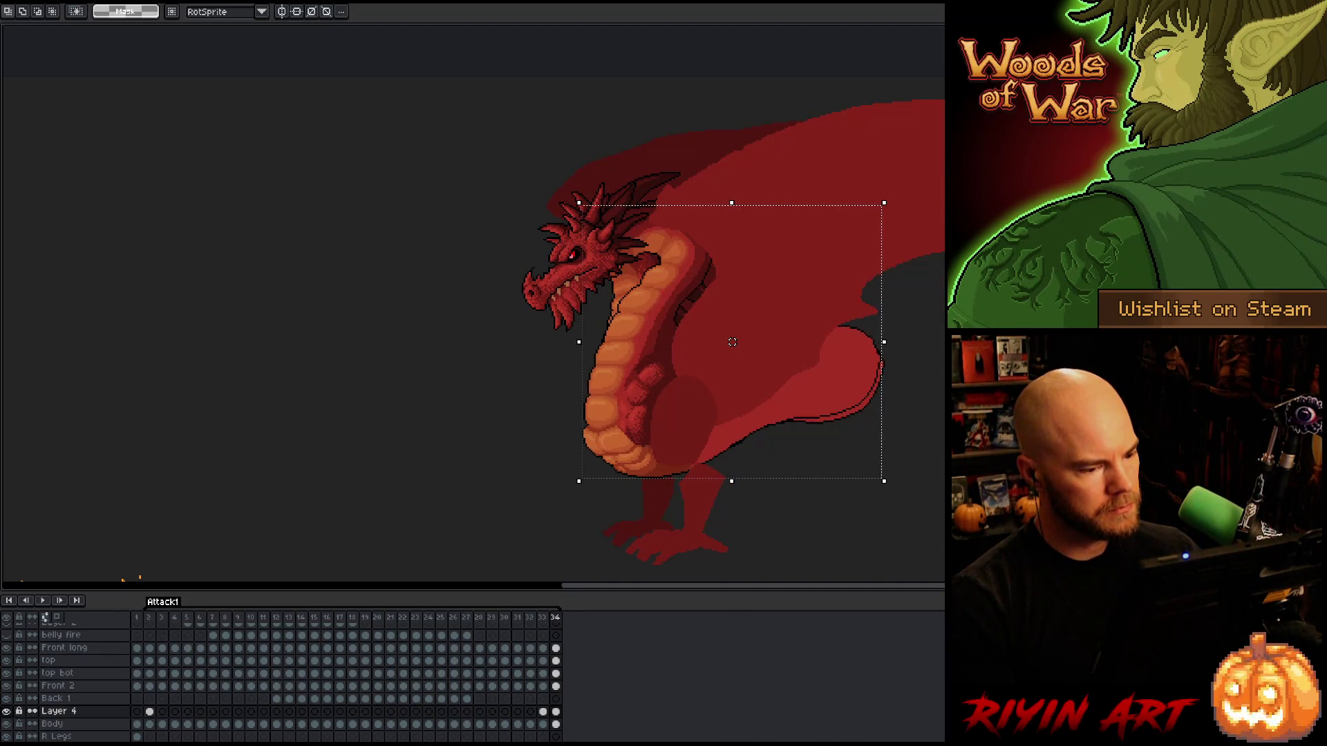
key(Down)
key(Return)
Toggle Layer 4's visibility to compare the old and new neck, leaving the new neck shown.
click(7, 711)
click(6, 711)
click(7, 712)
click(6, 711)
click(6, 711)
click(7, 711)
click(6, 711)
click(7, 712)
click(6, 711)
click(7, 711)
click(6, 711)
click(7, 711)
key(Left)
key(Right)
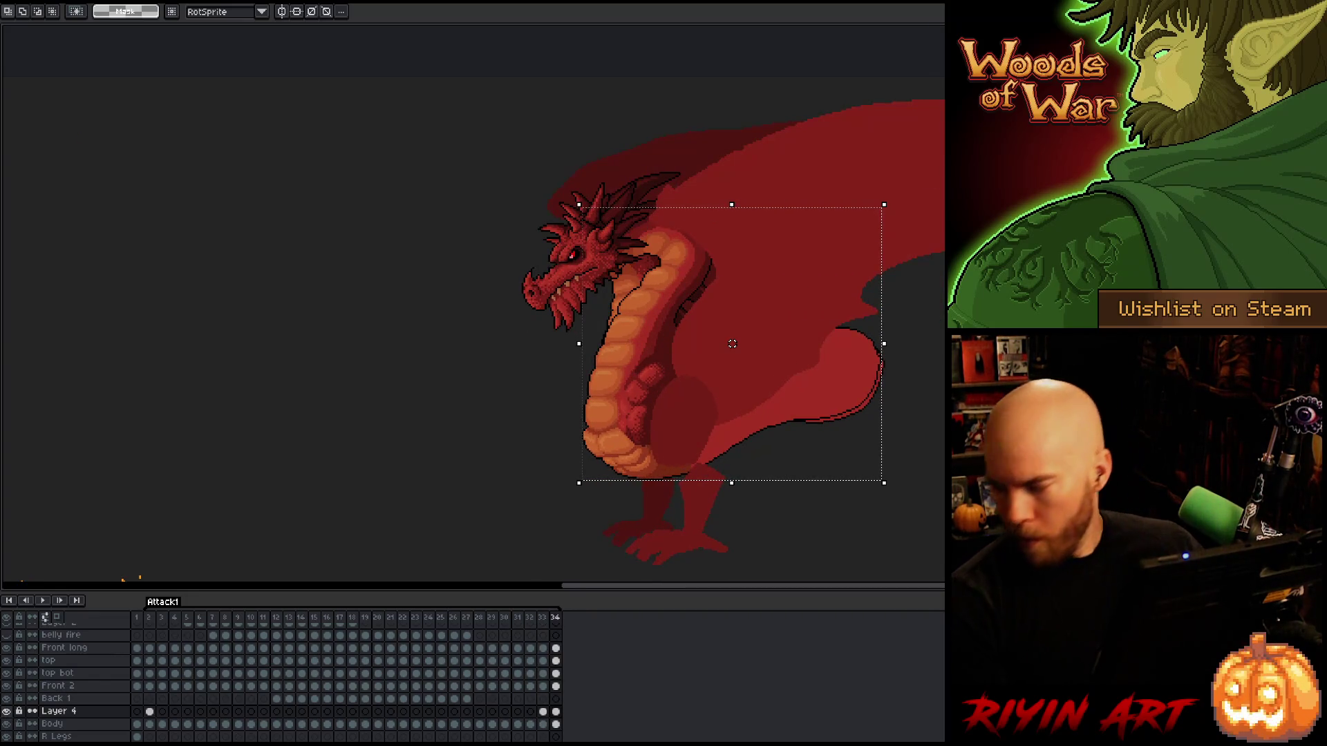
Jump to frame 2, then settle on frame 33 with the Pencil and no selection.
click(149, 617)
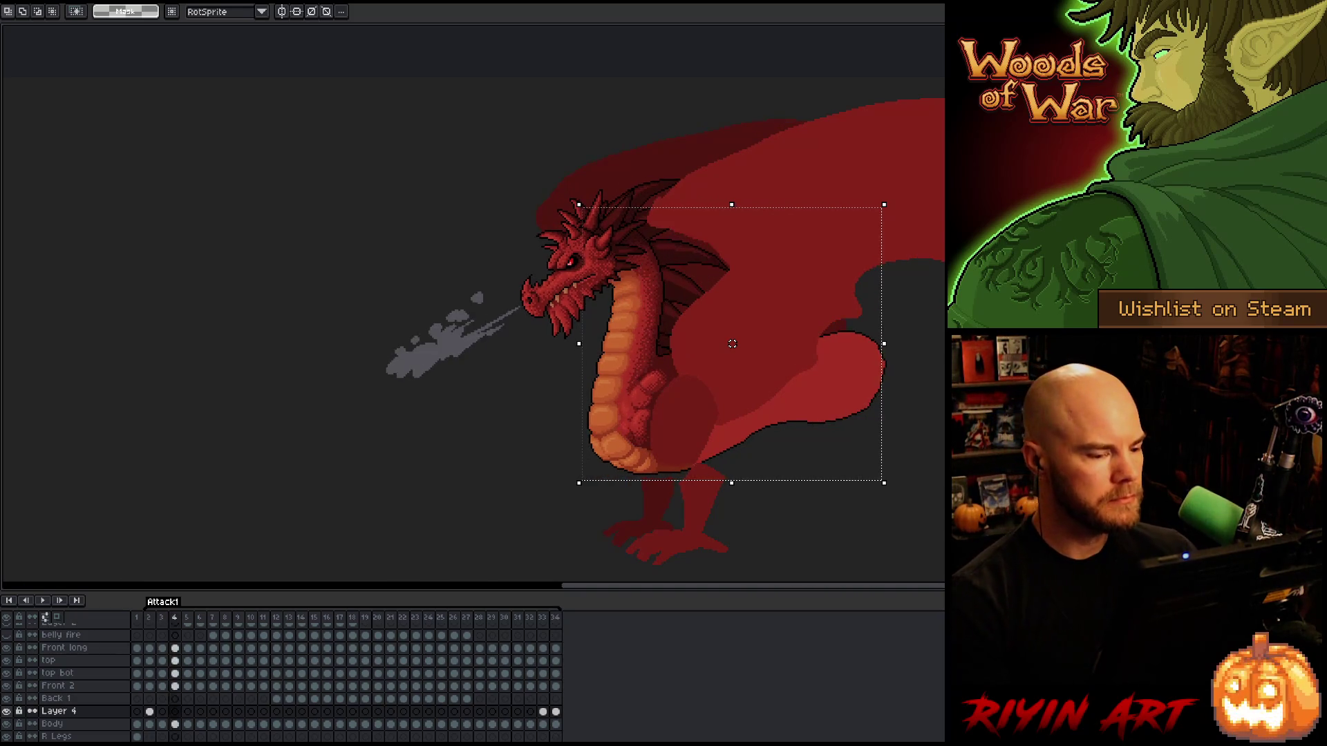
click(542, 711)
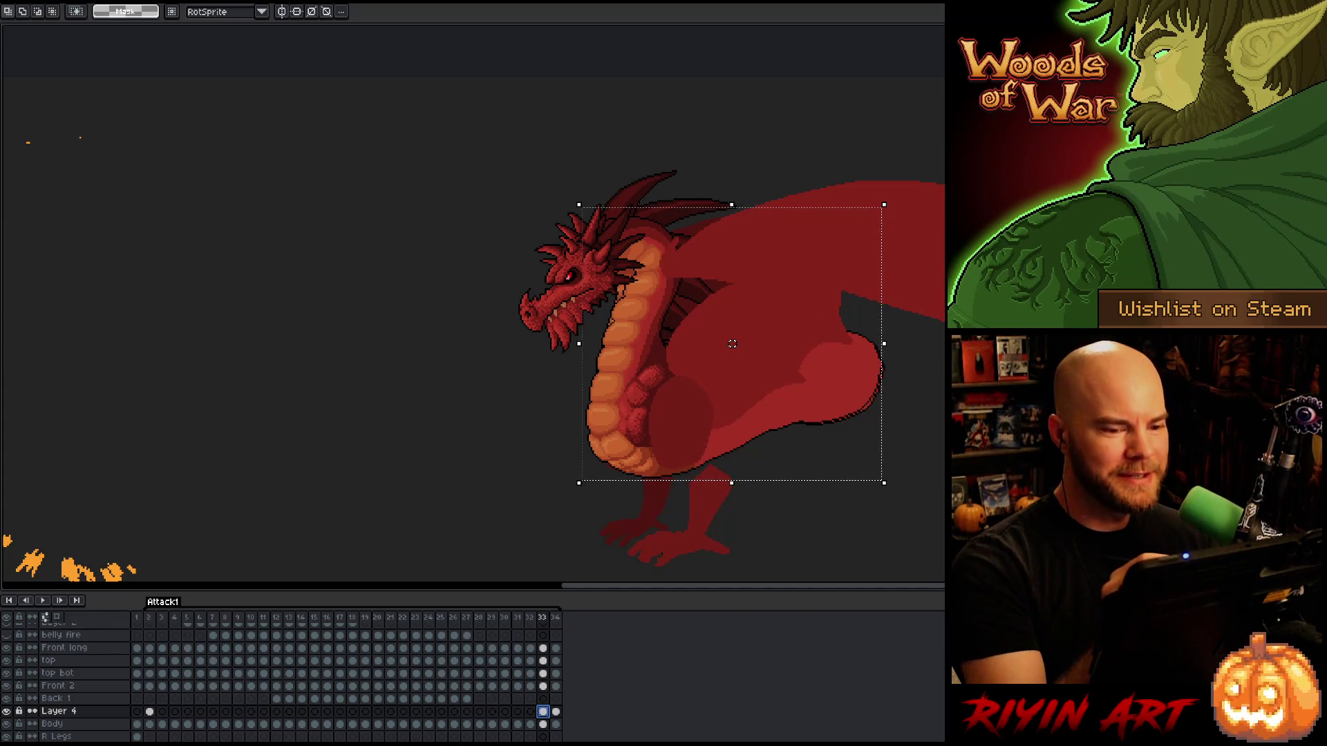
key(b)
key(ctrl+d)
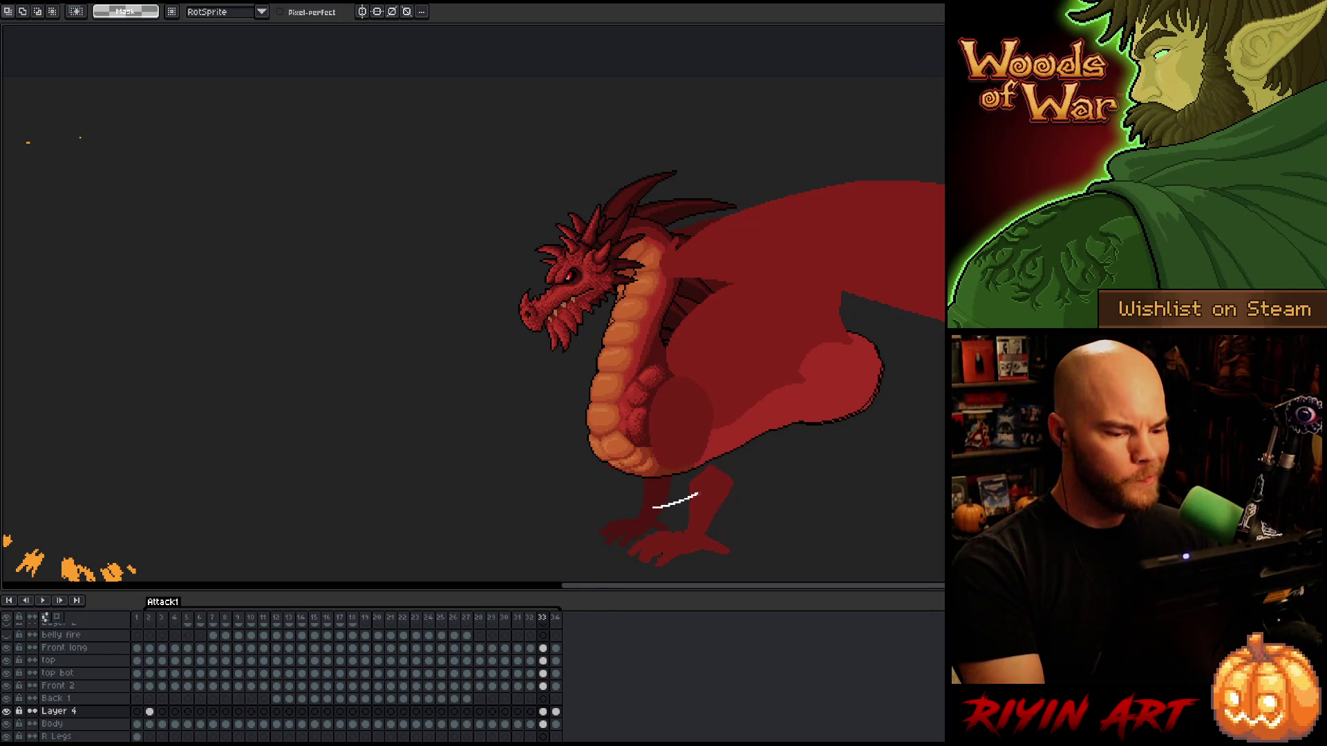
Sketch a guide stroke across the belly, then undo and redo on frame 34 to compare necks.
mouse_move(748, 456)
mouse_down()
mouse_move(748, 418)
mouse_move(702, 411)
mouse_move(541, 484)
mouse_move(609, 542)
mouse_up()
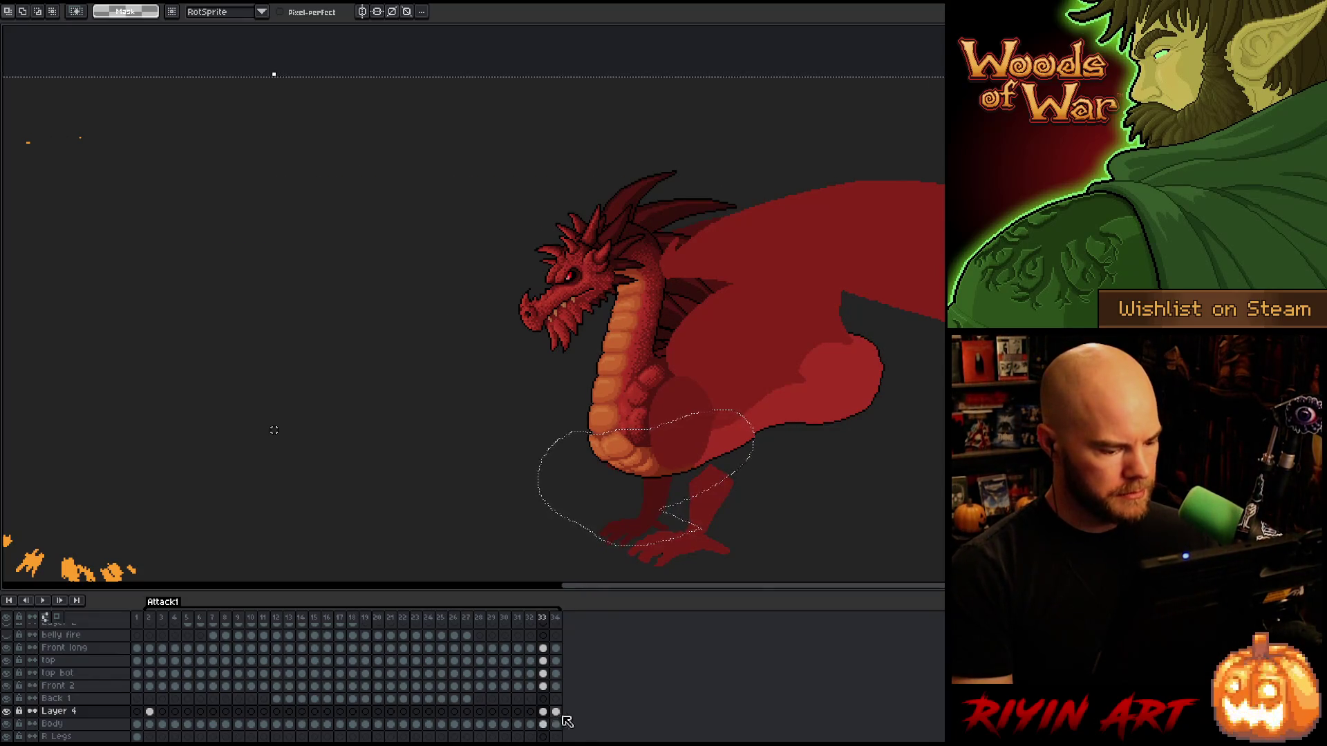
click(557, 712)
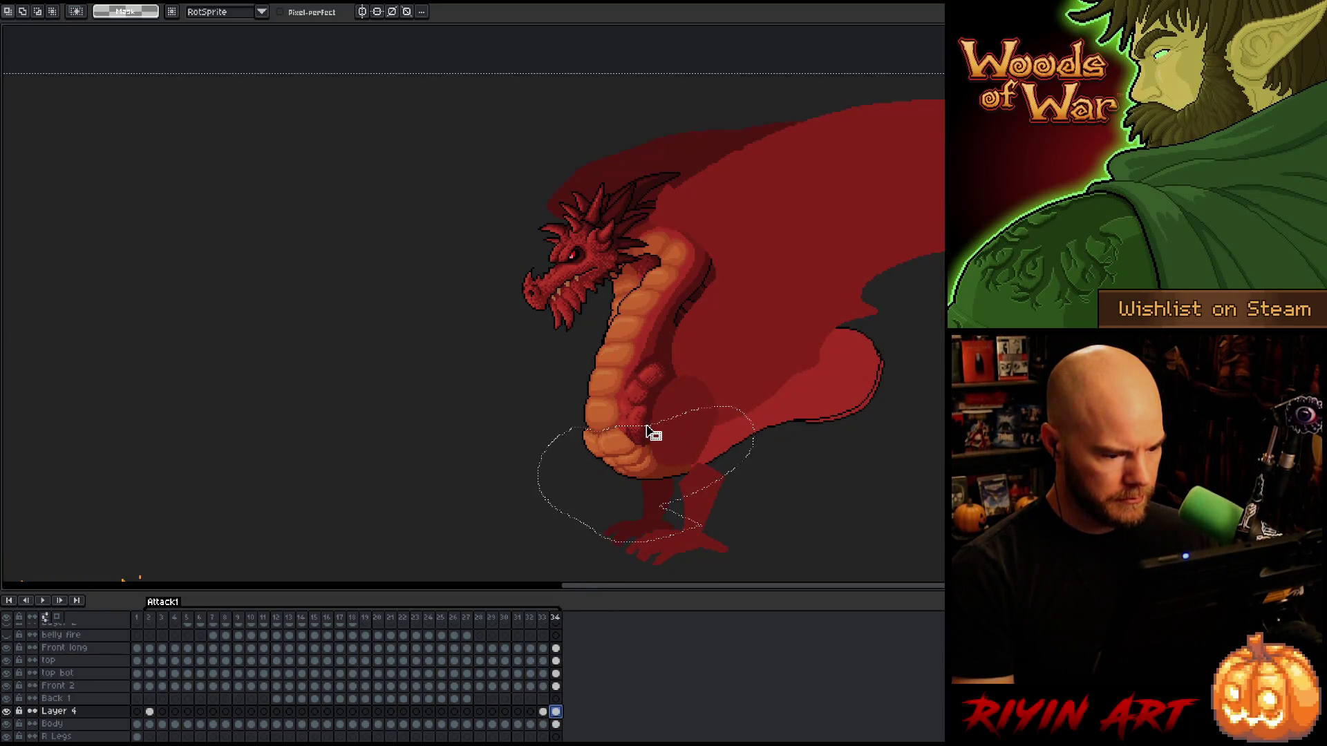
key(ctrl+z)
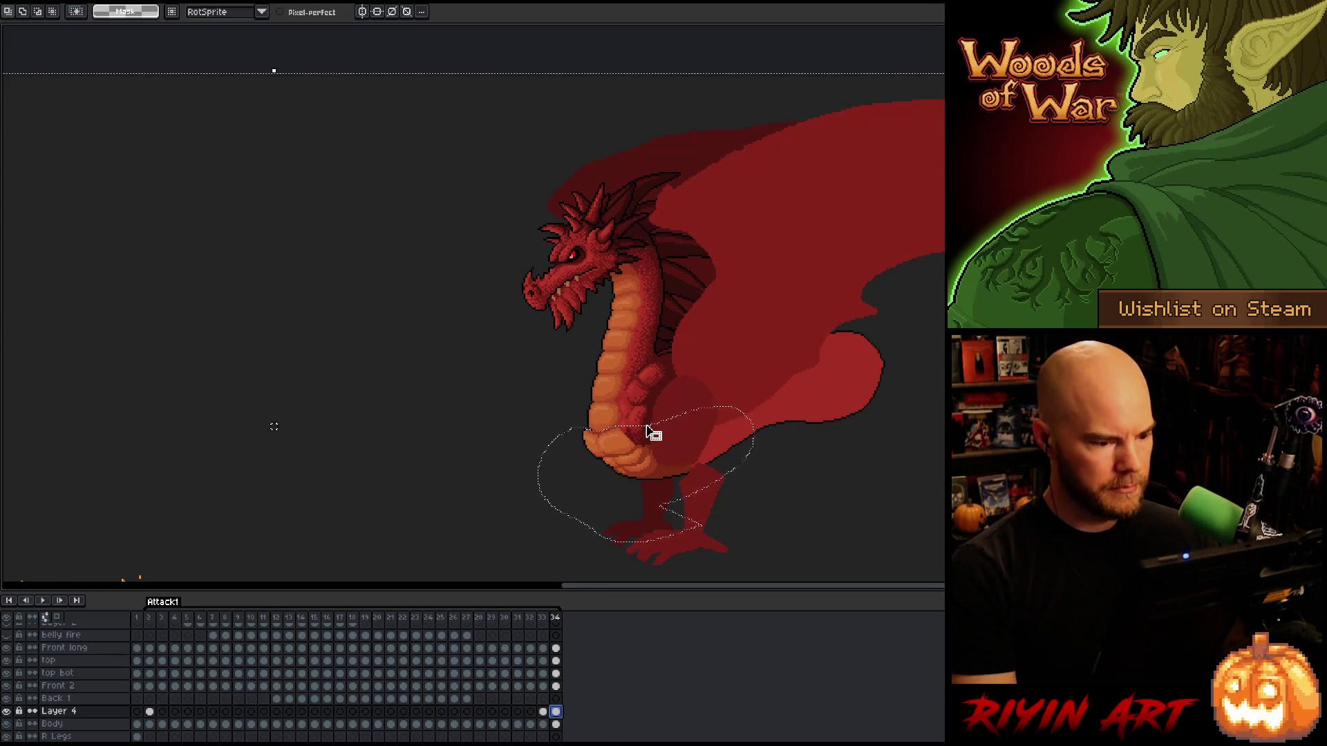
key(ctrl+y)
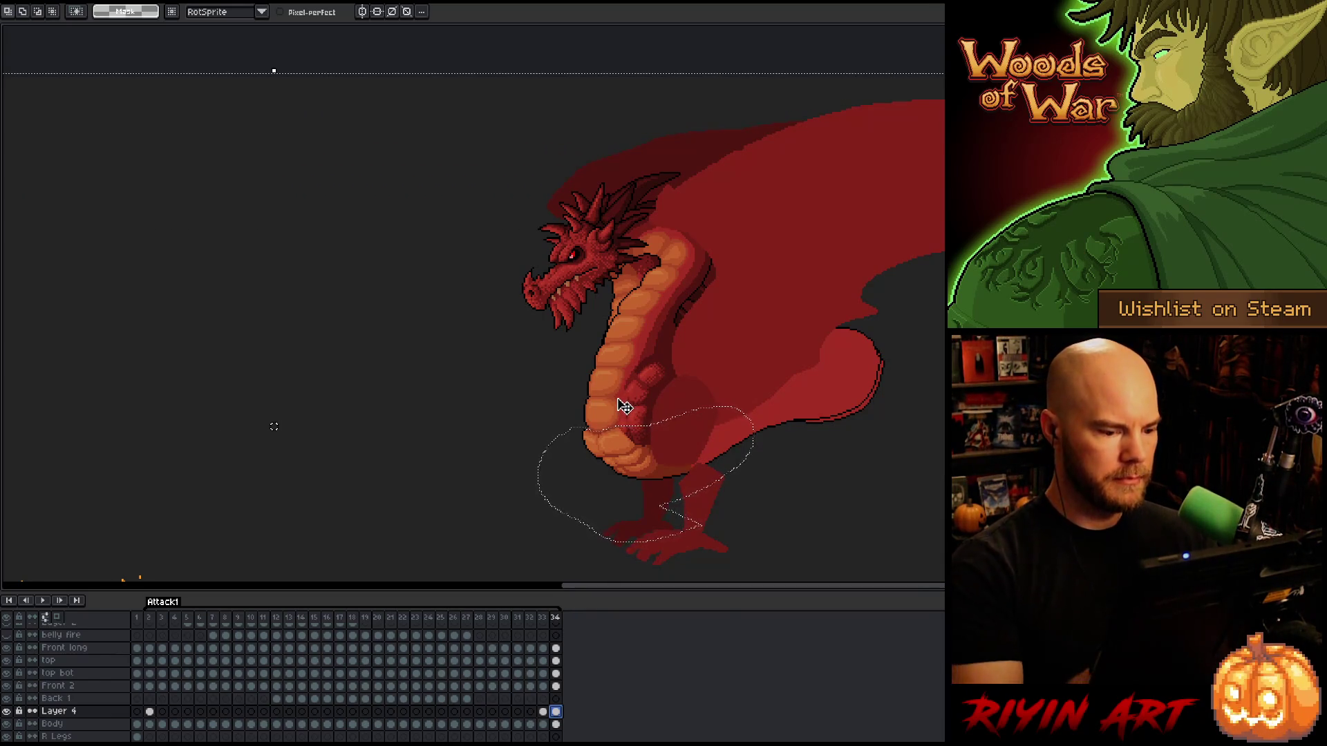
Sketch a belly guide curve, then undo back to the thinner neck and replay the animation.
drag(629, 418, 655, 459)
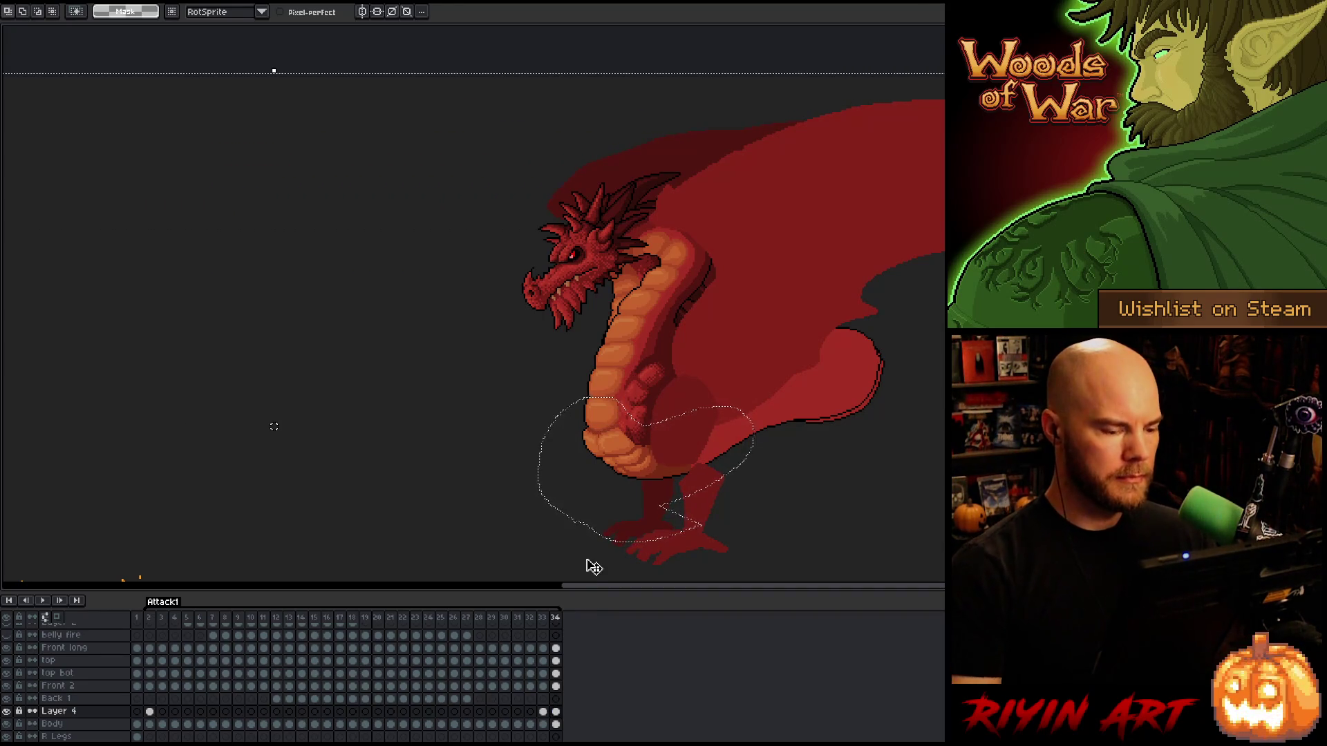
key(ctrl+z)
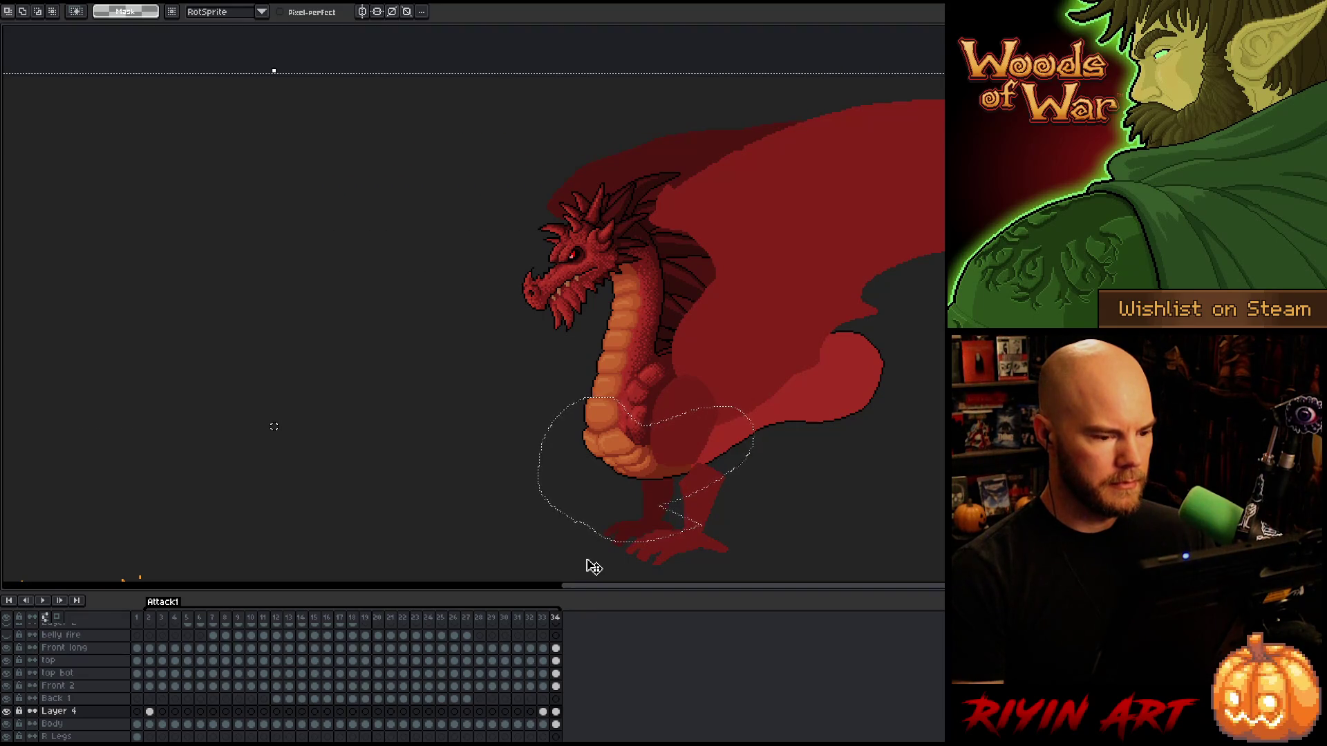
key(ctrl+y)
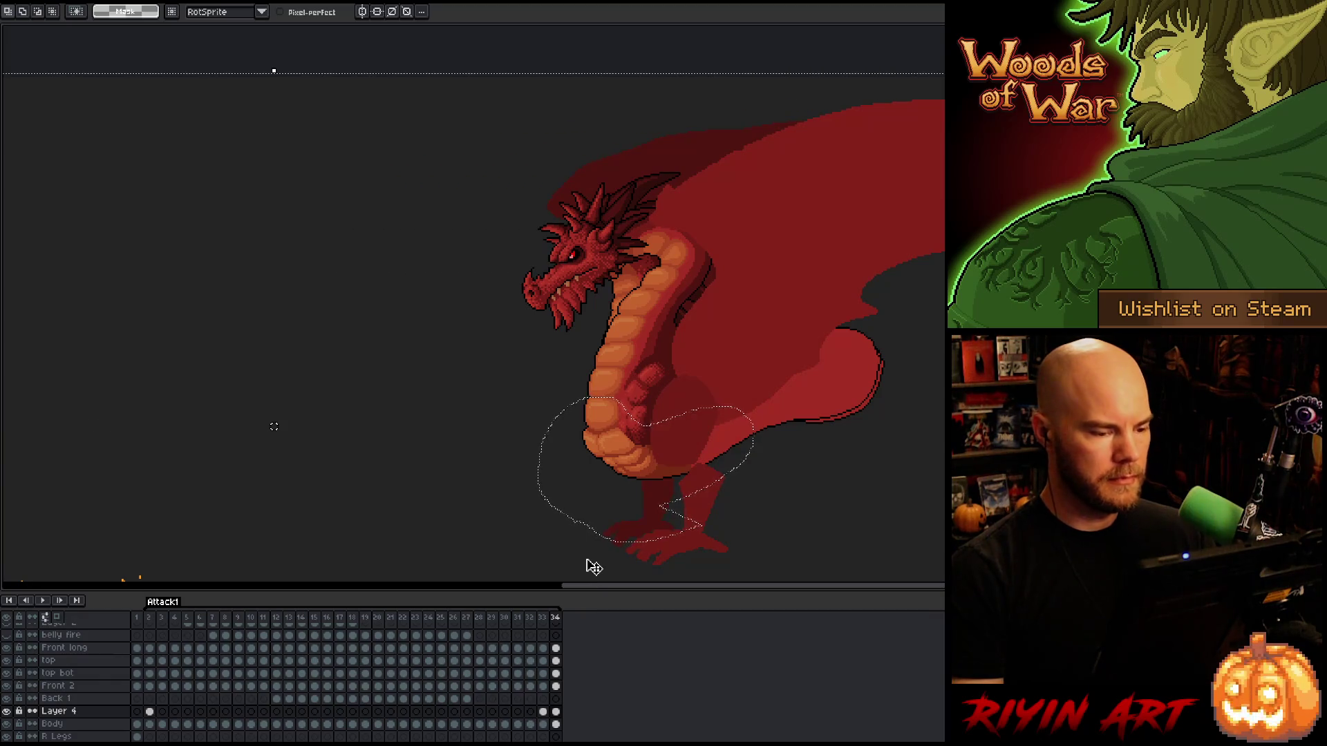
key(ctrl+z)
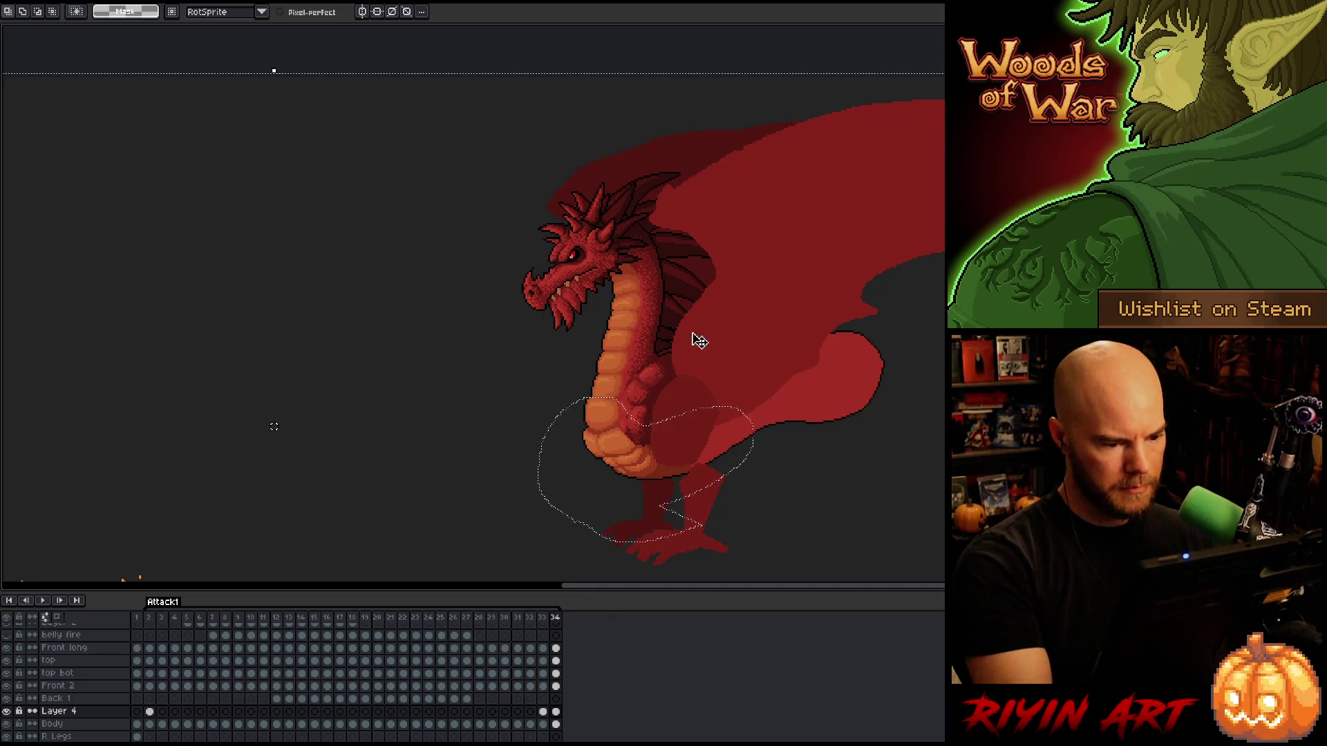
key(Right)
key(Right)
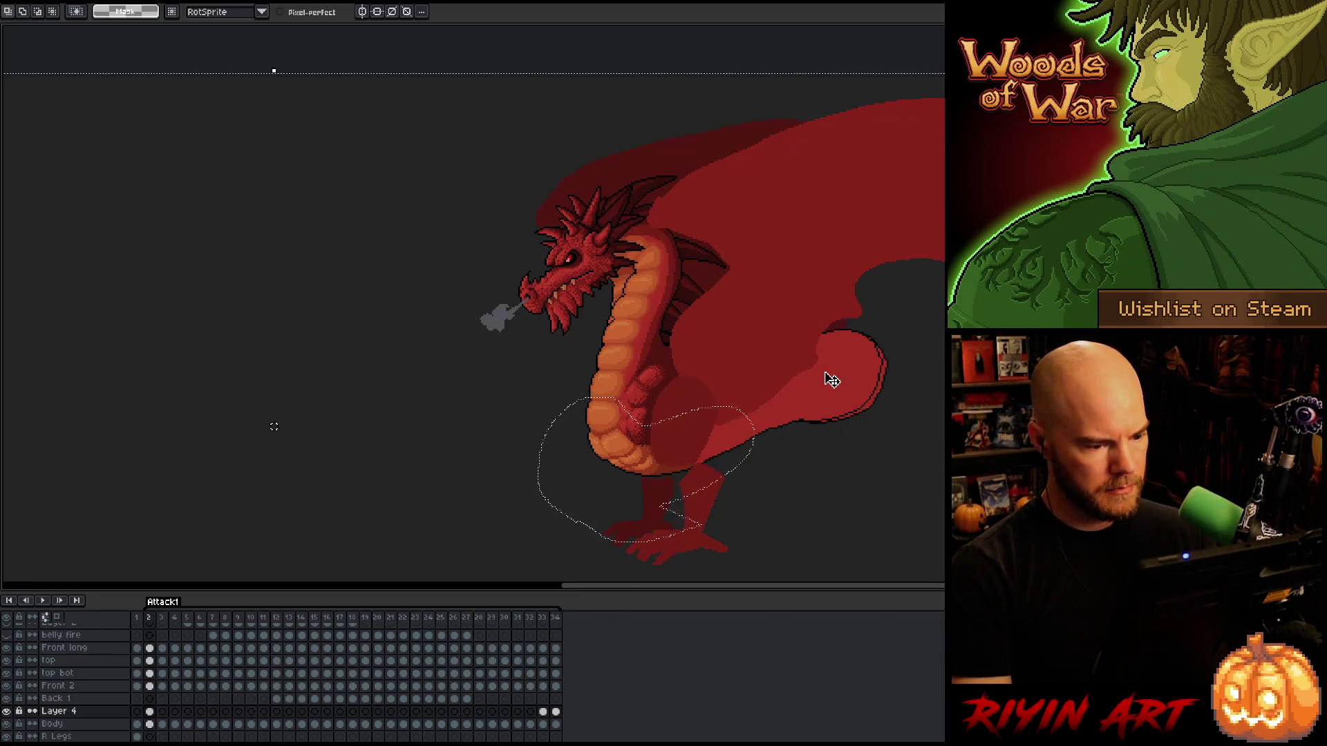
key(ctrl+z)
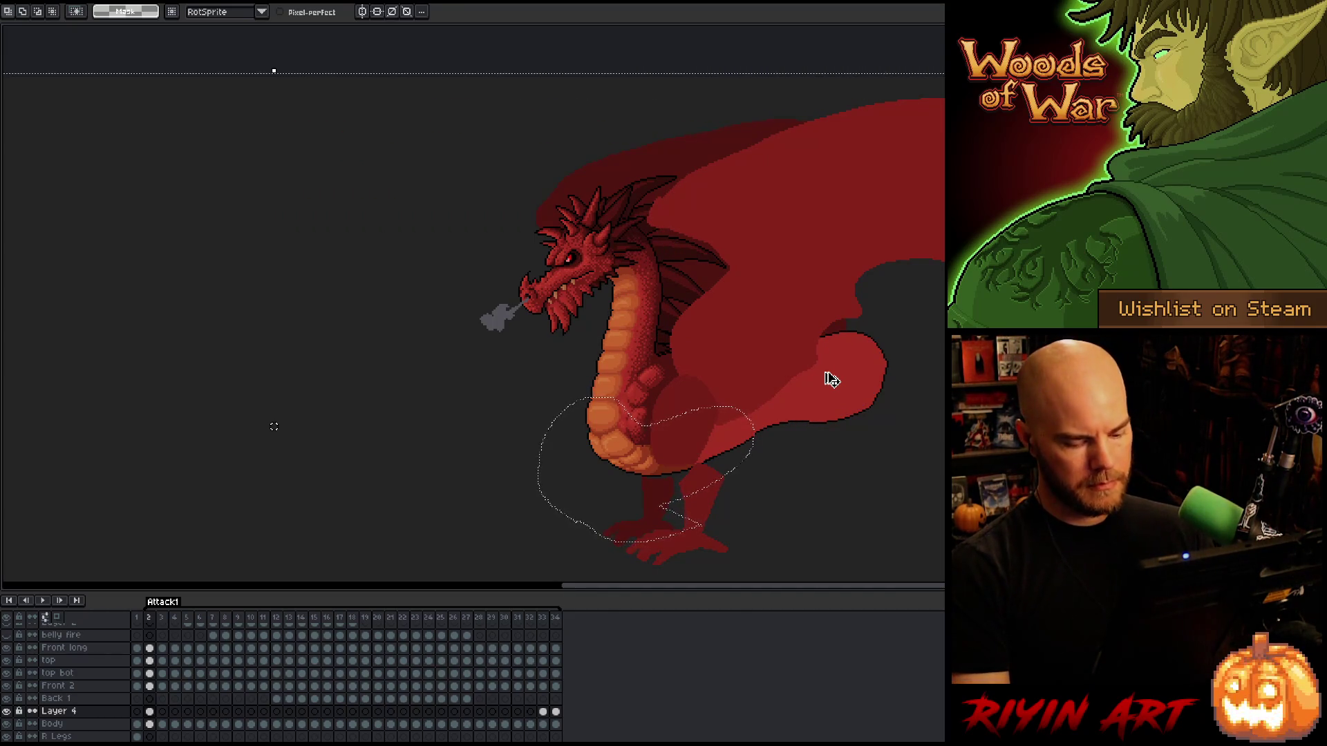
key(Return)
key(Return)
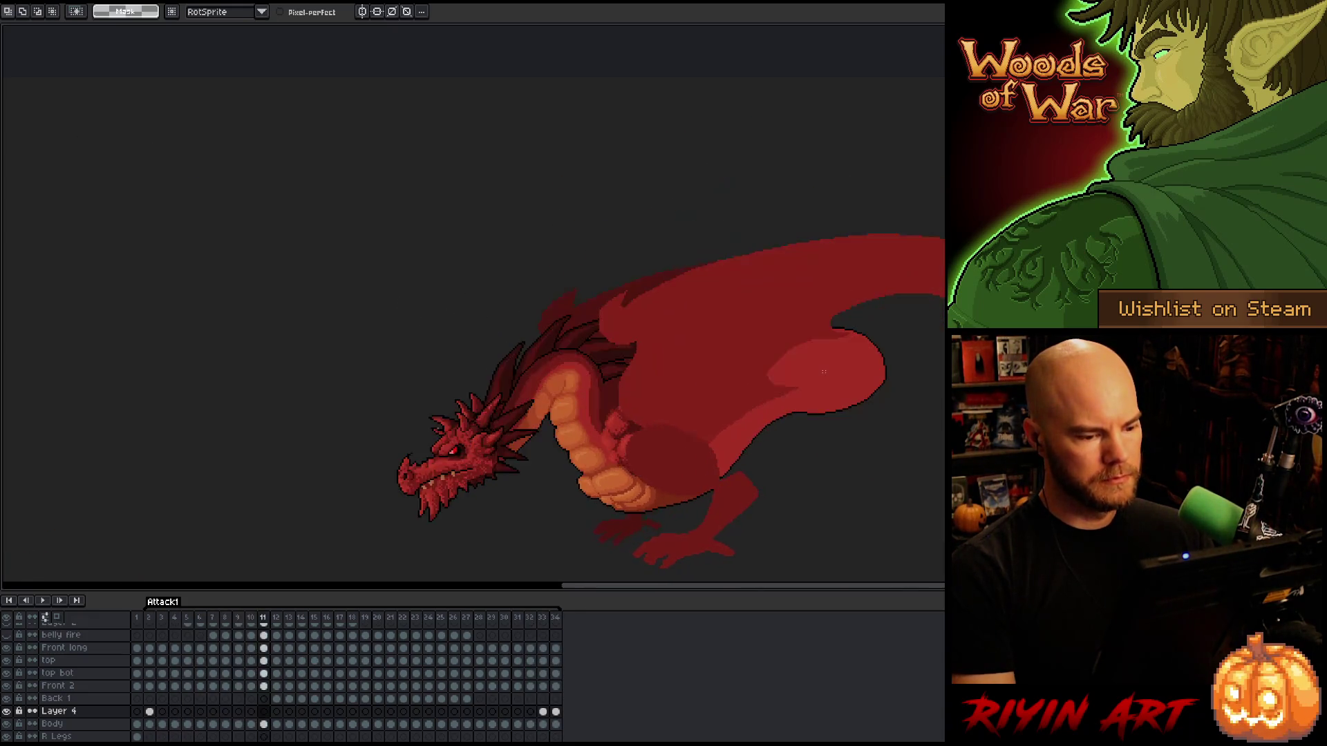
key(Return)
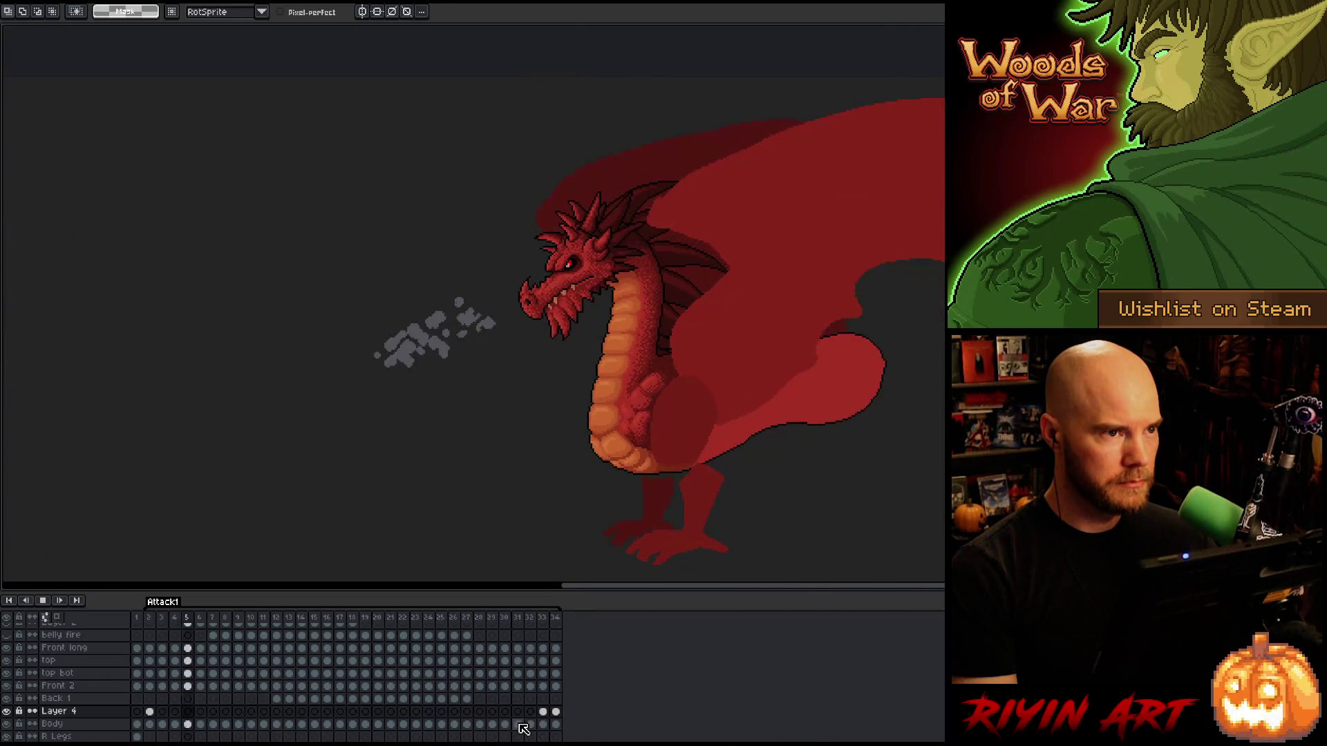
key(Return)
click(542, 712)
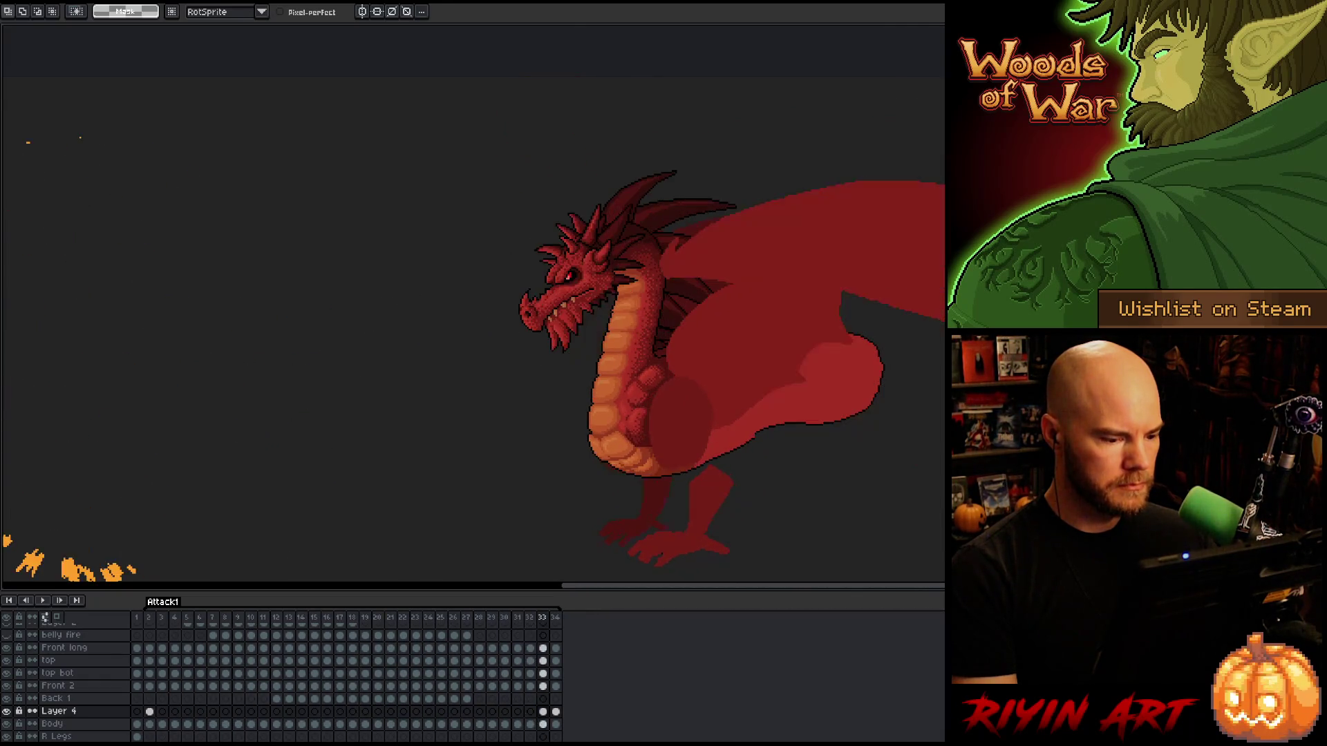
key(Right)
key(Left)
key(Left)
key(Right)
key(Right)
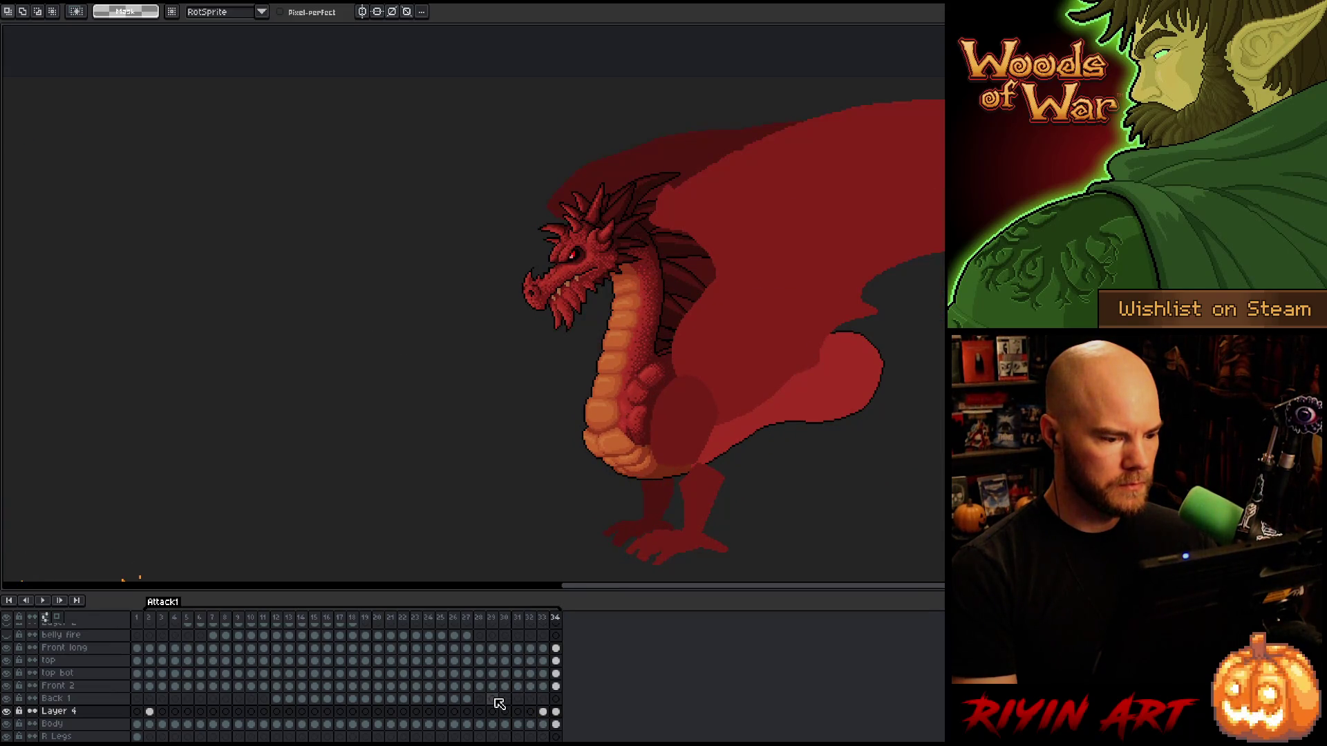
key(Right)
key(Right)
key(Left)
key(Left)
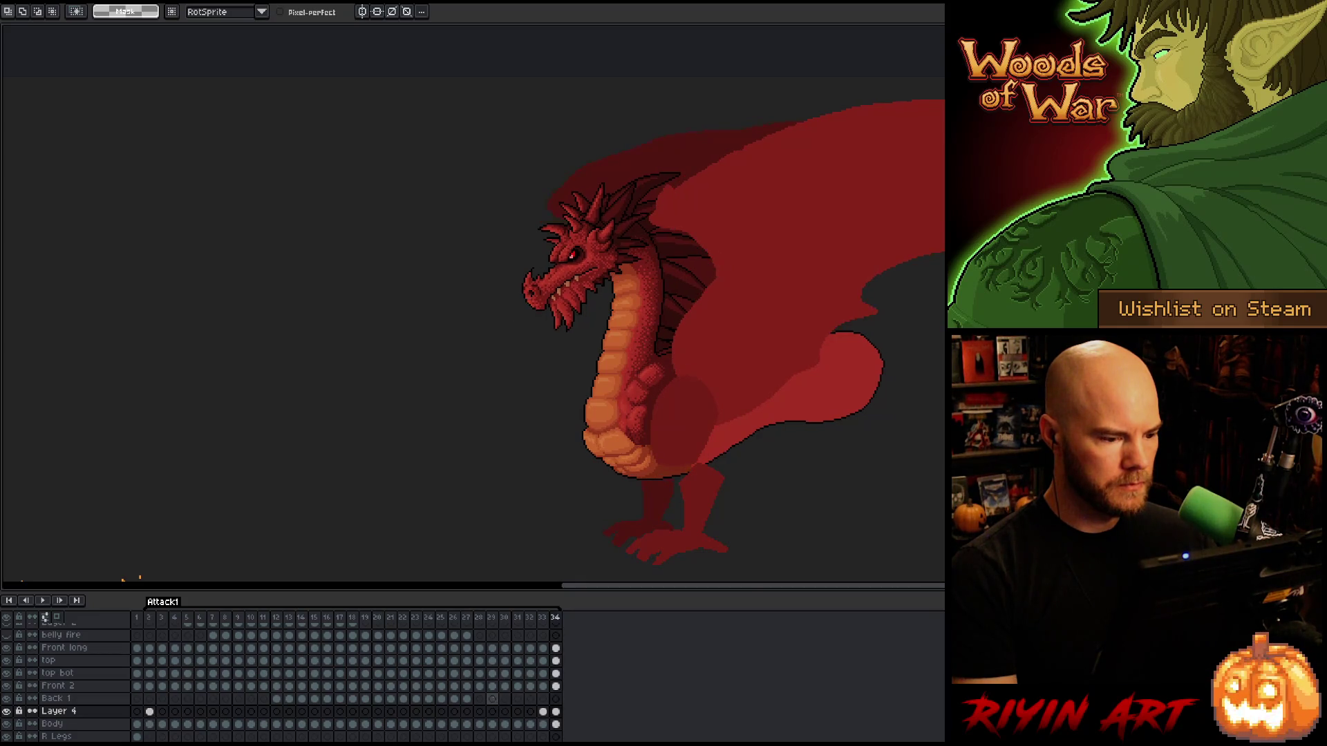
key(Left)
key(Right)
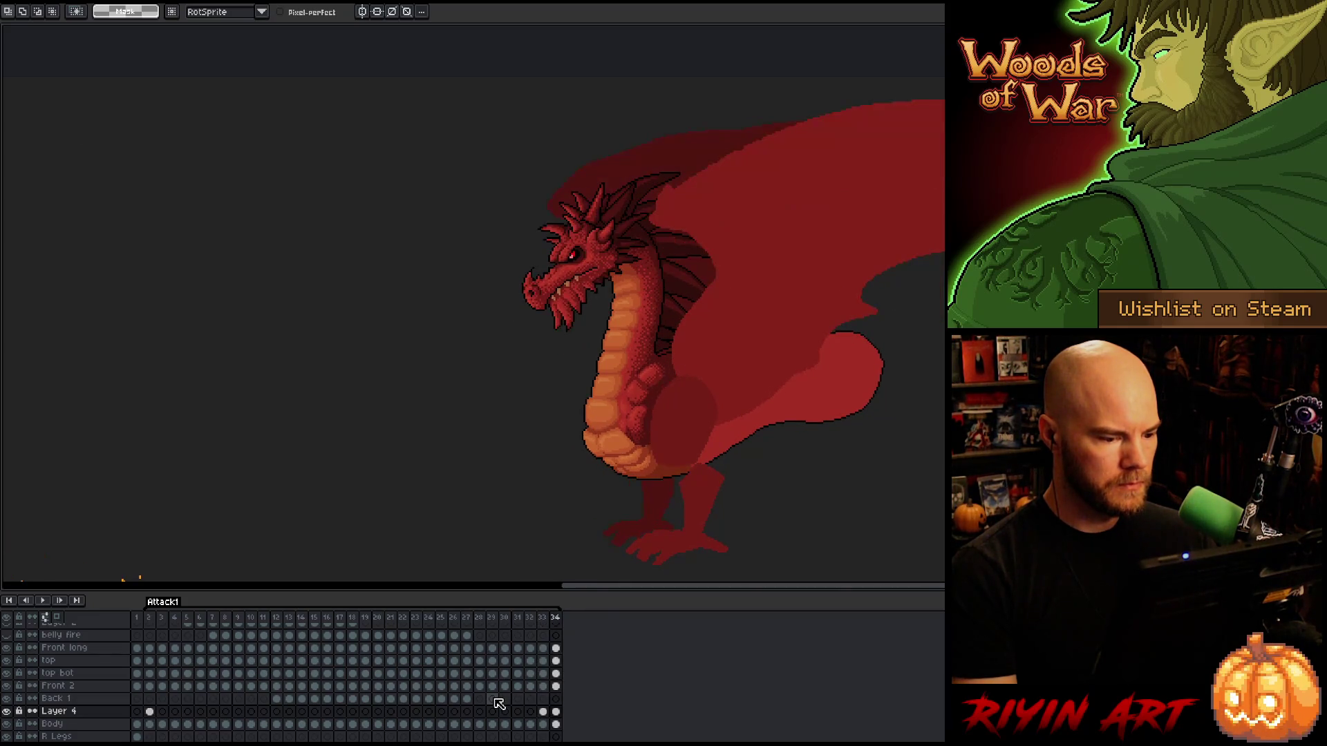
key(Right)
key(Right)
key(Left)
key(Left)
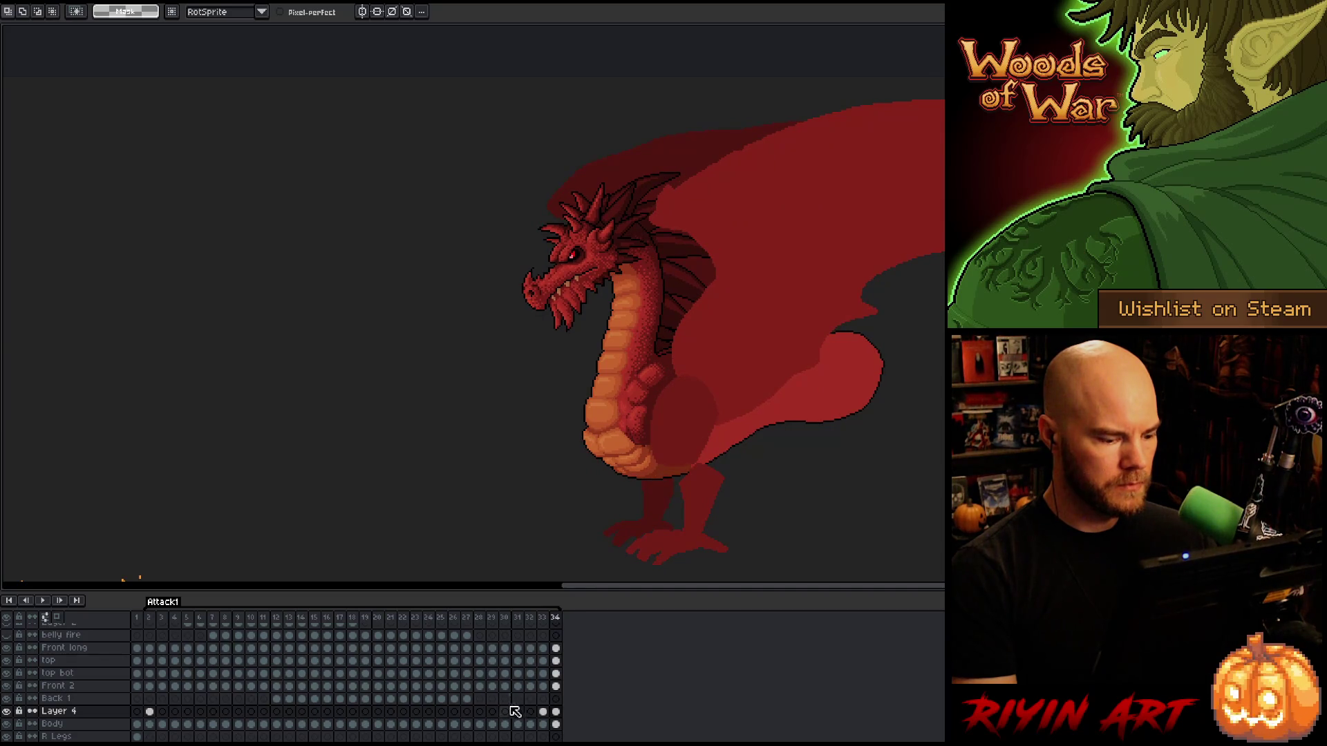
Review Layer 4 on frames 2, 3 and 34 through frame 5, then play from fire-breath frame 27.
click(152, 712)
click(162, 712)
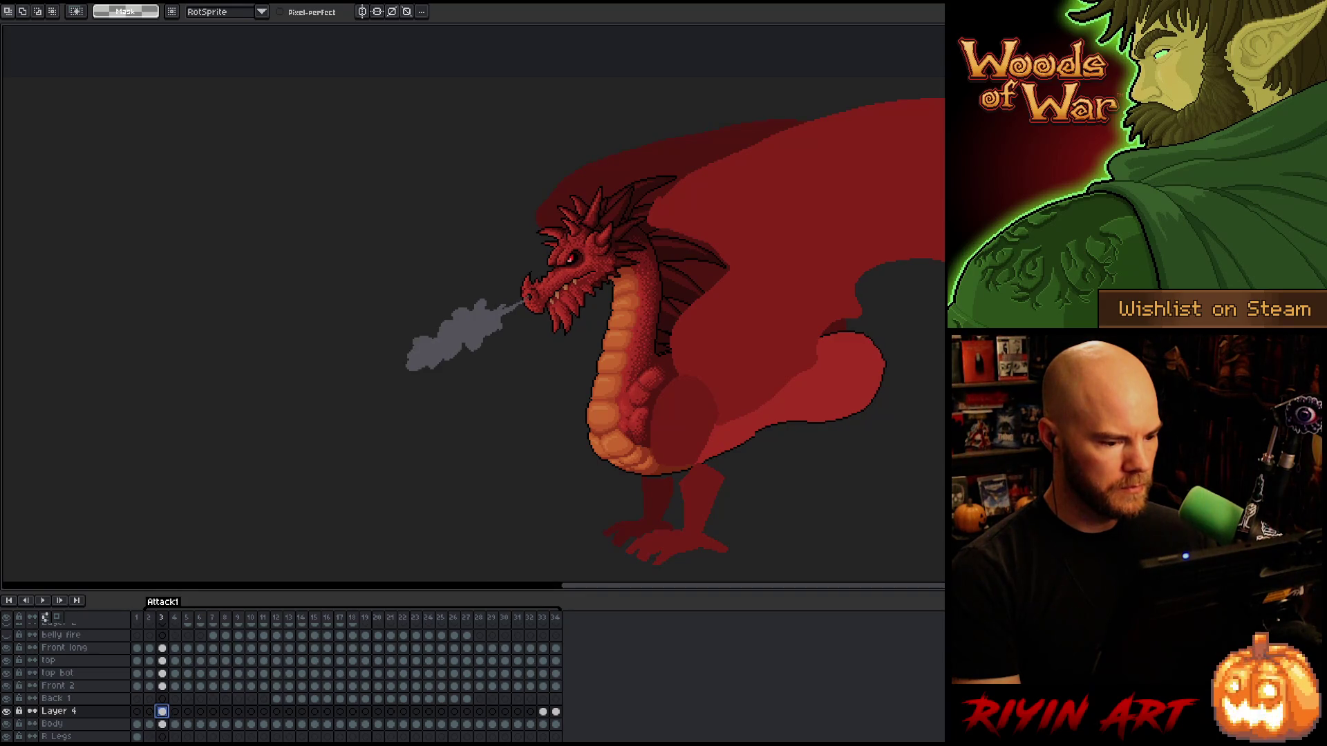
click(556, 712)
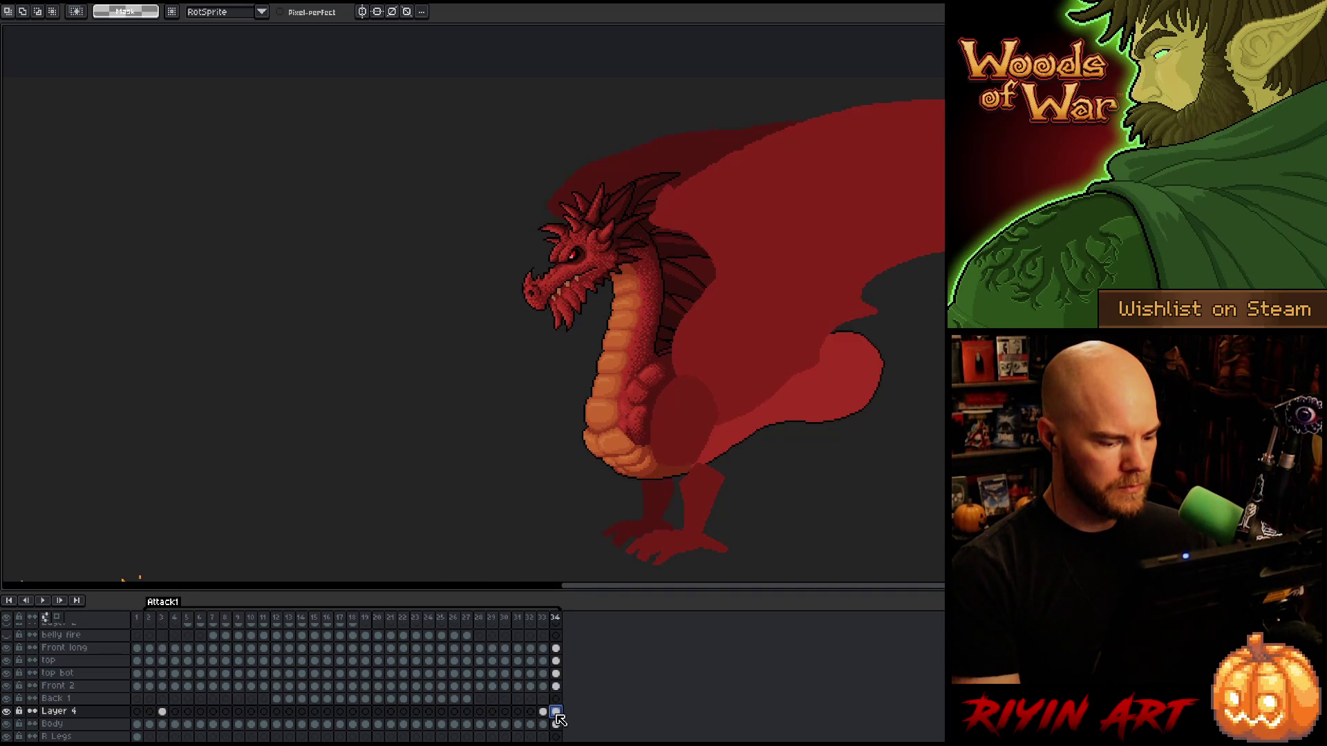
click(151, 712)
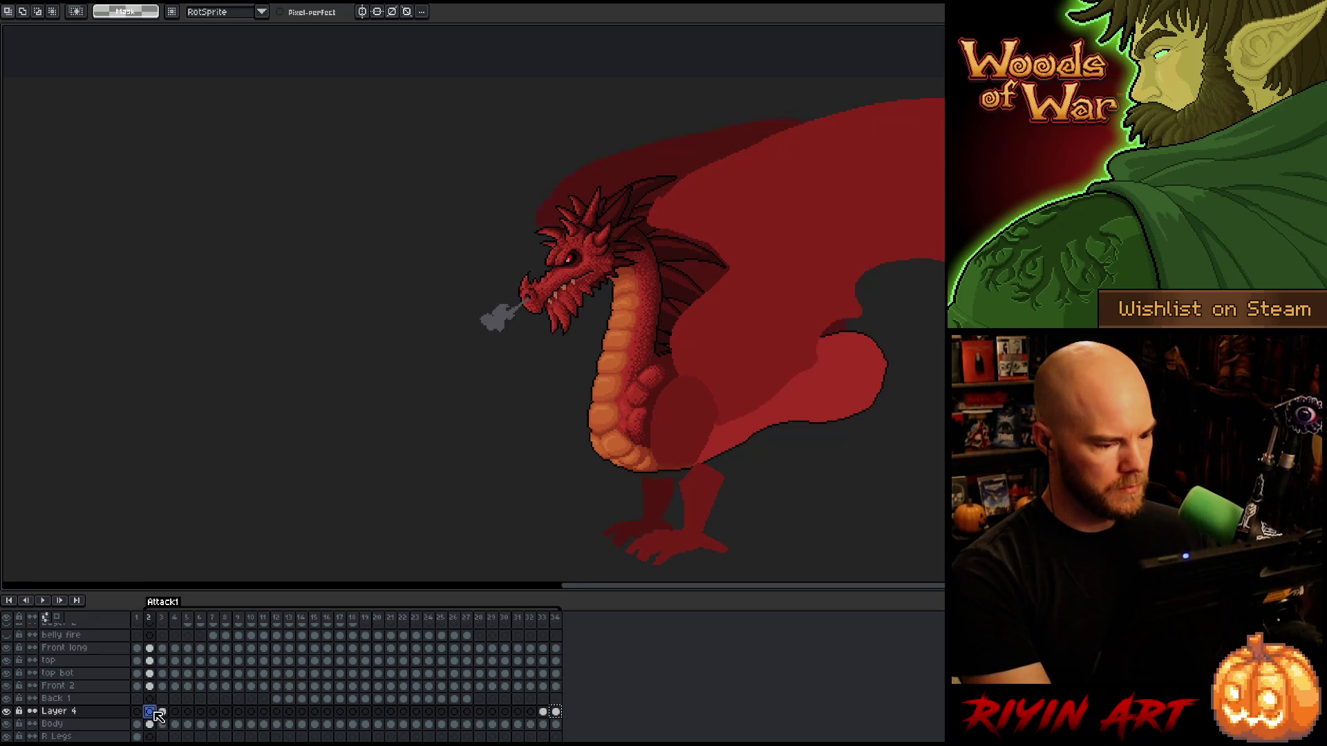
key(ctrl+t)
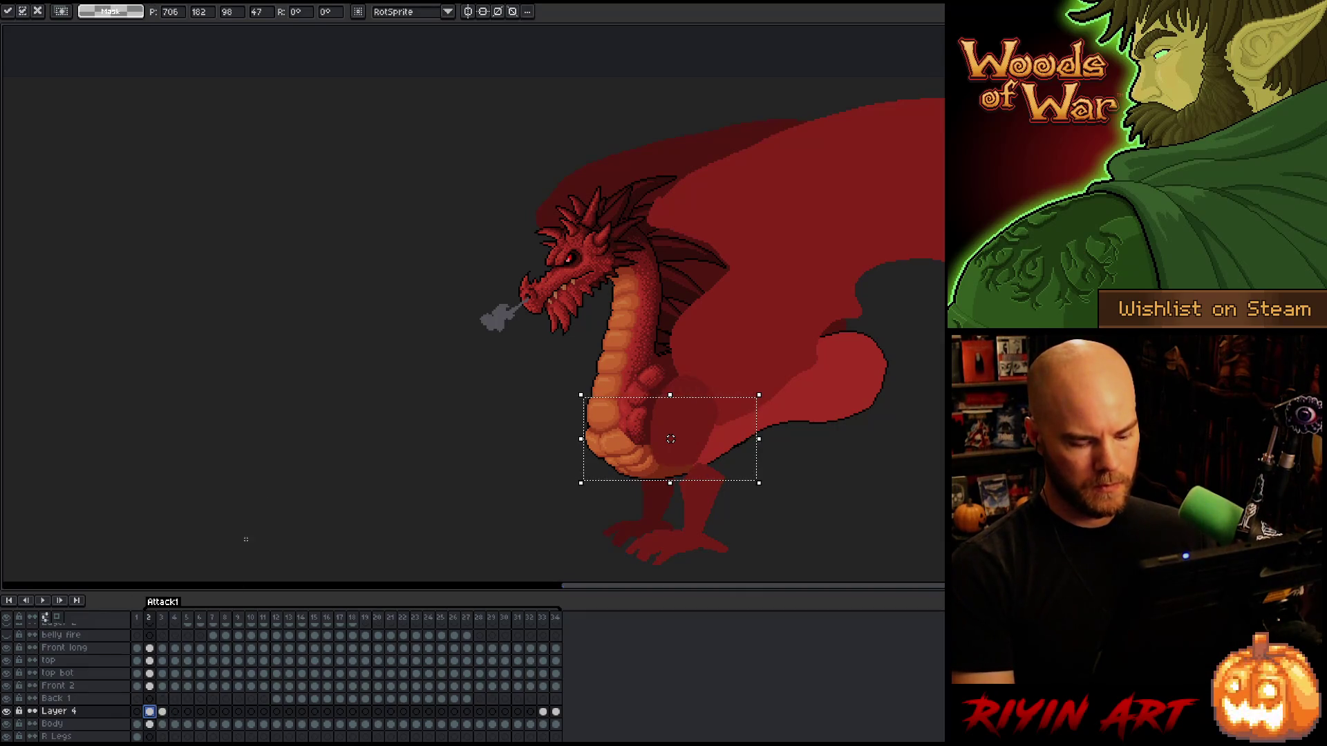
key(Return)
key(period)
key(Return)
key(period)
key(period)
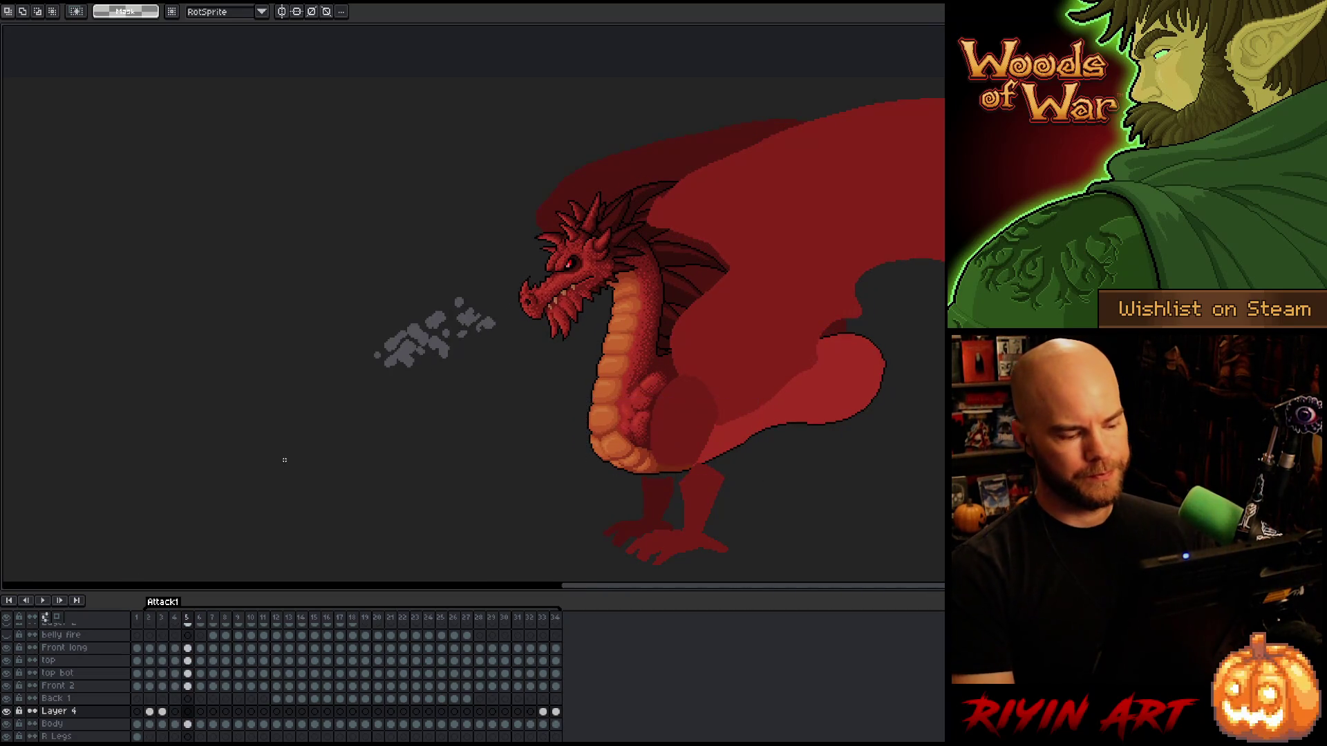
click(468, 617)
key(Return)
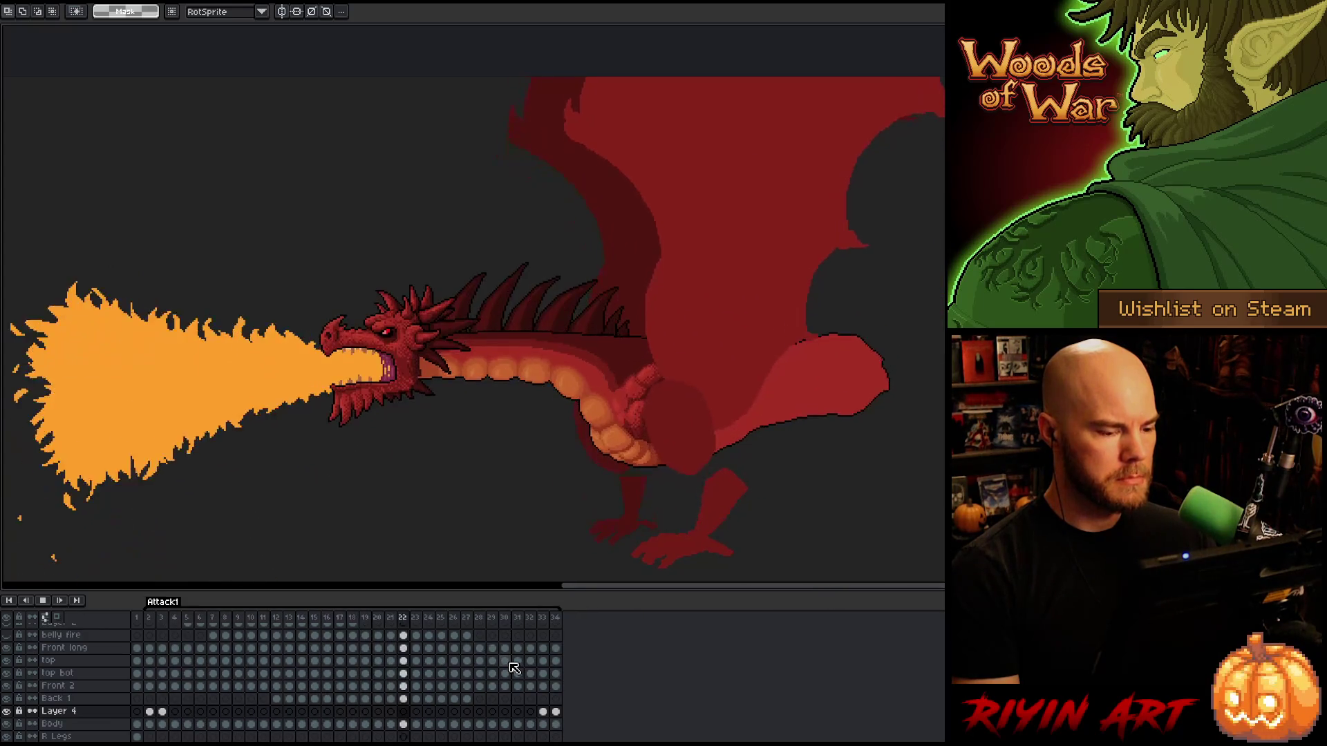
Stop playback and on frame 34 shift the belly section about 6 px right.
key(Return)
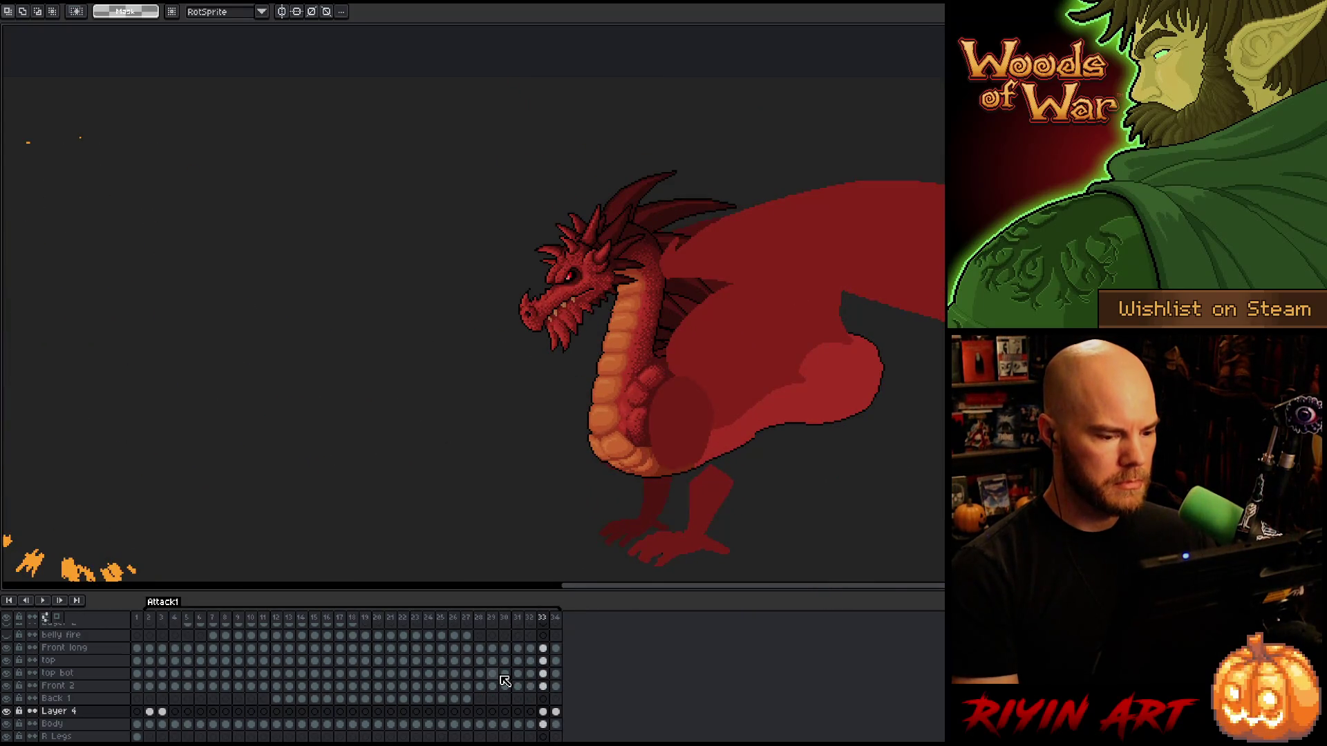
key(Right)
scroll(554, 403, up, 2)
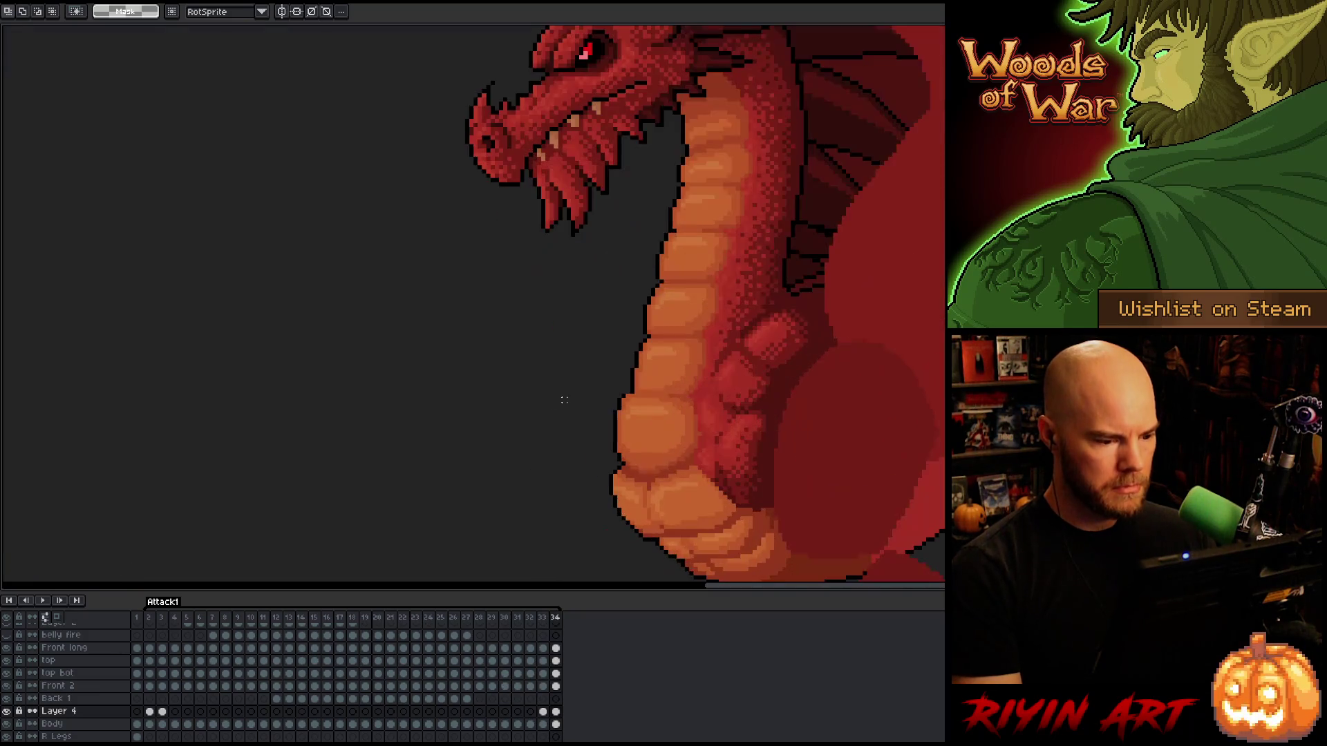
drag(655, 443, 655, 456)
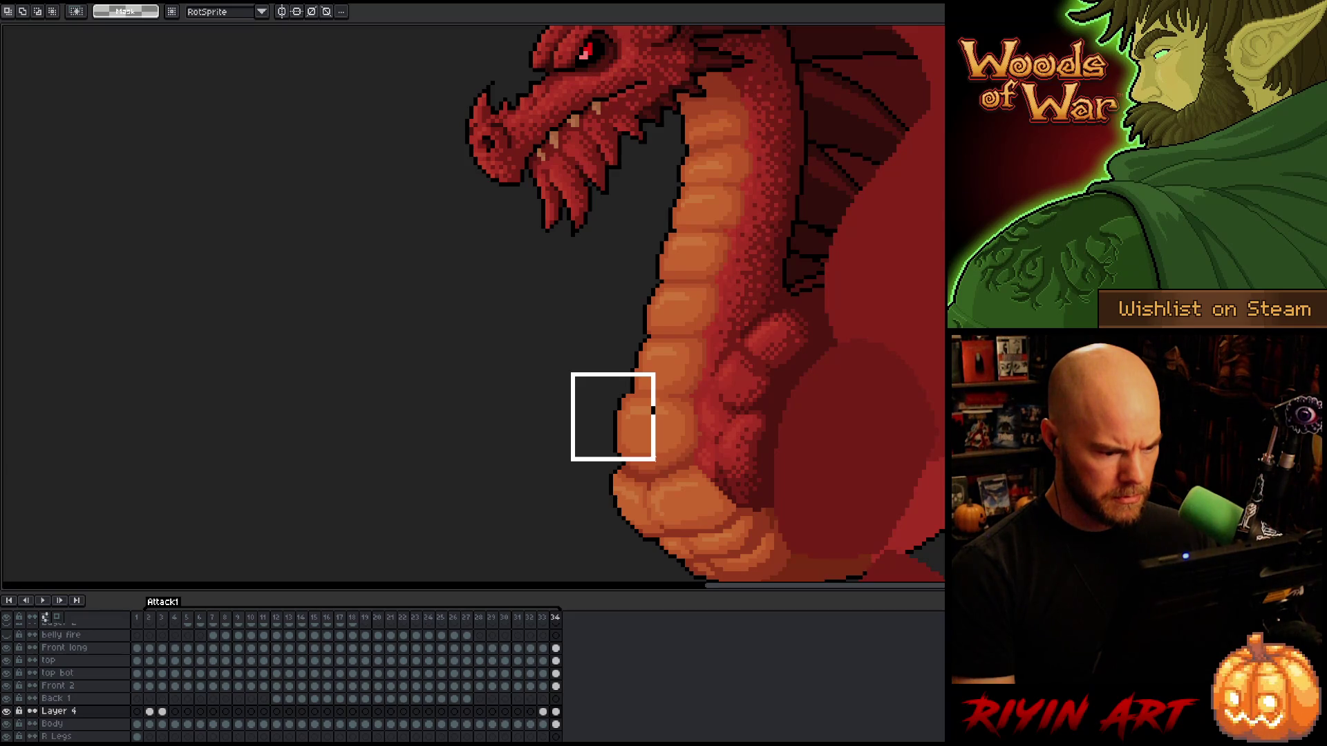
drag(655, 457, 650, 460)
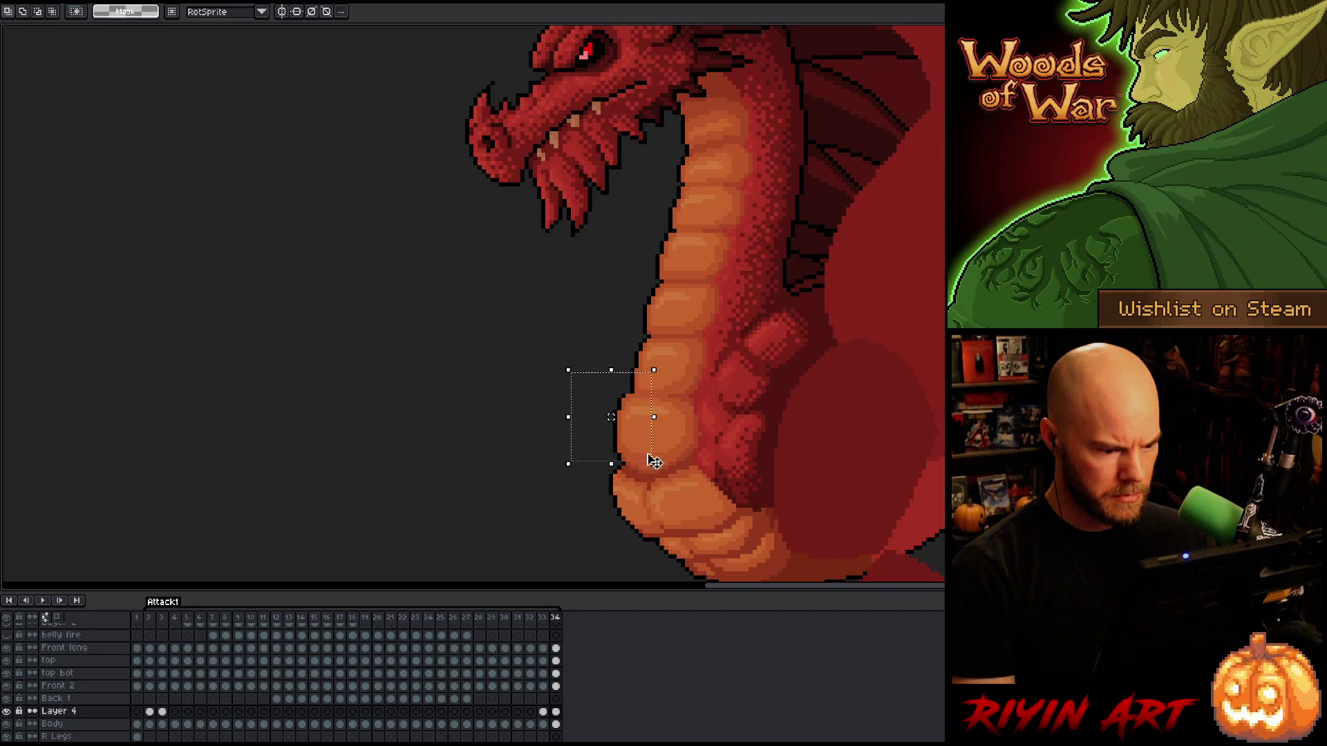
drag(611, 417, 615, 417)
key(ctrl+d)
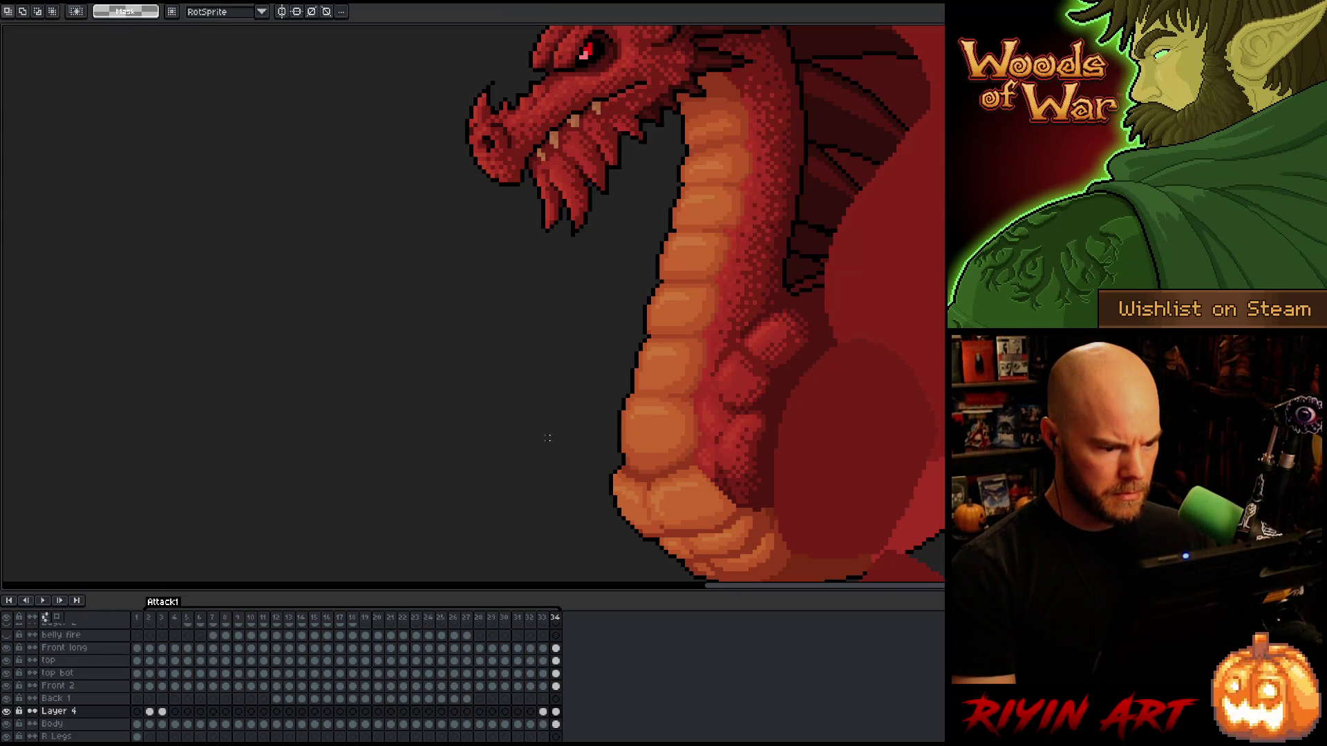
Flip between frames 33 and 34 to compare, trying a wider selection band across the belly.
key(Left)
key(Right)
key(Left)
key(Right)
mouse_move(491, 344)
mouse_down()
mouse_move(613, 369)
mouse_move(766, 433)
mouse_up()
click(628, 391)
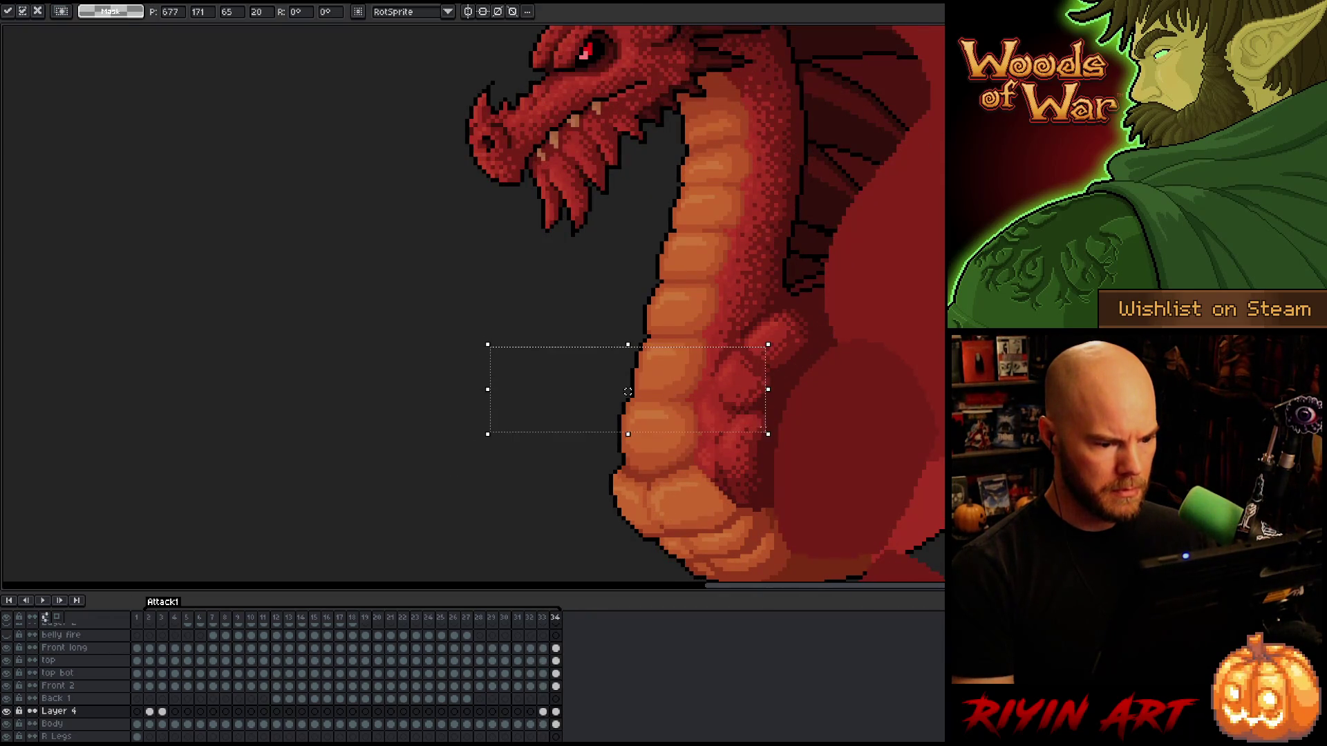
key(ctrl+d)
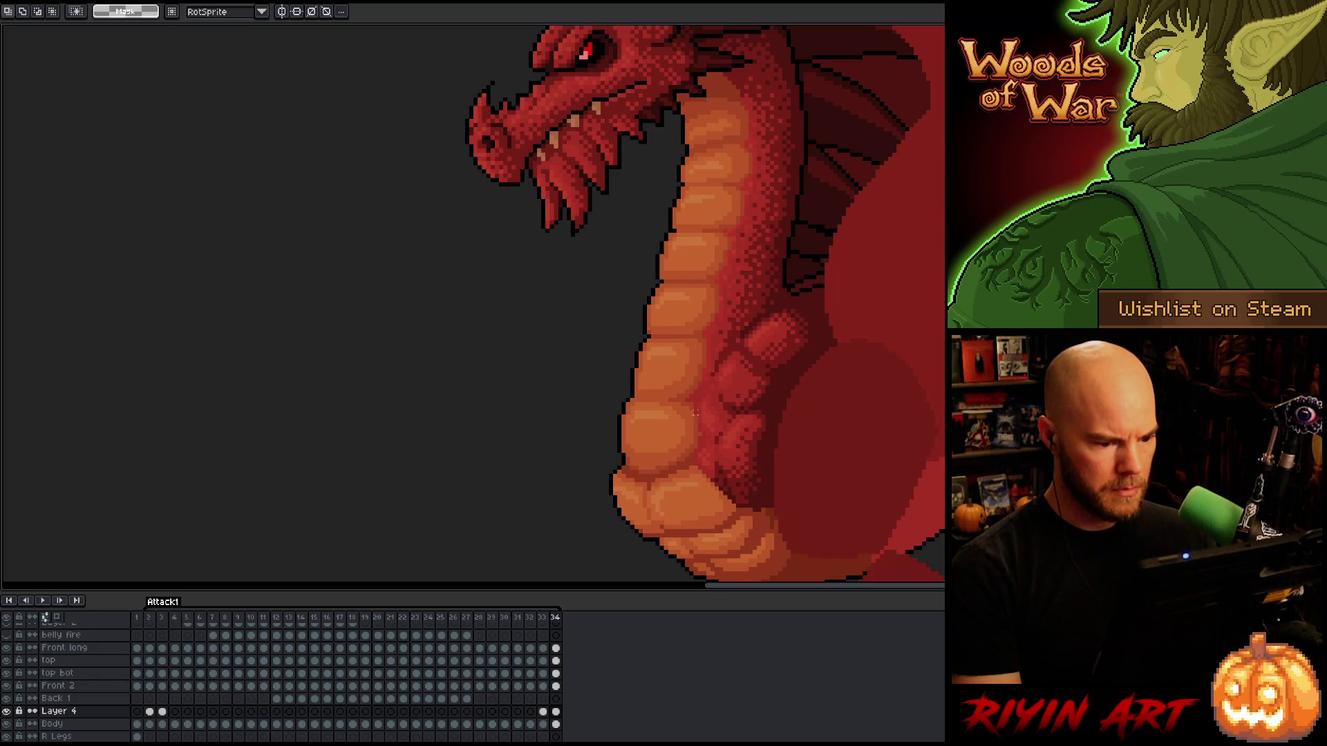
key(Left)
key(Right)
key(Left)
key(Right)
Select the belly and arm region once more, then clear it and recheck adjacent frames.
mouse_move(534, 373)
mouse_down()
mouse_move(741, 426)
mouse_move(746, 441)
mouse_up()
key(ctrl+d)
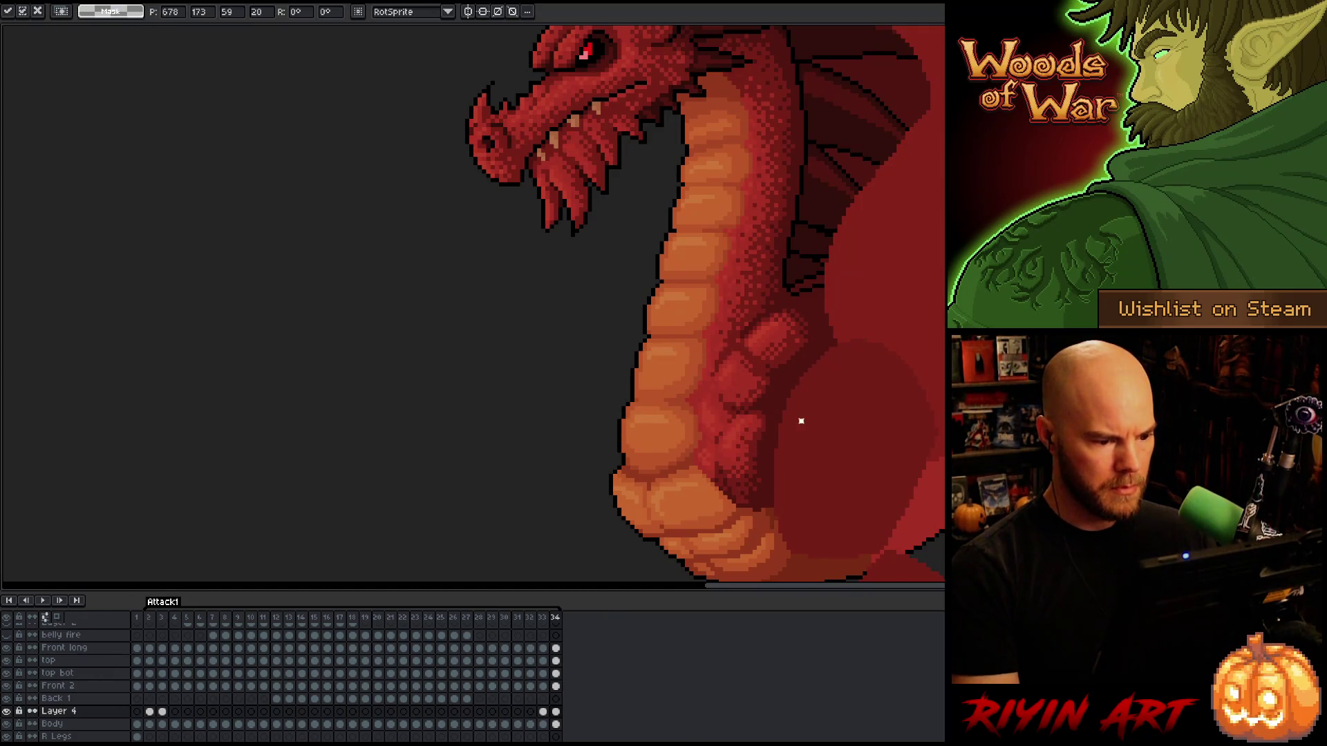
key(Left)
key(Right)
key(Right)
key(Right)
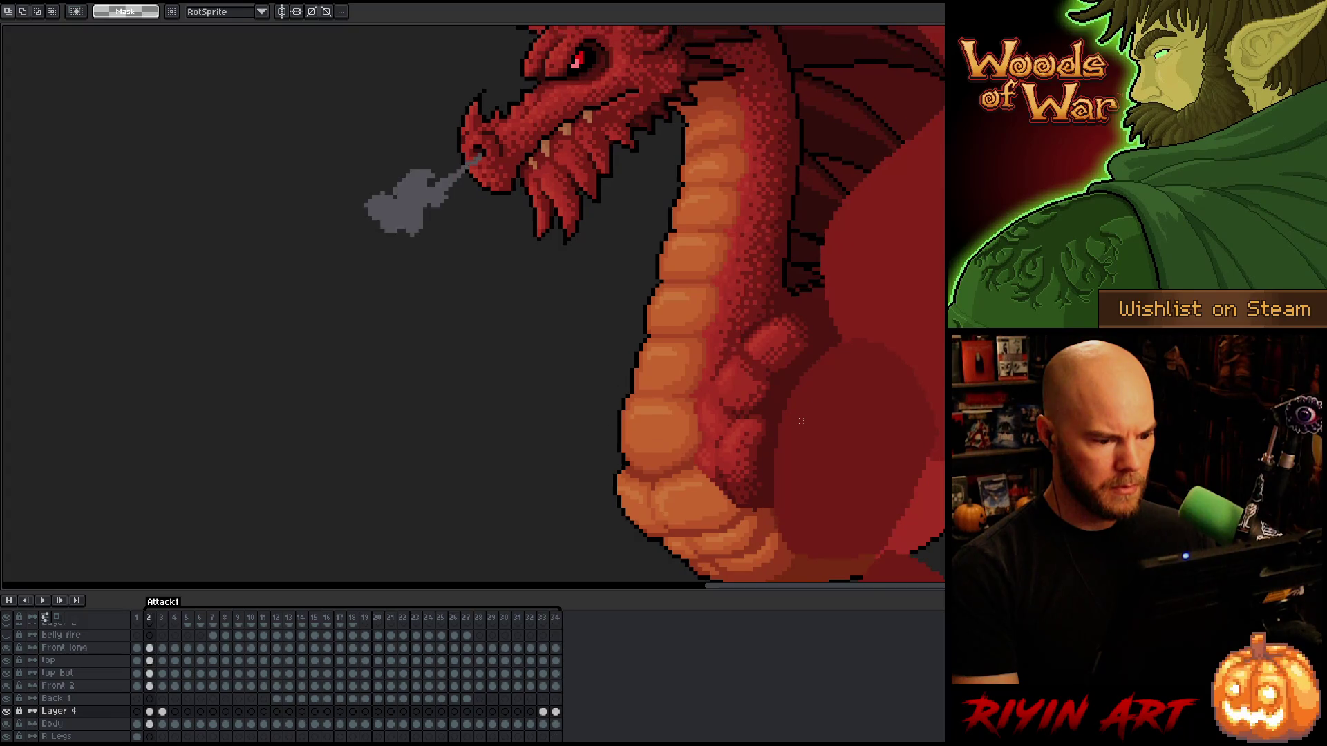
Select the belly area on frame 2 and compare it against the last frame, 34.
drag(753, 431, 753, 433)
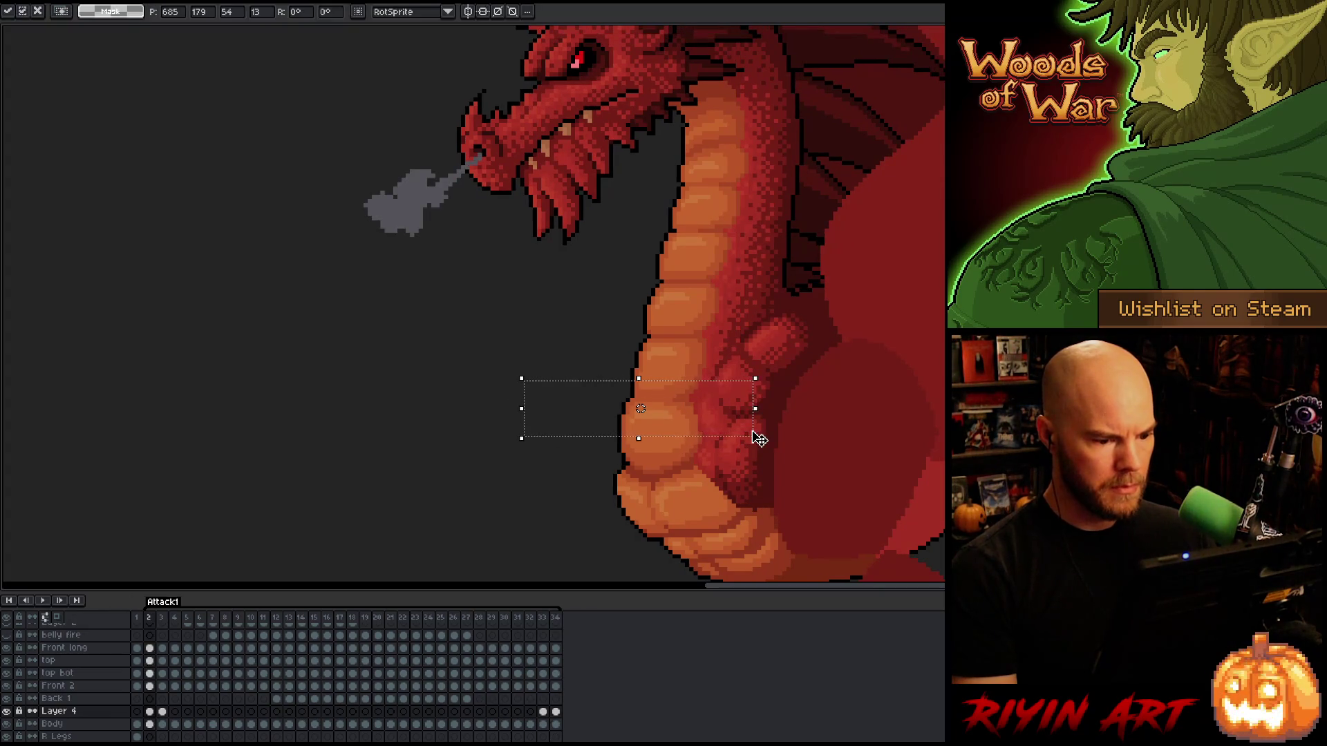
key(Left)
key(Left)
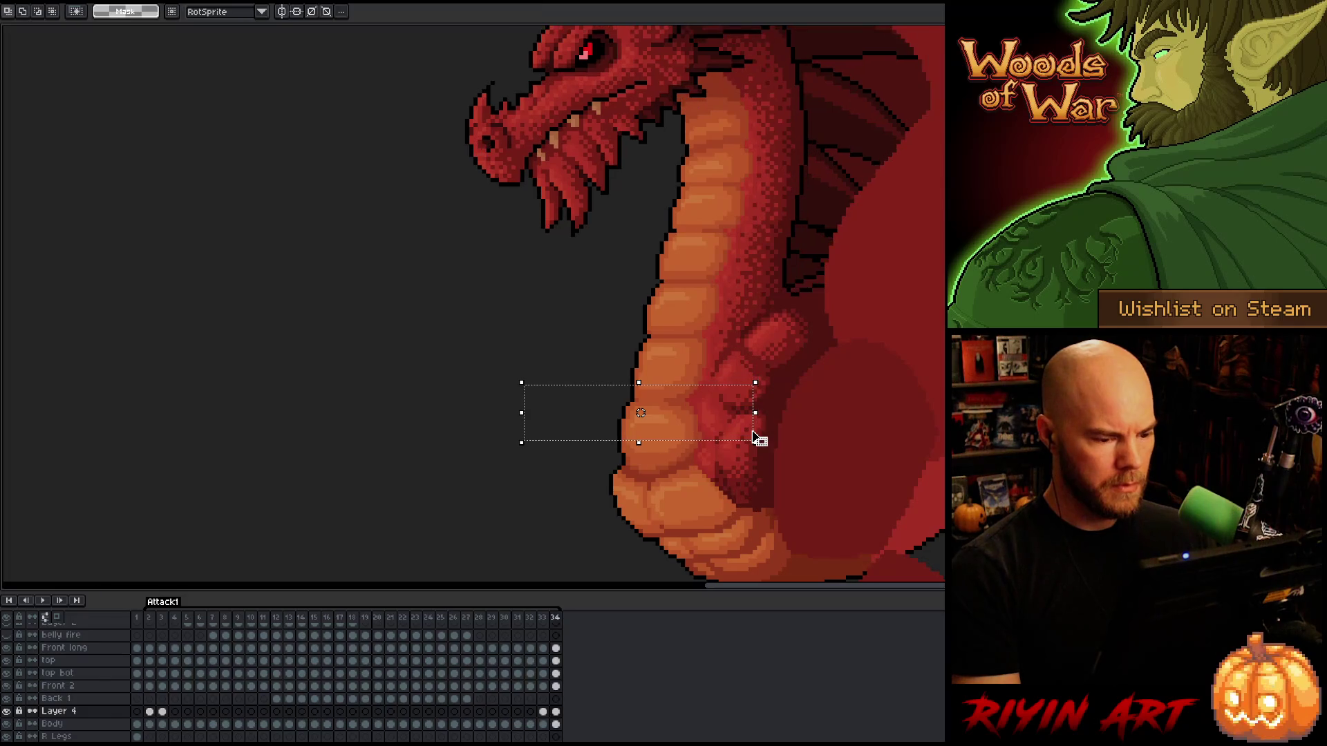
key(Right)
key(Right)
key(Right)
key(Left)
key(Left)
key(Left)
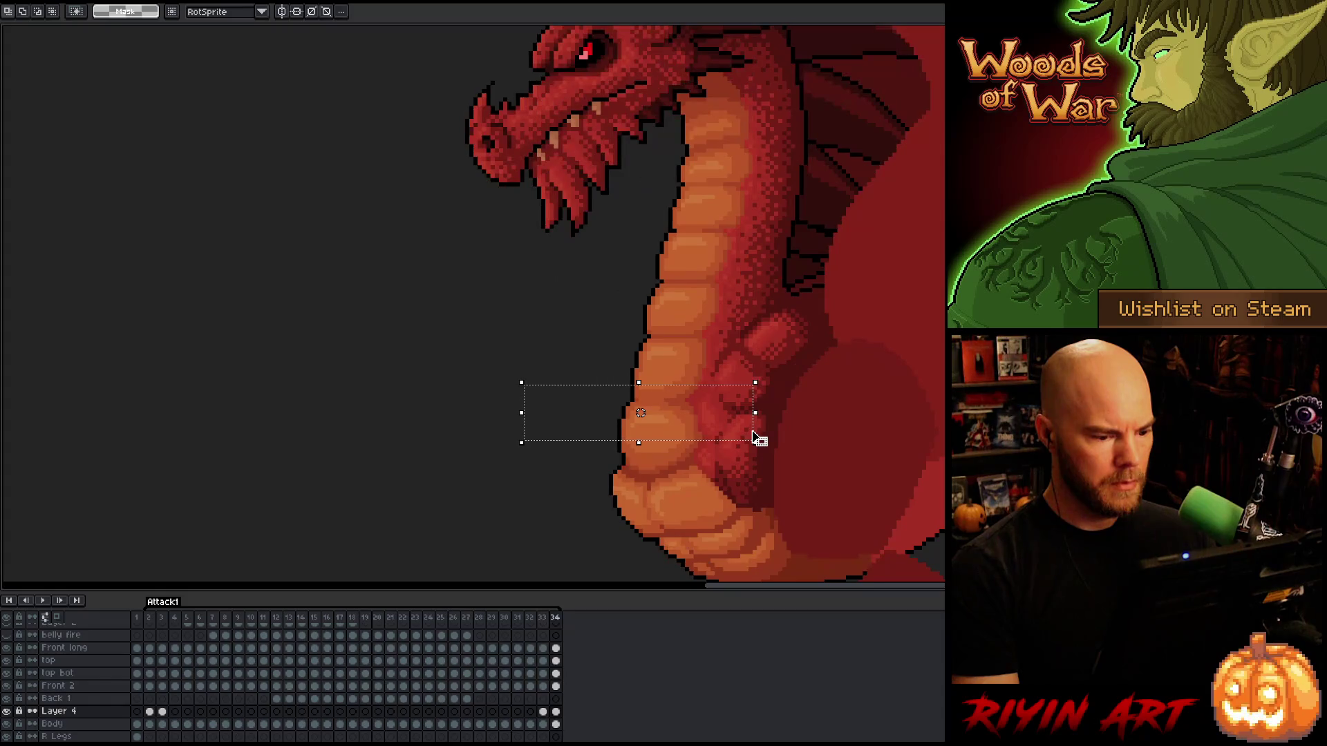
key(Right)
key(Right)
key(Right)
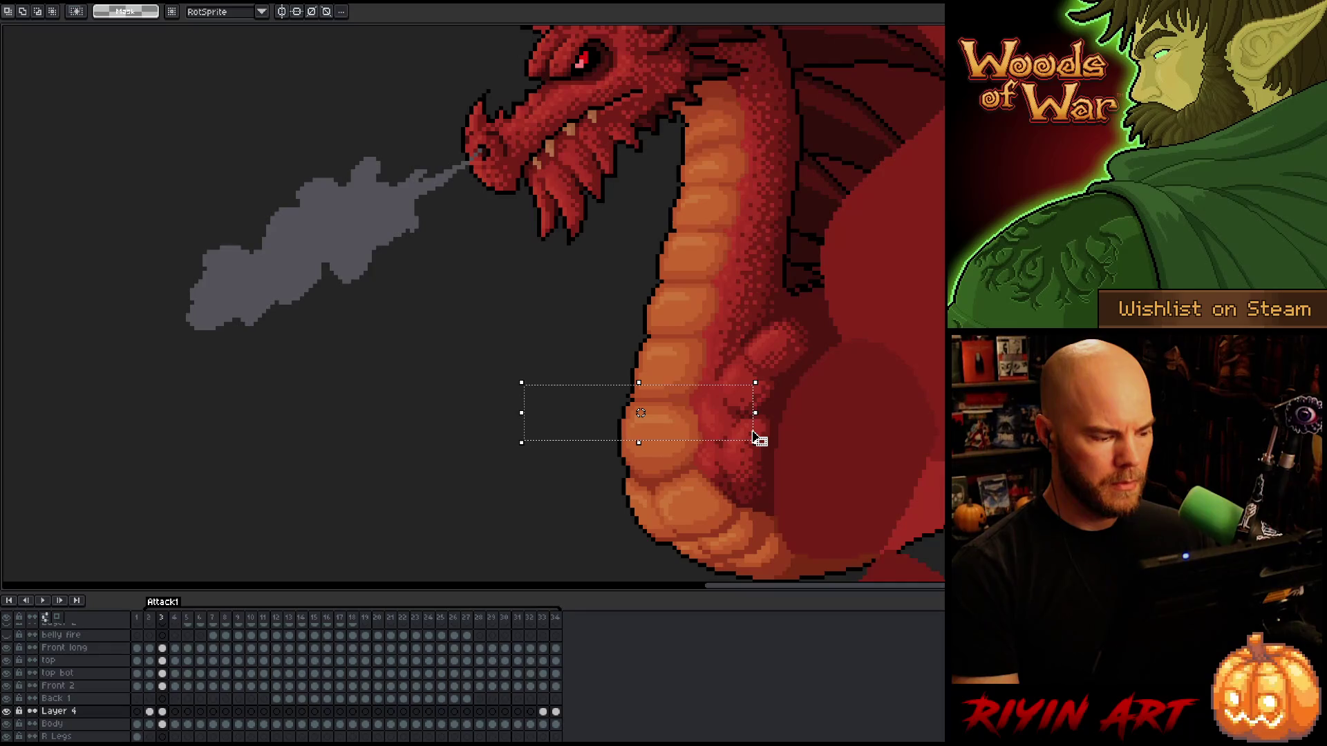
Step through frames 2 to 4, flipping back and forth to compare the smoke.
key(Left)
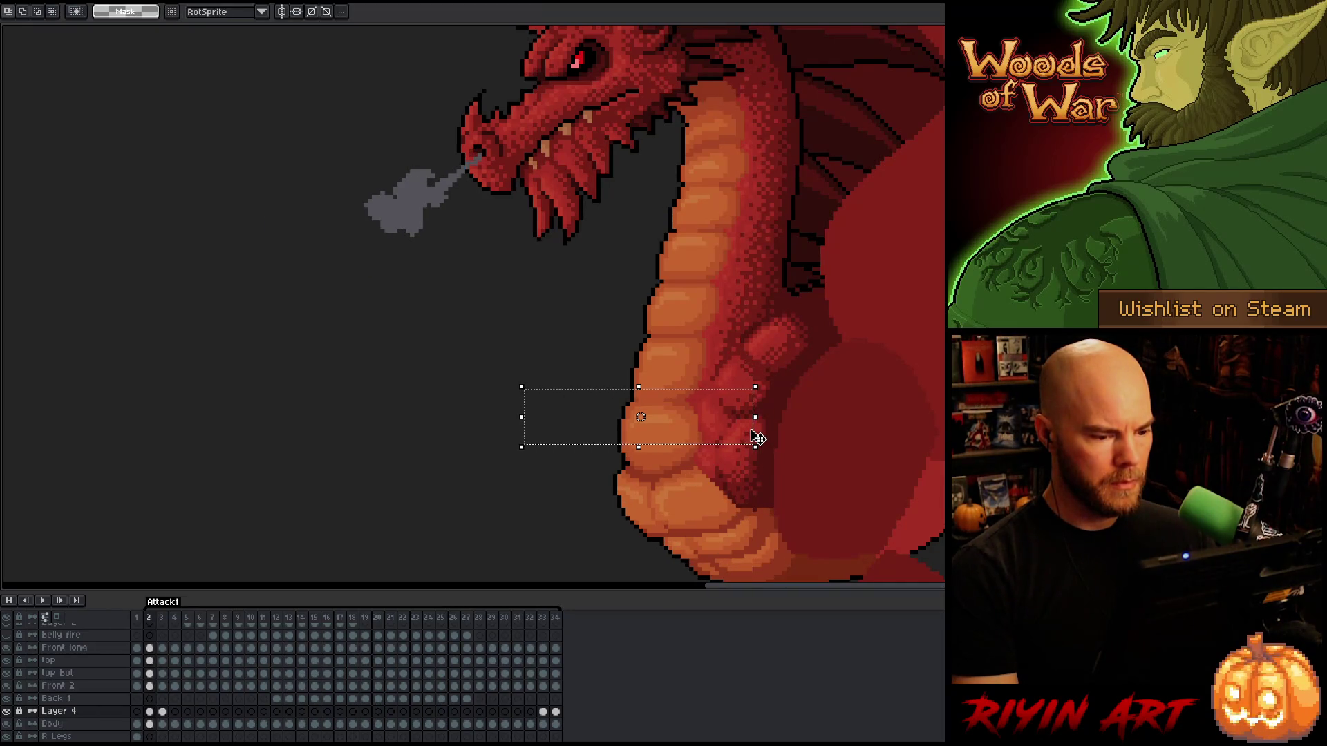
key(Right)
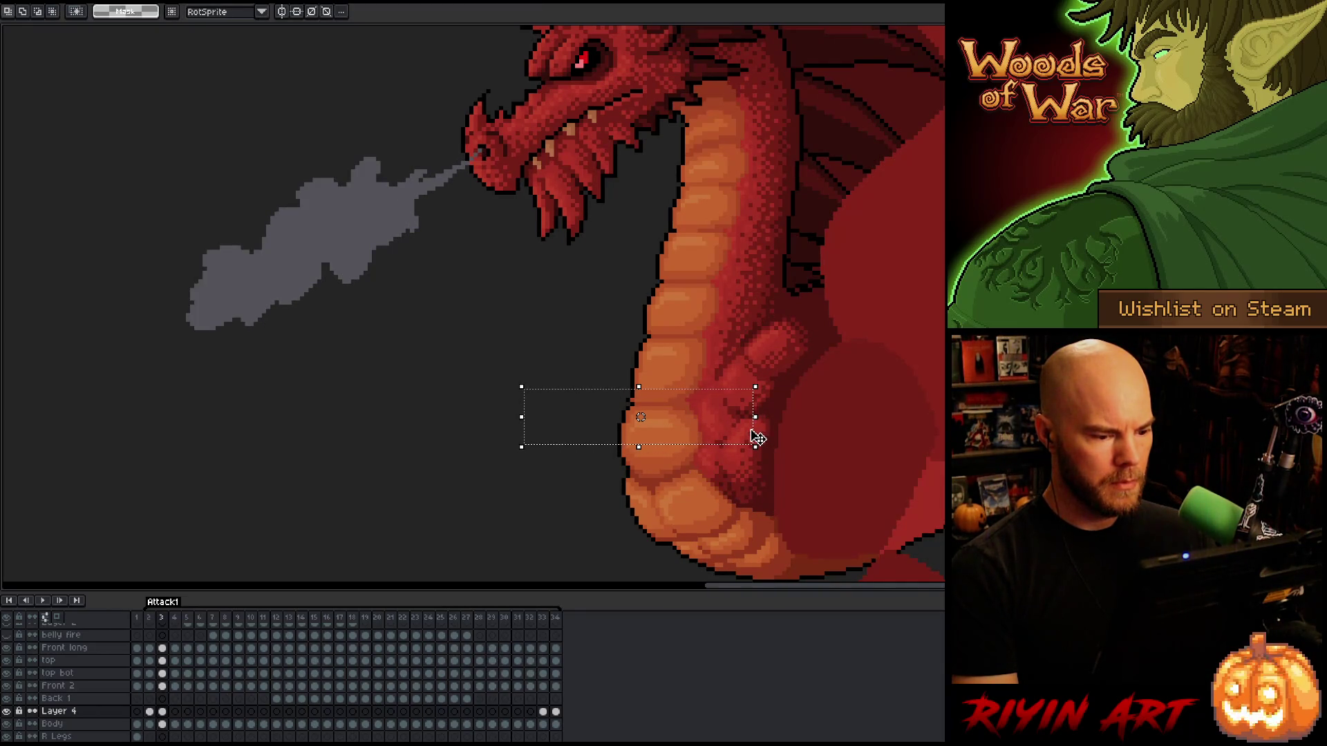
key(Right)
key(Left)
key(Left)
key(Right)
key(Right)
key(Left)
Flip between frames 4 and 5 to compare the smoke.
key(Right)
key(Right)
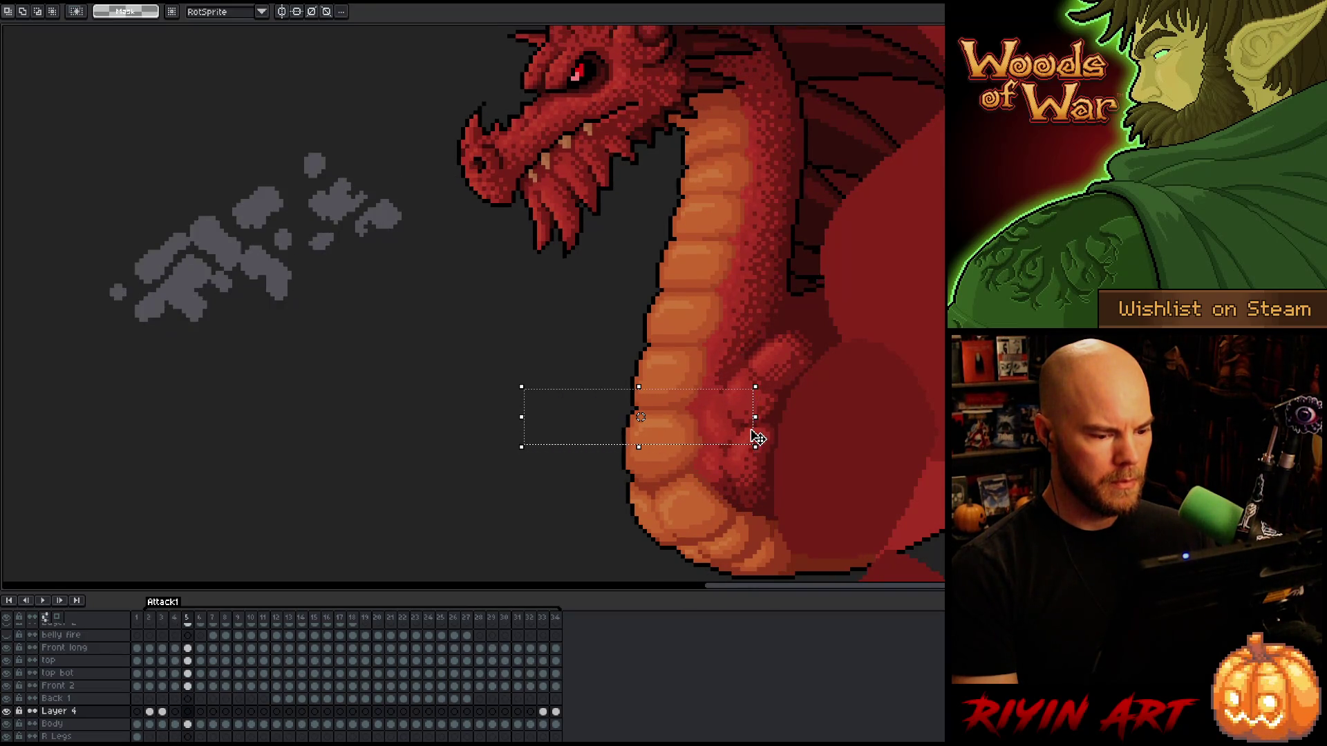
key(Left)
key(Left)
key(Right)
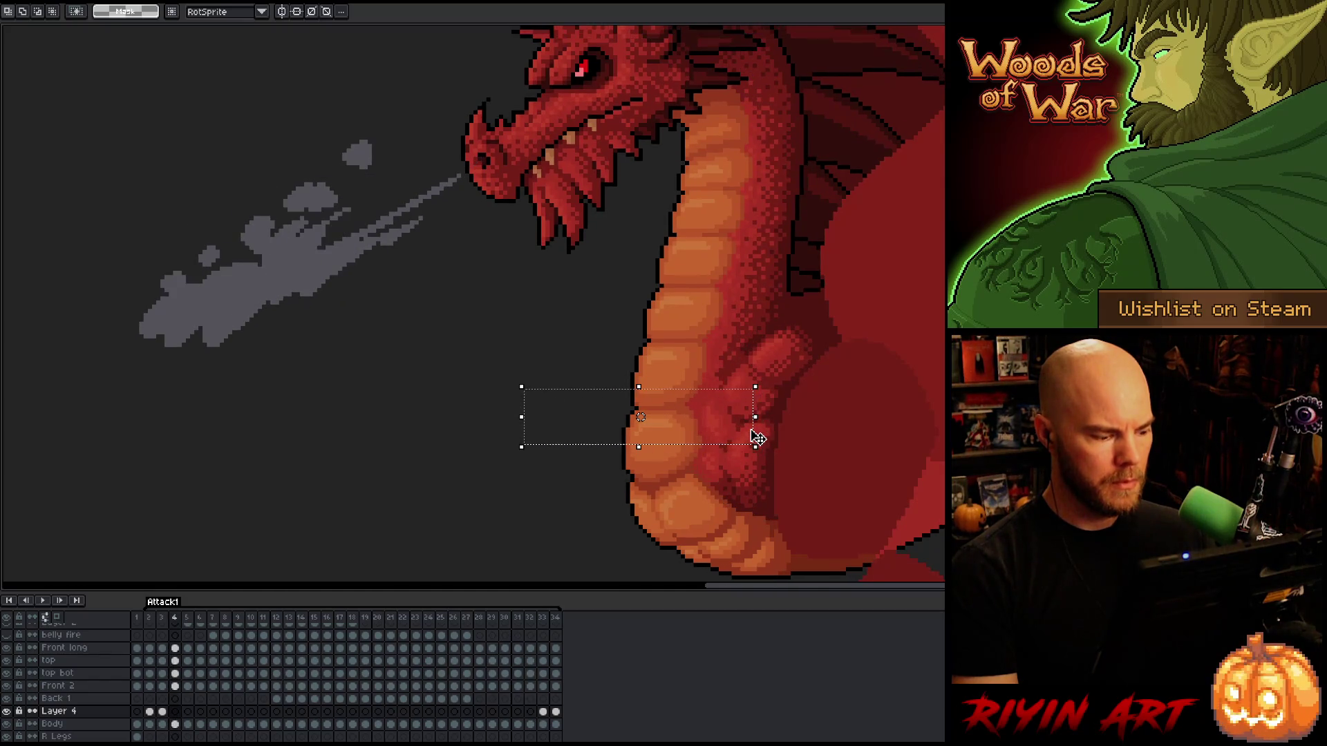
key(Left)
key(Right)
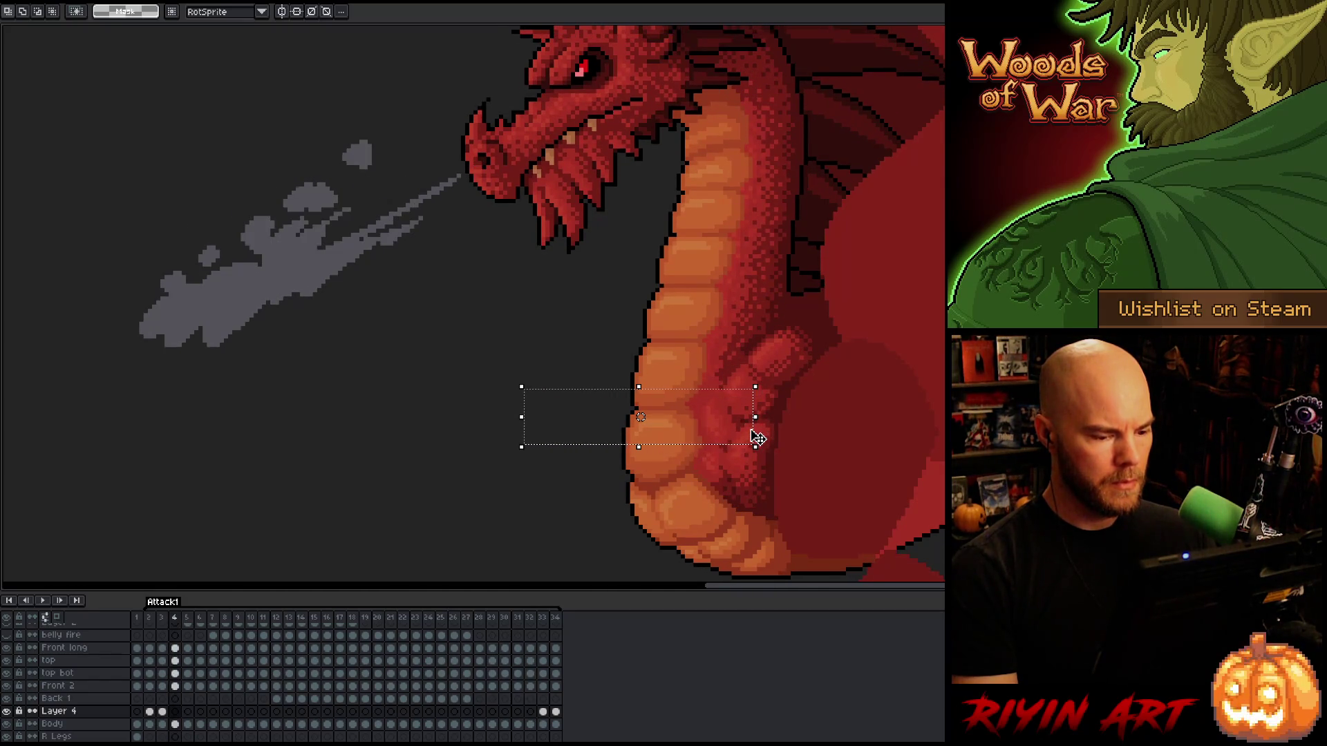
key(Right)
key(Right)
key(Left)
key(Left)
Zoom out and play the full attack animation.
key(Right)
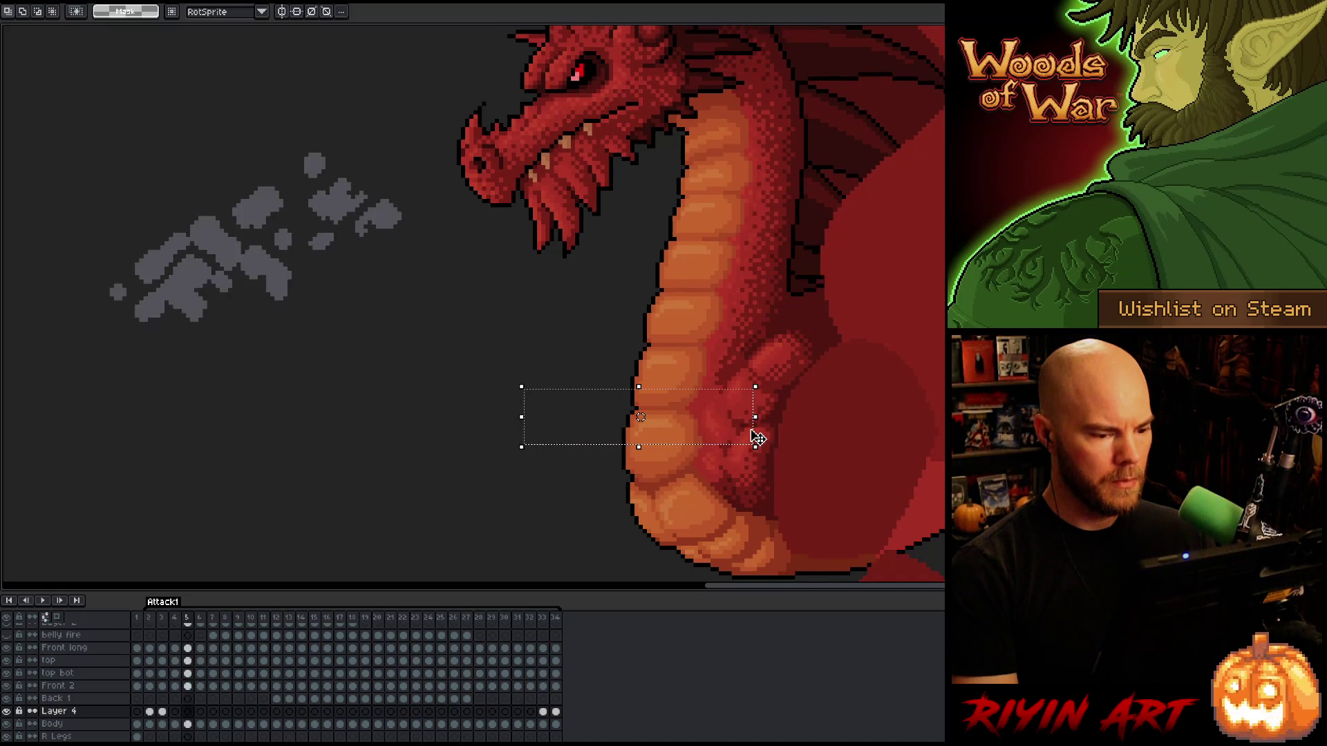
scroll(753, 439, down, 5)
key(Right)
key(Right)
key(Right)
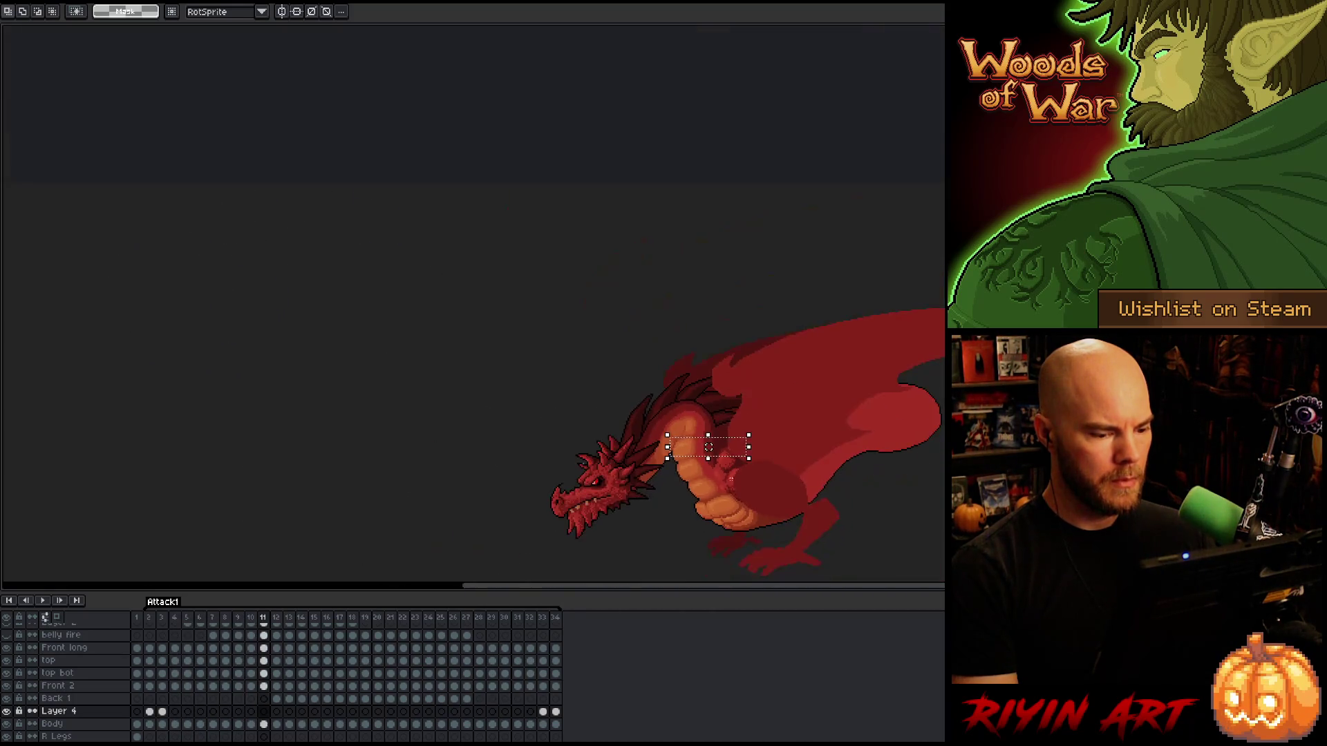
key(Left)
key(Return)
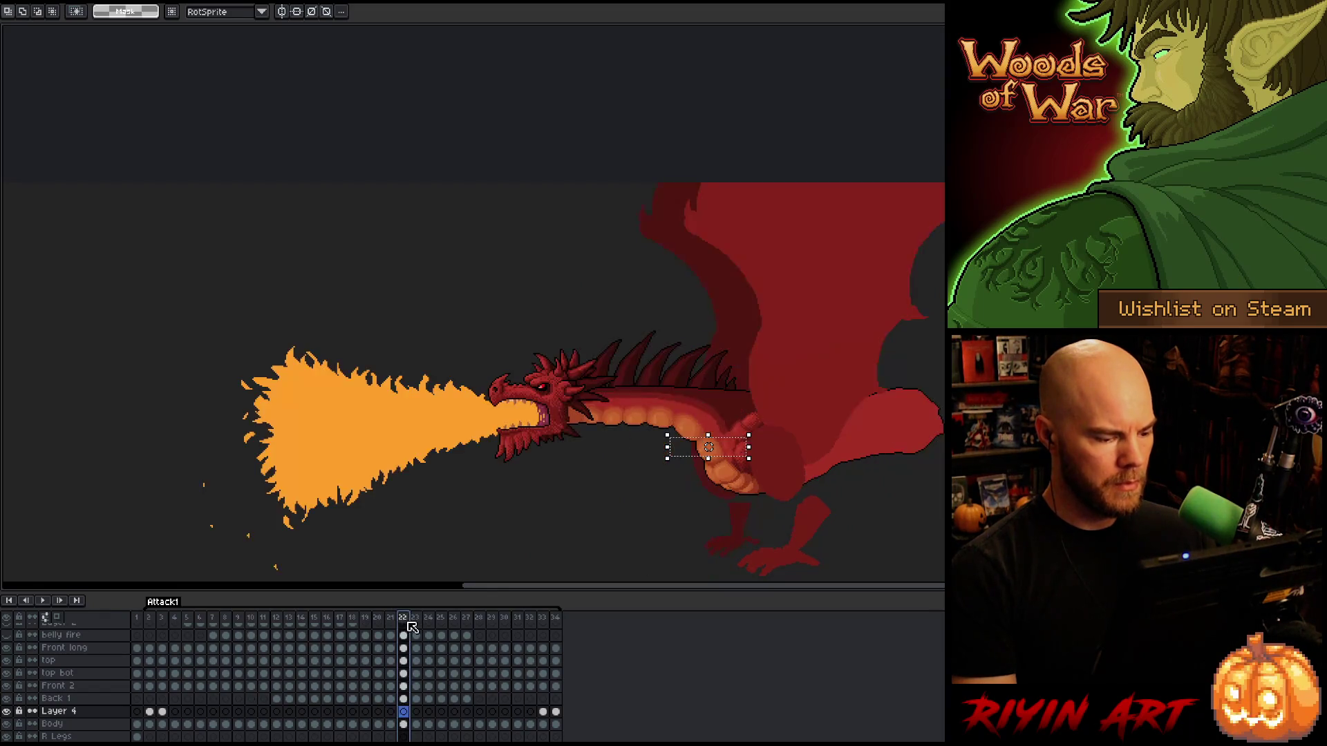
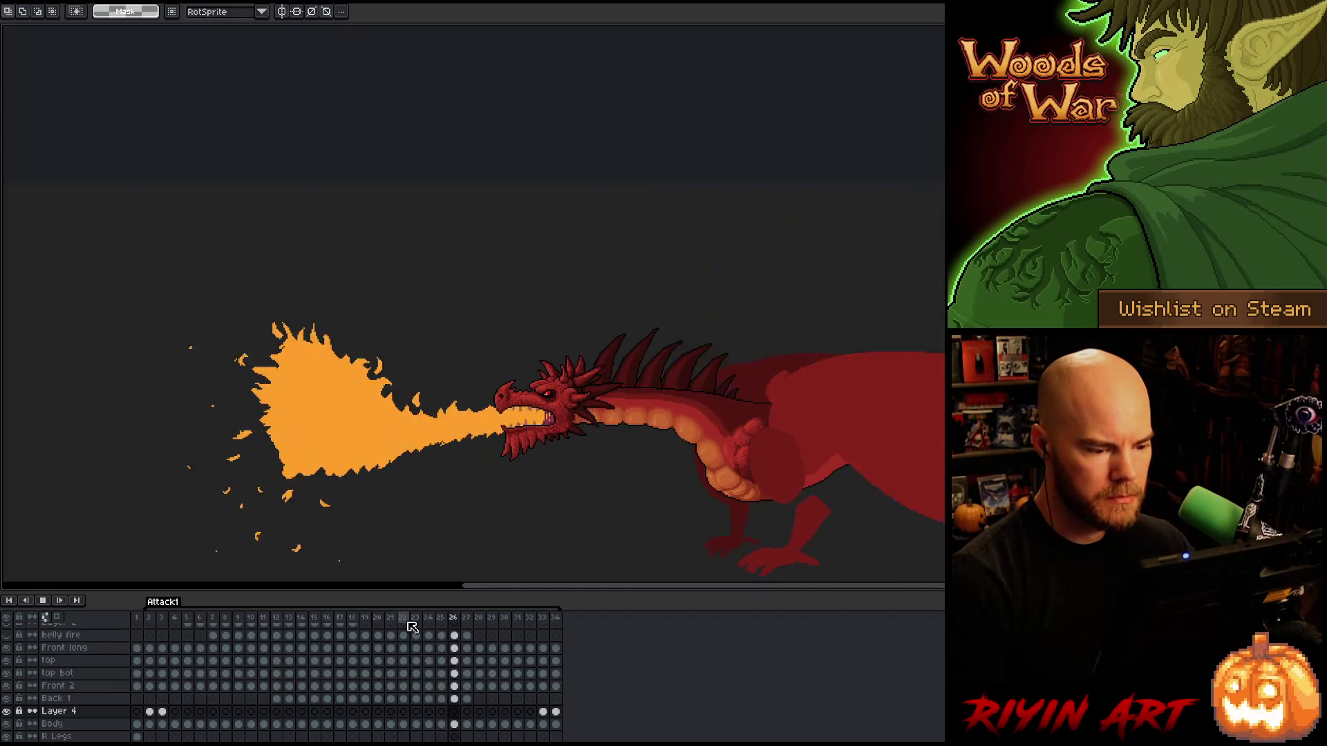
Stop Attack1 playback and step through frames 23–28, settling zoomed in on frame 27 with the Move tool.
key(Return)
key(Return)
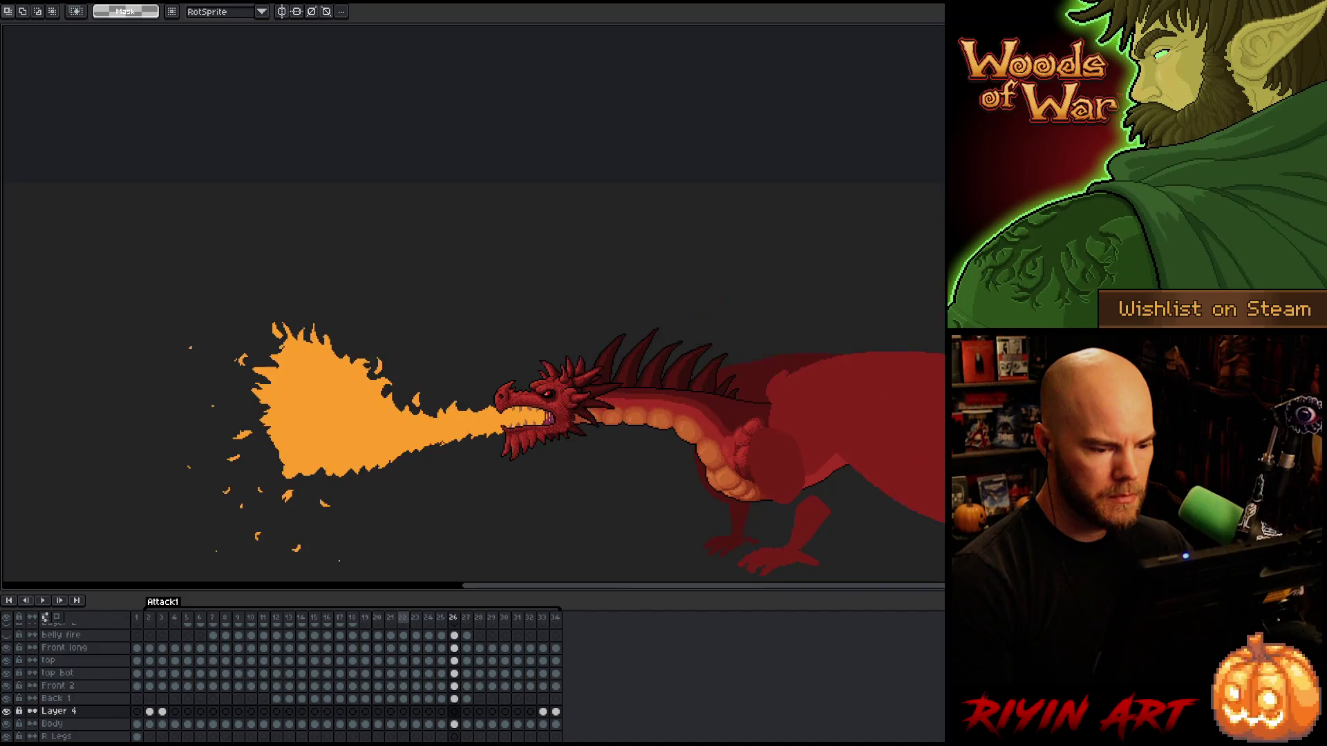
key(Right)
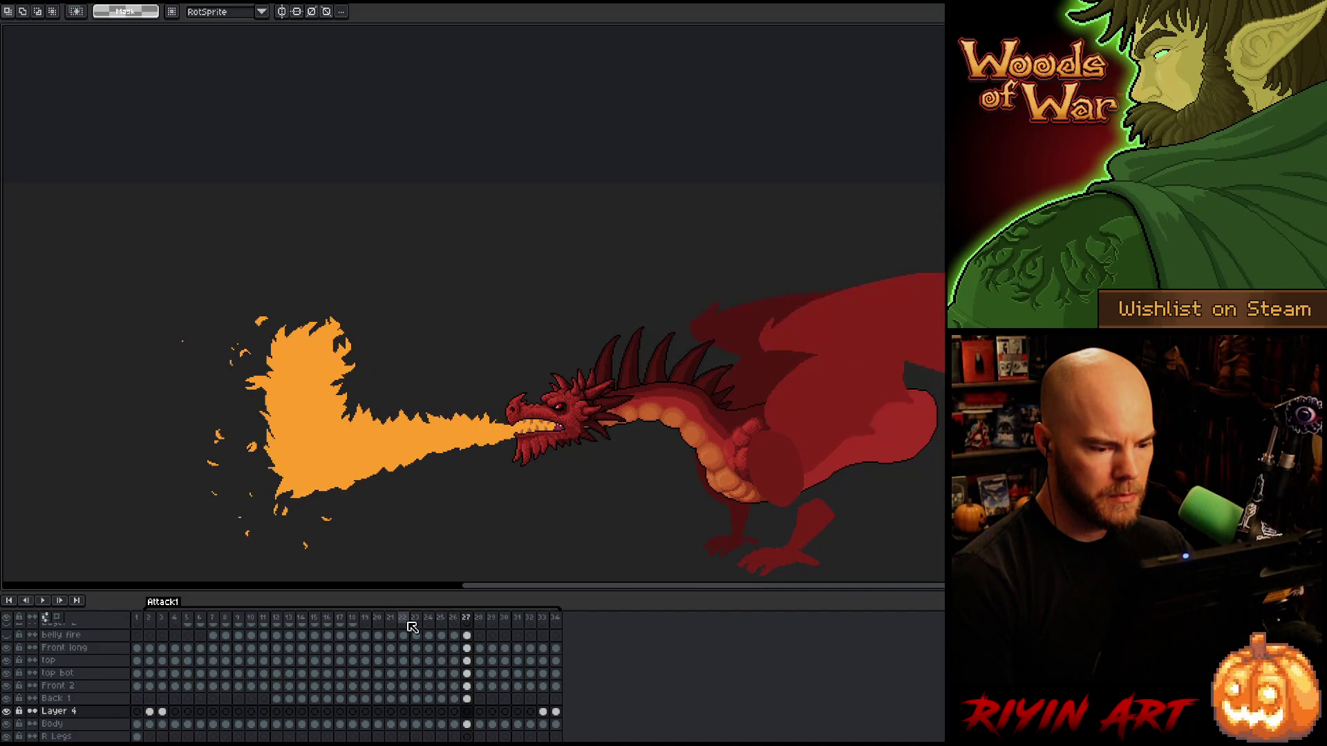
click(412, 625)
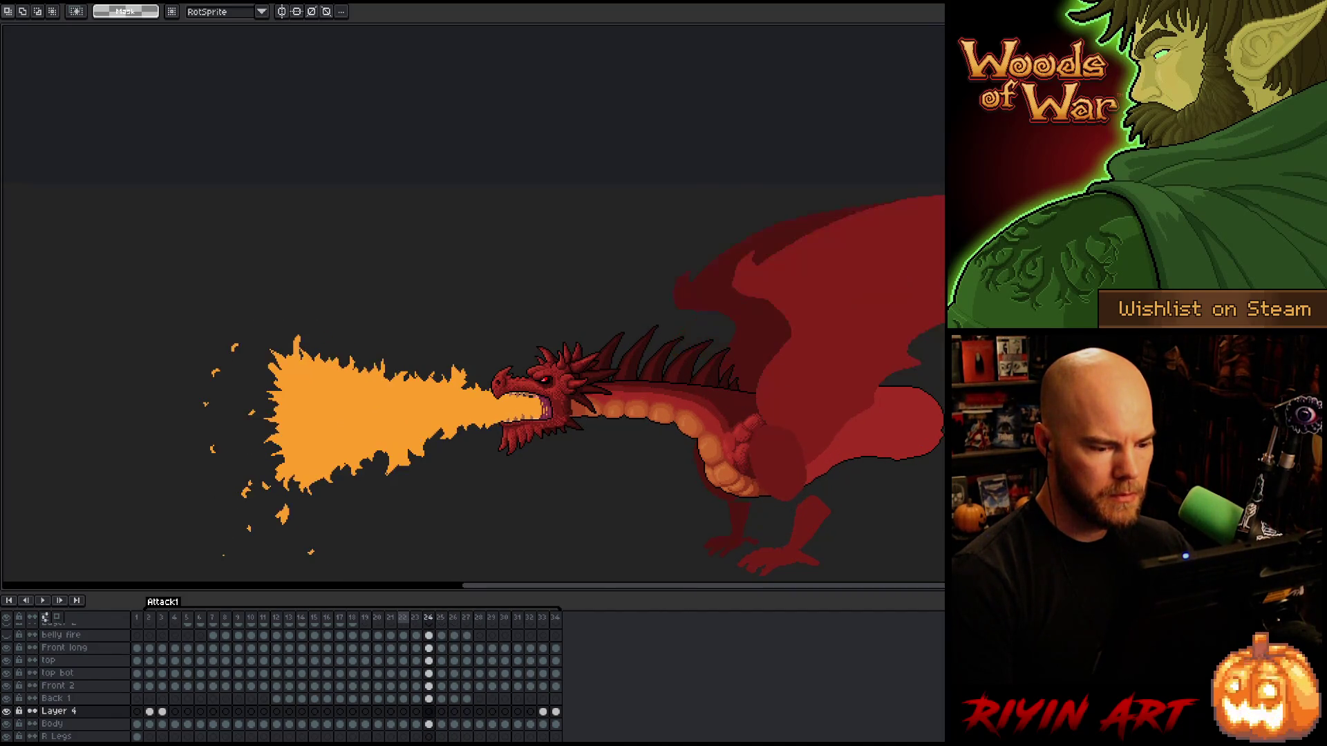
key(Right)
key(Right)
key(Right)
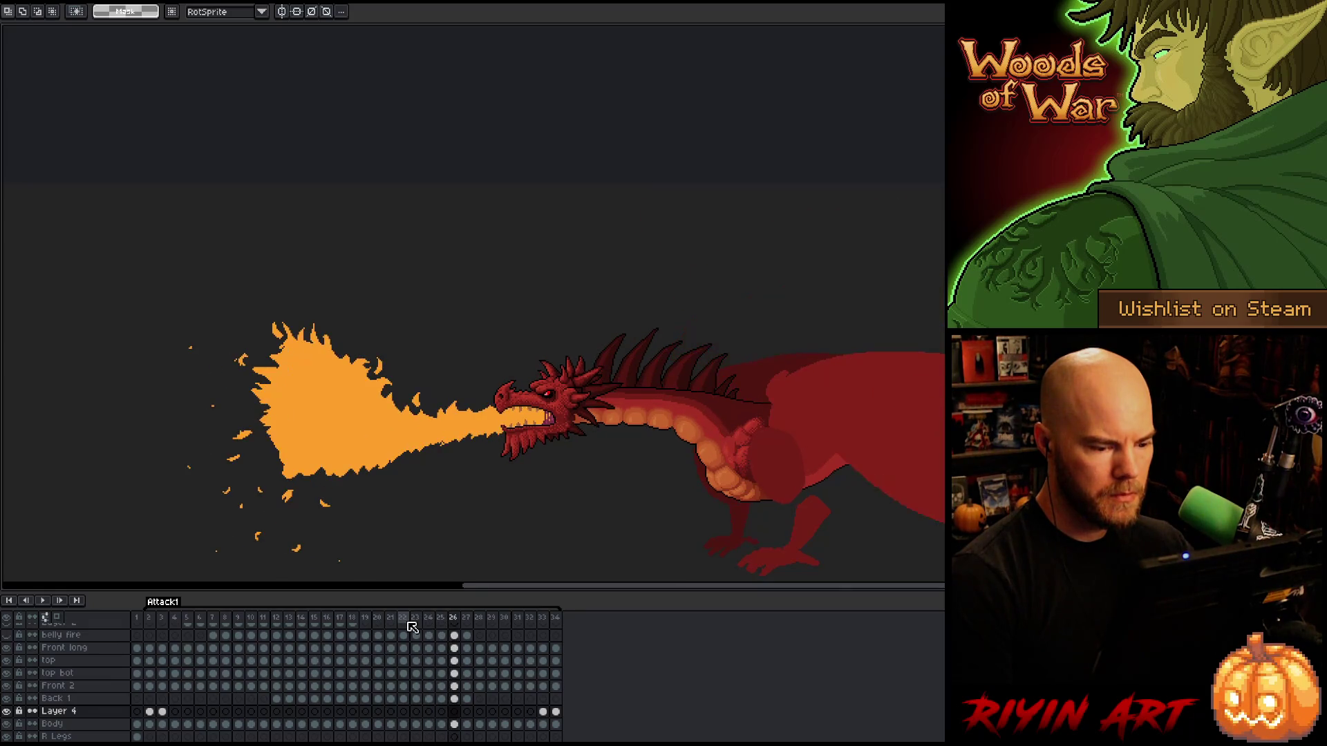
key(Right)
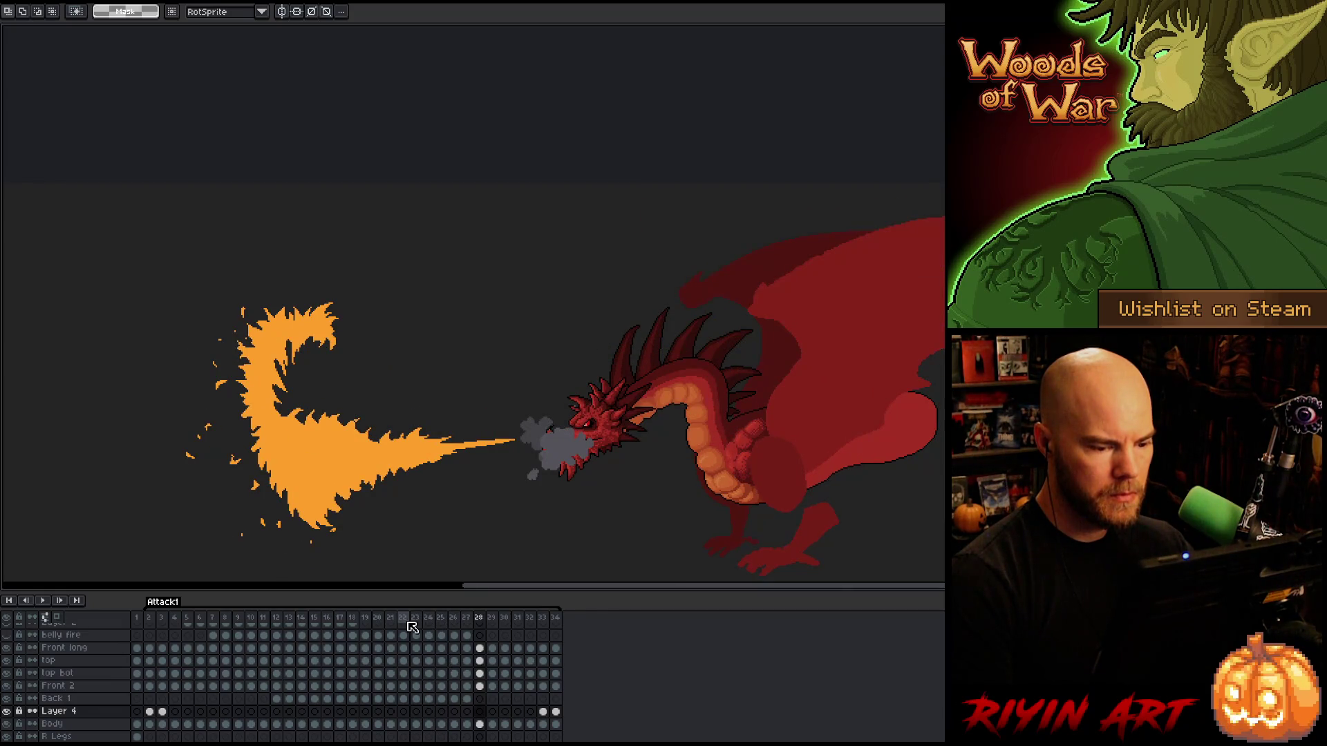
key(Left)
key(Right)
key(Left)
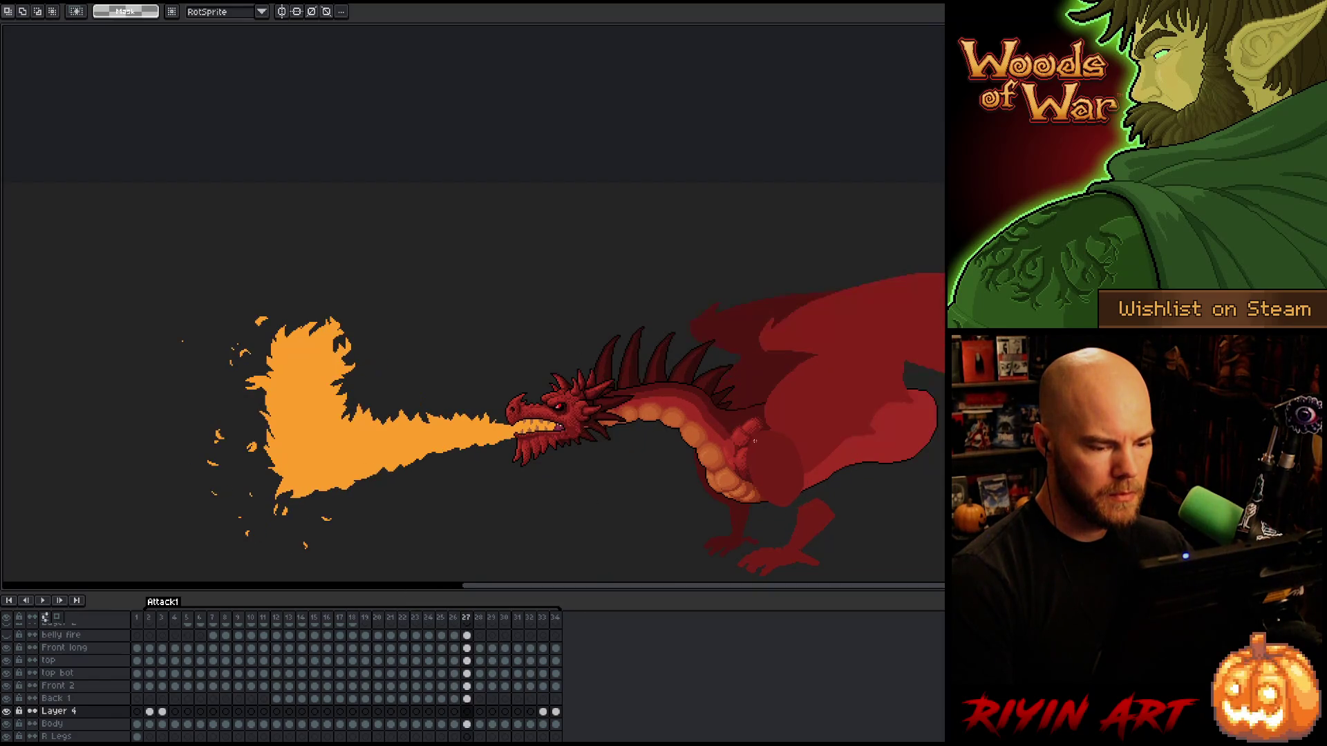
key(v)
scroll(747, 440, up, 2)
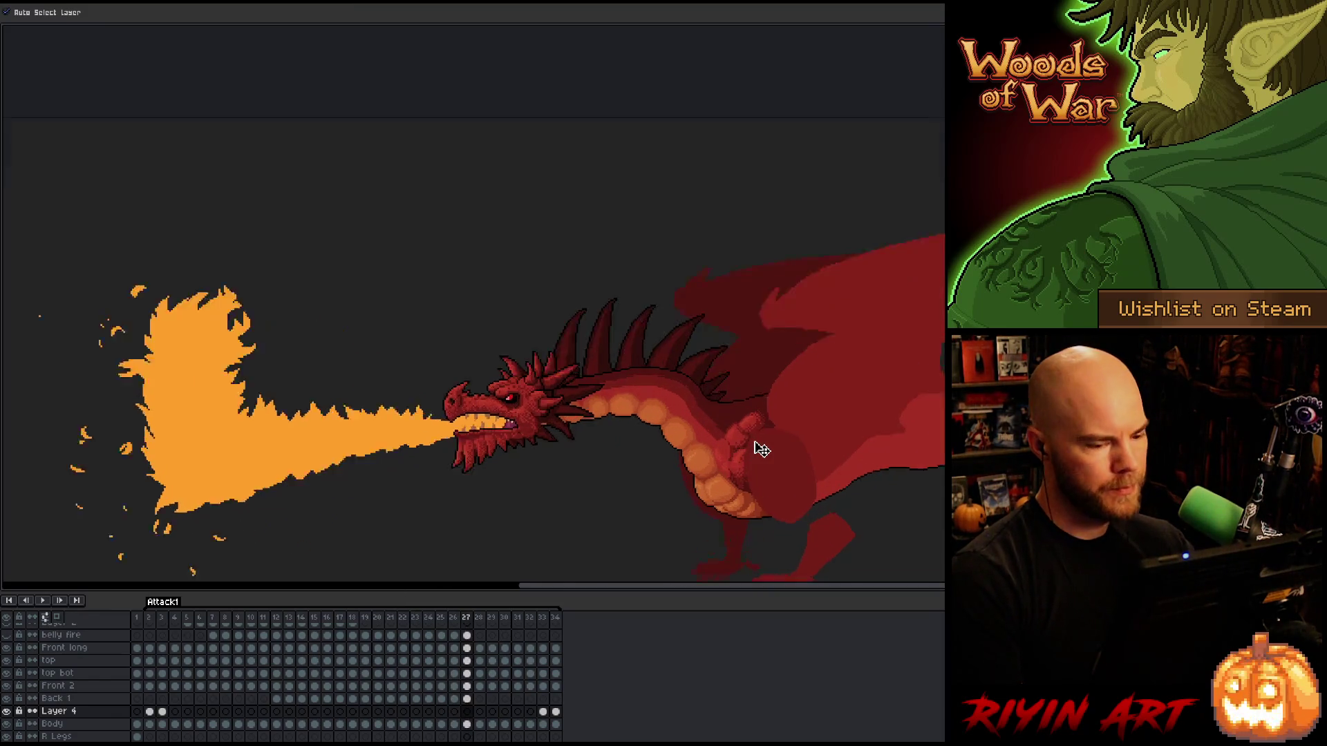
click(737, 443)
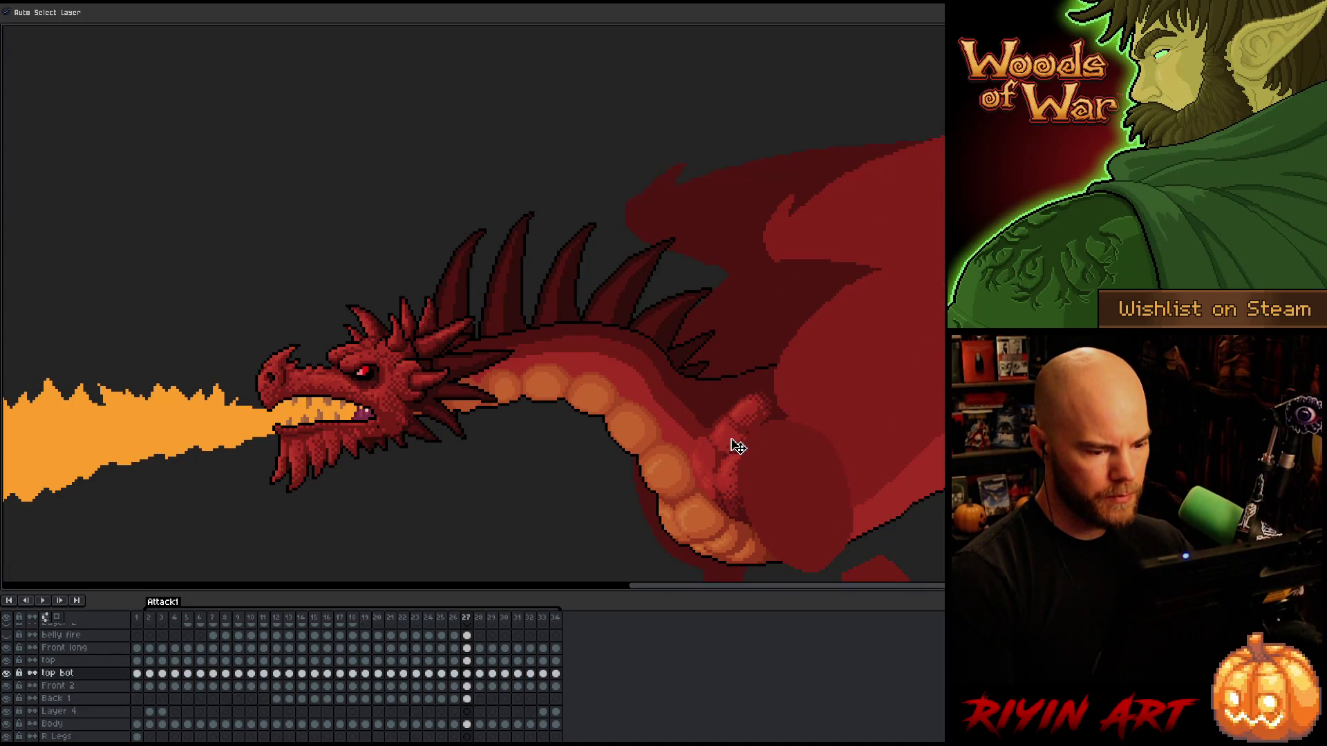
key(Right)
key(Left)
key(Right)
click(755, 447)
key(Left)
key(Right)
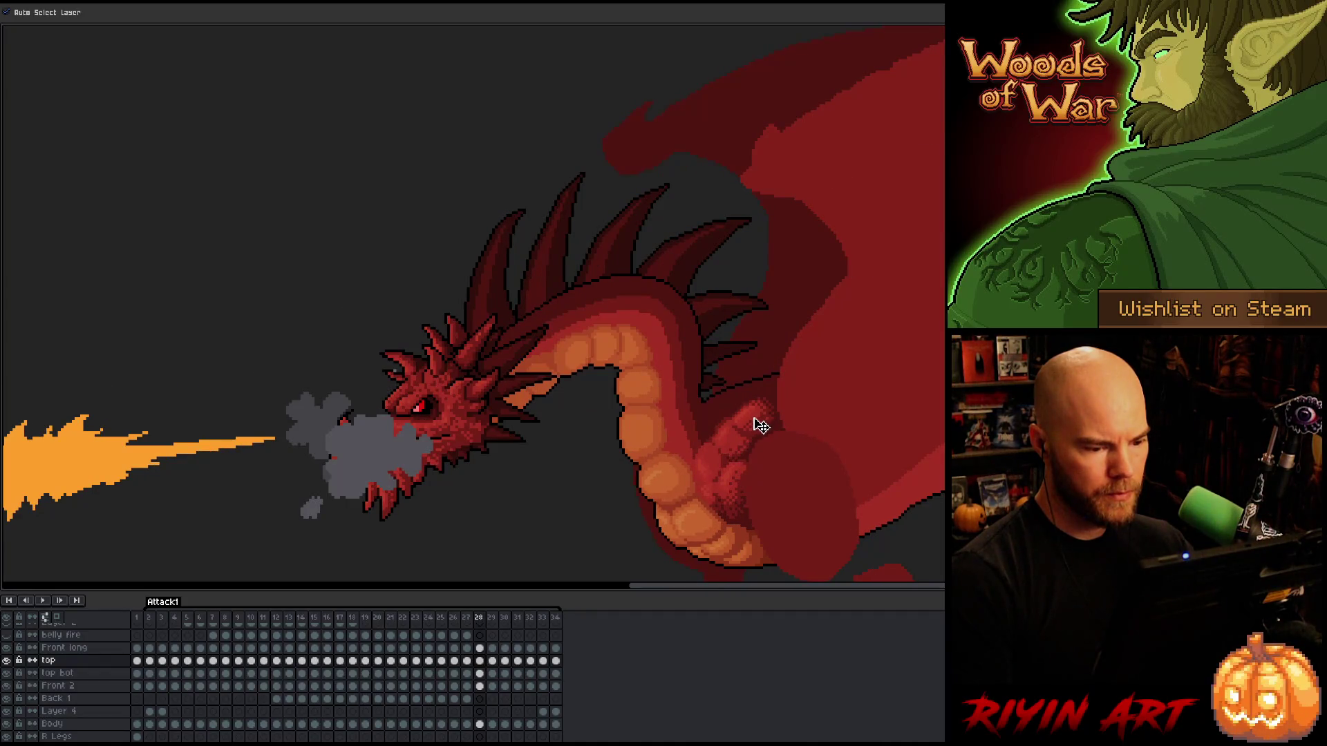
key(Left)
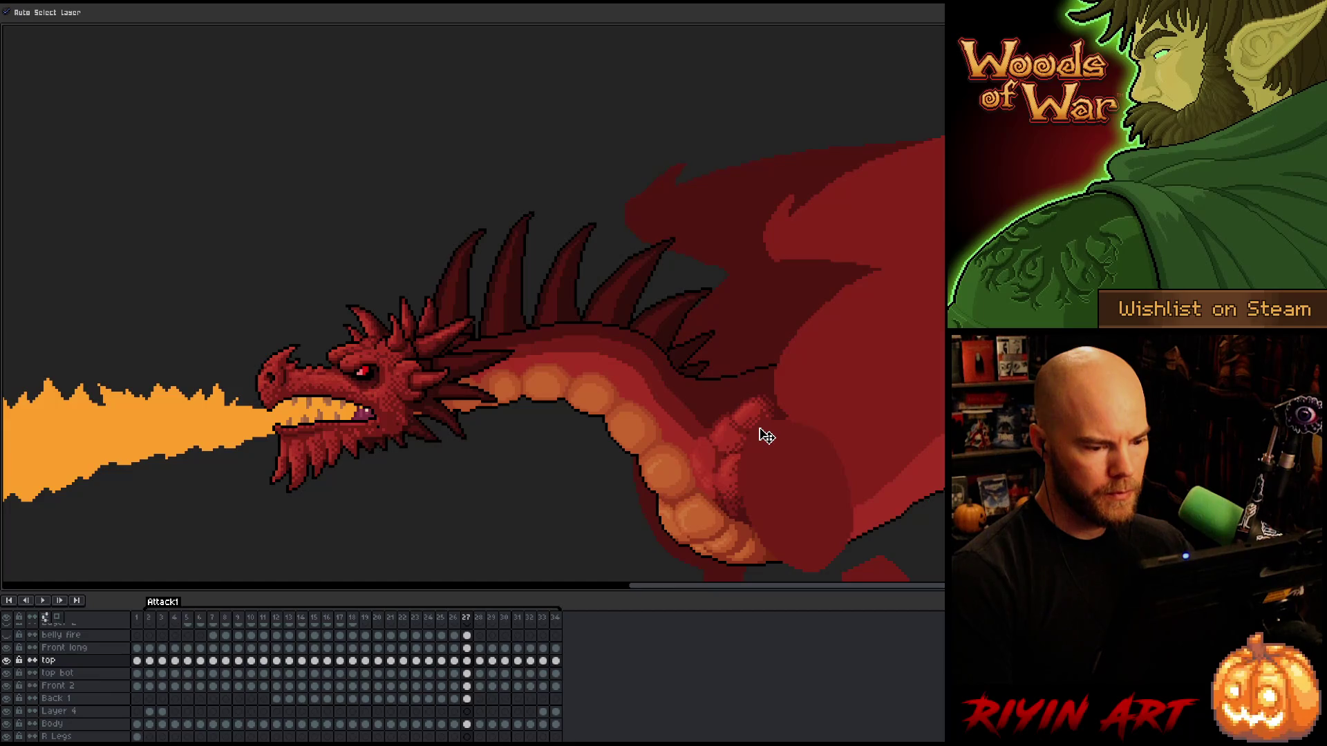
key(Right)
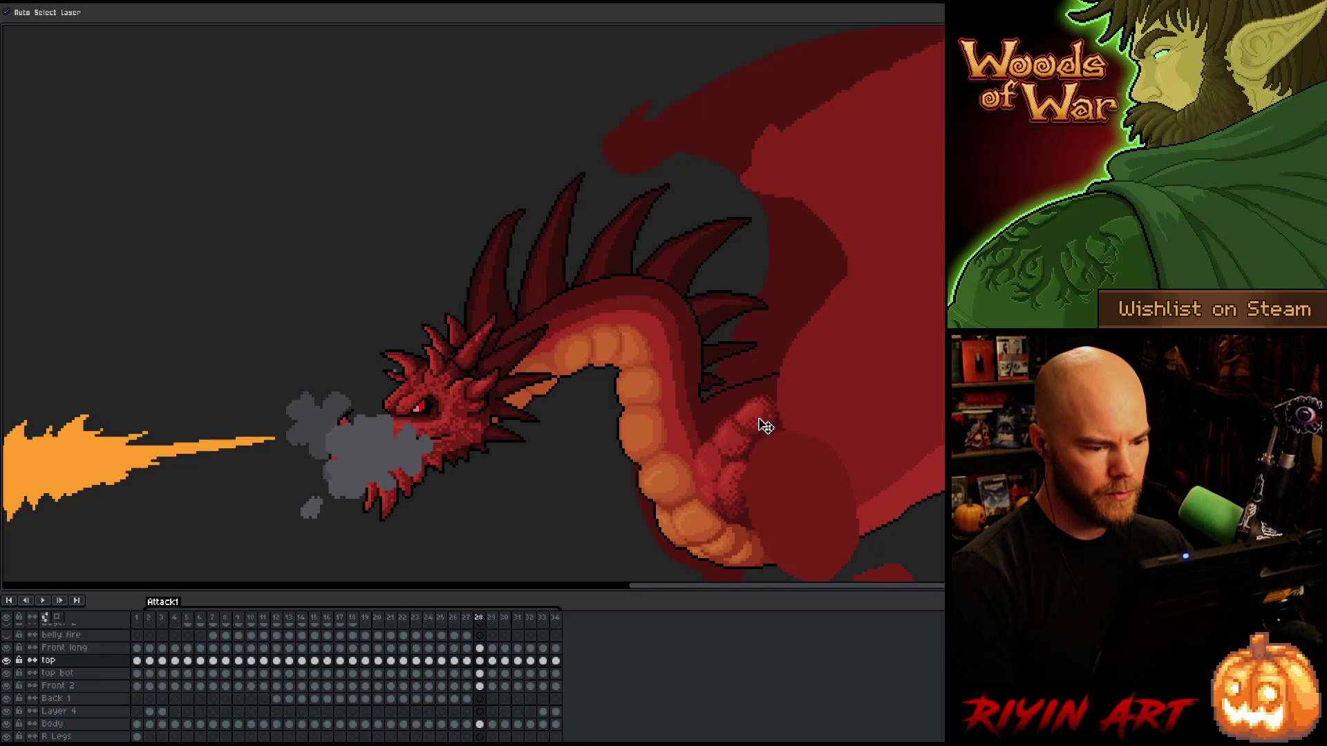
key(space)
key(space)
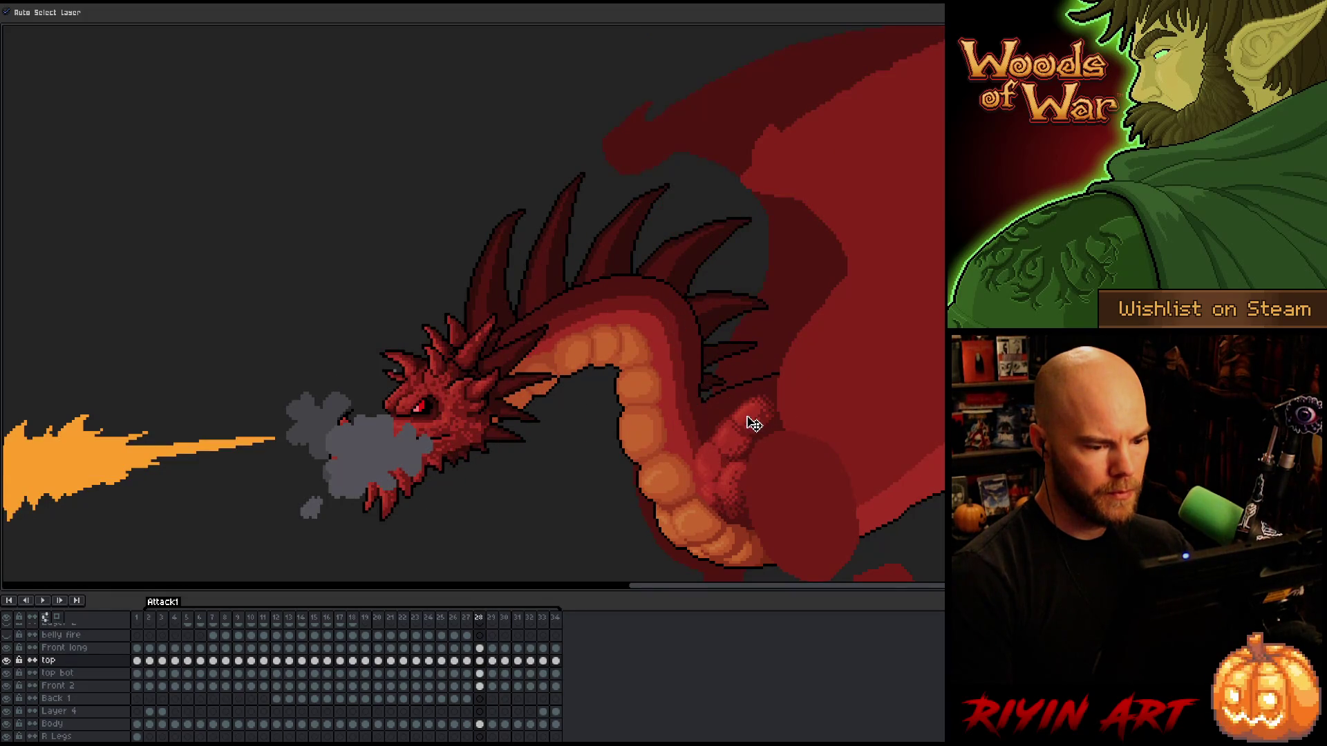
key(Left)
key(Right)
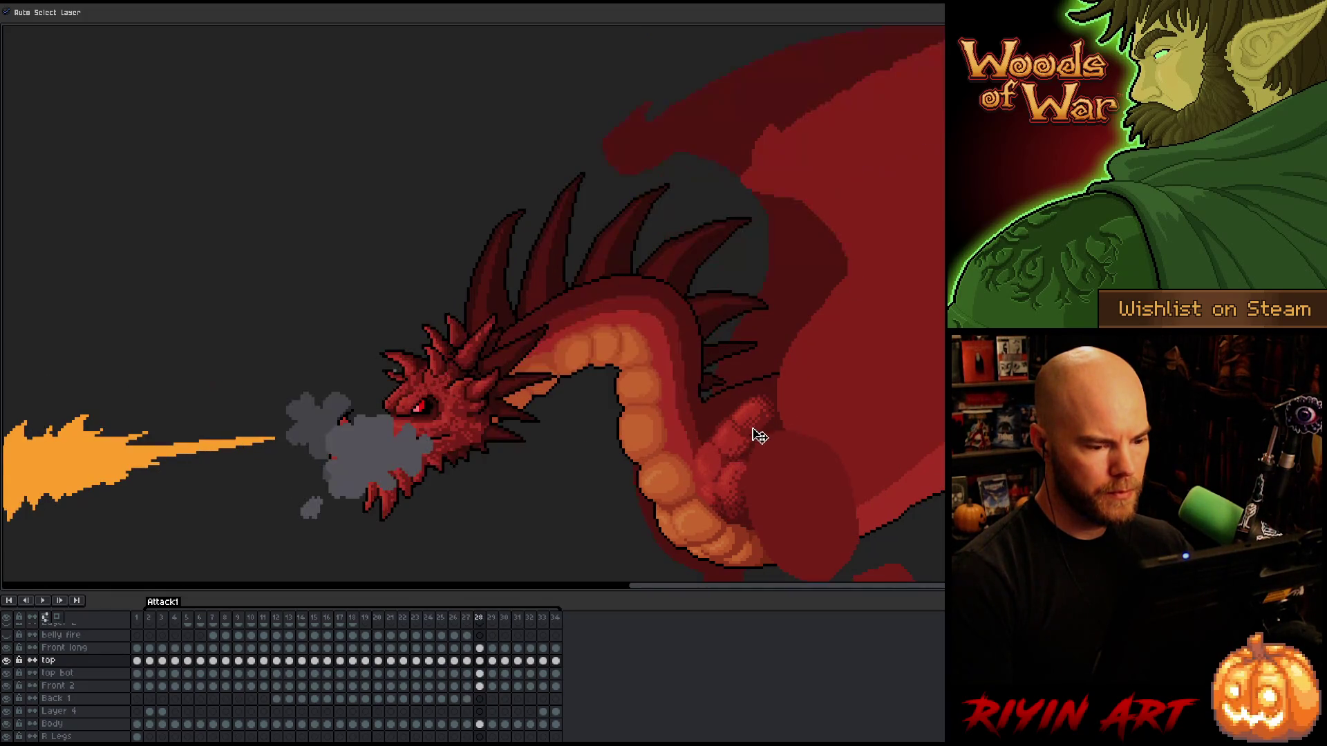
key(Left)
key(Right)
key(Right)
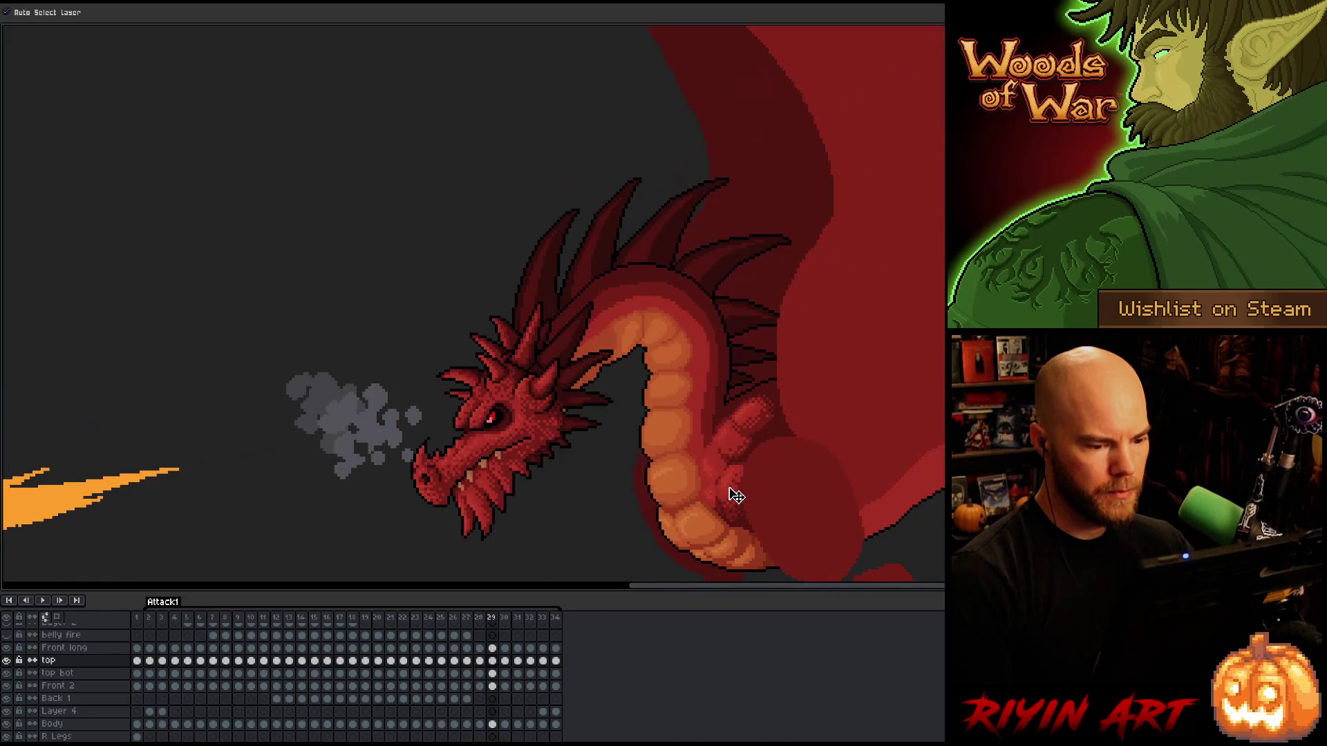
key(Left)
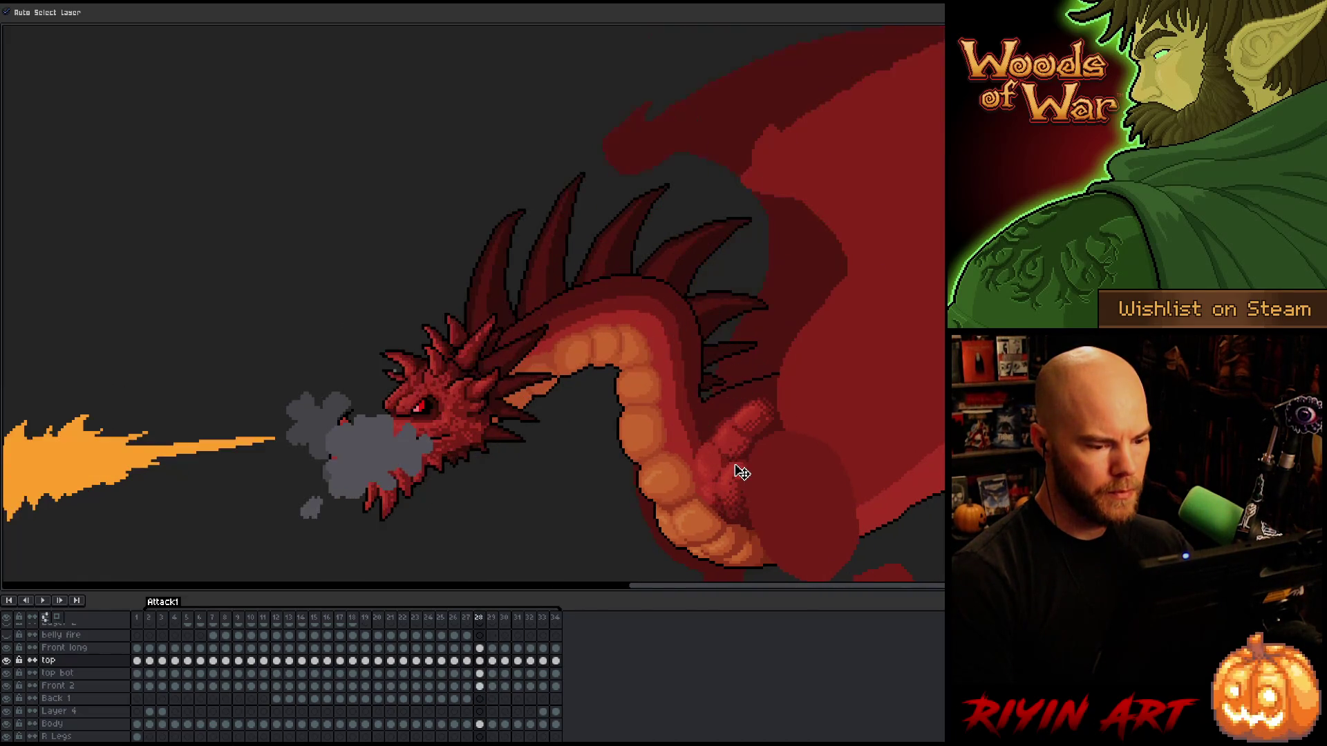
key(Right)
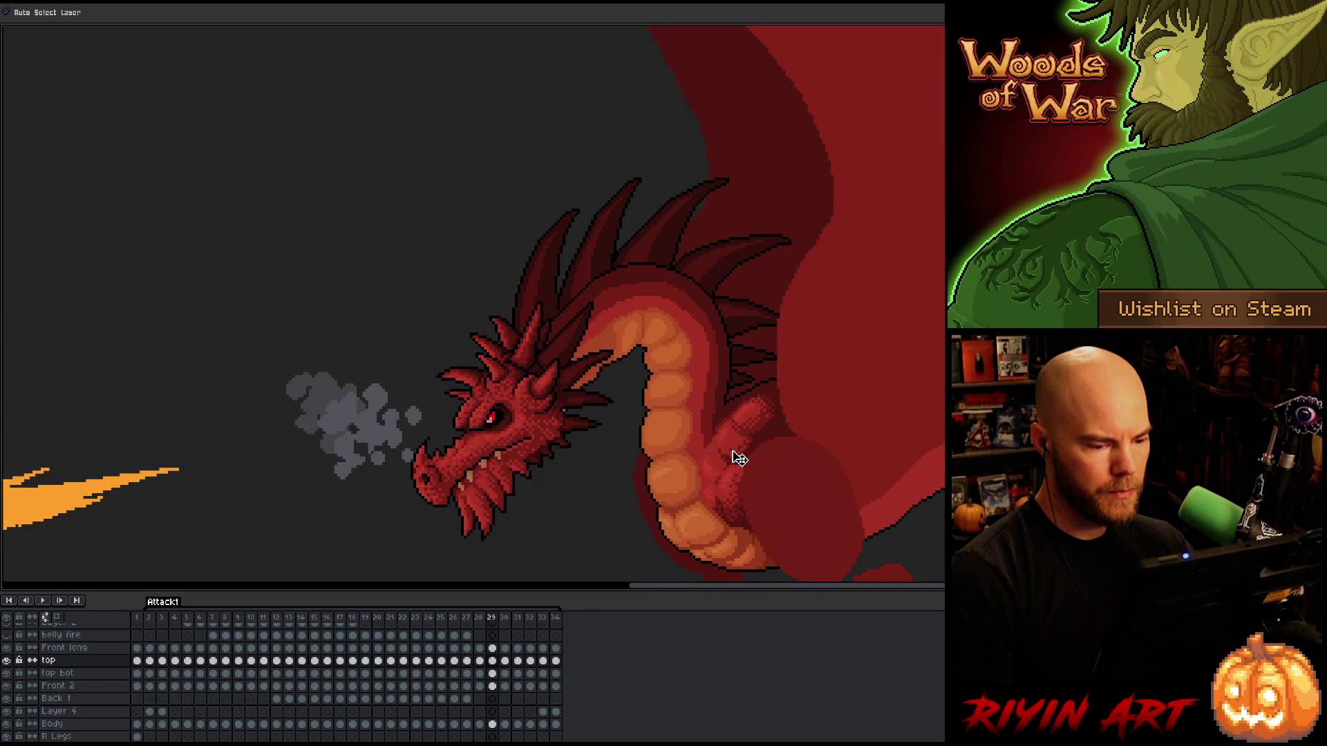
key(Left)
key(Left)
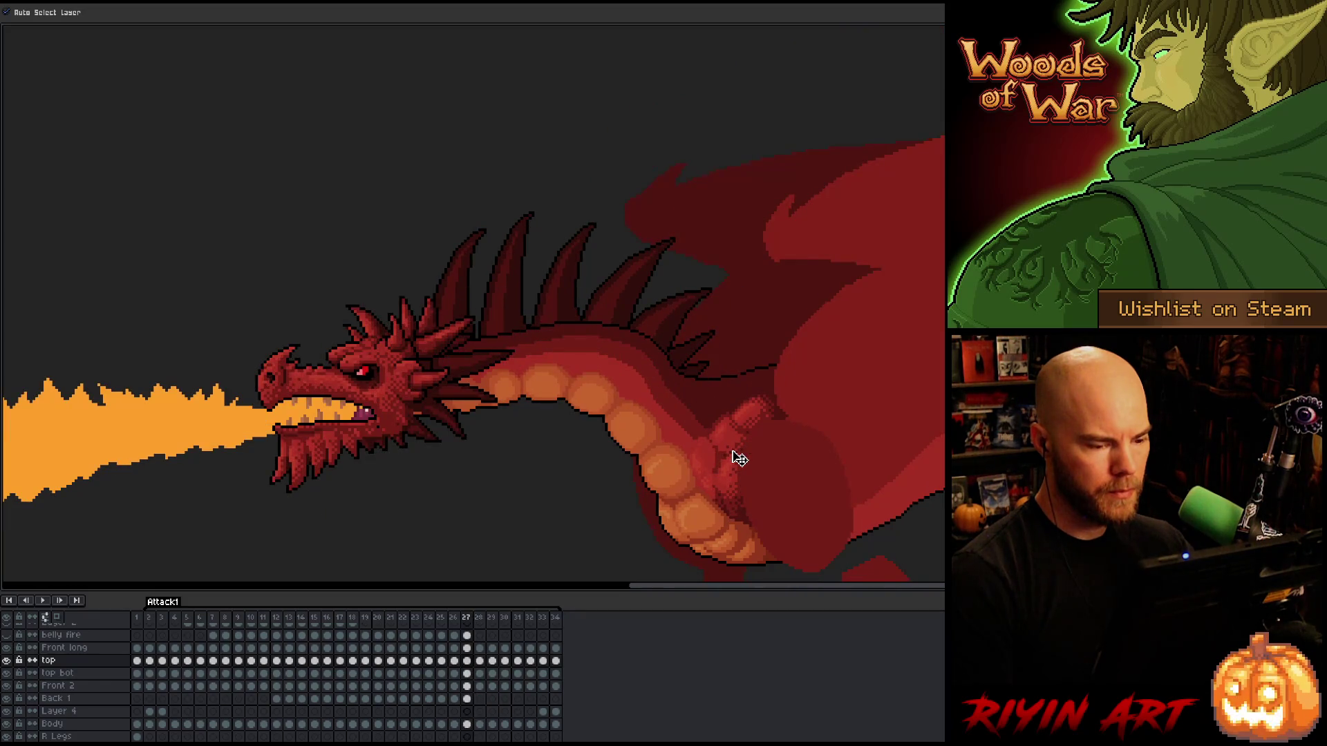
key(Right)
key(Right)
key(Left)
key(Down)
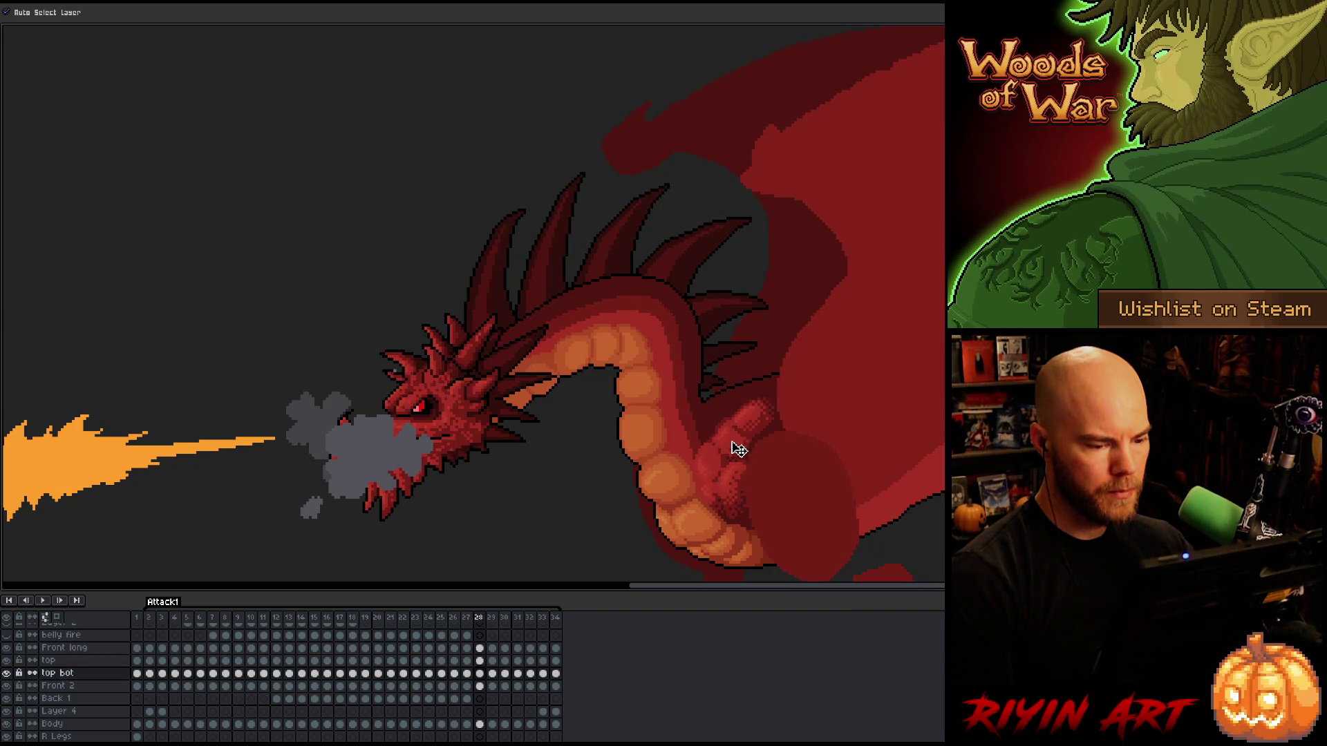
key(Left)
key(Right)
key(Right)
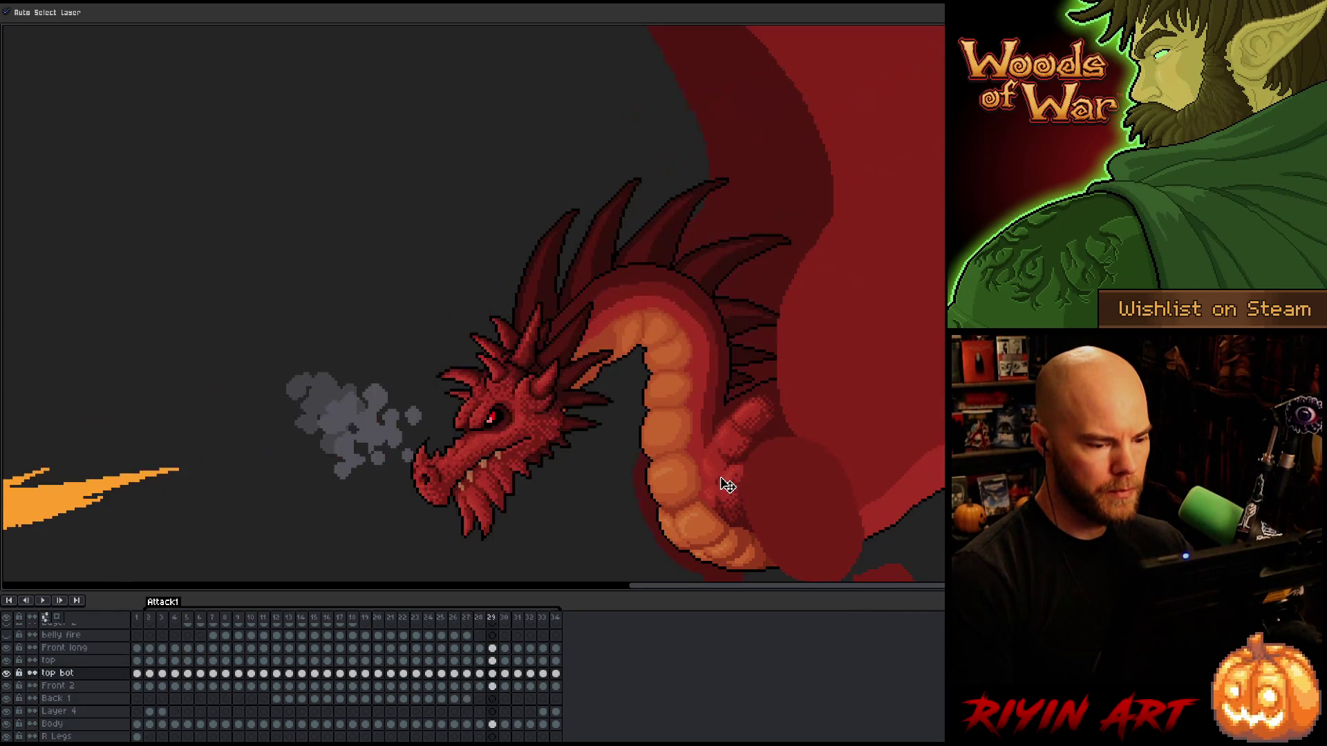
key(Left)
key(Left)
key(Right)
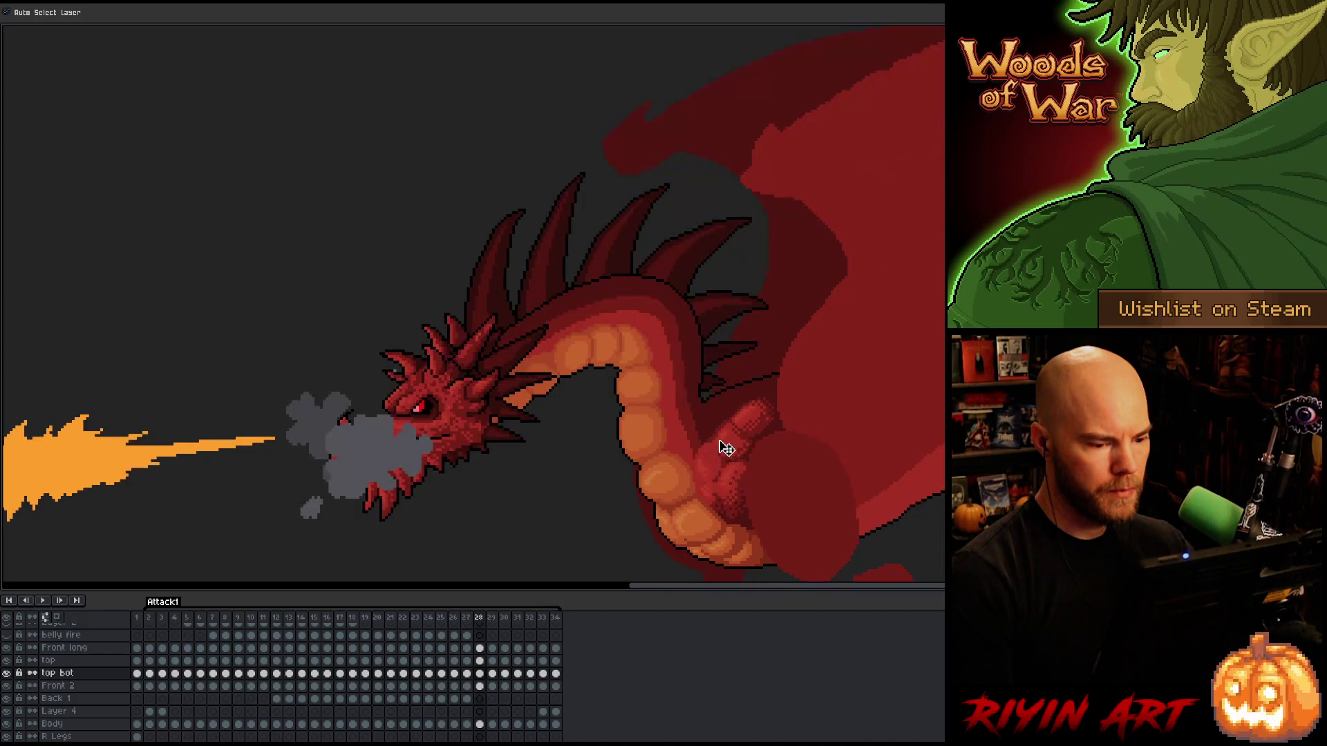
key(Right)
key(Left)
key(Left)
key(Right)
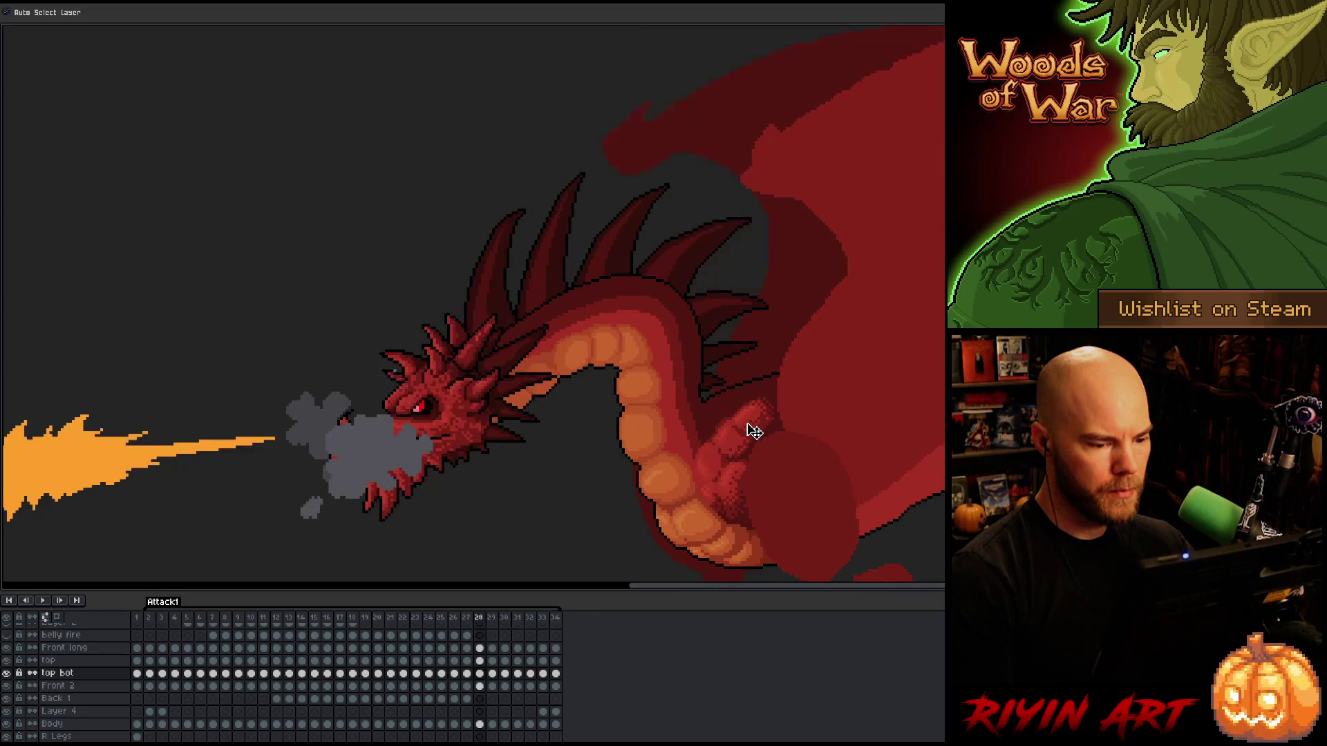
key(alt+Up)
key(Right)
key(Left)
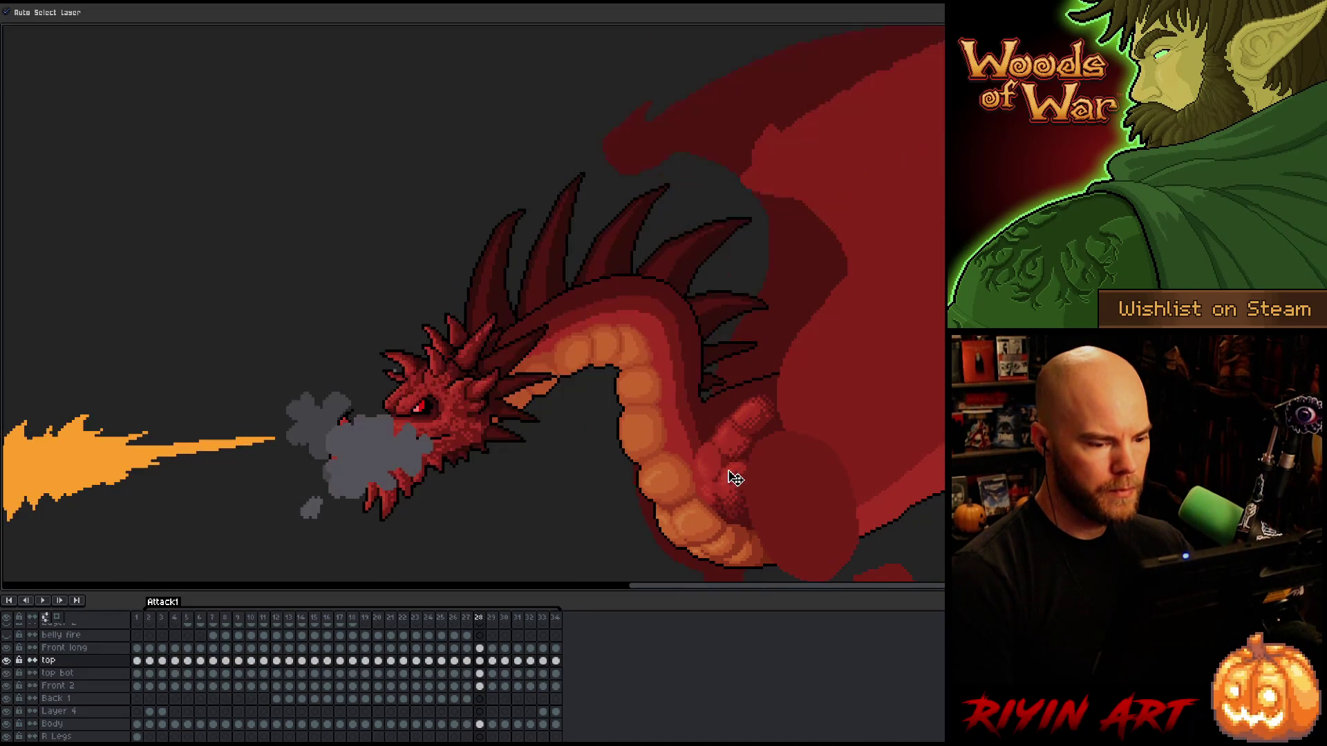
key(Left)
key(Right)
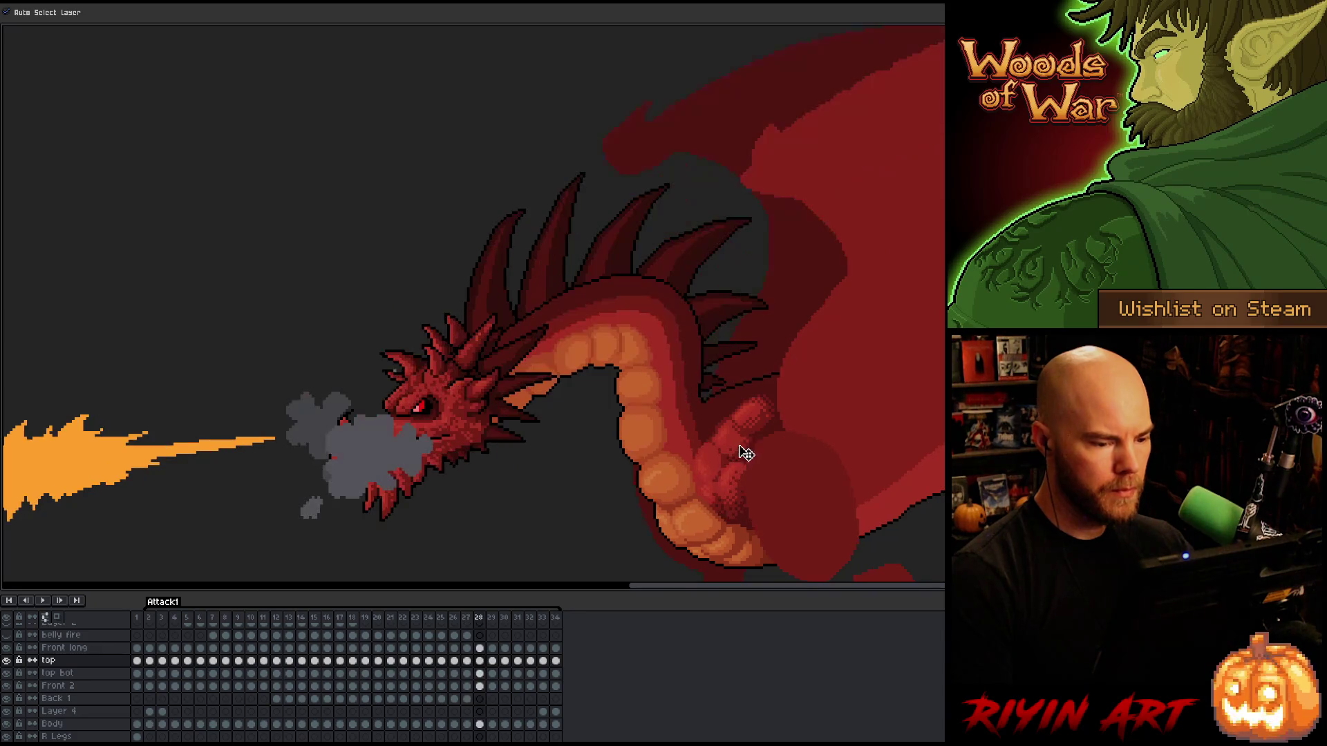
key(Right)
key(Right)
key(Left)
key(Left)
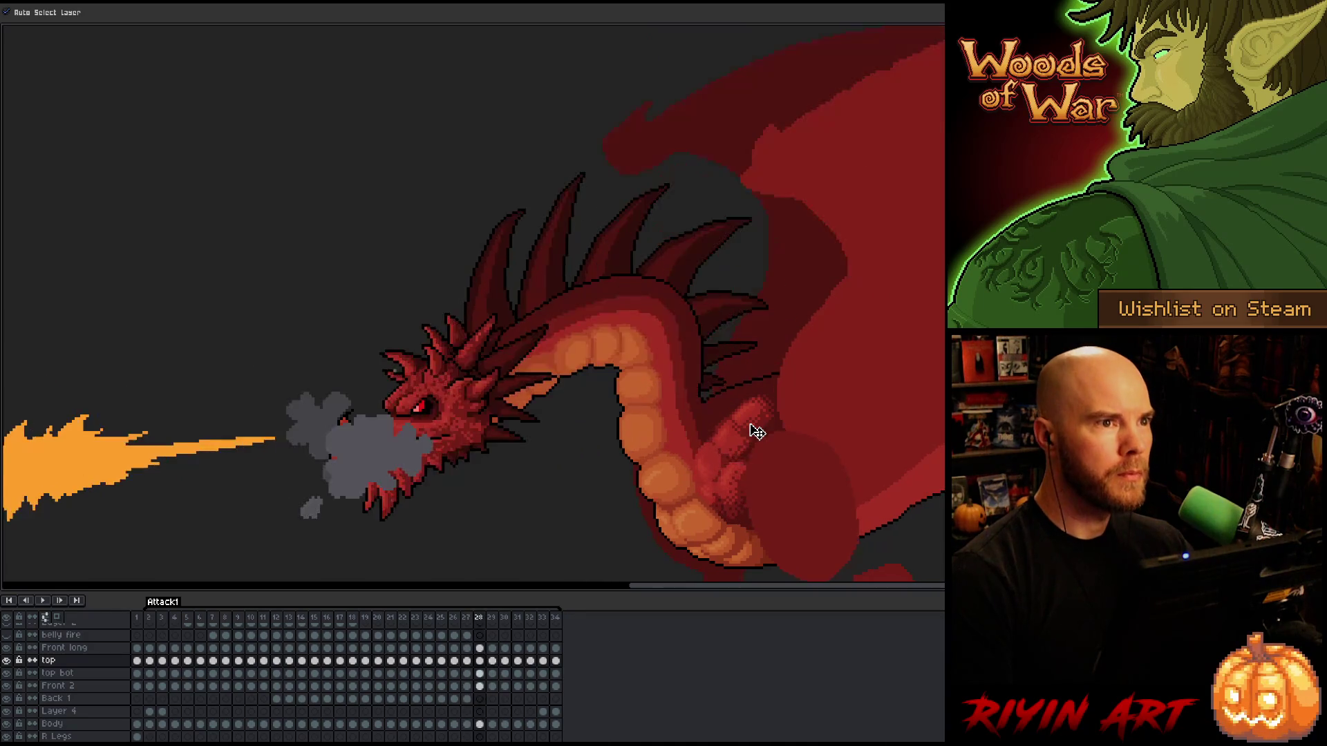
key(Right)
key(Right)
key(Left)
key(Left)
key(Left)
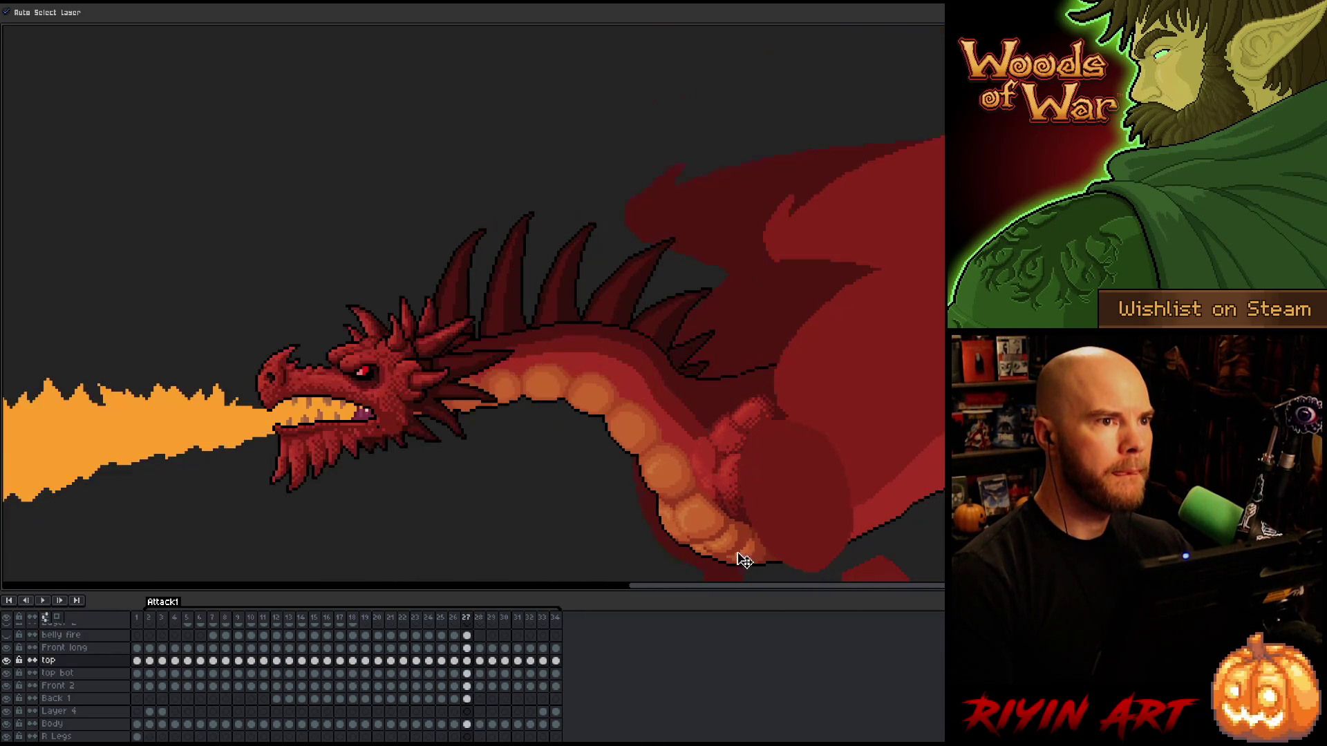
key(Right)
key(Left)
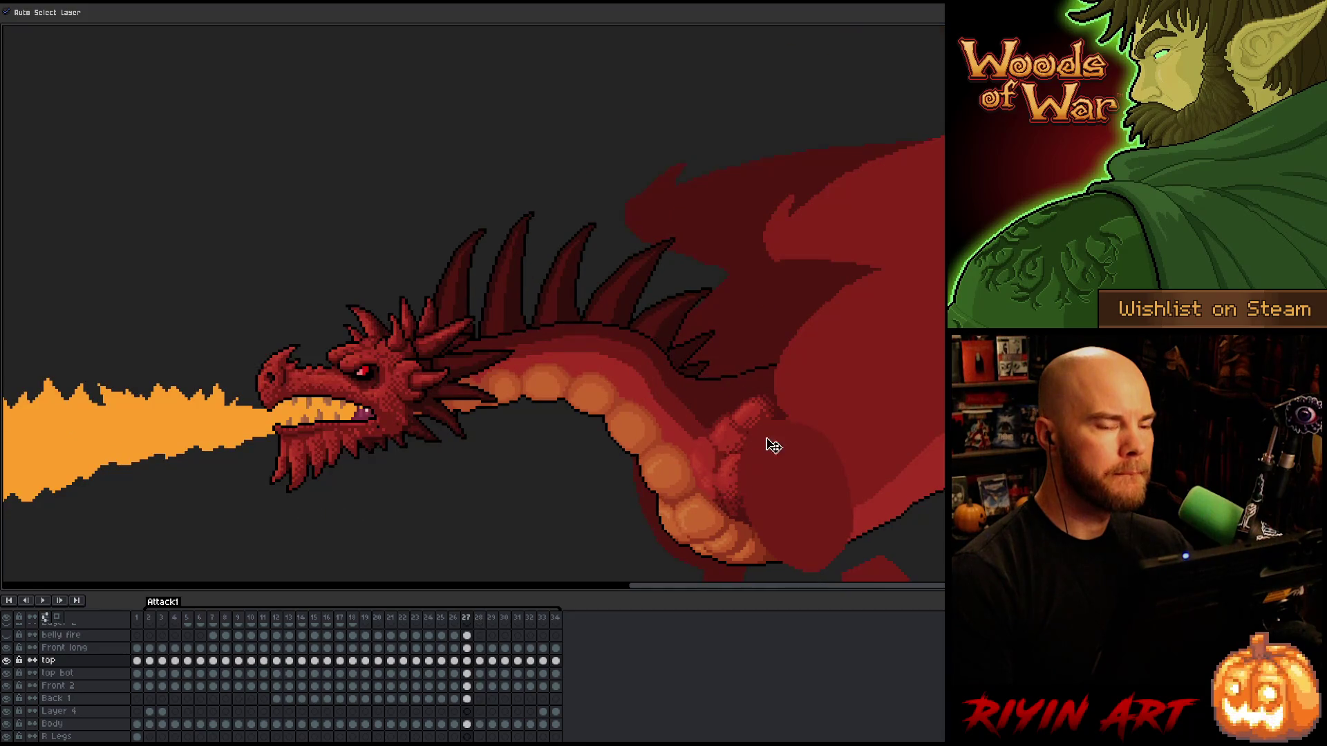
key(Right)
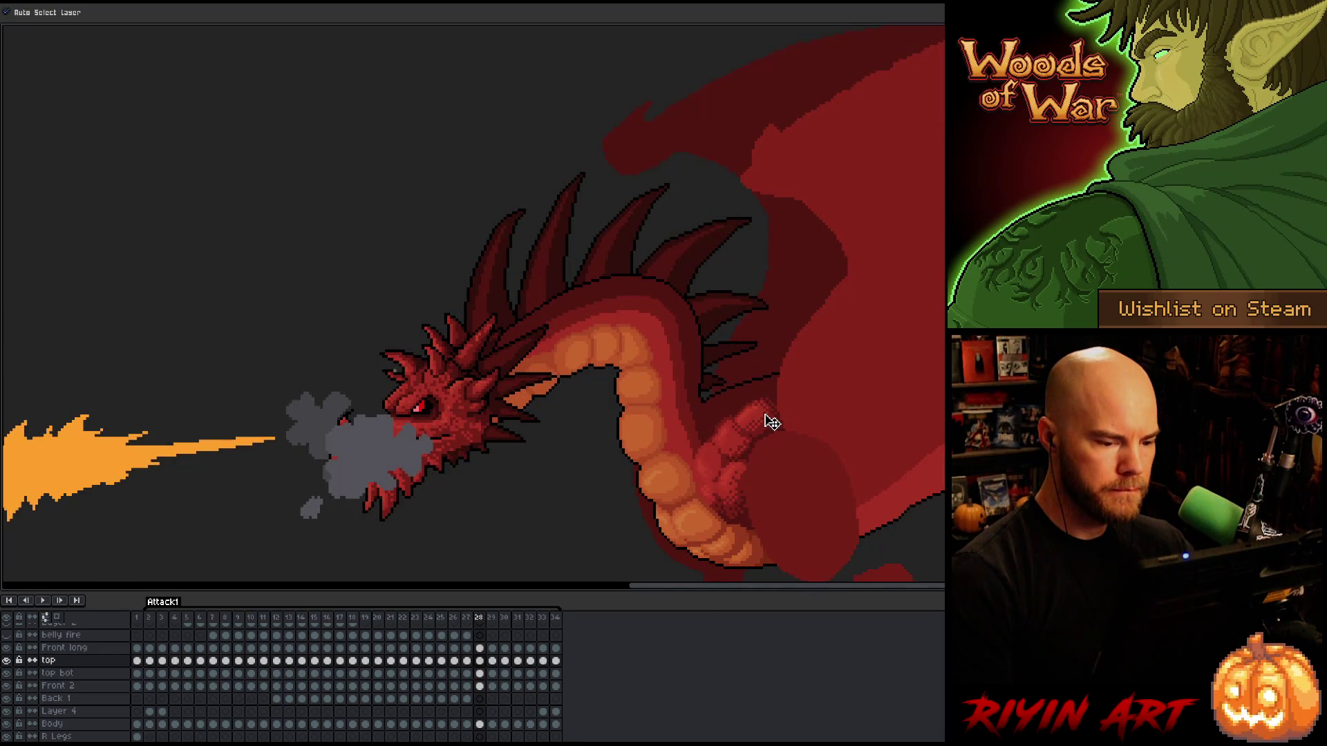
key(Left)
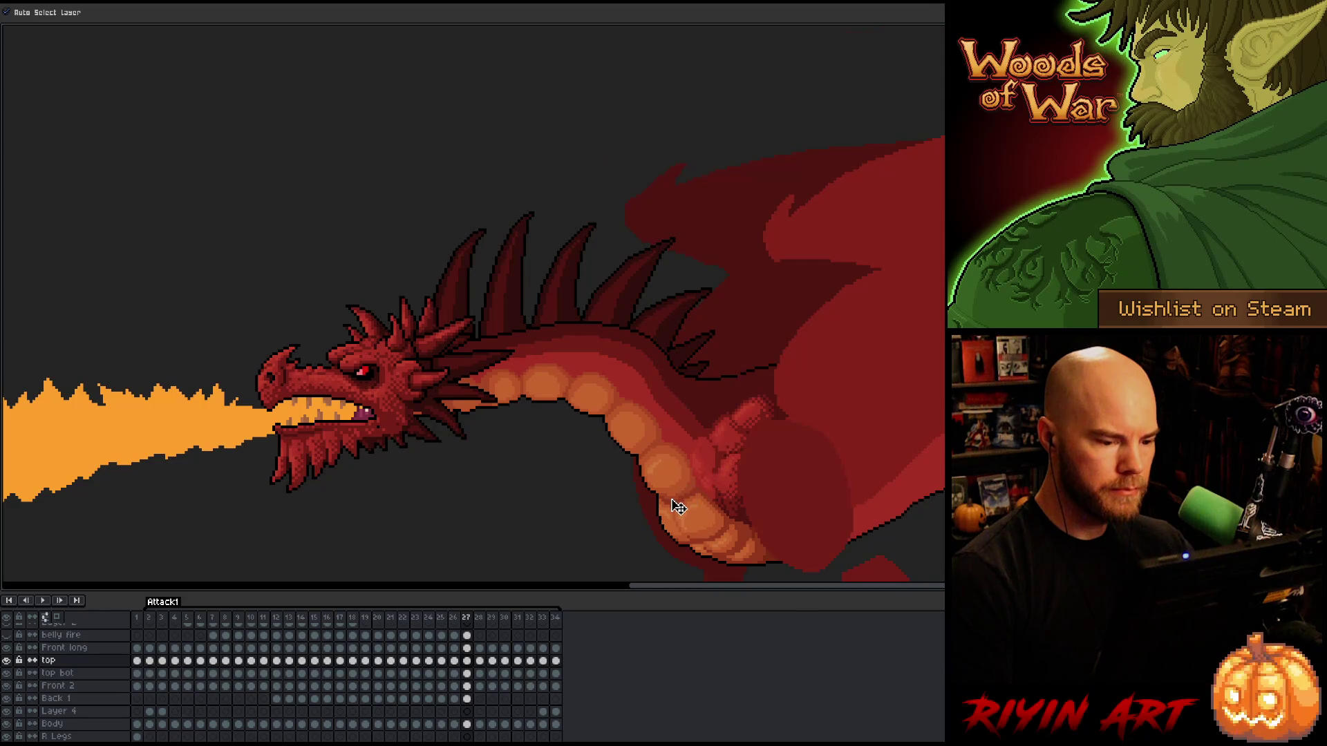
key(Right)
key(Right)
key(Left)
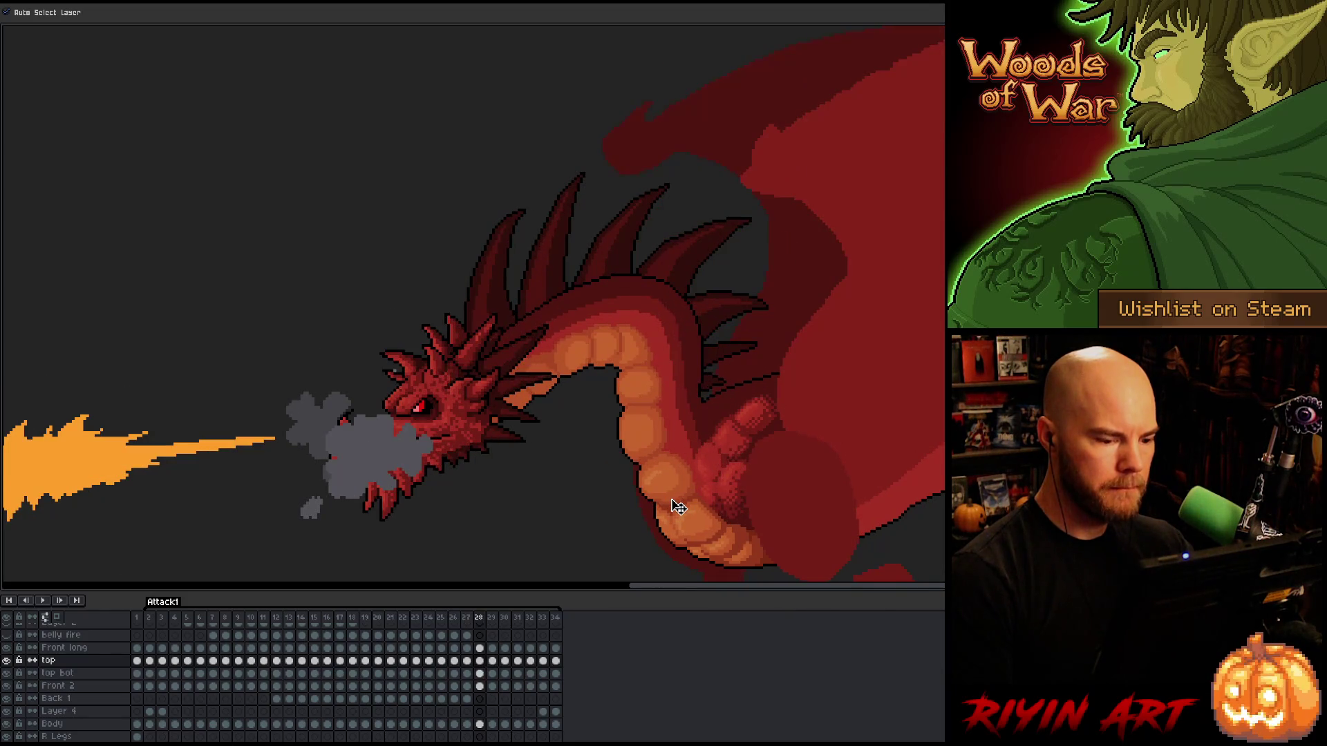
key(Left)
key(Right)
key(Right)
key(Left)
key(Left)
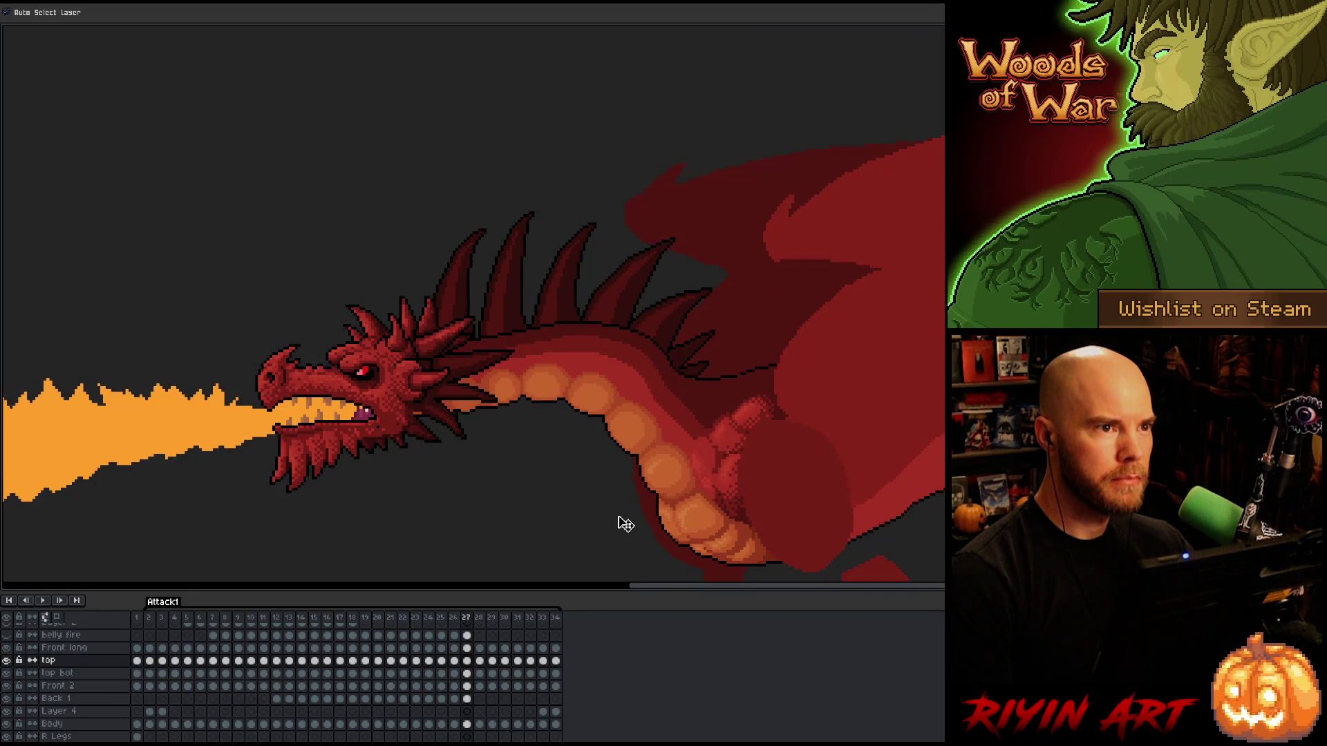
key(Left)
key(Left)
key(Right)
key(Right)
key(Right)
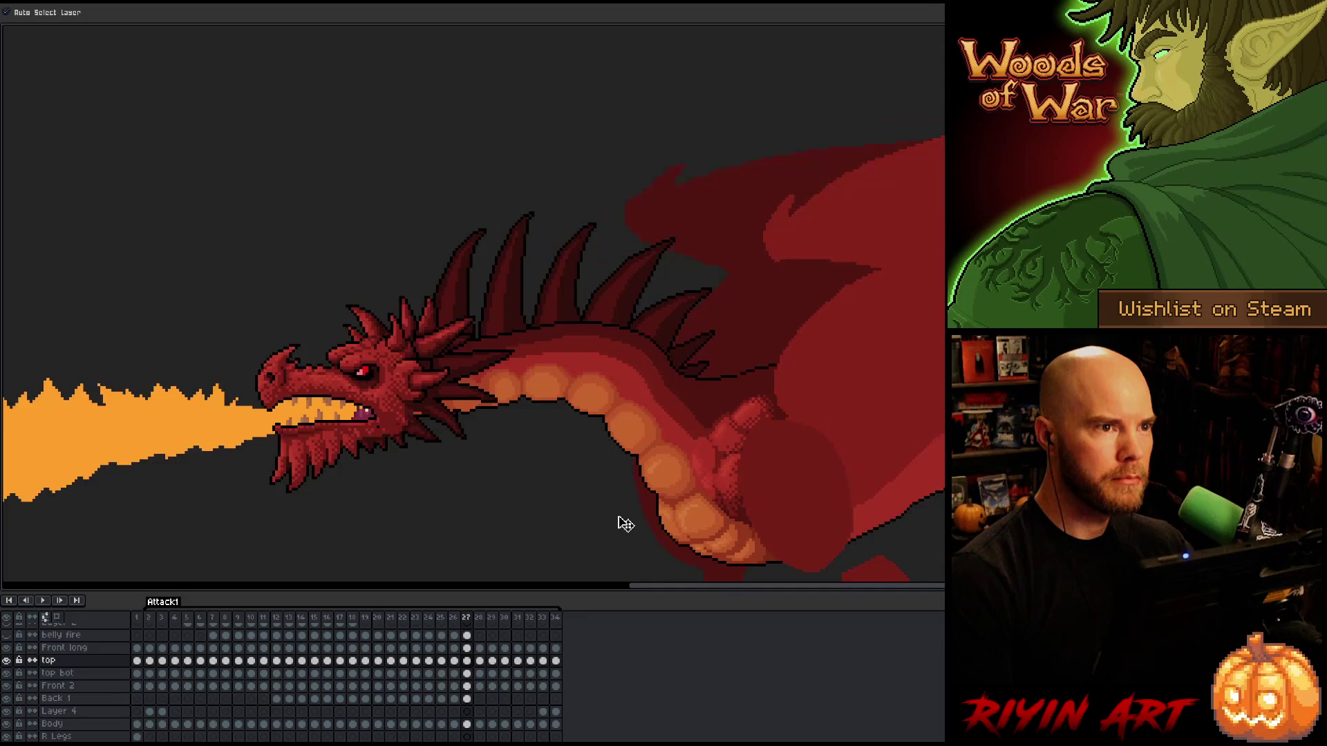
key(Left)
key(Left)
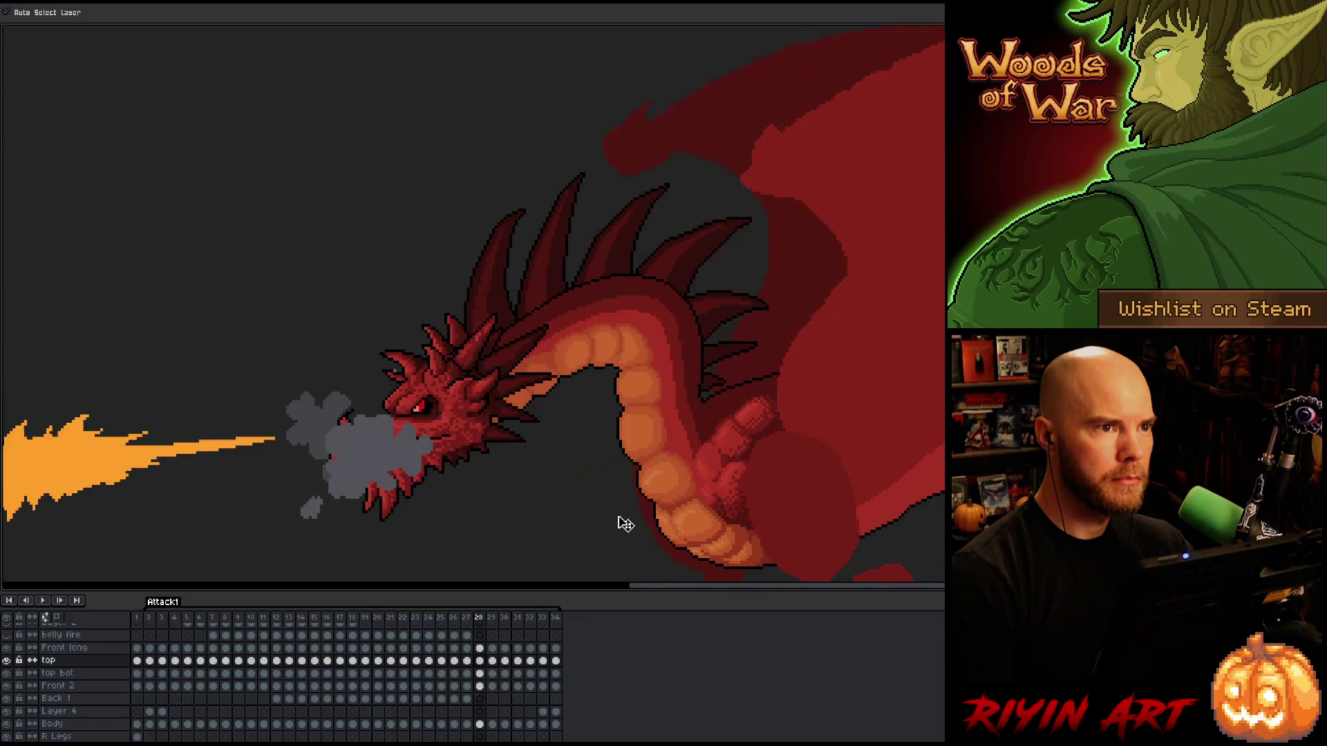
key(Left)
key(Right)
key(Right)
key(Right)
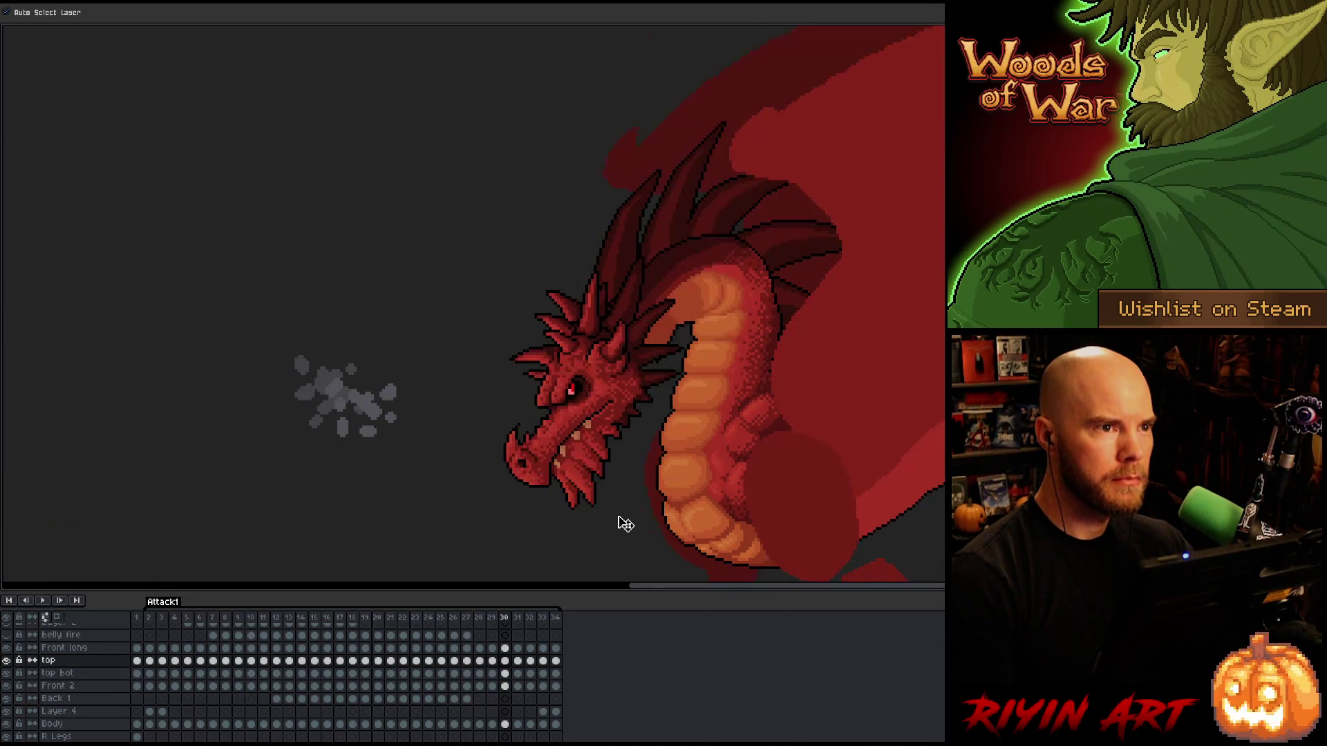
key(Left)
key(Left)
key(Left)
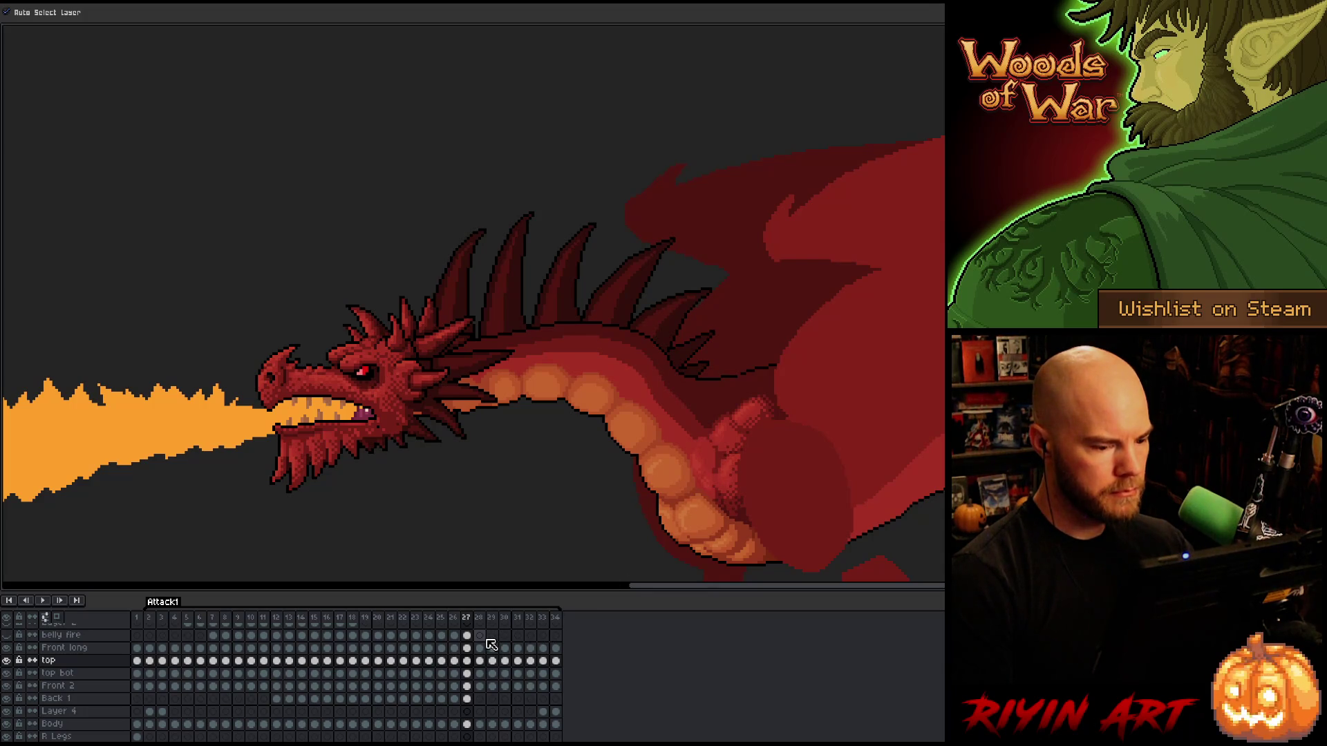
Jump to frame 17 and step through frames 19–21, comparing neighbouring poses.
click(341, 617)
key(Right)
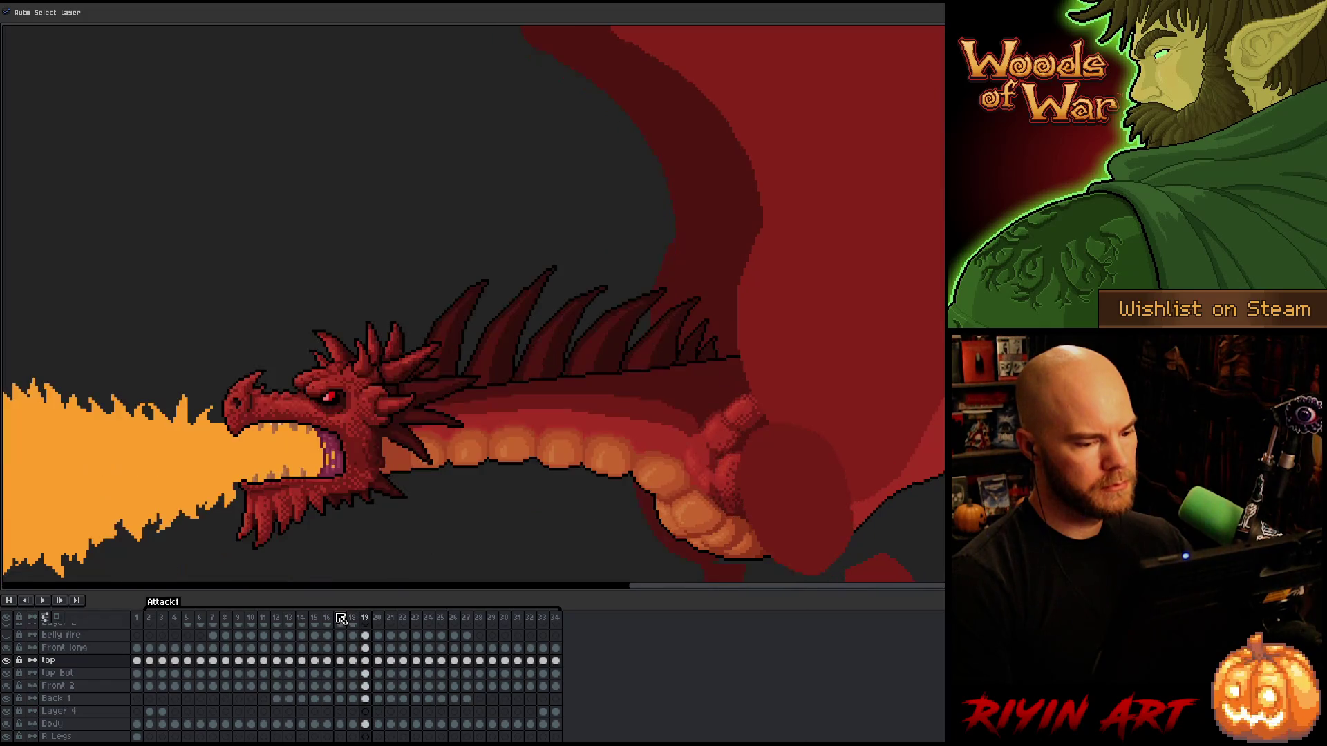
key(Right)
key(Left)
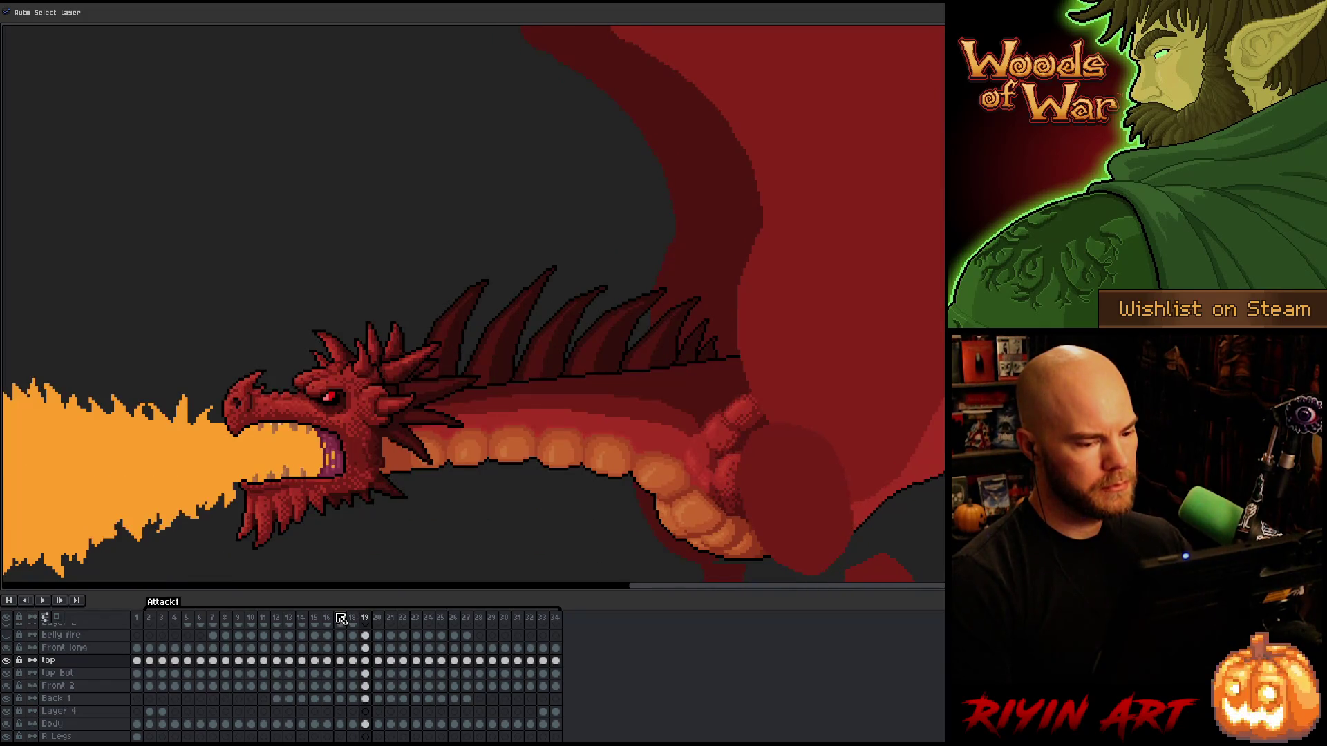
key(Right)
key(Left)
key(Right)
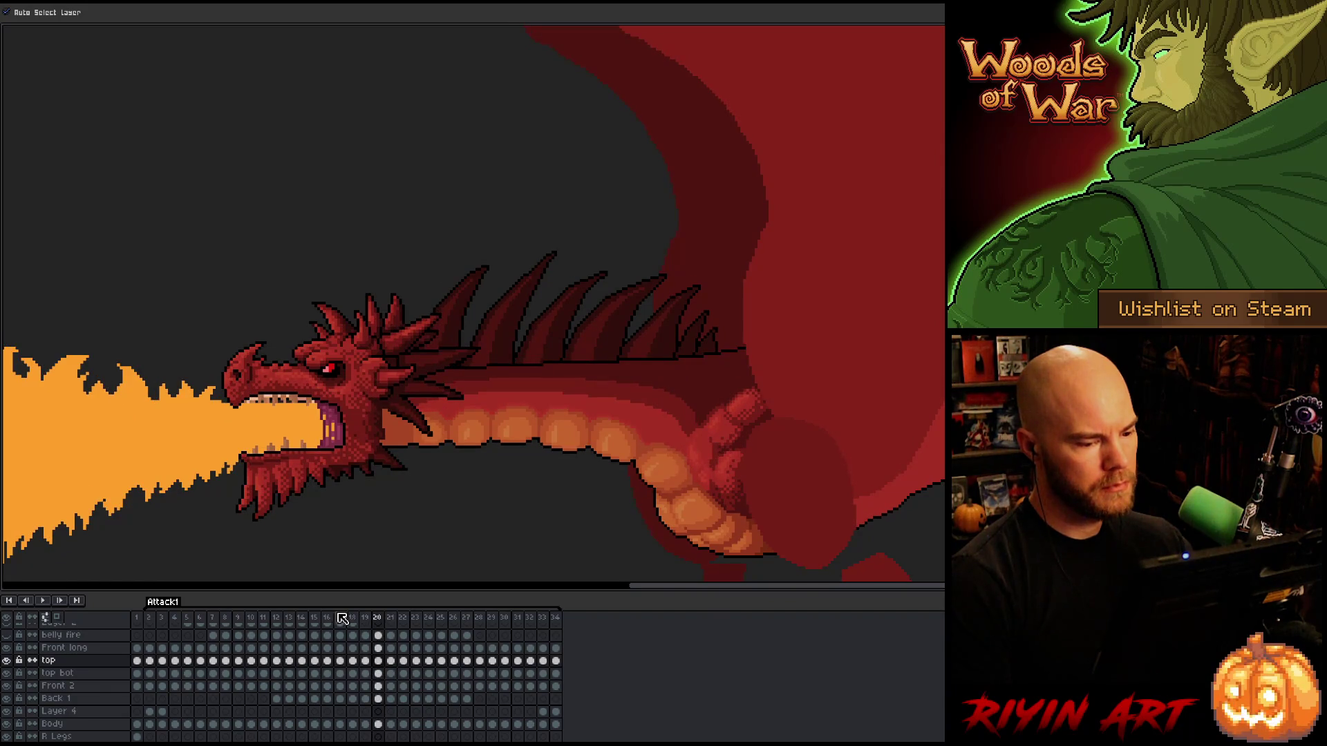
key(Right)
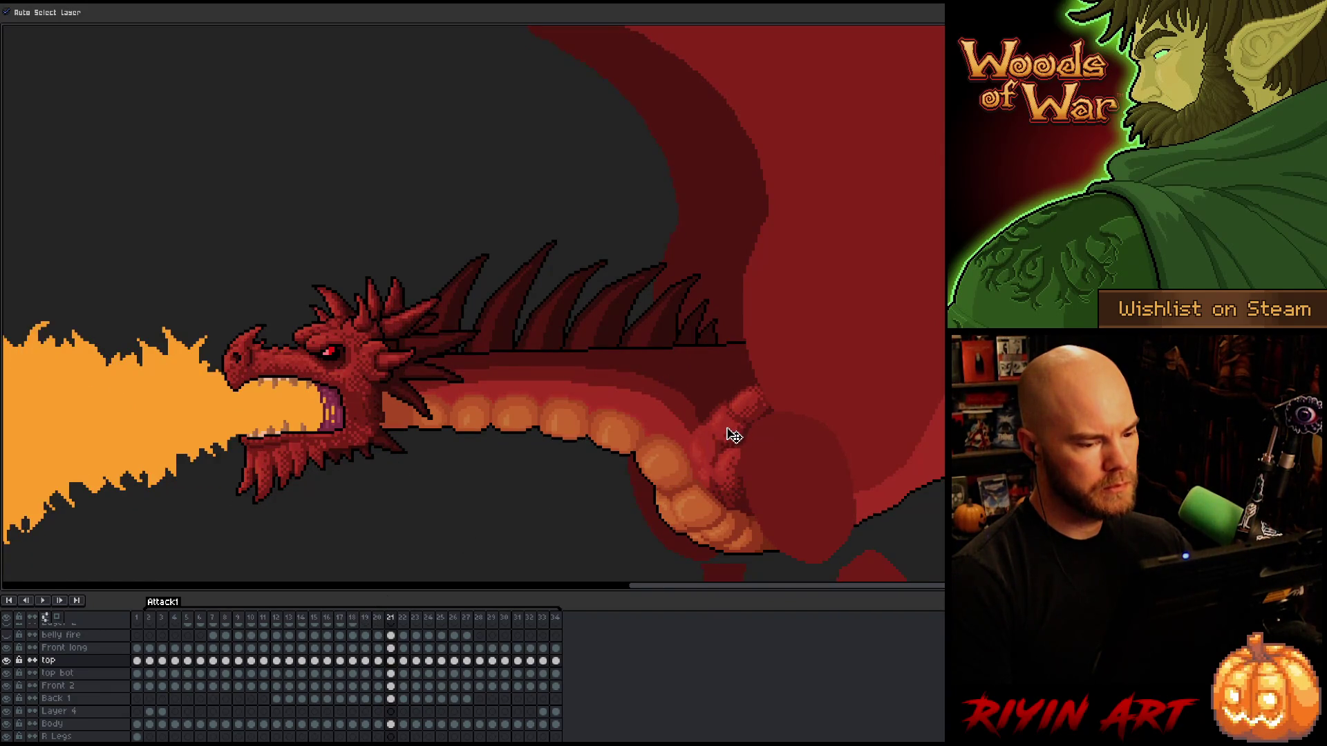
On frame 21, pick the top bot and top layer arms and compare with frame 20.
click(733, 435)
click(749, 426)
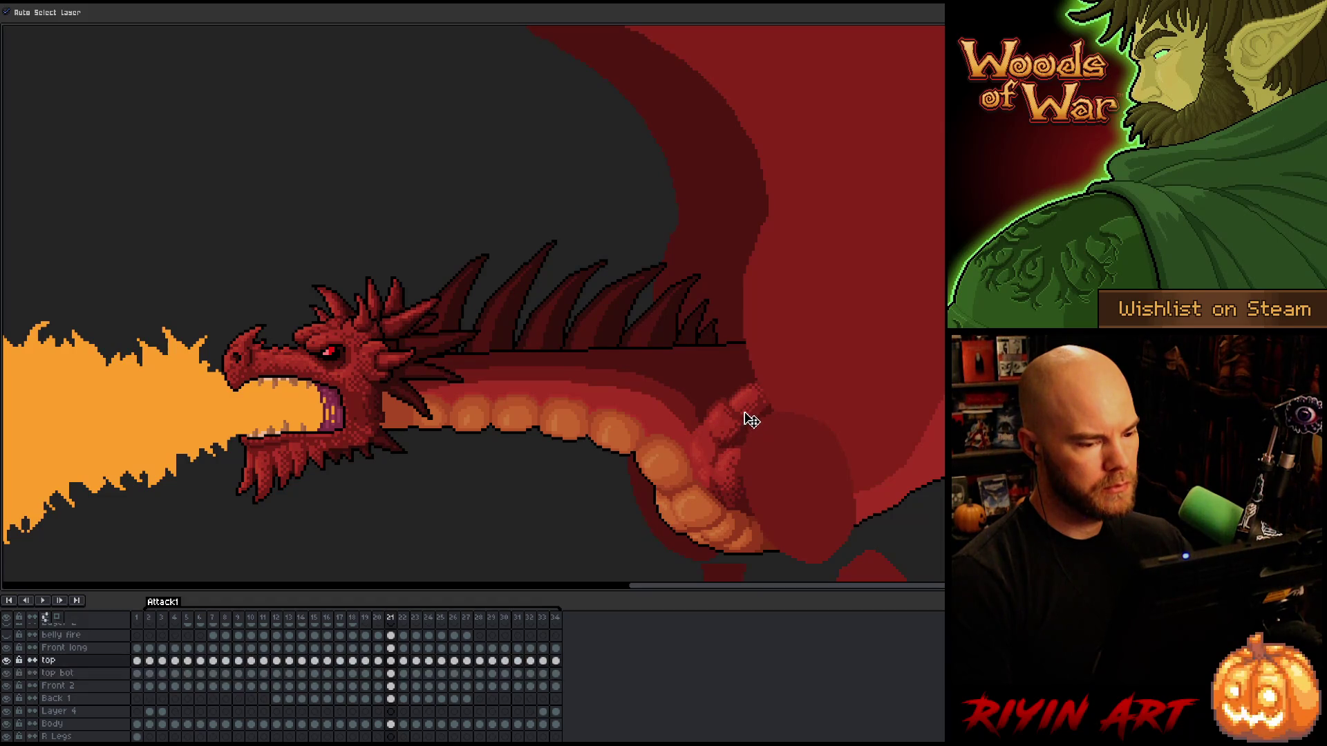
key(Left)
key(Right)
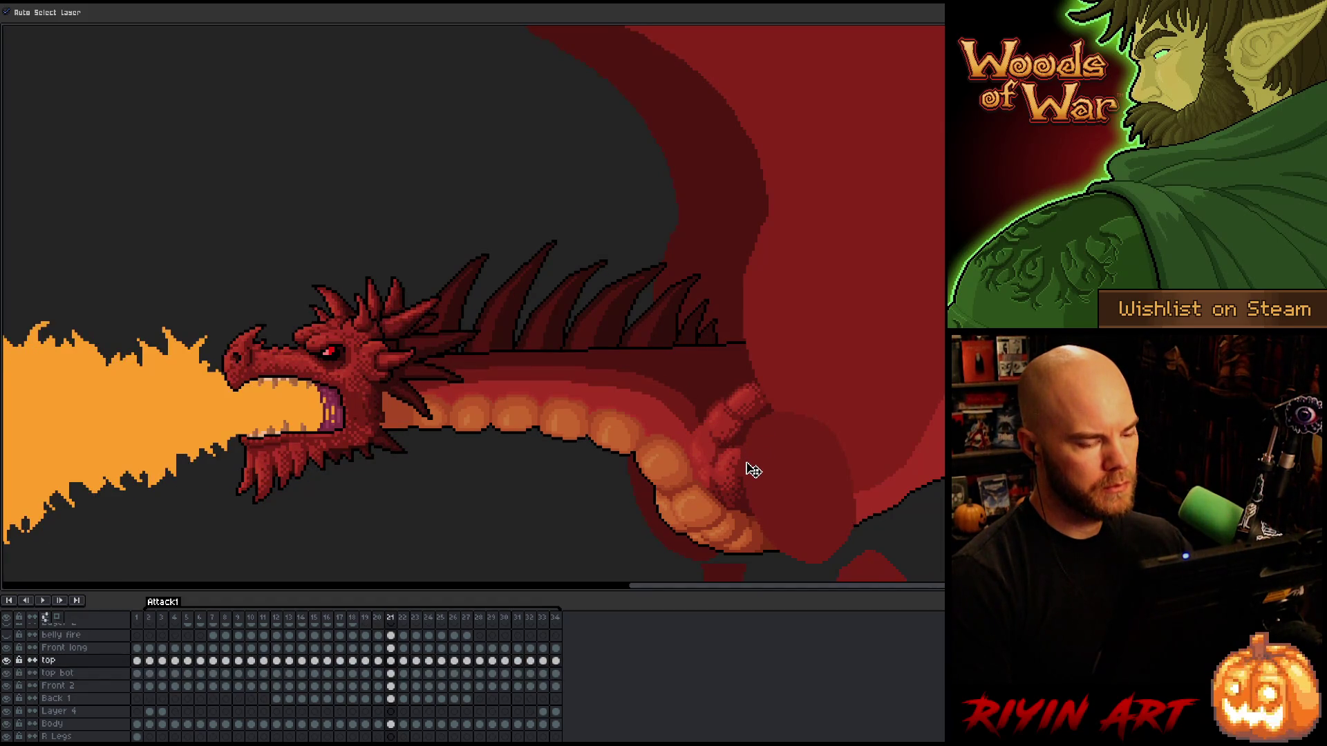
key(Right)
On frame 22, compare with the neighbouring frames and nudge the top layer's arm up.
click(733, 433)
key(Left)
key(Right)
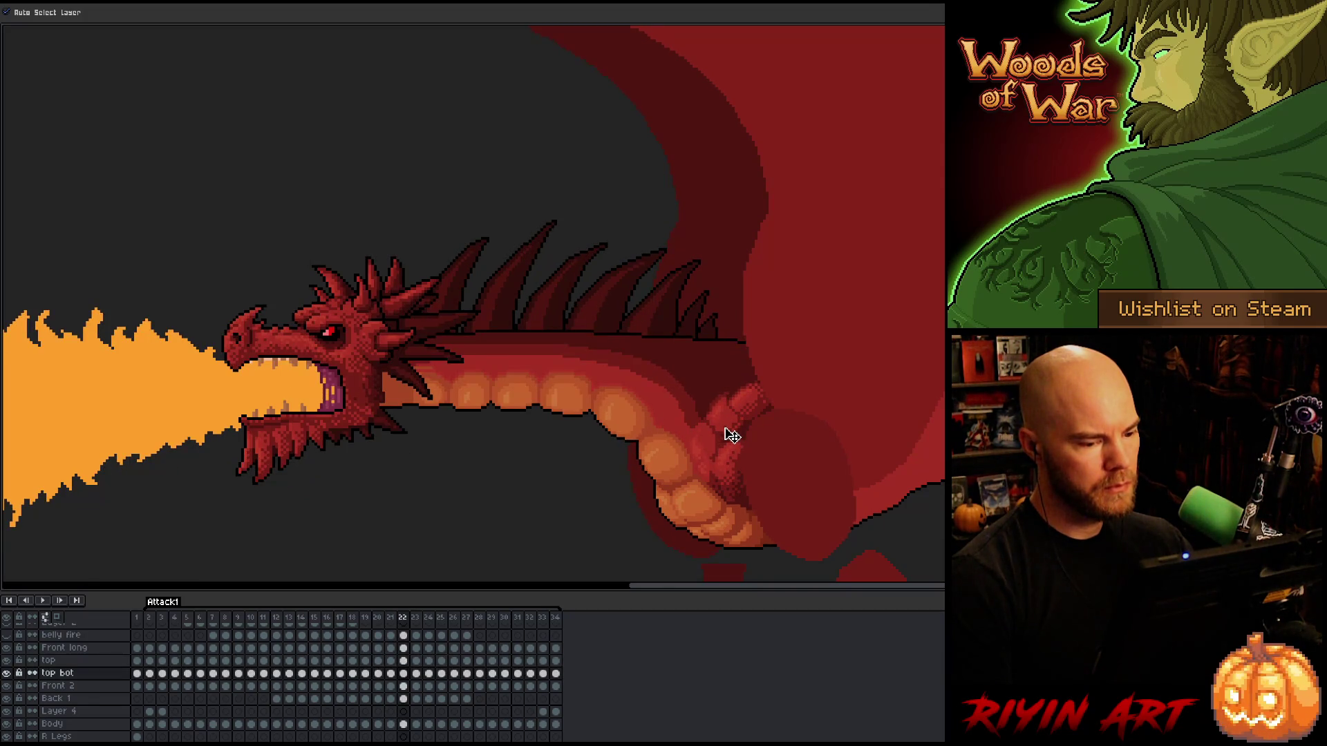
key(Left)
key(Right)
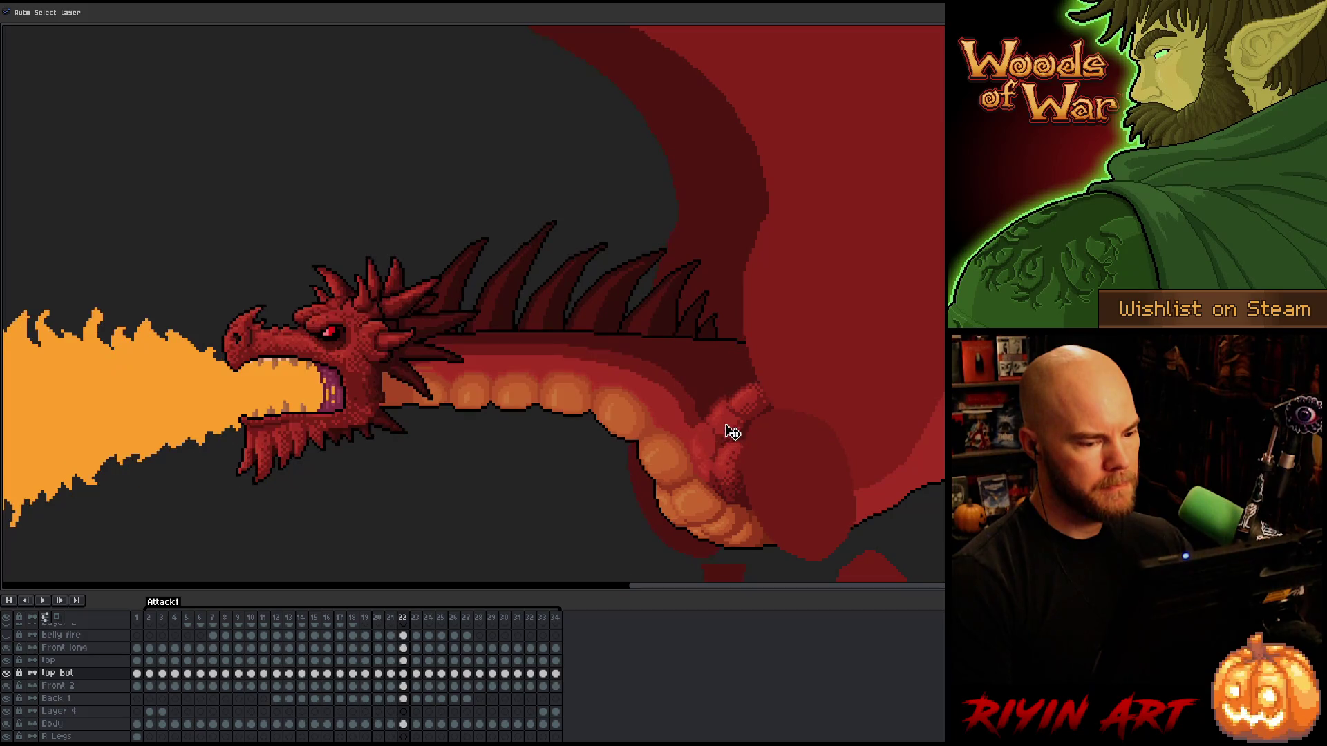
key(Left)
key(Right)
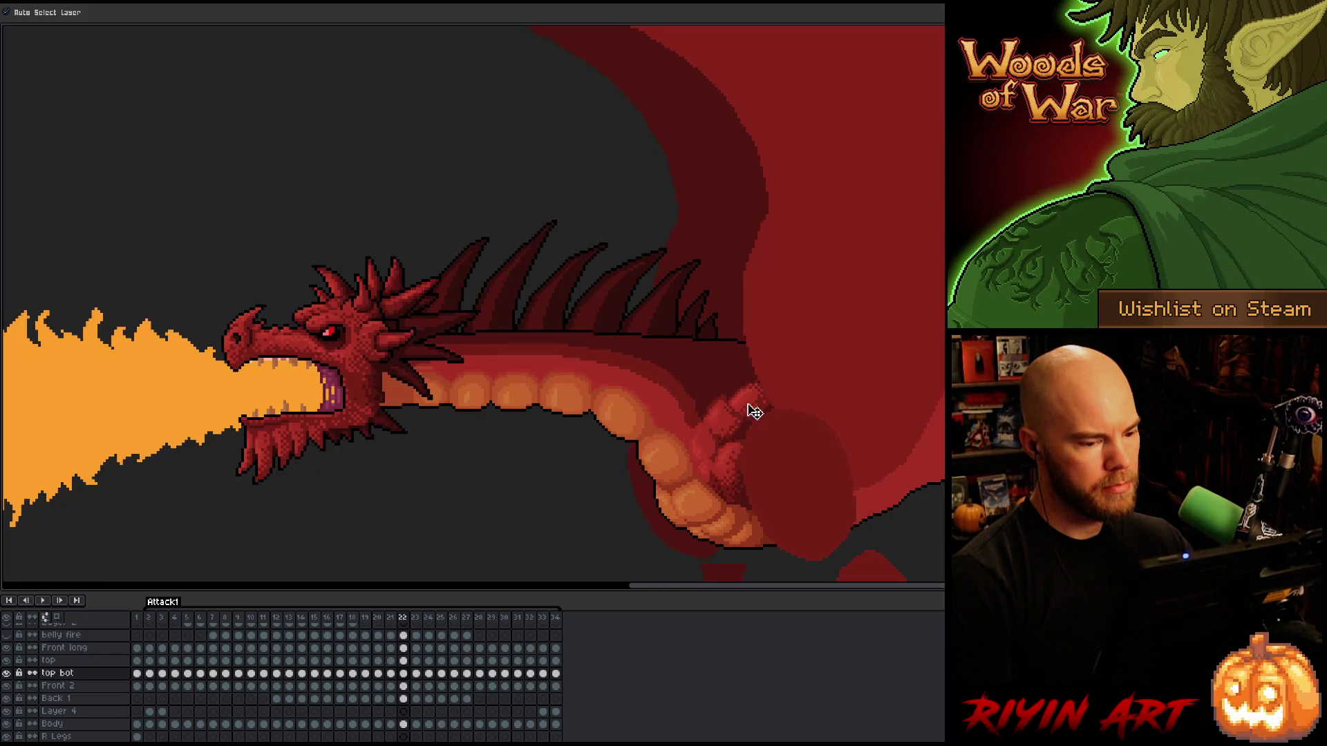
click(752, 408)
drag(753, 409, 753, 409)
Shift the top bot arm up on frame 23, then nudge it slightly down-right on frame 24.
key(Right)
key(Left)
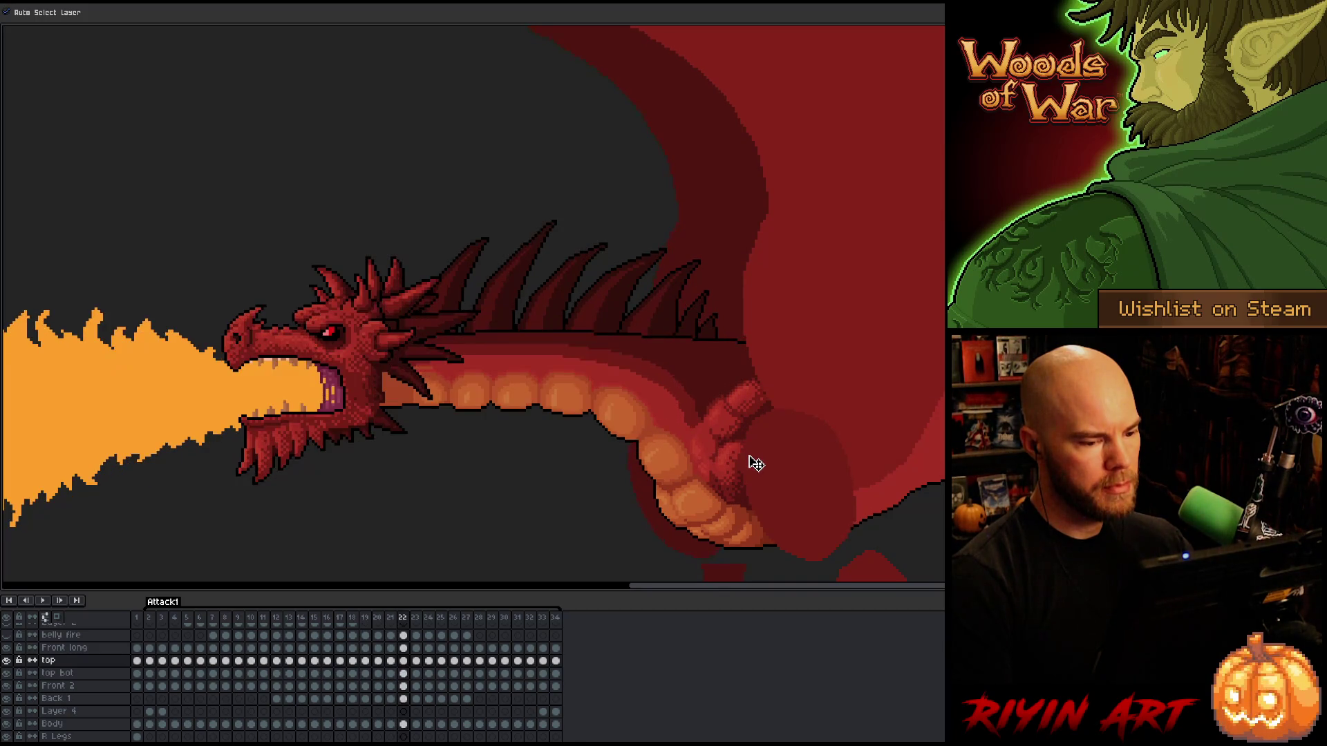
key(Right)
click(738, 442)
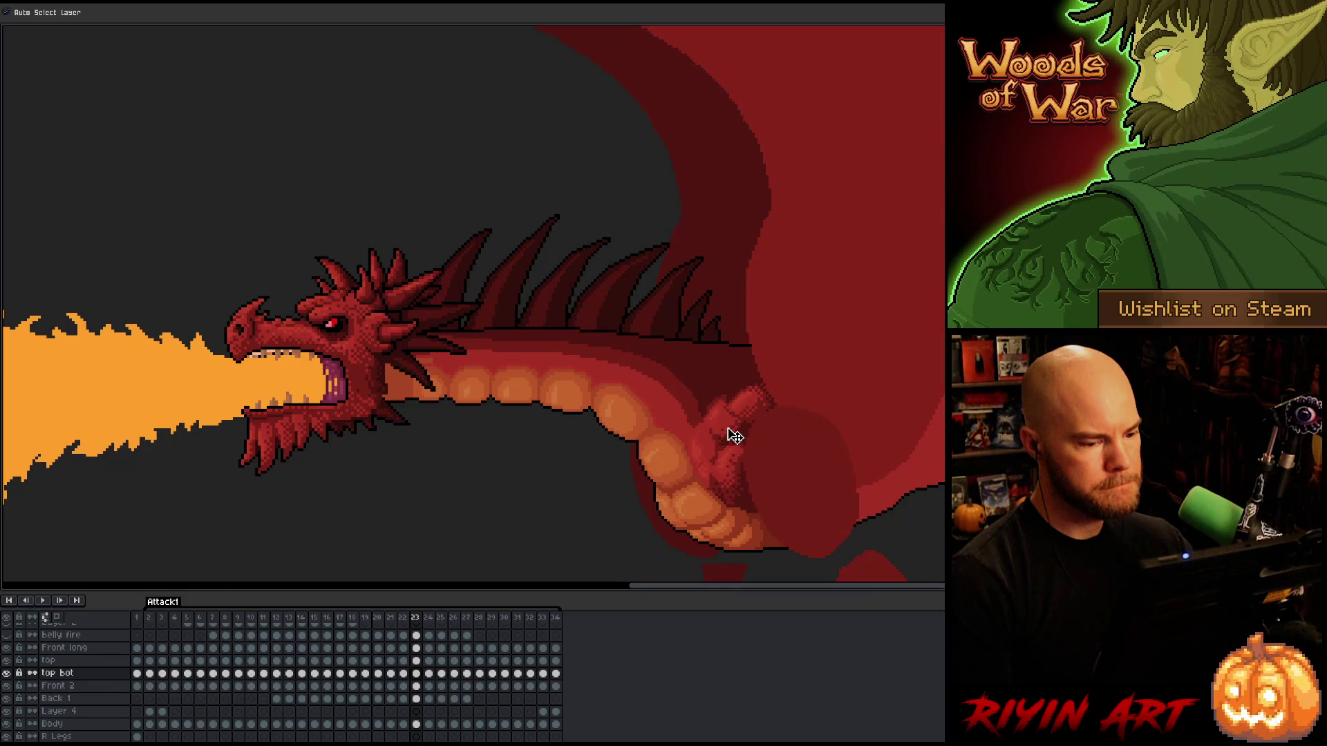
drag(751, 418, 750, 411)
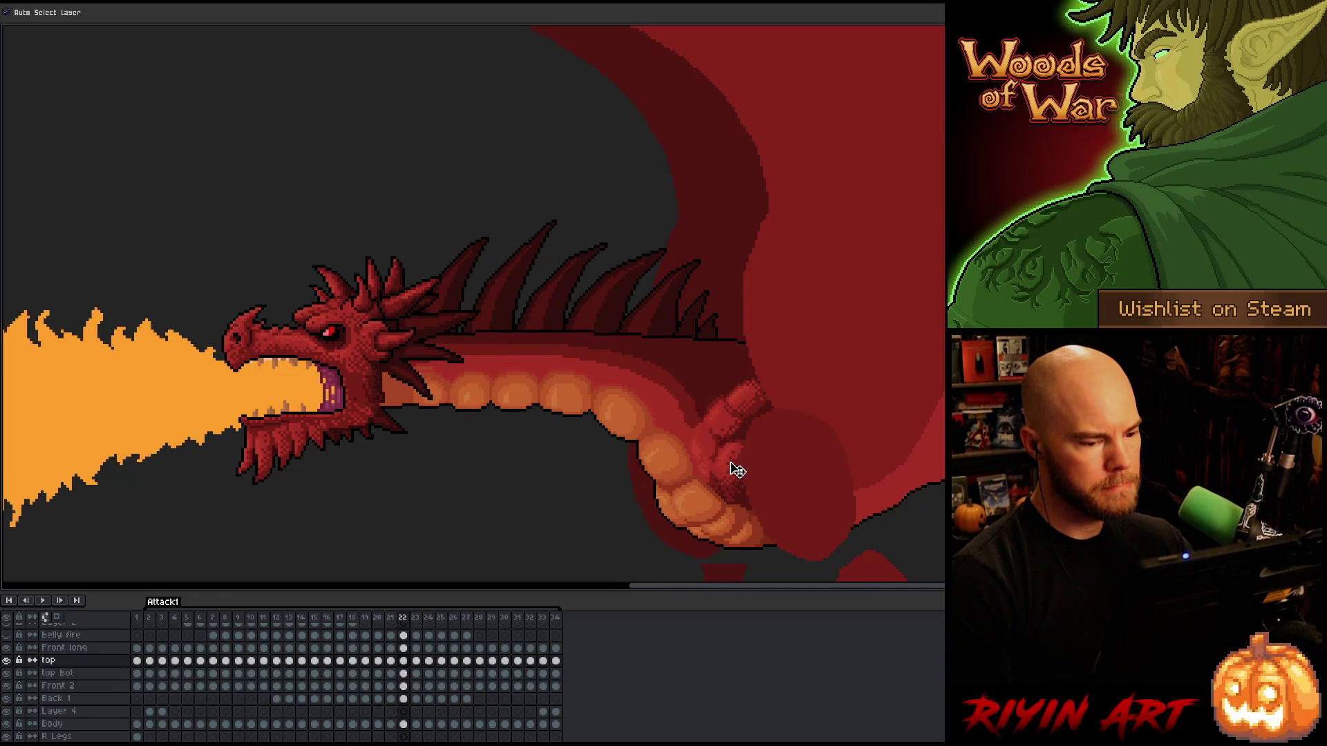
key(Right)
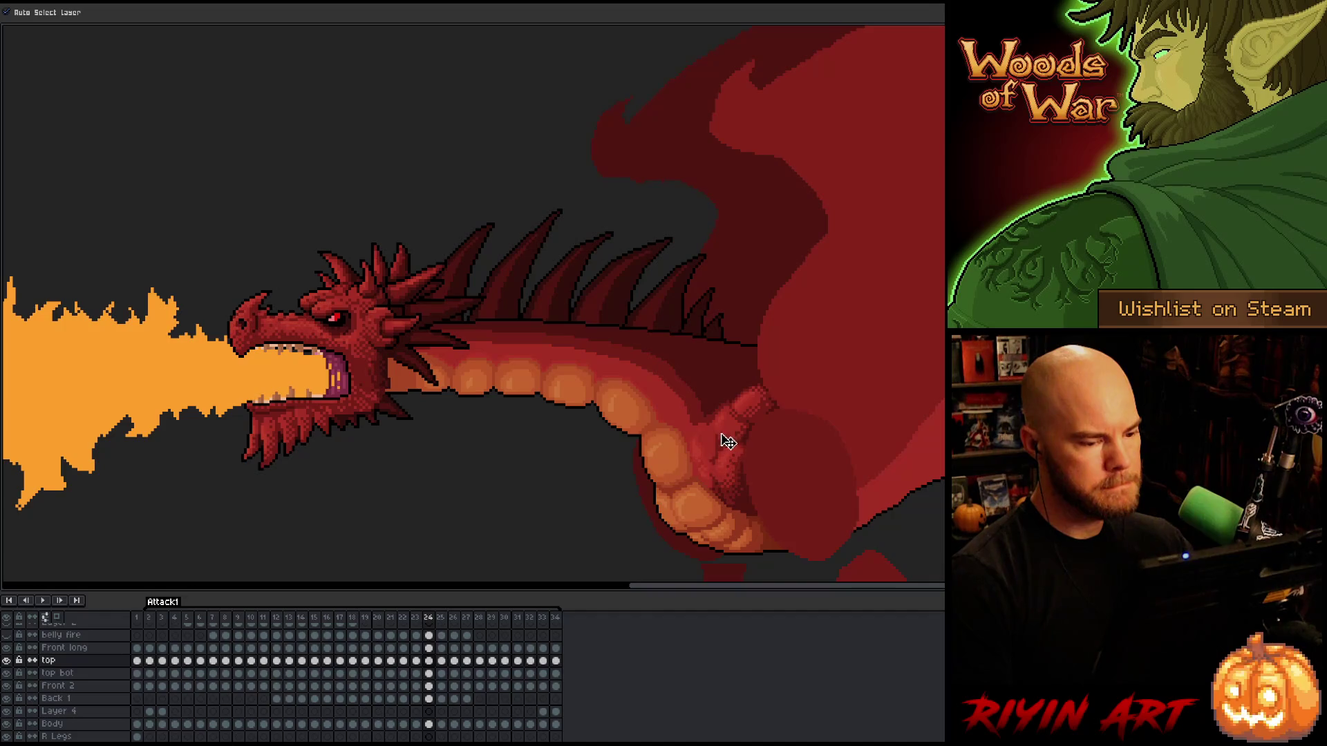
click(726, 437)
drag(726, 432, 728, 435)
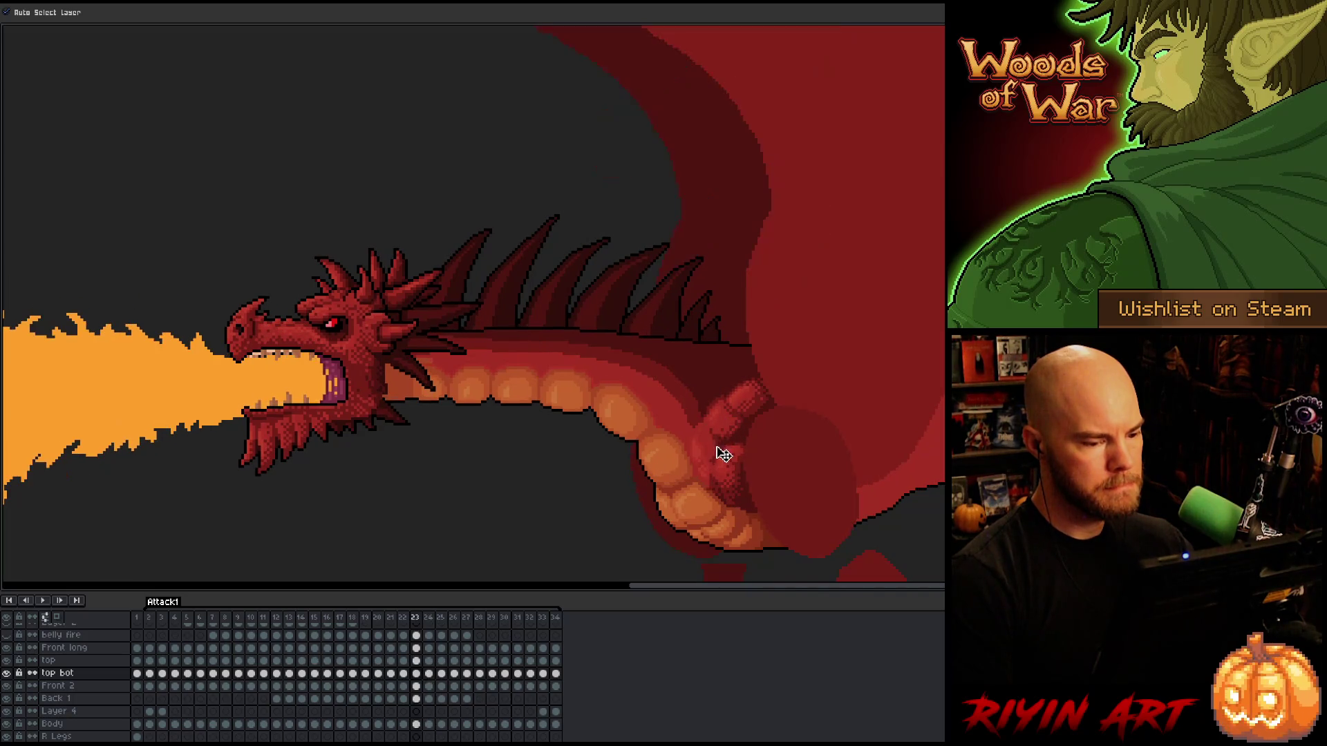
click(758, 414)
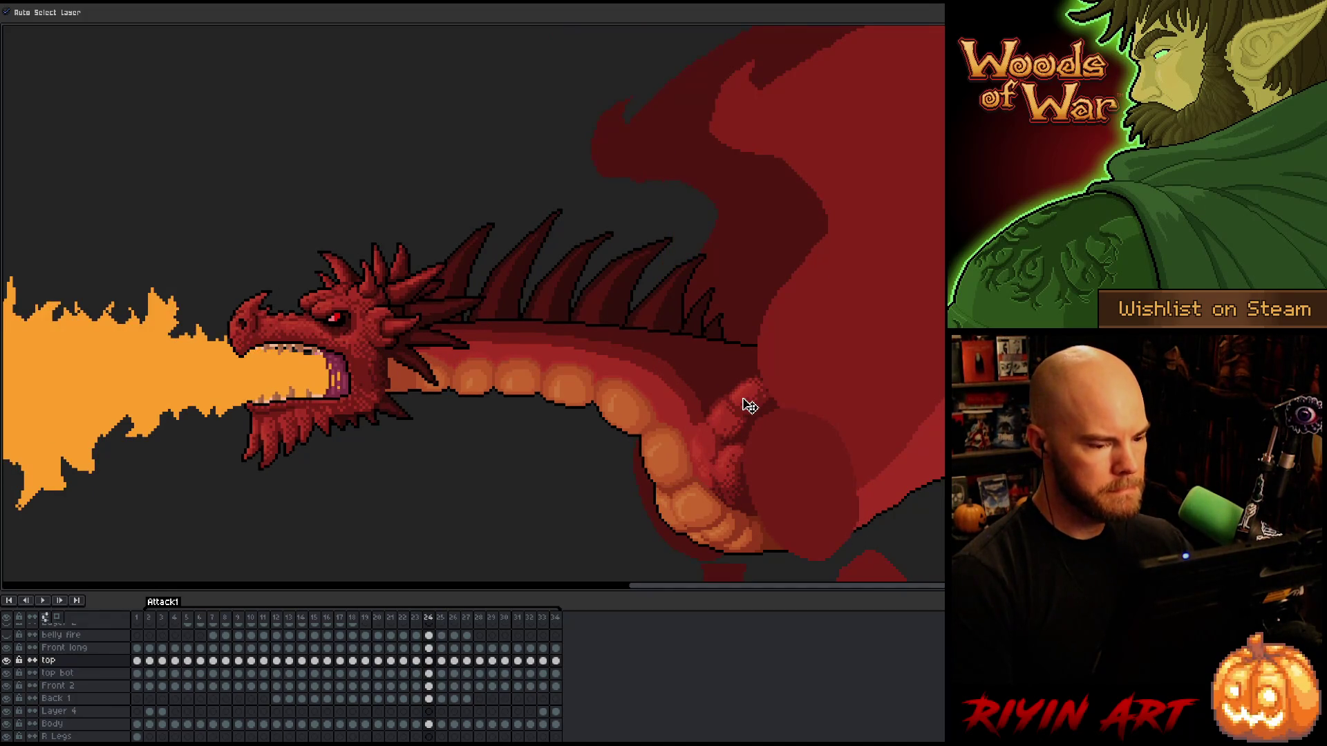
Step back to frame 17 and forward again to frame 24, reviewing the arm poses.
key(comma)
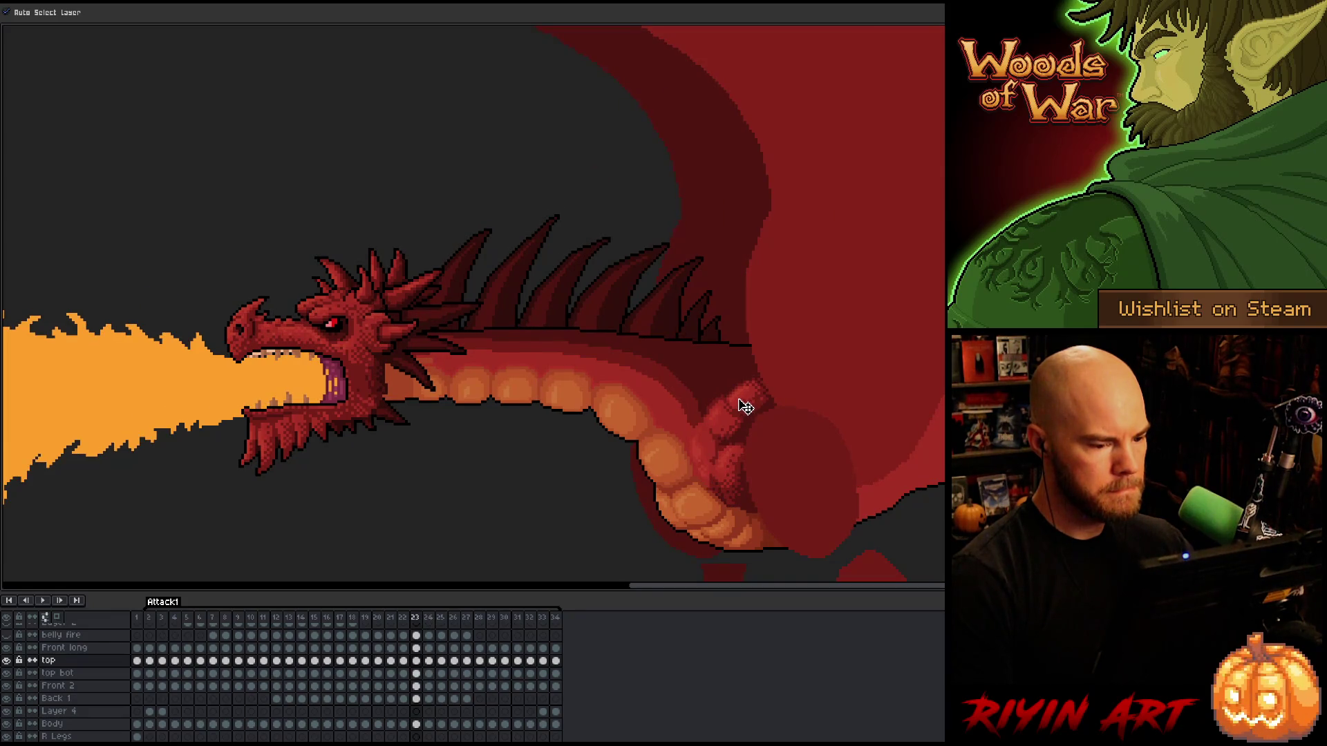
key(comma)
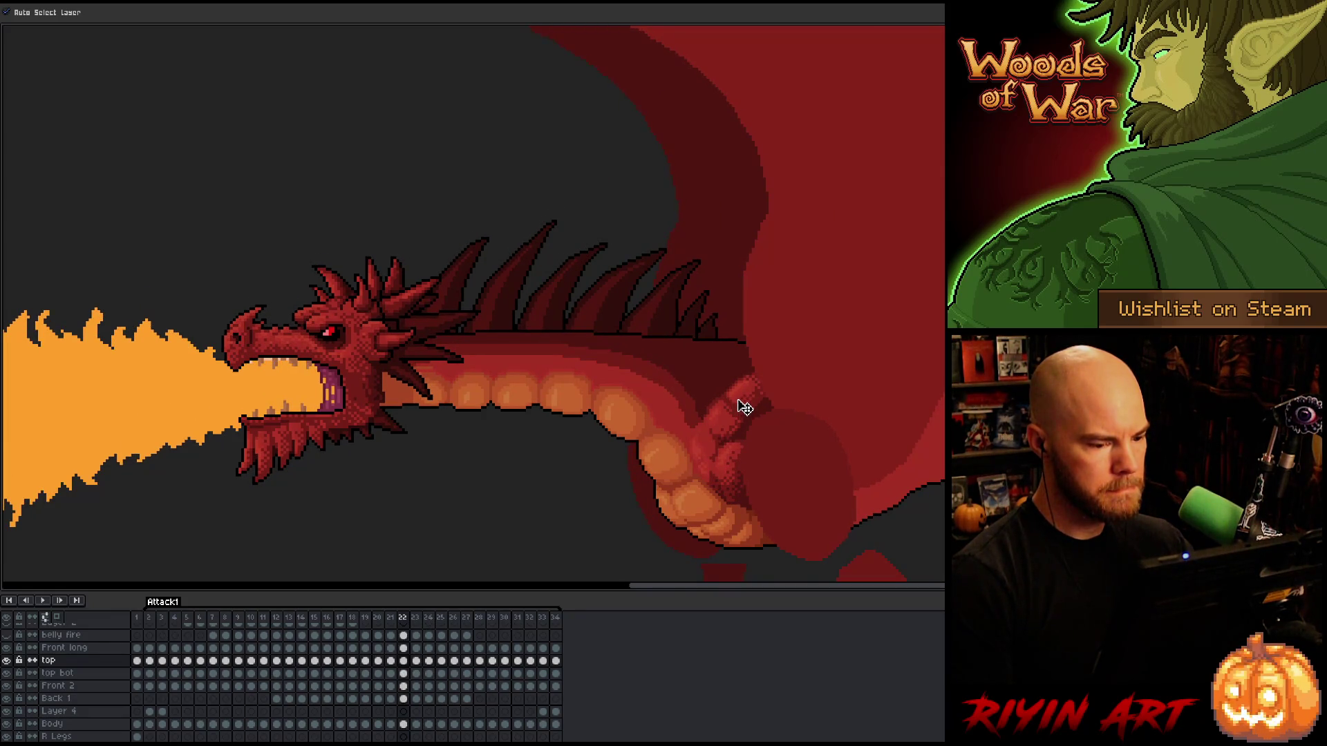
key(comma)
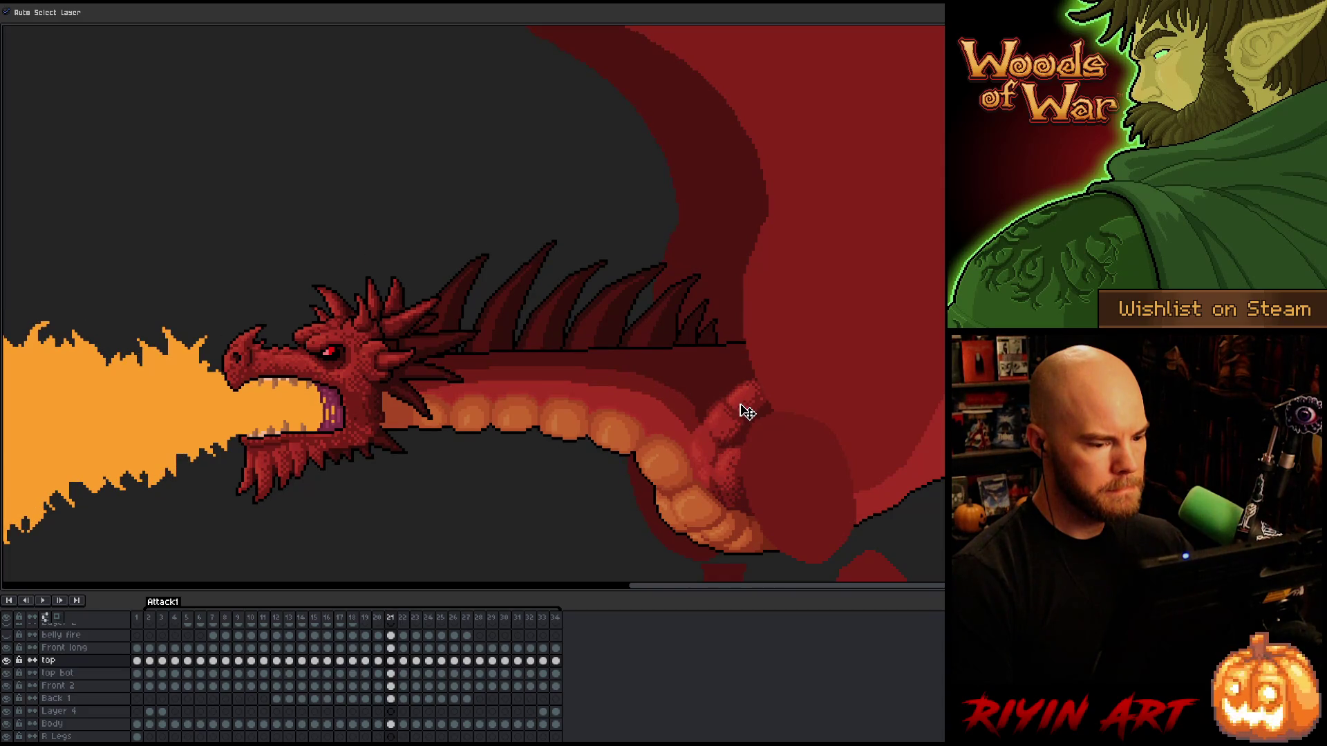
key(comma)
key(comma)
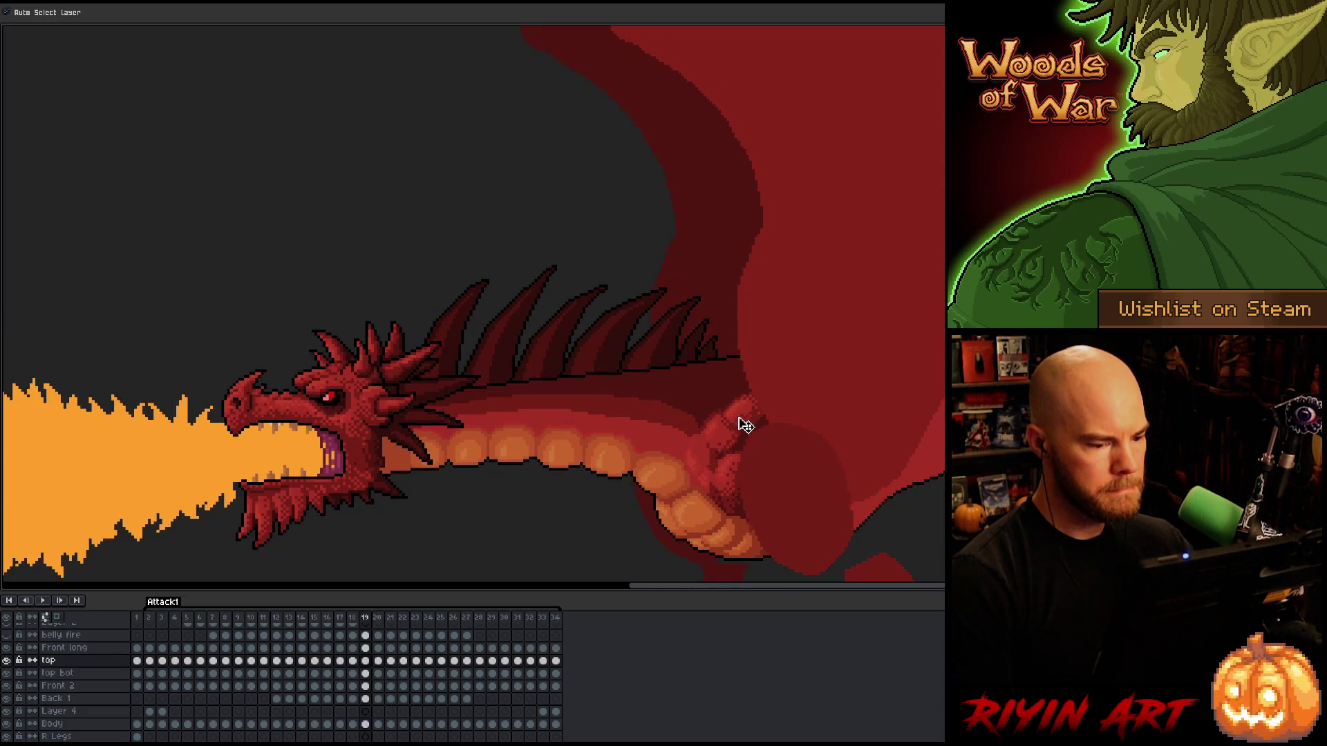
key(comma)
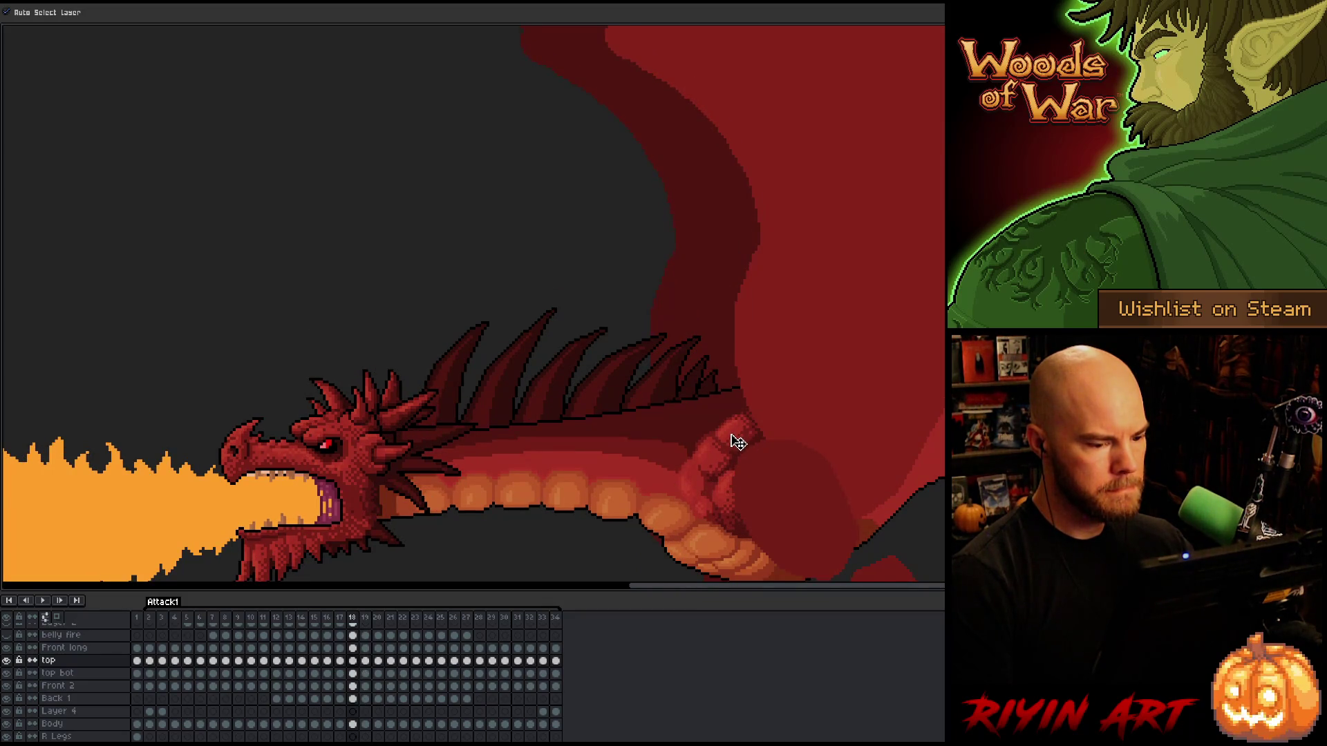
key(comma)
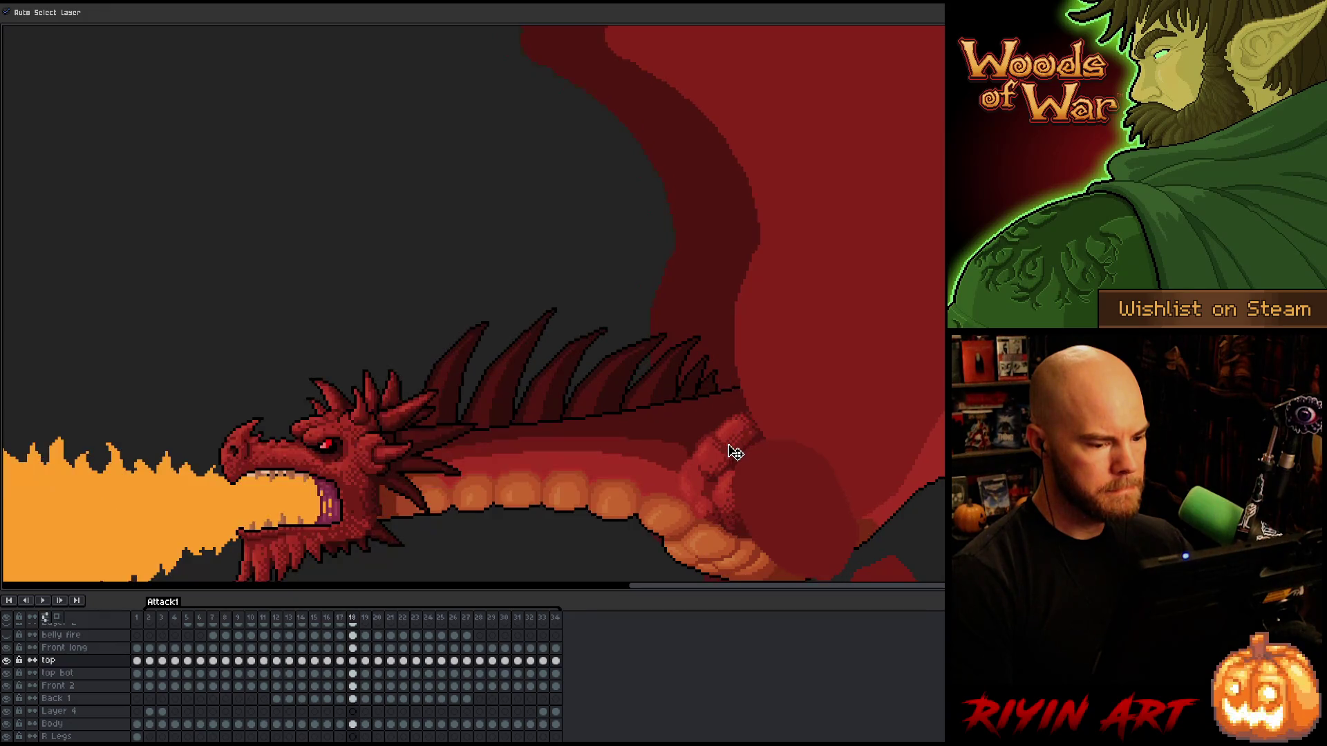
key(period)
key(period)
key(period)
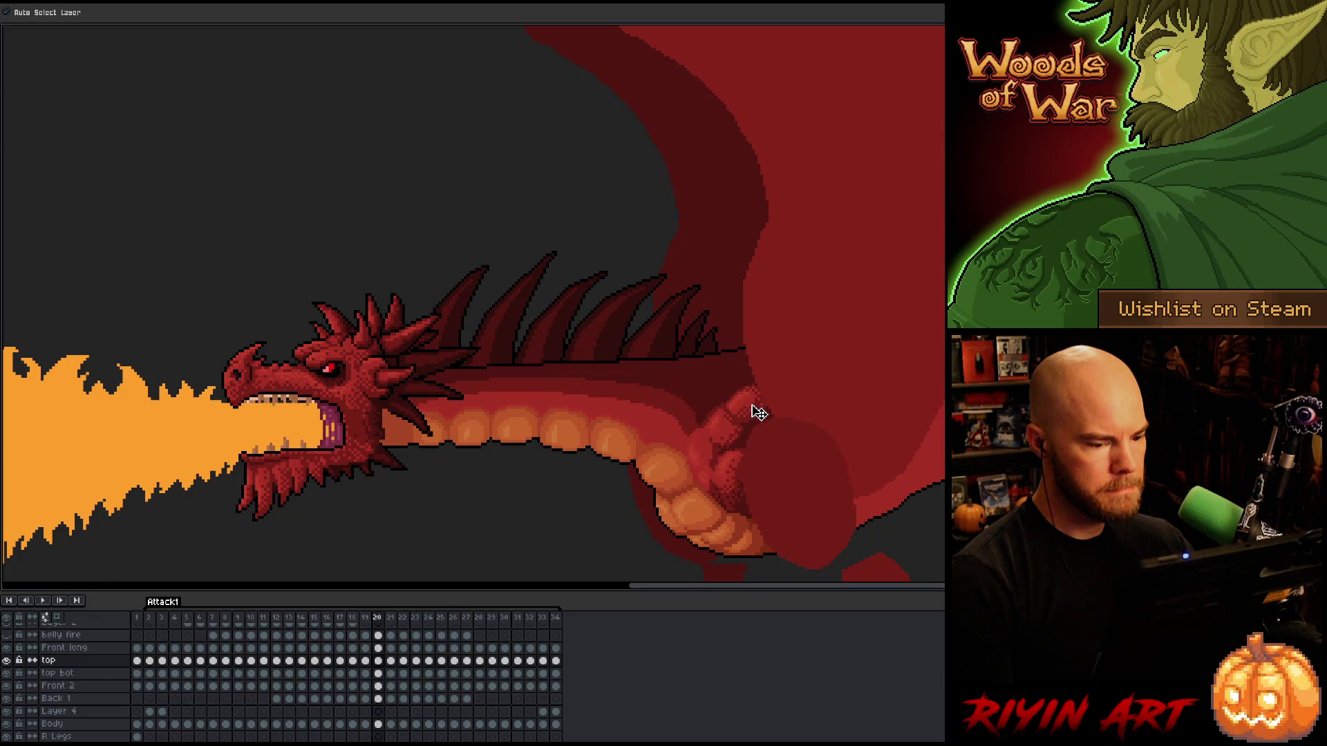
key(period)
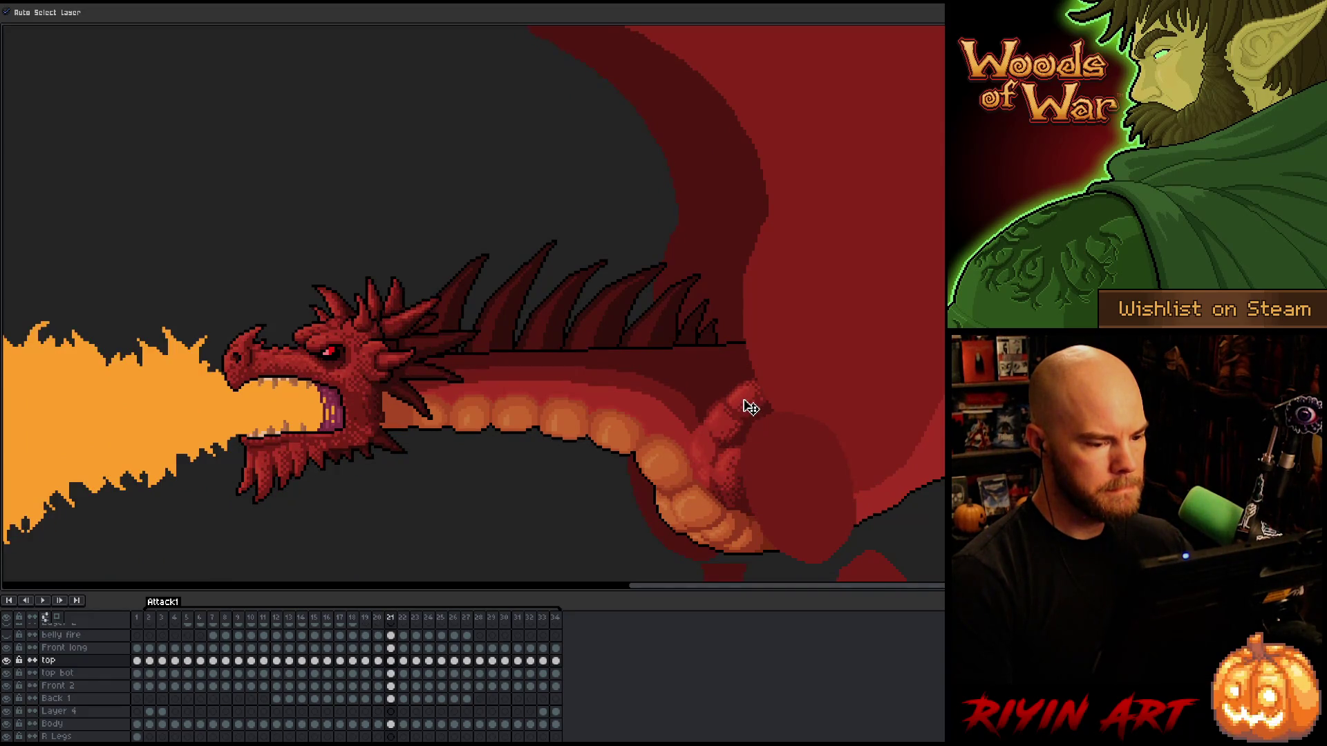
key(period)
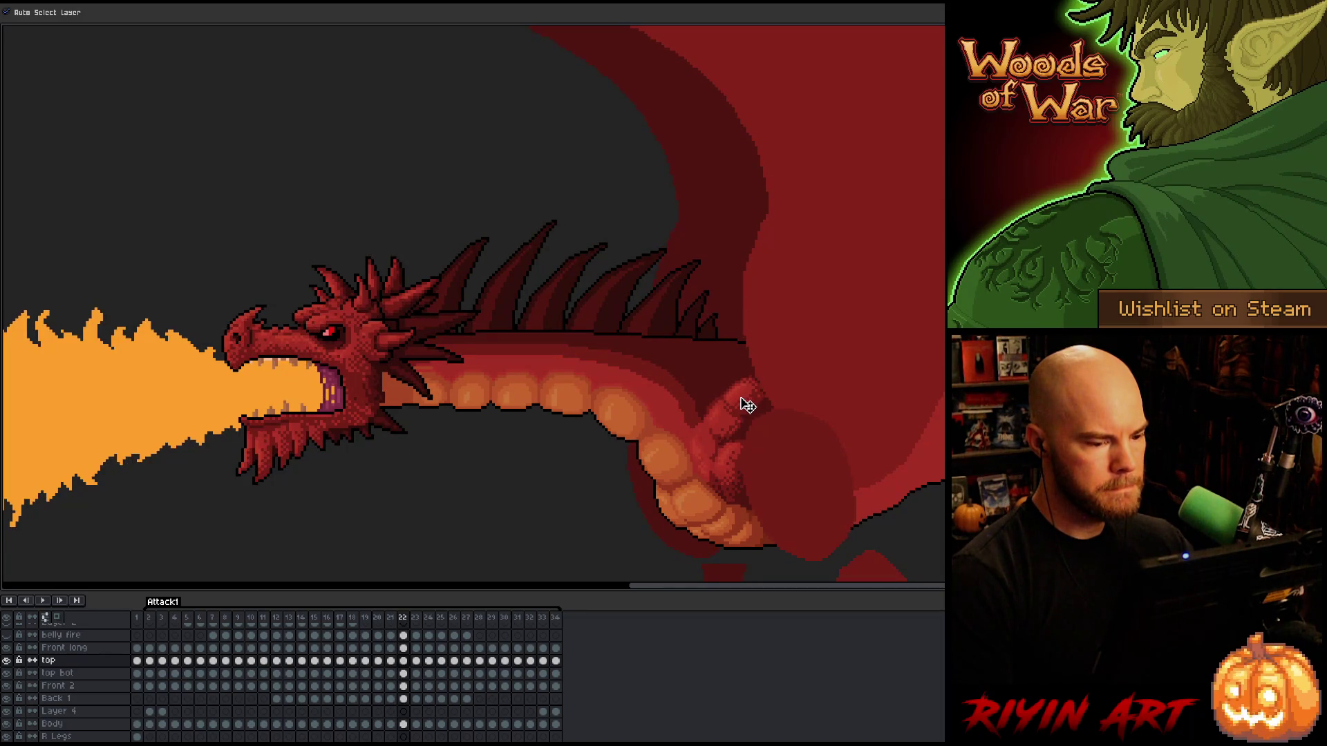
key(period)
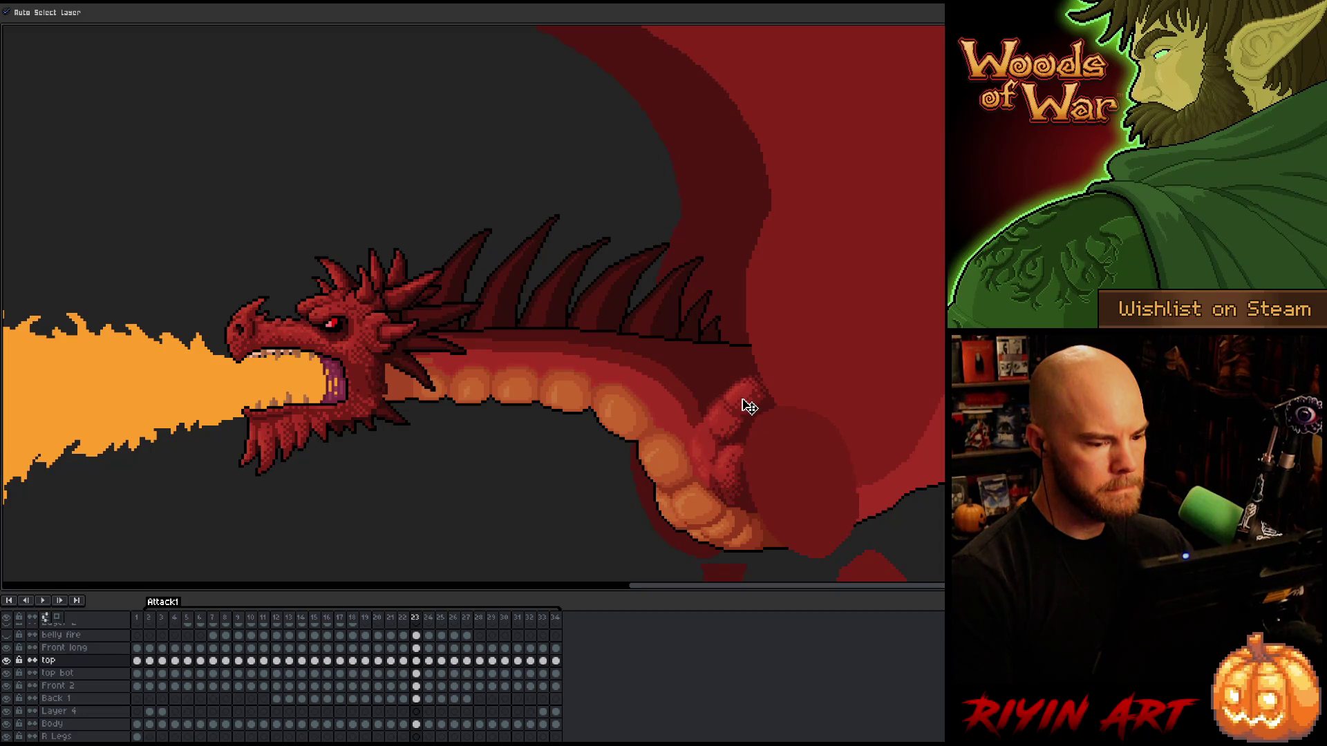
key(period)
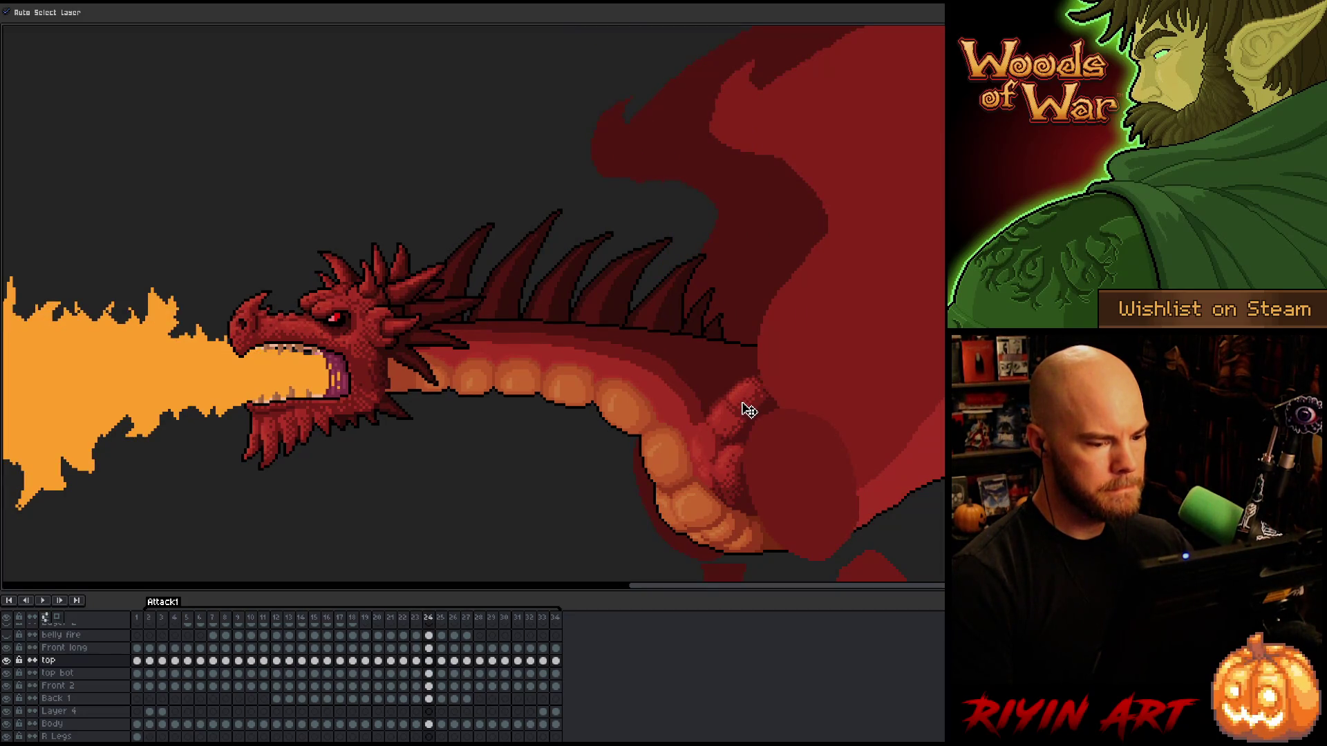
key(comma)
key(period)
key(period)
Compare frames 25 through 27, toggling between the top and top bot layers.
key(Down)
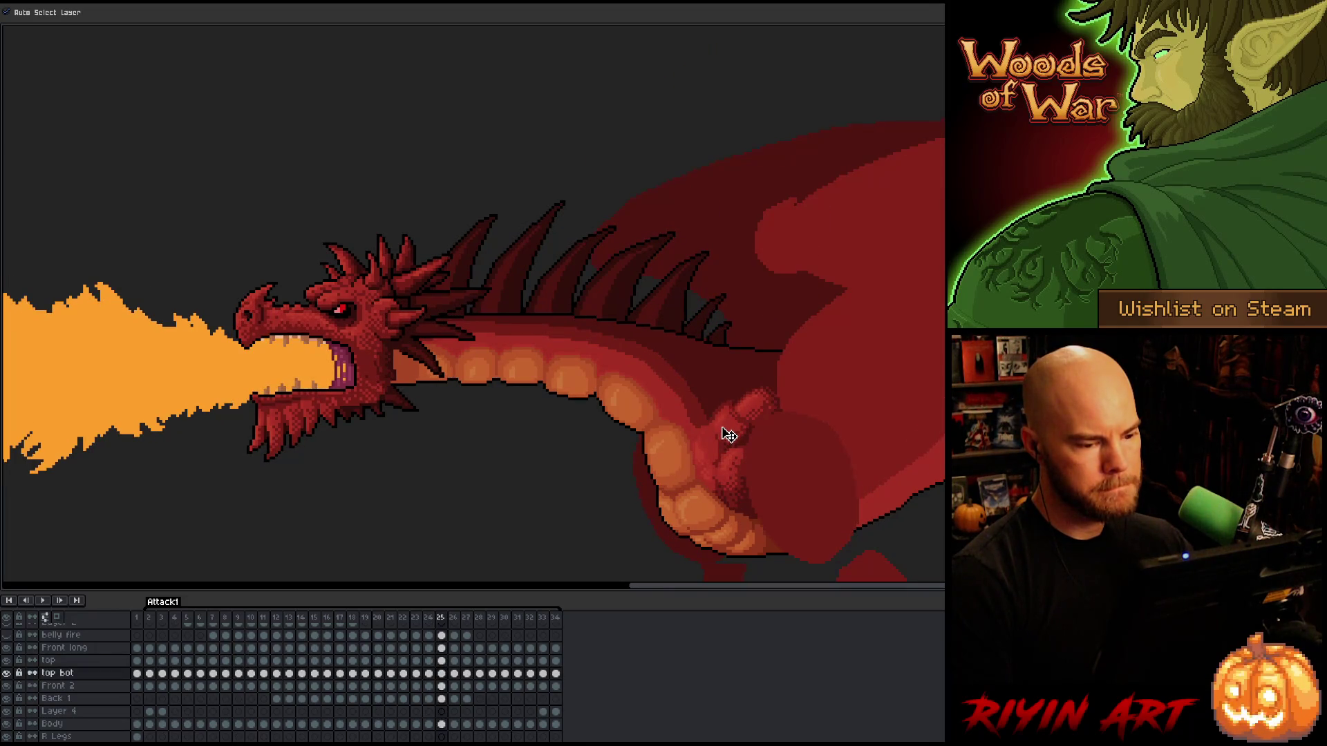
key(comma)
key(period)
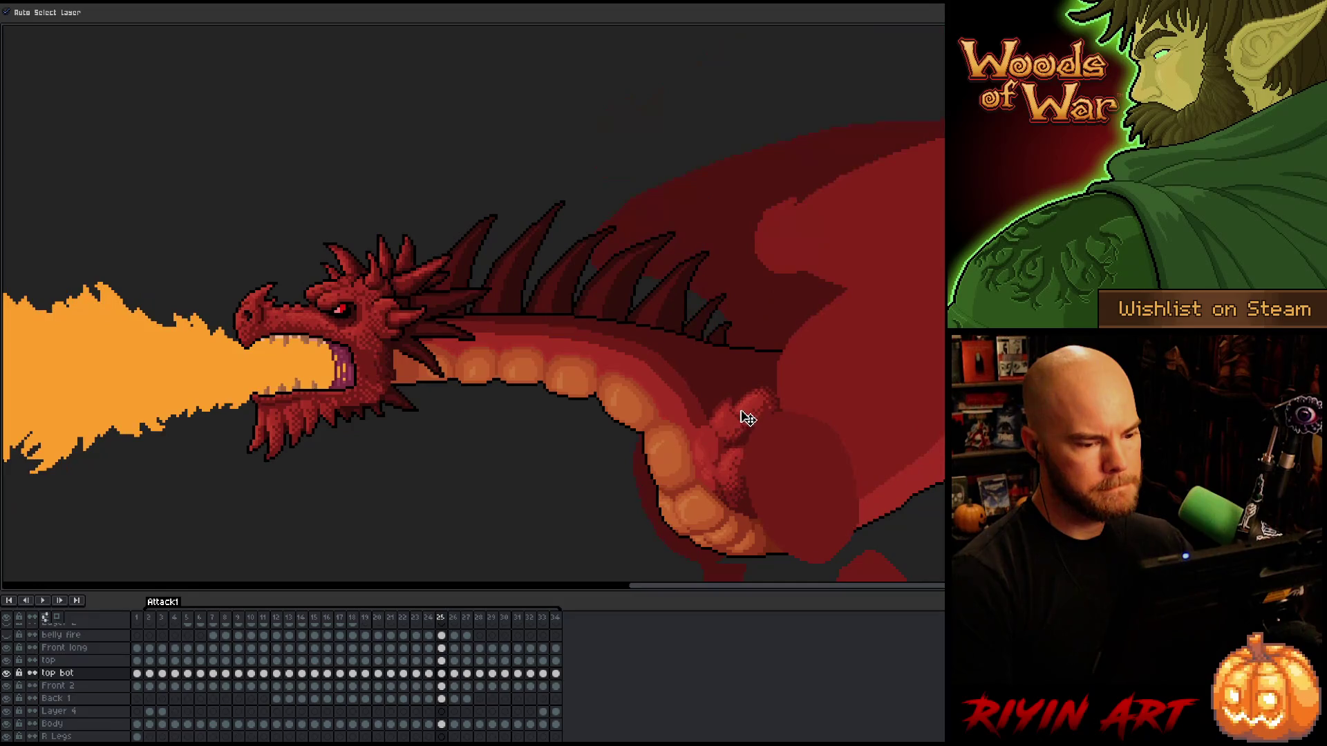
key(Up)
key(comma)
key(period)
key(period)
key(Down)
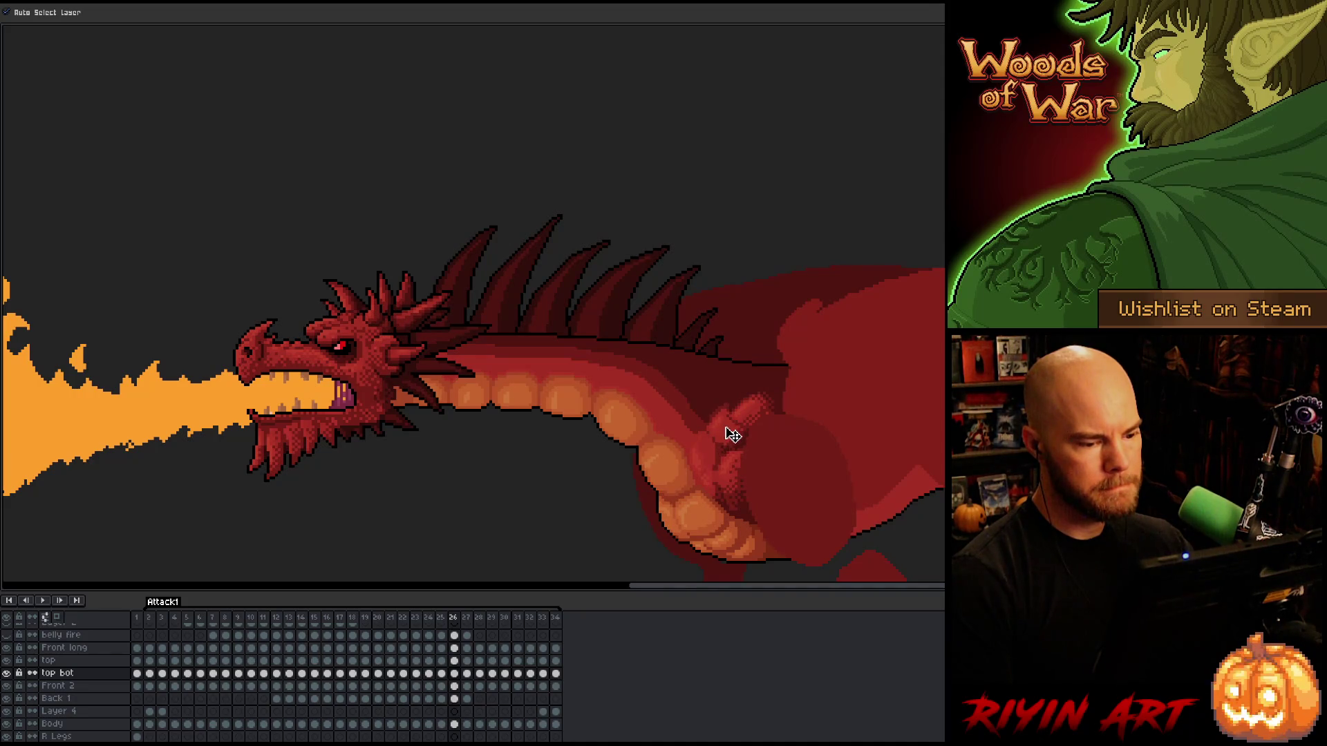
key(Up)
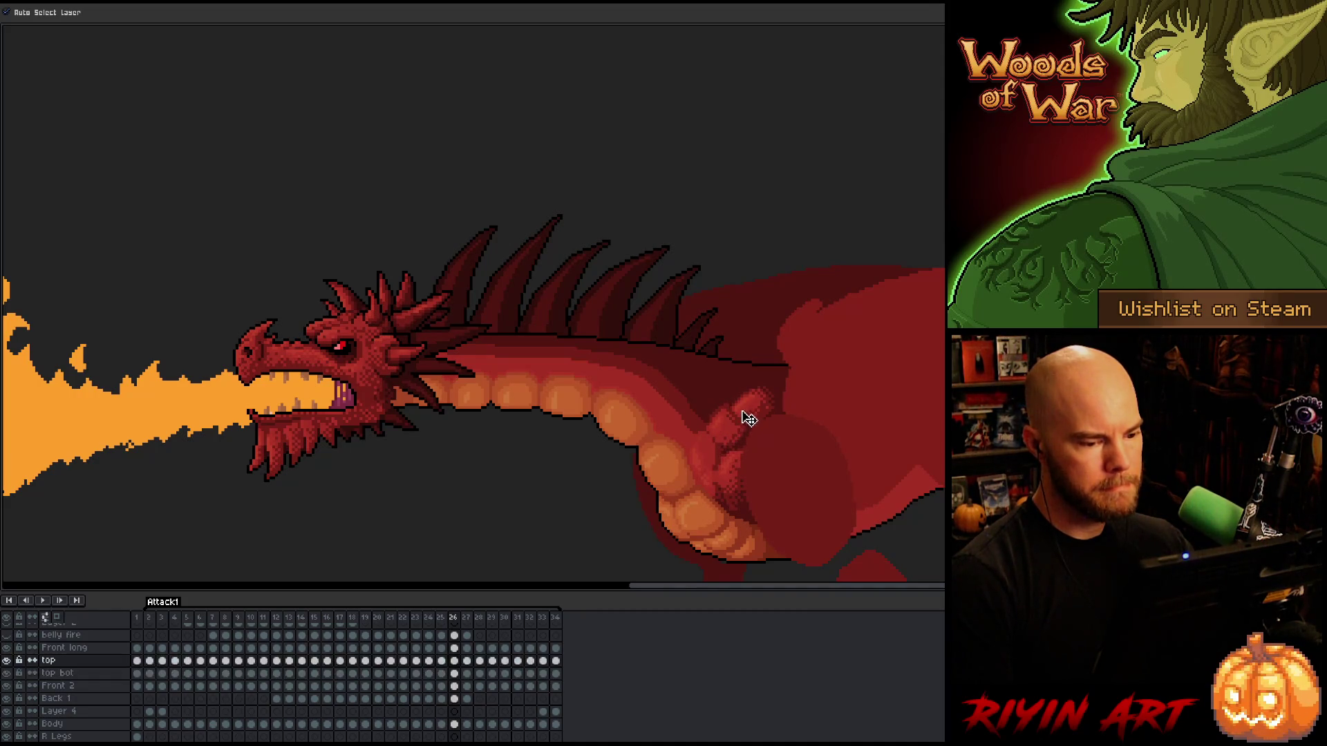
key(comma)
key(period)
key(comma)
key(period)
key(period)
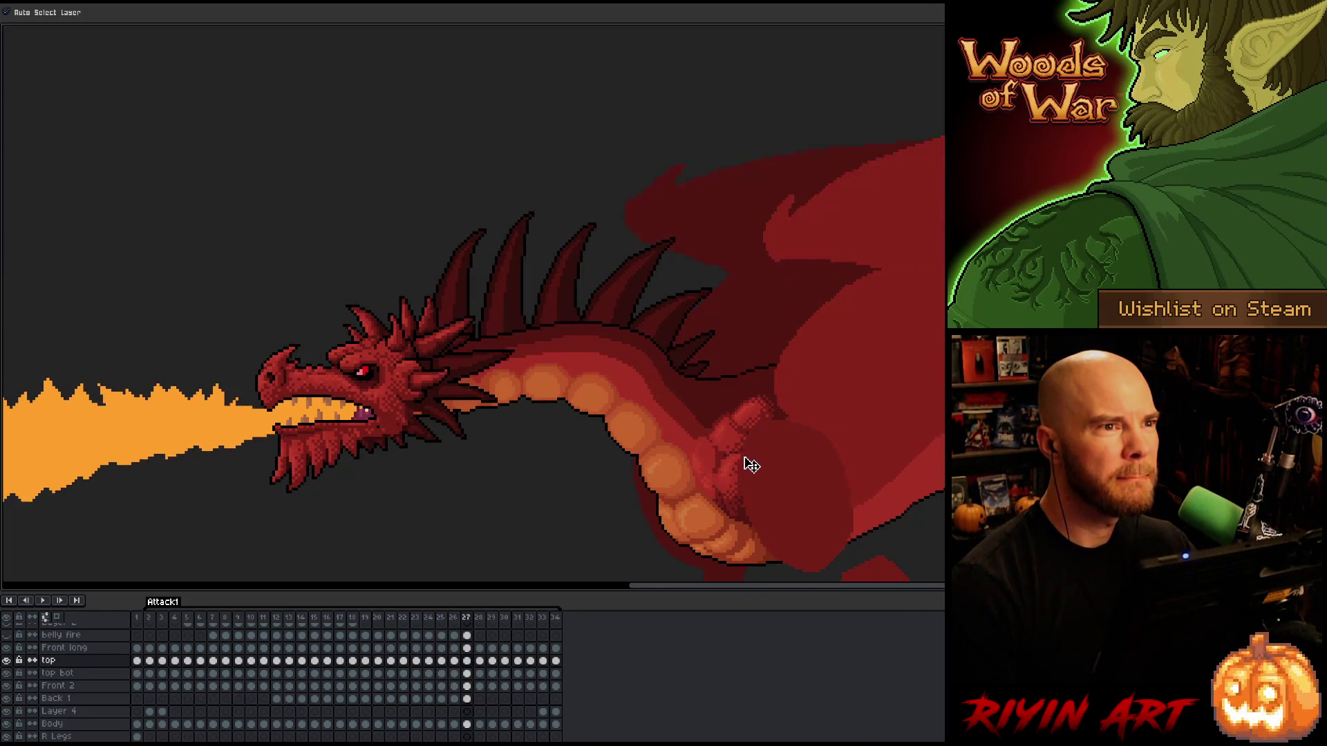
key(Down)
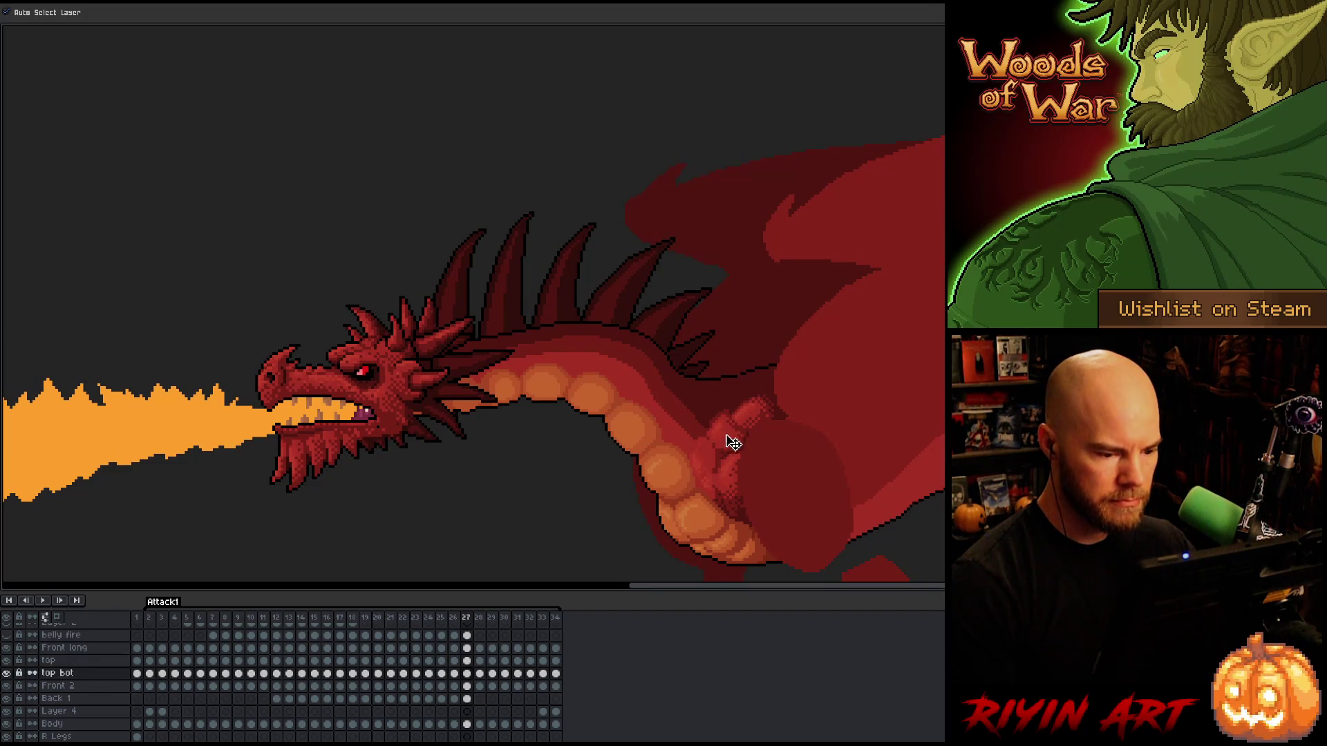
key(Up)
Compare frame 27 with the smoke pose on frame 28, switching between top bot and top layers.
key(comma)
key(period)
key(comma)
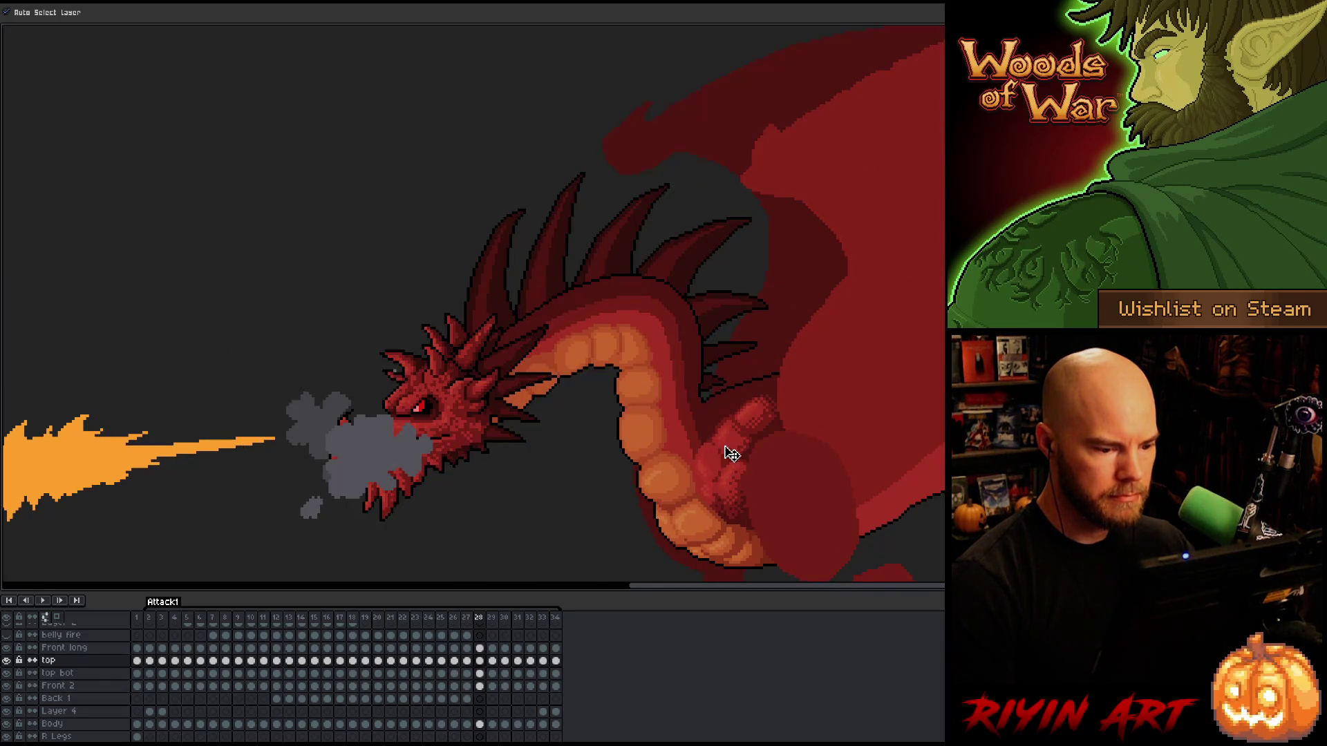
key(period)
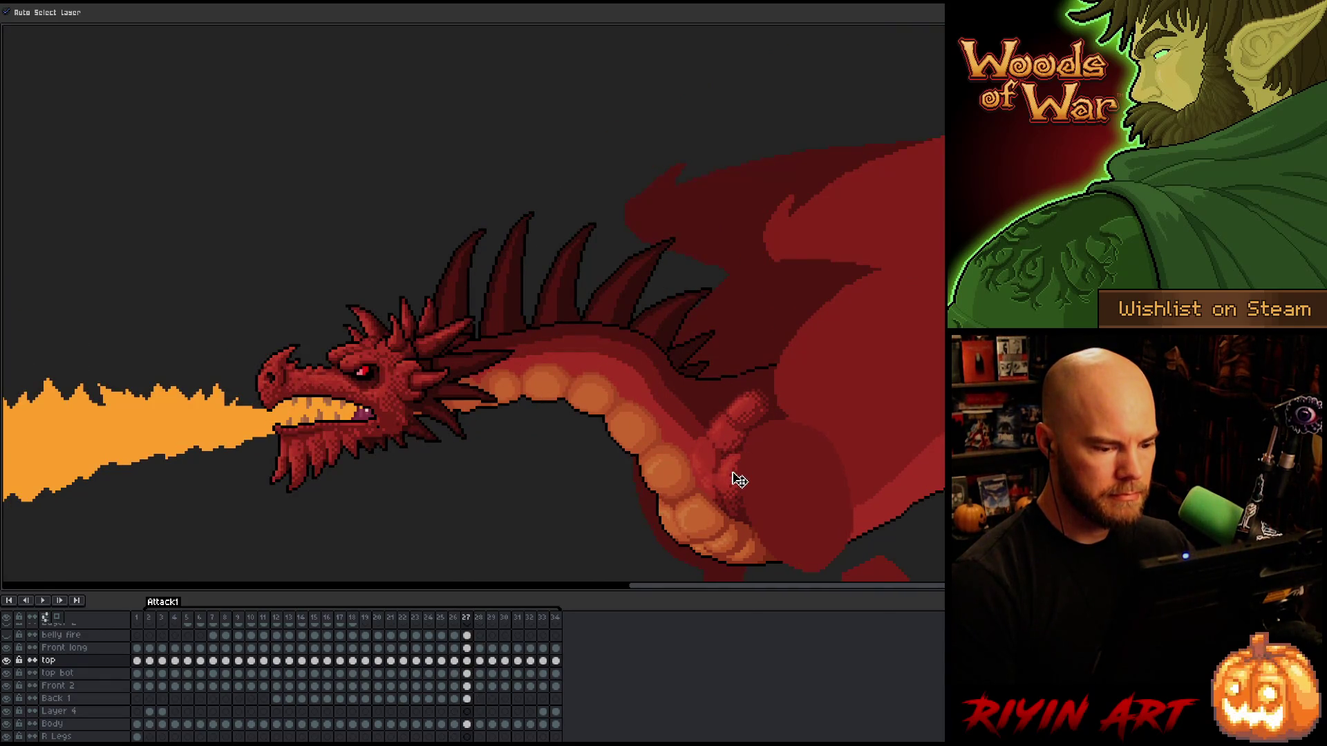
key(period)
key(period)
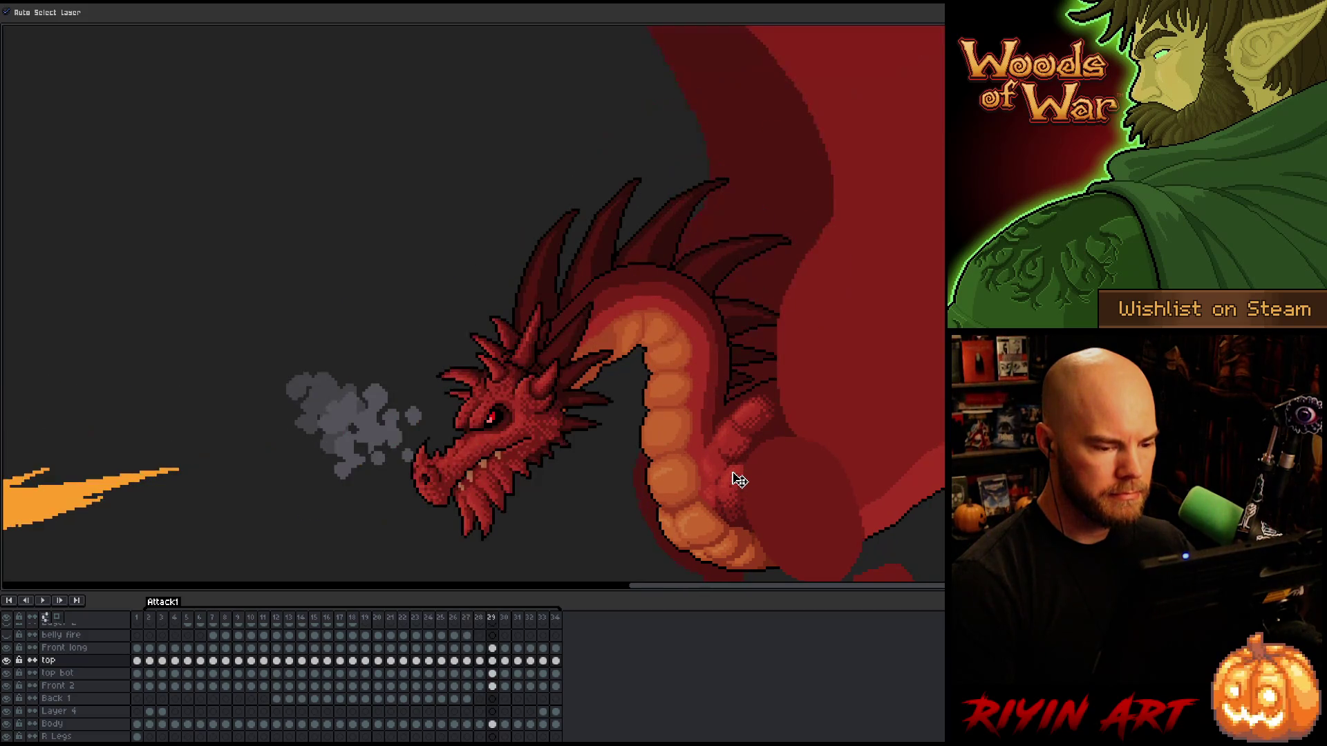
key(comma)
click(732, 452)
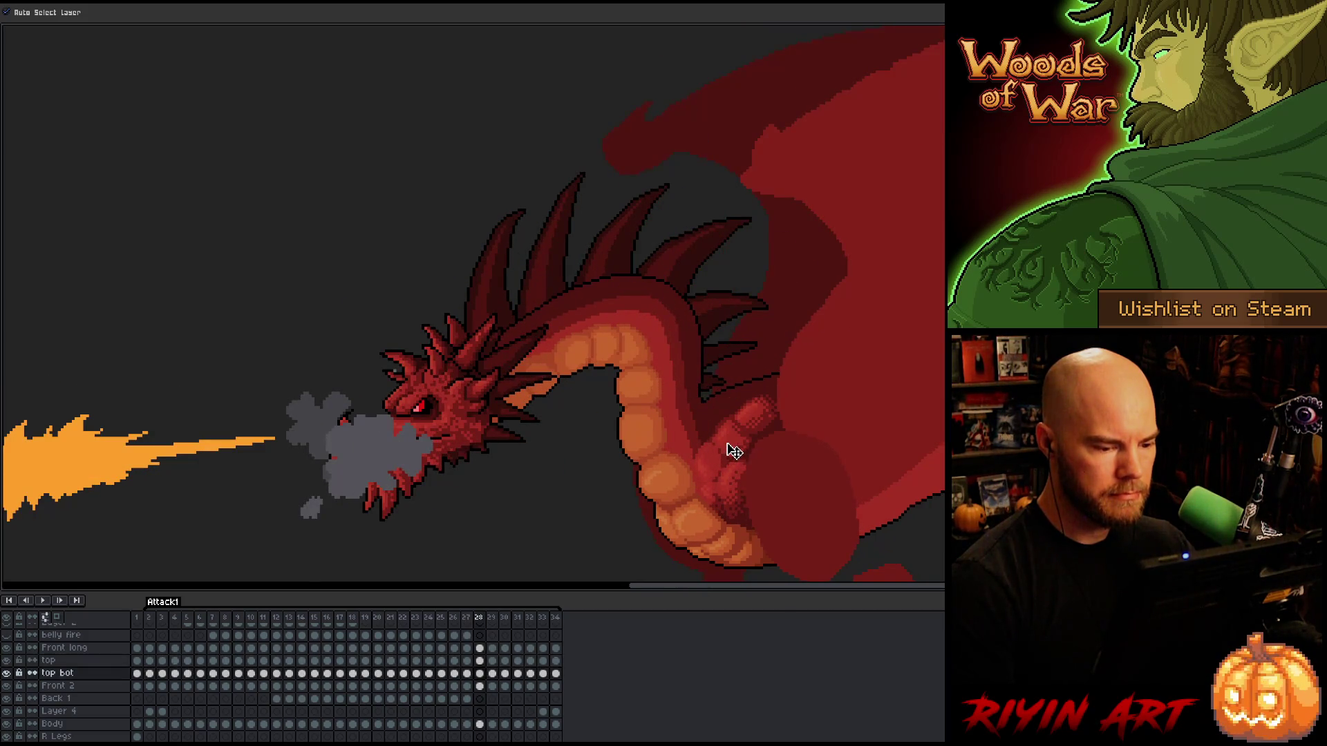
key(comma)
key(period)
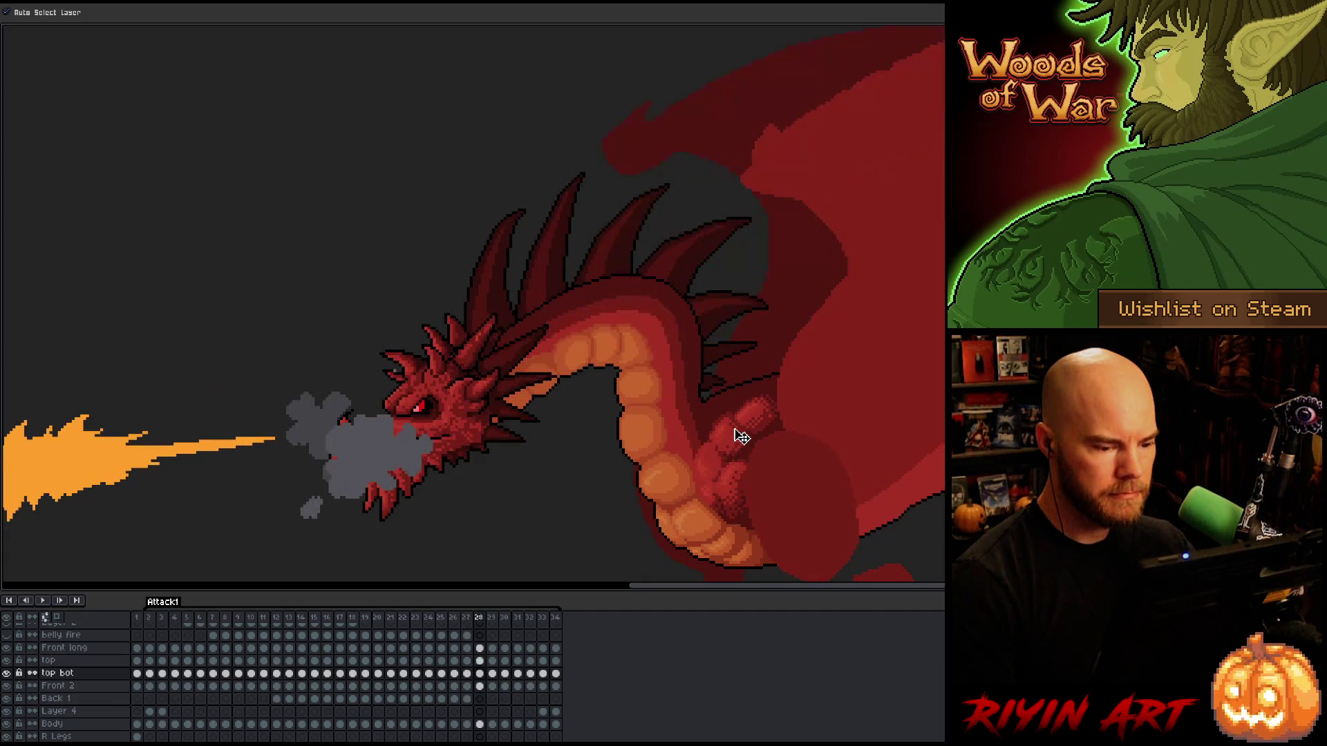
click(757, 425)
Compare frames 28 and 29, advance to frame 30 and start the animation playing.
key(period)
key(comma)
key(period)
key(period)
key(comma)
key(comma)
key(comma)
key(period)
key(period)
key(period)
key(Return)
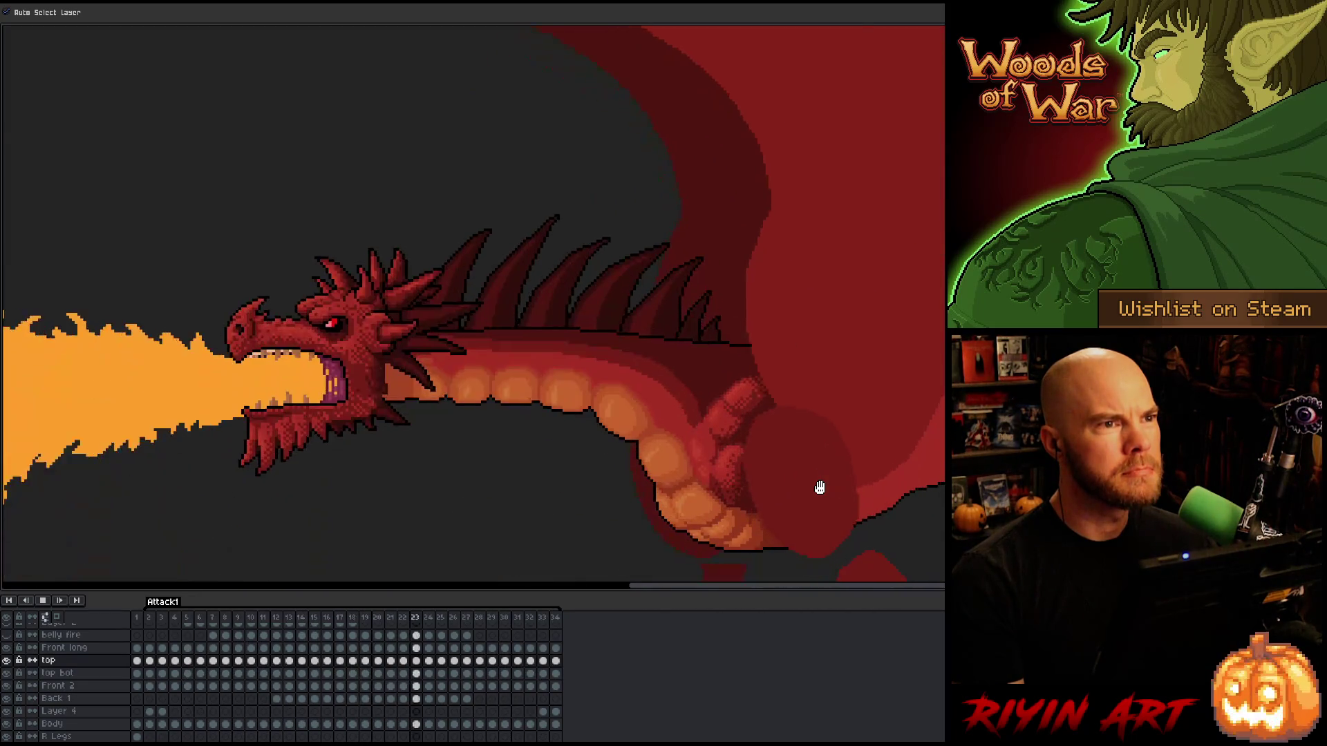
Watch the Attack1 fire-breath loop while zooming and panning the view, stopping on frame 34.
scroll(809, 498, down, 3)
scroll(795, 512, up, 4)
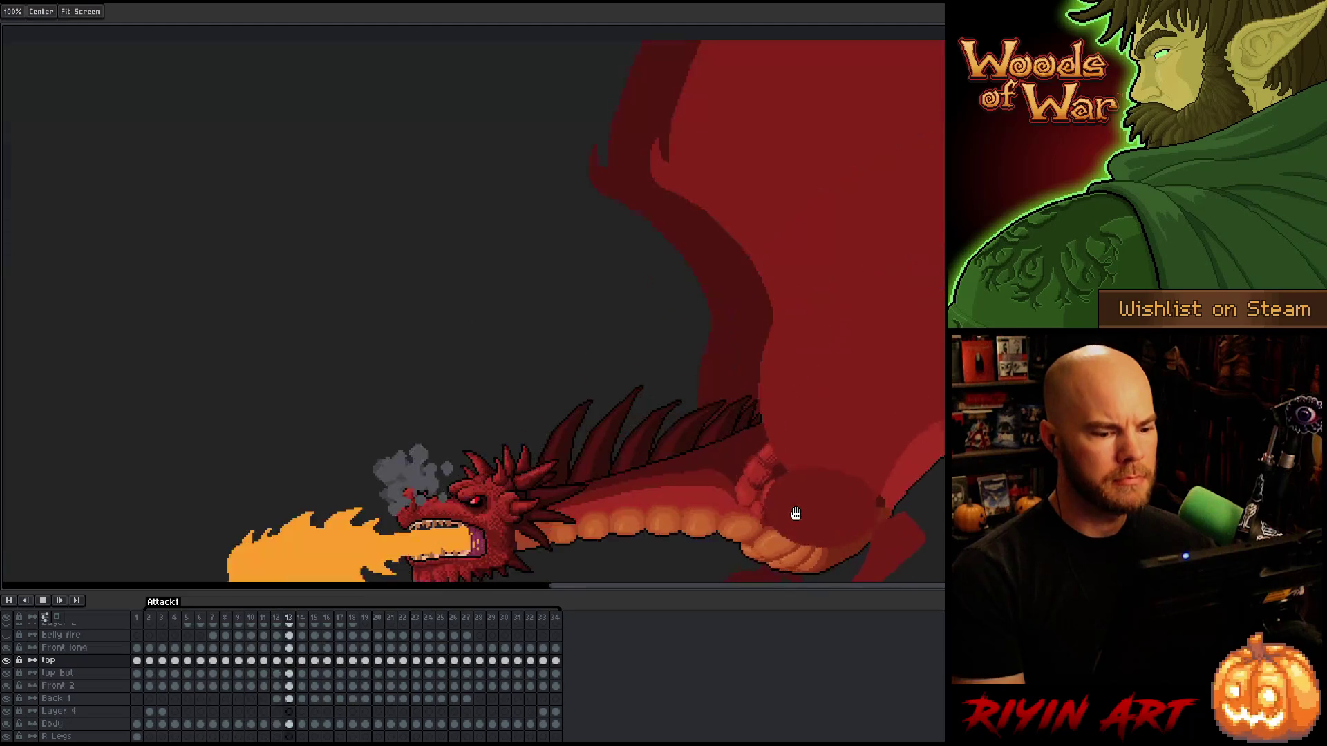
scroll(720, 379, down, 1)
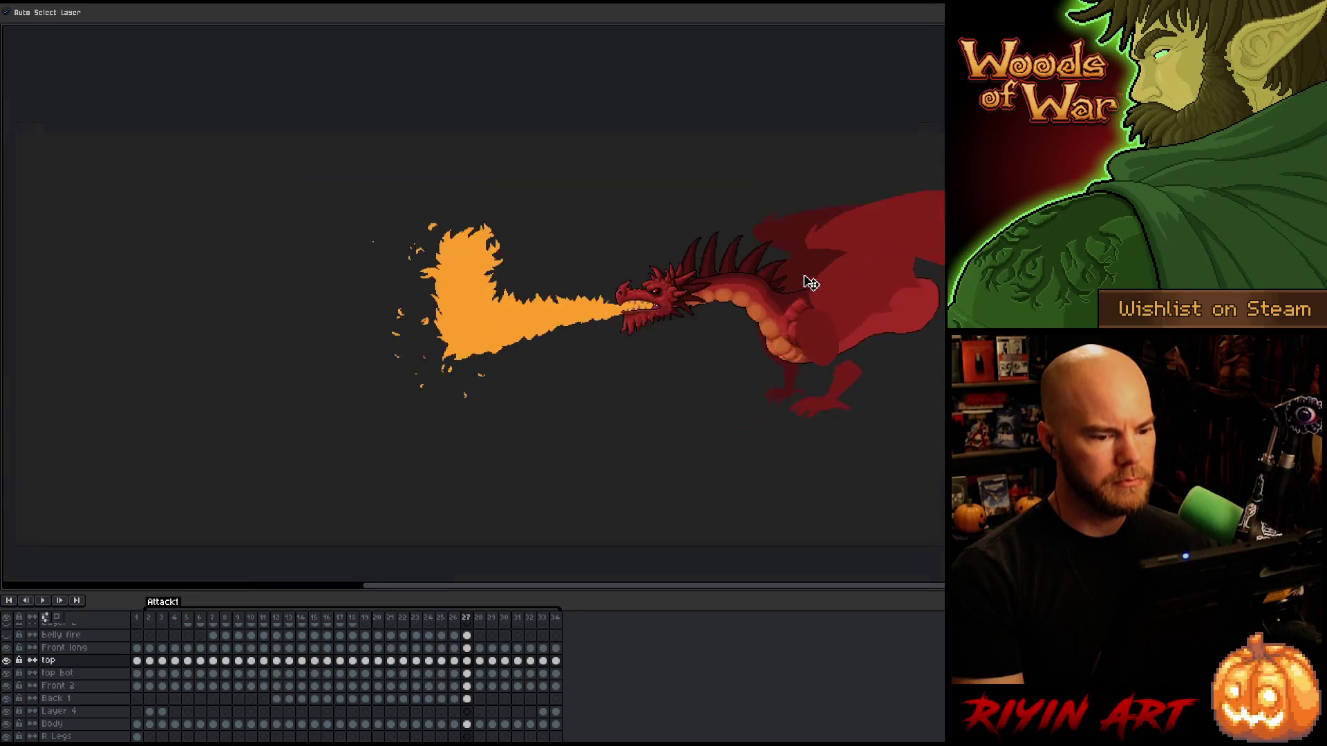
key(Return)
mouse_move(815, 311)
mouse_down()
mouse_move(874, 390)
mouse_move(839, 402)
mouse_move(827, 376)
mouse_move(799, 394)
mouse_up()
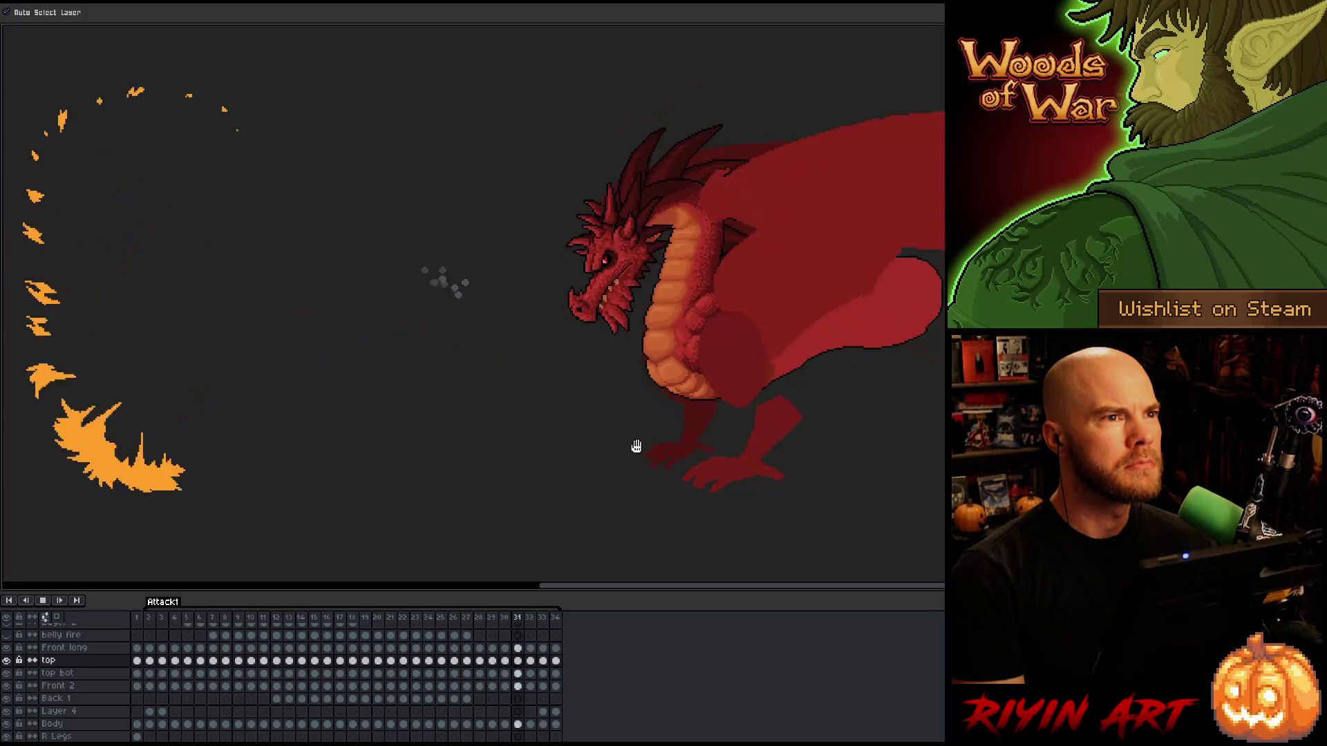
scroll(608, 379, up, 2)
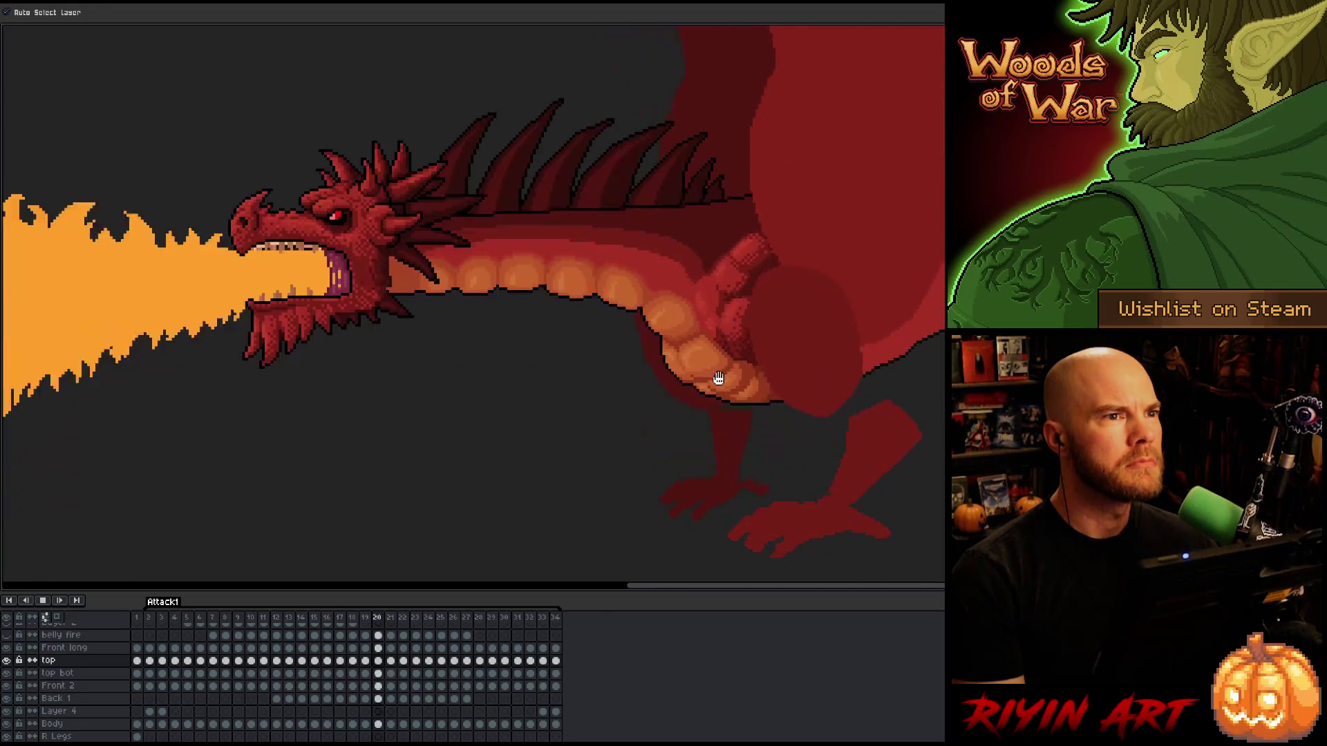
key(h)
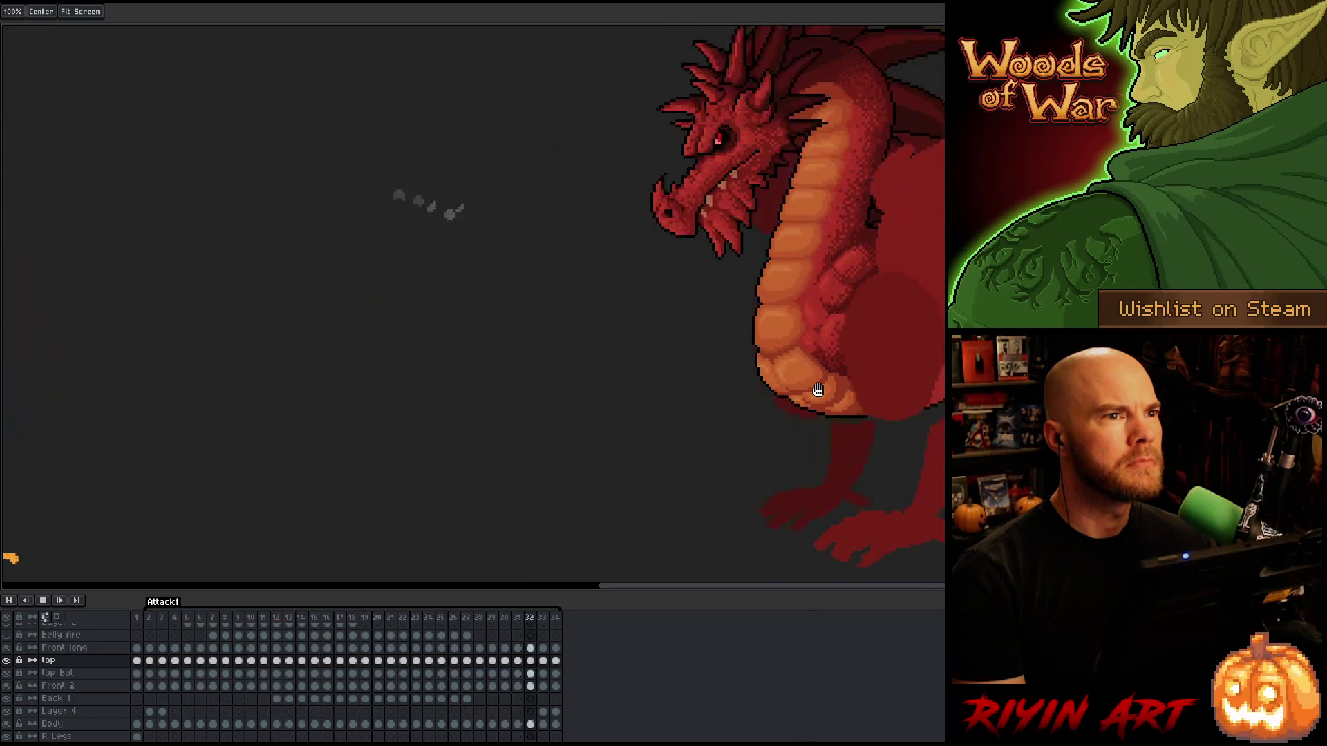
drag(857, 377, 580, 379)
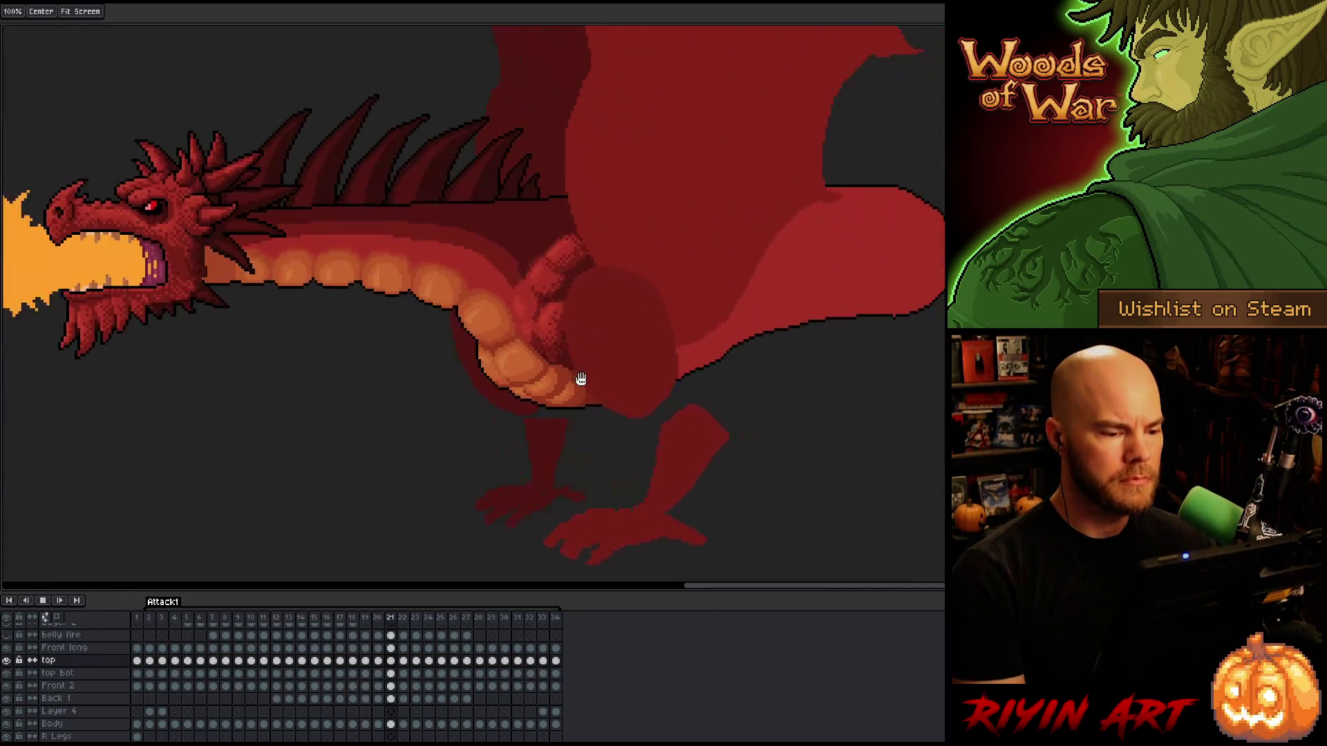
key(v)
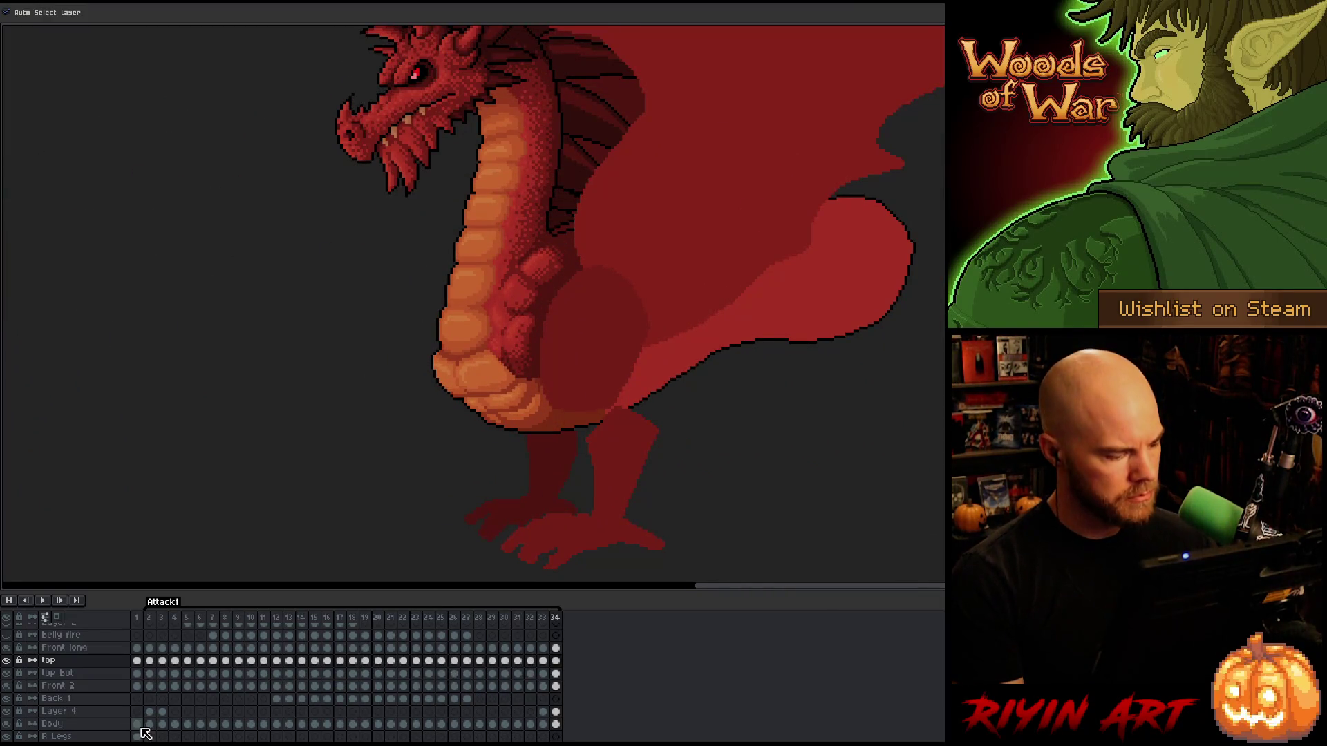
Briefly solo Layer 4 on frame 3, then solo the Body layer on frame 2.
click(93, 718)
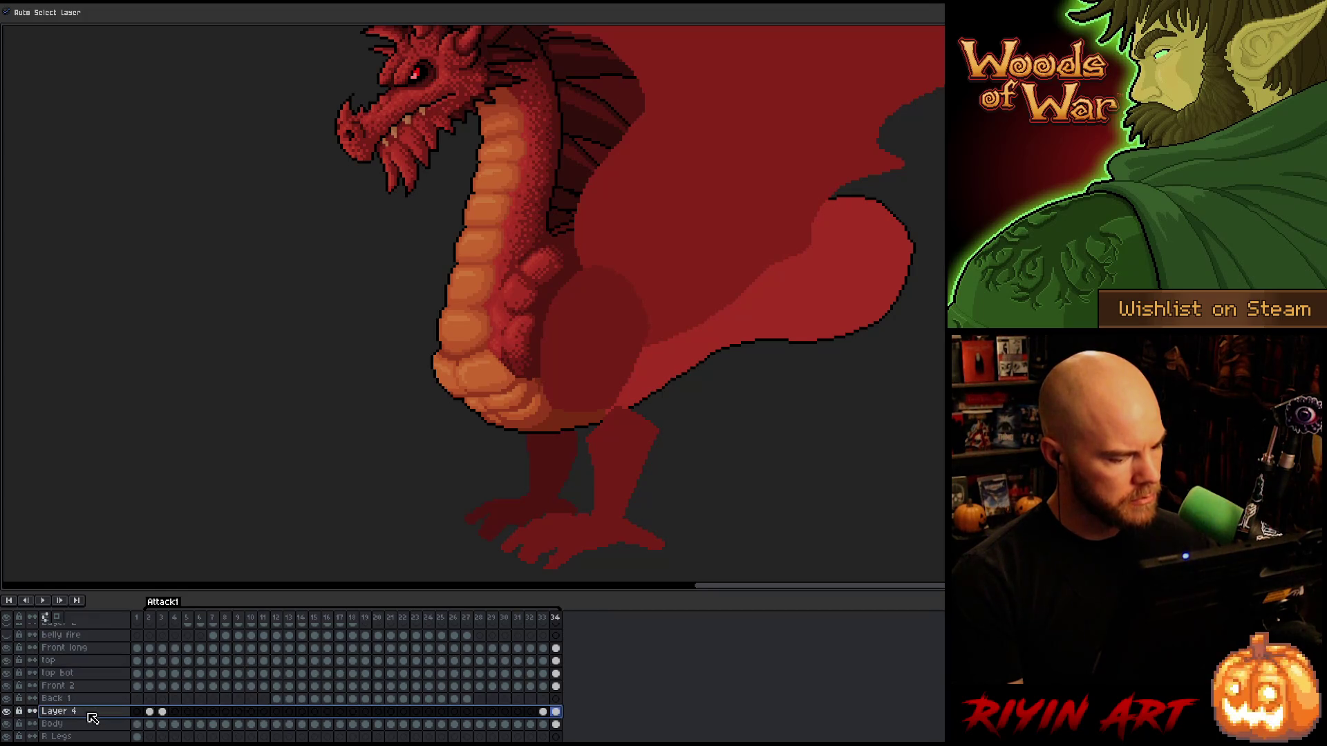
key(Right)
key(Right)
key(Right)
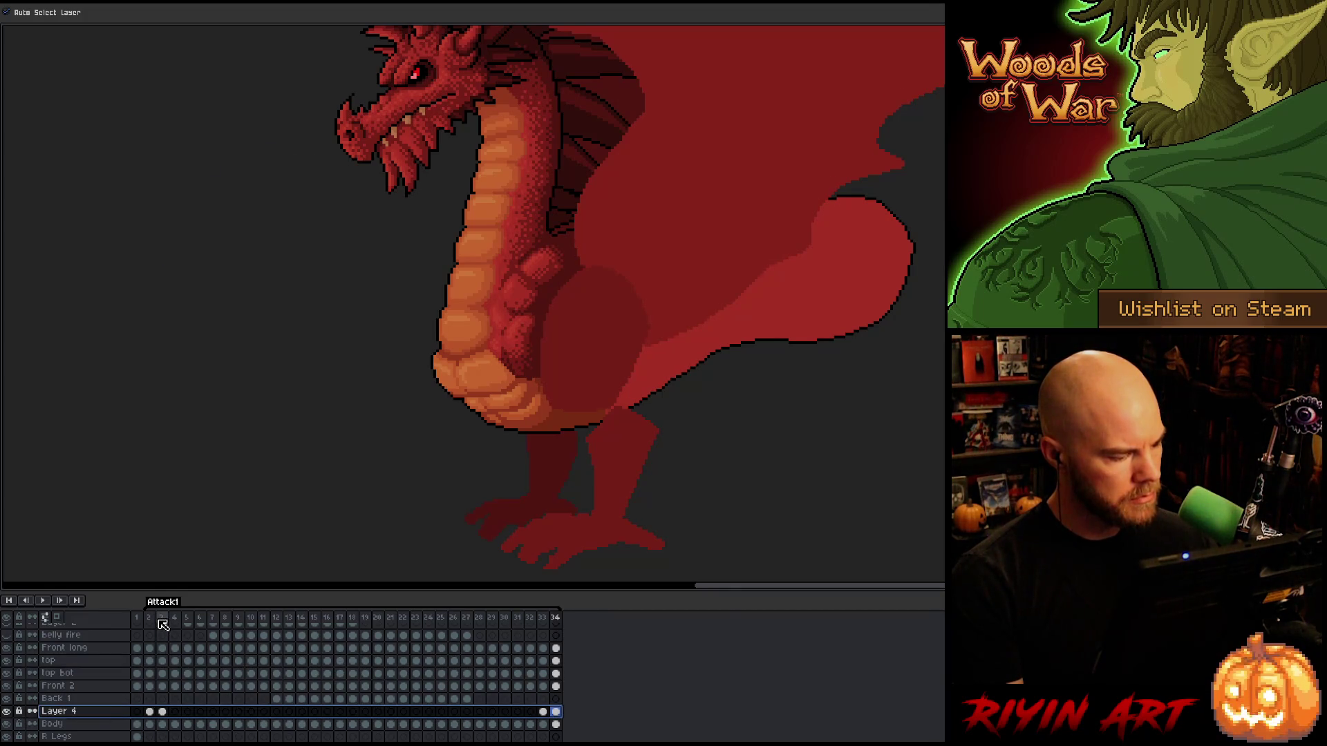
alt+click(6, 711)
alt+click(6, 711)
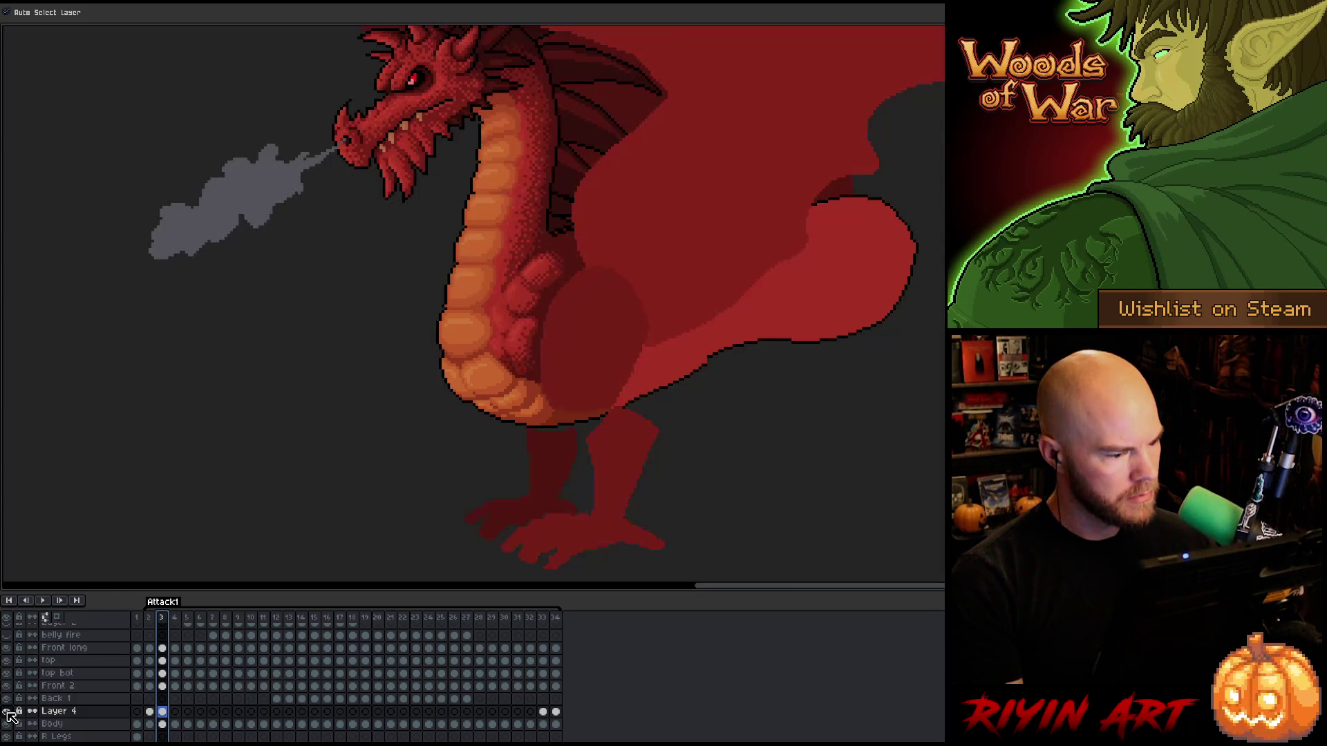
click(150, 725)
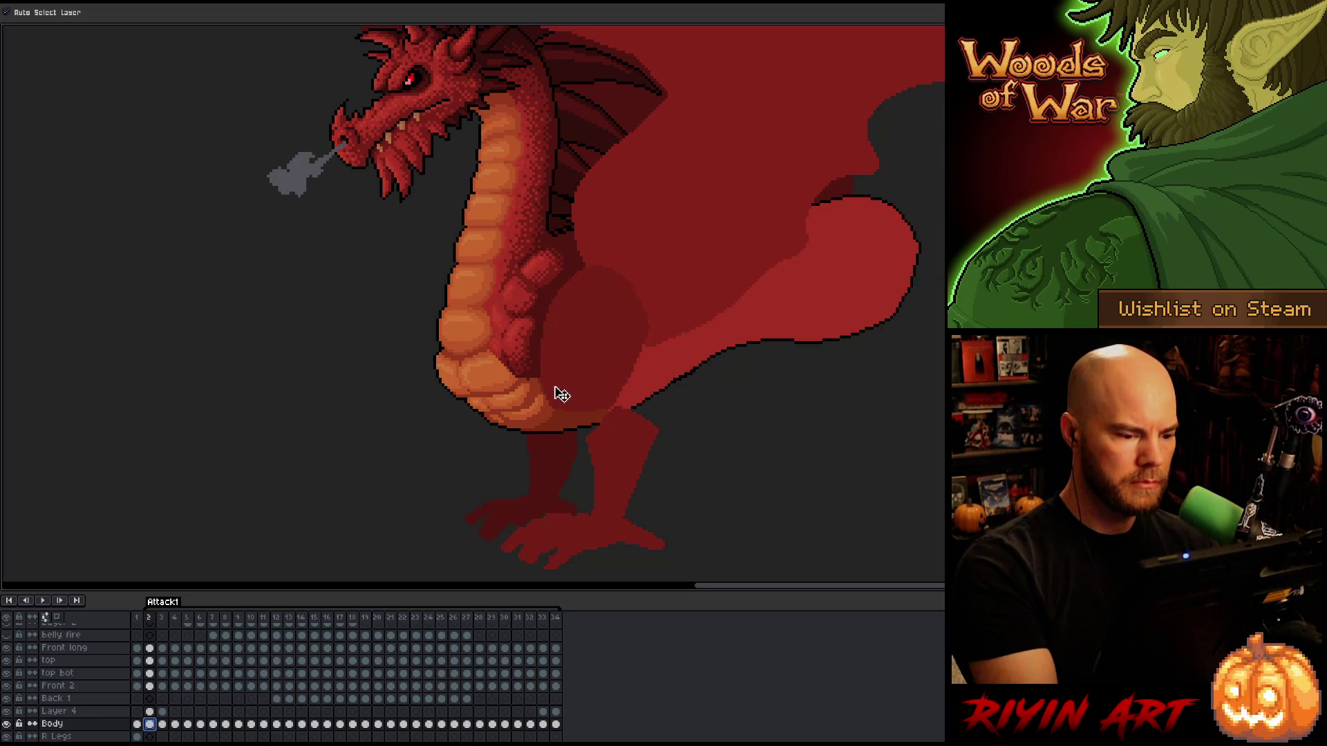
alt+click(6, 723)
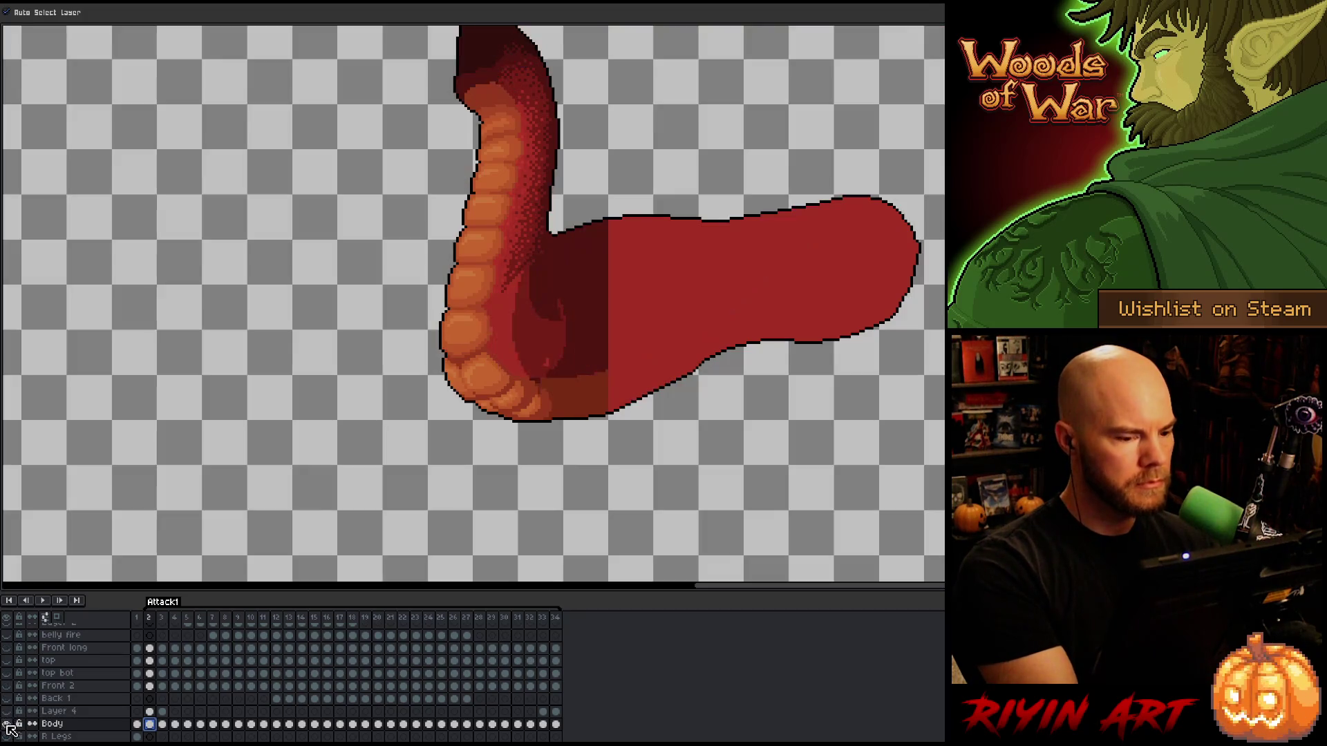
Lasso the lower body and fill it darker red, then fill the upper area with sampled dark red.
key(m)
mouse_move(662, 349)
mouse_down()
mouse_move(810, 292)
mouse_move(933, 347)
mouse_move(796, 432)
mouse_move(564, 495)
mouse_up()
key(g)
click(702, 303)
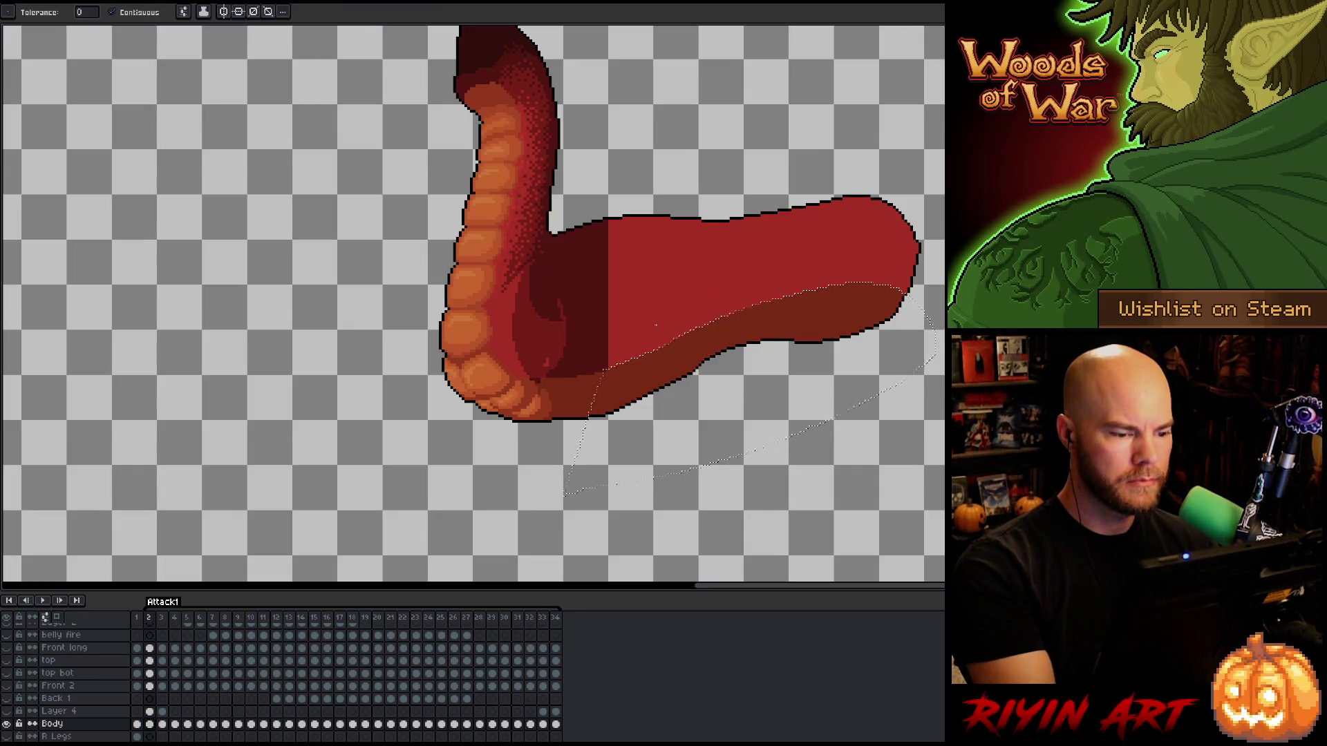
key(ctrl+d)
key(alt)
alt+click(587, 311)
click(689, 297)
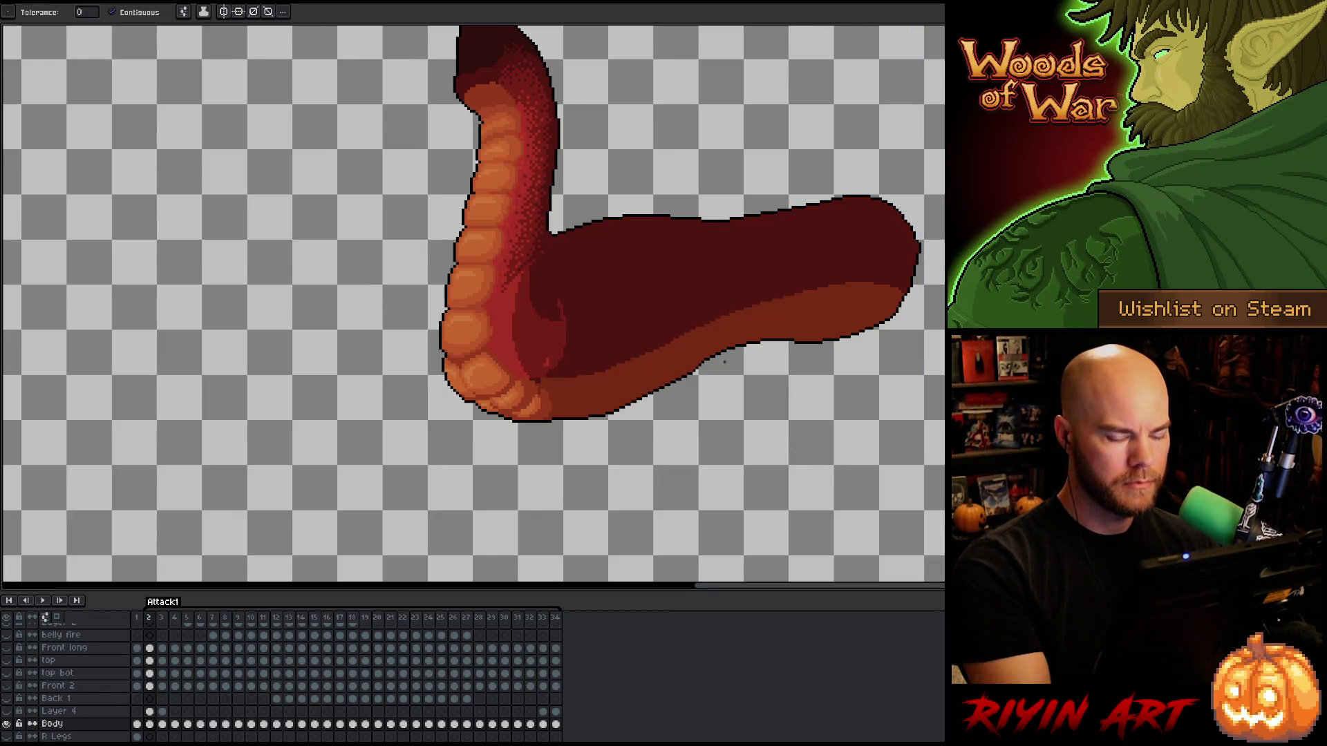
Fill frame 3's selected lower belly with darker red and compare it with frame 2.
key(Right)
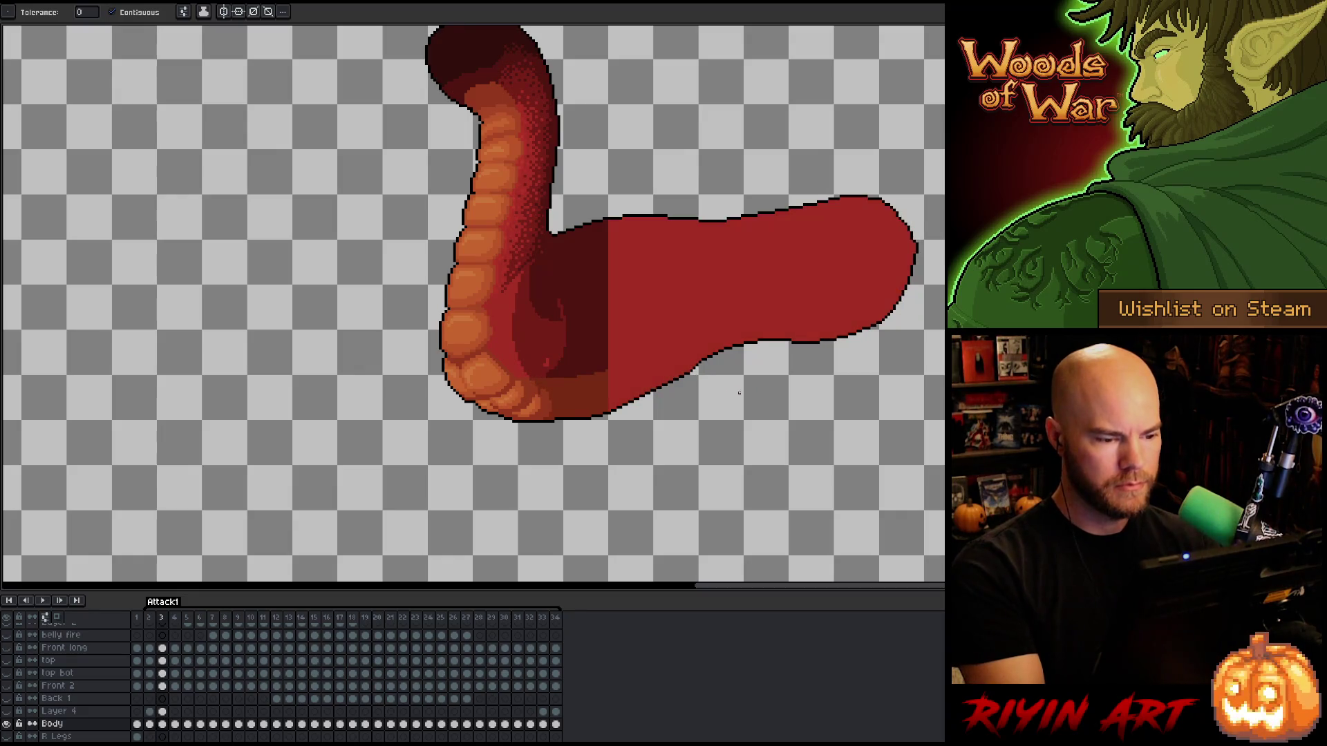
key(m)
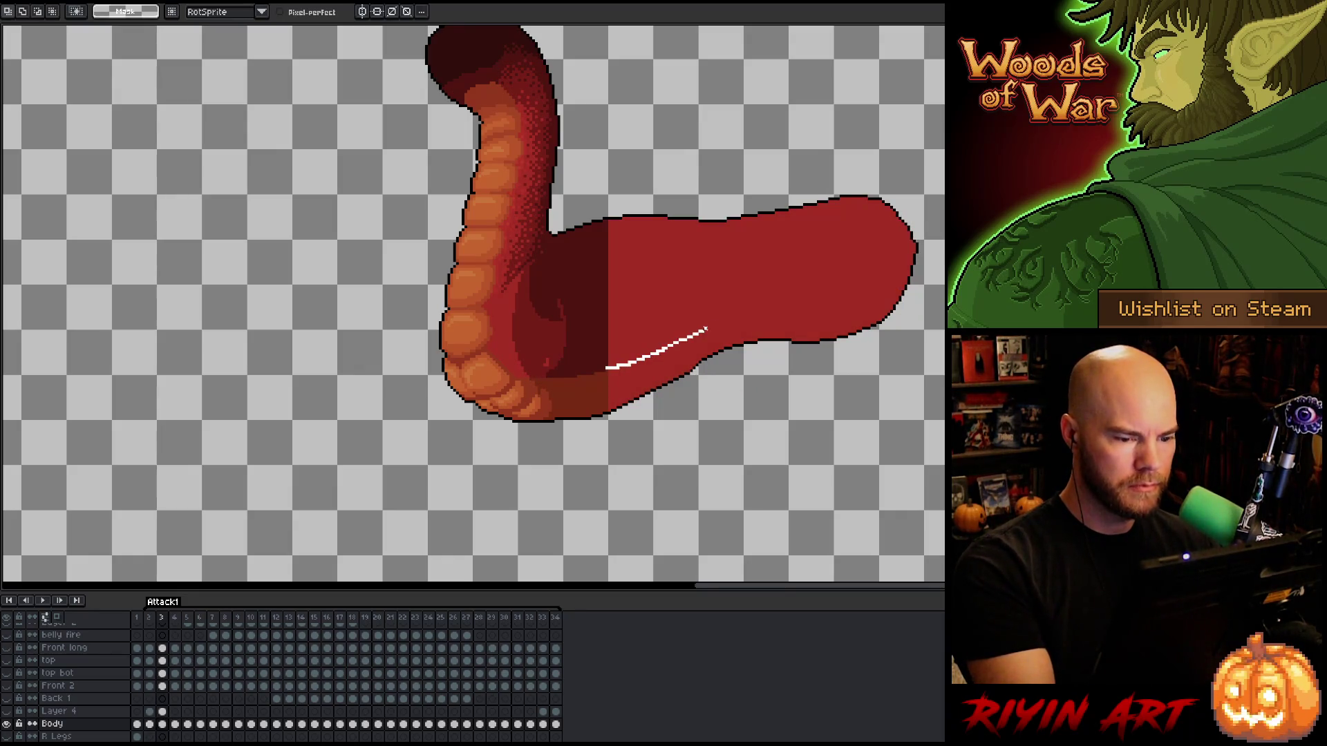
click(149, 725)
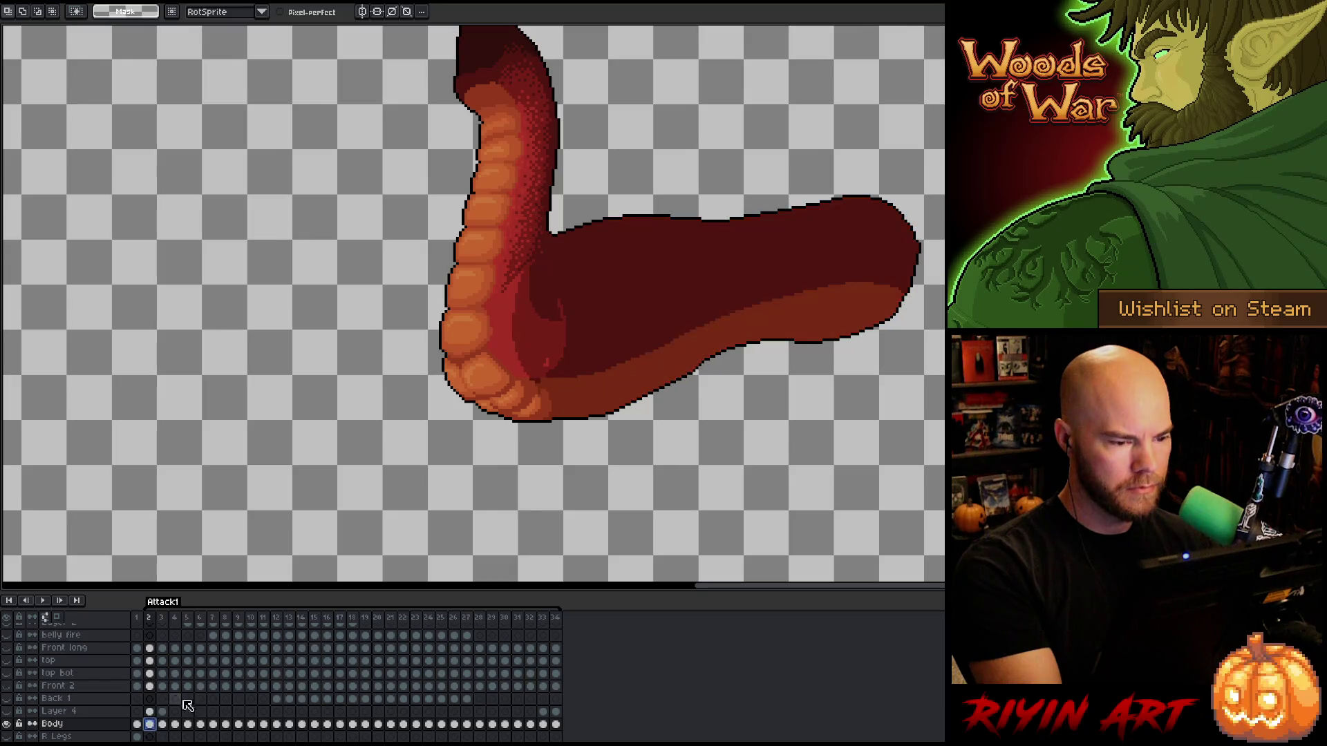
key(w)
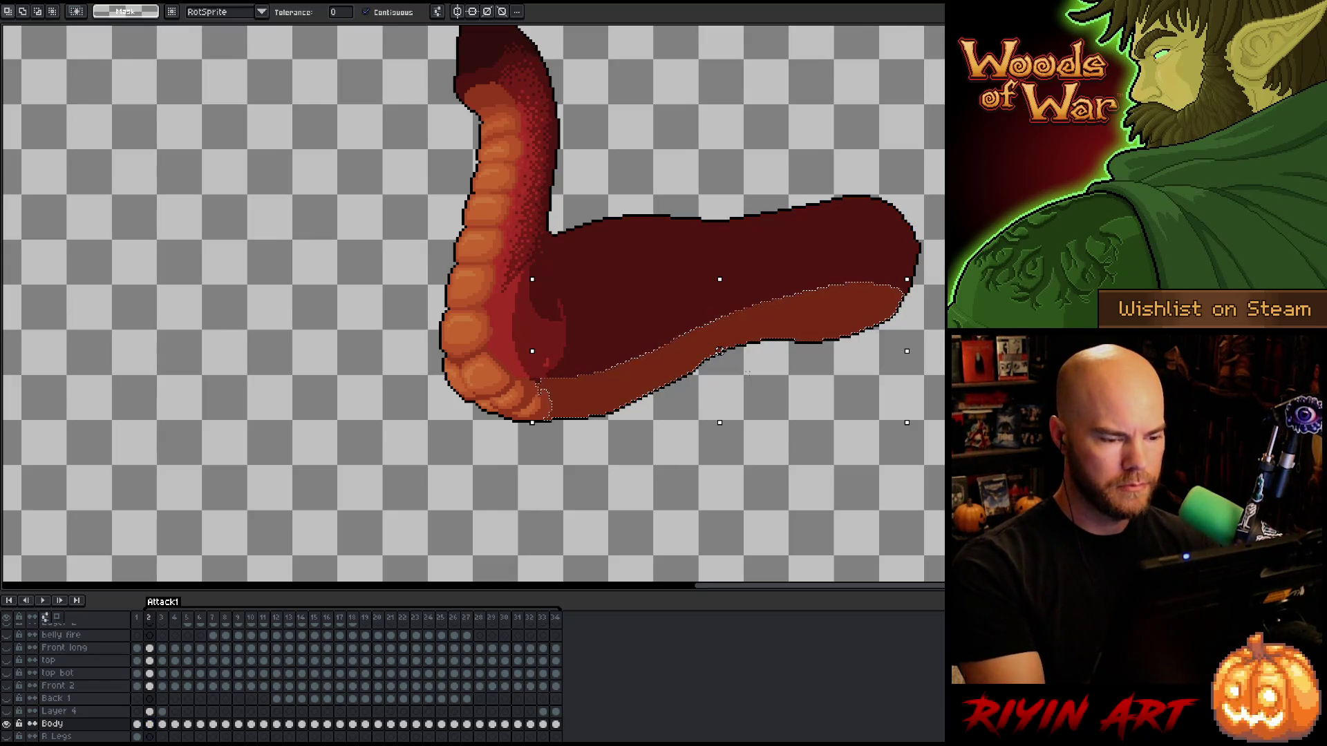
key(Right)
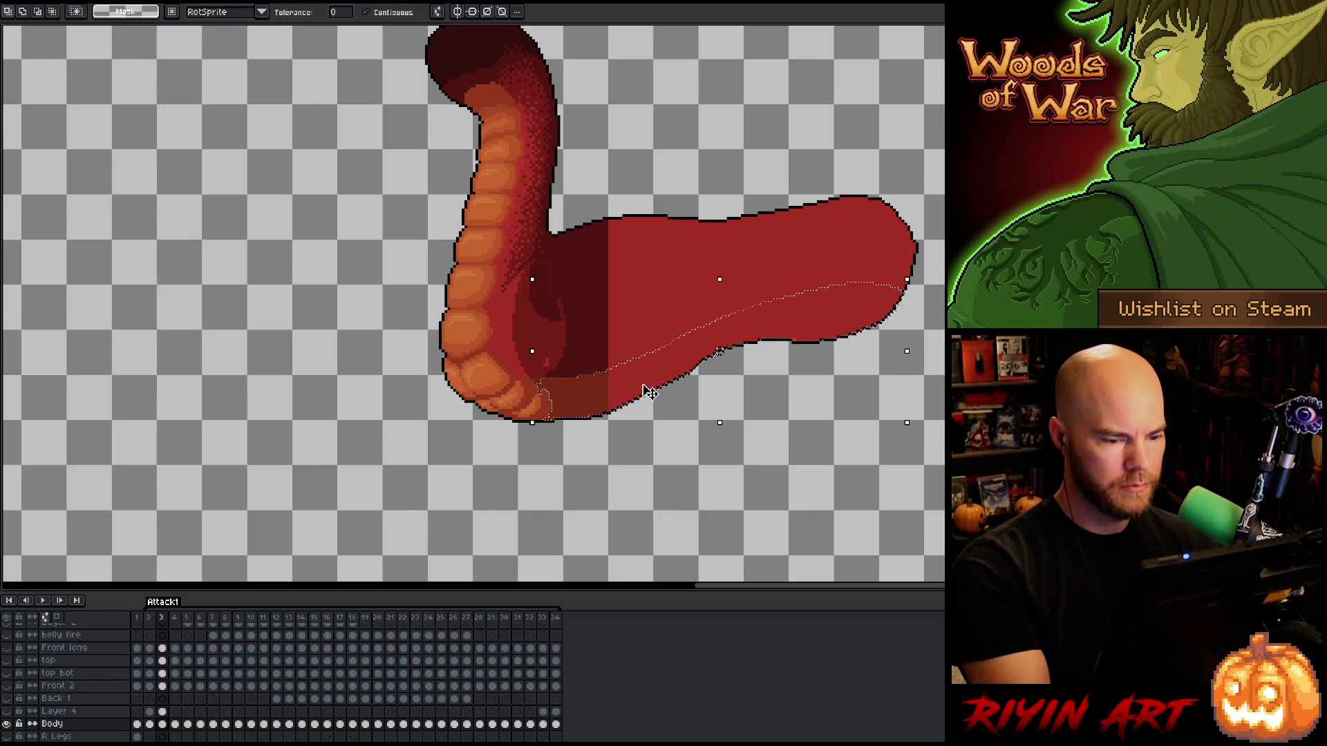
key(b)
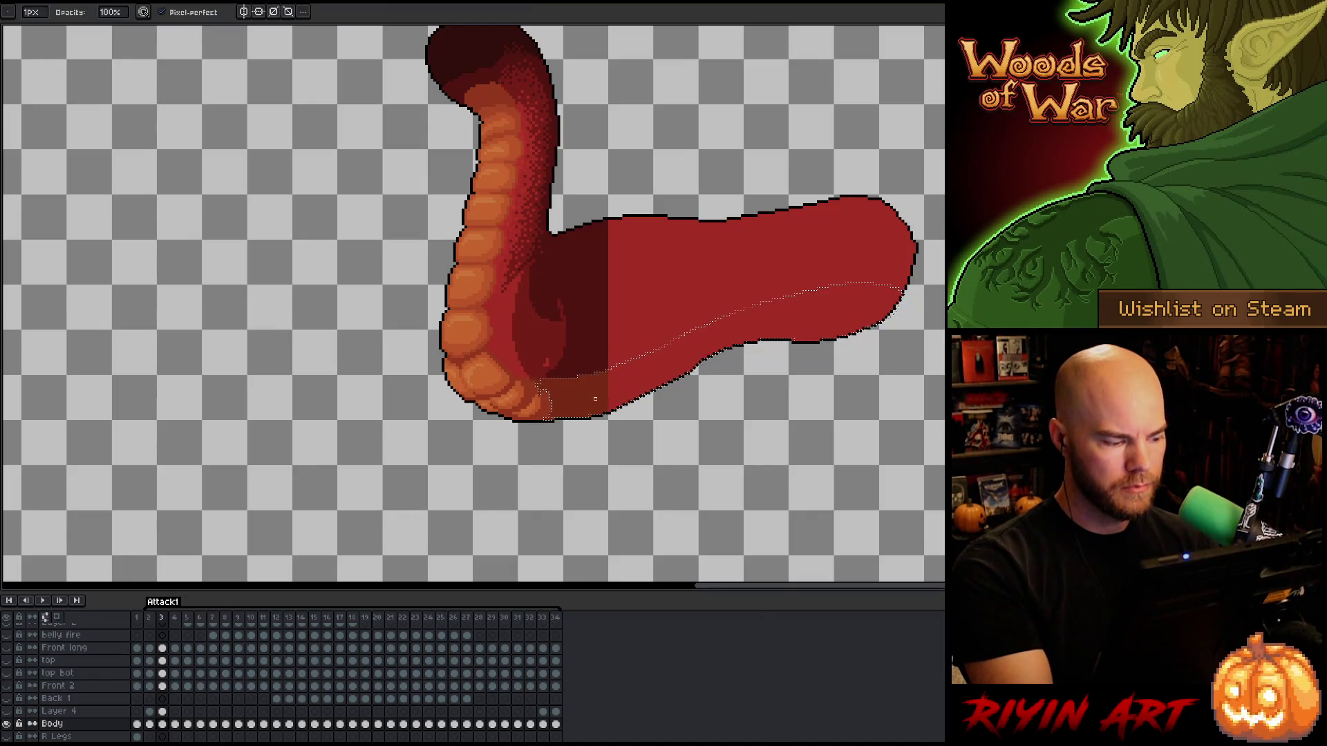
key(g)
click(644, 378)
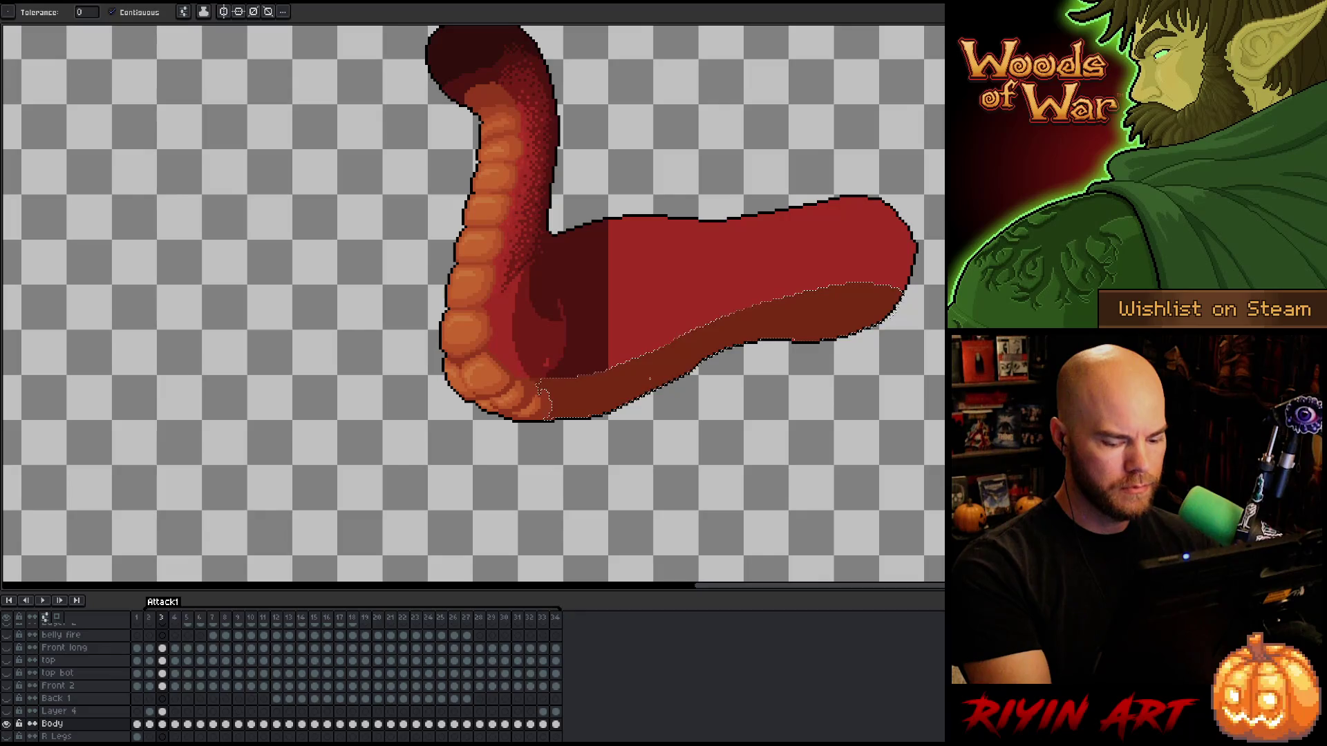
key(comma)
Jump to frame 34, then adjust the selection and darken frame 32's lower belly.
key(comma)
key(comma)
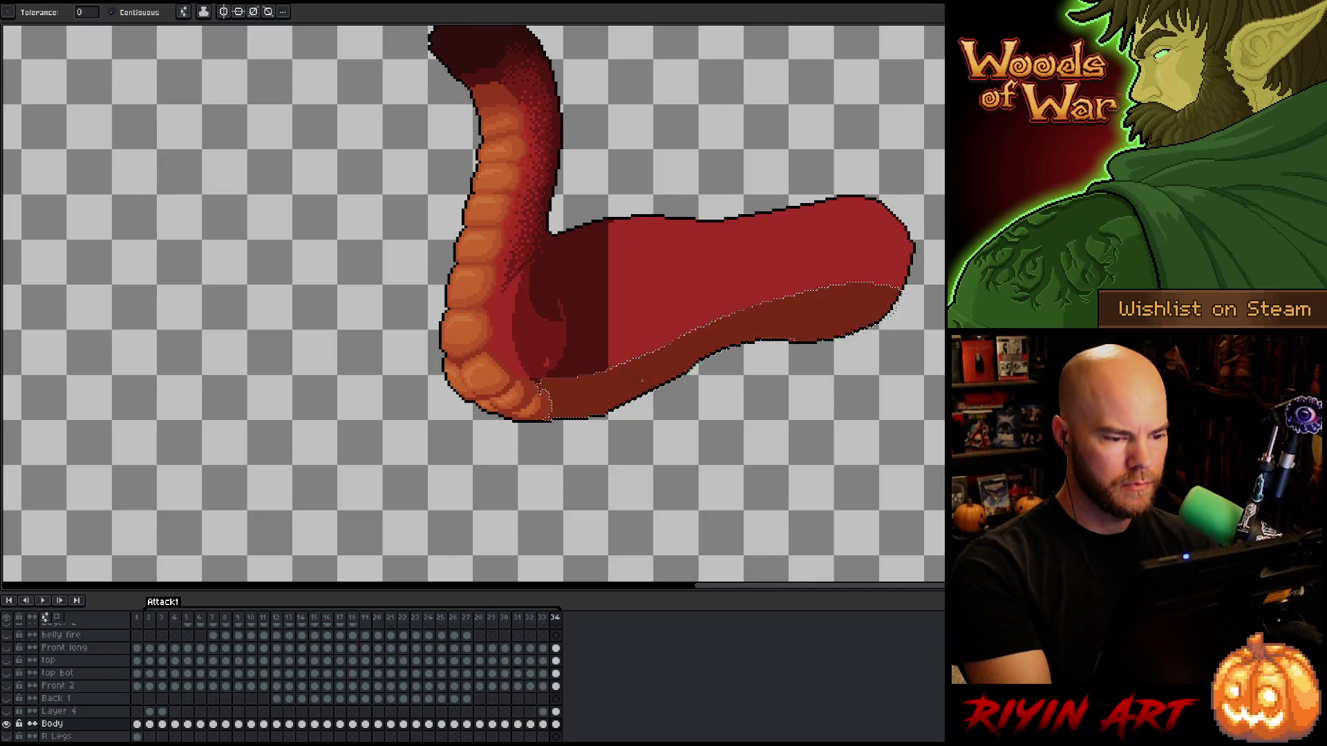
key(comma)
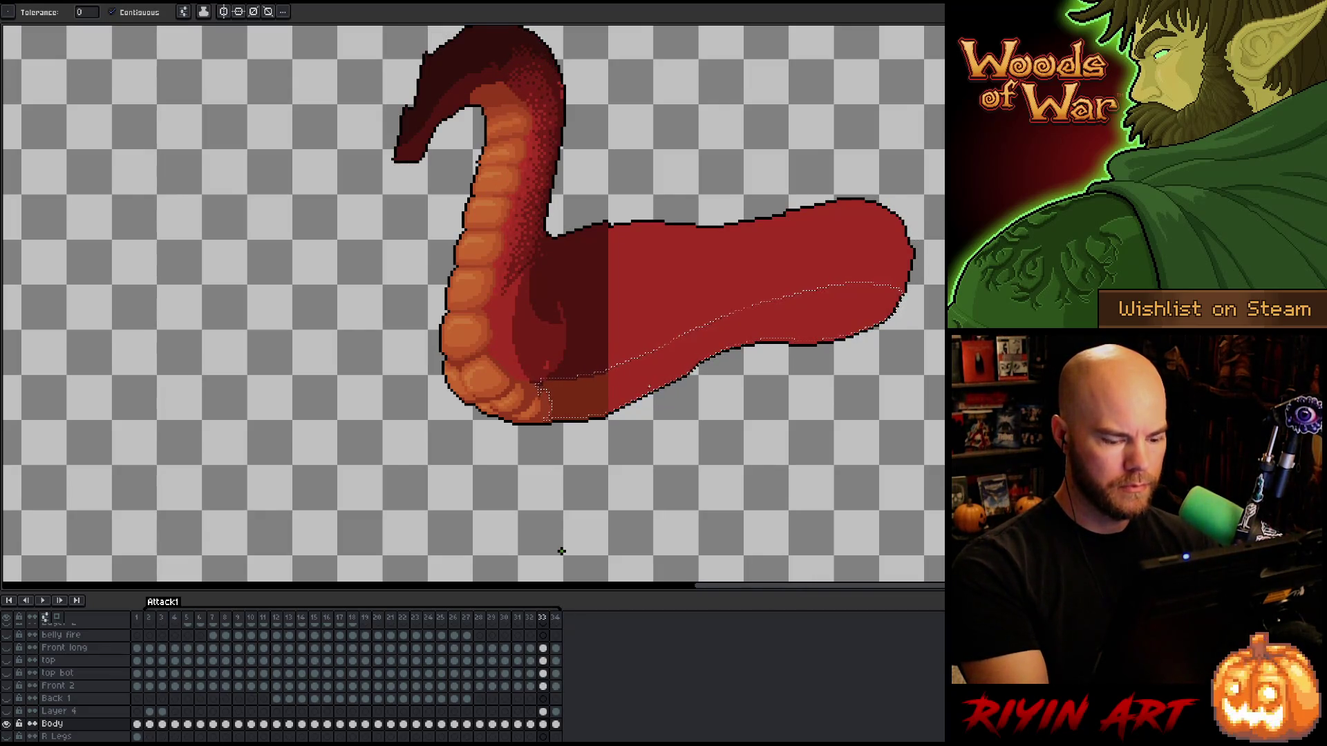
key(v)
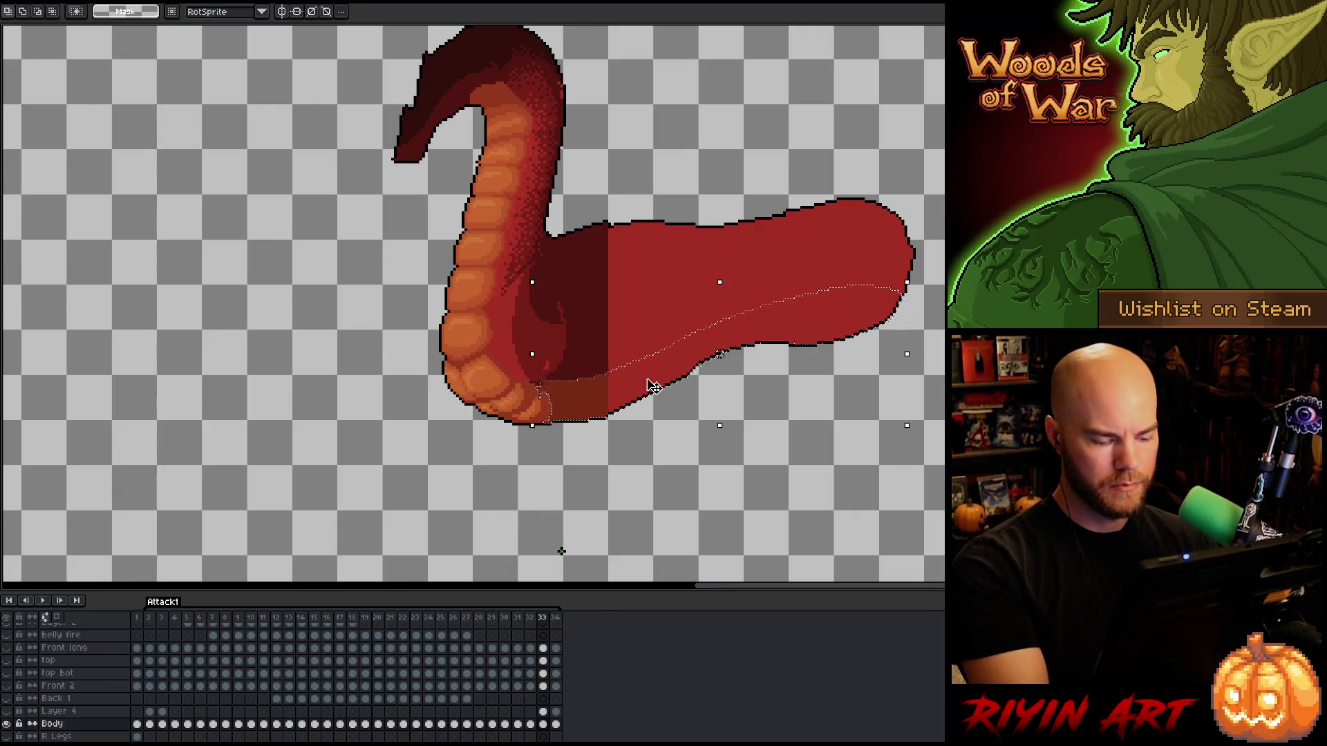
key(w)
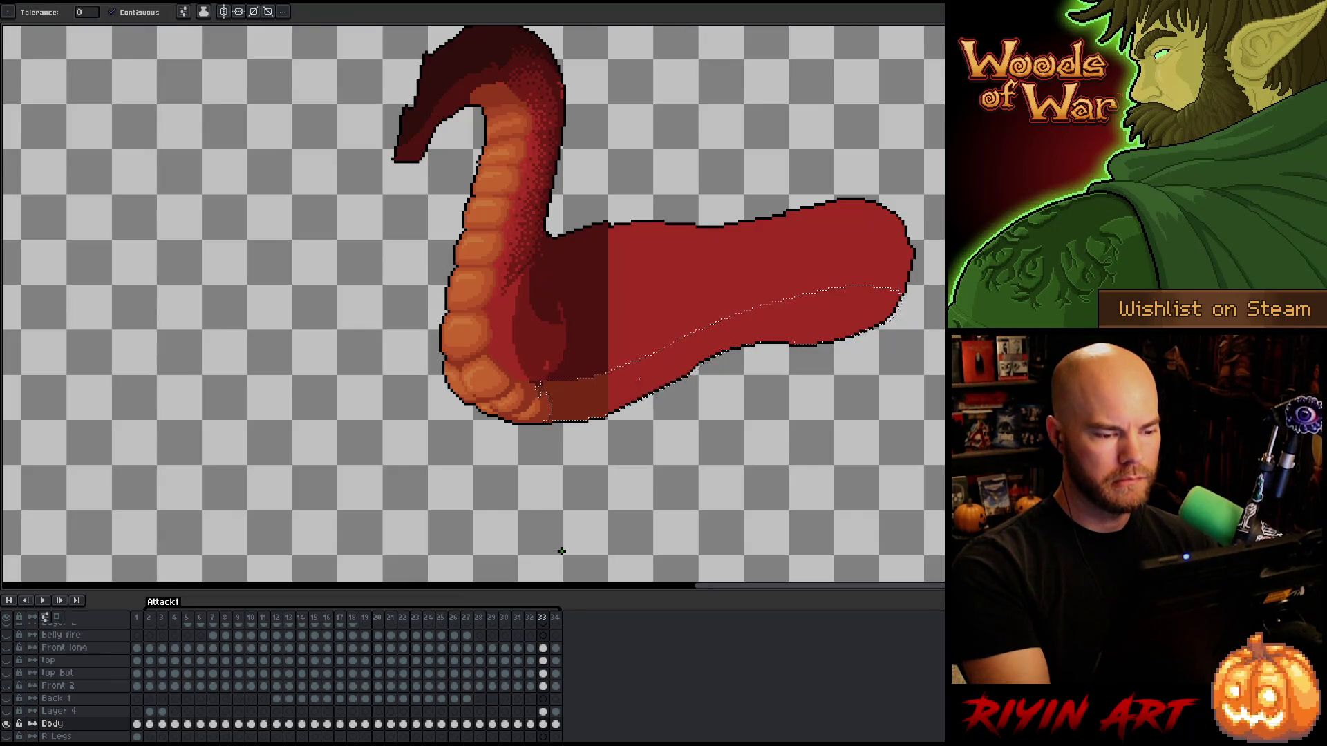
key(comma)
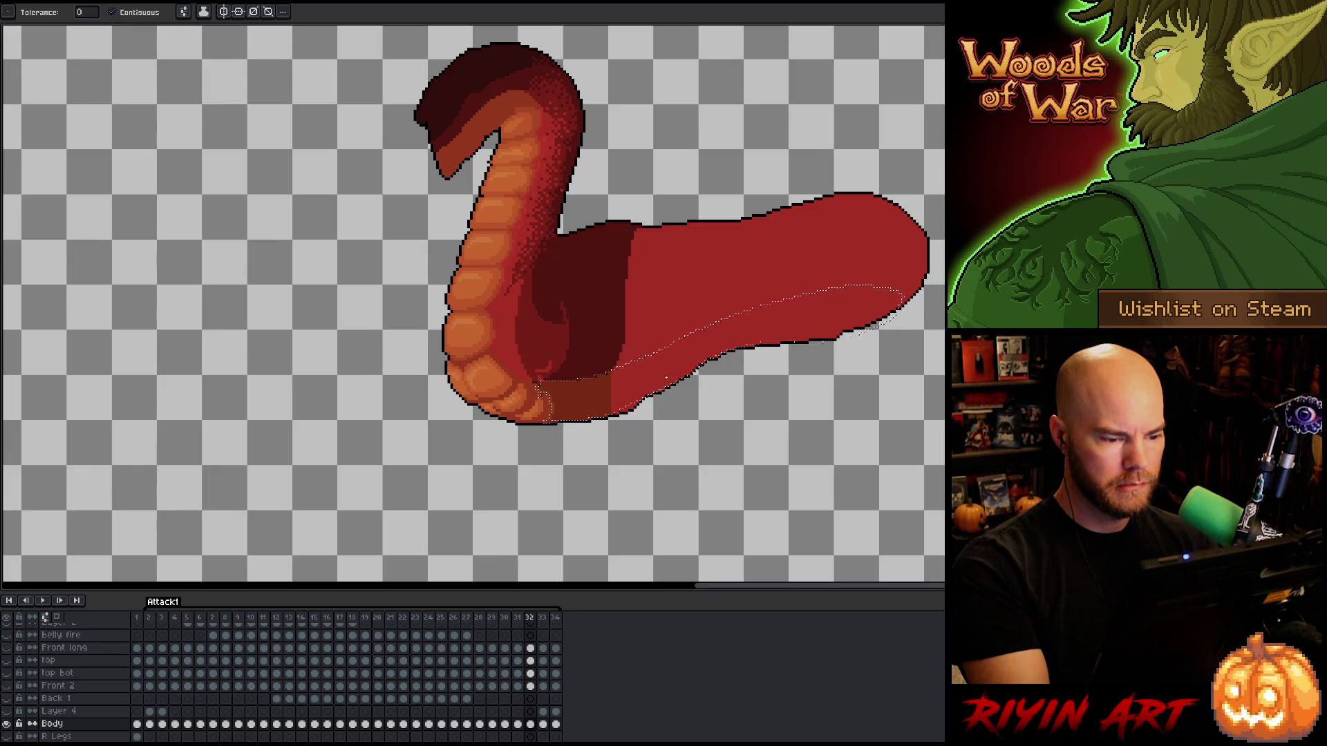
key(v)
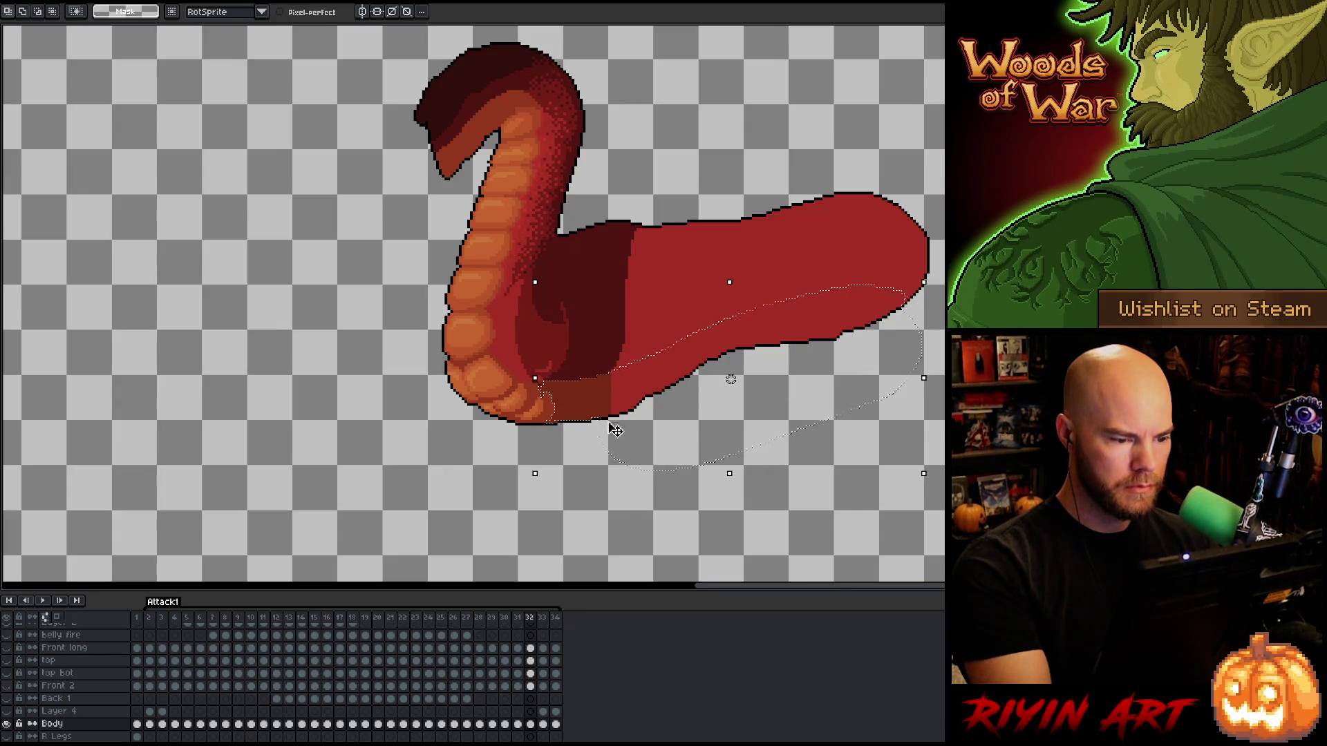
key(g)
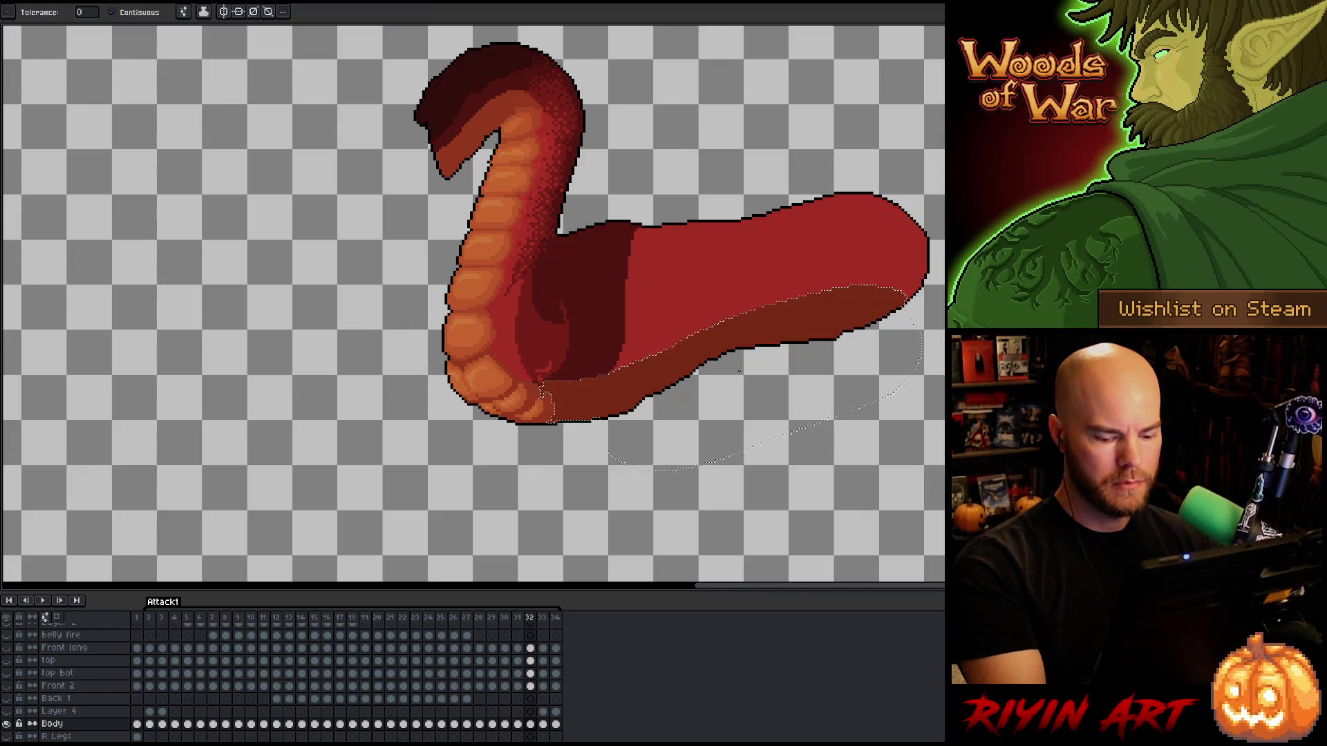
key(period)
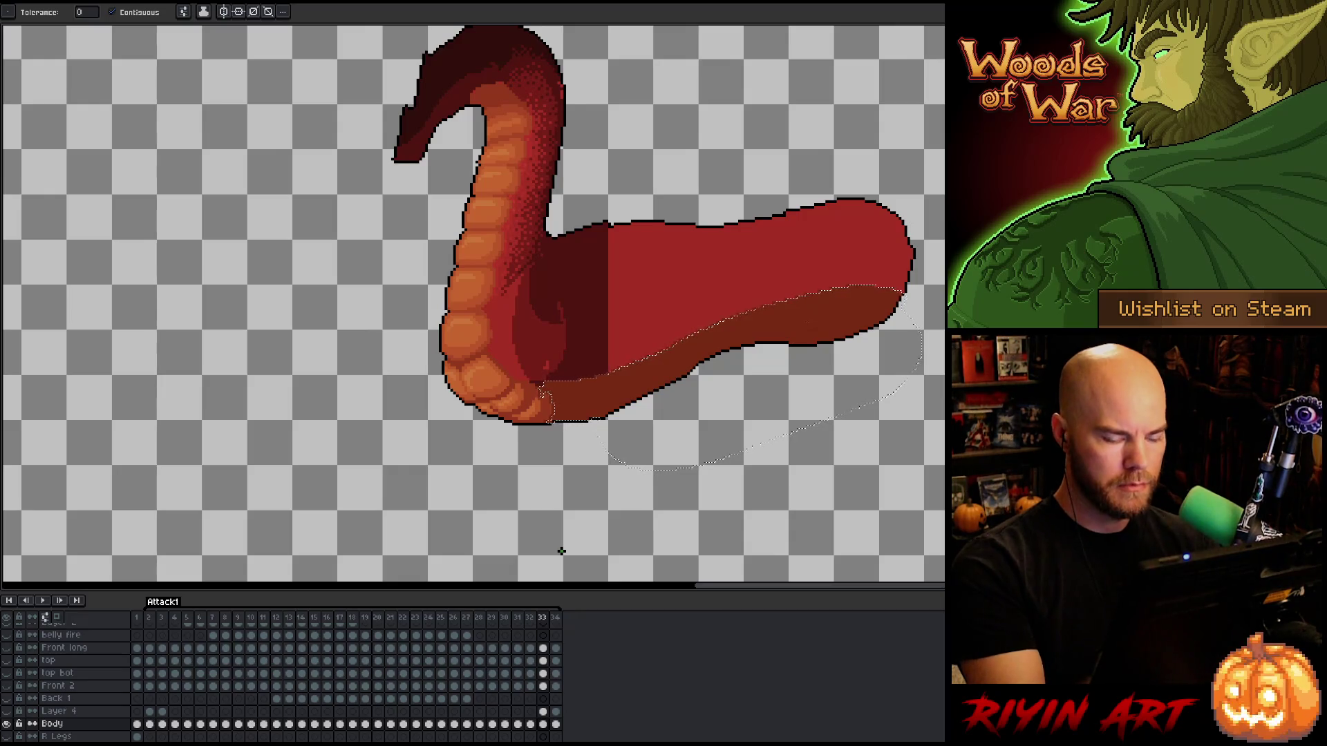
Return to the start, move up to frame 31 and darken its lower belly.
key(Home)
key(period)
key(Return)
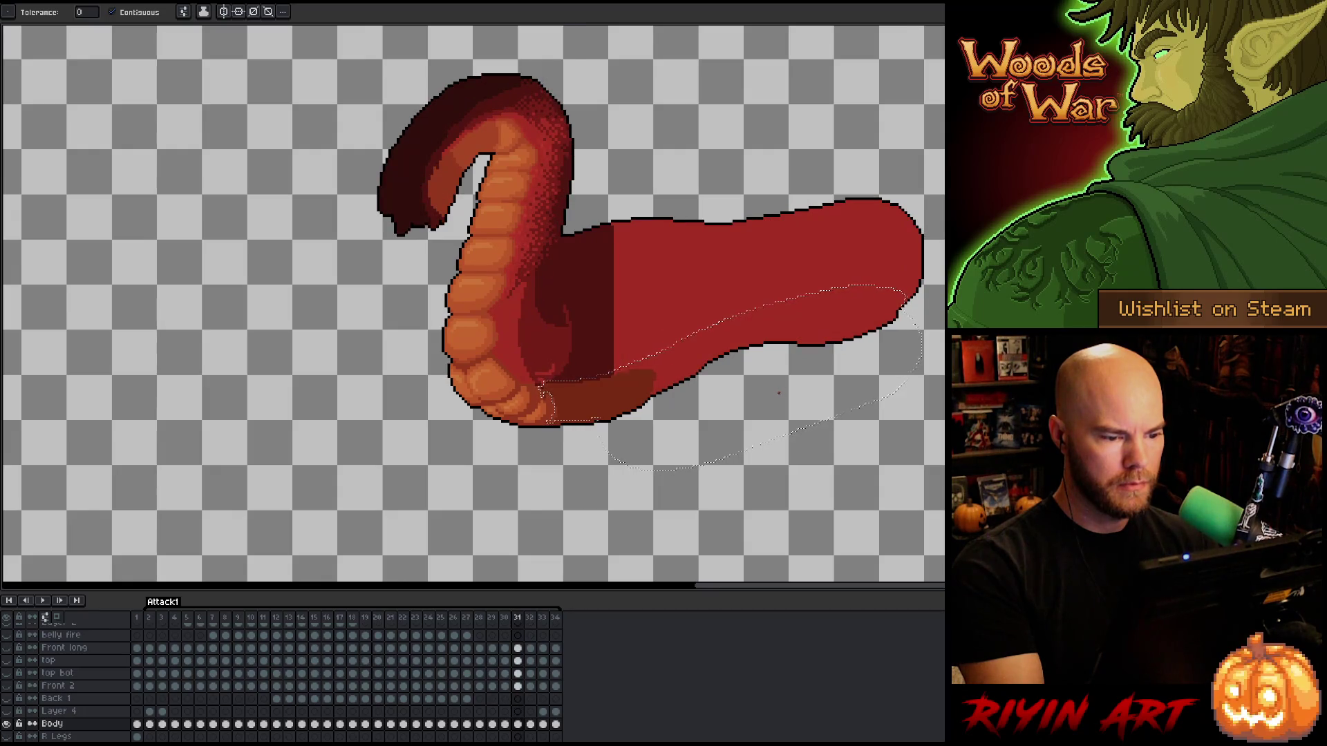
key(v)
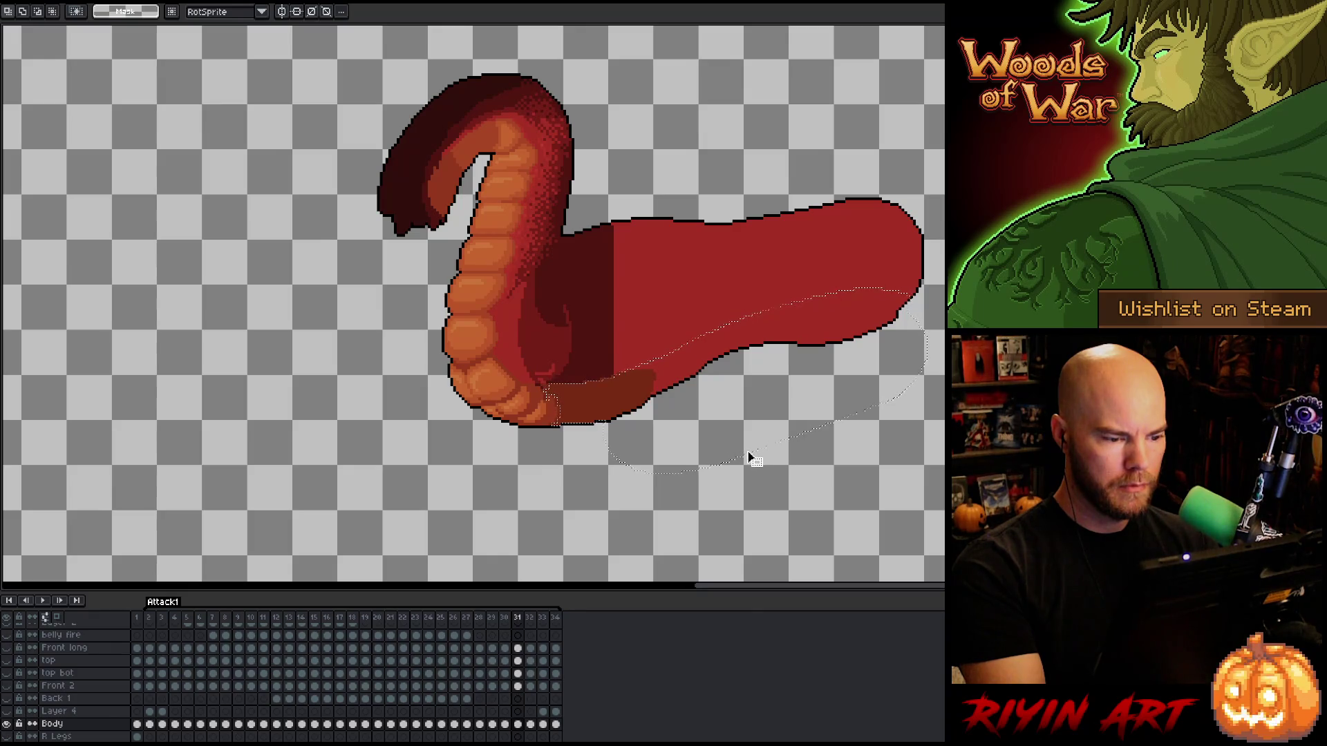
key(Return)
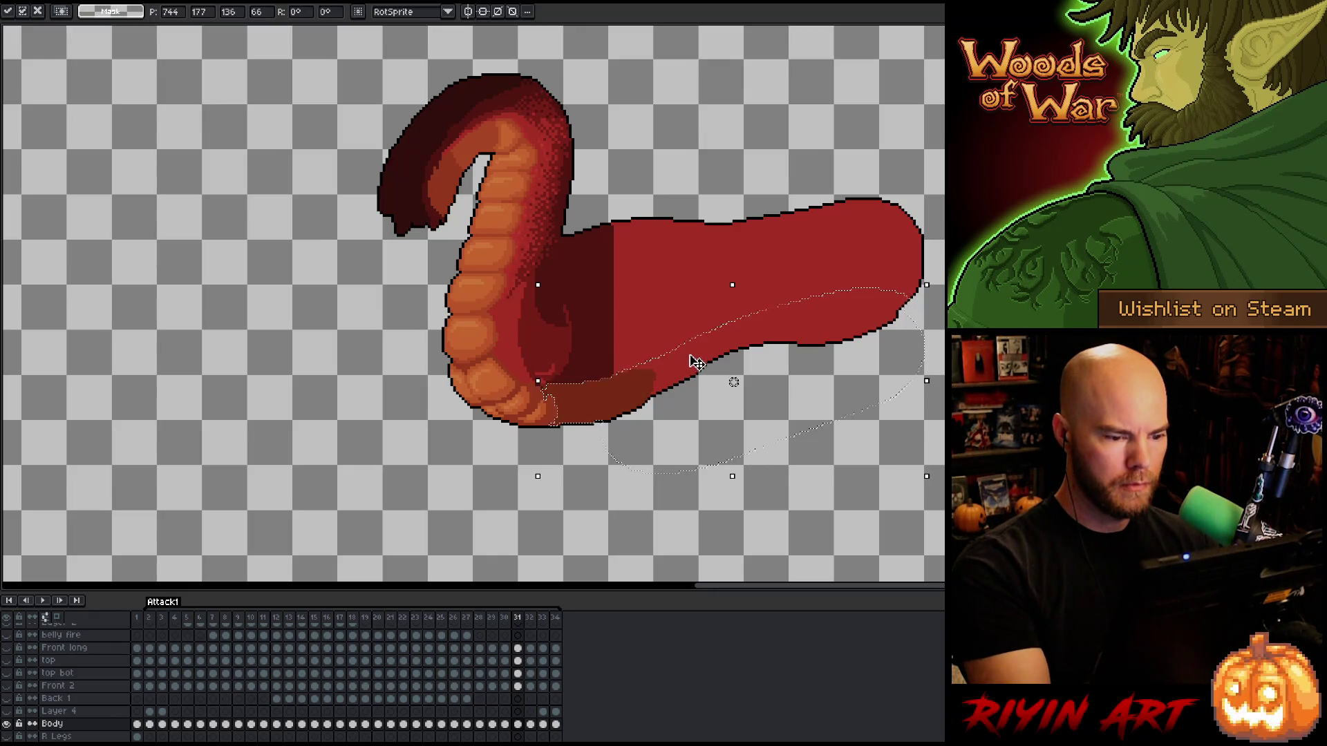
key(w)
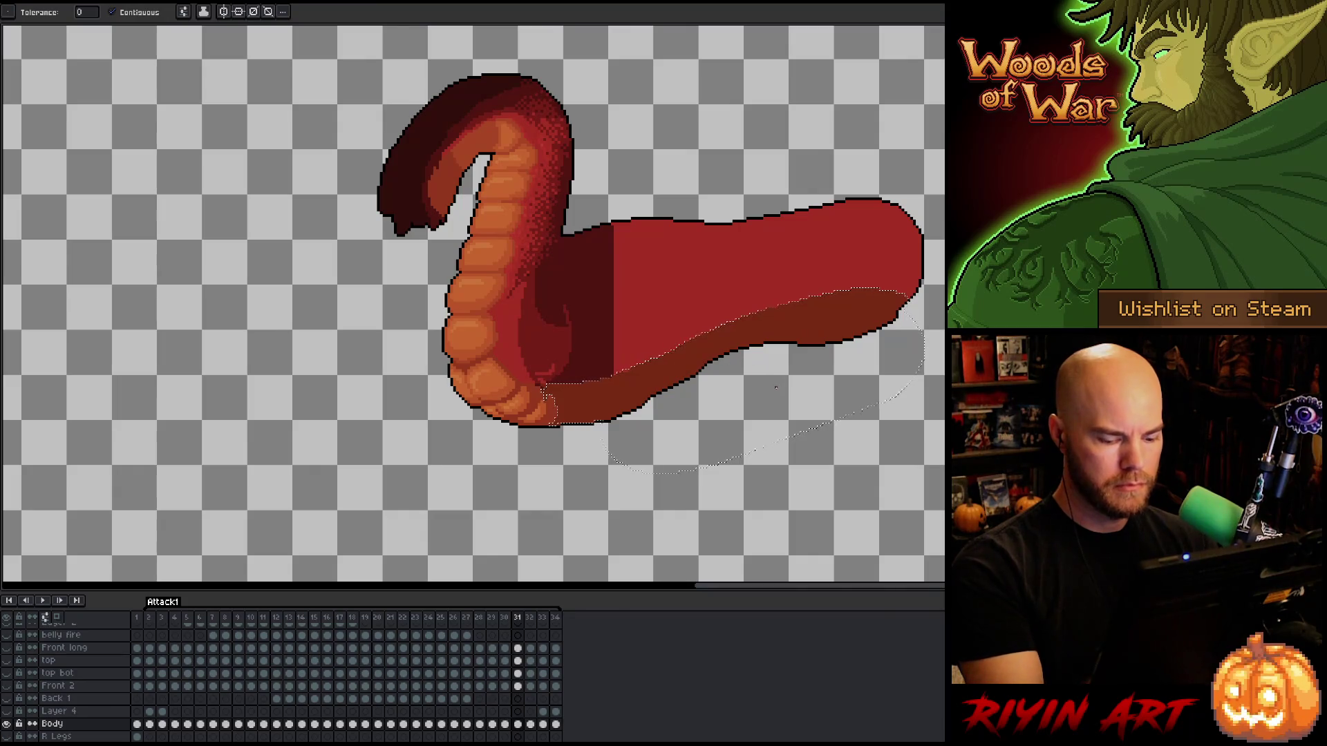
Darken the lower belly on frames 30 and 29 by adjusting the selection and filling it.
key(comma)
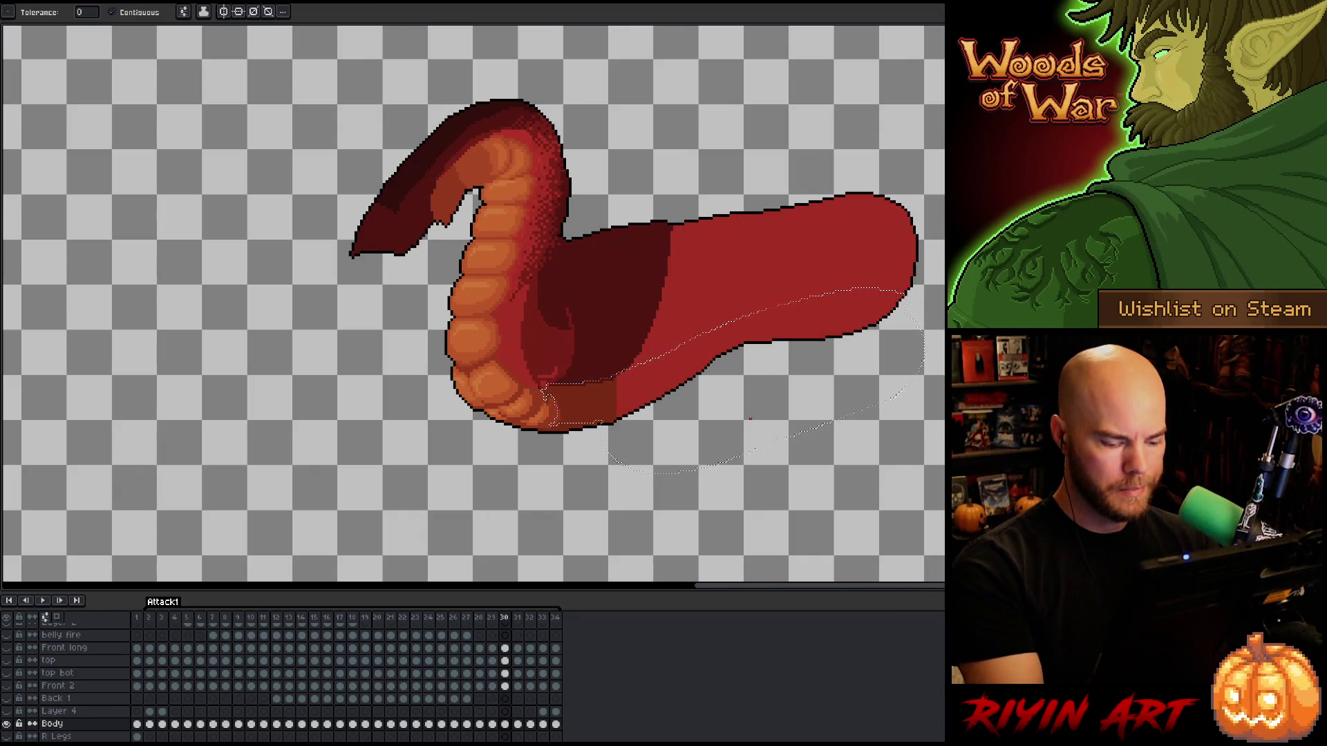
key(m)
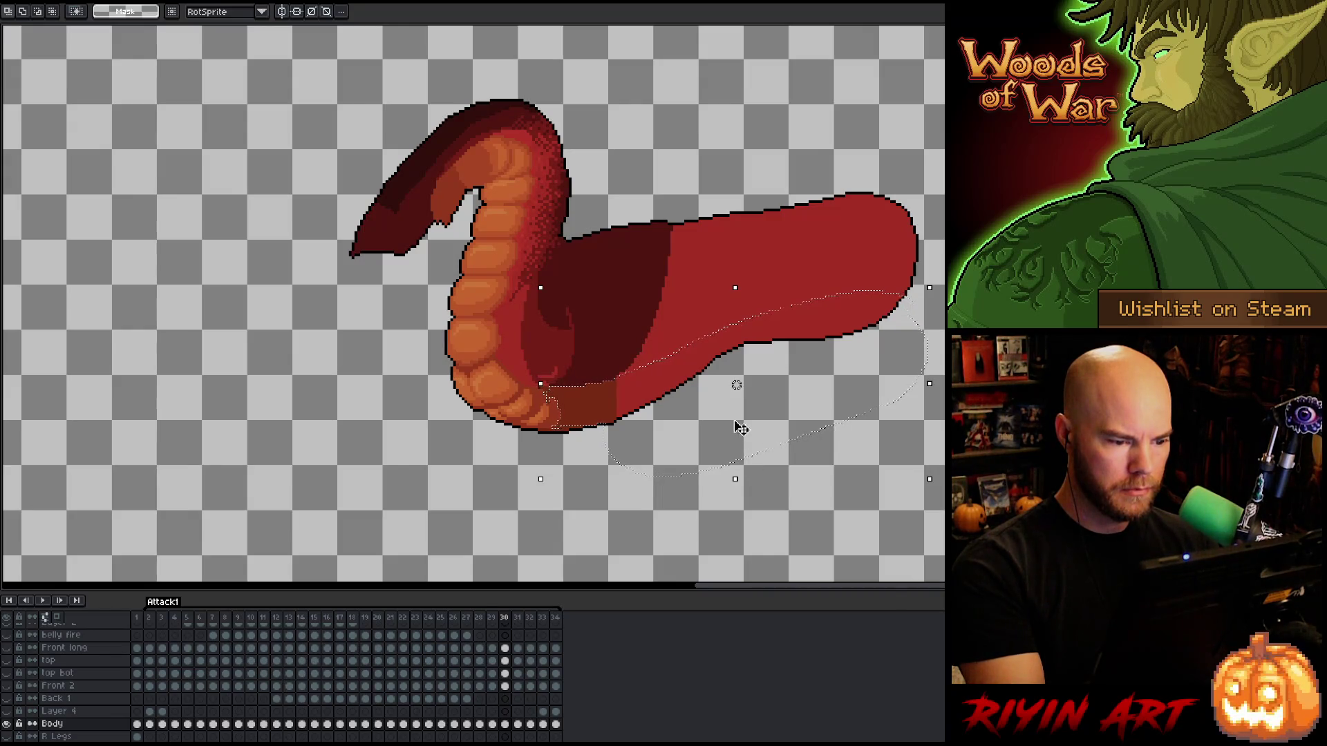
key(w)
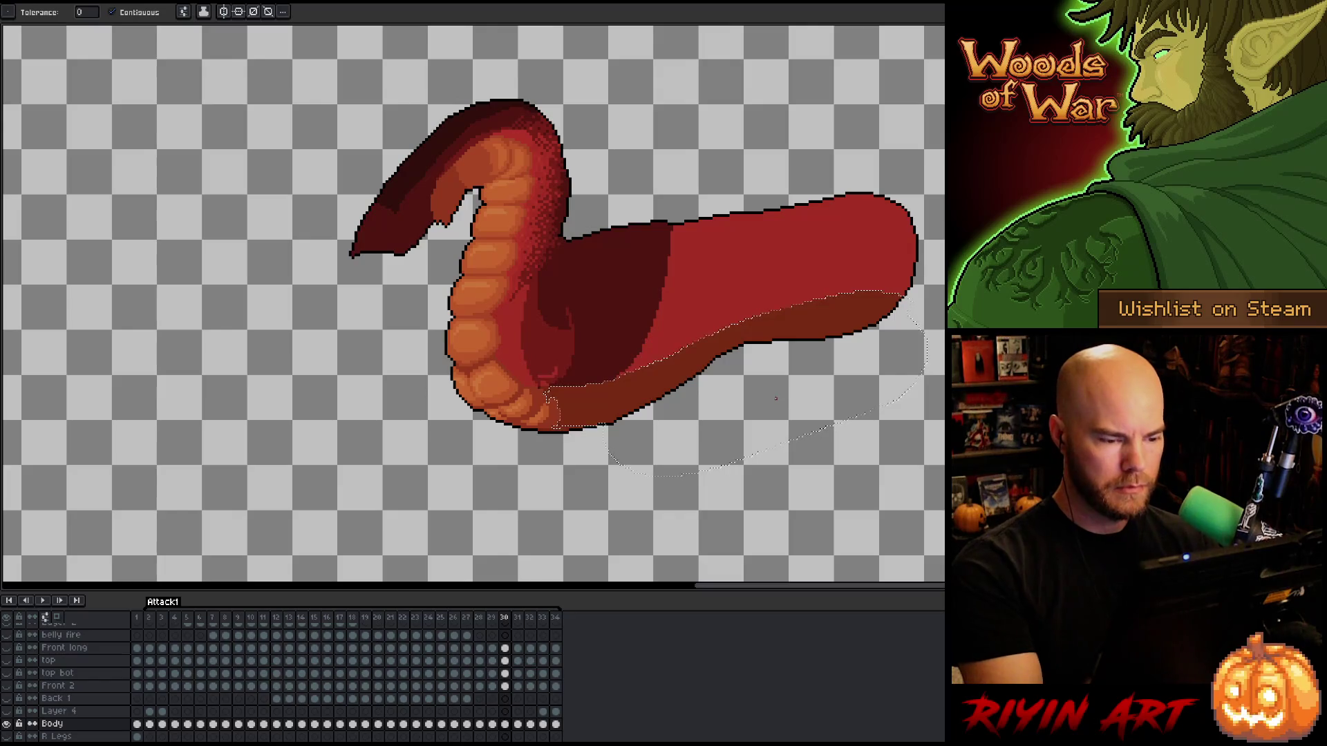
key(Left)
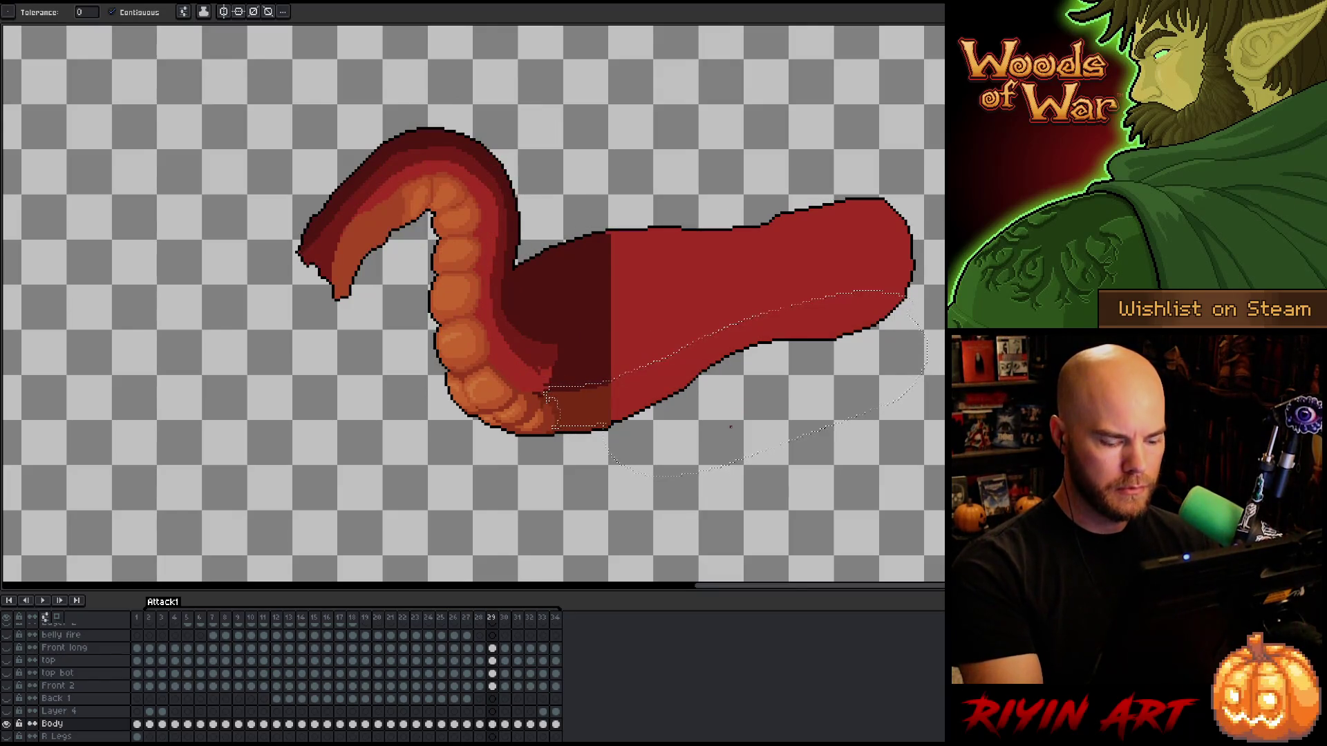
key(m)
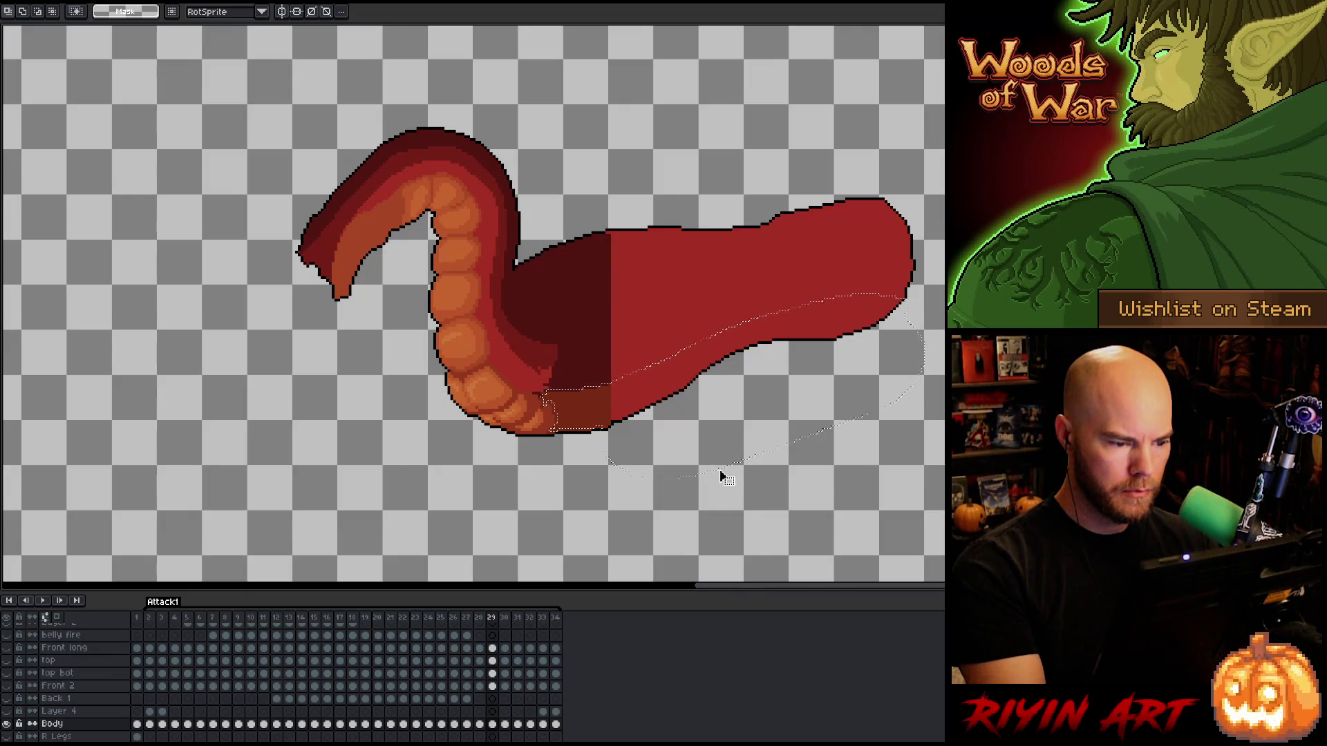
key(w)
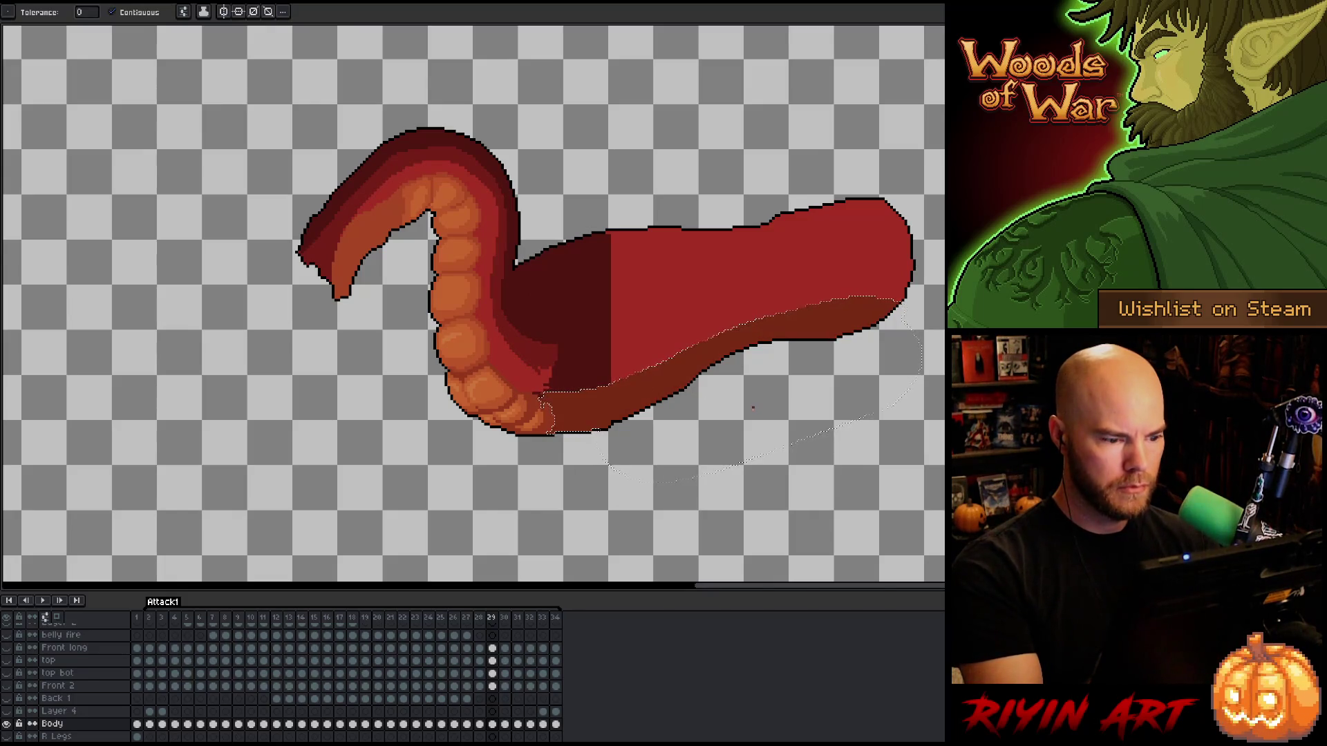
key(Left)
key(m)
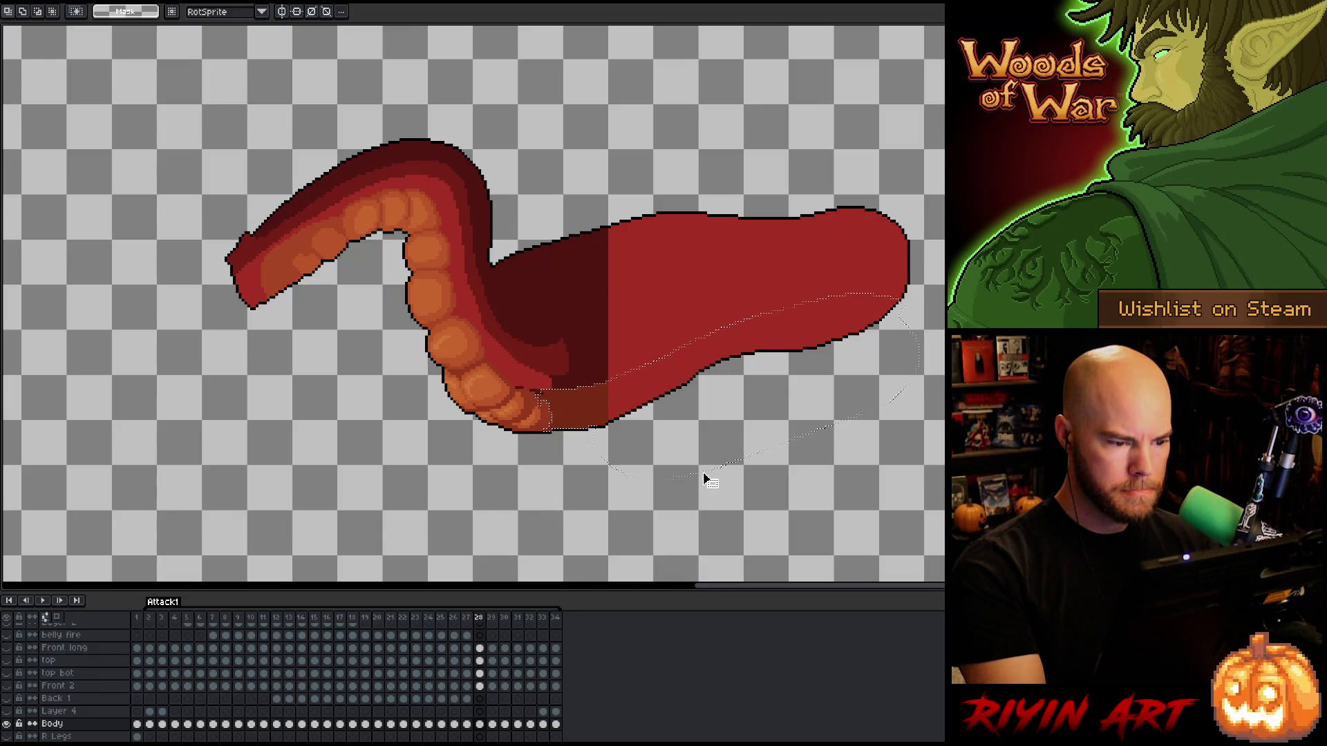
Fill the lower belly dark brown on frames 28 and 26.
key(g)
click(691, 368)
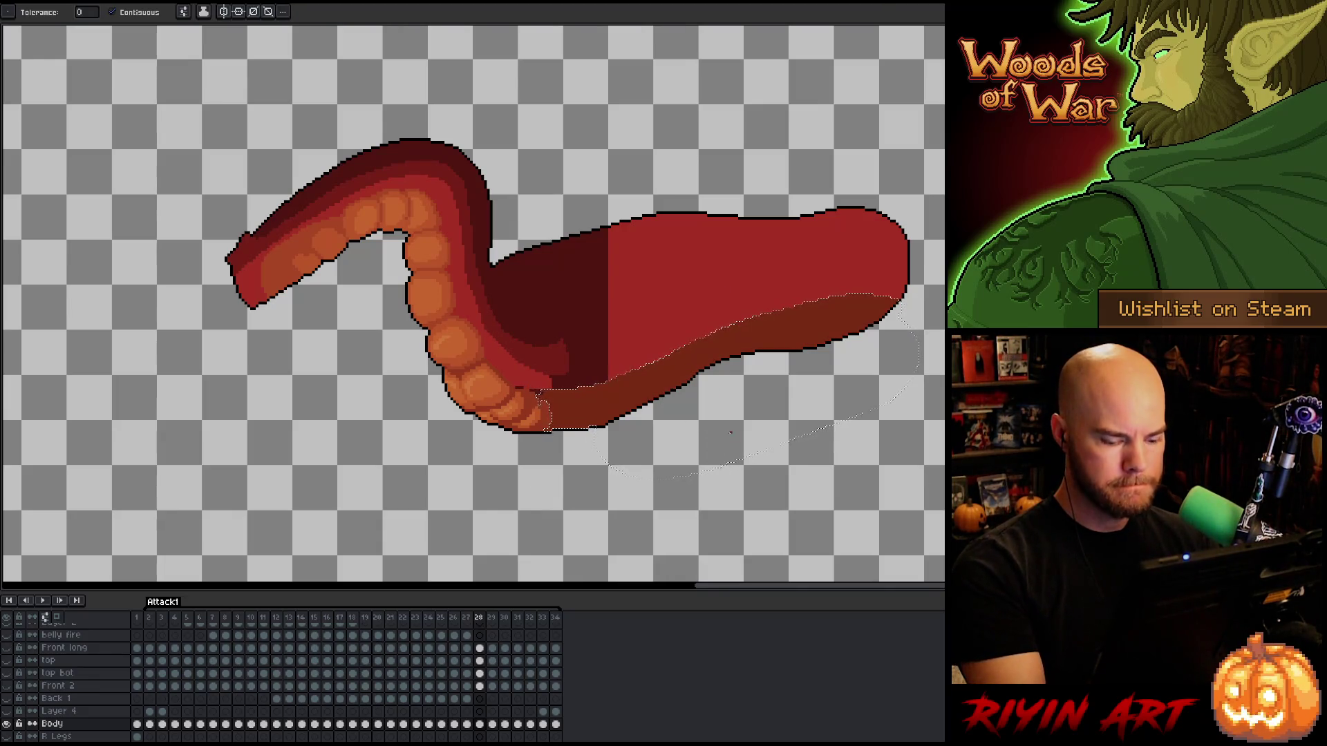
key(m)
key(comma)
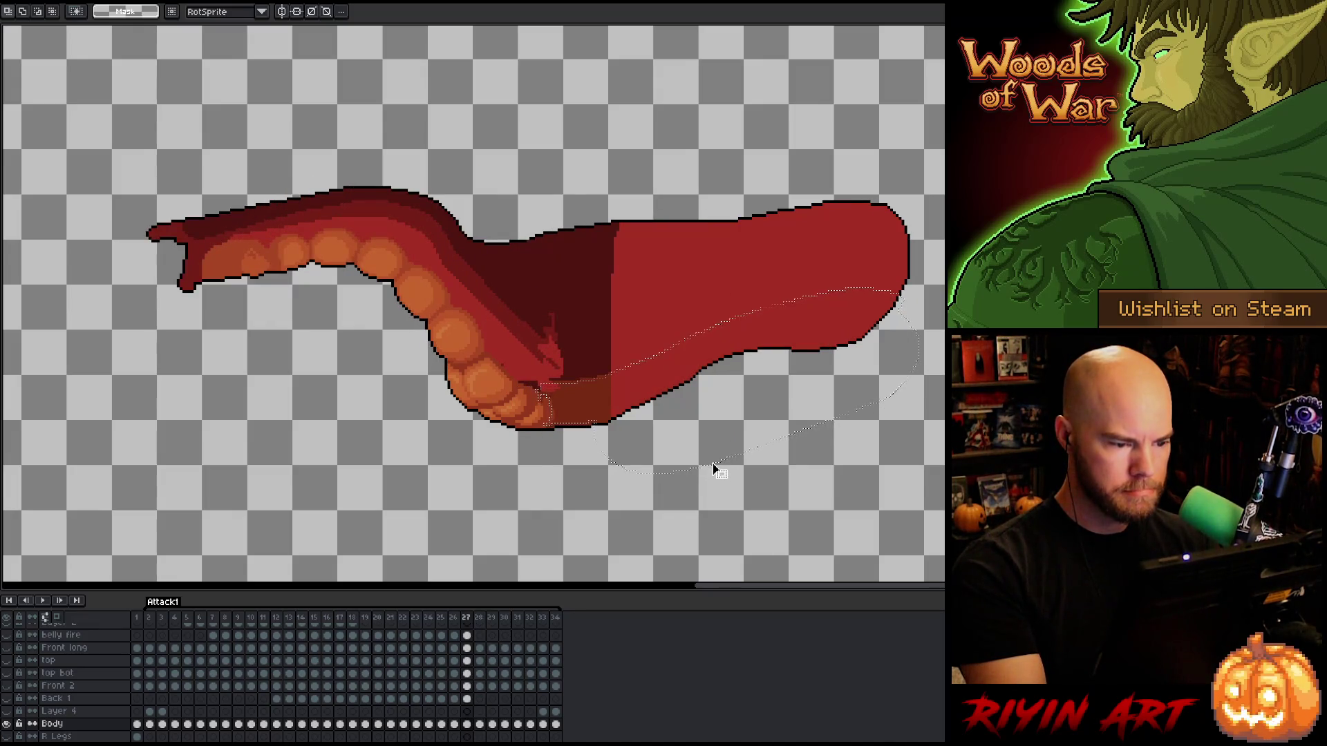
key(w)
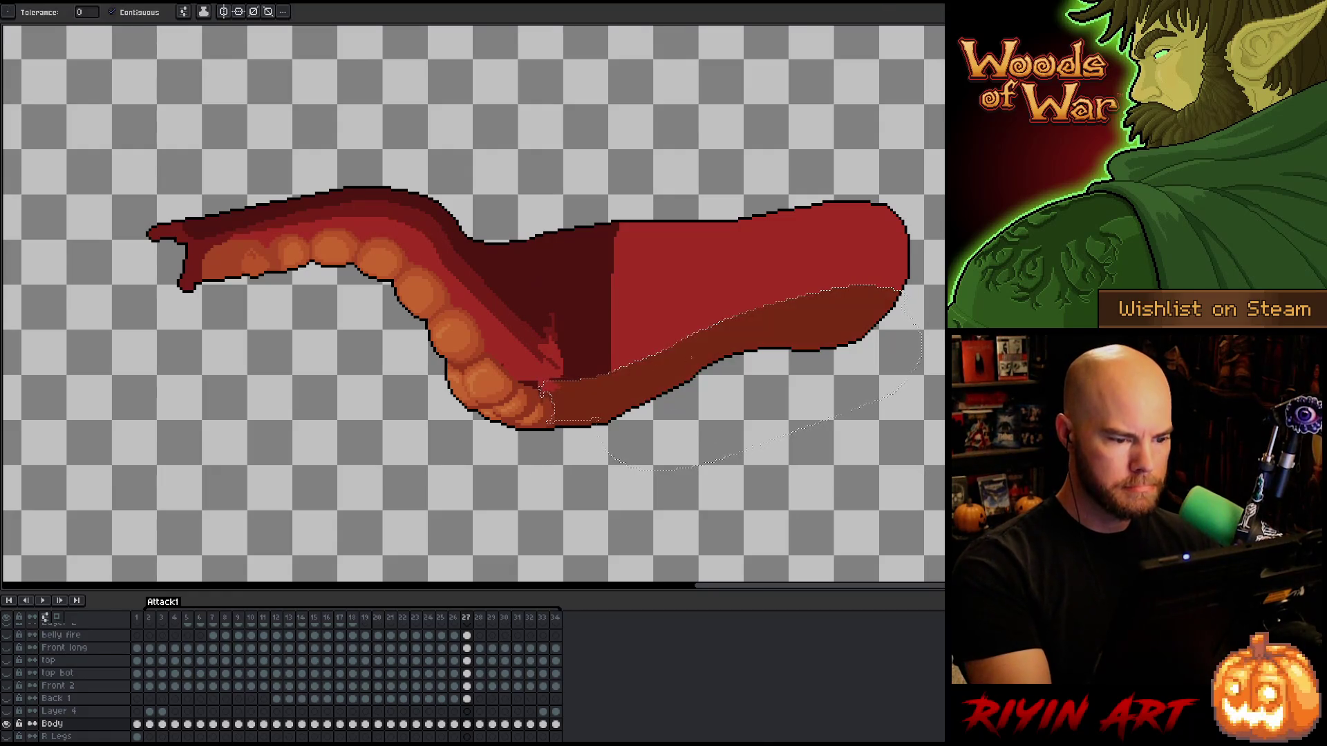
key(comma)
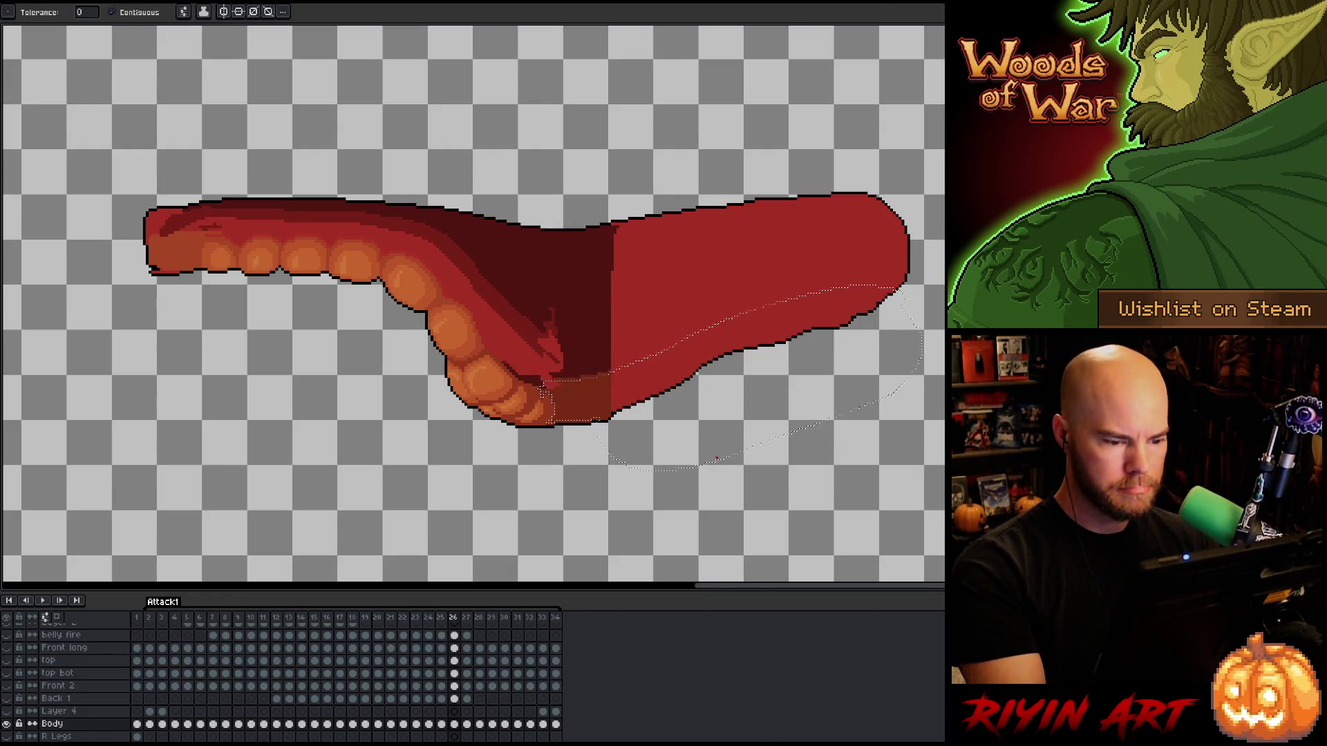
key(m)
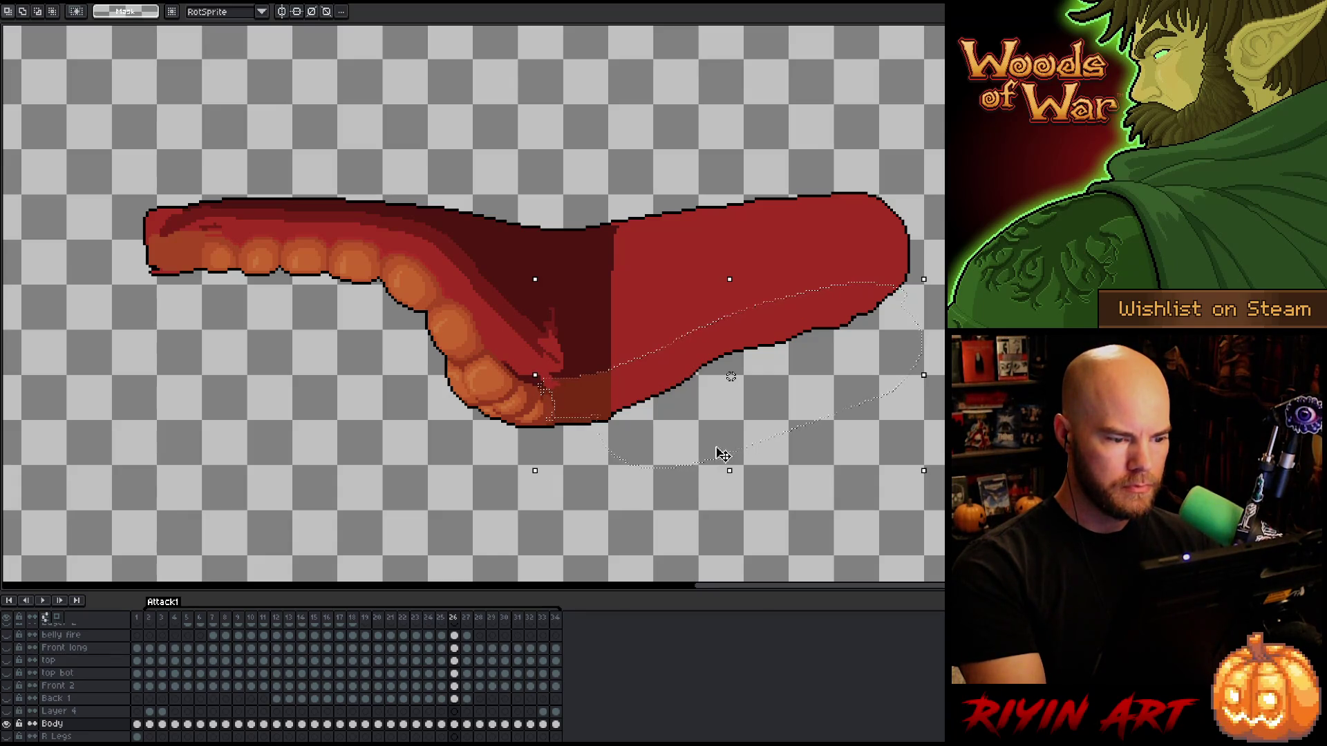
key(g)
click(664, 374)
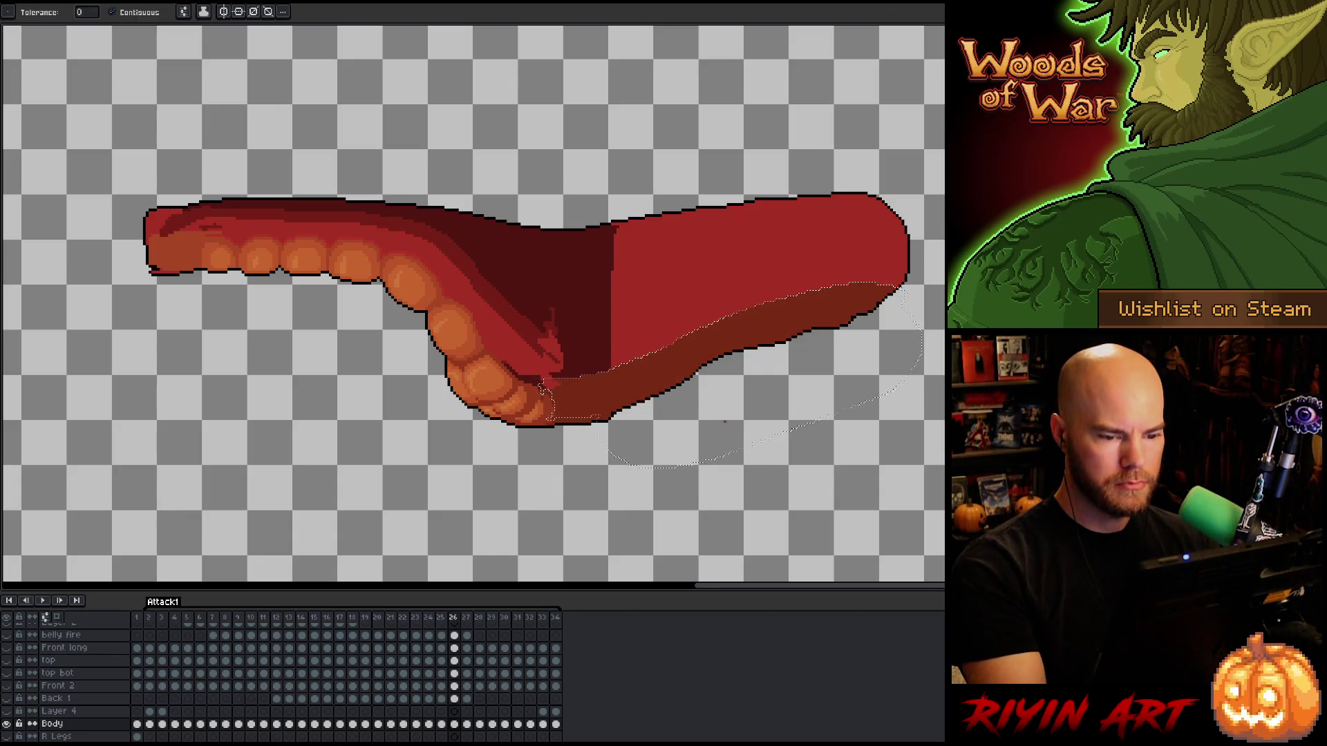
key(m)
Nudge the belly selection and fill it darker red on frames 25 and 24.
key(Left)
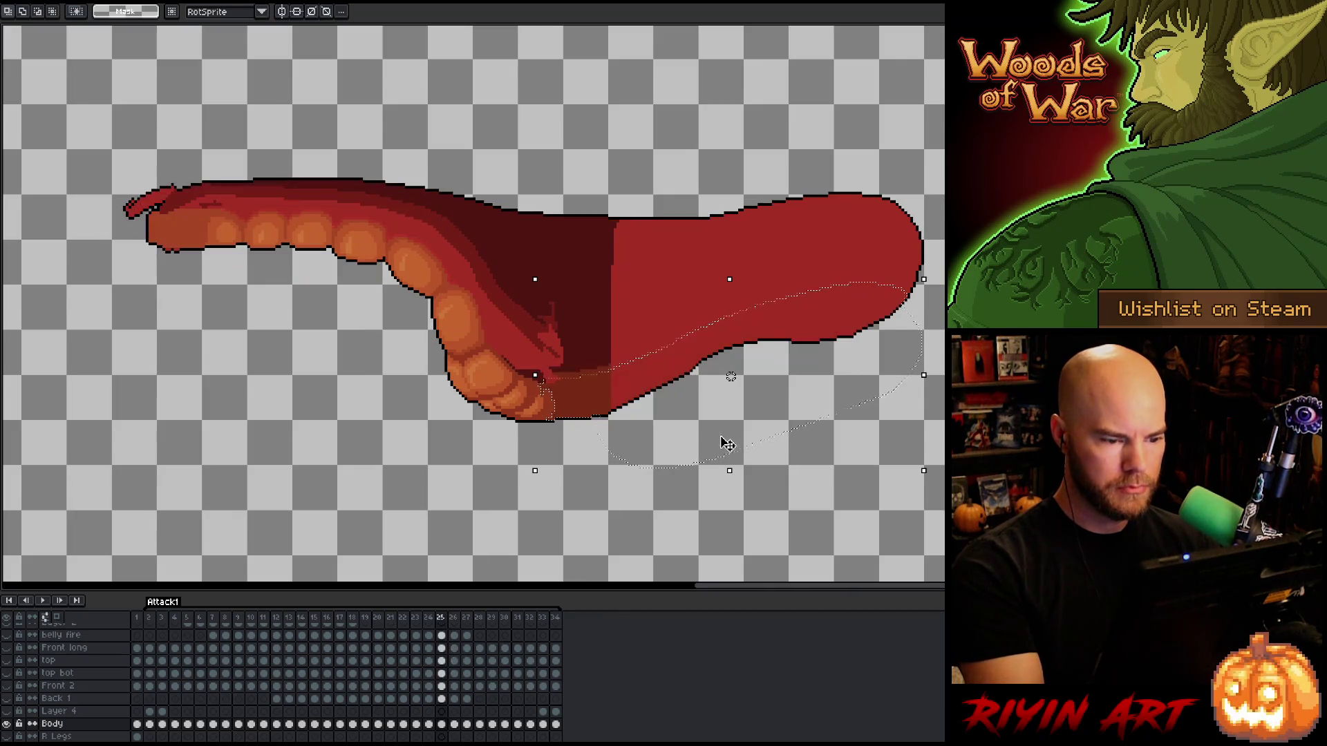
drag(715, 463, 715, 458)
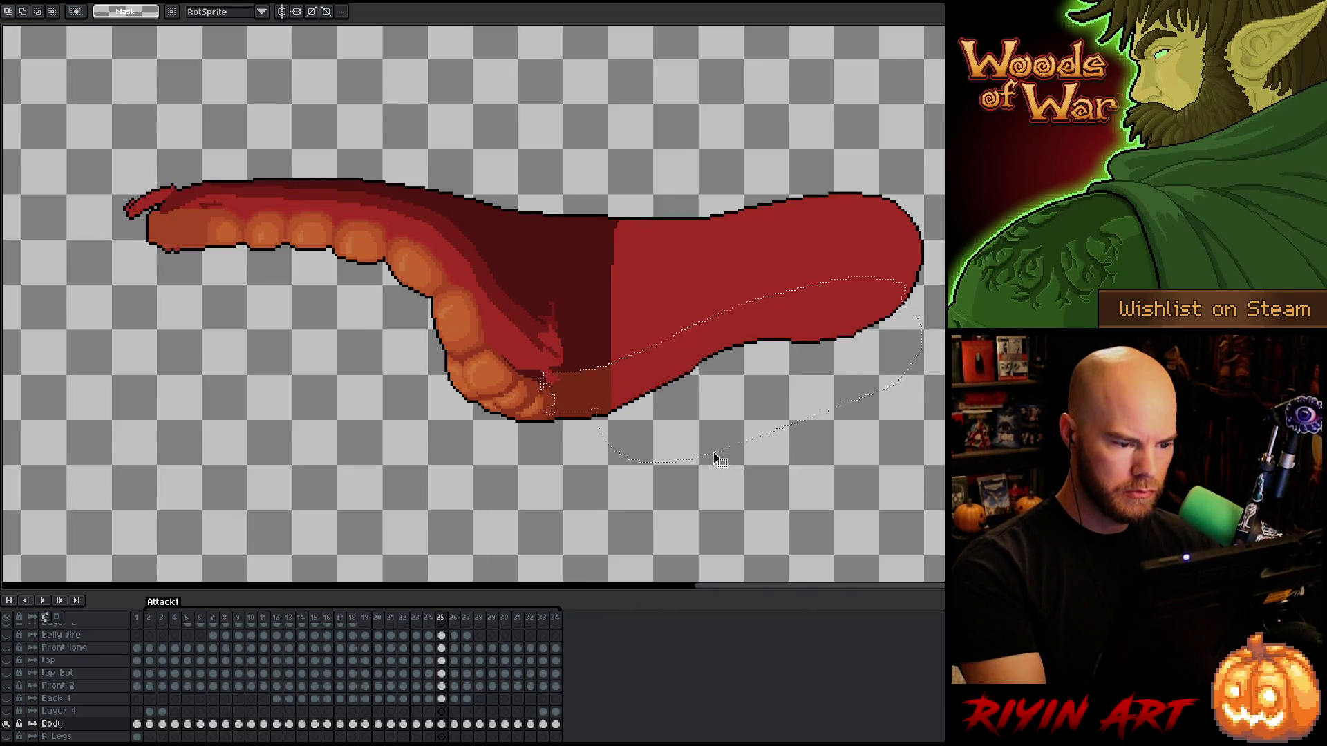
key(g)
click(795, 318)
key(m)
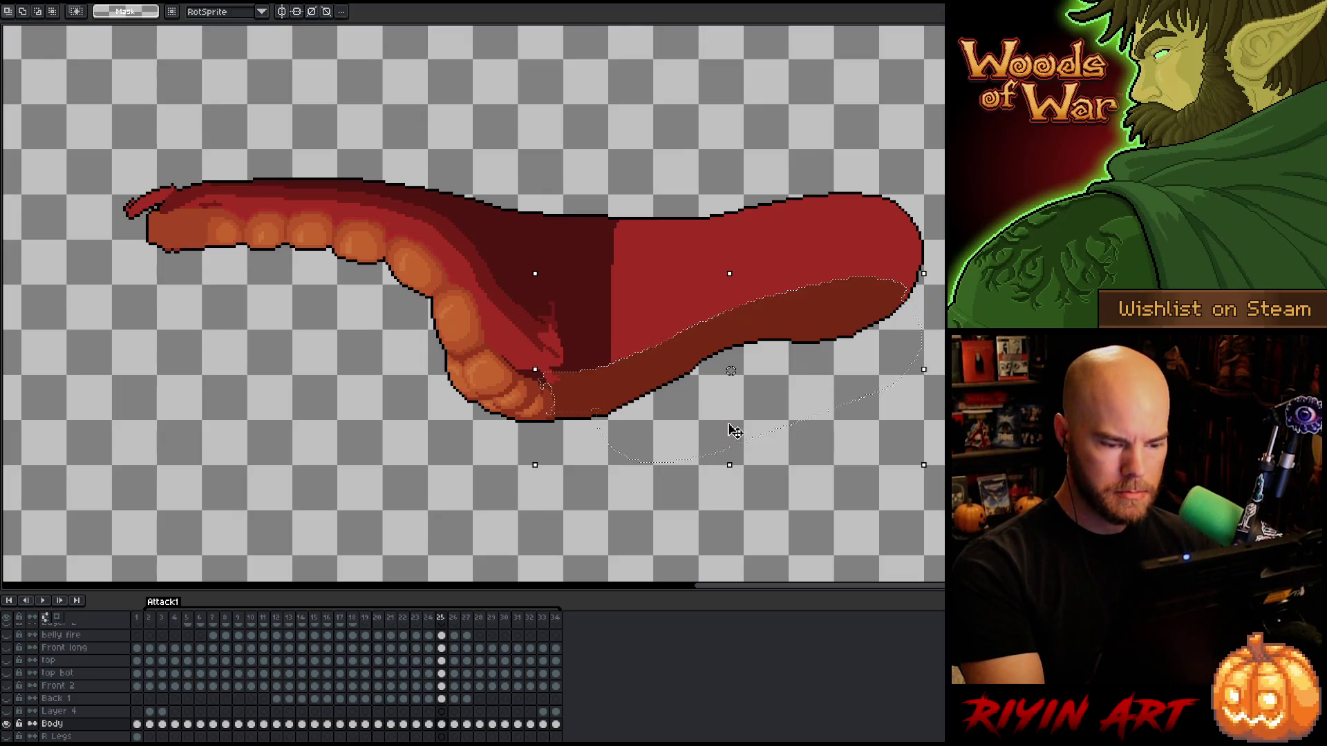
key(Left)
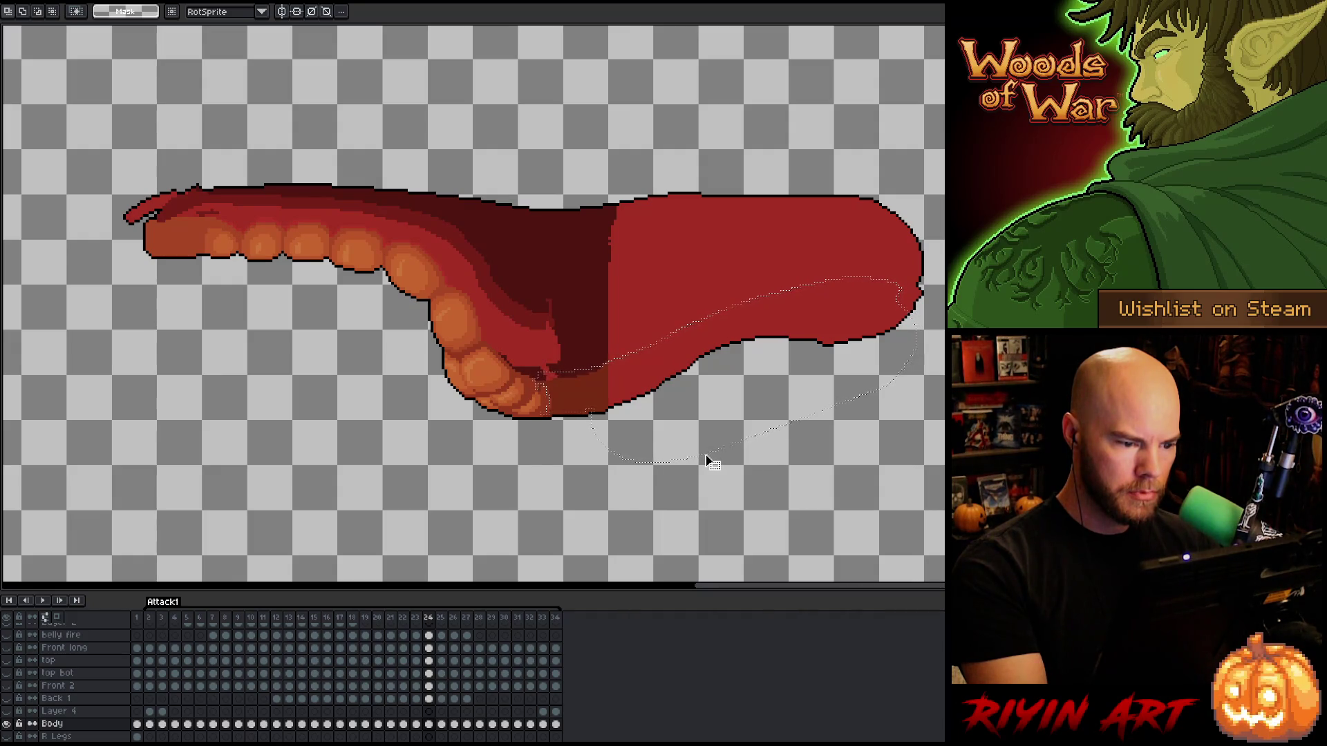
key(g)
click(677, 399)
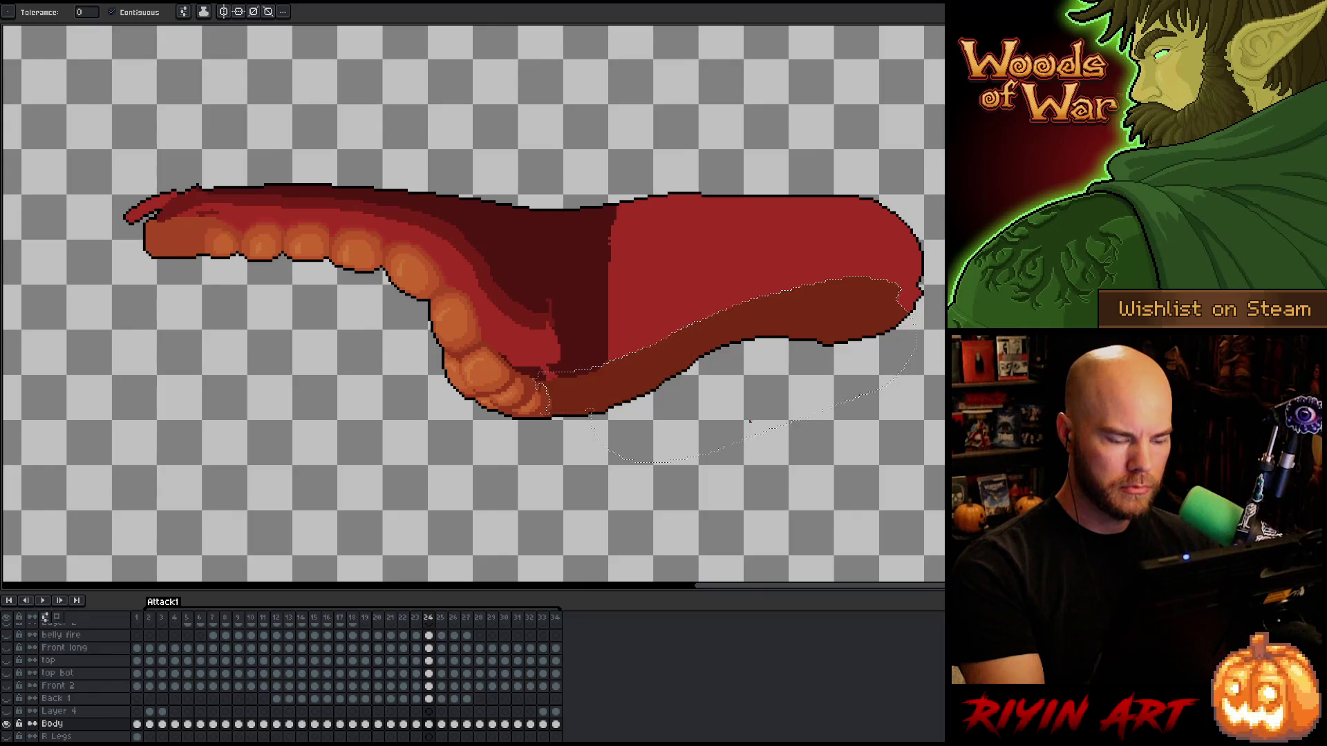
key(Right)
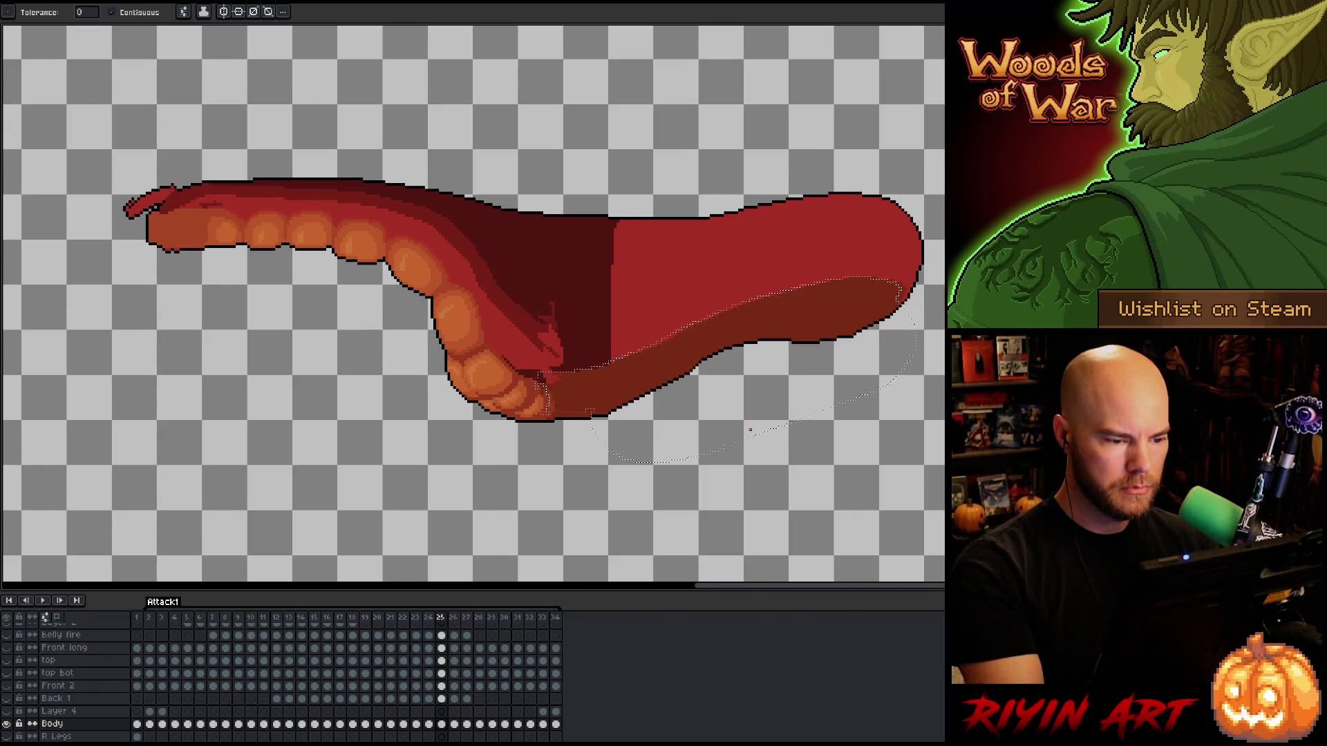
On frame 23, widen the belly selection to the tongue's right end, then move to frame 22.
key(Left)
key(Left)
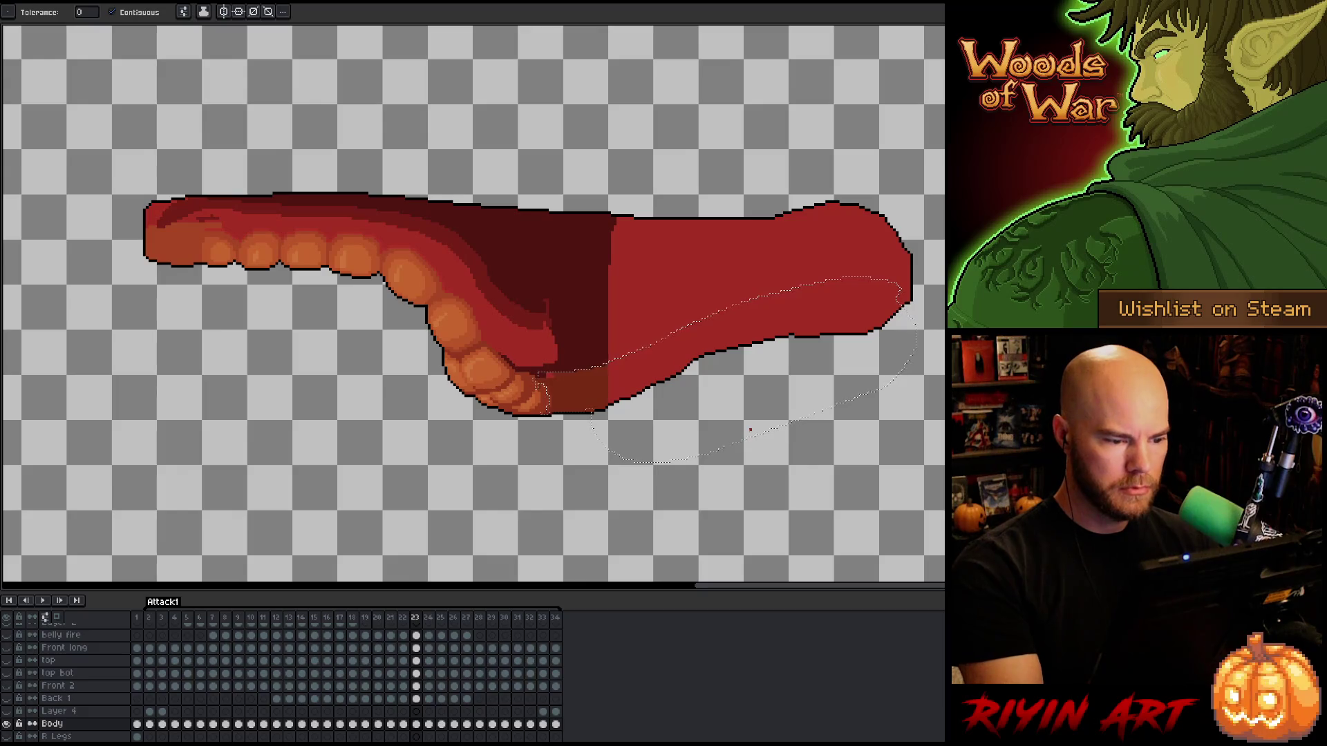
click(748, 446)
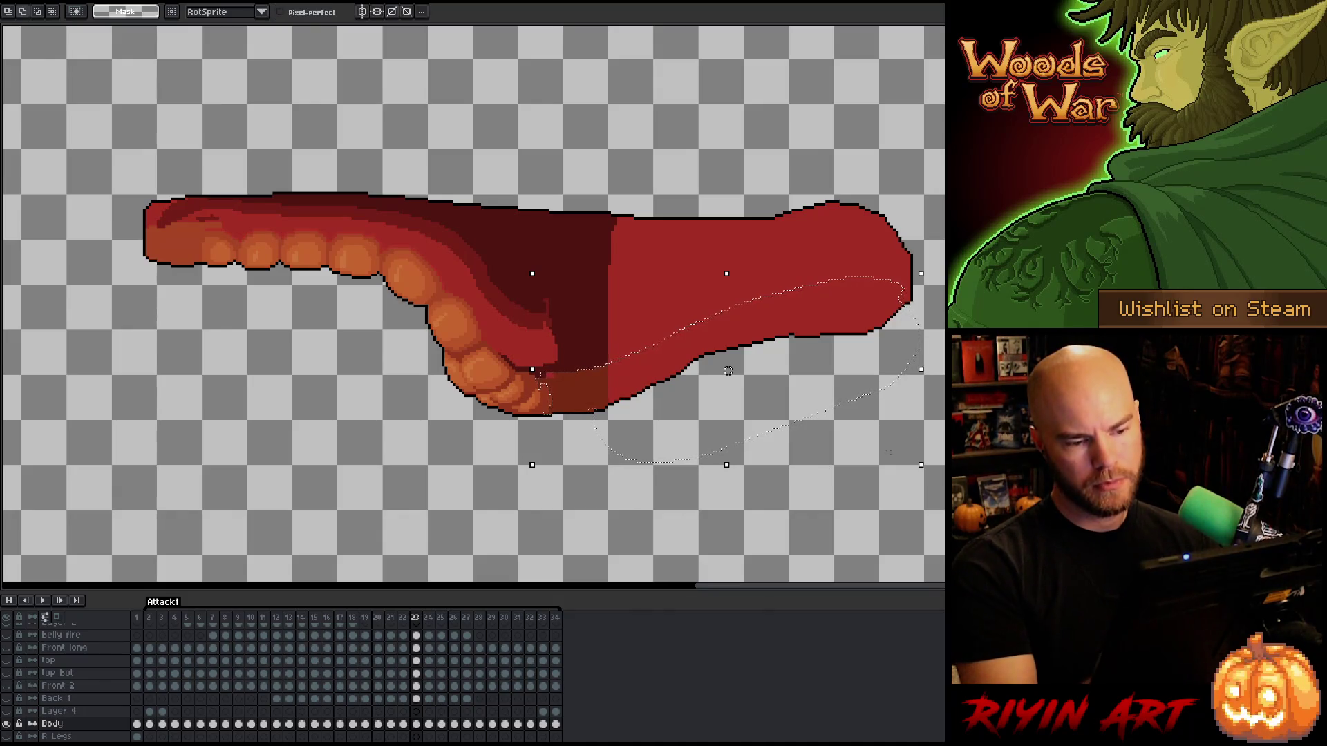
drag(920, 370, 981, 370)
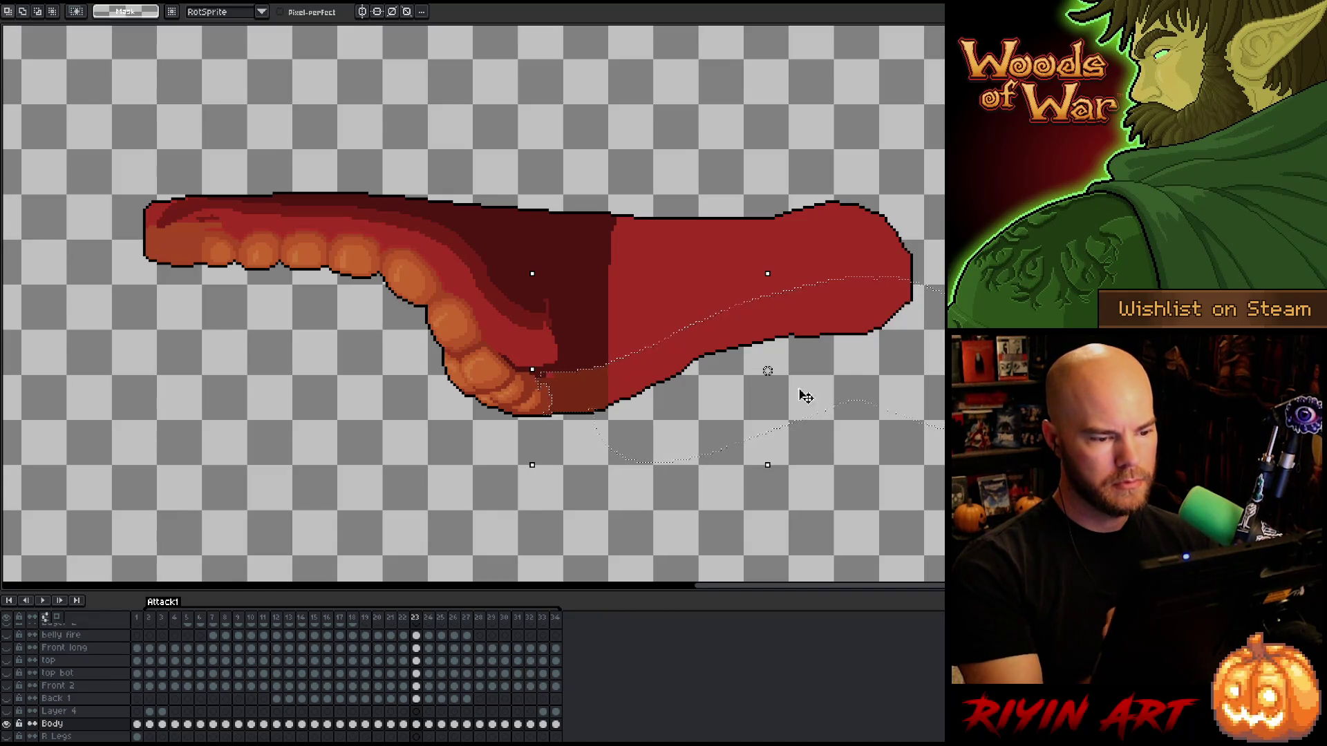
key(g)
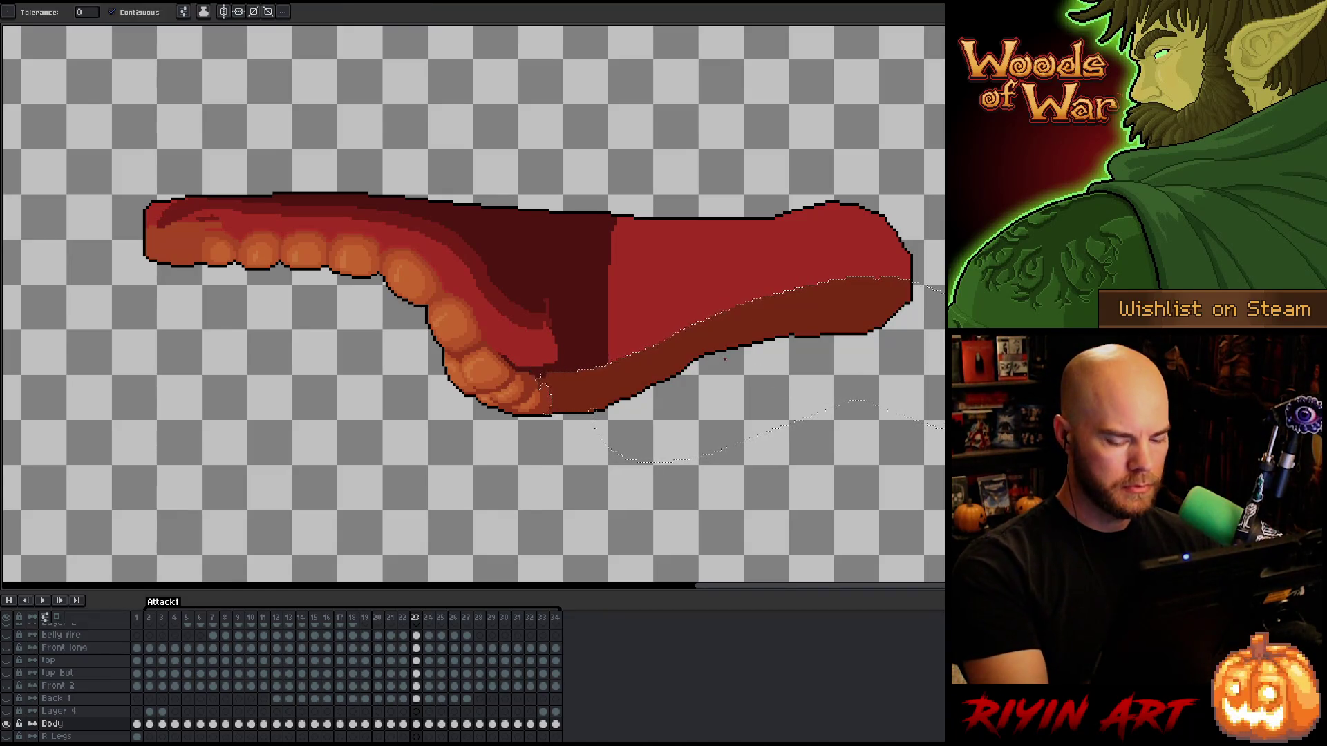
key(Left)
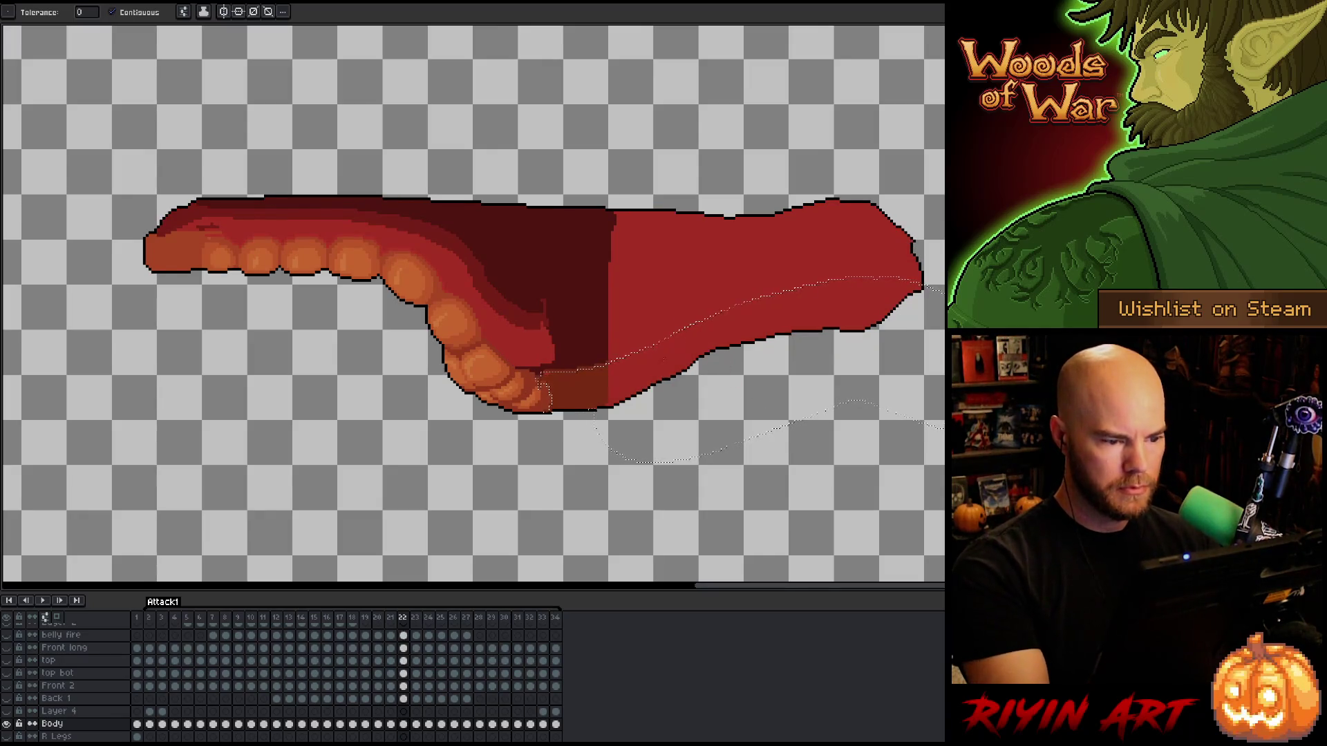
key(m)
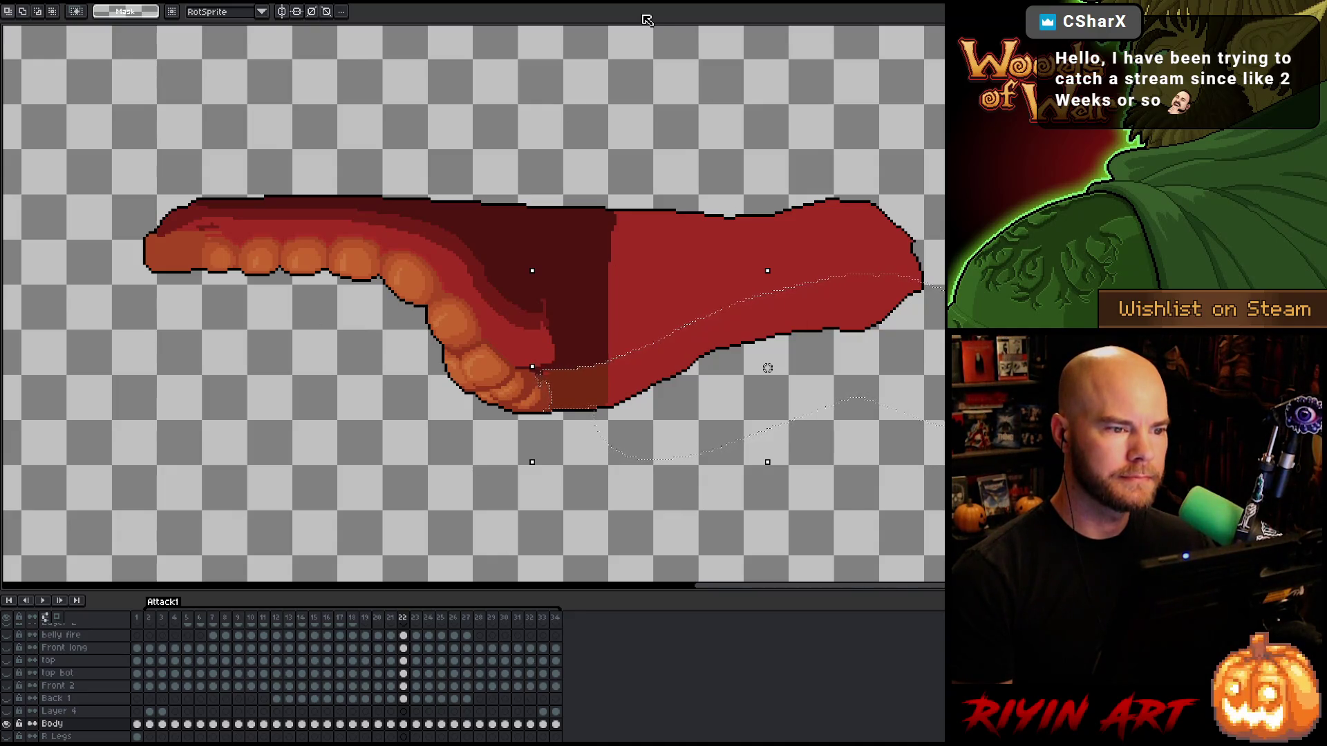
Fill frame 22's belly selection with darker brownish red, then move to frame 21.
key(w)
click(632, 369)
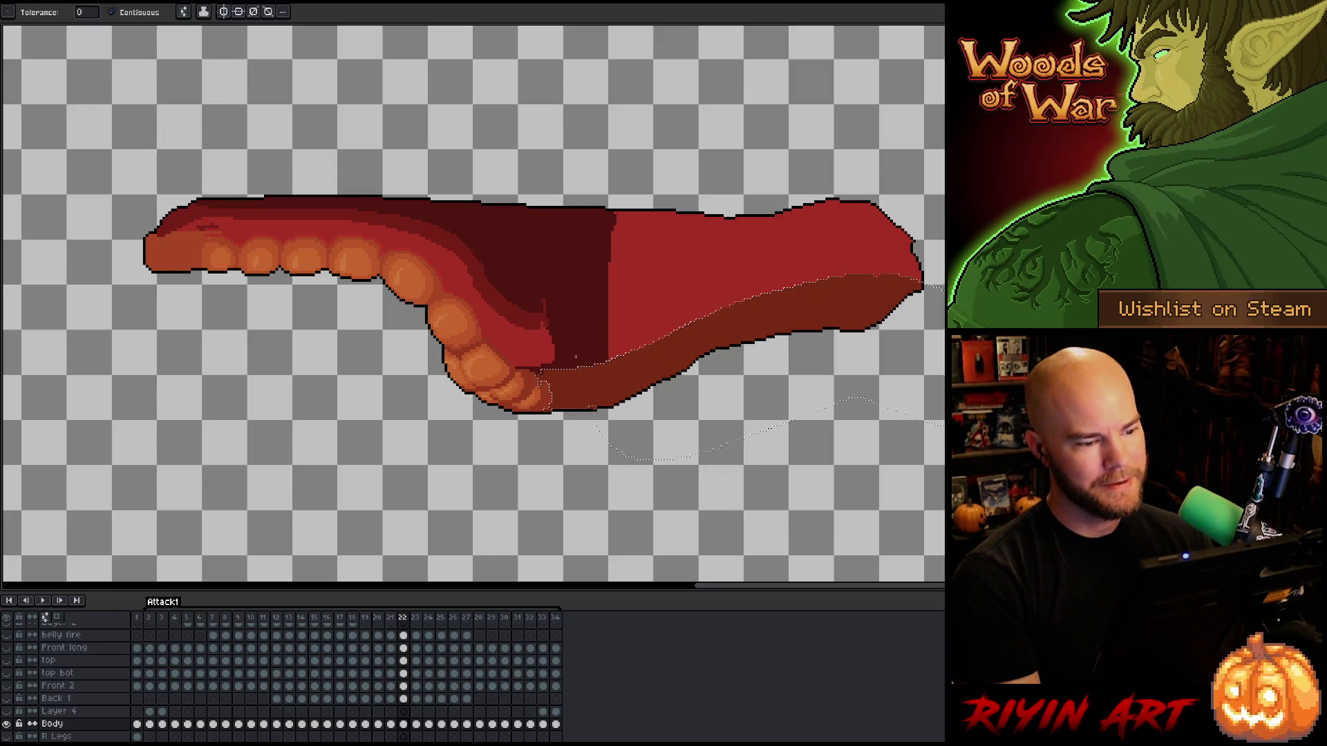
key(Left)
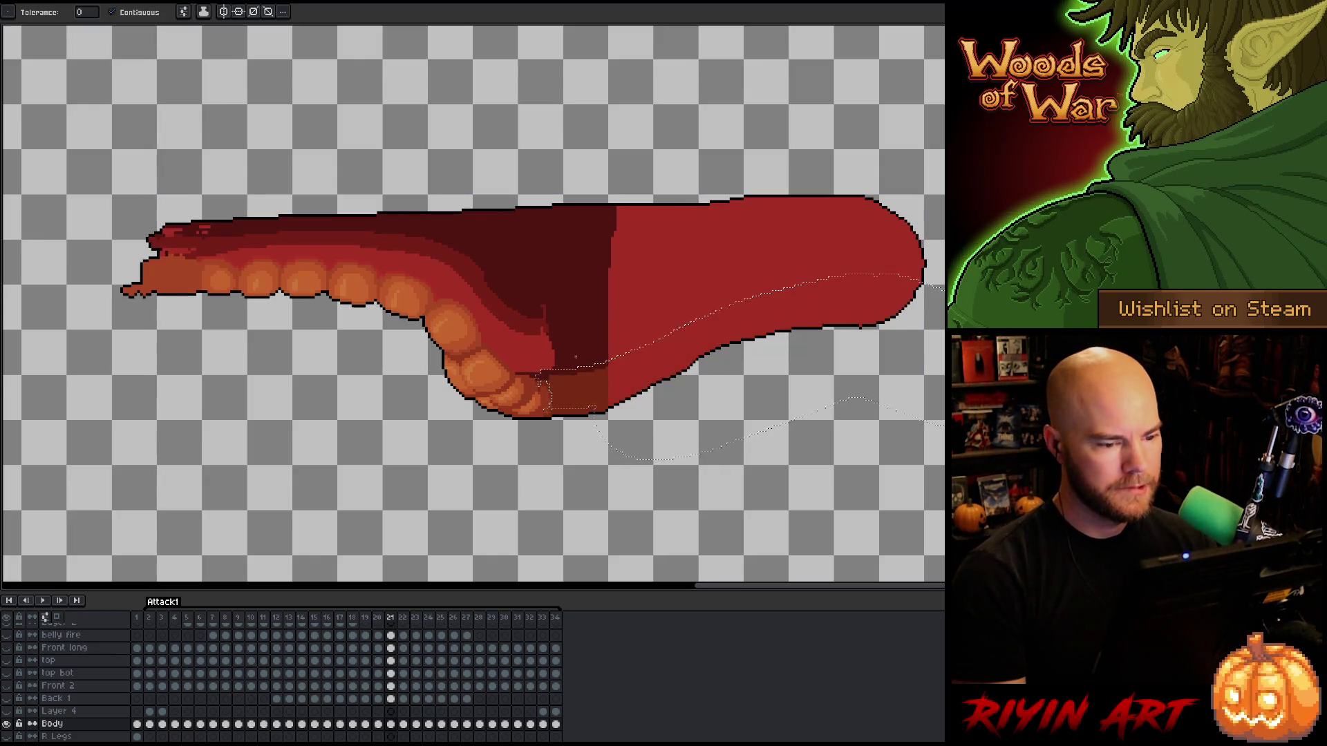
Refit the belly selection and fill it darker red on frames 21, 20 and 19.
key(m)
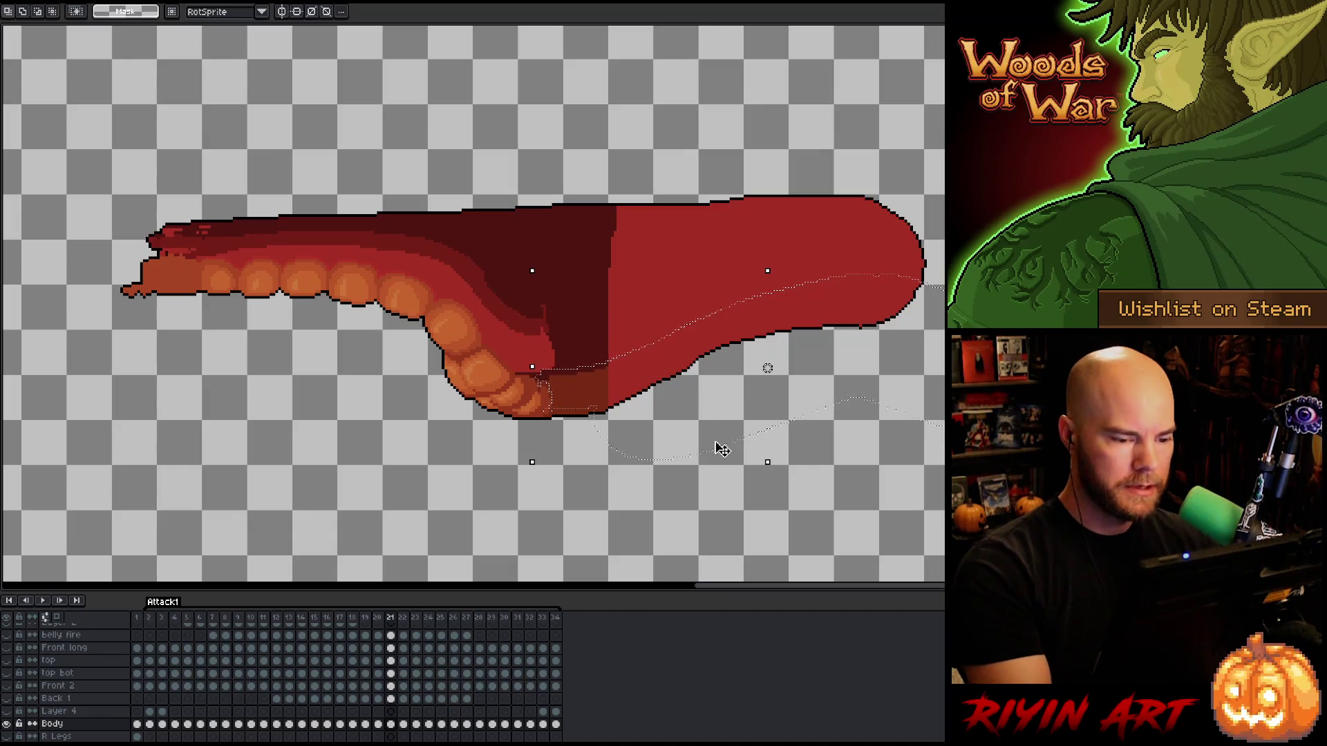
key(shift)
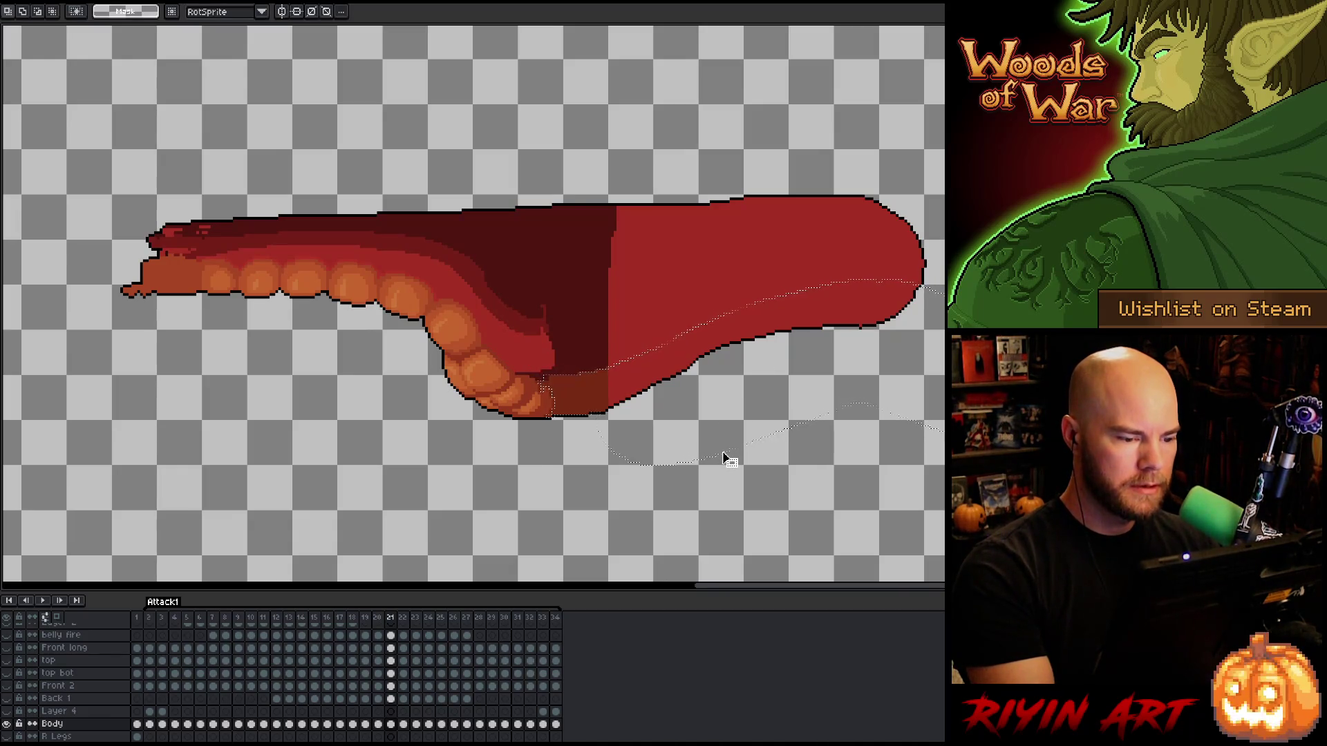
key(g)
click(760, 332)
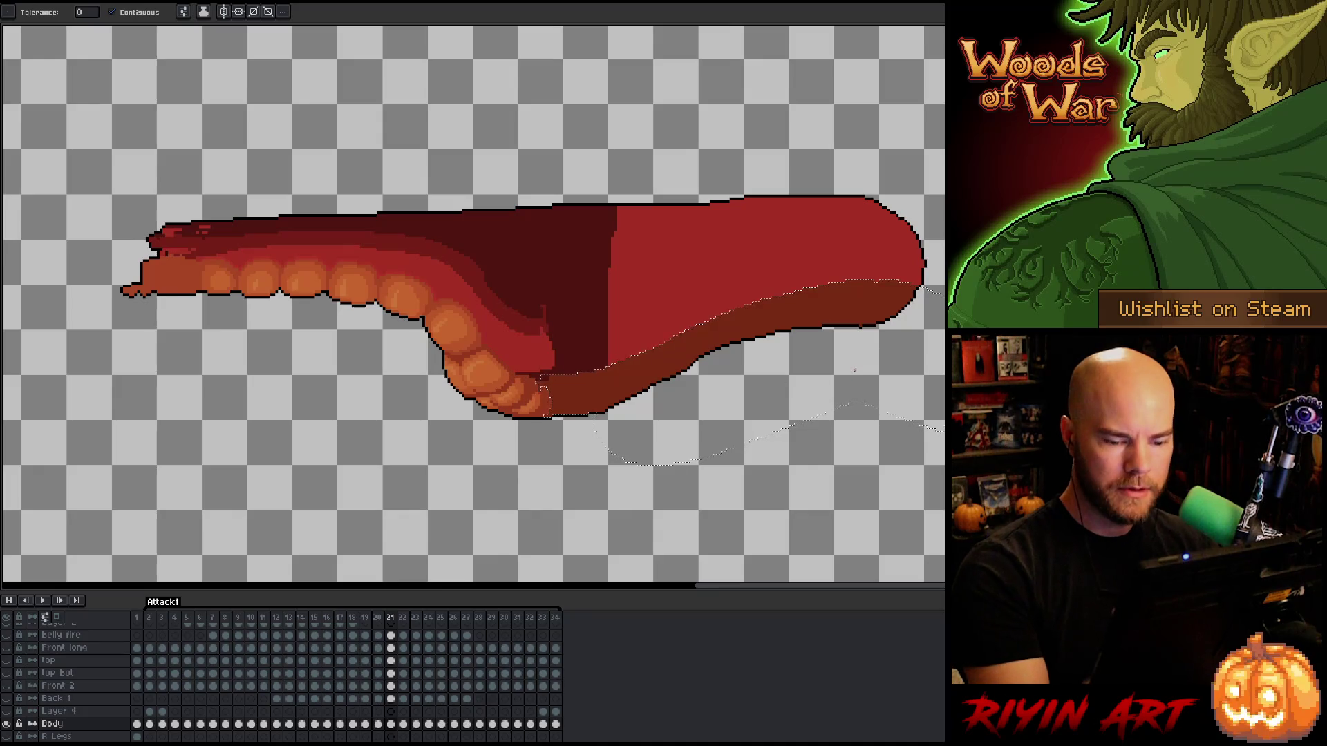
key(comma)
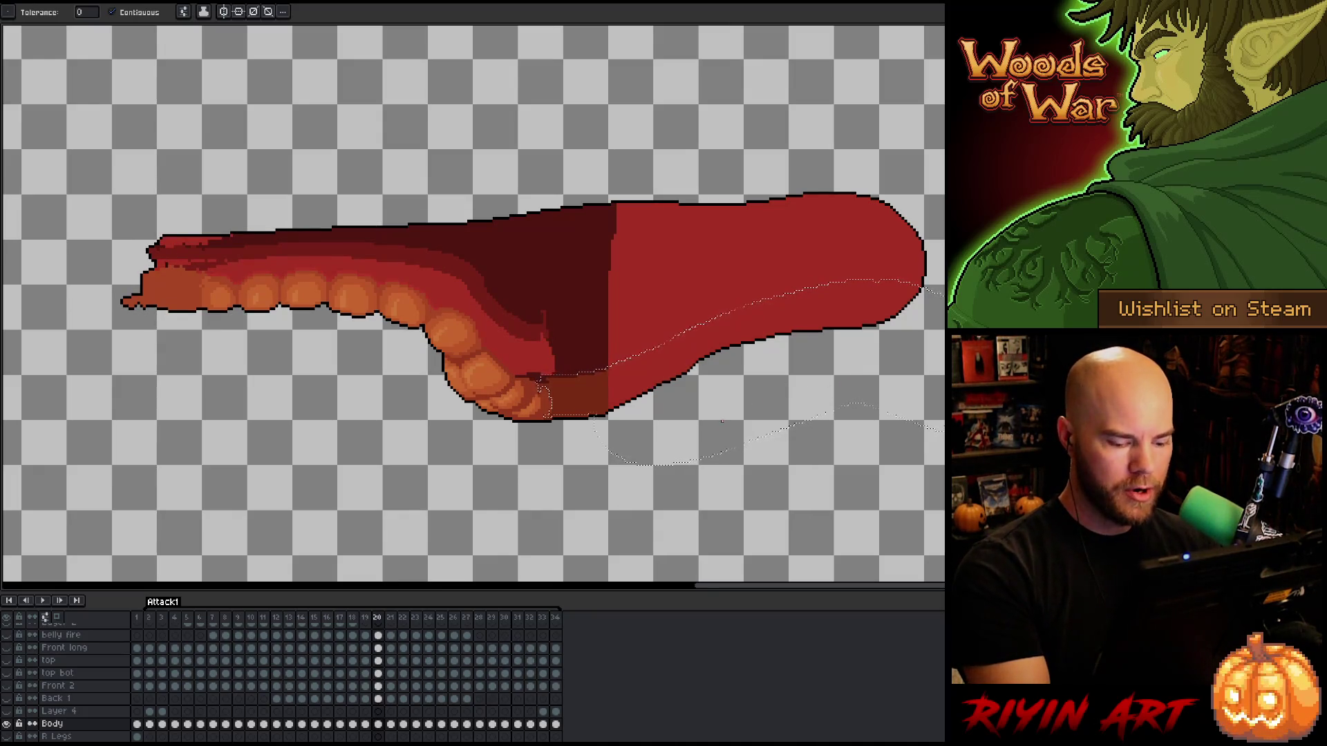
key(m)
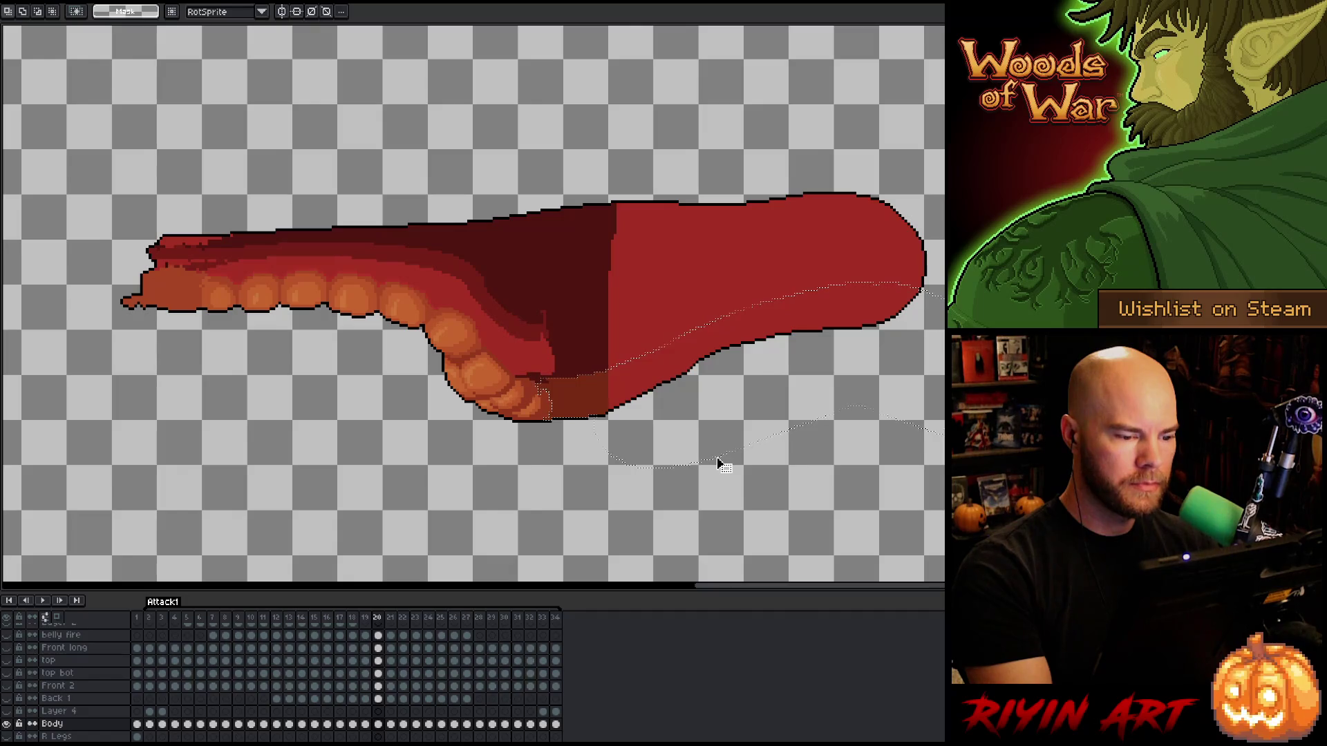
key(g)
key(comma)
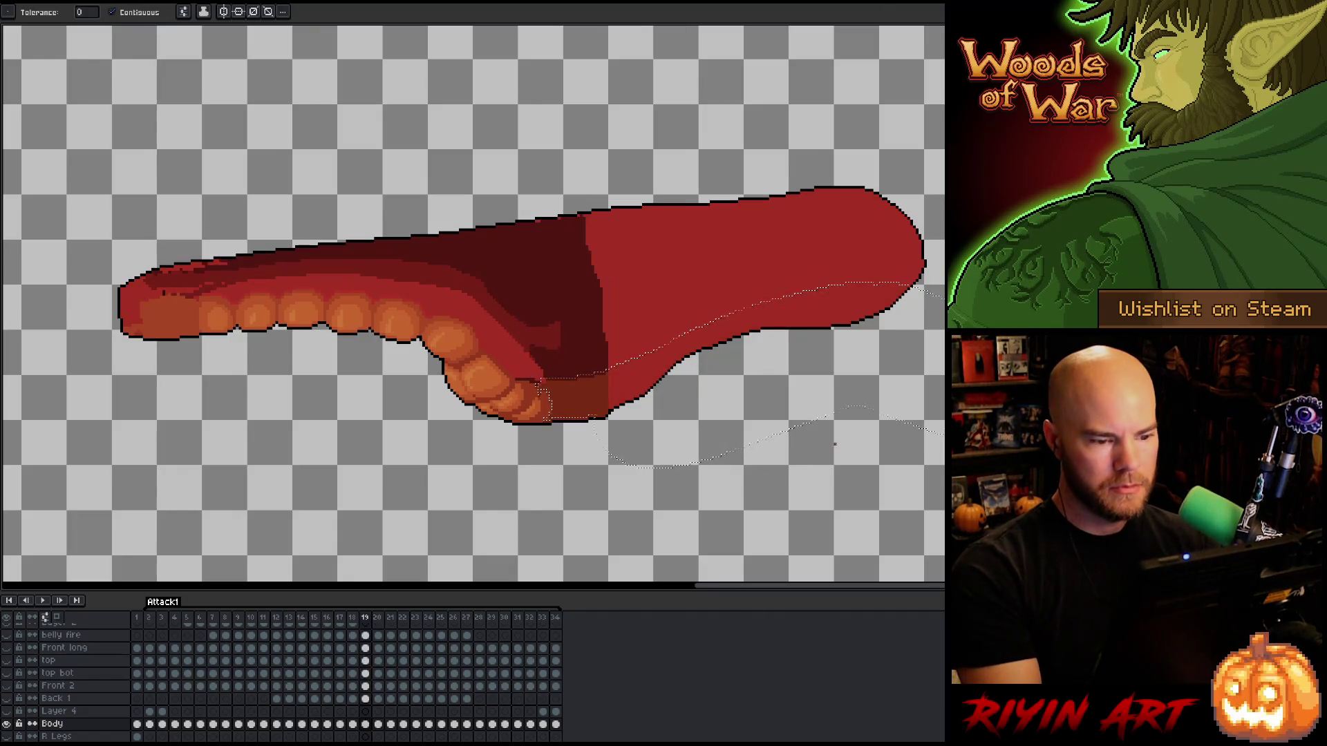
key(m)
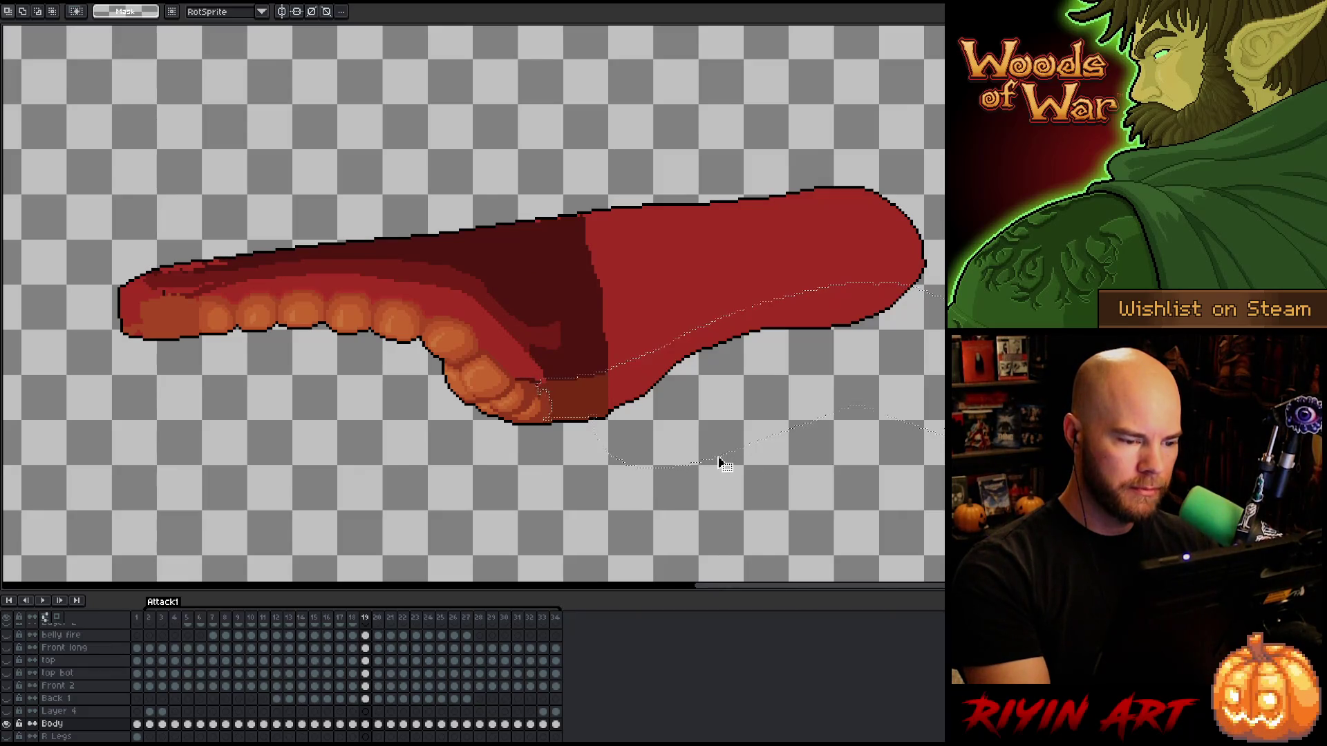
key(g)
click(760, 322)
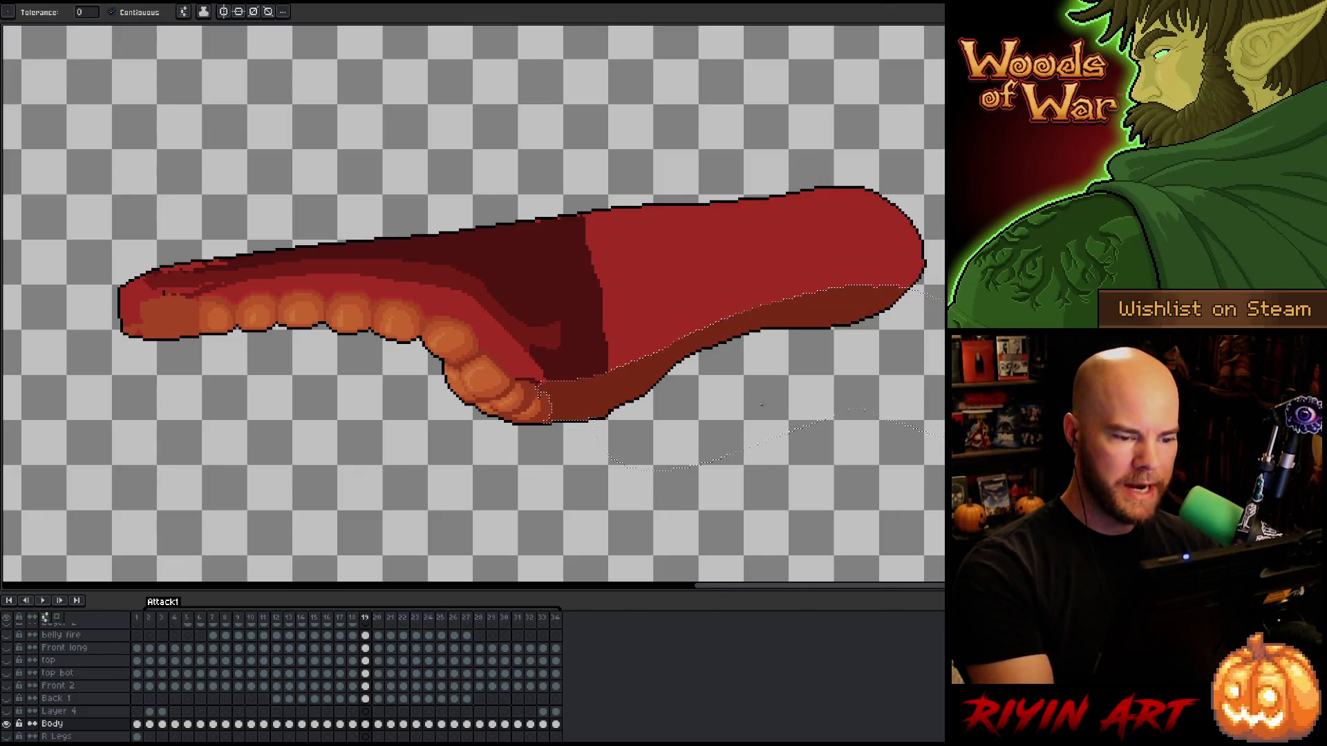
On frame 18, draw a freehand selection around the lower belly and fill it darker.
key(comma)
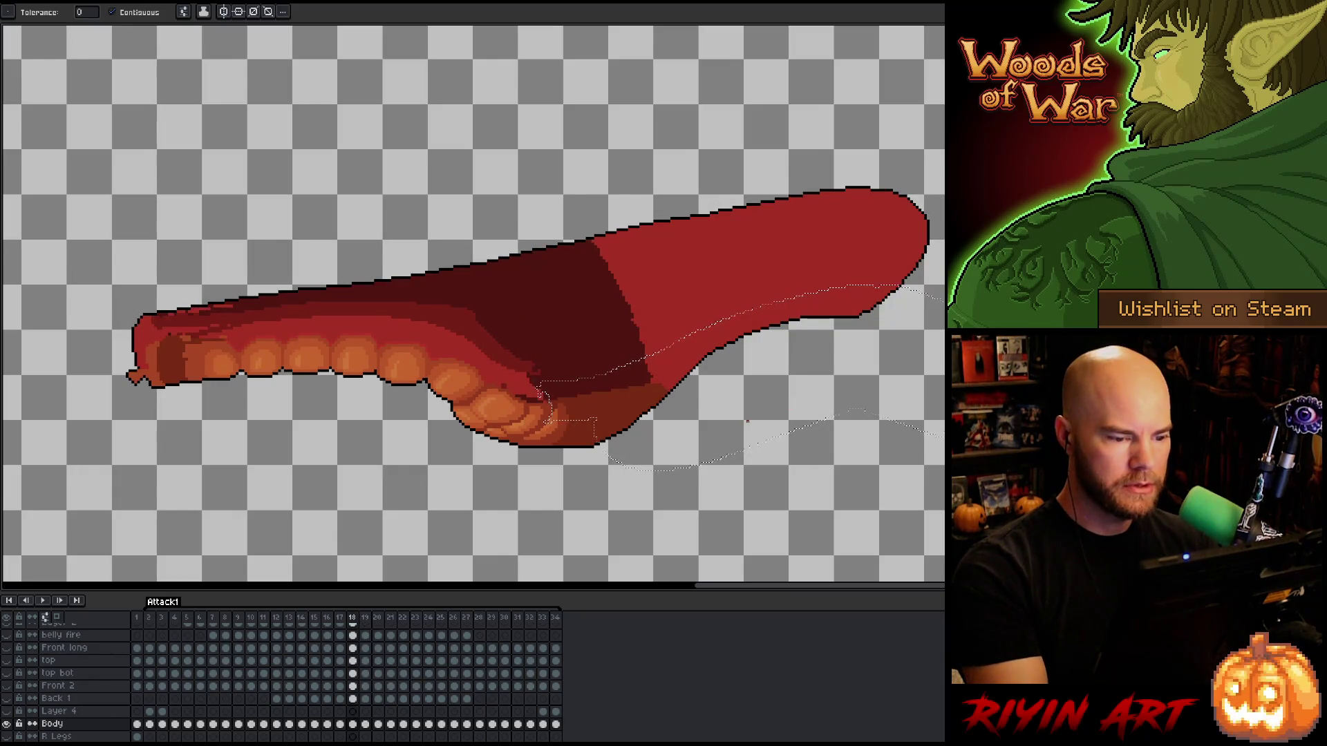
key(m)
key(ctrl+d)
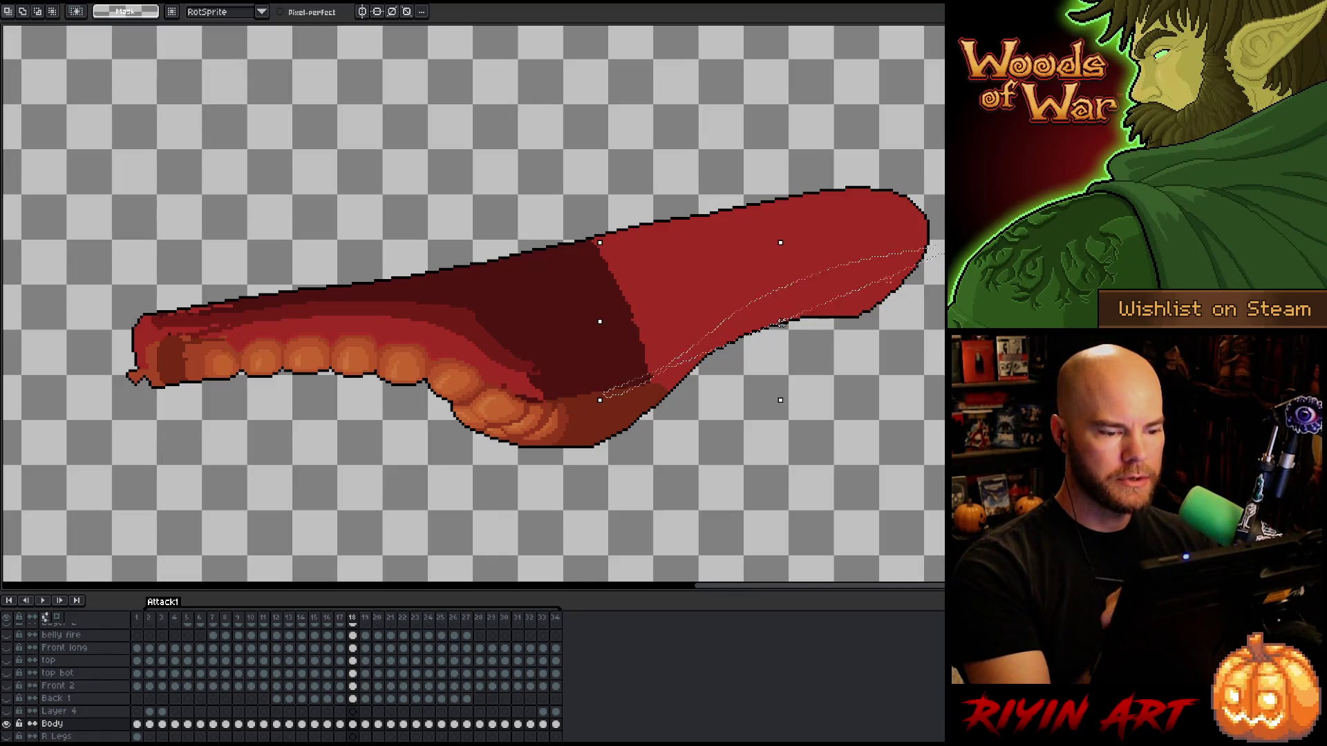
drag(594, 393, 633, 383)
mouse_move(791, 284)
mouse_down()
mouse_move(933, 260)
mouse_move(942, 280)
mouse_up()
key(g)
key(q)
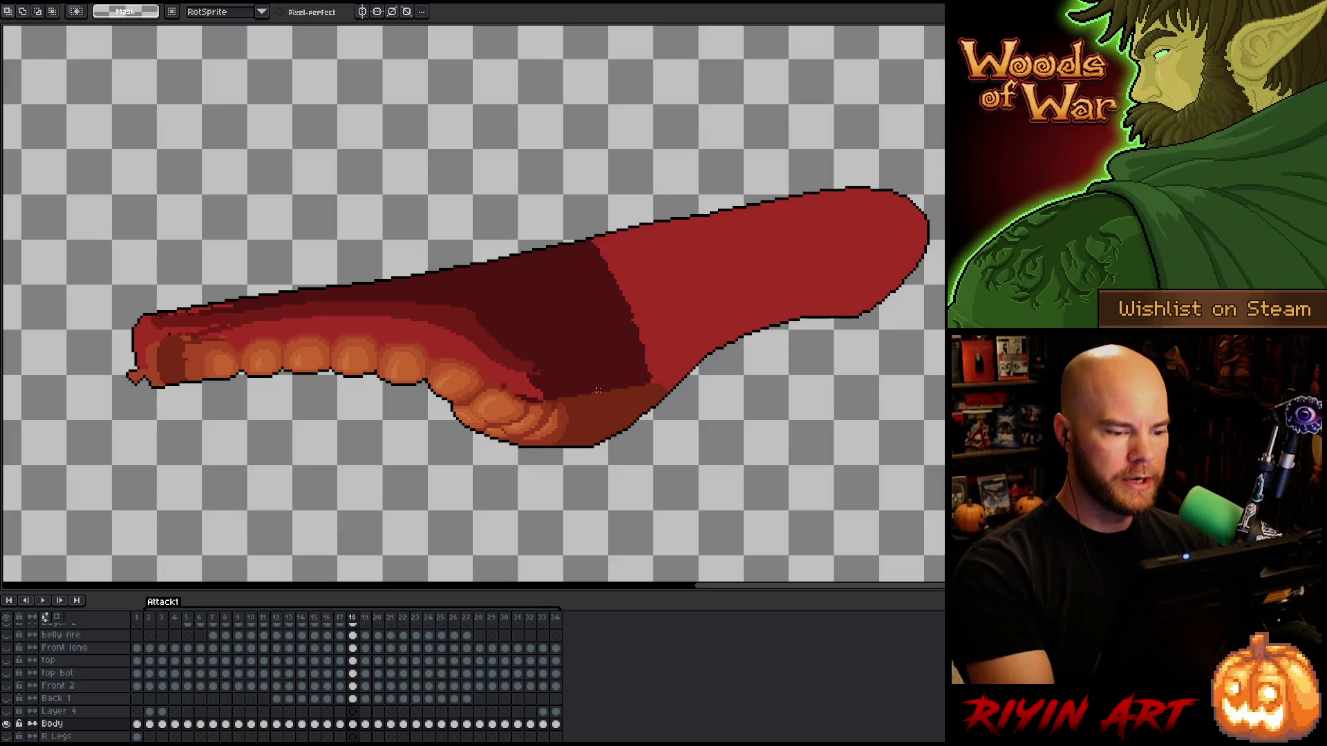
mouse_move(927, 271)
mouse_down()
mouse_move(705, 534)
mouse_move(598, 393)
mouse_up()
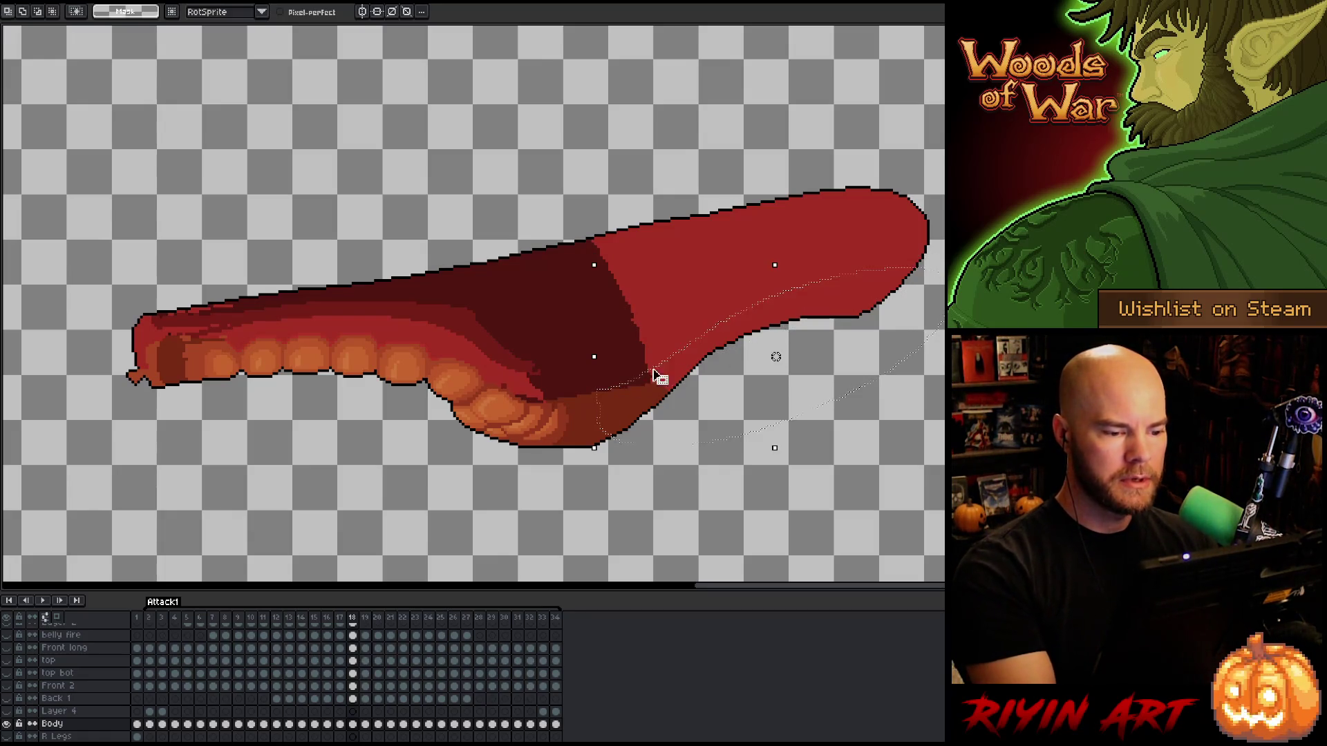
key(g)
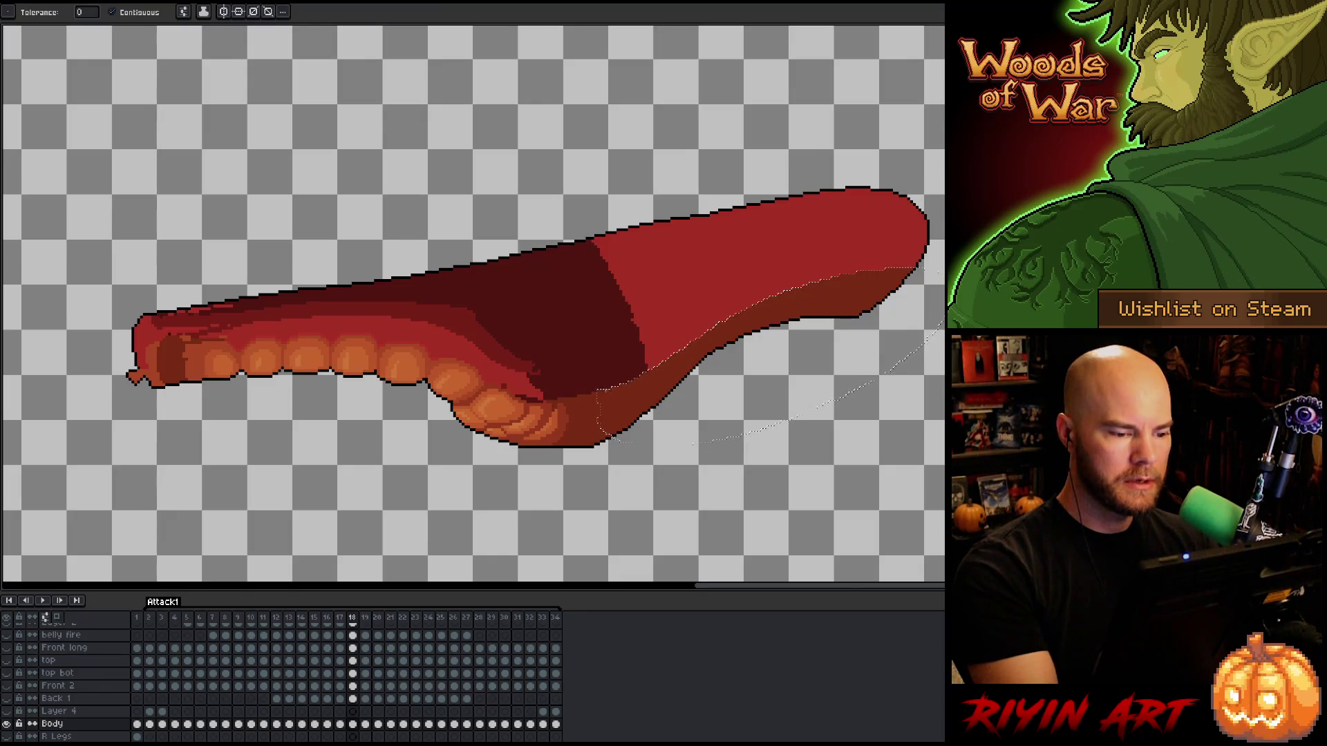
key(b)
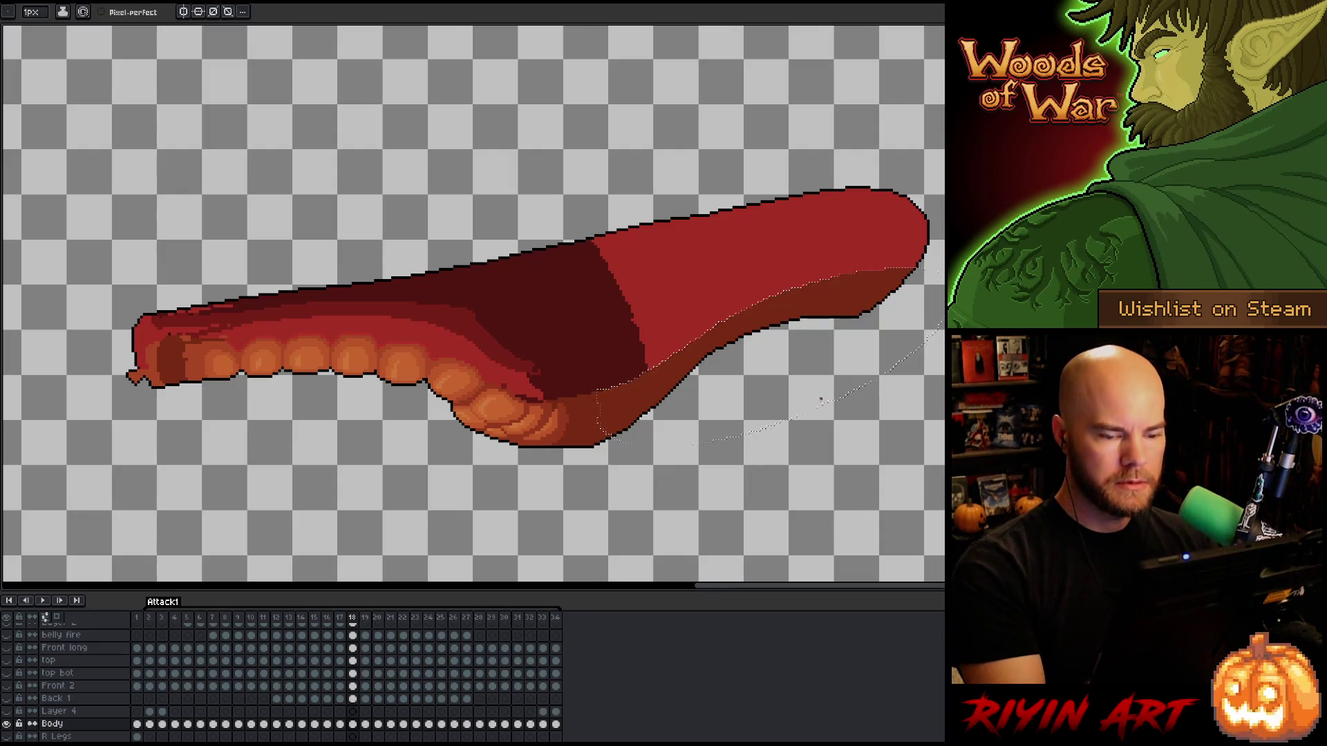
key(comma)
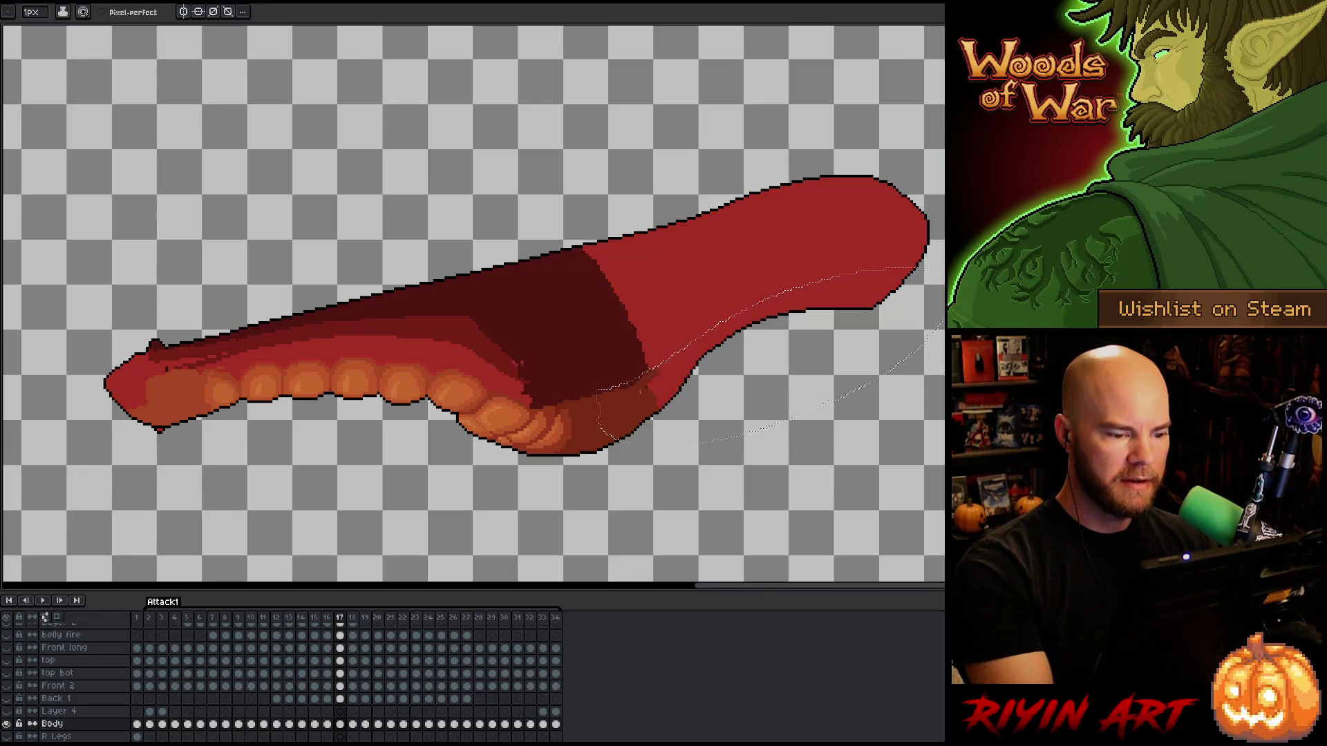
Paste and commit the belly shading shape on frames 17 down to 14.
key(w)
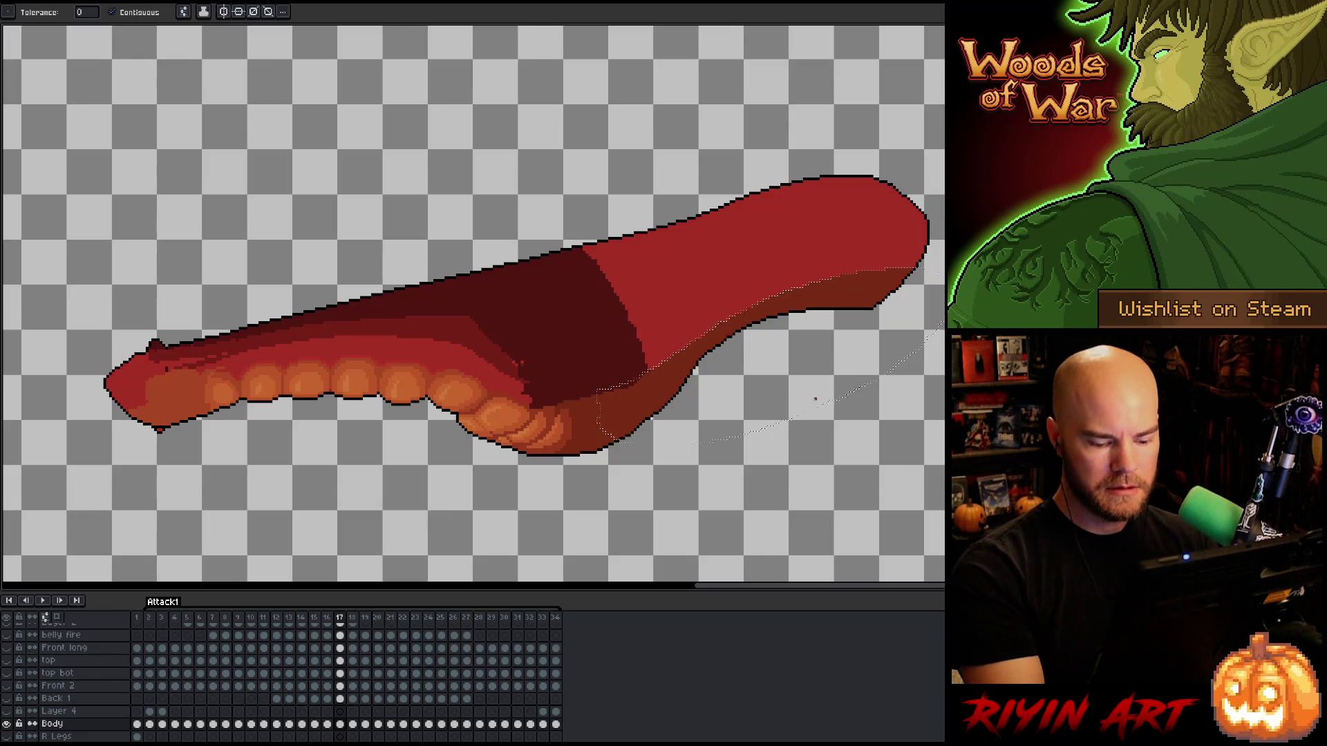
key(comma)
key(v)
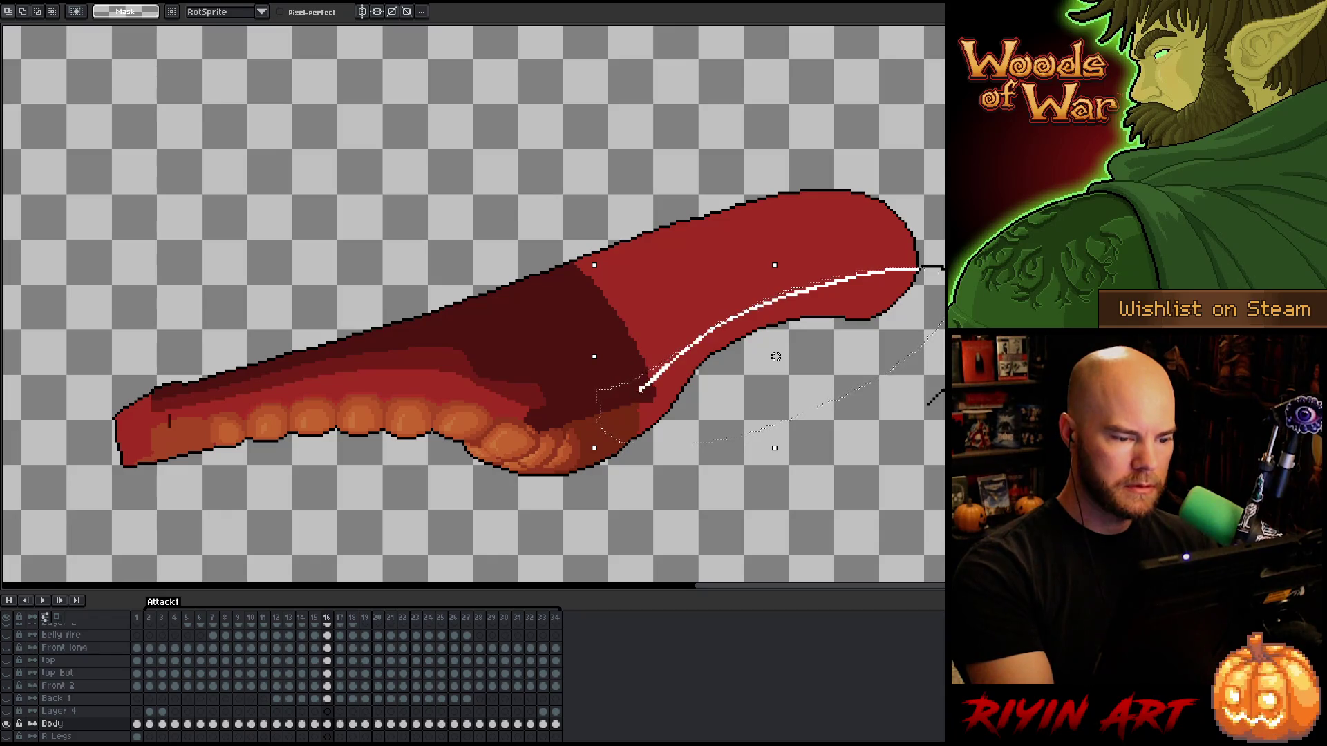
key(w)
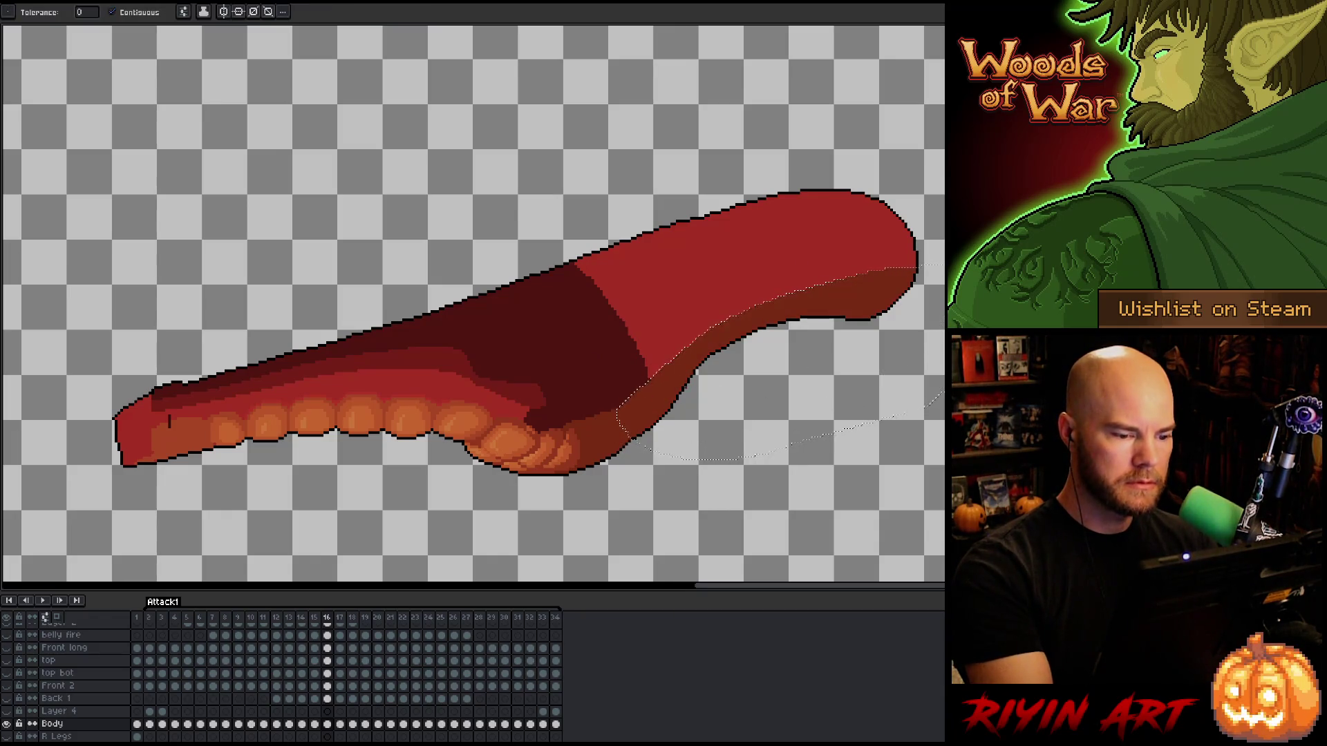
key(comma)
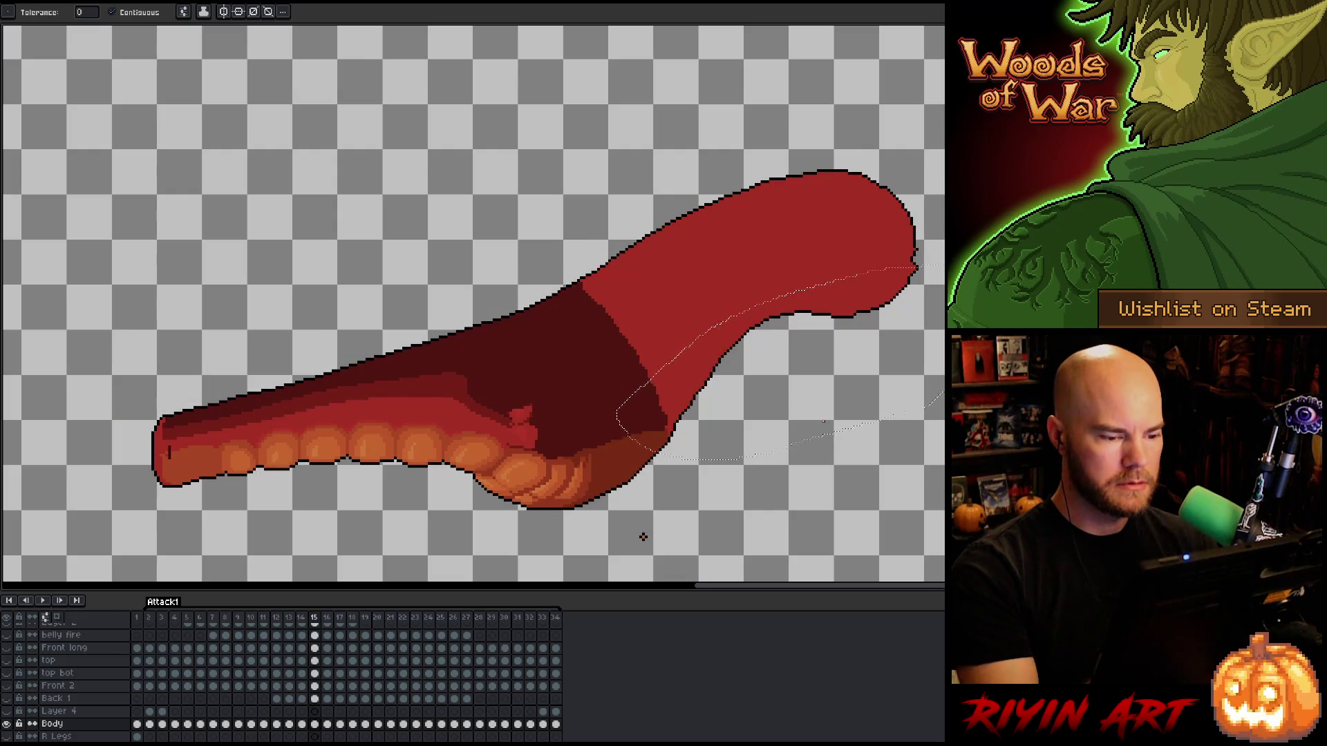
key(v)
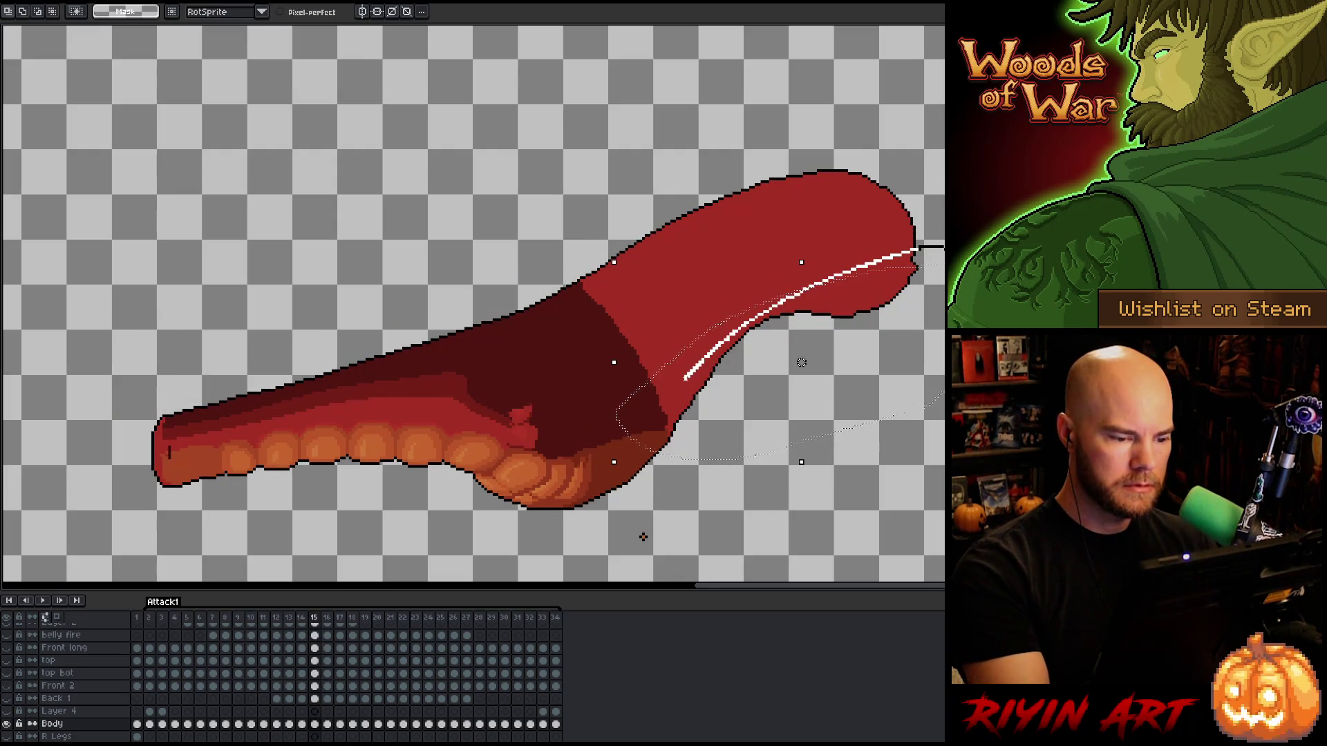
key(Escape)
key(w)
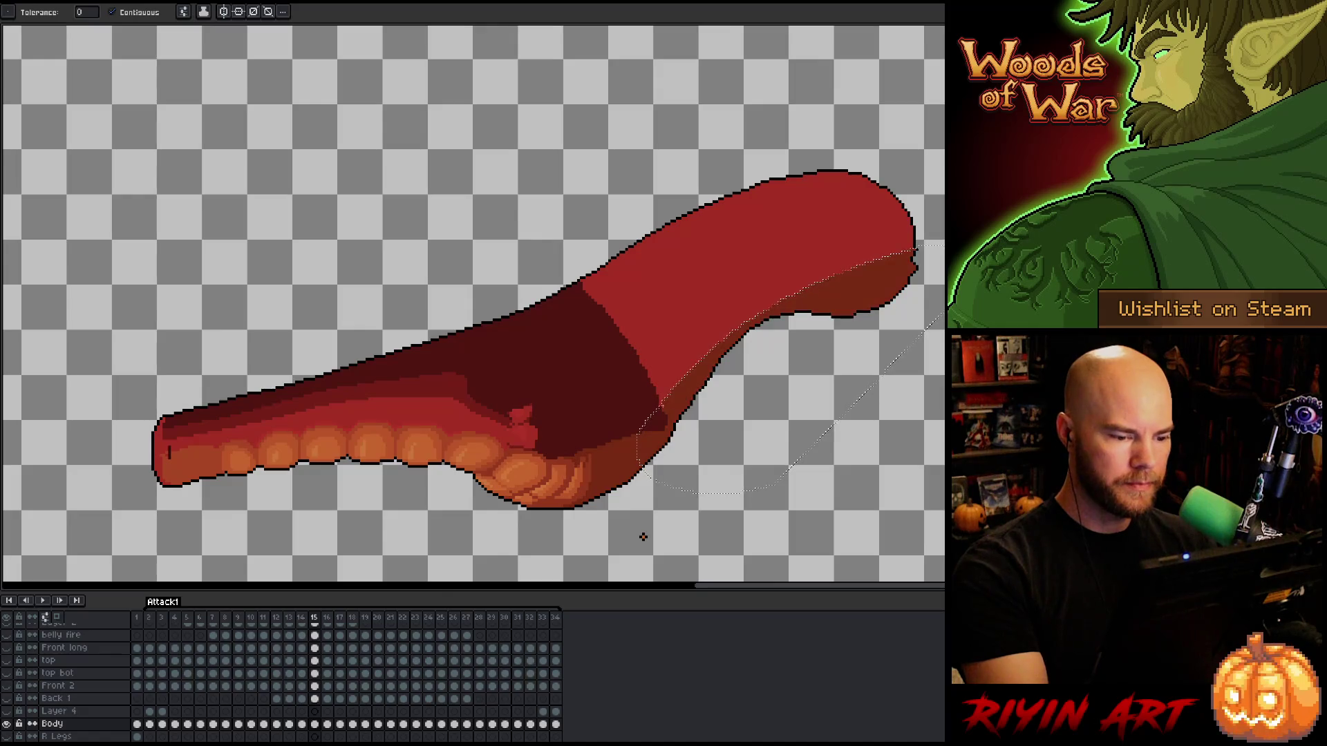
key(comma)
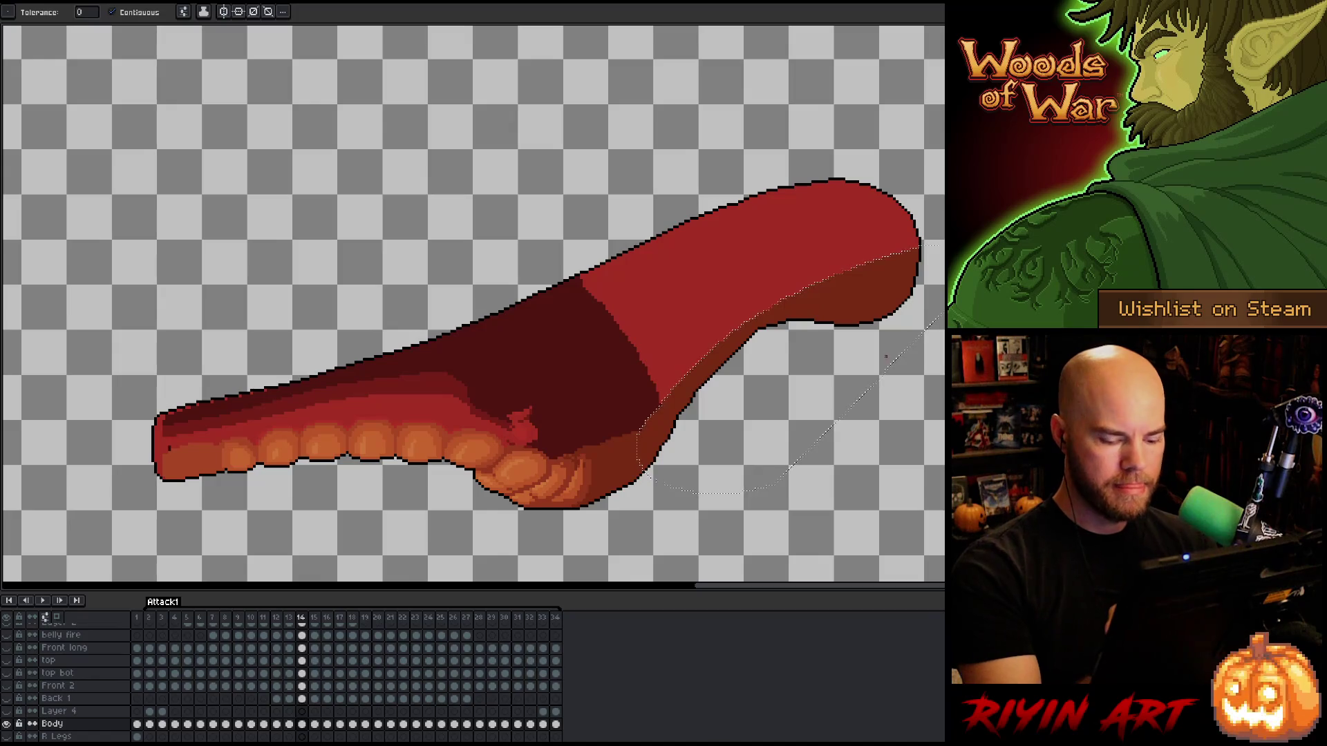
key(comma)
key(m)
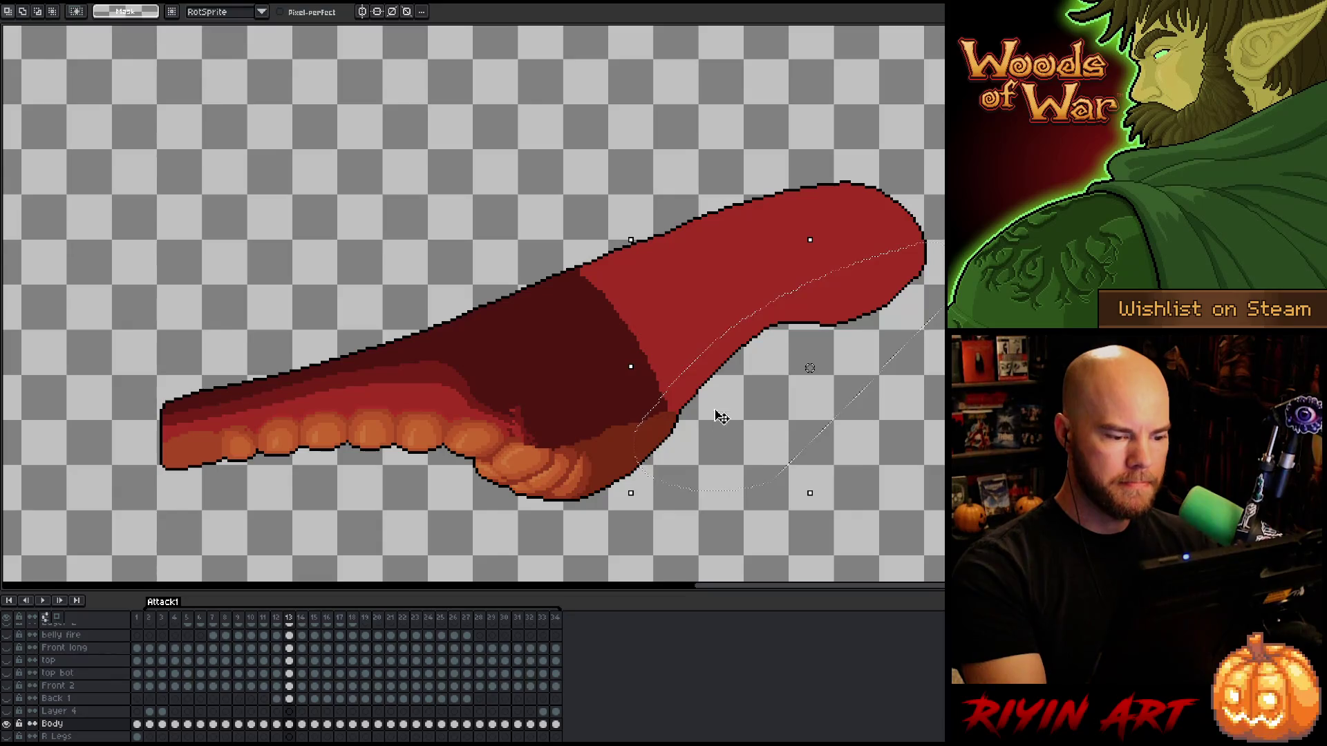
Fill frame 13's belly darker red and reshape the shading to fit frame 12.
key(g)
click(692, 373)
key(comma)
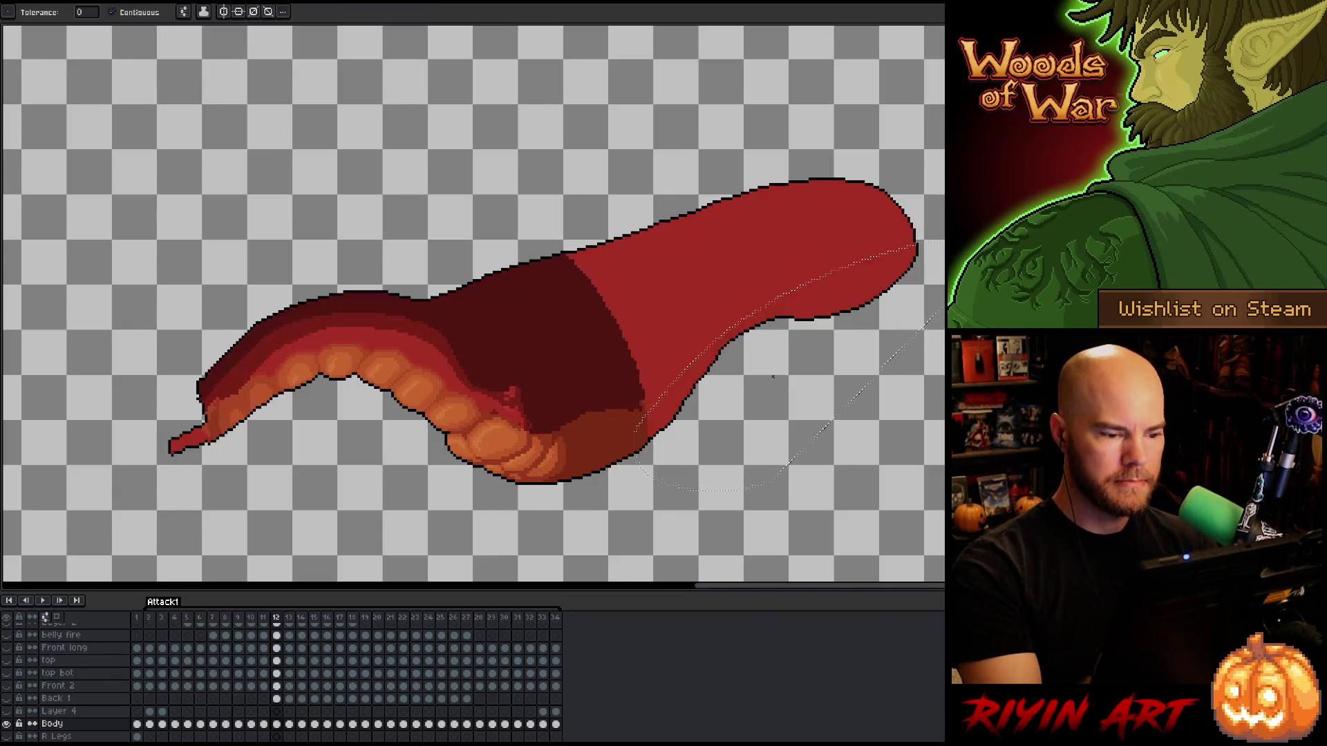
key(m)
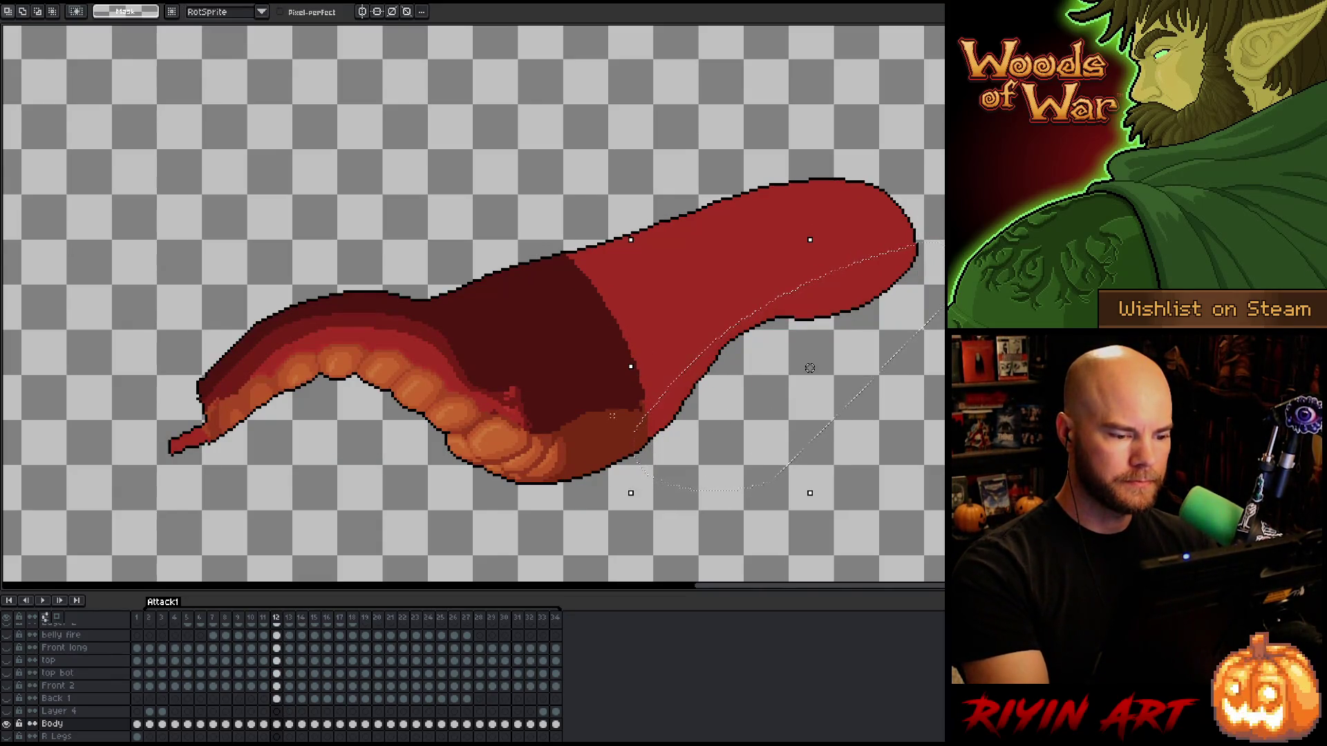
drag(810, 368, 799, 332)
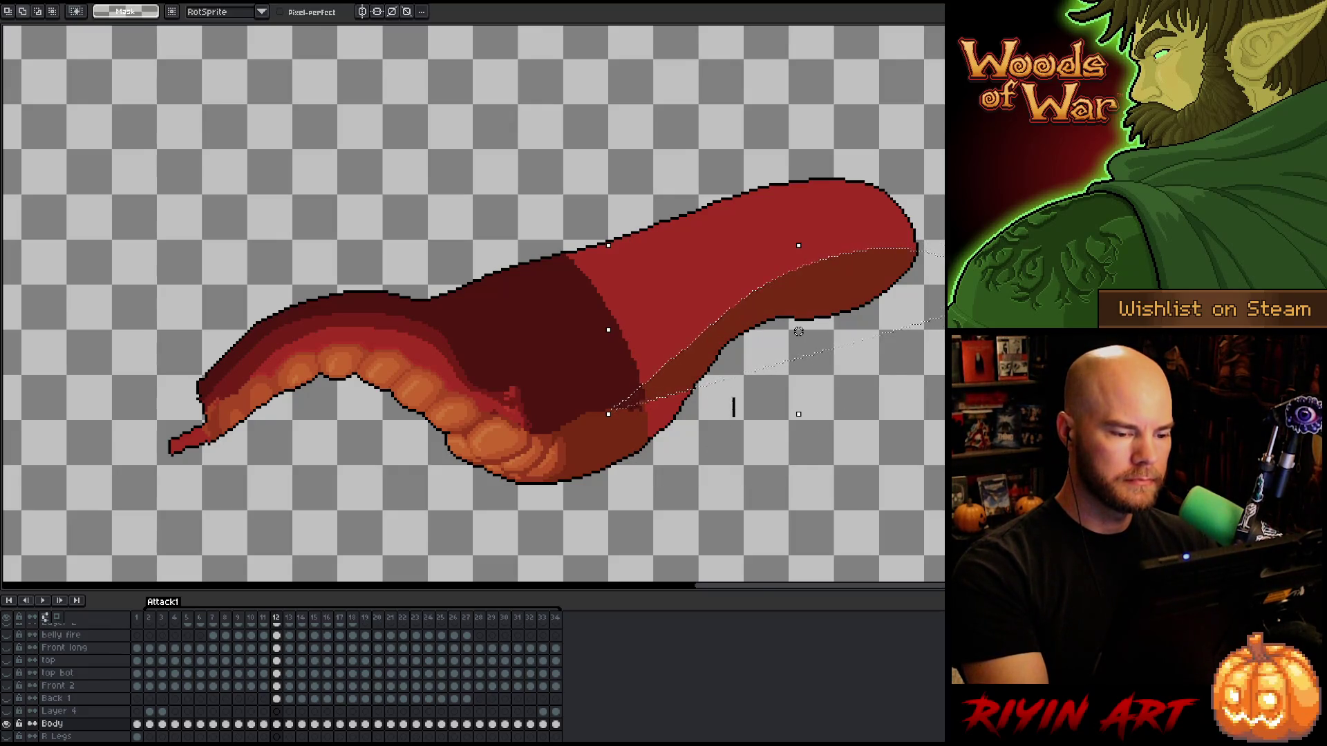
key(g)
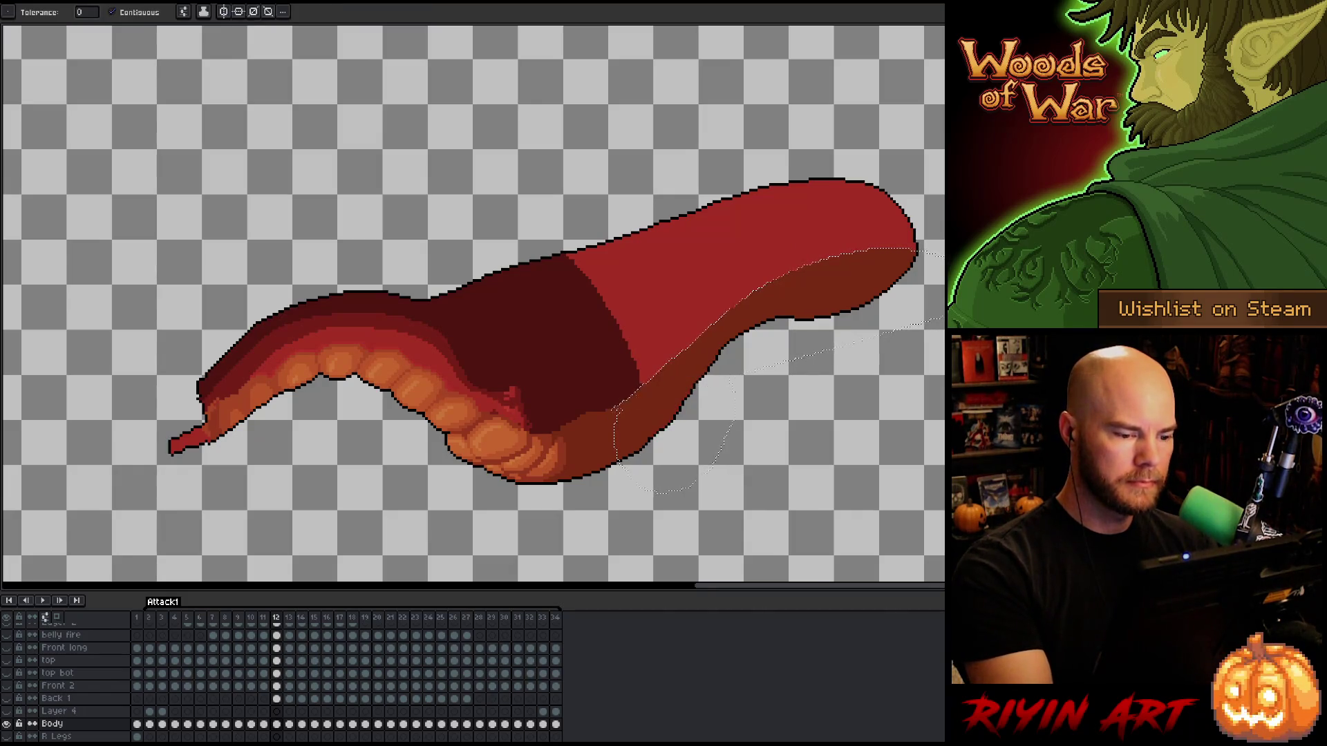
Stretch the shading along frame 11's underside, fill it dark red, and commit frame 10.
key(Left)
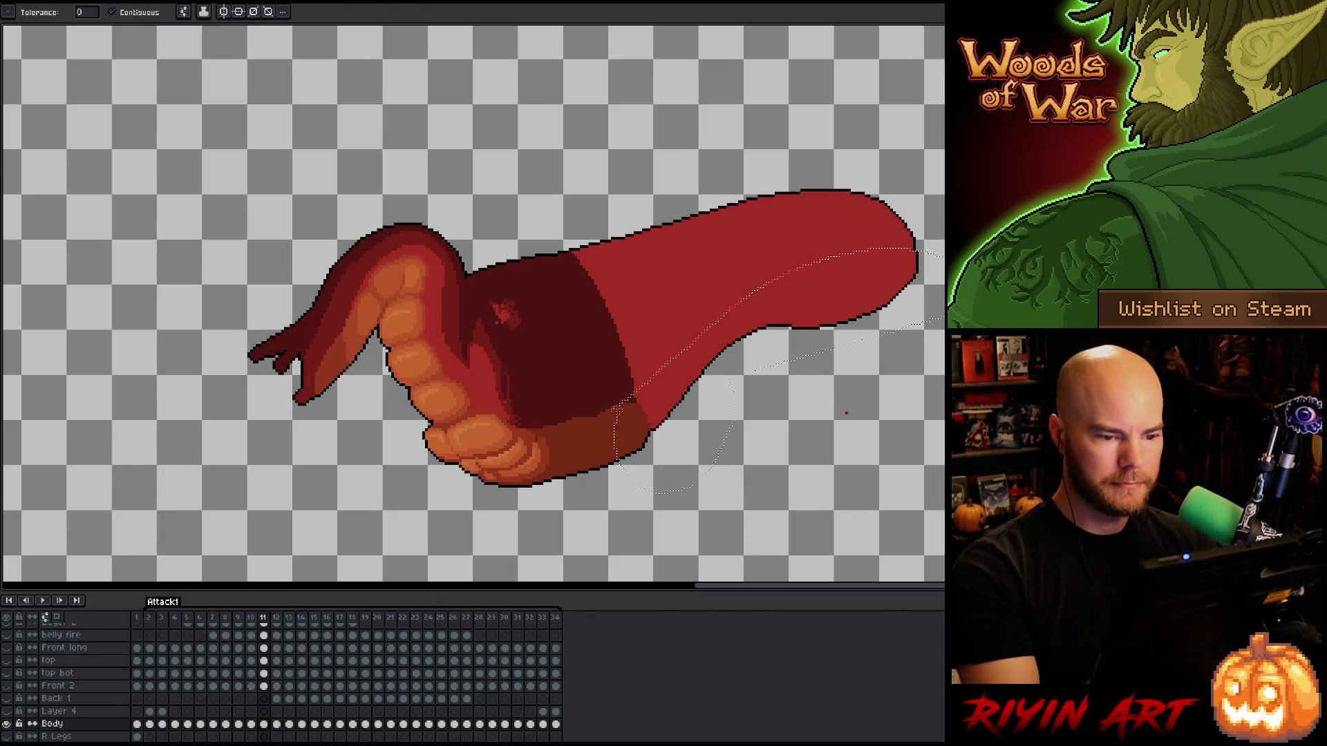
key(m)
drag(880, 269, 732, 318)
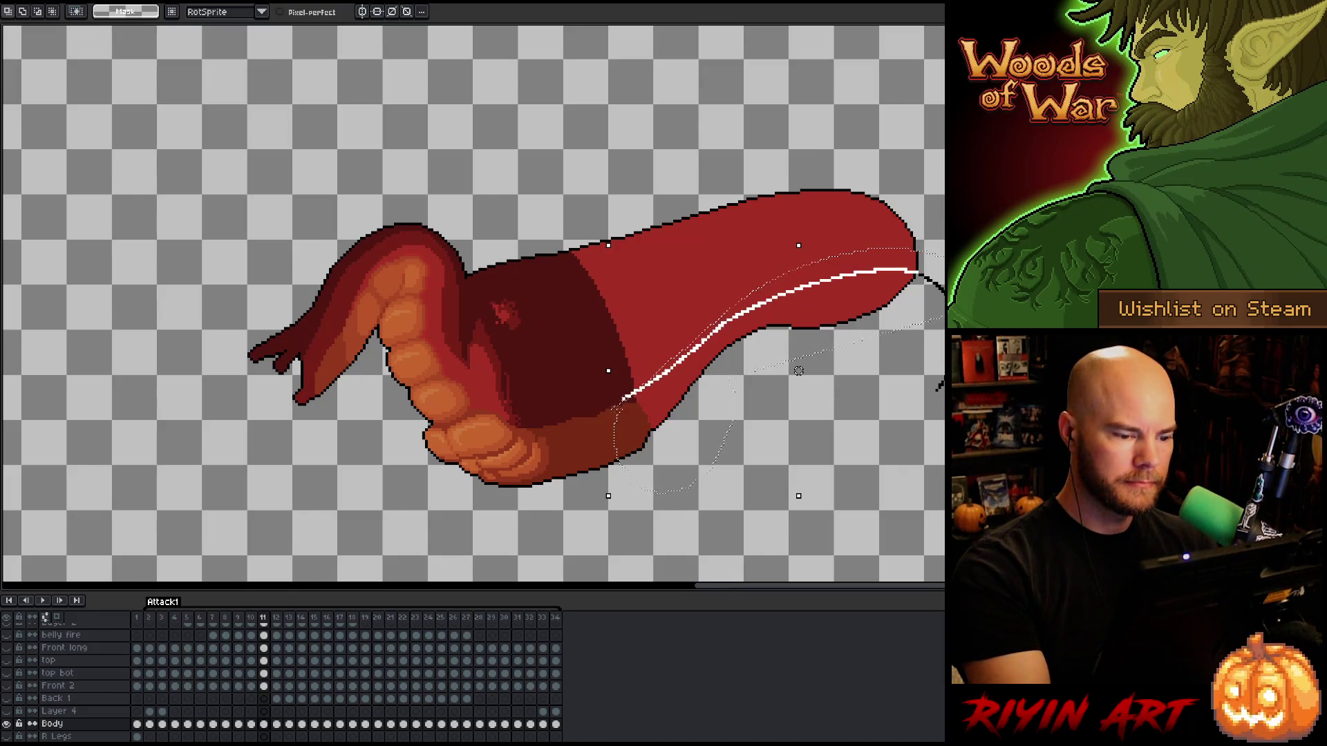
key(g)
click(767, 318)
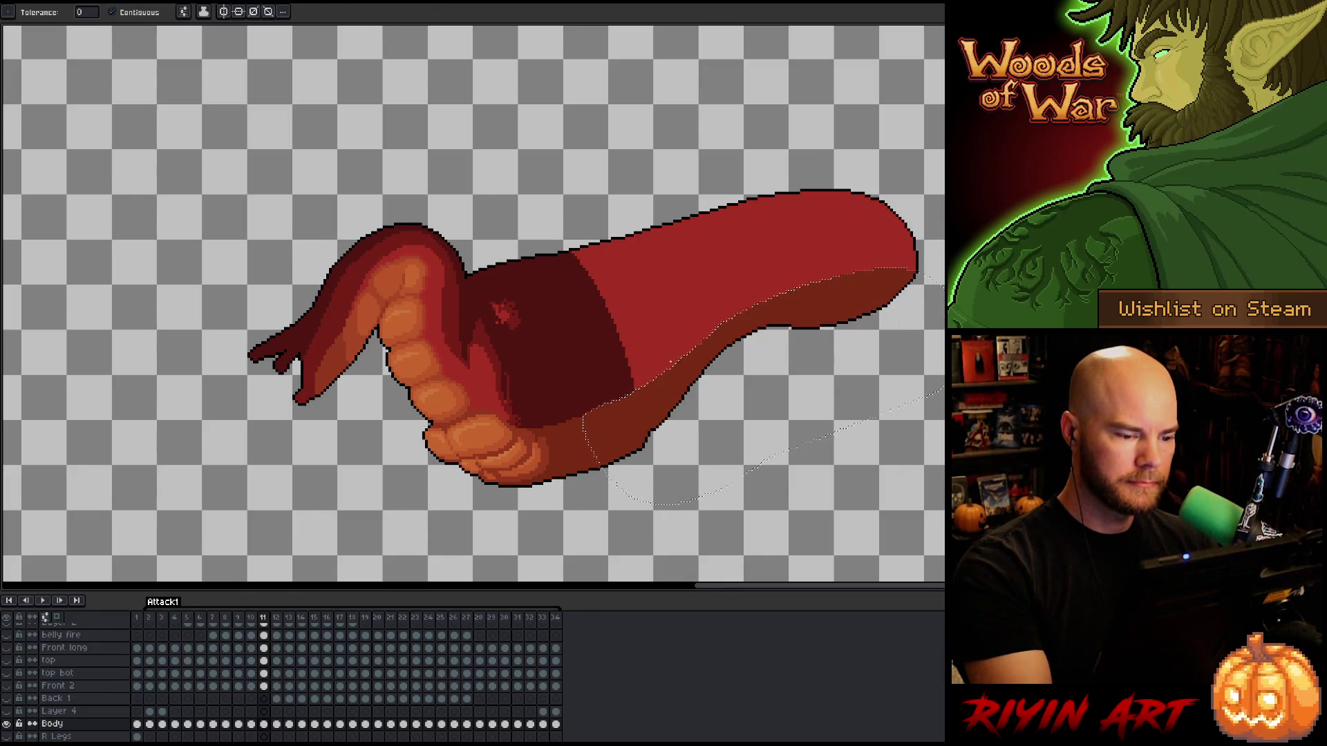
key(Left)
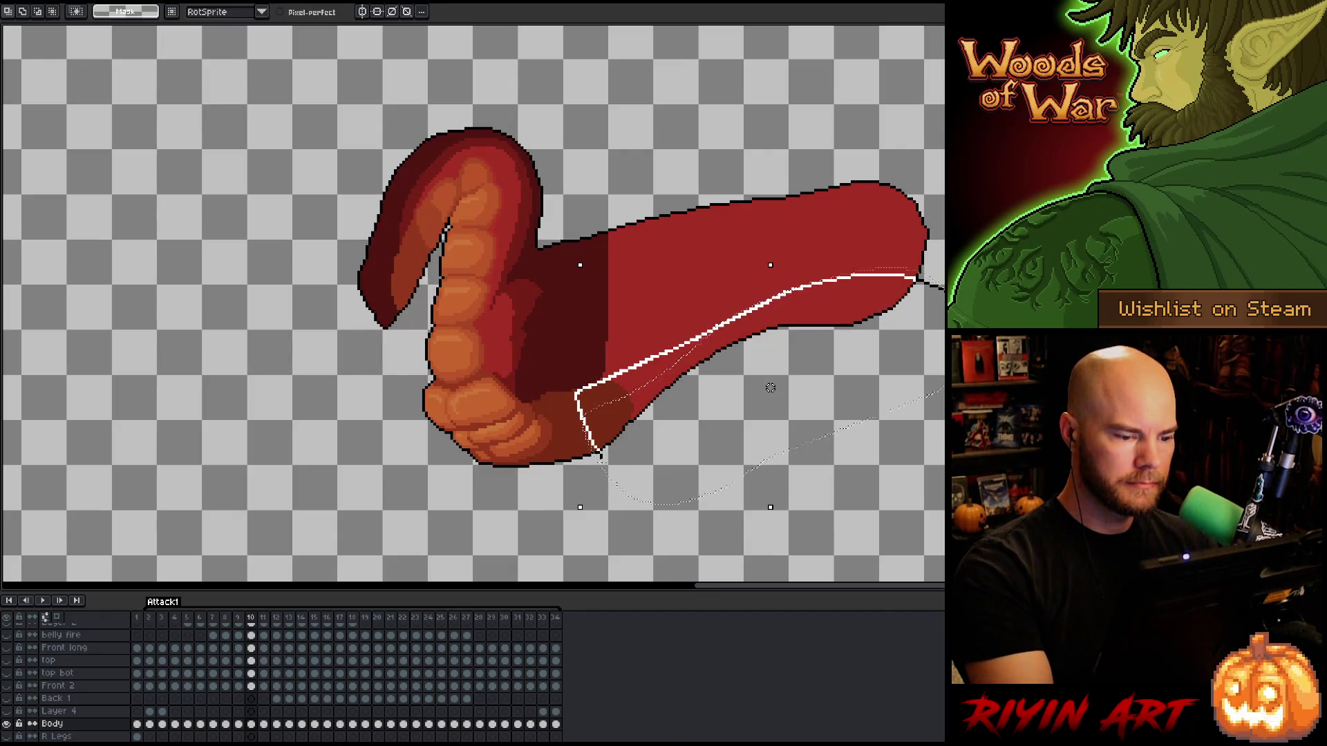
key(Return)
key(comma)
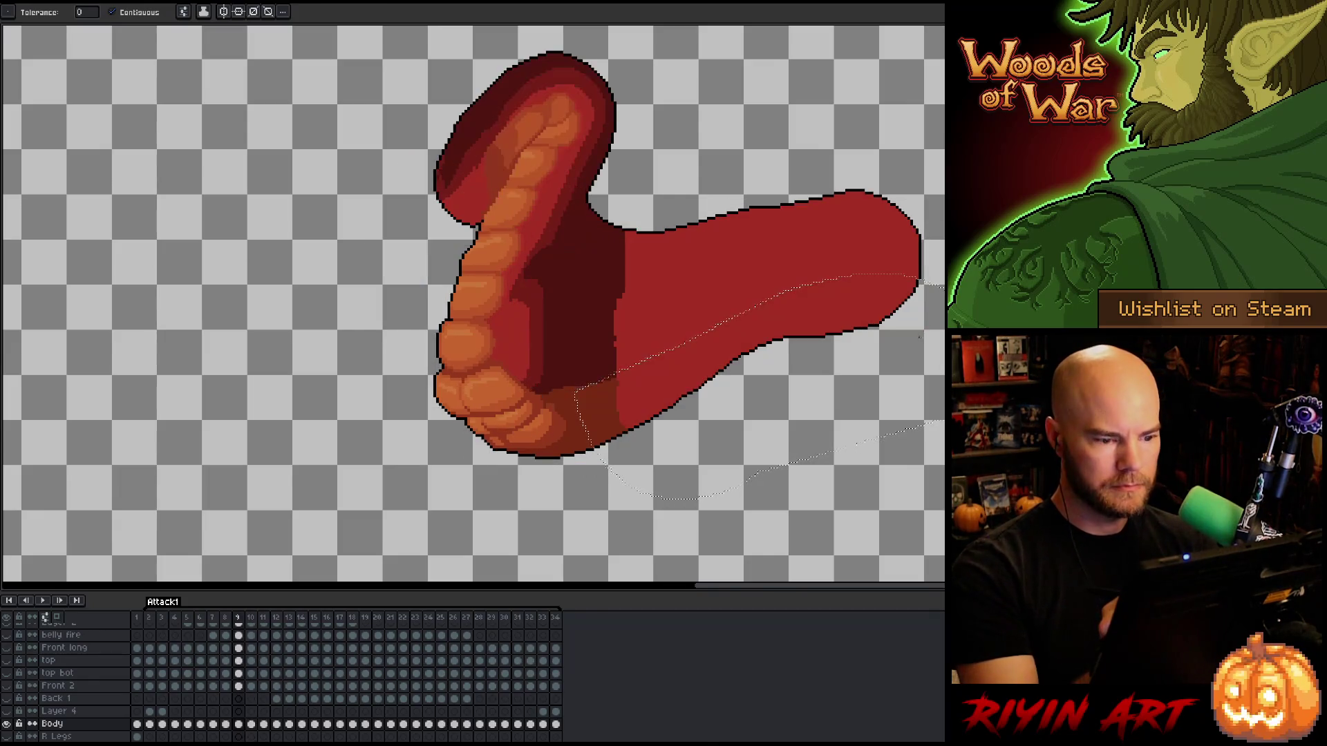
Paste and commit the belly shading on frames 9, 8 and 6, undoing a solid fill on 7.
key(ctrl+t)
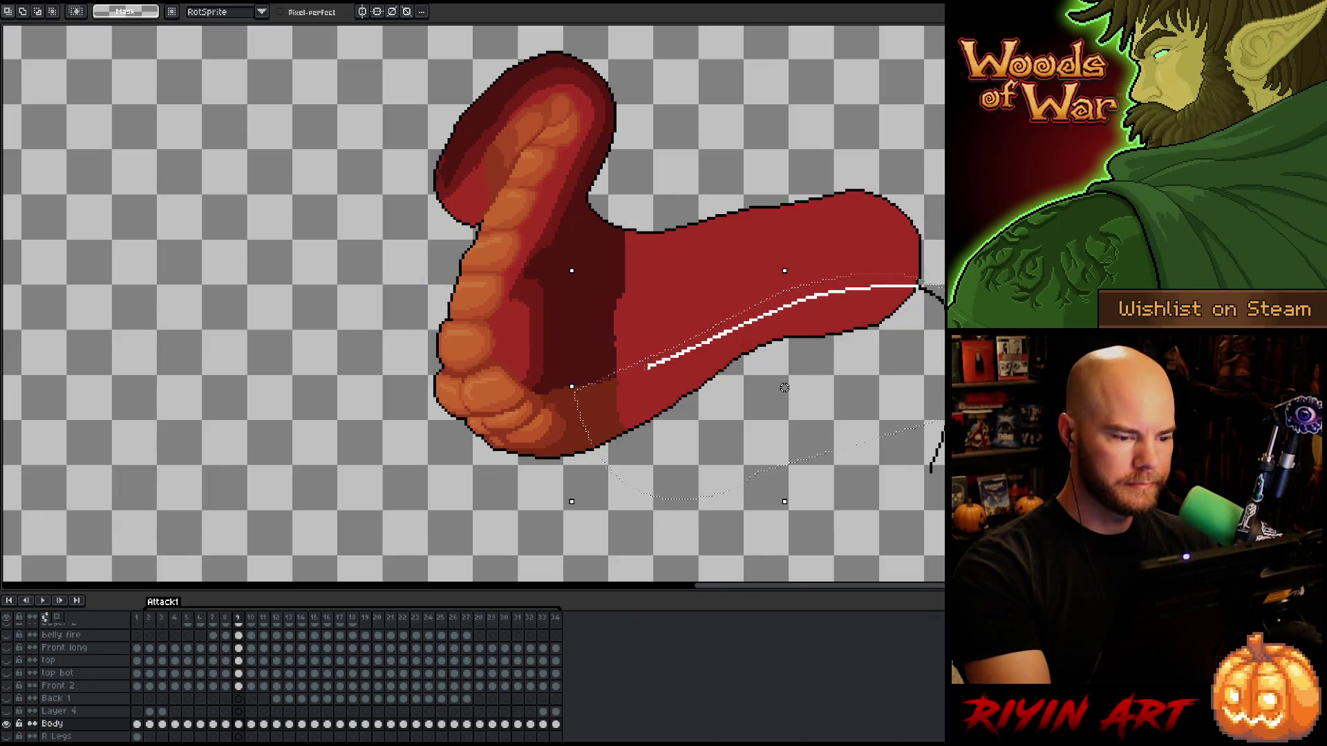
key(Return)
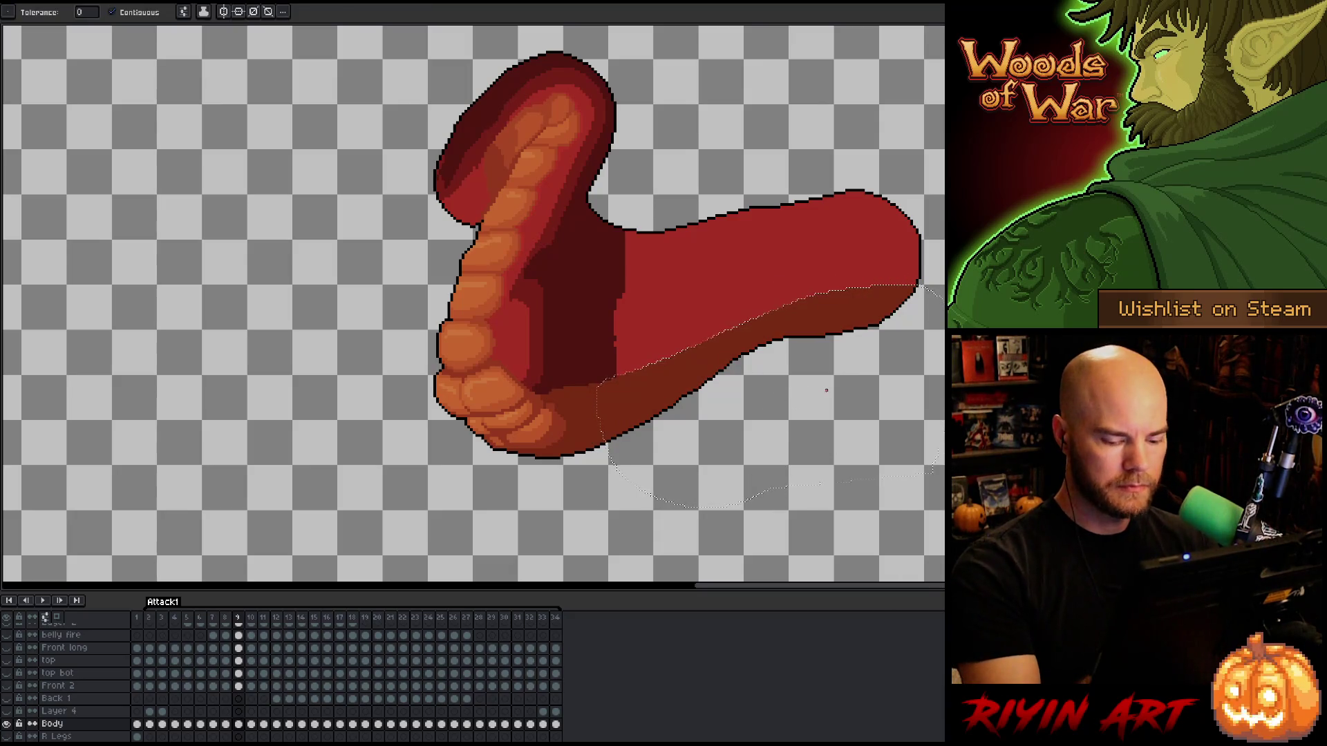
key(comma)
key(ctrl+t)
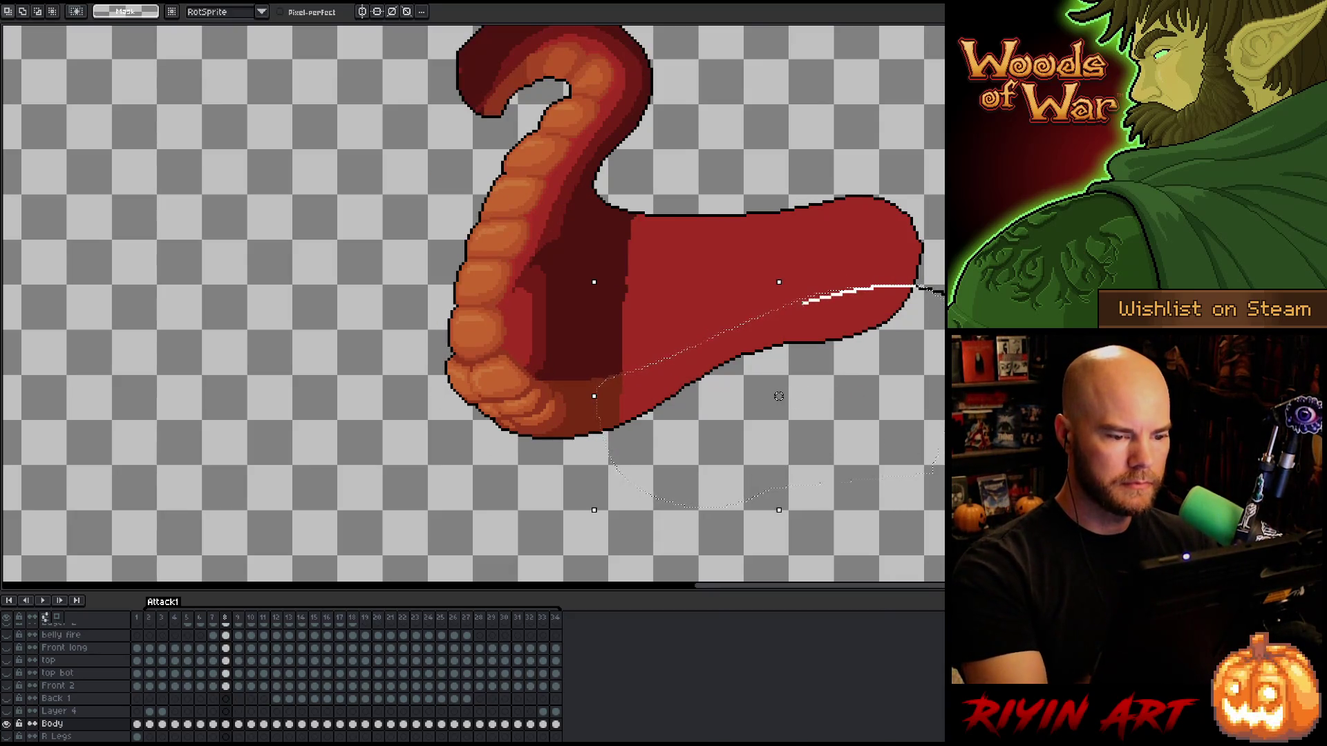
key(Return)
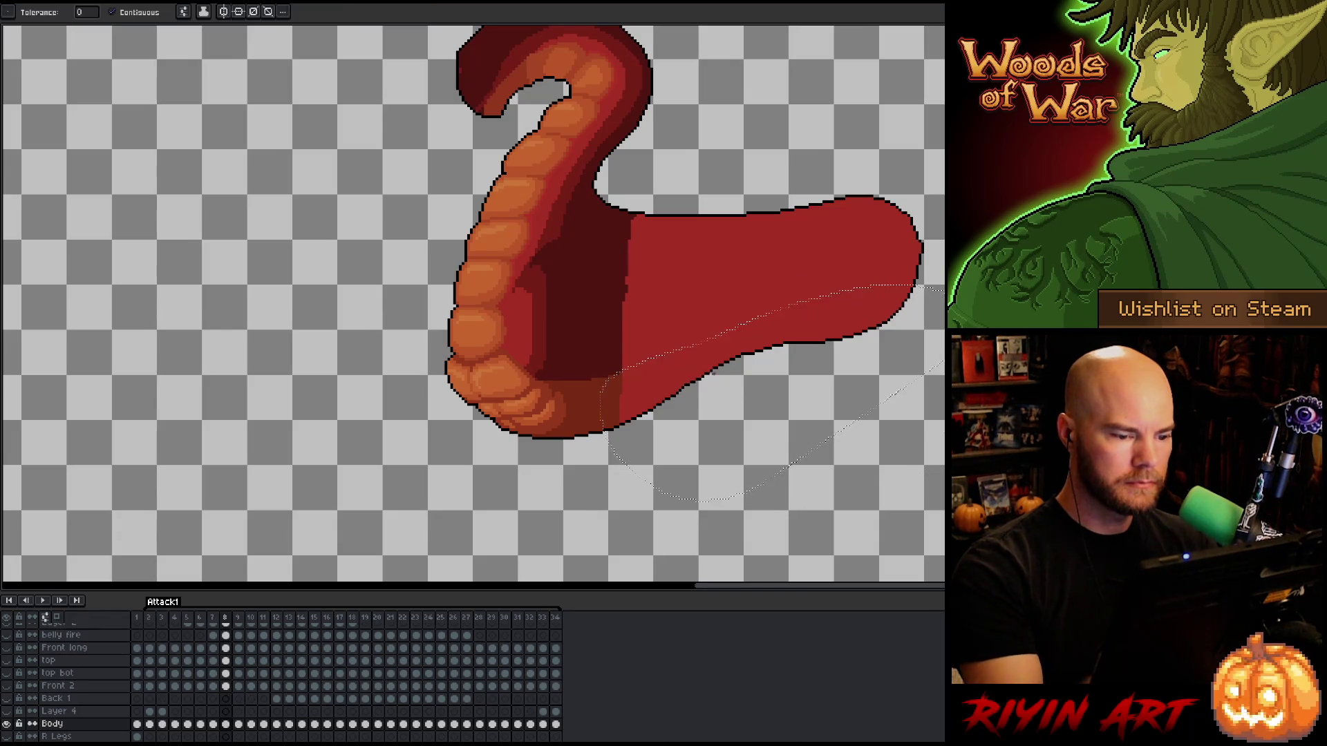
key(comma)
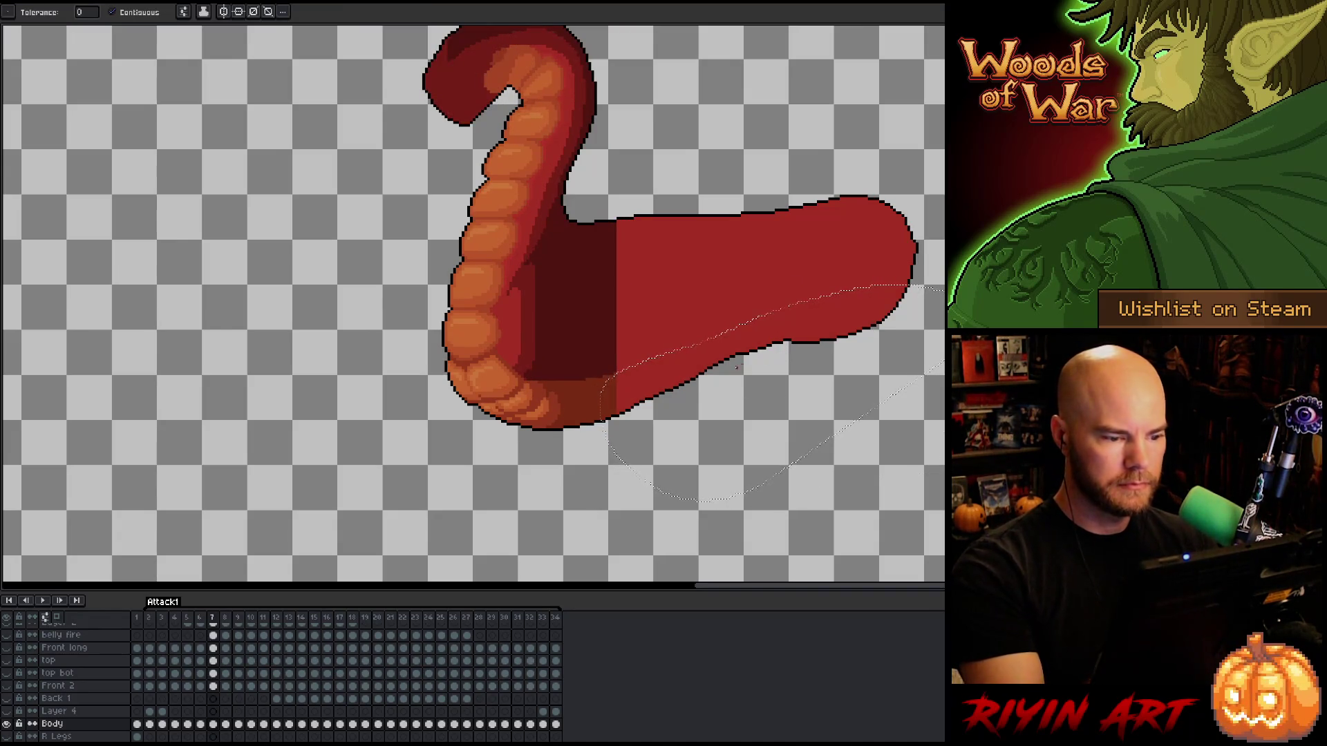
key(f)
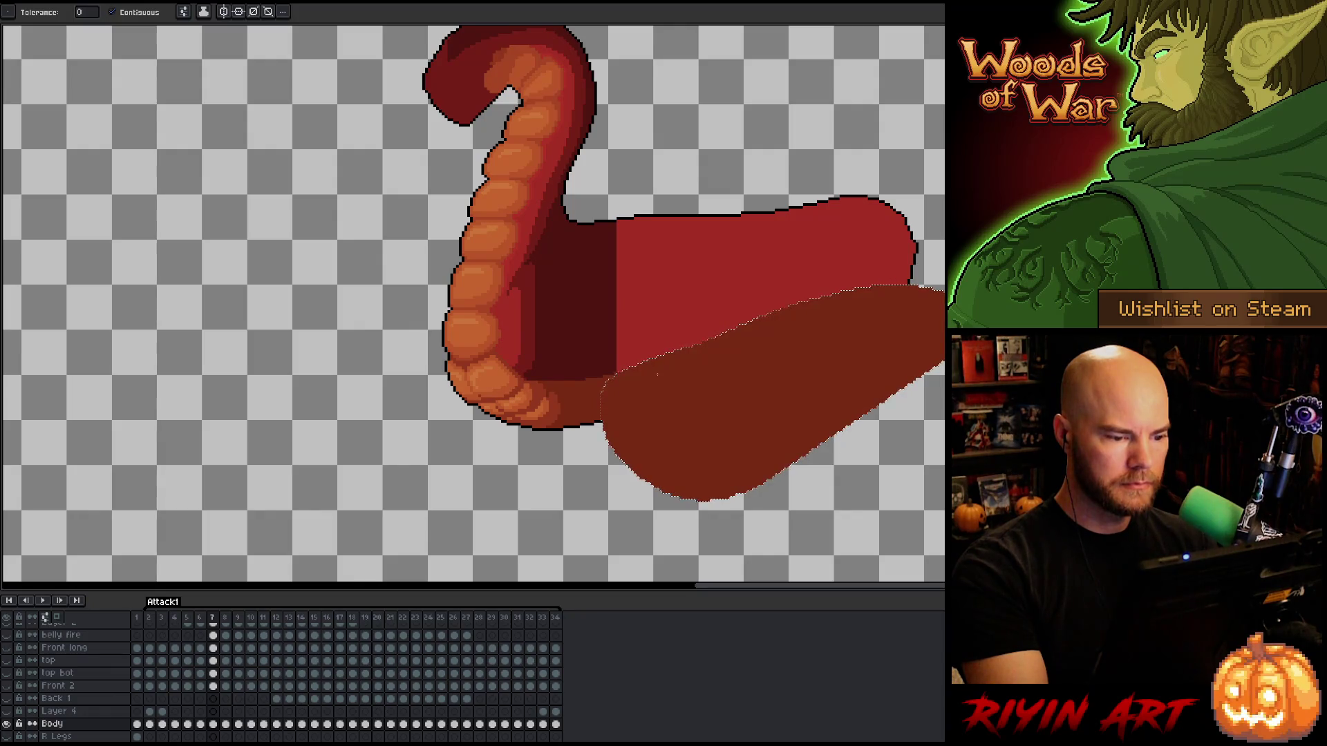
key(ctrl+z)
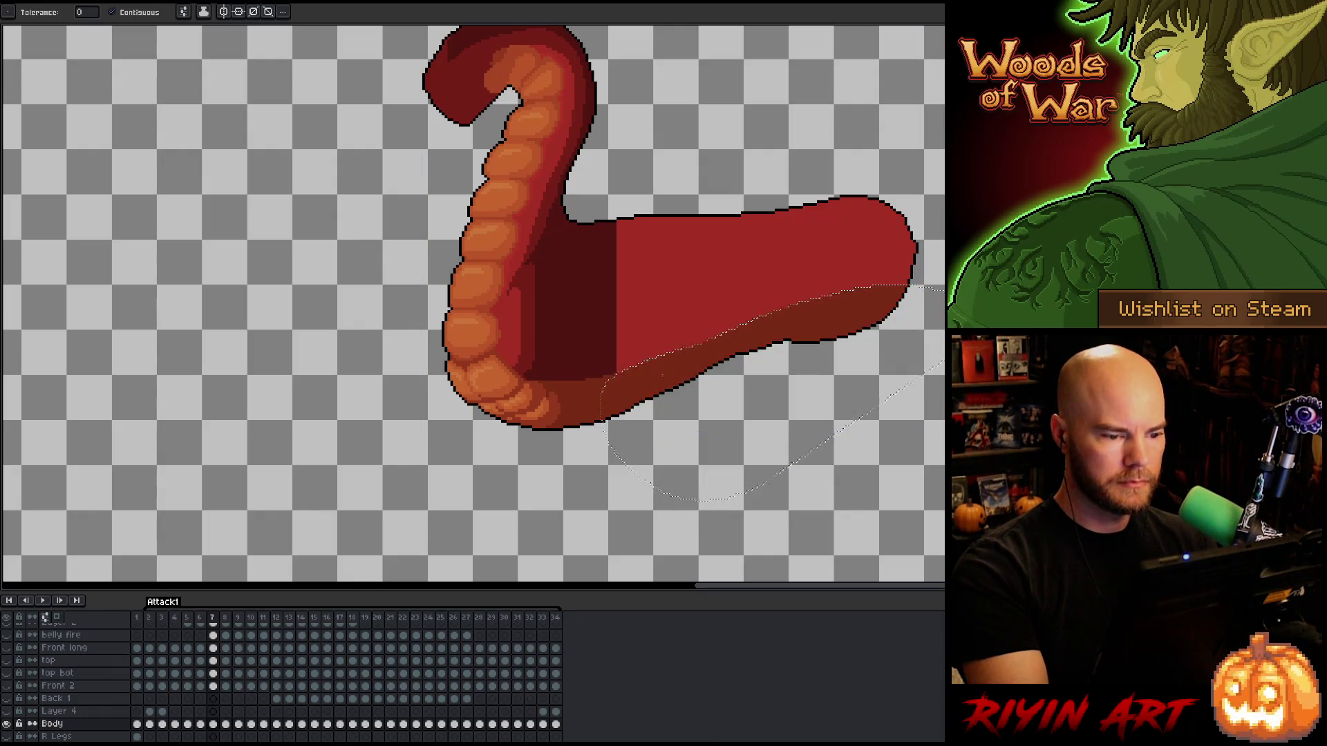
key(comma)
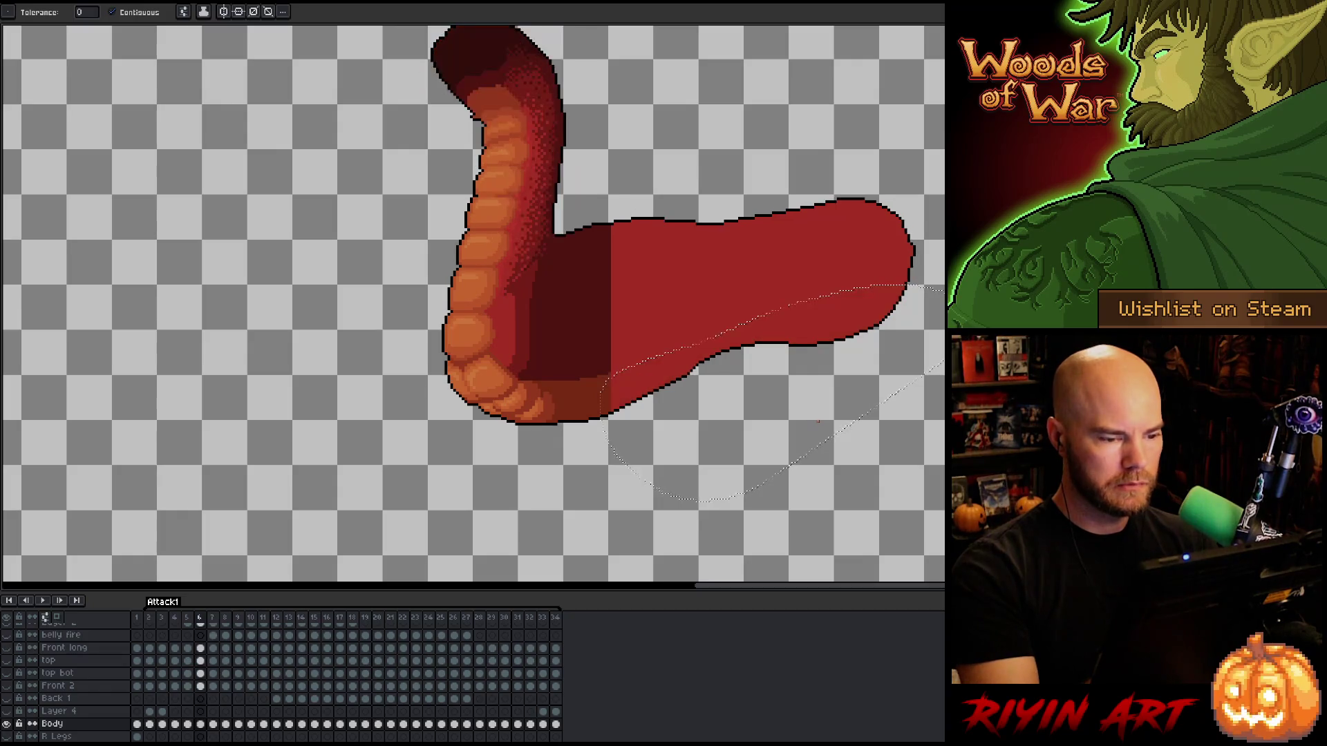
key(ctrl+t)
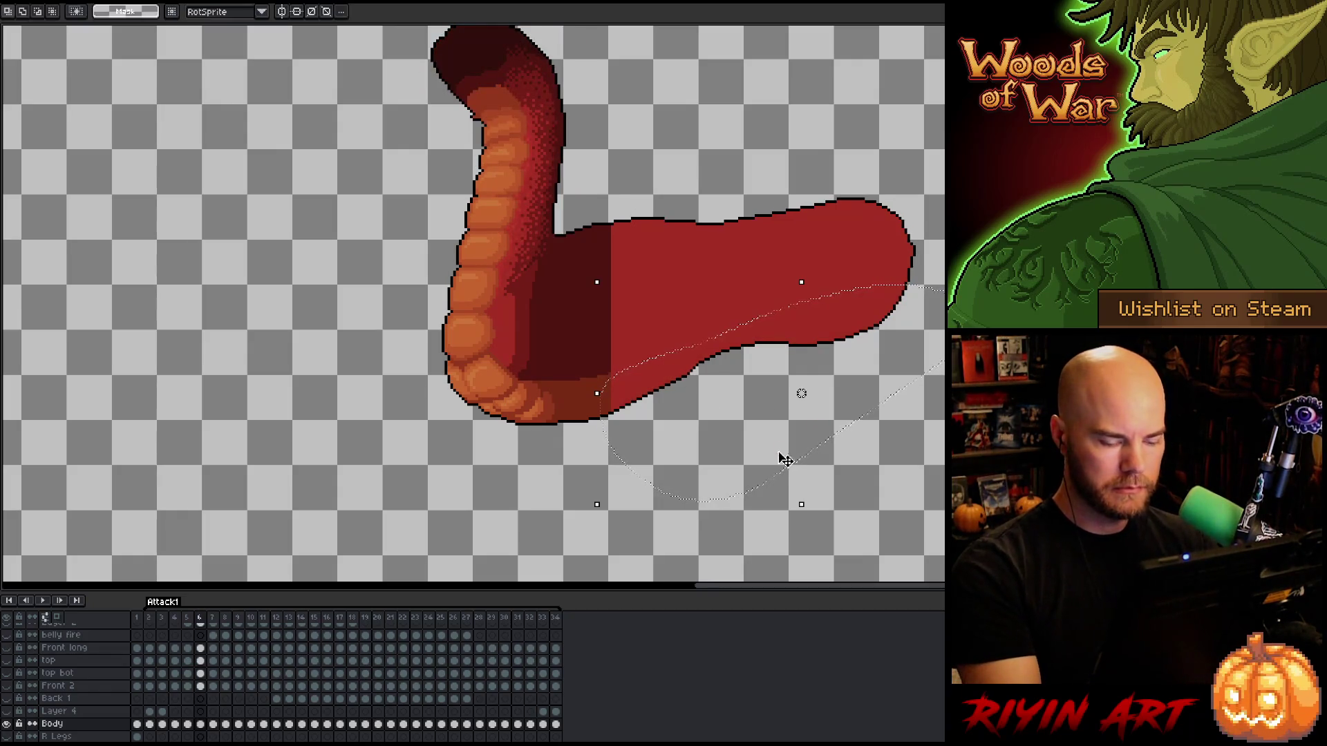
click(179, 725)
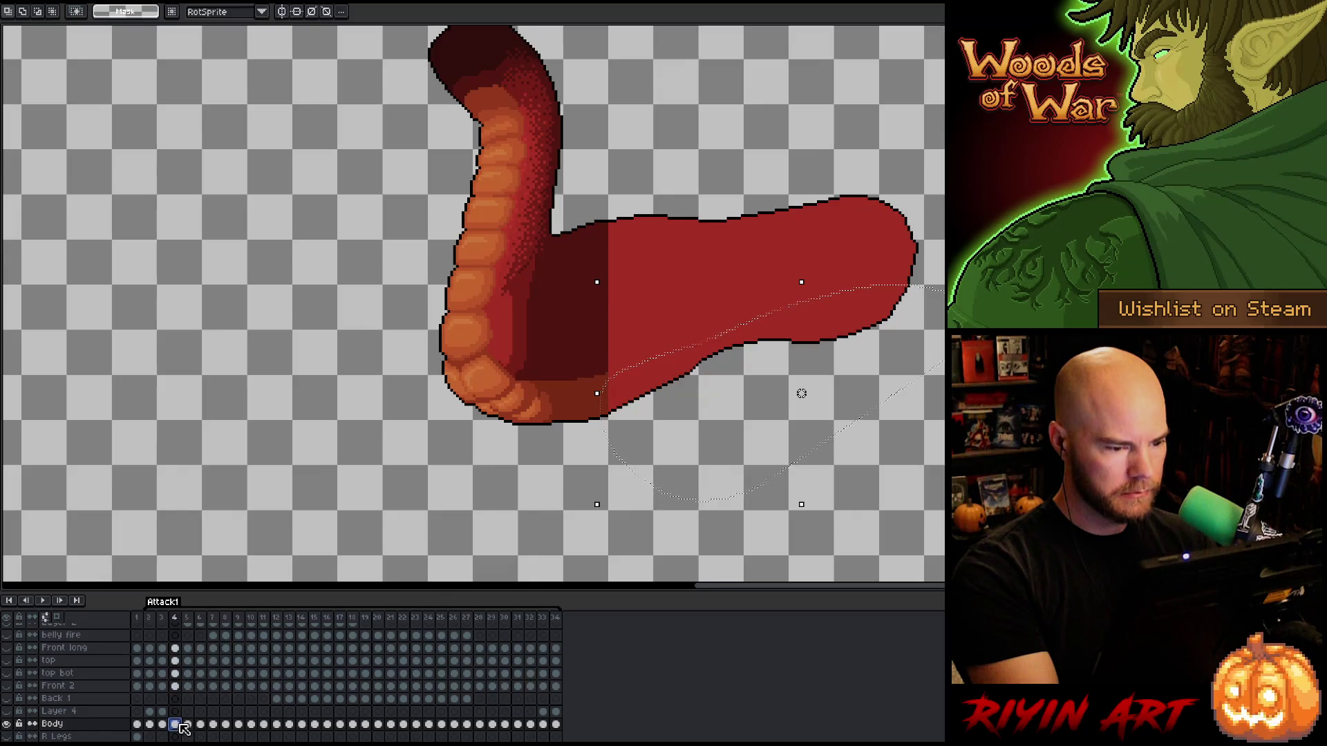
Commit the brown belly shading on frame 4 and fill frame 6's lower band brown.
click(165, 725)
key(w)
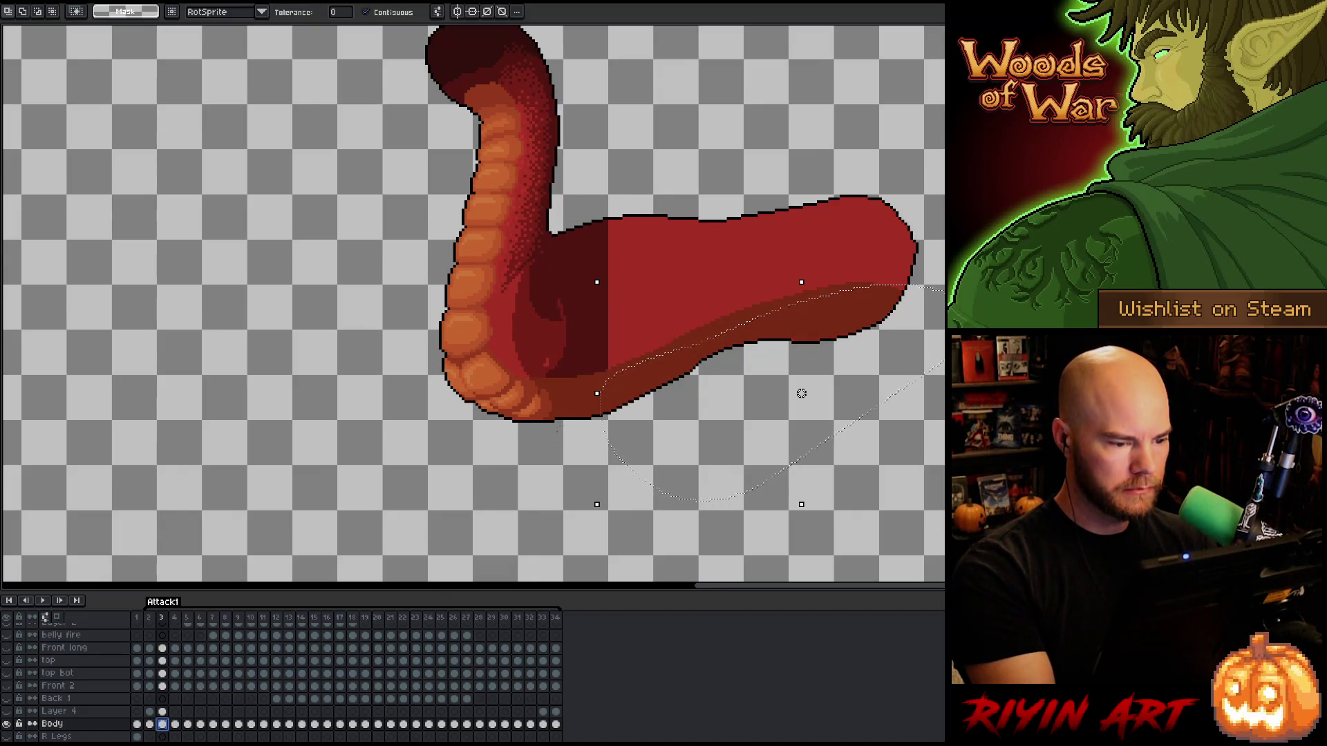
key(Right)
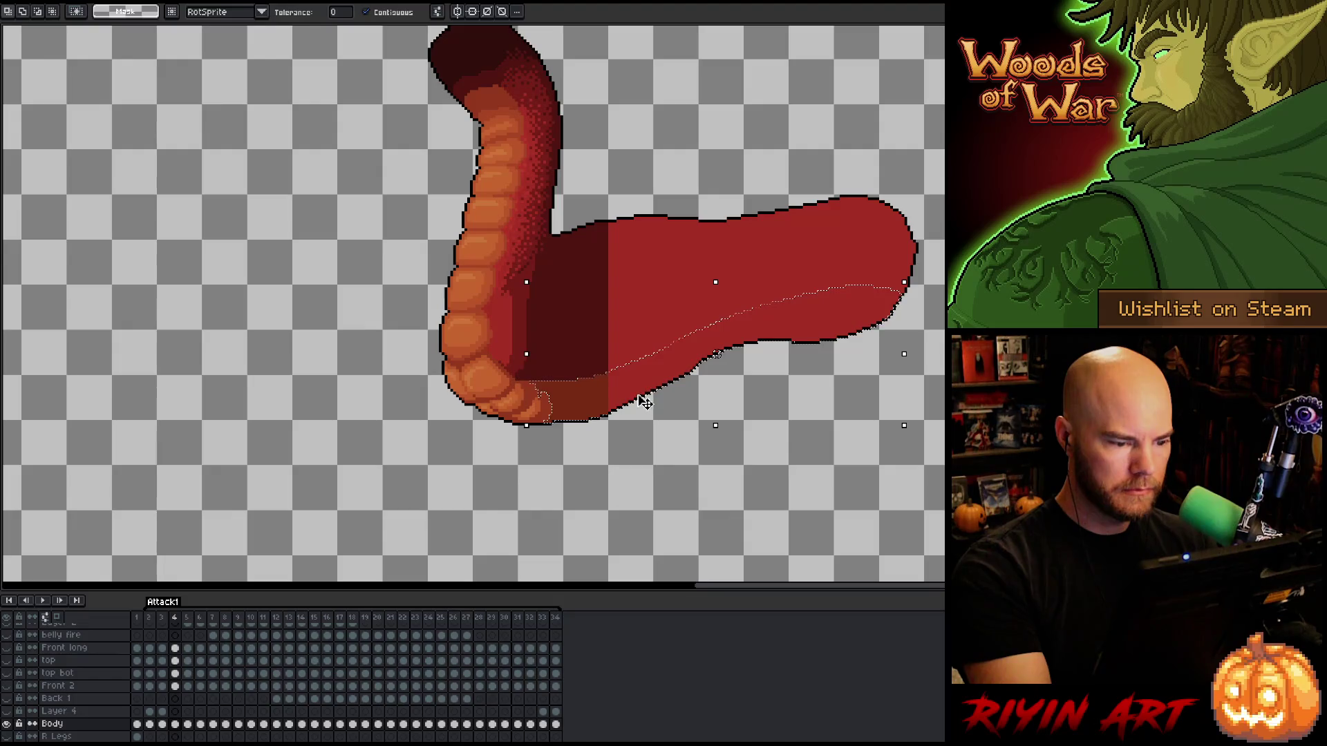
key(Return)
key(Right)
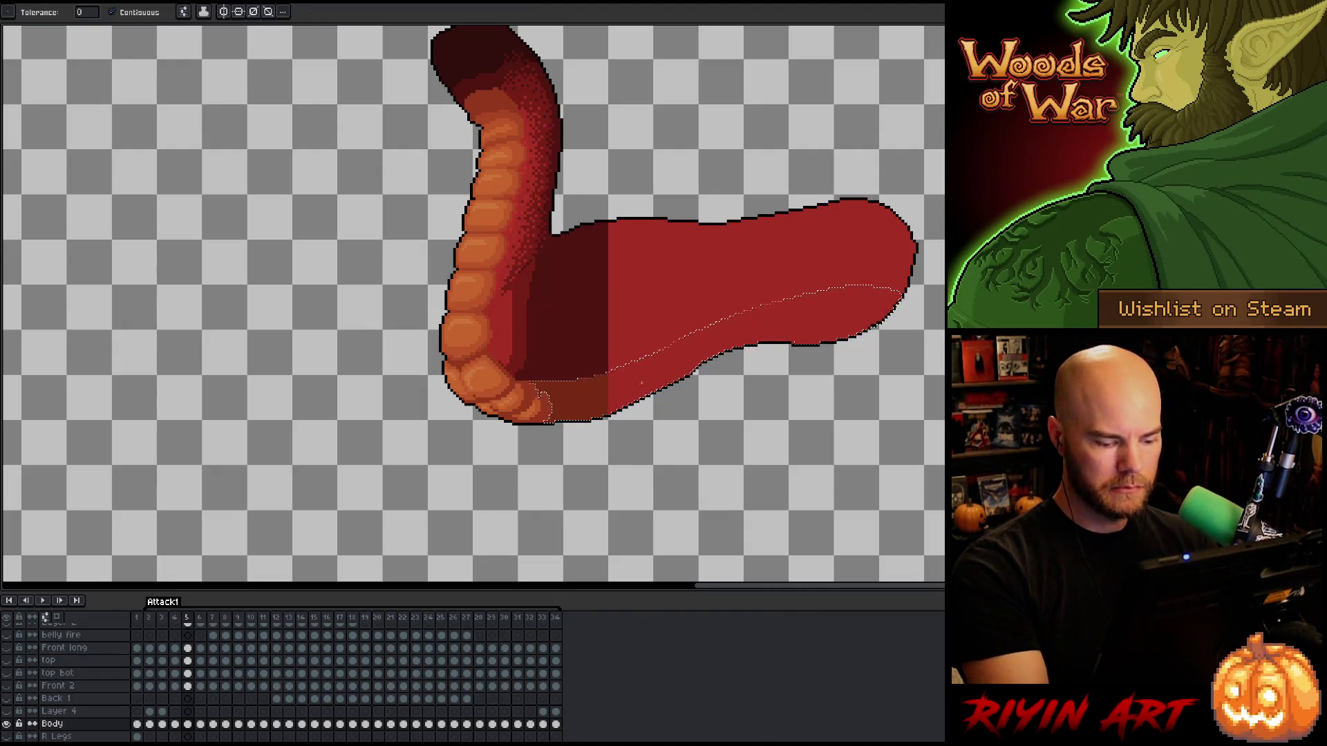
key(Right)
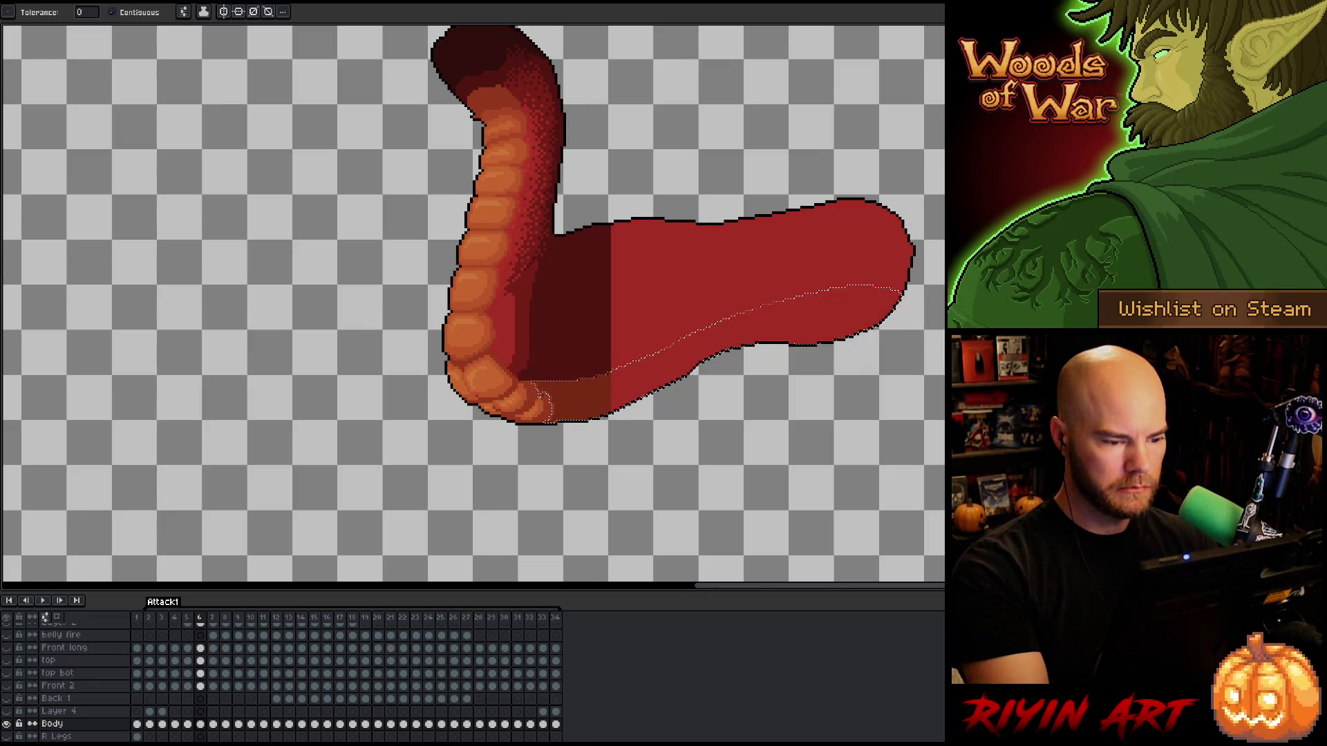
key(m)
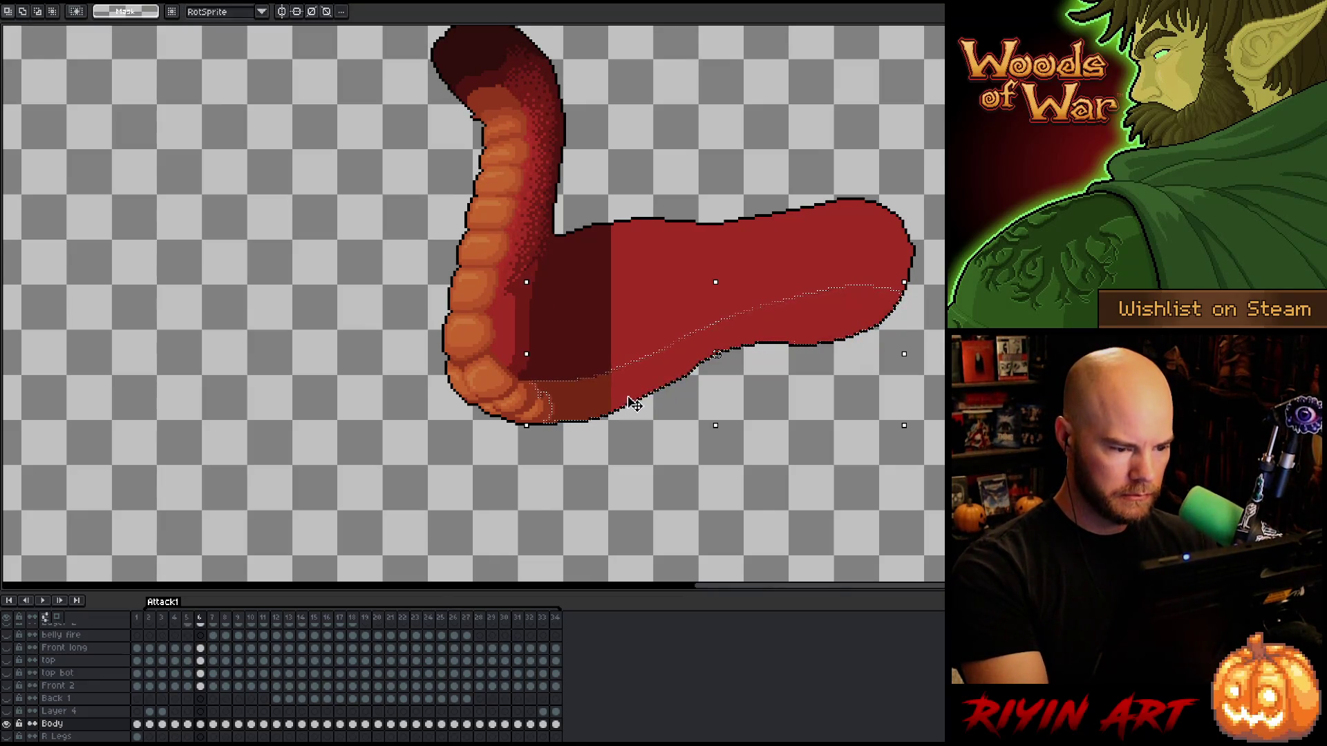
key(g)
click(643, 377)
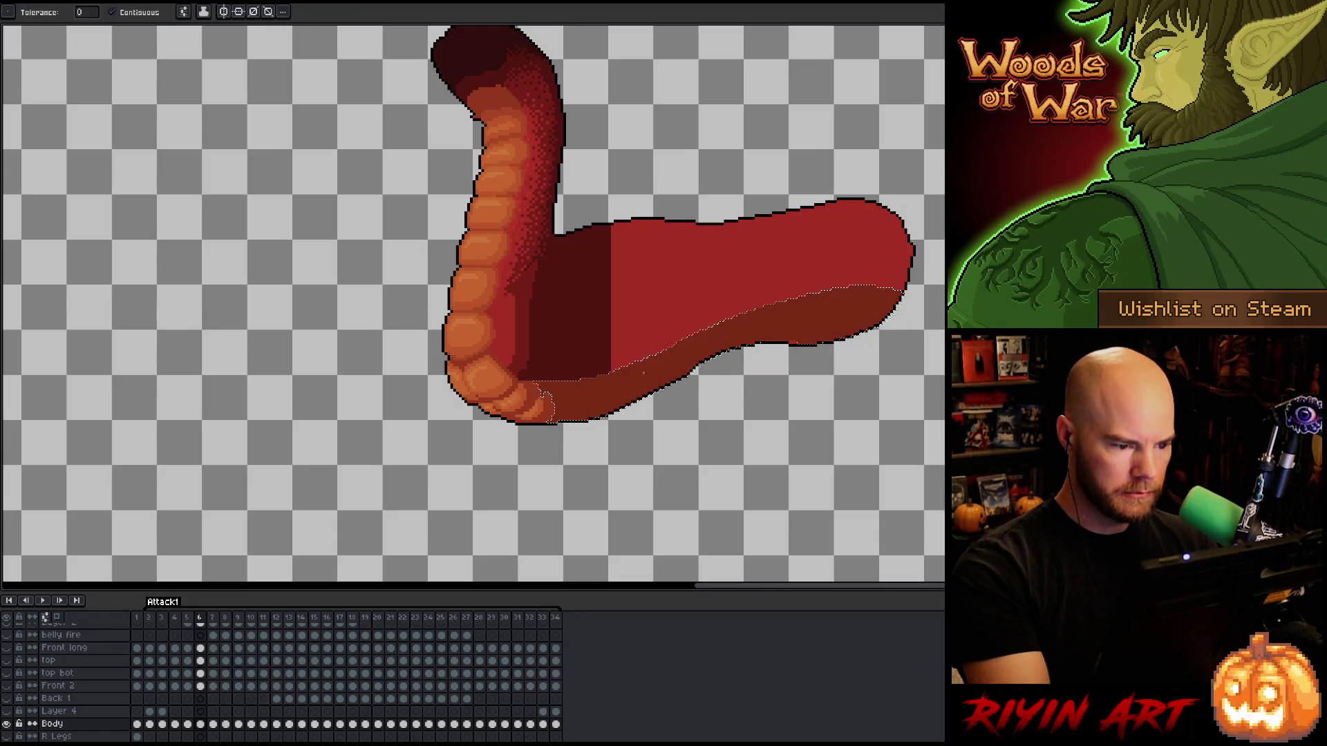
Clear the selection on frame 8 and fill its upper body darker red.
key(Right)
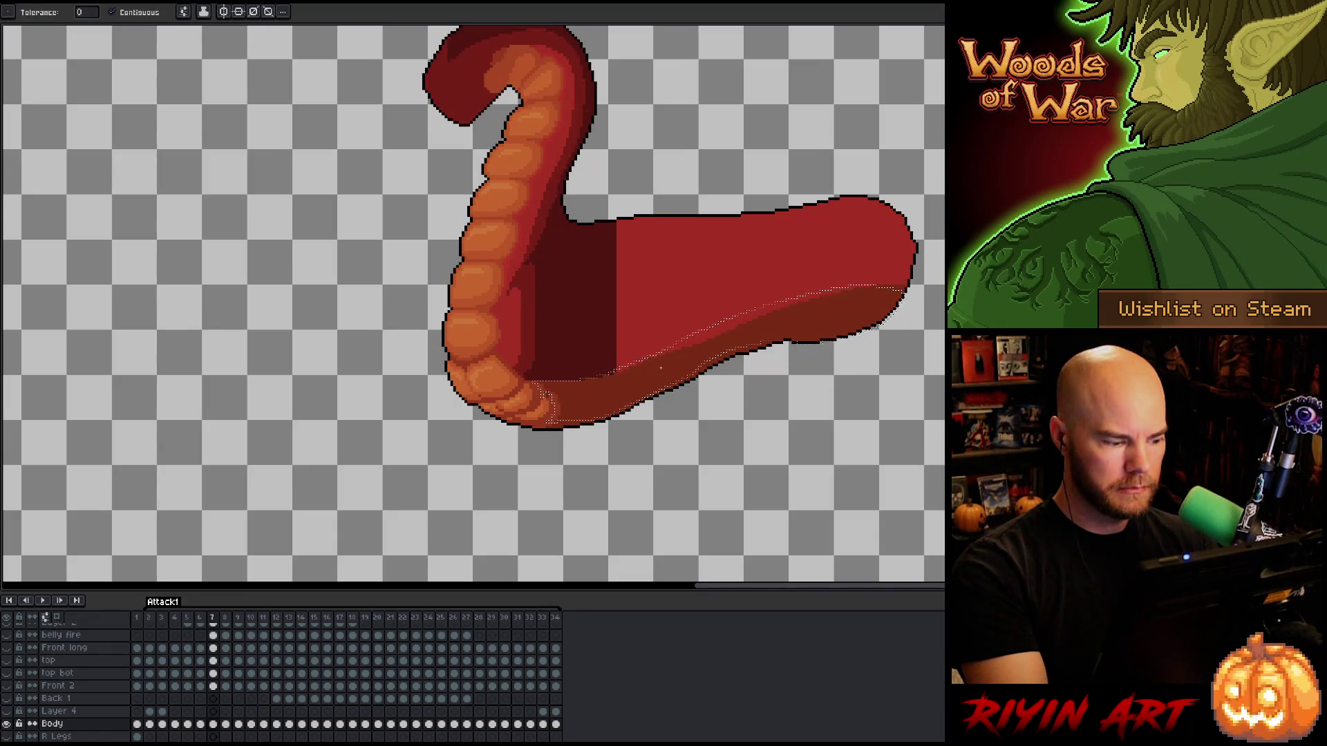
key(Left)
key(Right)
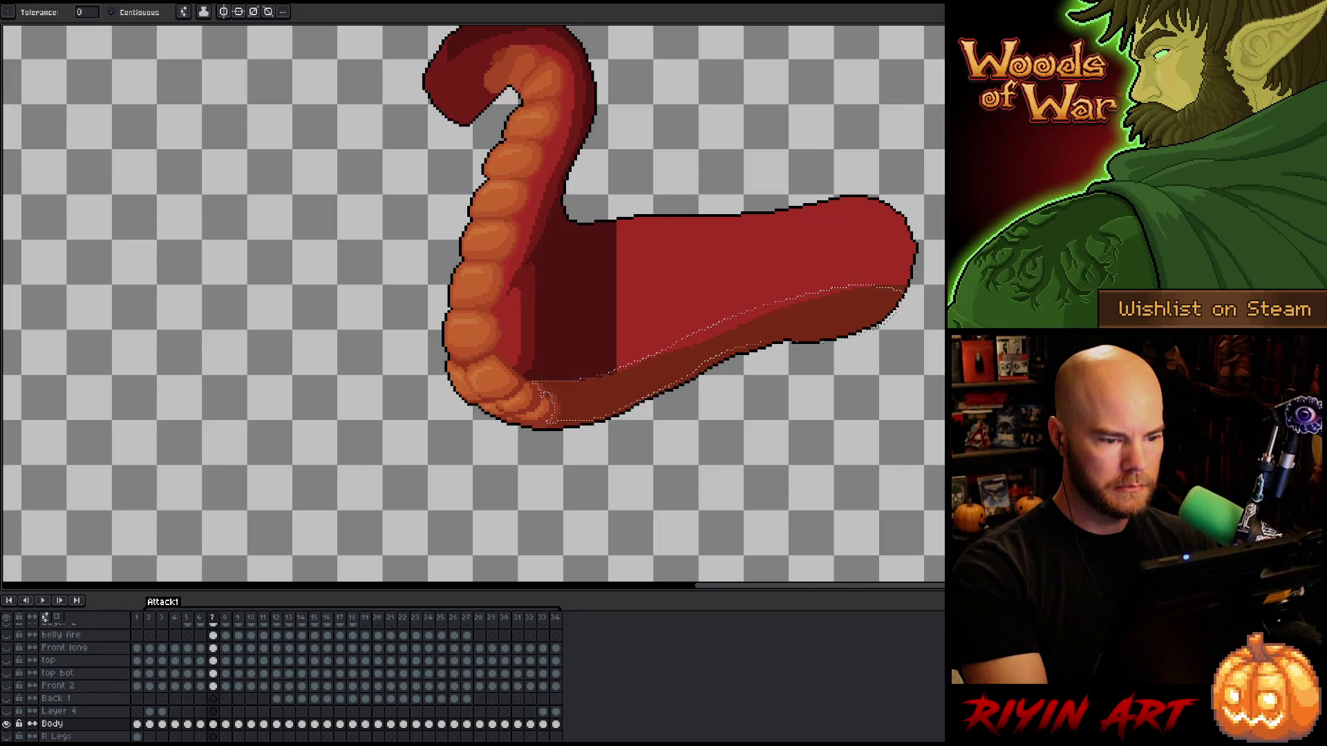
key(v)
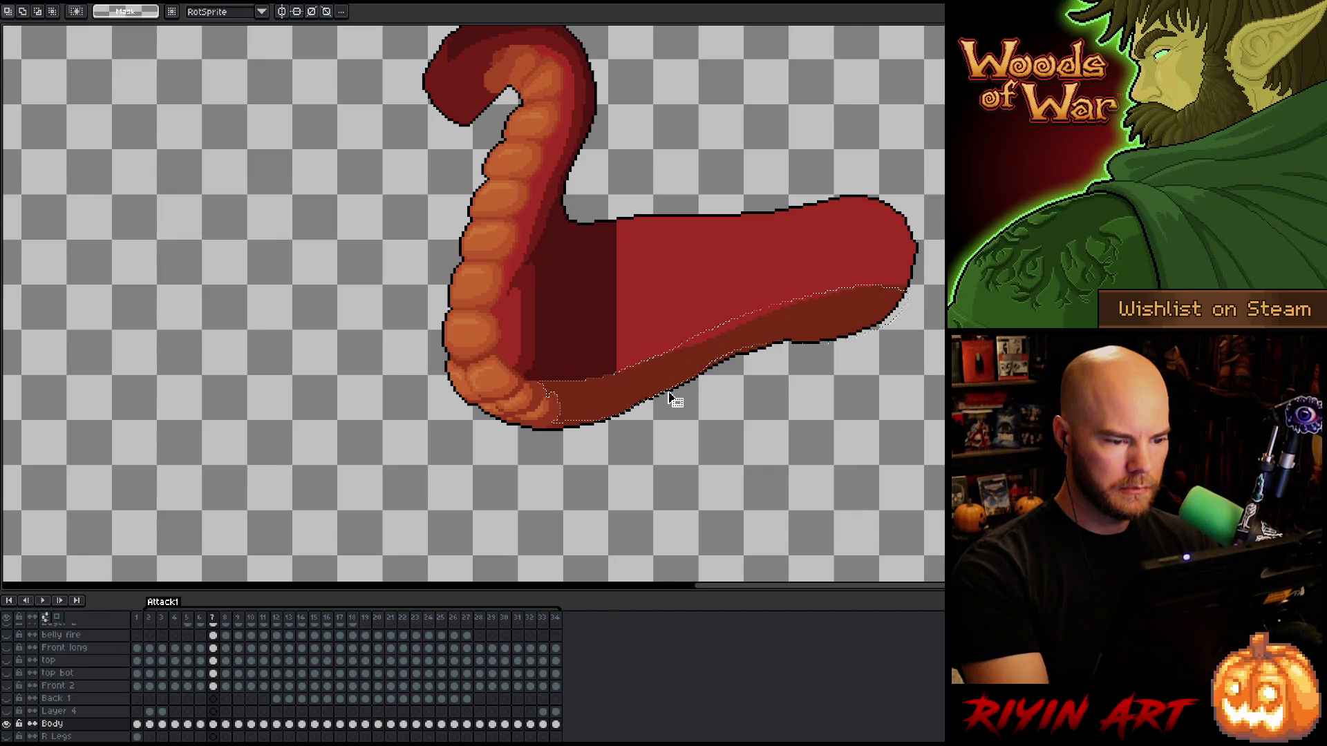
key(b)
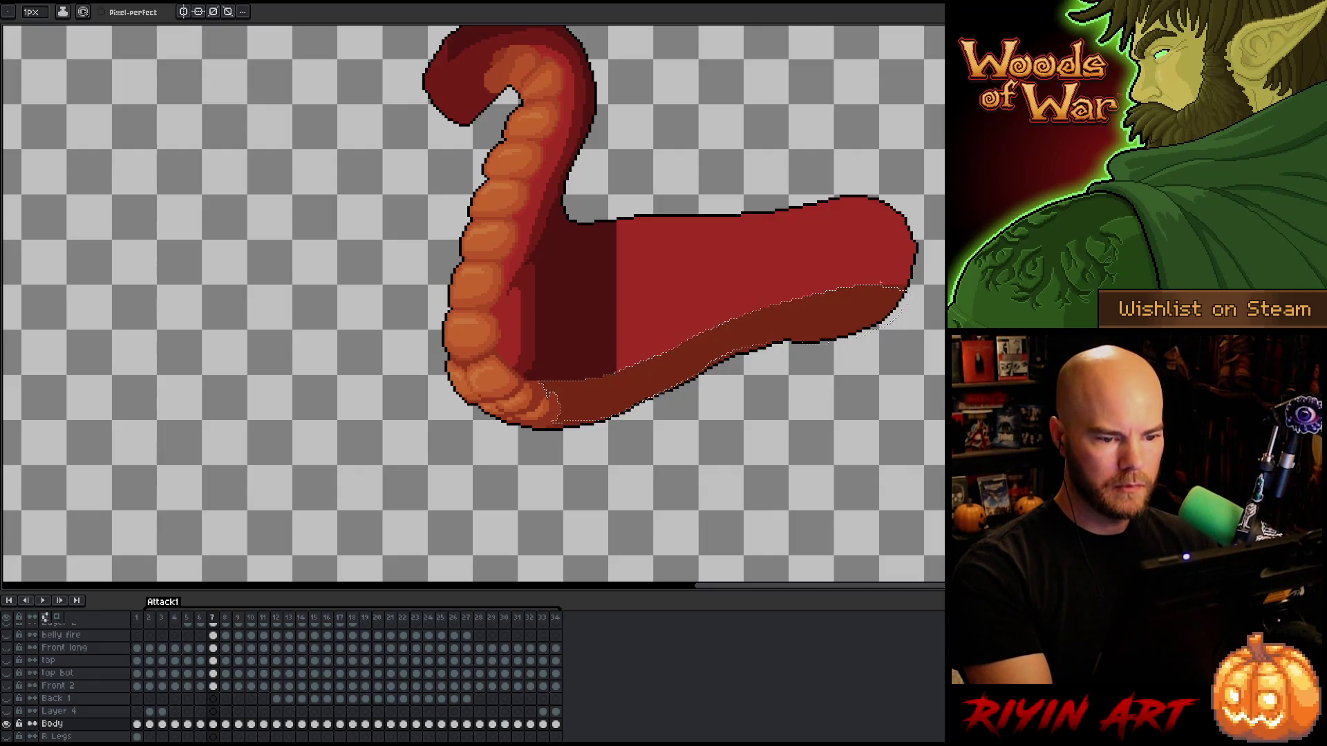
key(period)
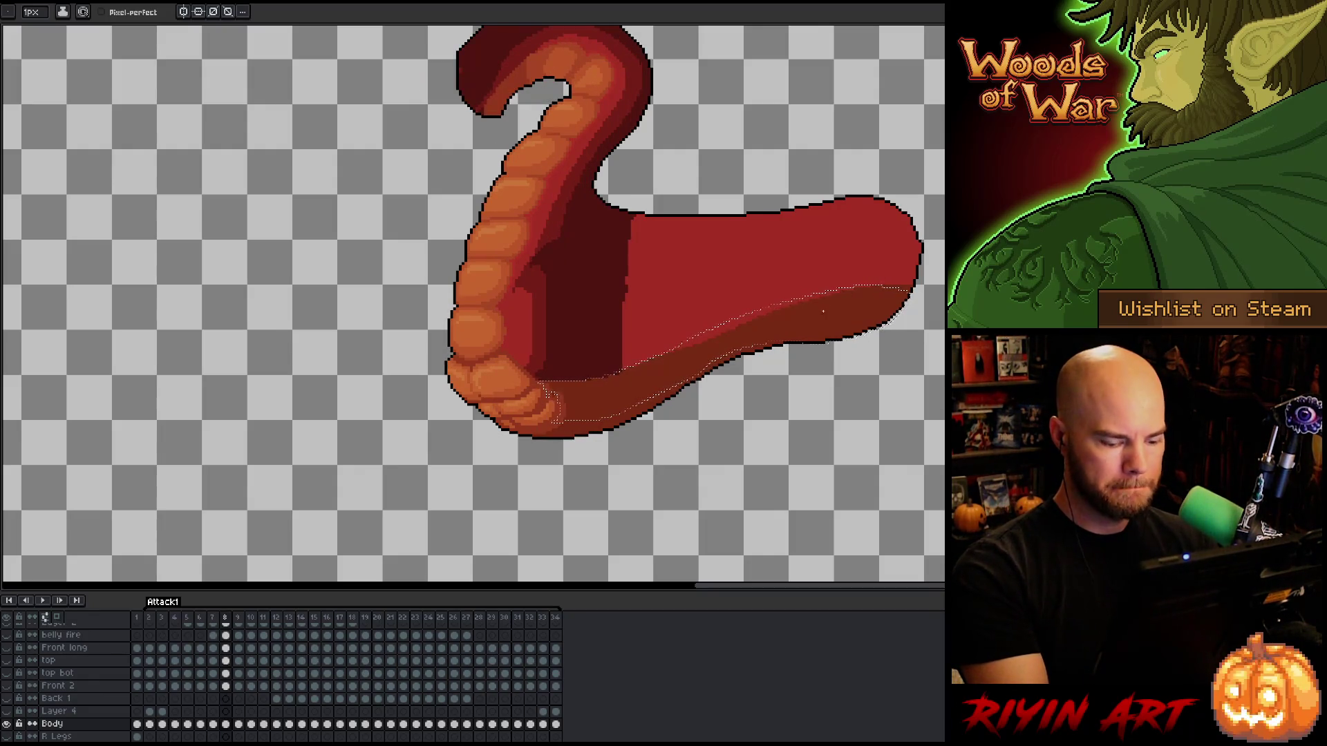
key(v)
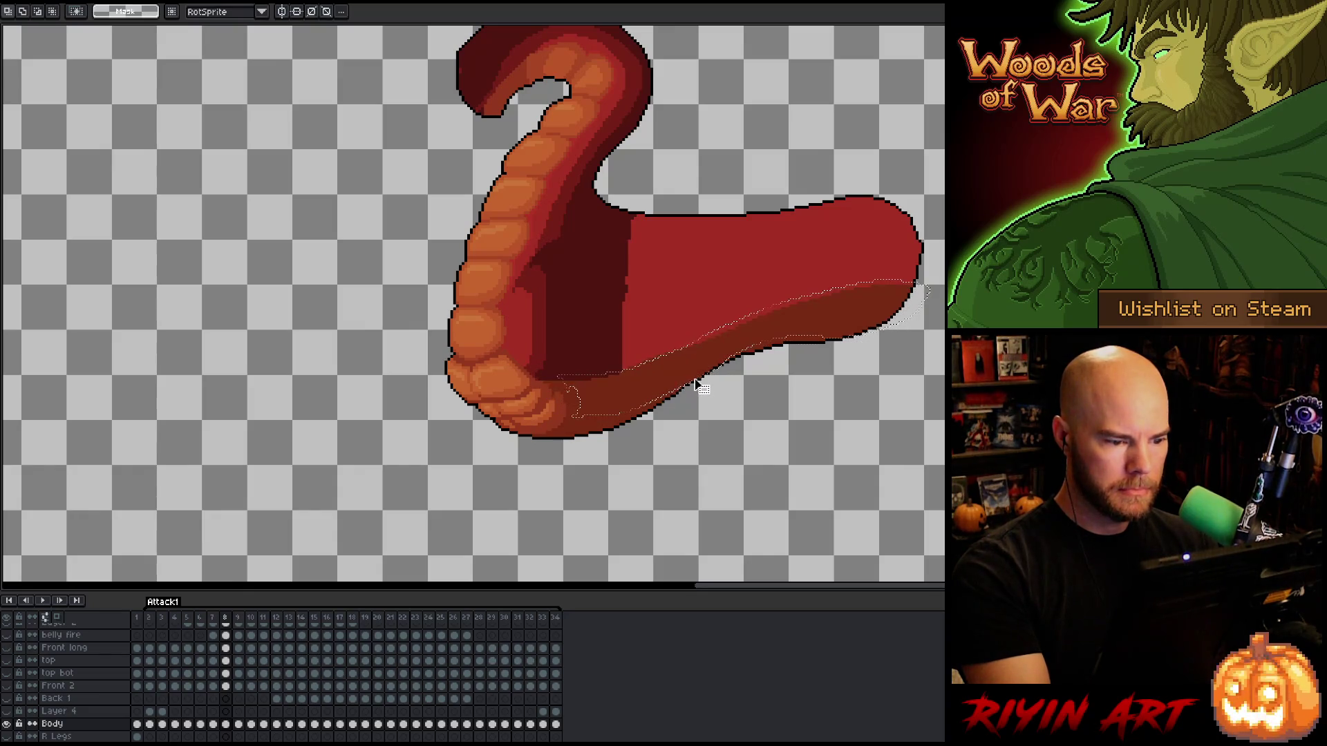
key(w)
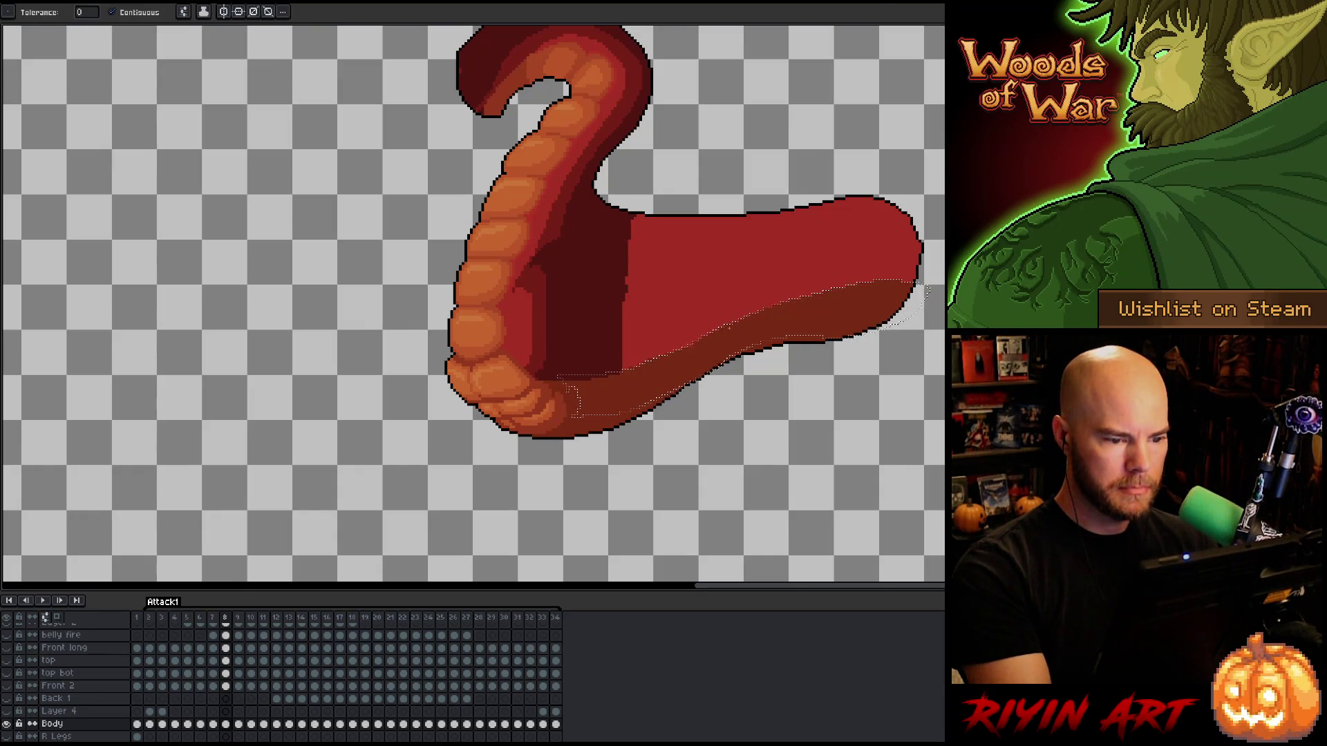
key(b)
key(ctrl+d)
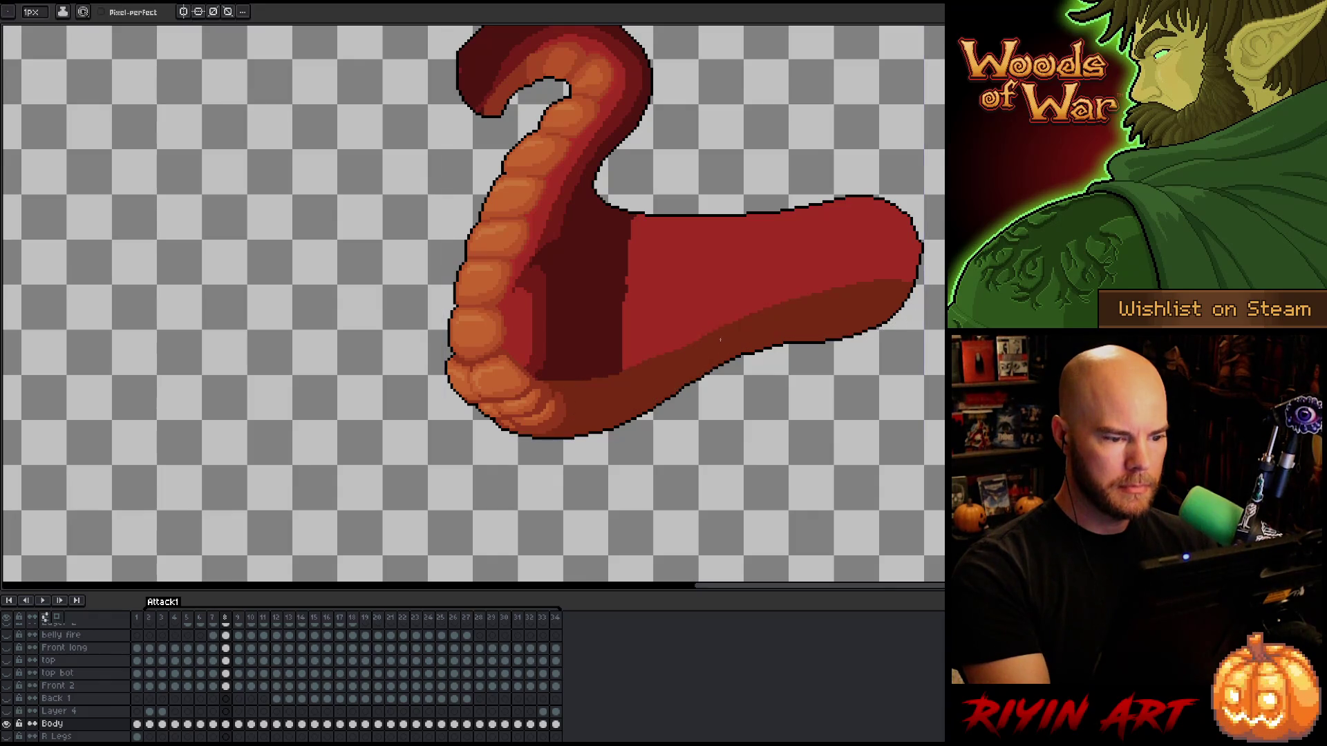
key(g)
click(710, 300)
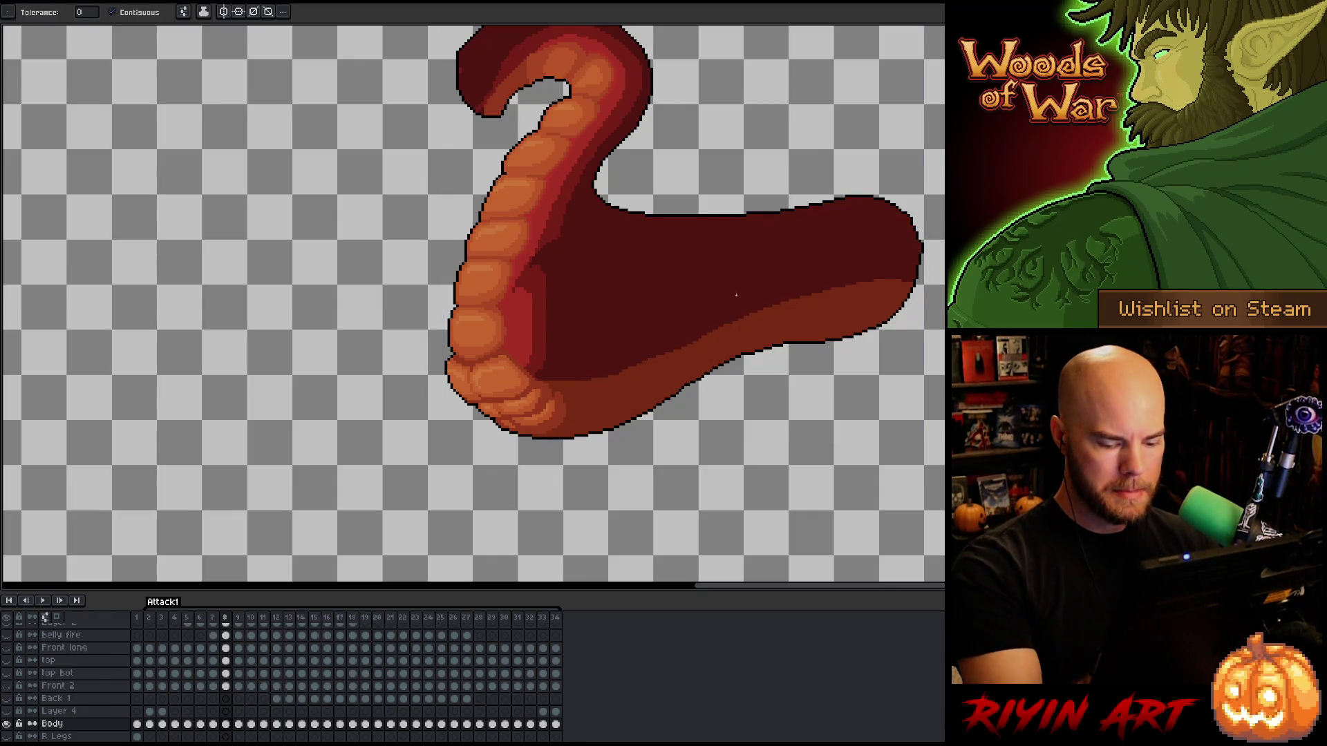
Step through the whole animation to review the shading, comparing frames 4 and 5, ending on frame 10.
key(Right)
key(Right)
key(Right)
key(Right)
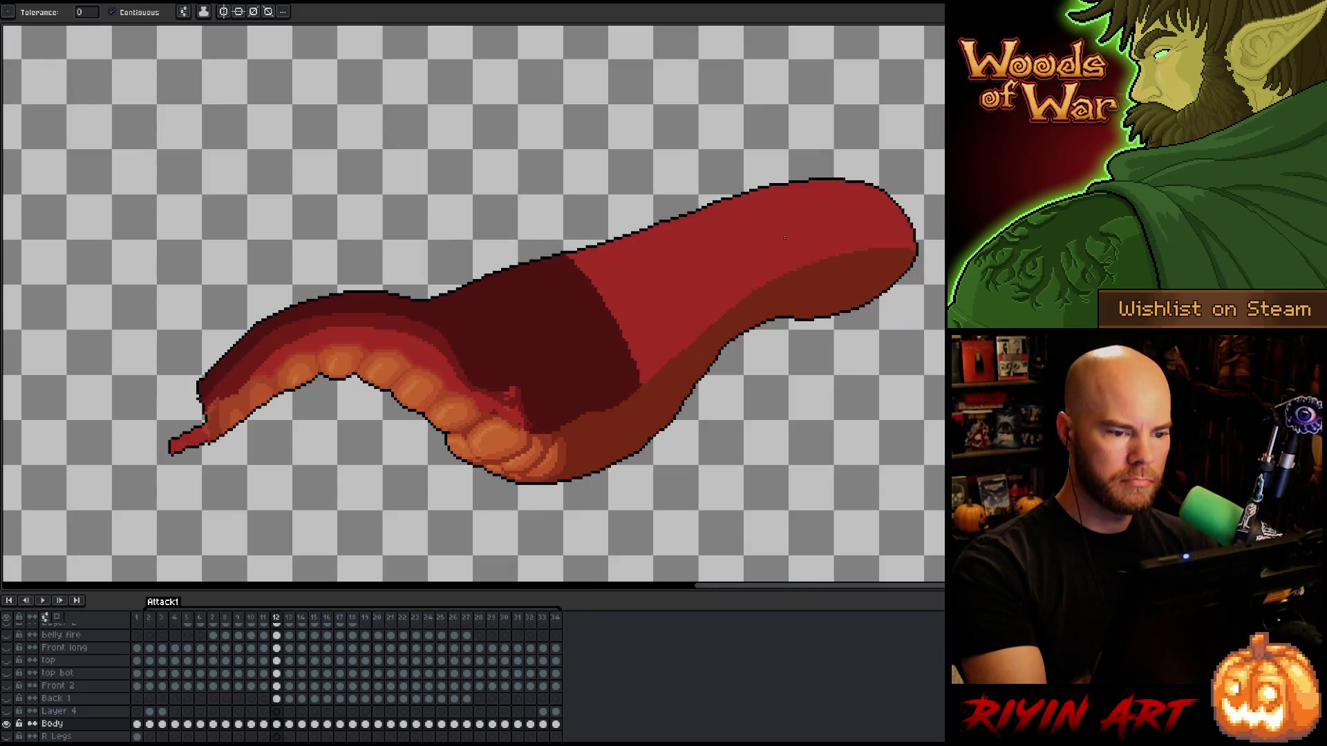
key(Right)
key(Right)
key(Right)
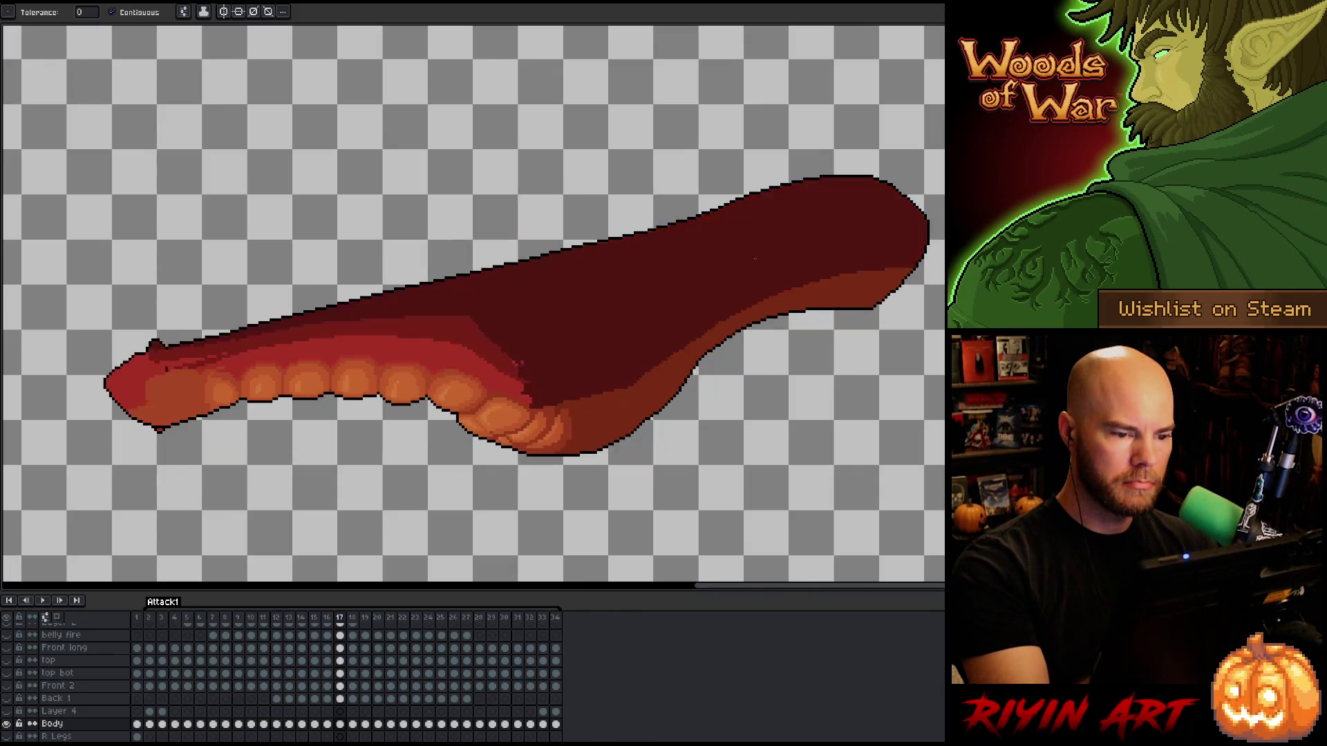
key(Right)
key(Right)
key(Right)
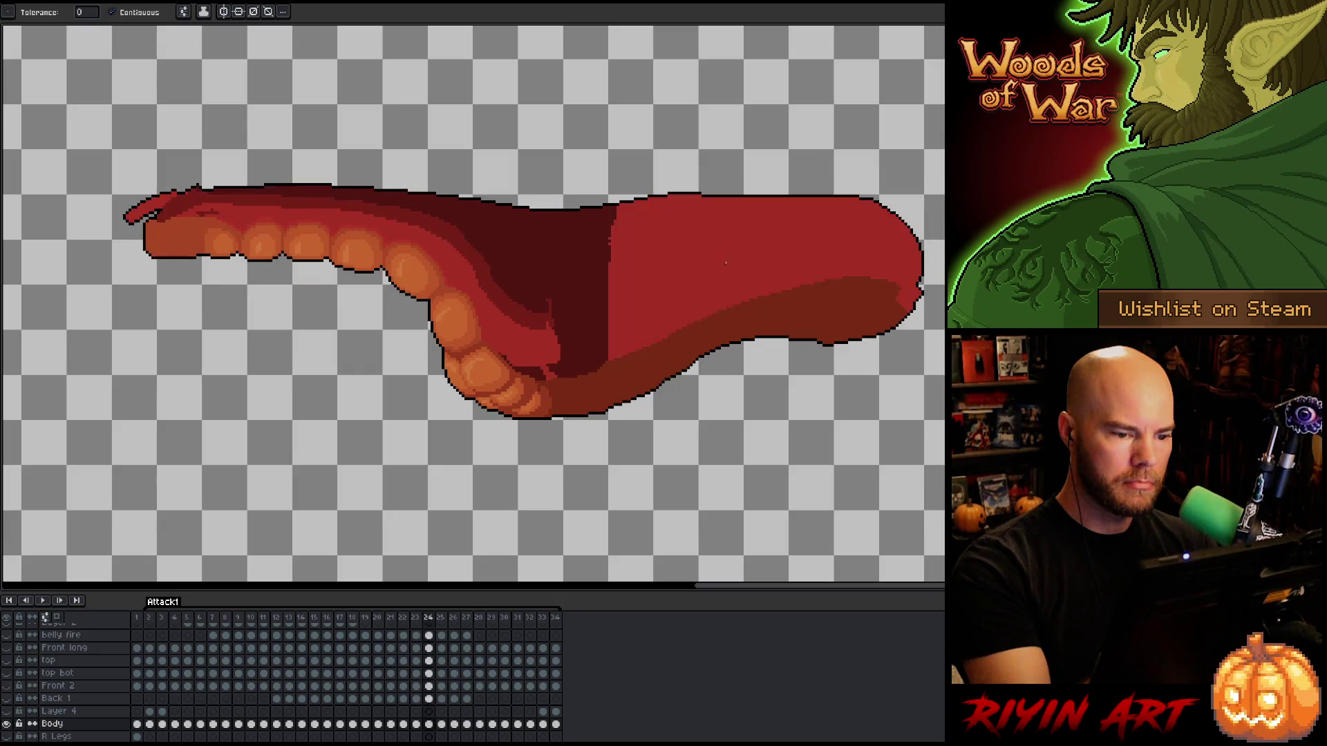
key(Right)
key(Right)
key(Right)
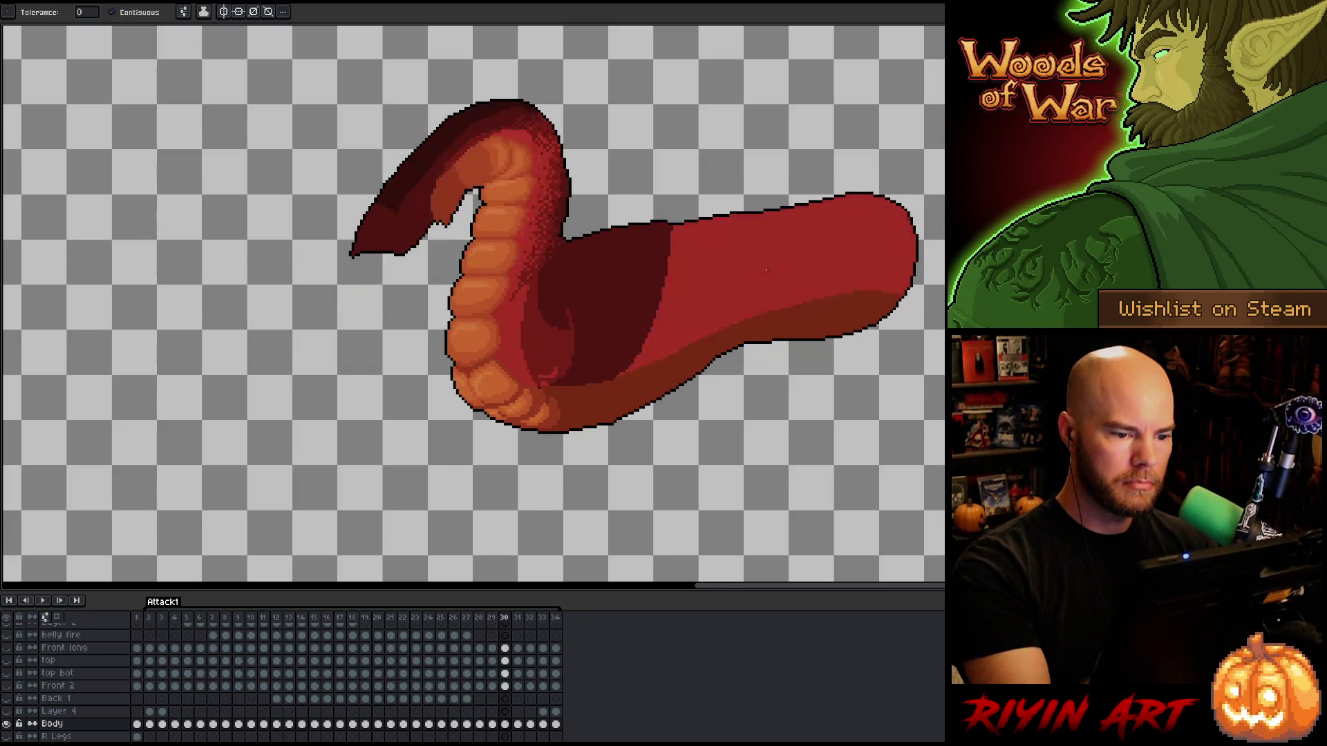
key(Right)
key(Right)
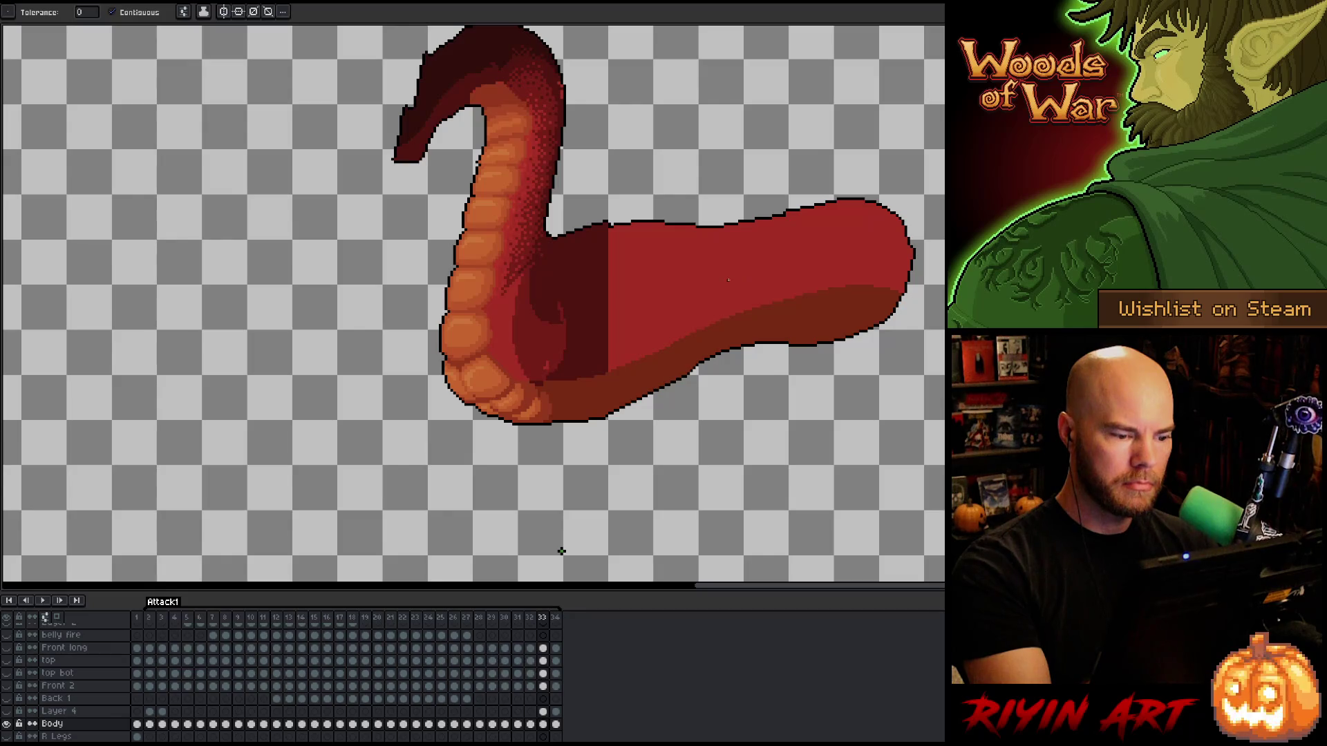
key(Right)
key(Right)
key(Right)
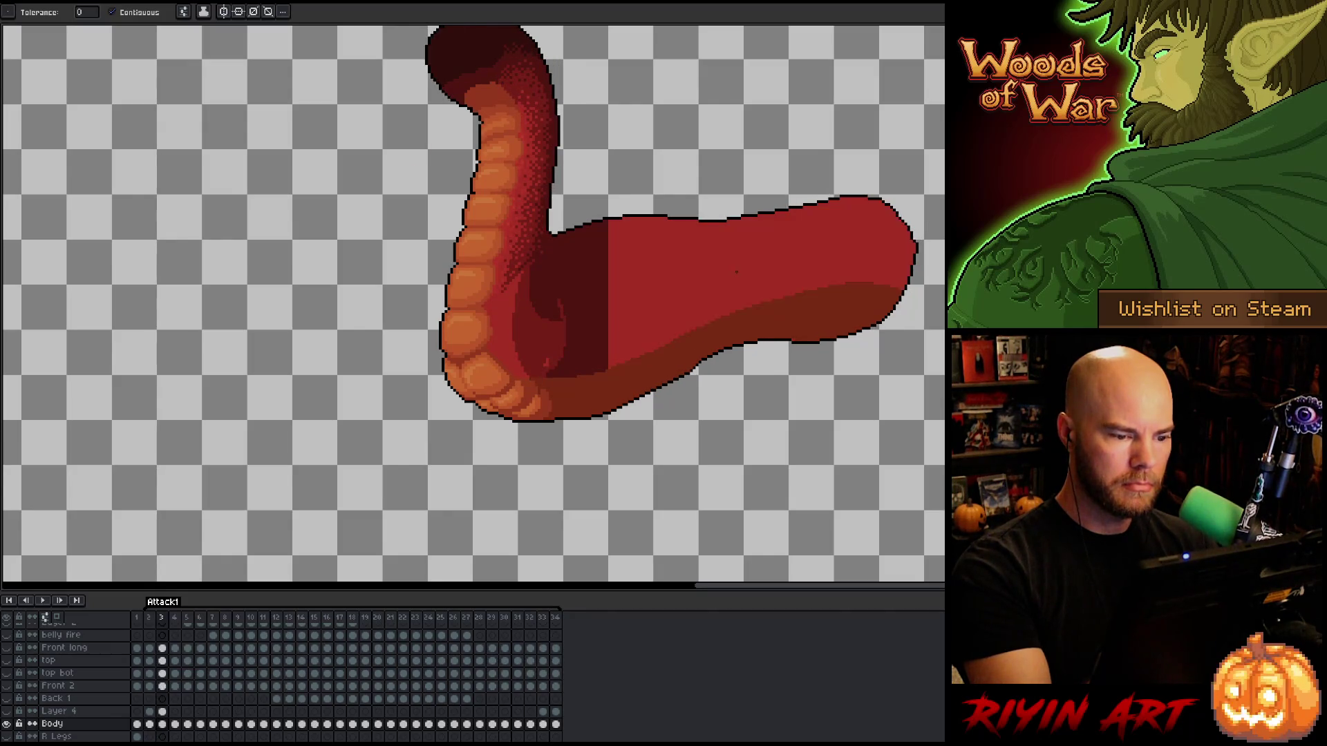
key(Left)
key(Right)
key(Left)
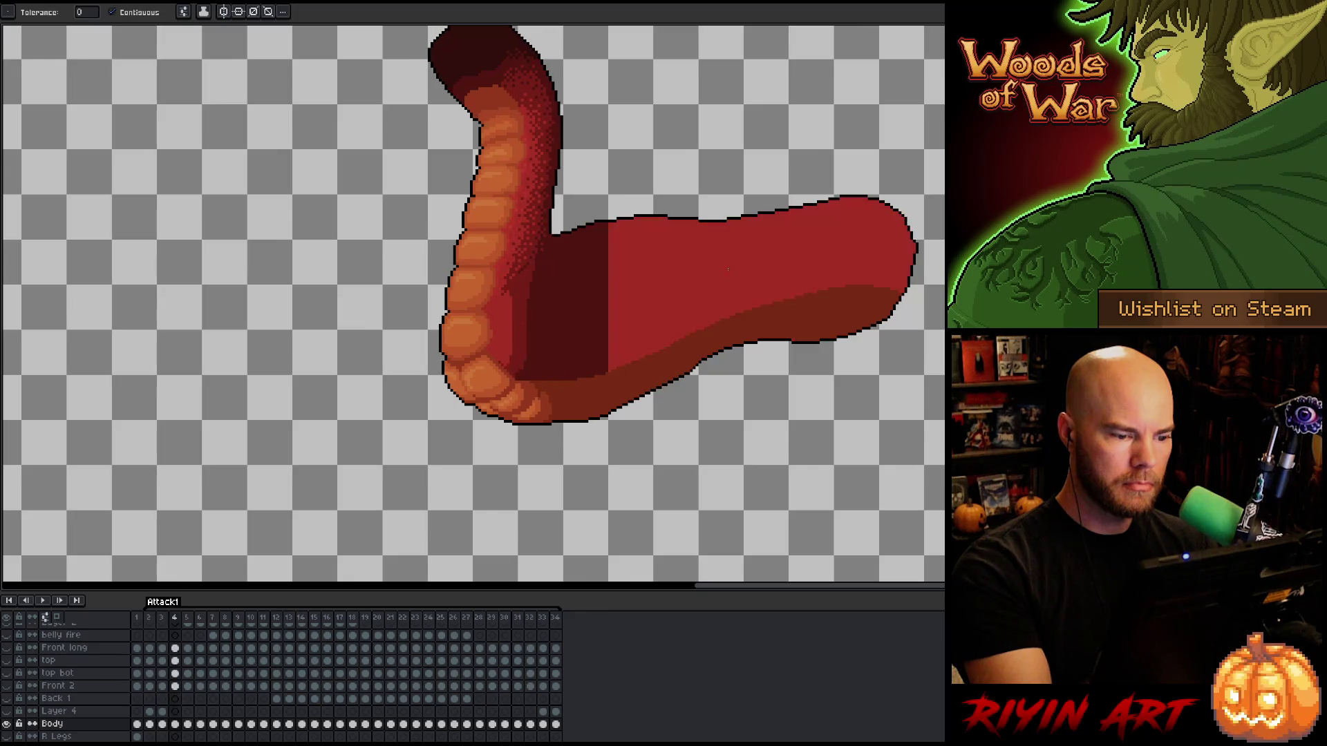
key(Right)
key(Right)
key(Right)
key(Right)
key(Right)
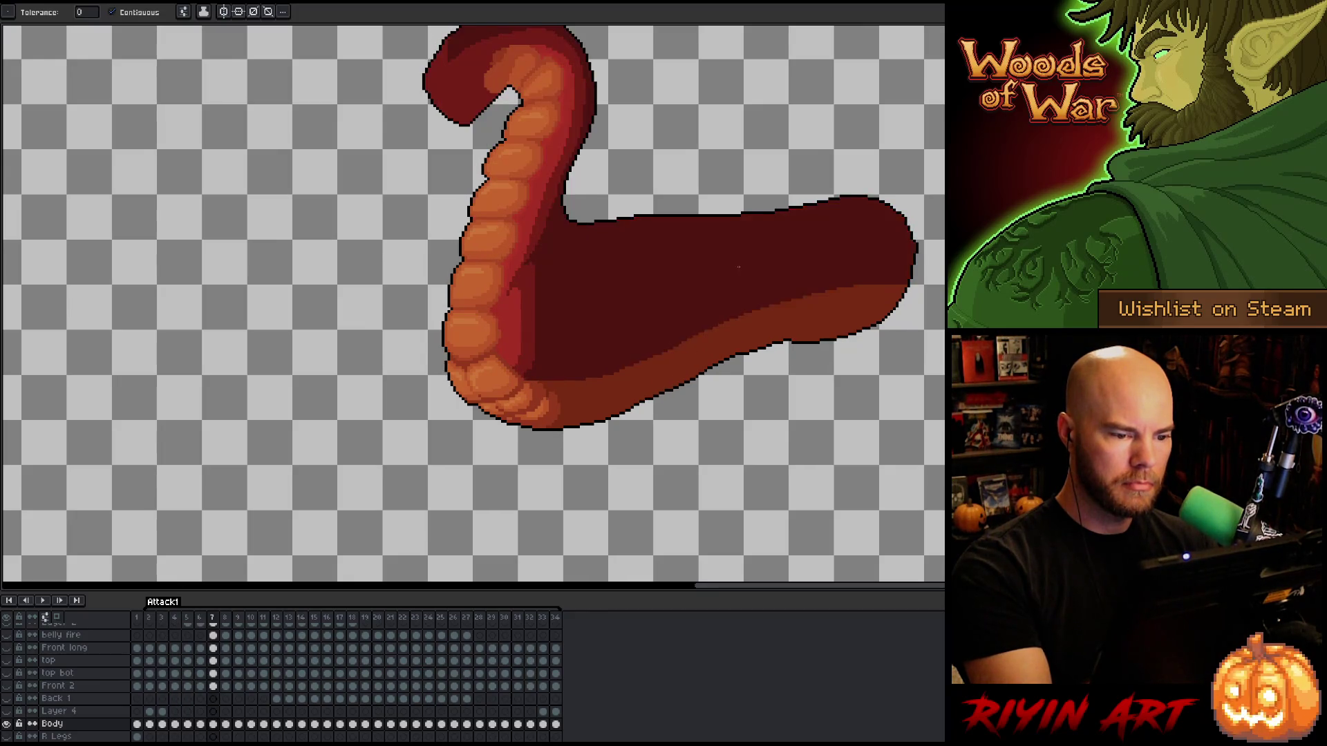
key(Right)
key(Left)
key(Right)
key(Right)
key(Left)
key(Right)
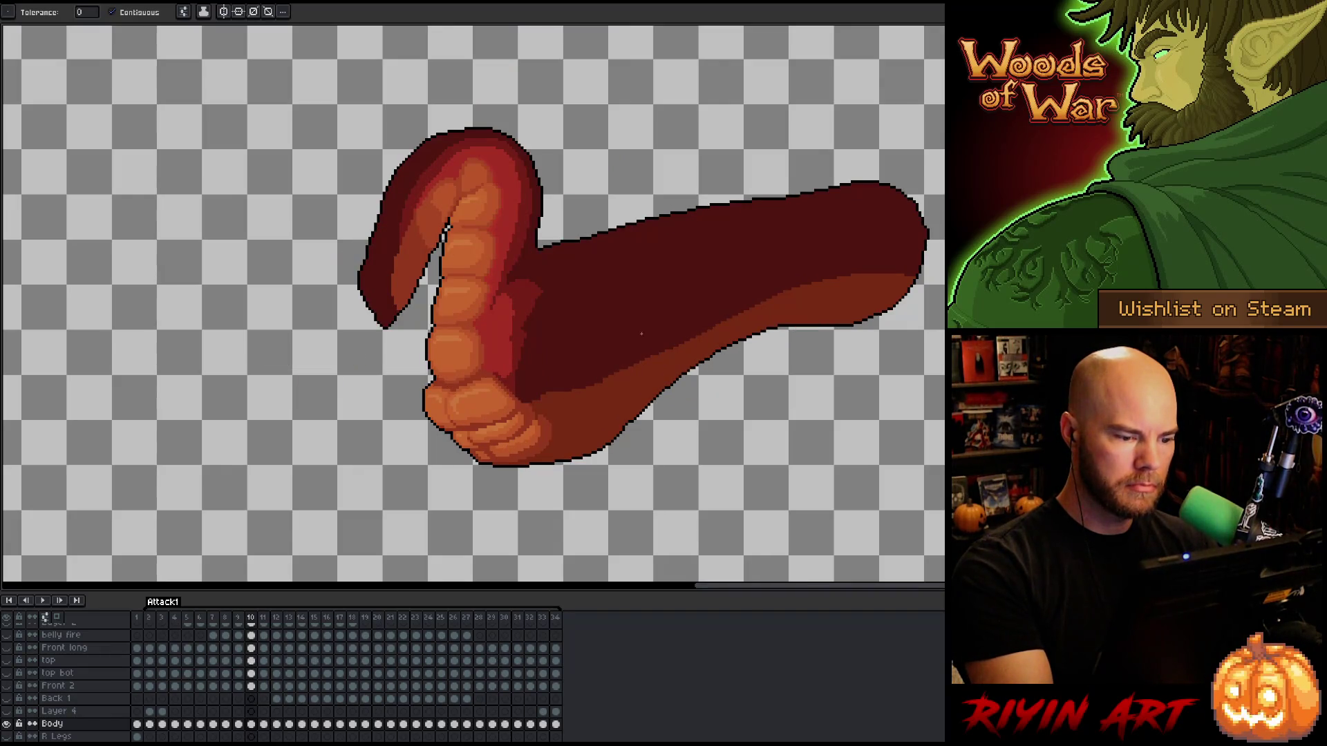
Enlarge the brush to 8px and advance through frames 11–15, comparing 14 and 15.
key(b)
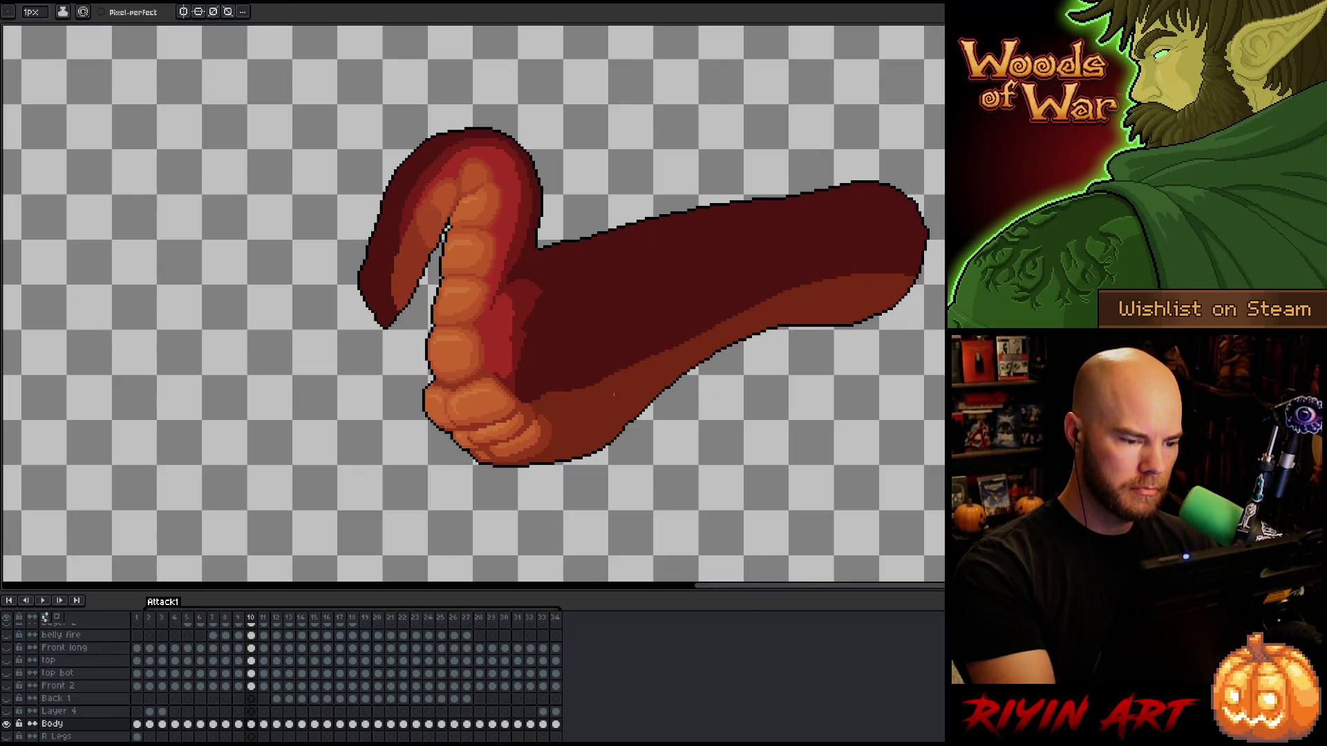
key(Right)
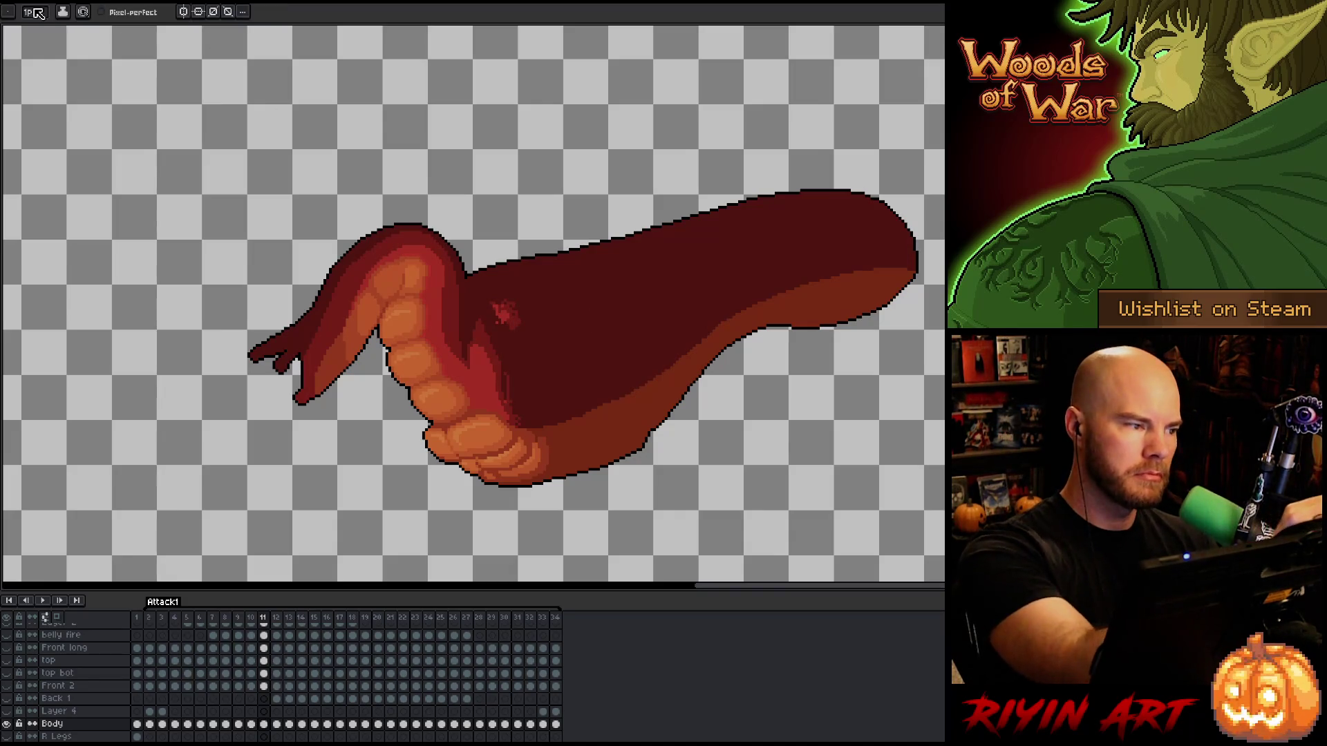
key(plus)
key(plus)
key(plus)
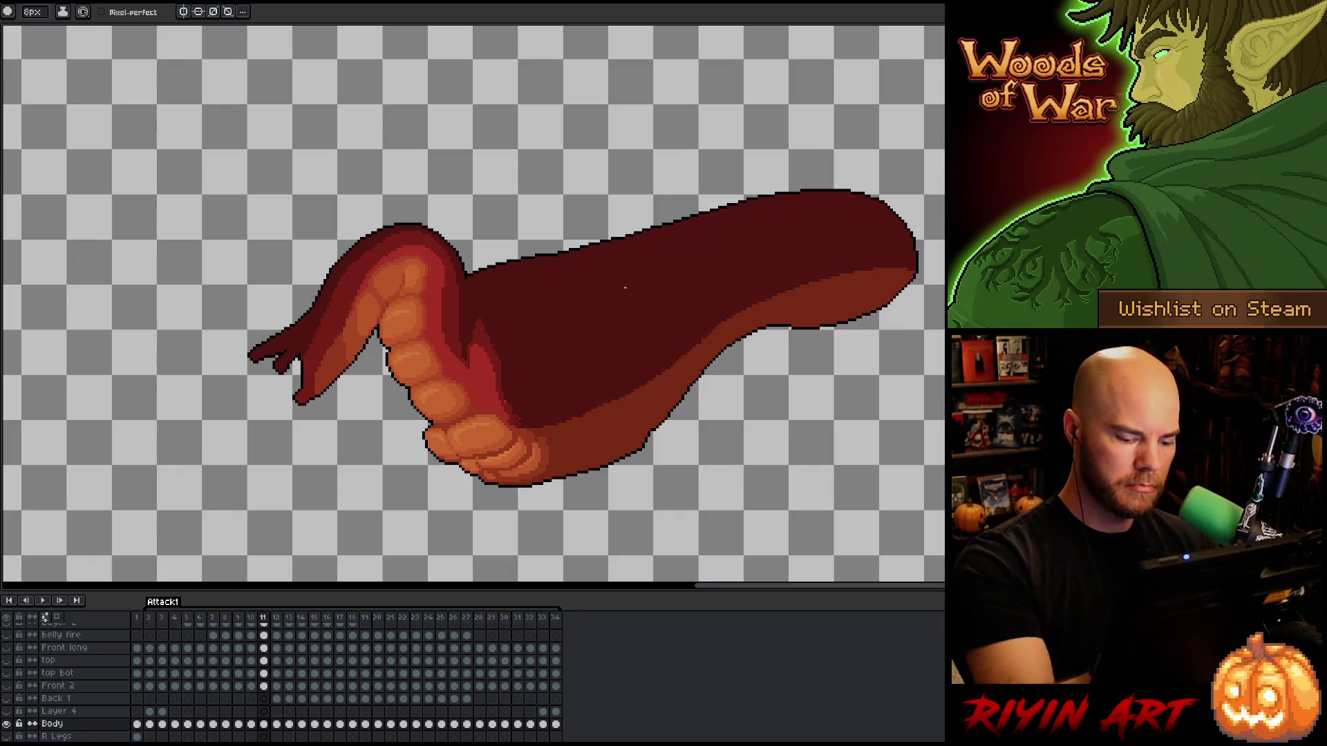
key(Right)
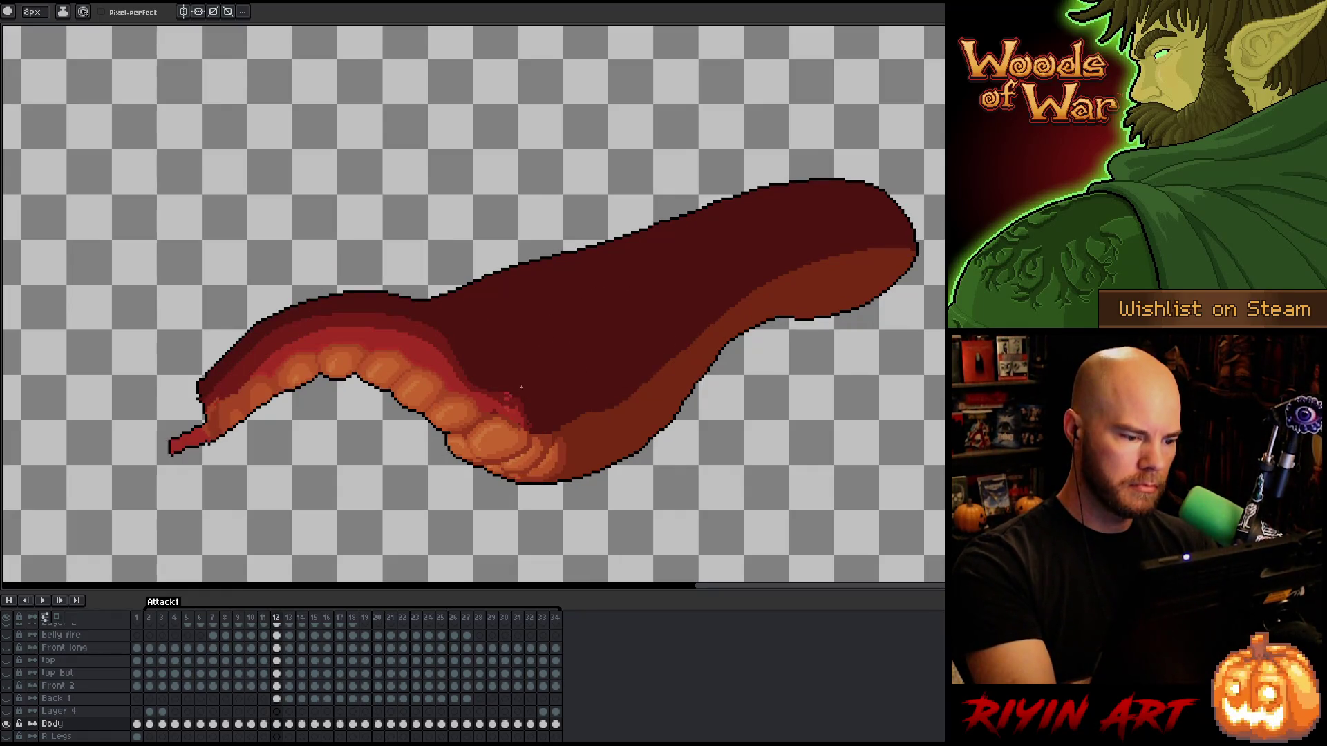
key(Right)
key(Right)
key(Right)
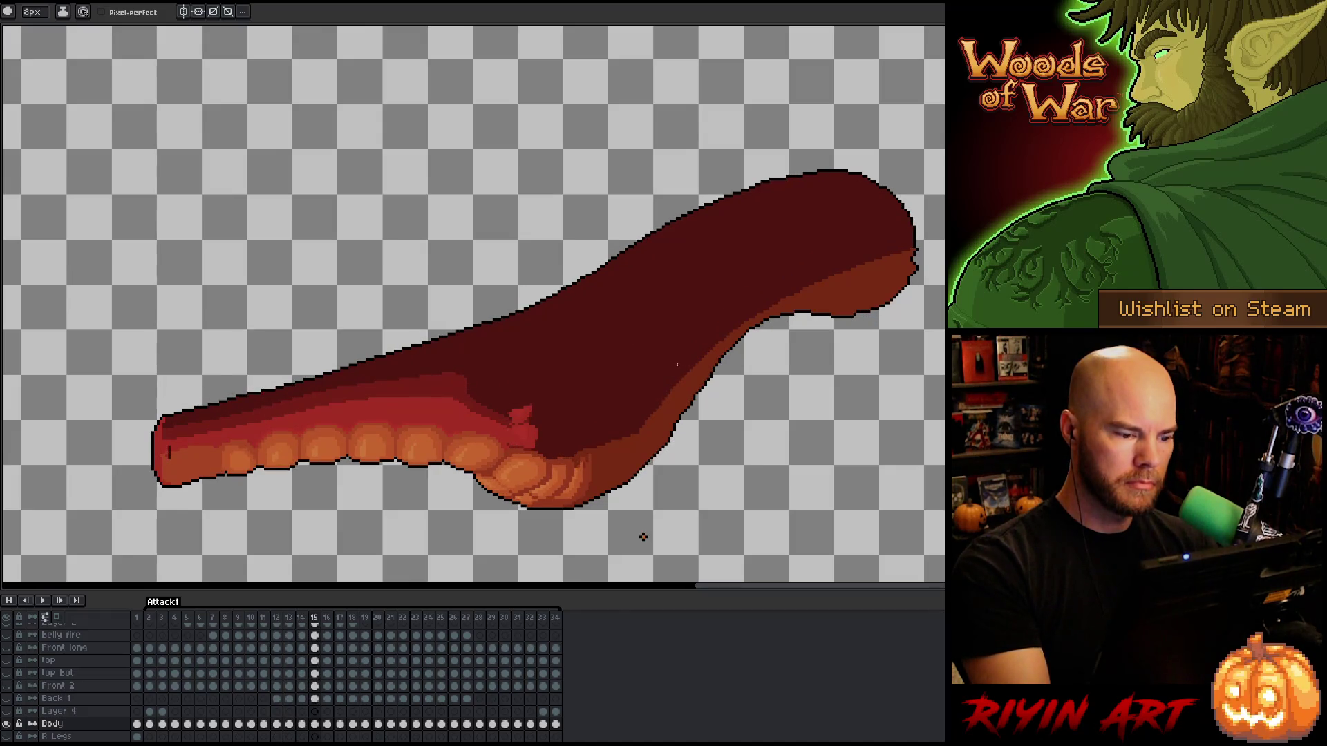
key(Left)
key(Right)
key(Left)
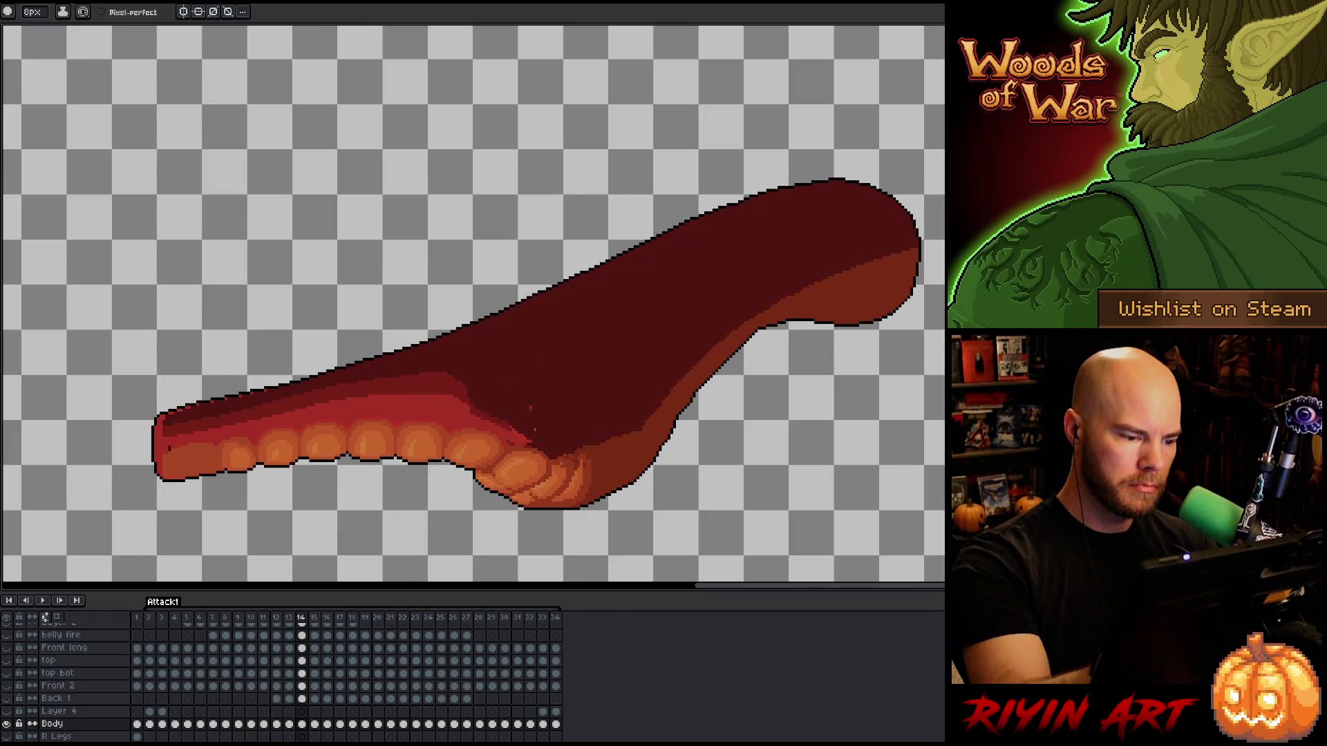
key(Right)
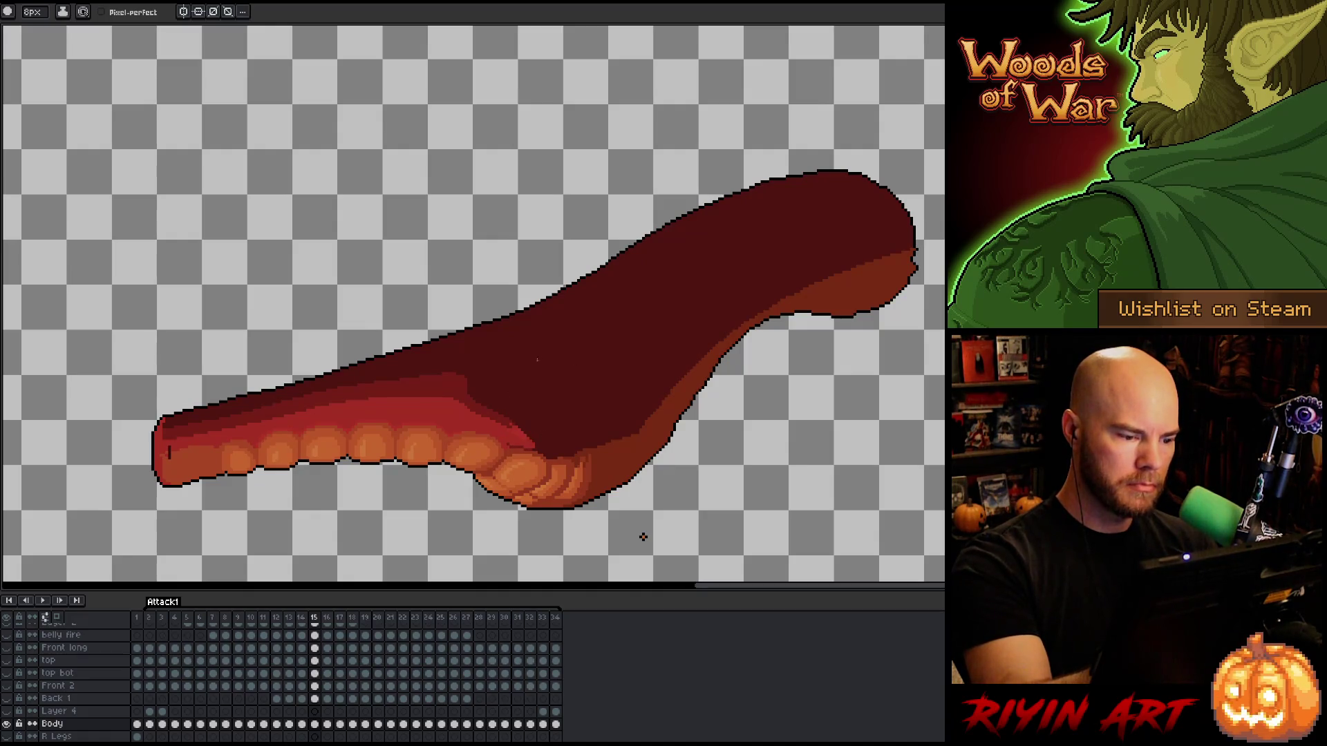
Paint over the light-red patch in dark red on frame 19 with the 8px brush.
key(b)
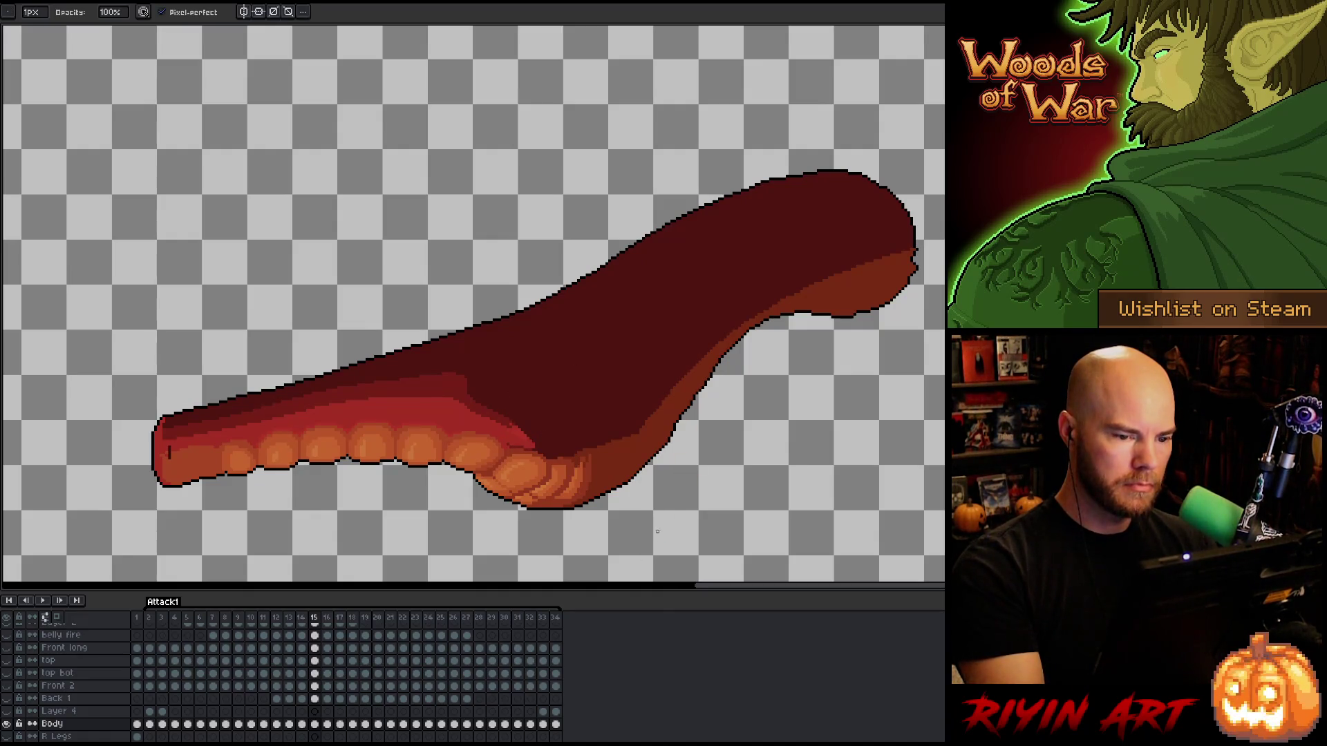
key(Right)
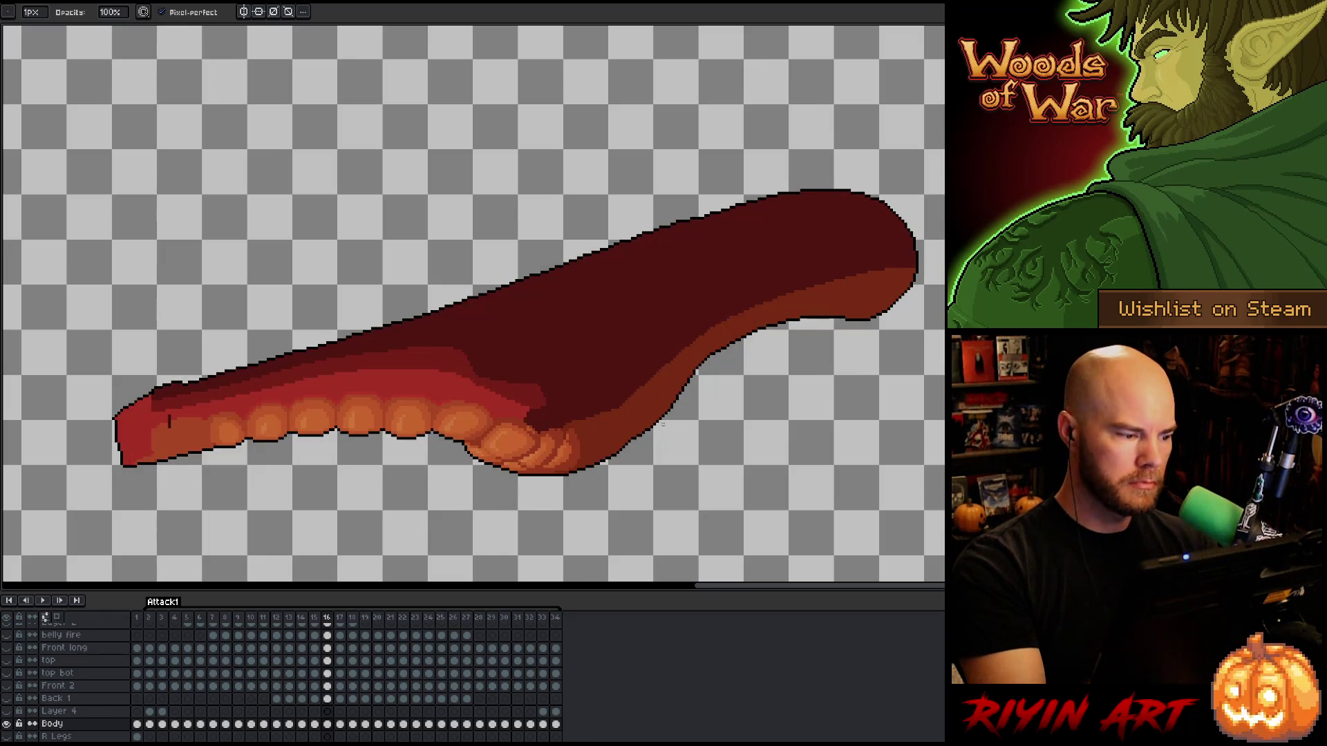
key(Right)
key(e)
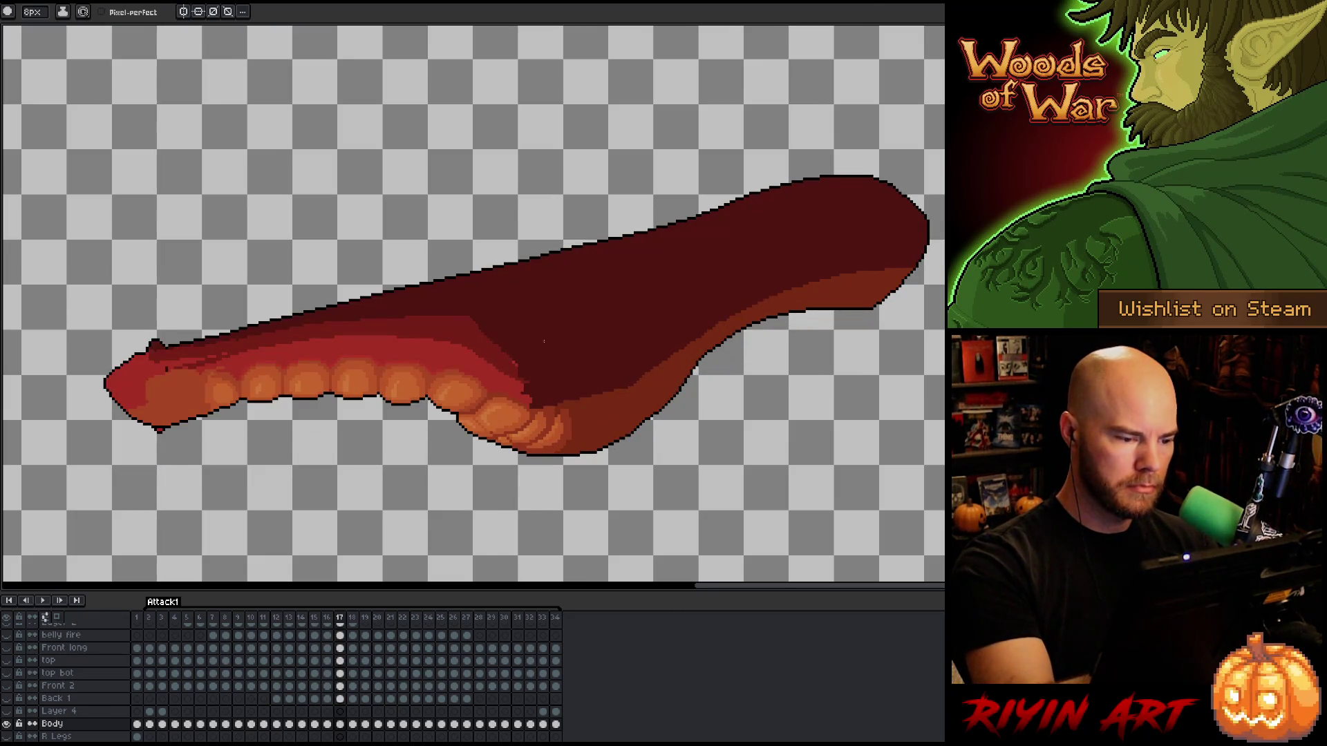
key(Right)
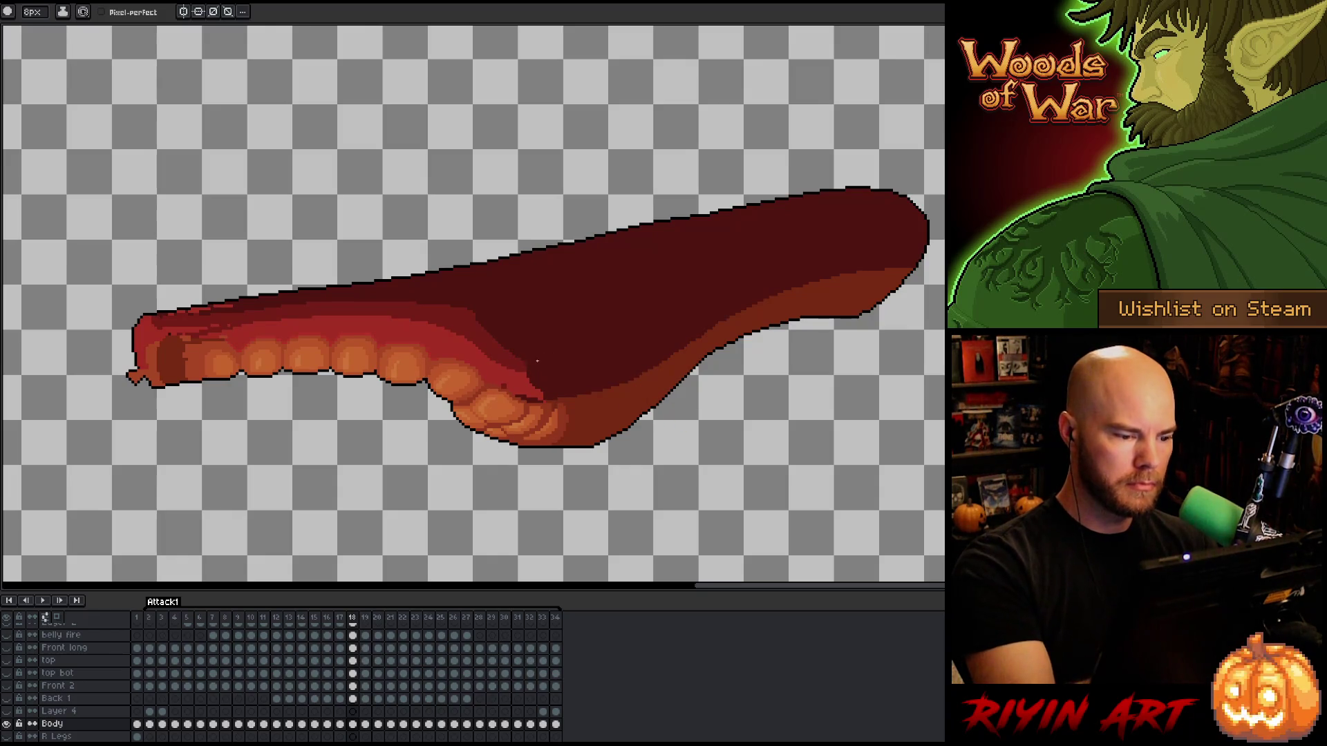
key(Right)
drag(553, 346, 552, 326)
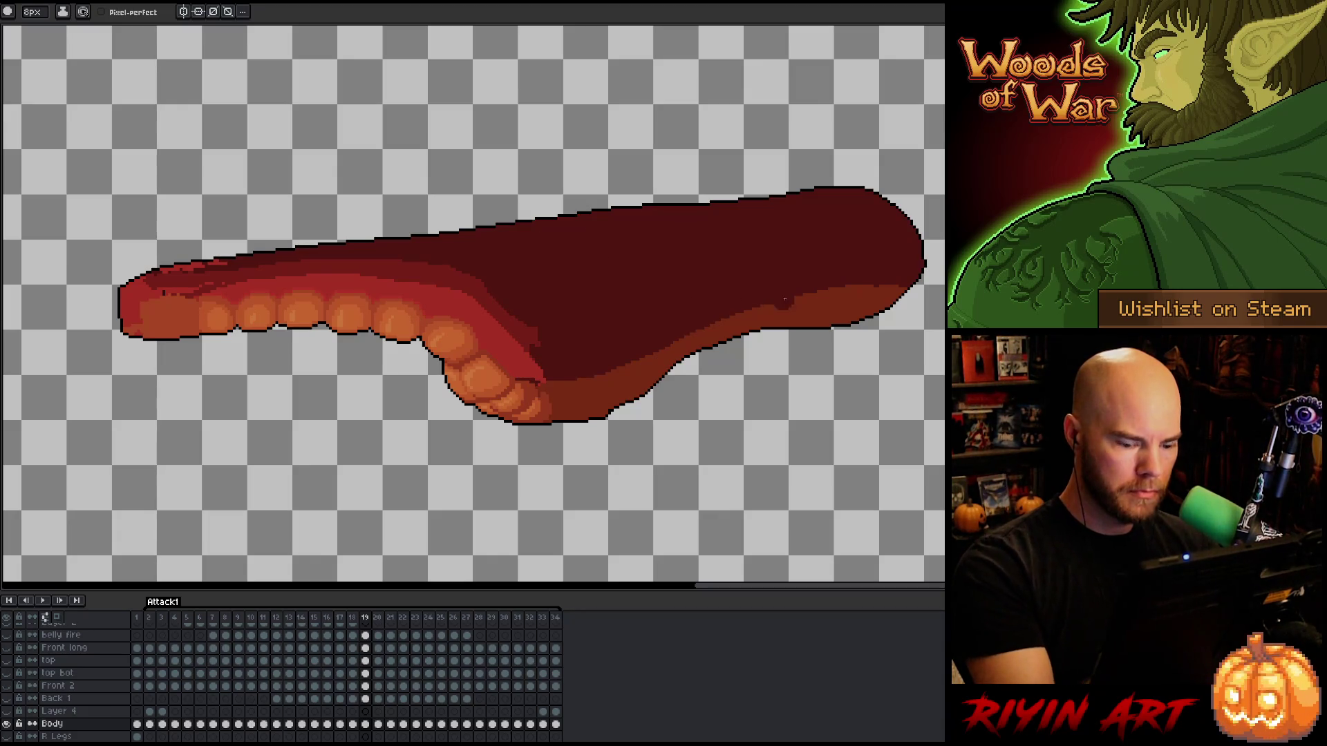
key(Right)
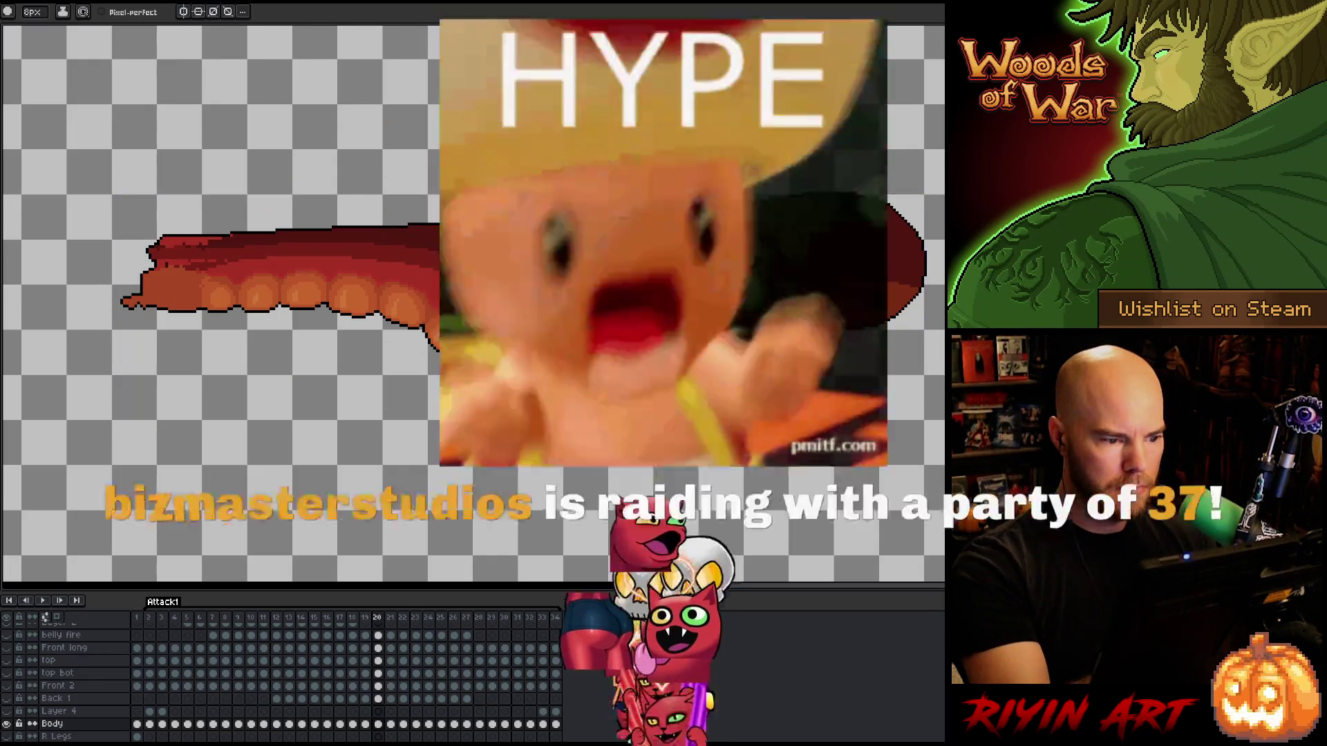
Step forward from frame 20 to frame 24 to see each Attack1 tongue pose.
key(Right)
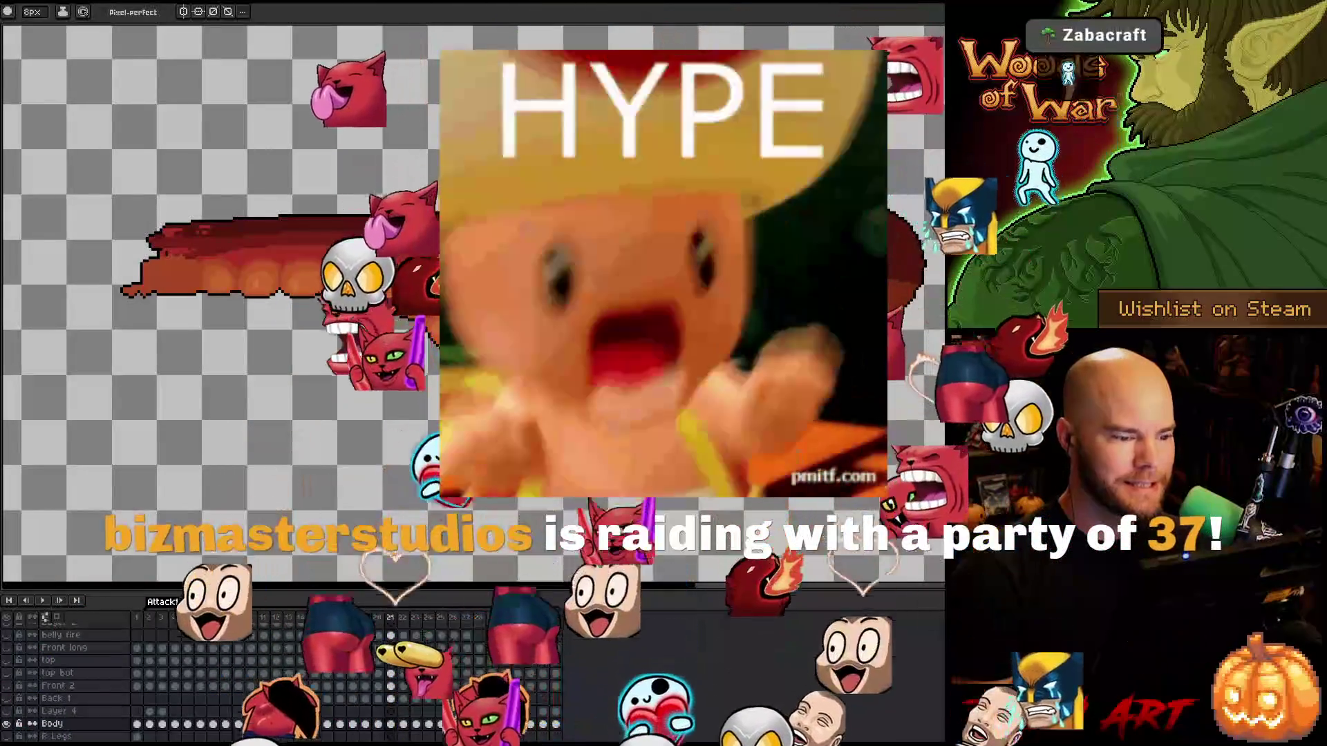
key(Right)
key(Right)
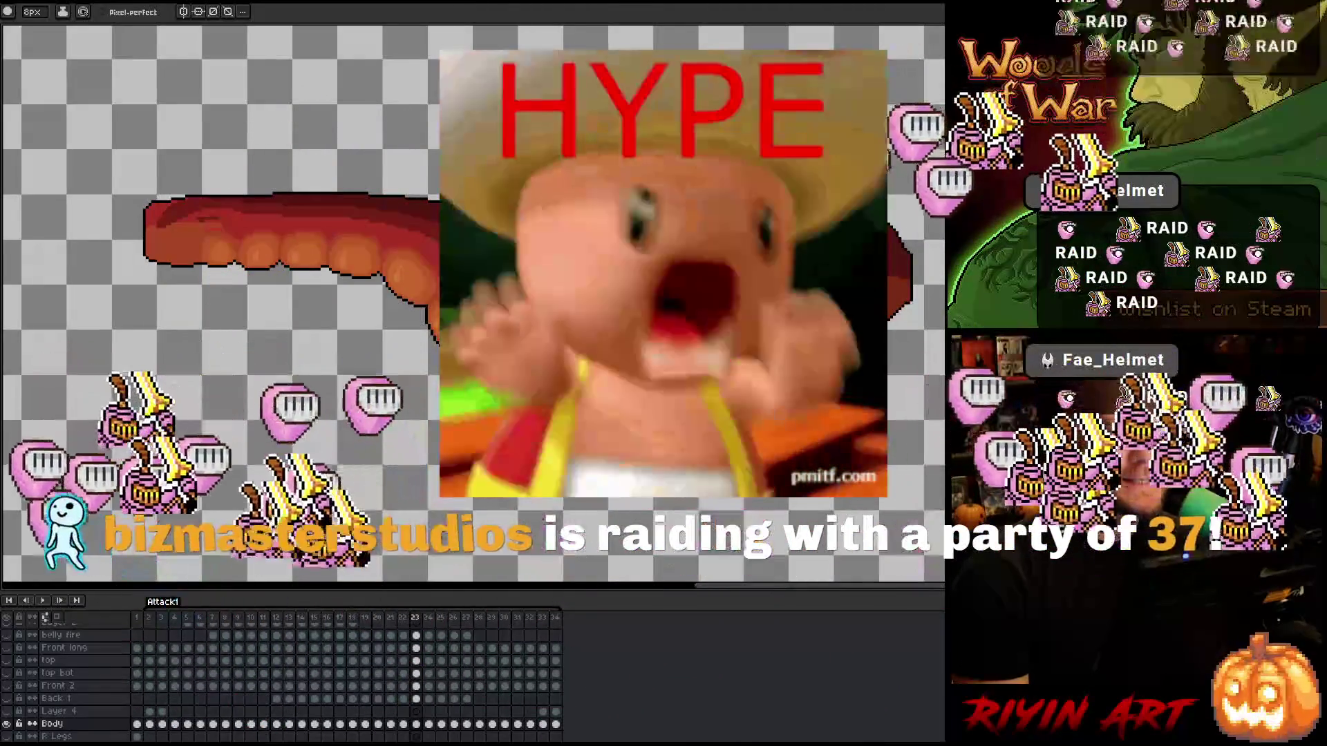
key(Right)
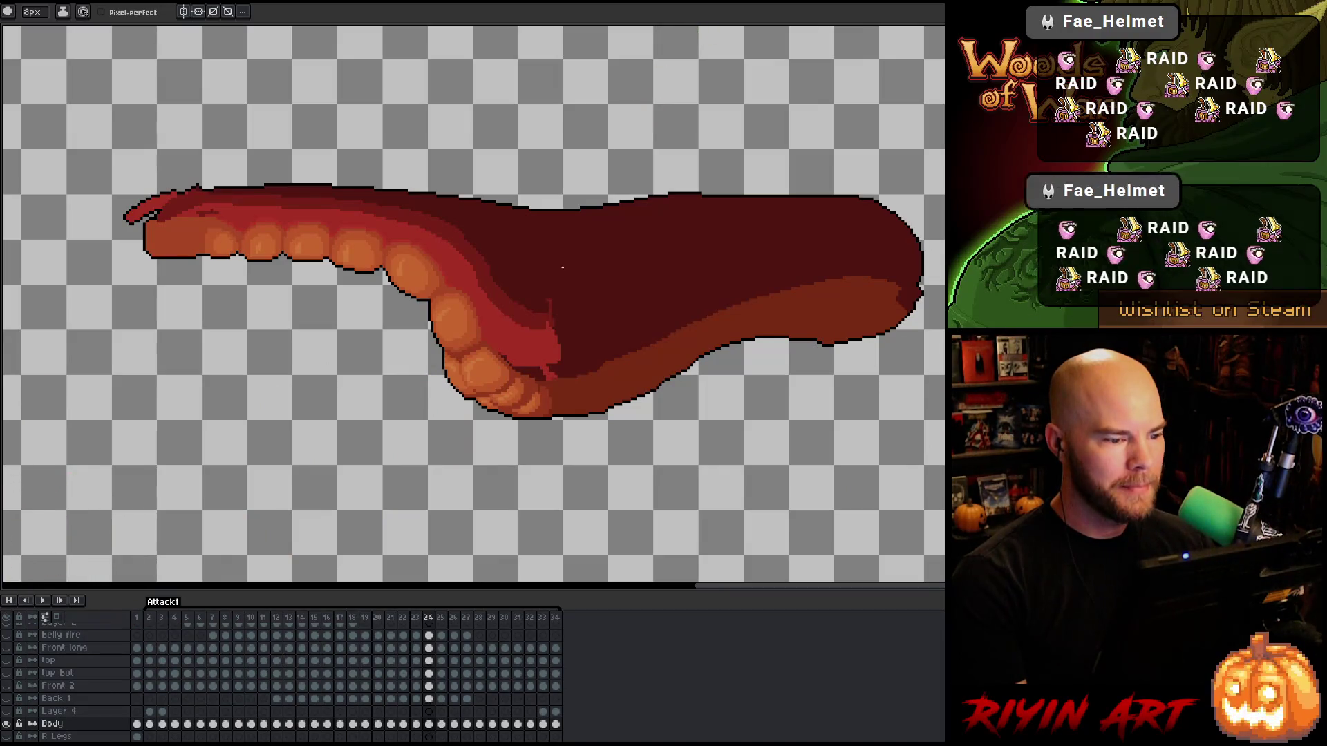
Play the animation, unhide the dragon layers, and magic-wand select Layer 4's light red patch on frame 2.
key(Return)
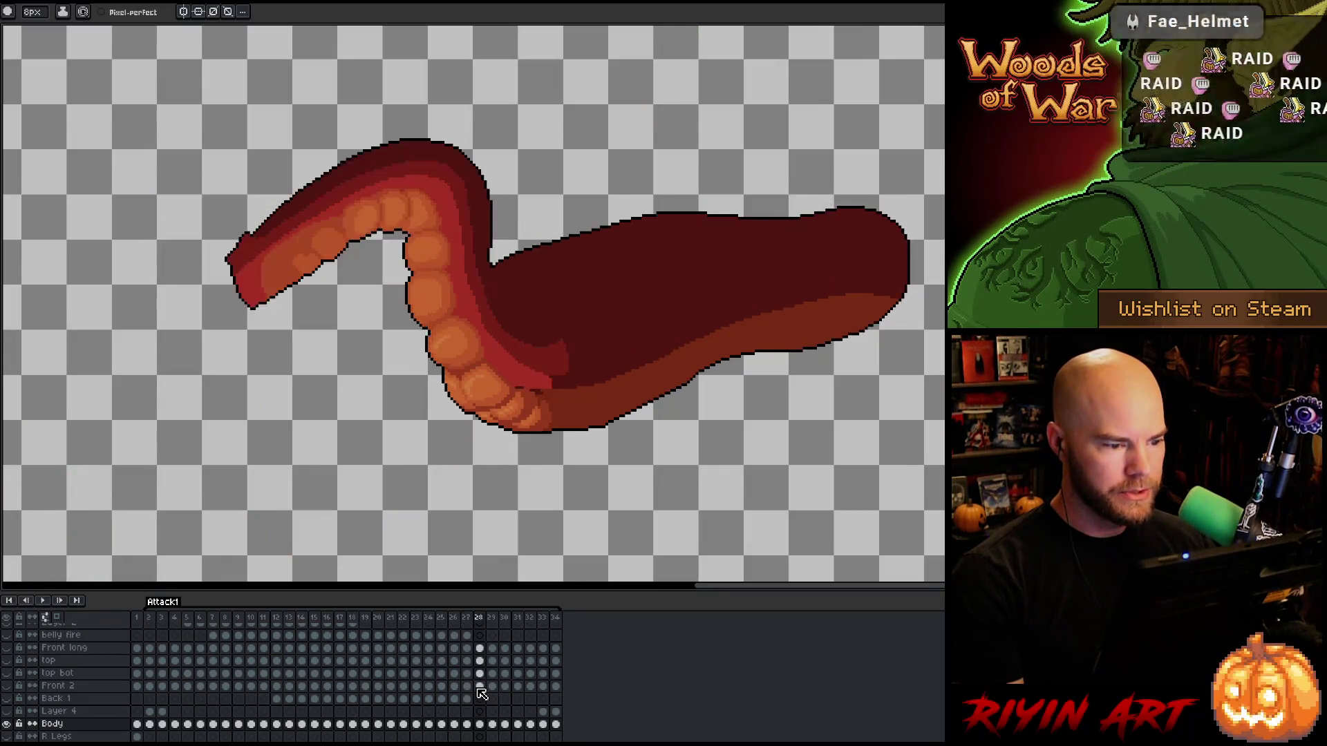
alt+click(6, 724)
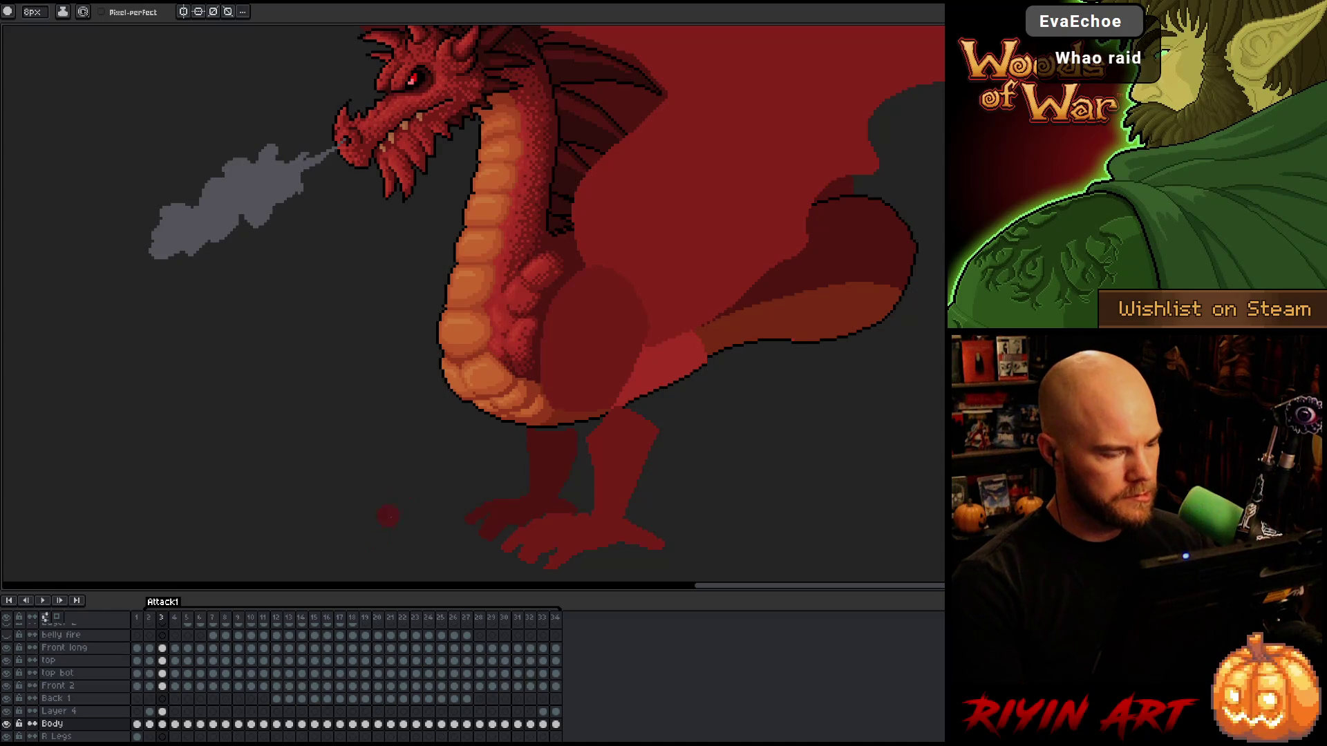
click(149, 713)
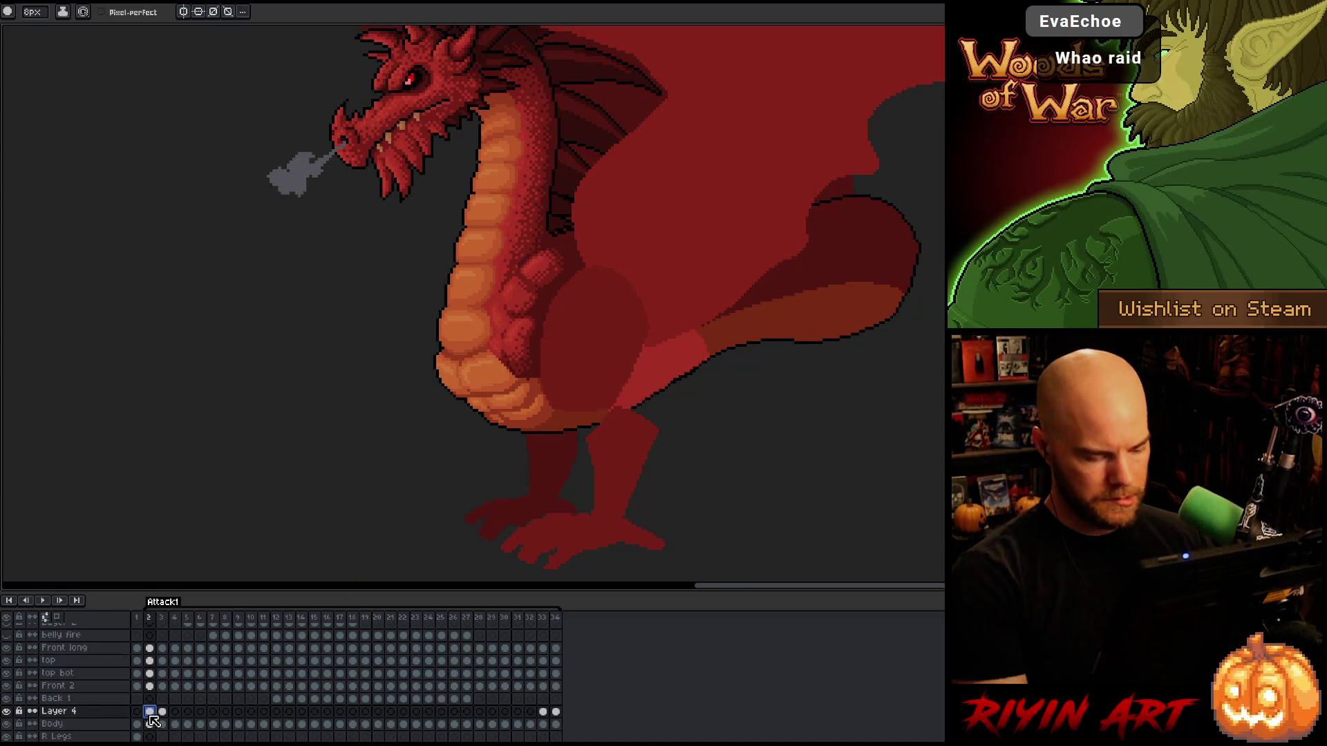
key(w)
click(660, 385)
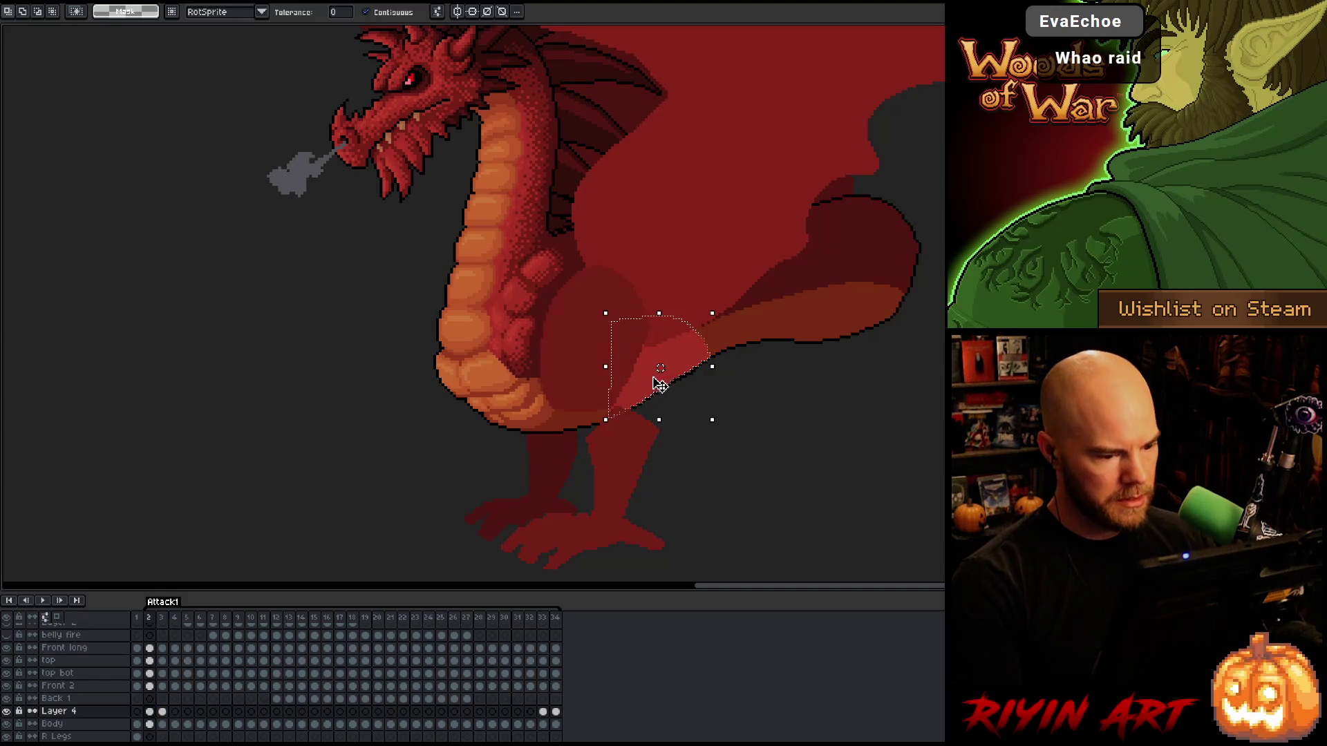
Reselect the light red patch on frame 3, then jump to frame 33 and deselect.
click(164, 713)
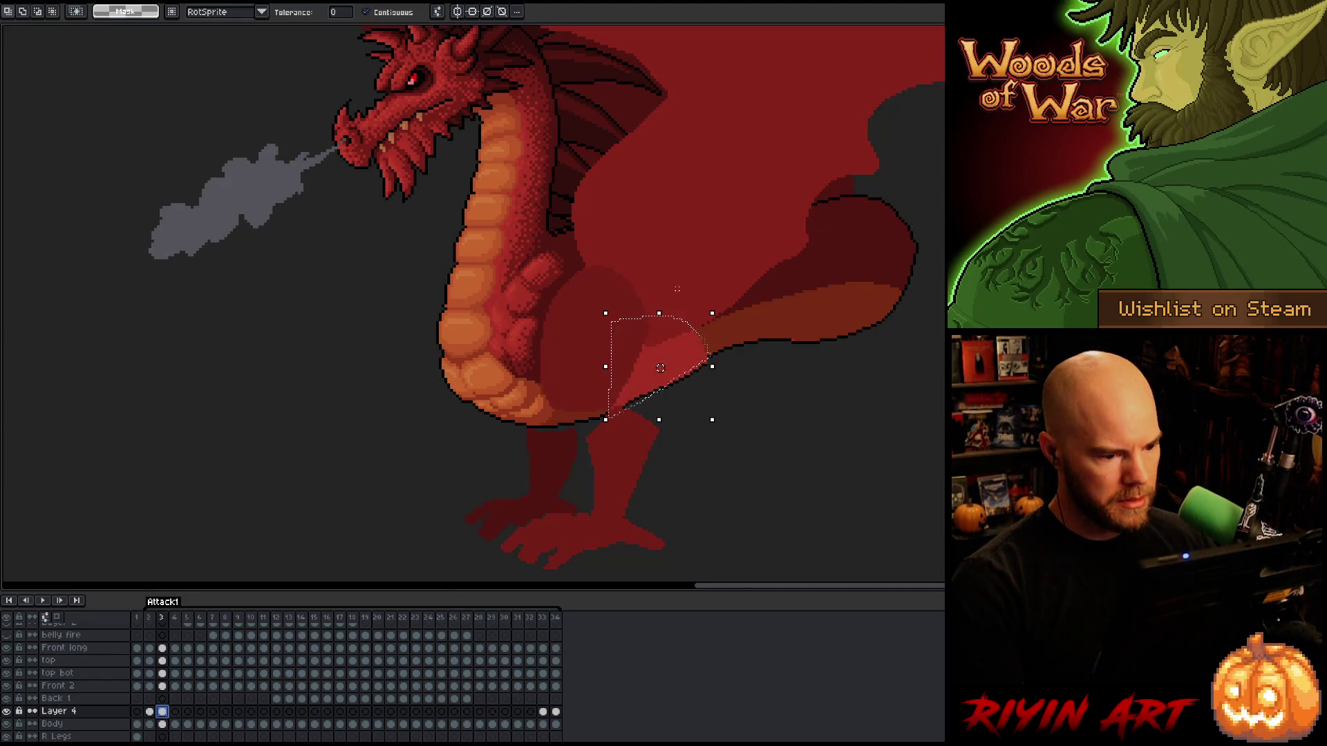
click(674, 357)
click(674, 355)
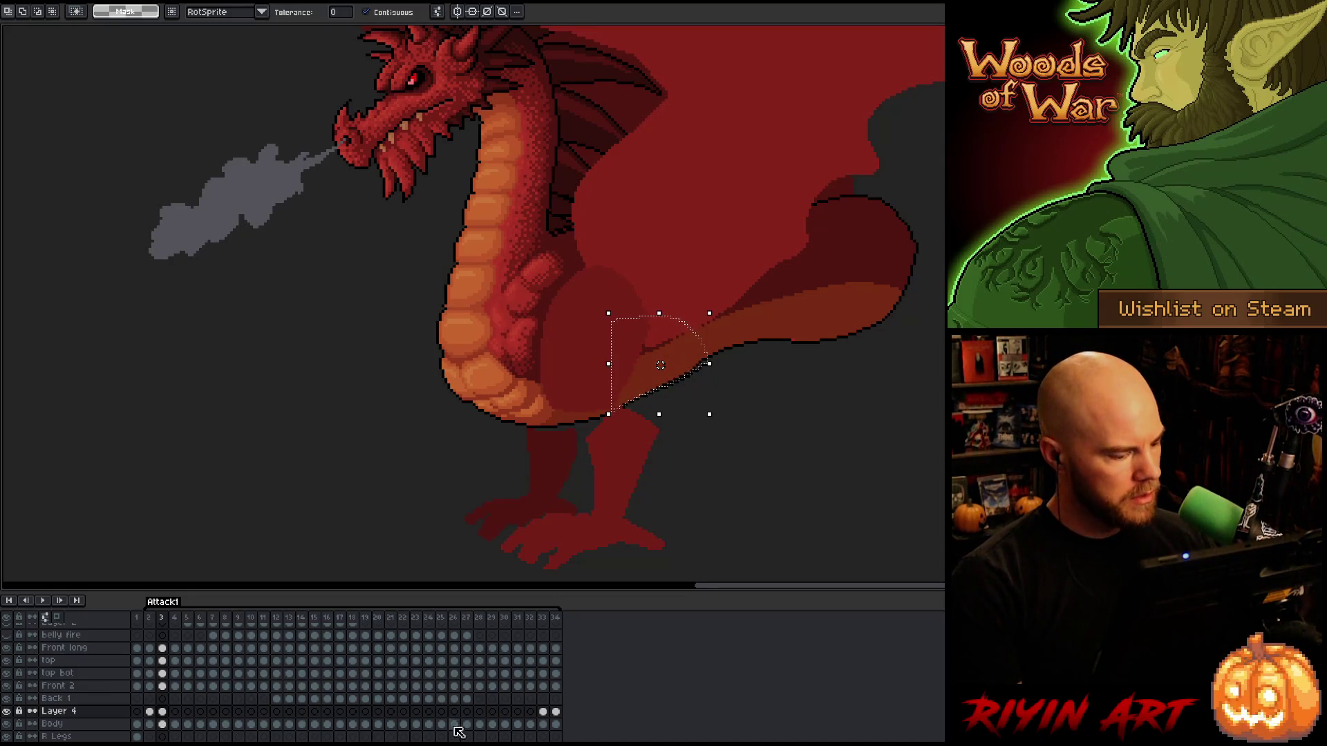
click(543, 712)
key(ctrl+d)
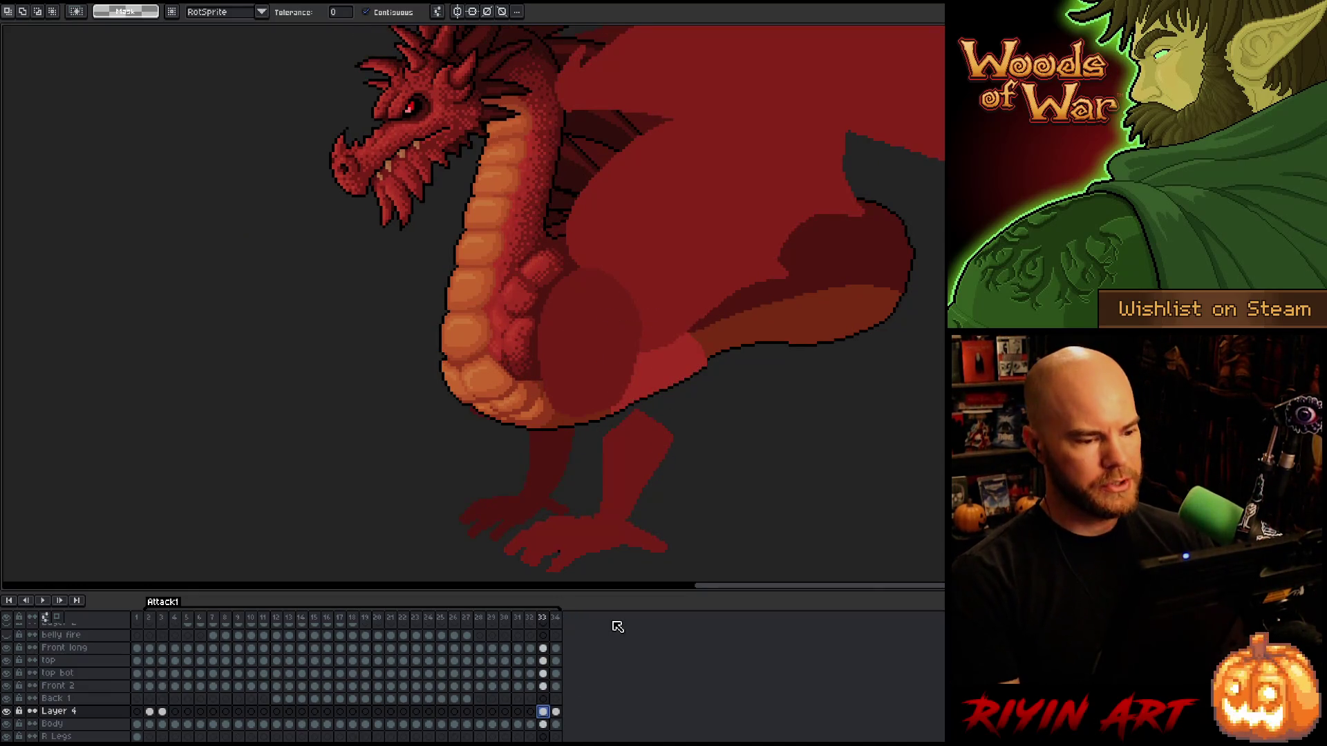
Select the frame 33 leg patch by colour and by rectangle, deselect, then advance to frame 34.
click(652, 373)
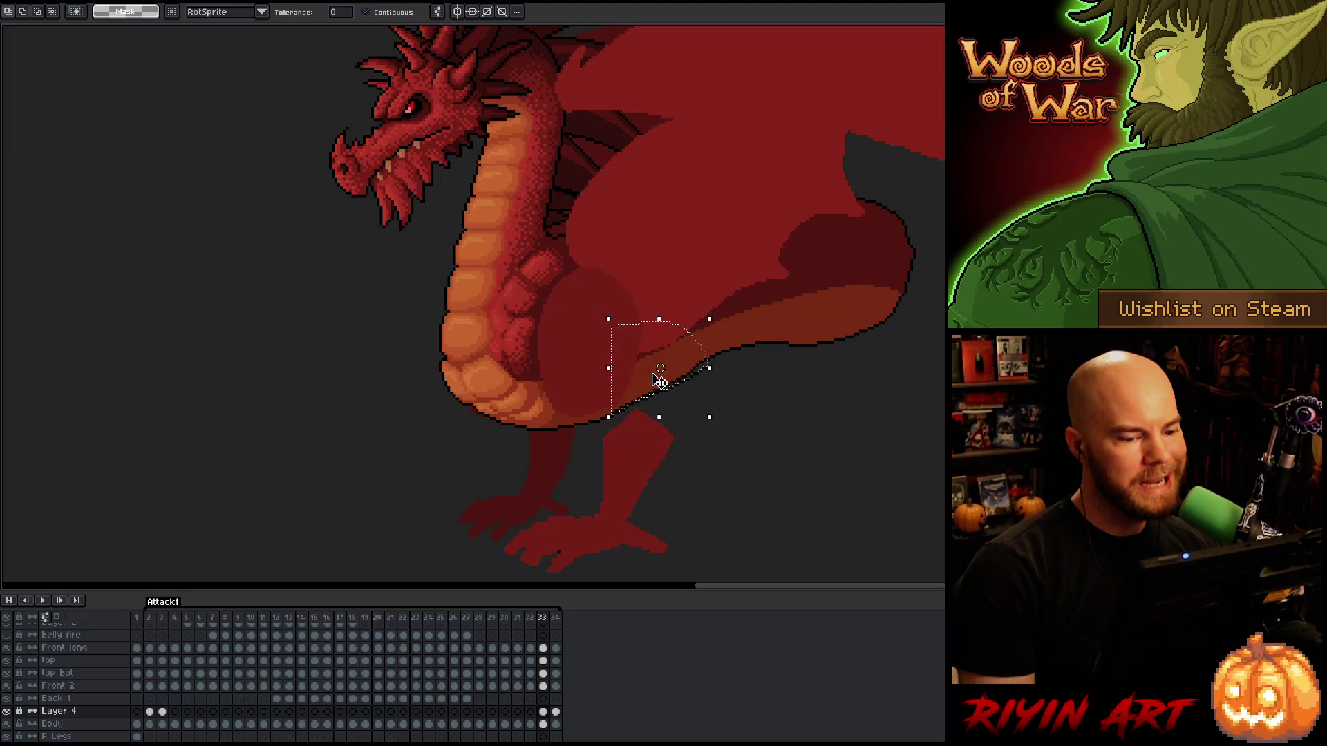
key(m)
mouse_move(805, 285)
mouse_down()
mouse_move(607, 493)
mouse_move(620, 484)
mouse_up()
click(599, 474)
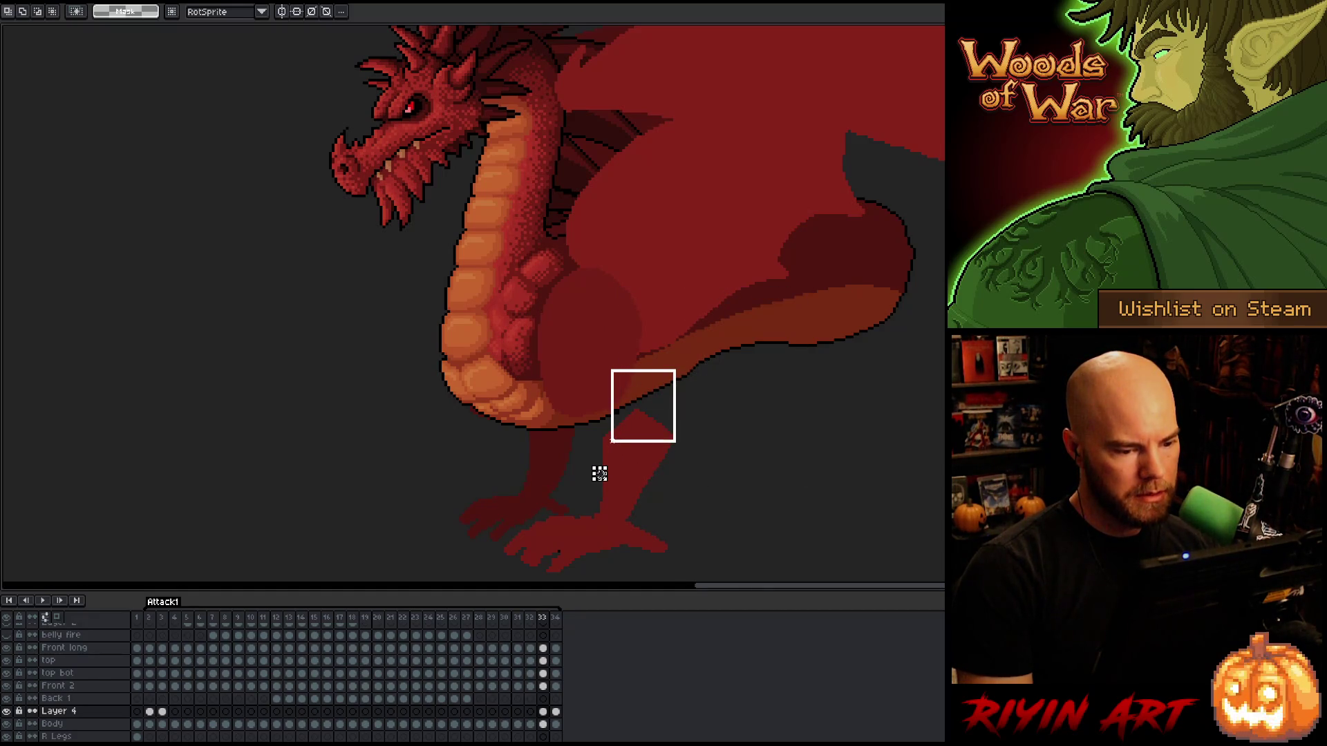
key(Right)
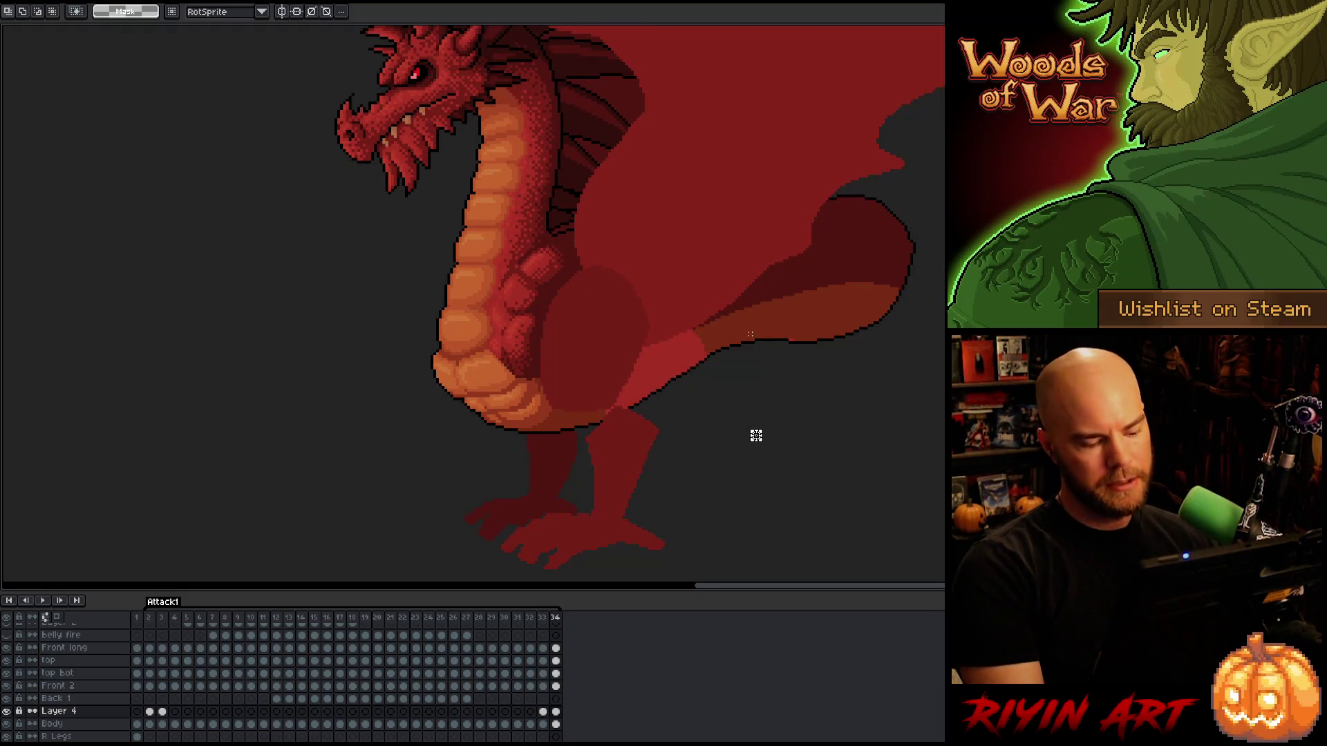
Marquee-select the light red leg patch on Layer 4 at frame 34.
key(w)
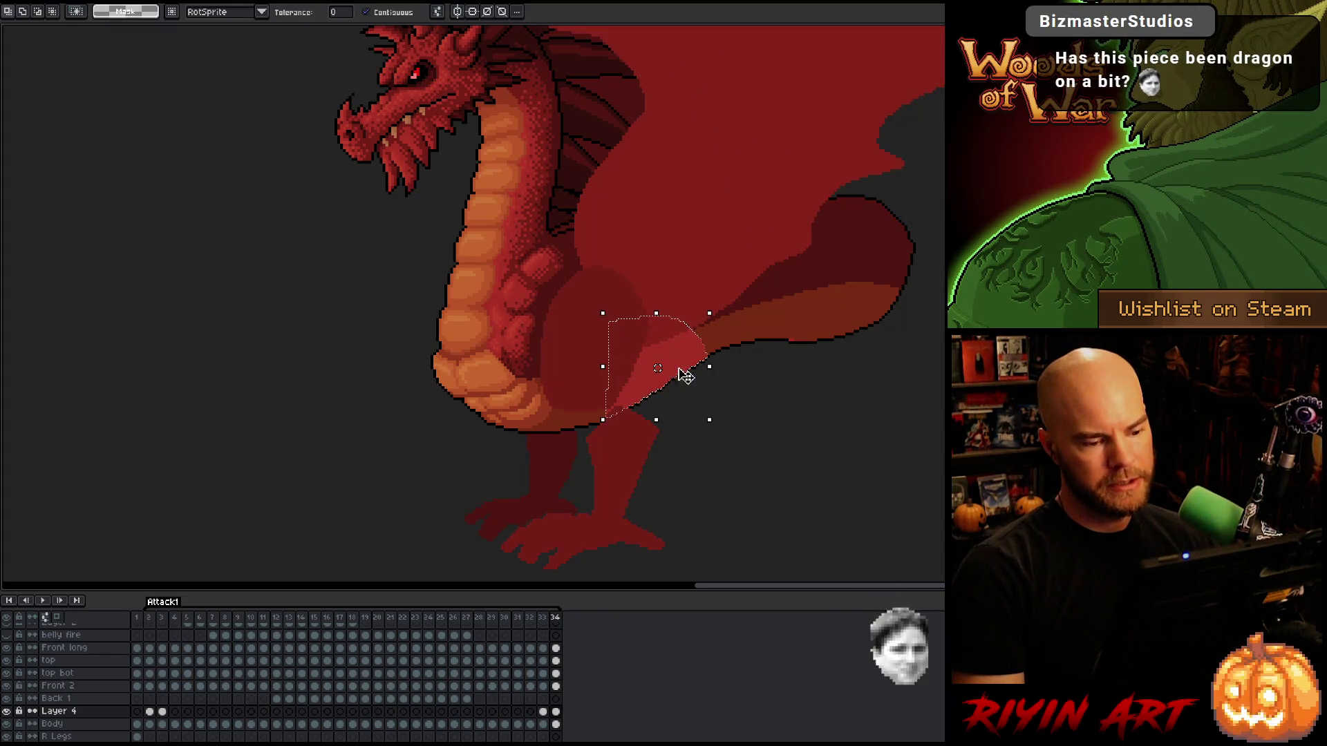
key(m)
mouse_move(834, 249)
mouse_down()
mouse_move(714, 437)
mouse_move(603, 501)
mouse_up()
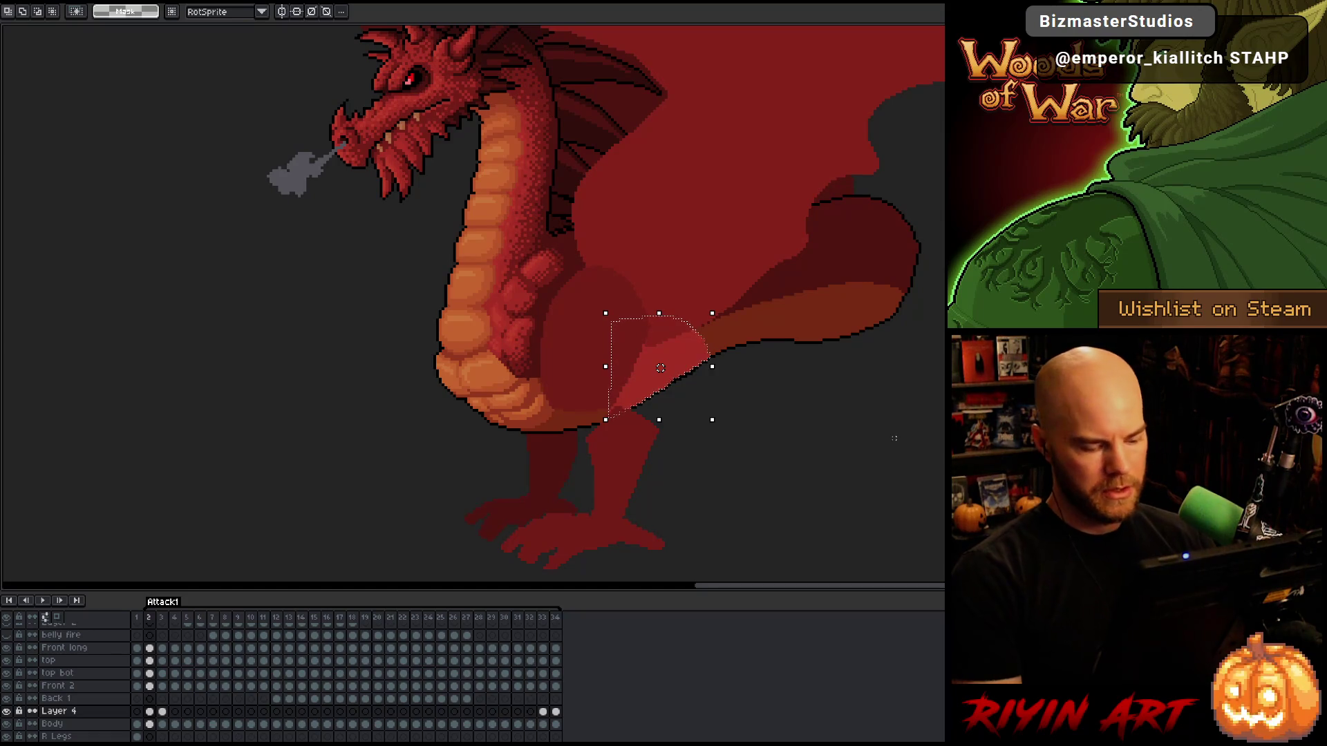
Sample the tail's darker red and bucket-fill the light red patch with it, previewing playback.
key(i)
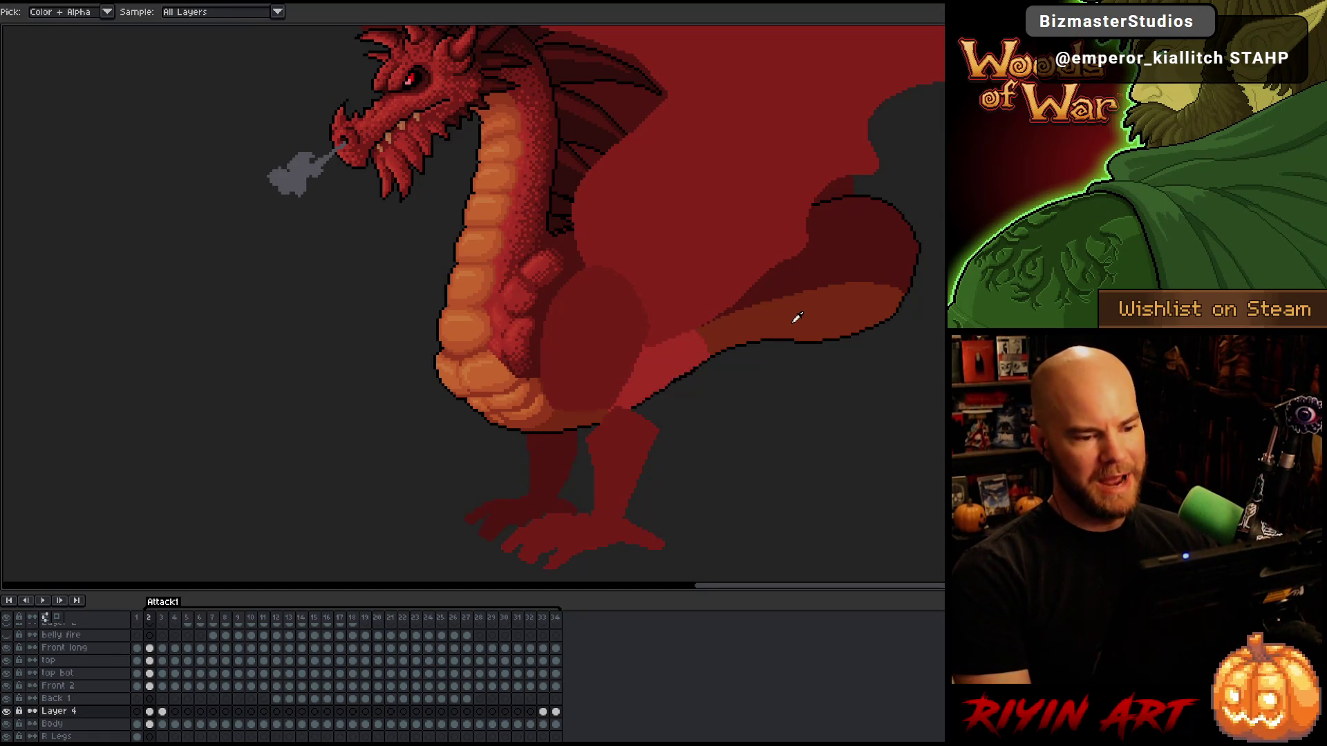
click(790, 324)
key(g)
click(663, 364)
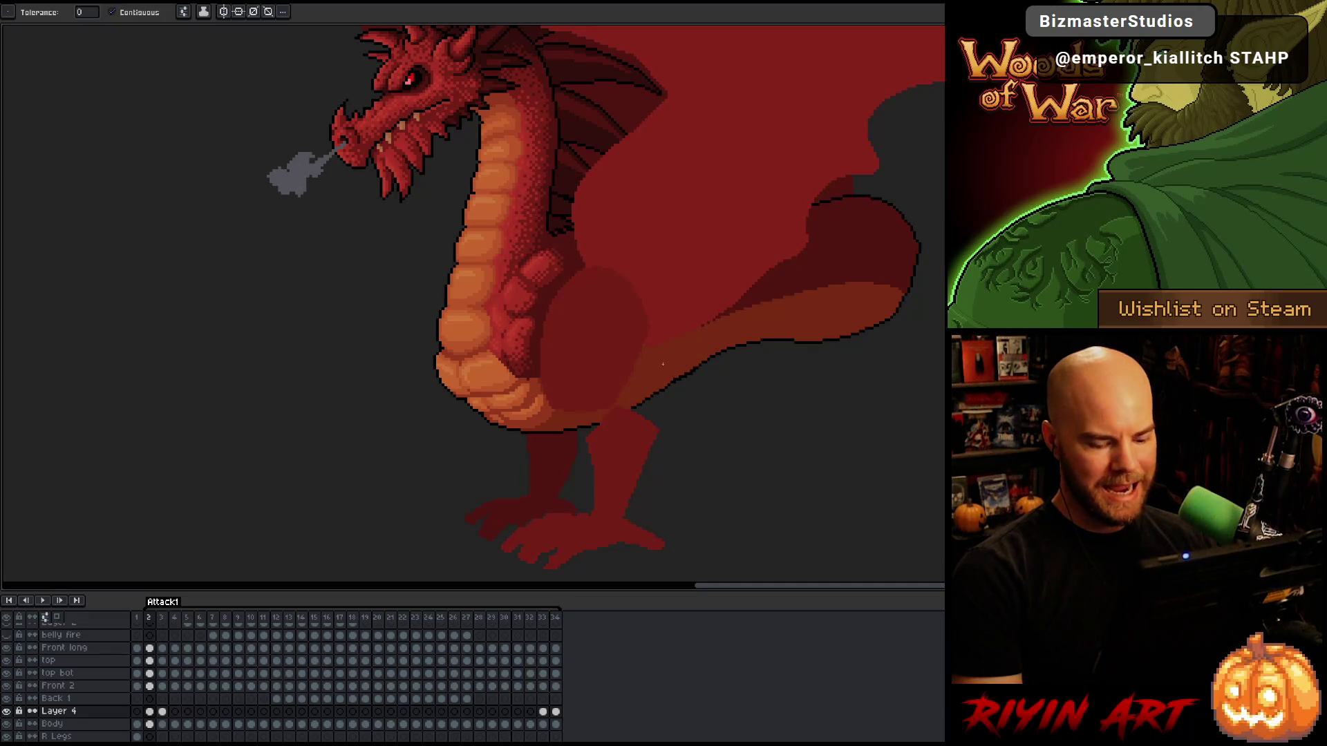
key(Return)
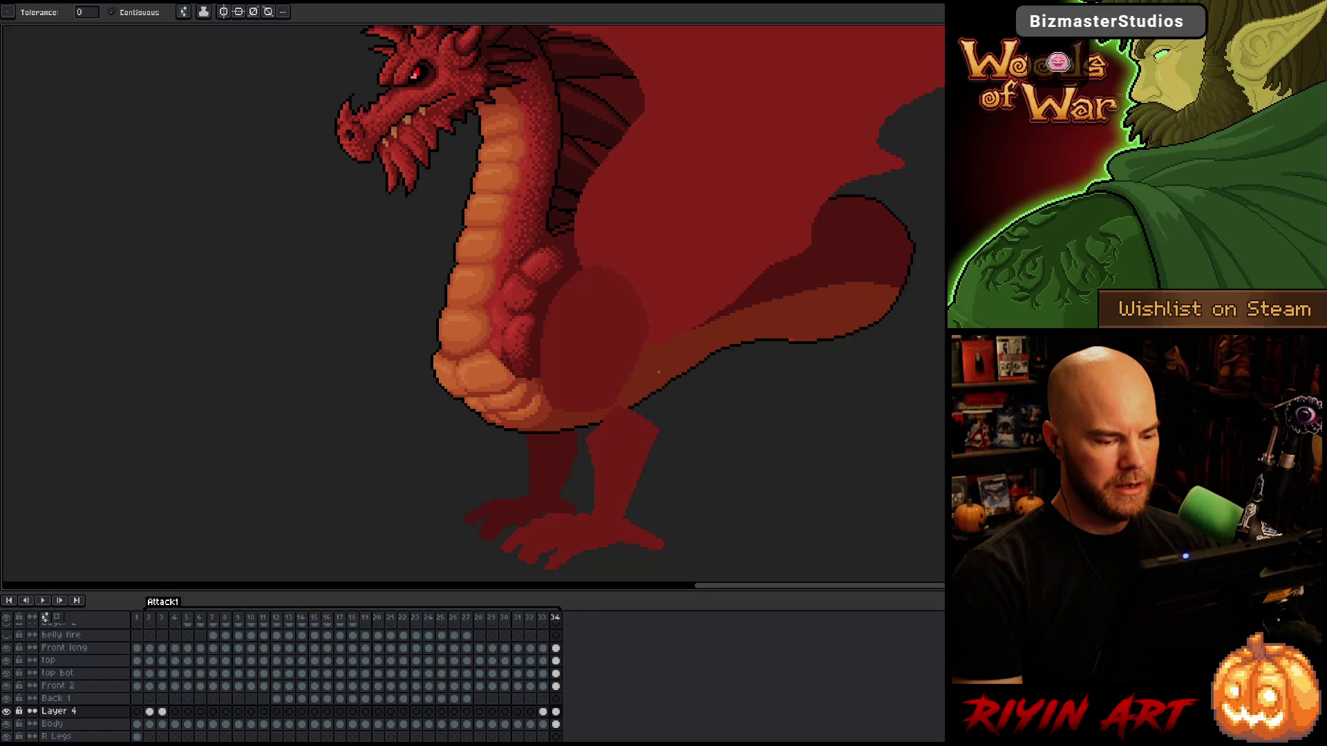
click(790, 340)
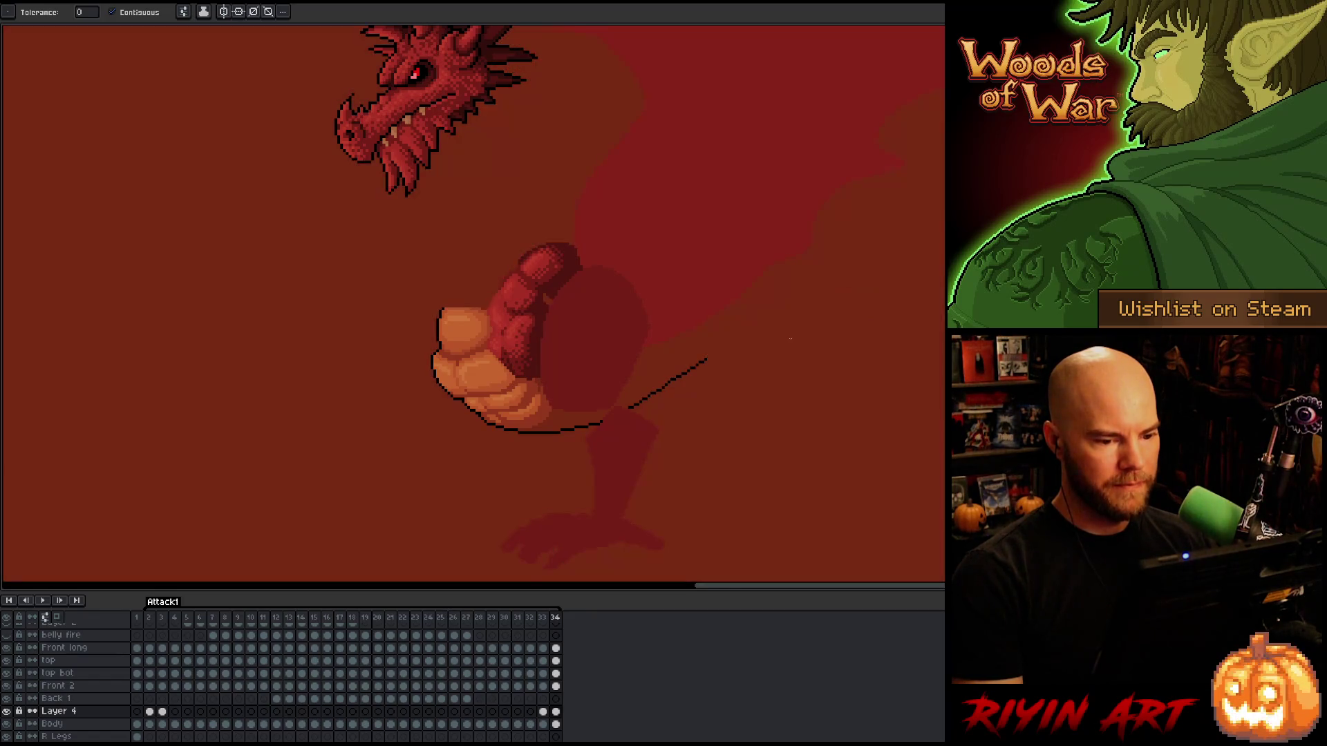
Undo the stray dark red flood fill, select the Body layer and pan the dragon into view.
key(ctrl+z)
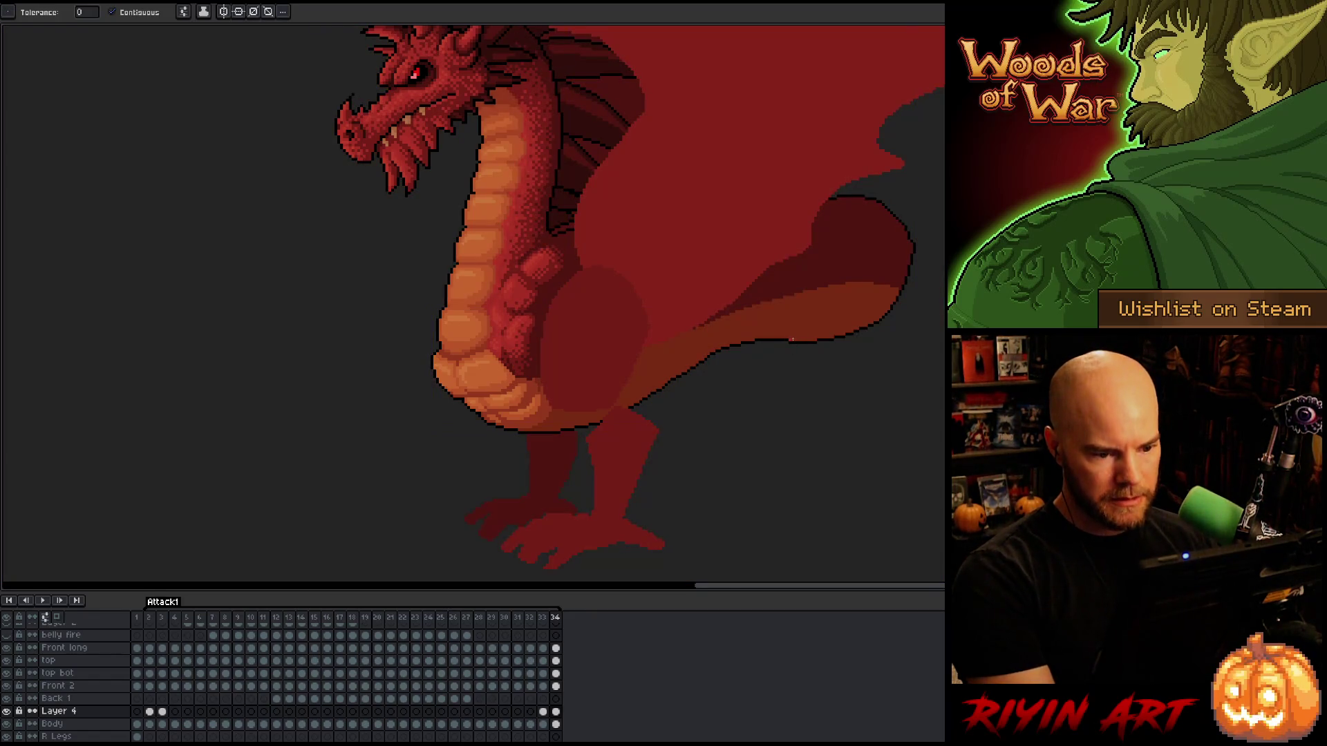
click(555, 725)
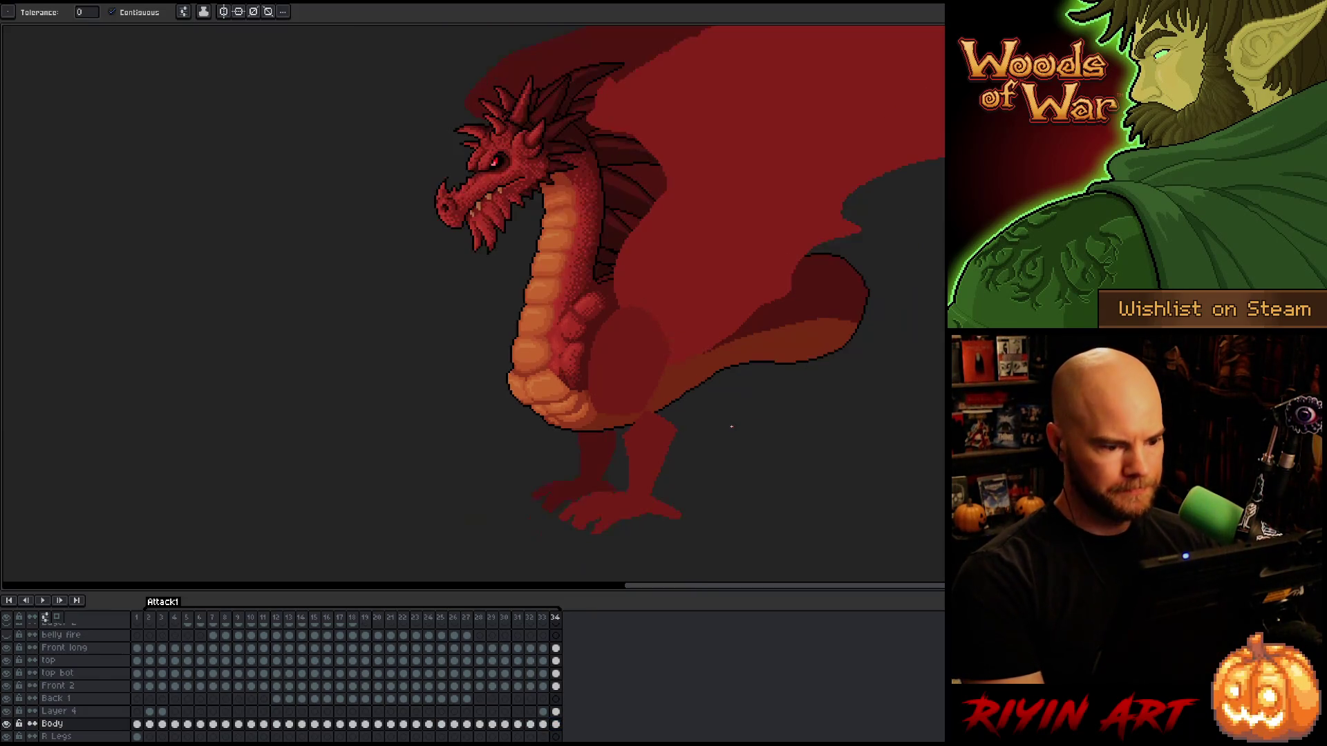
key(h)
mouse_move(587, 465)
mouse_down()
mouse_move(495, 568)
mouse_move(552, 444)
mouse_up()
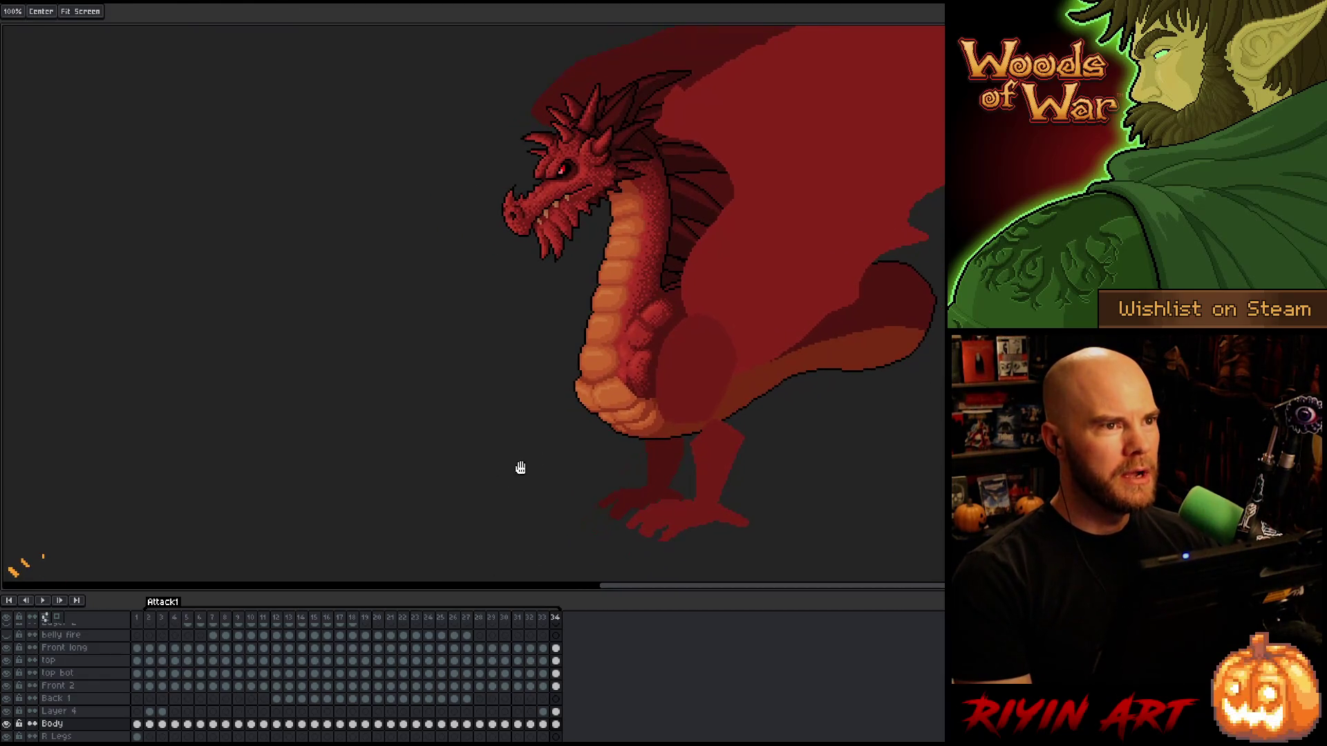
key(f)
Go back to frame 2 and play the Attack1 fire-breath animation from there.
click(150, 618)
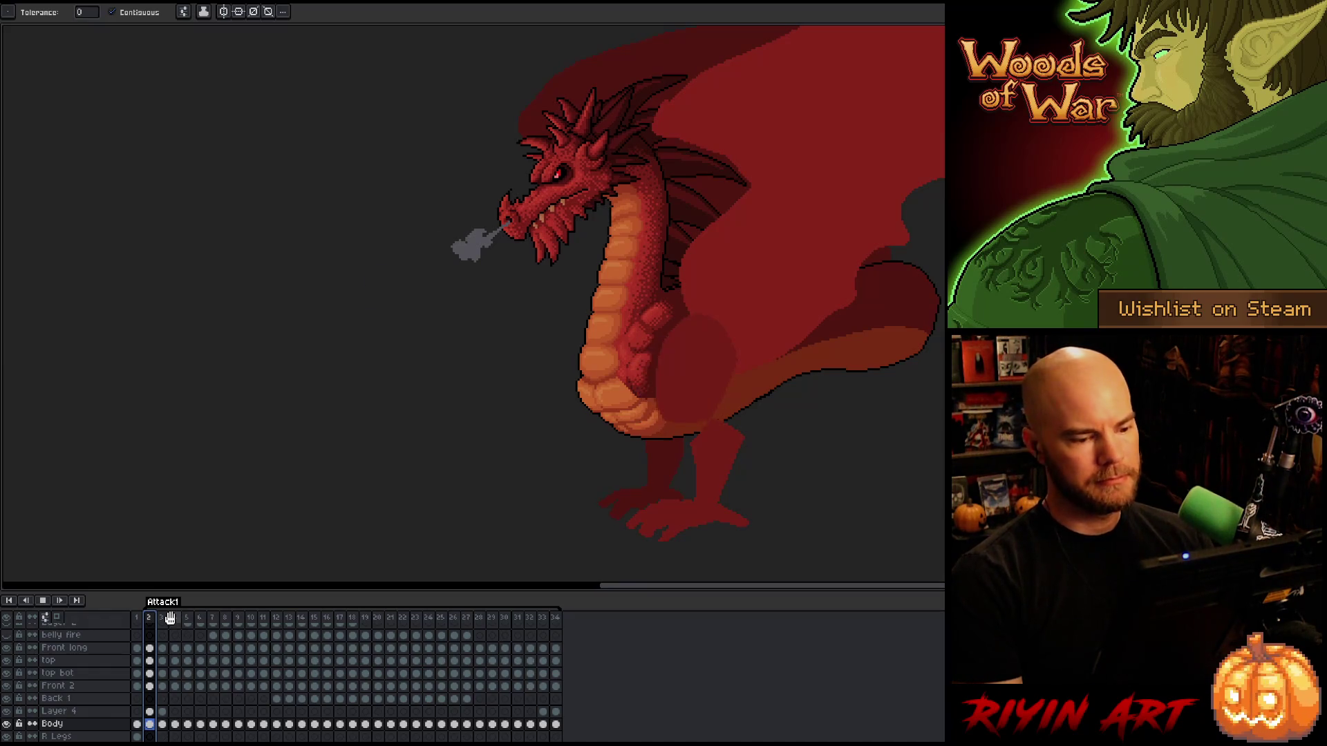
key(Return)
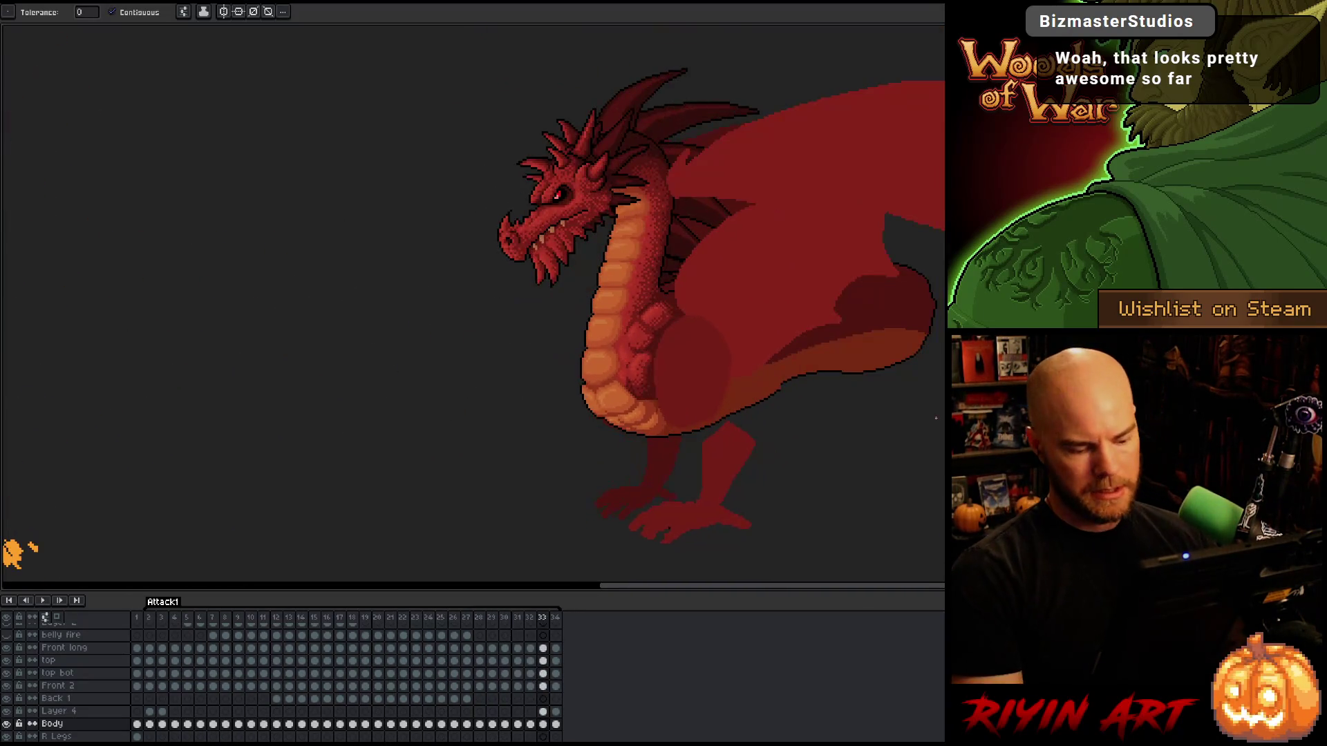
key(Return)
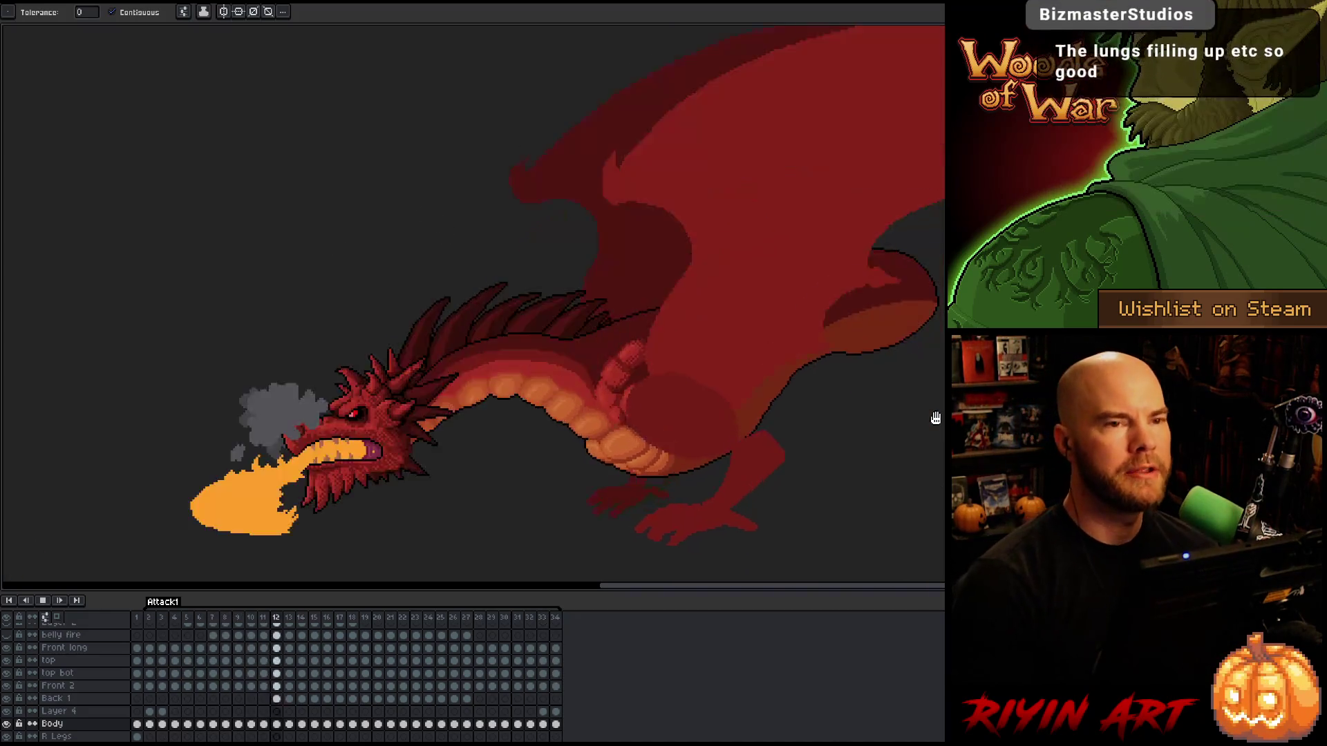
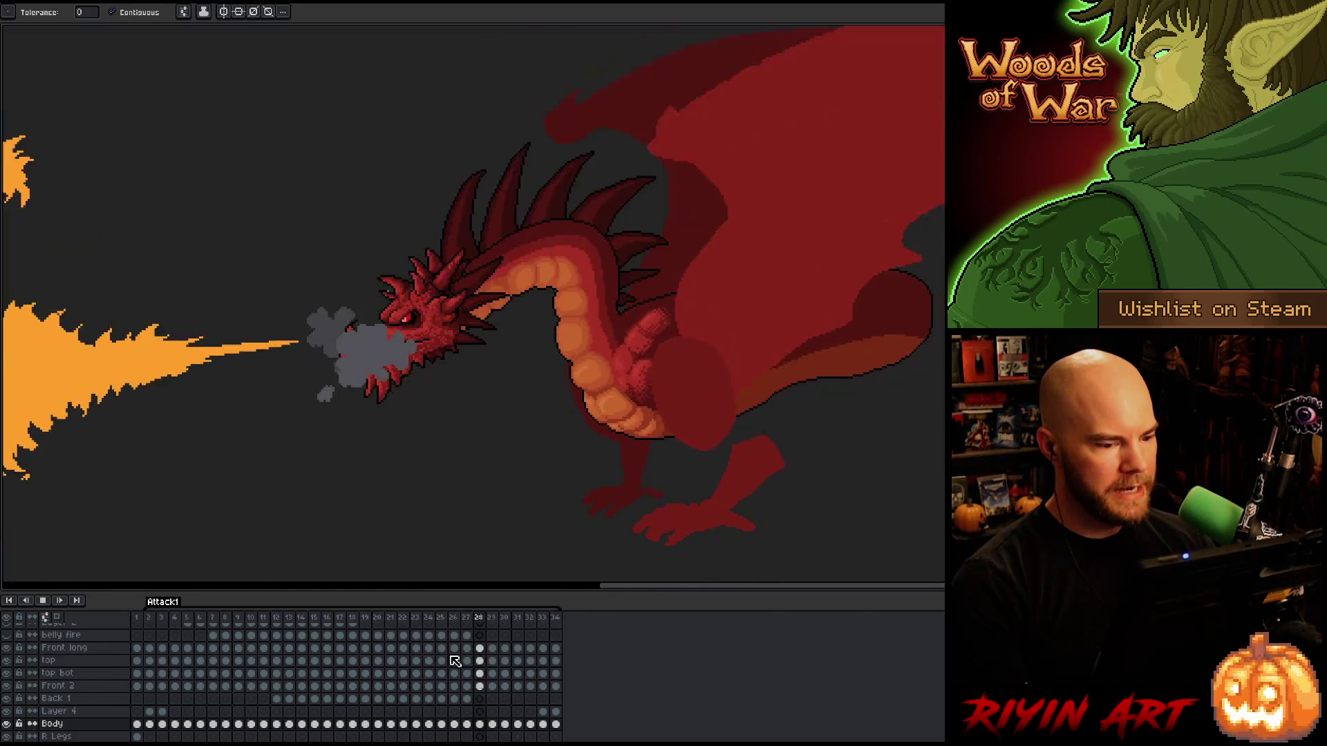
Stop the Attack1 playback and step between frames 31 and 33 to review the fire-breath pose.
key(Return)
key(Left)
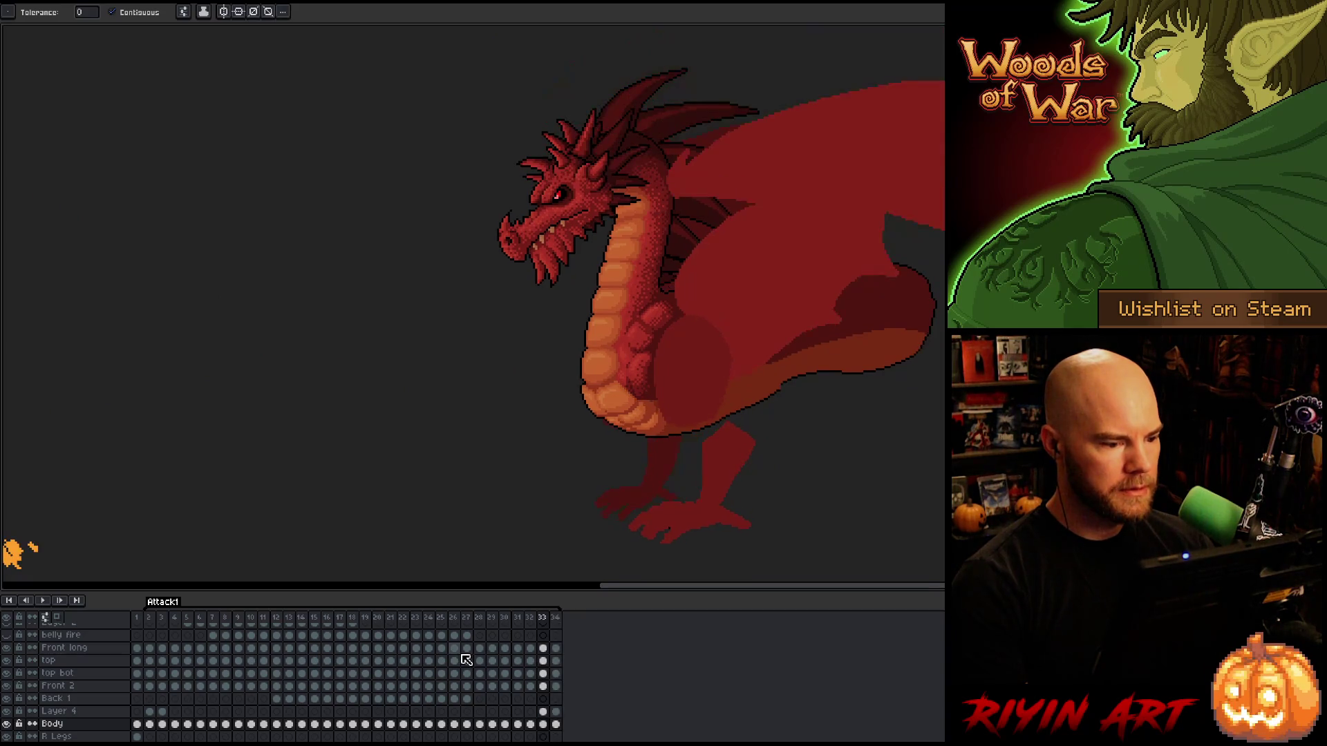
key(Left)
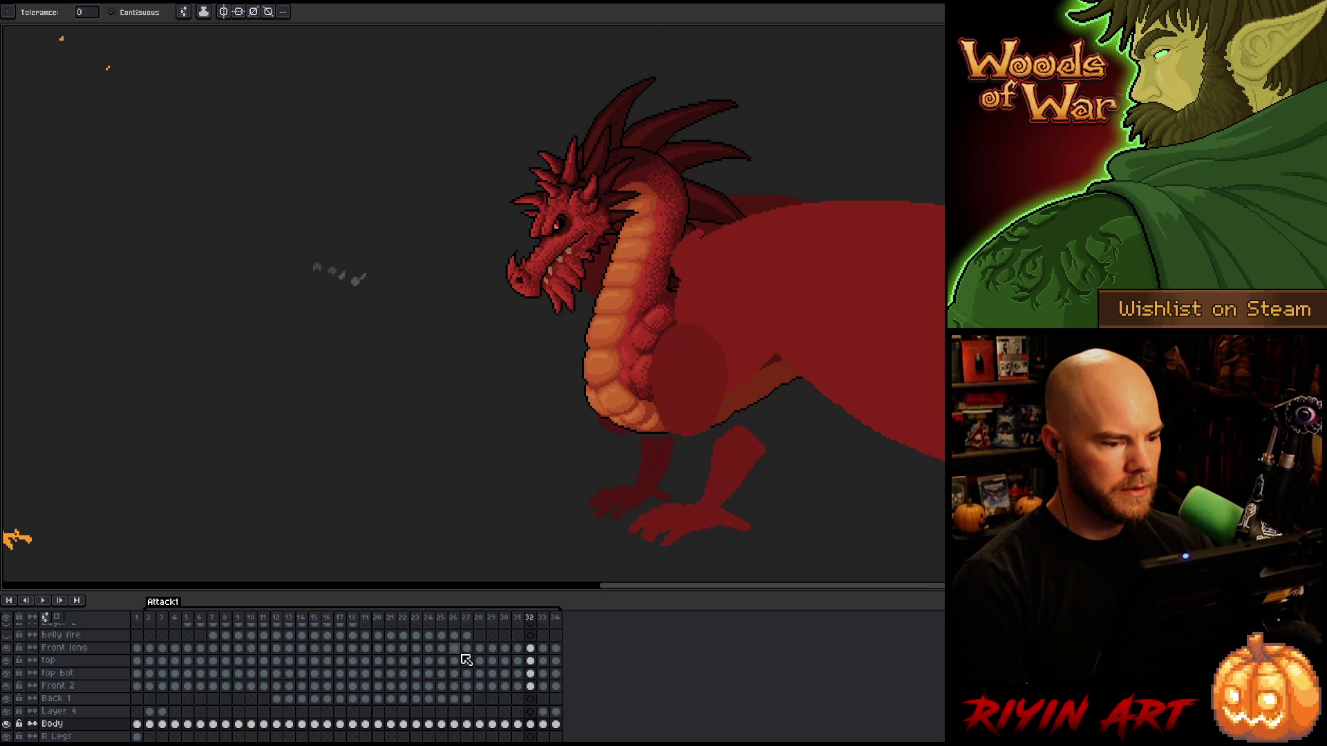
key(Left)
key(Right)
key(Right)
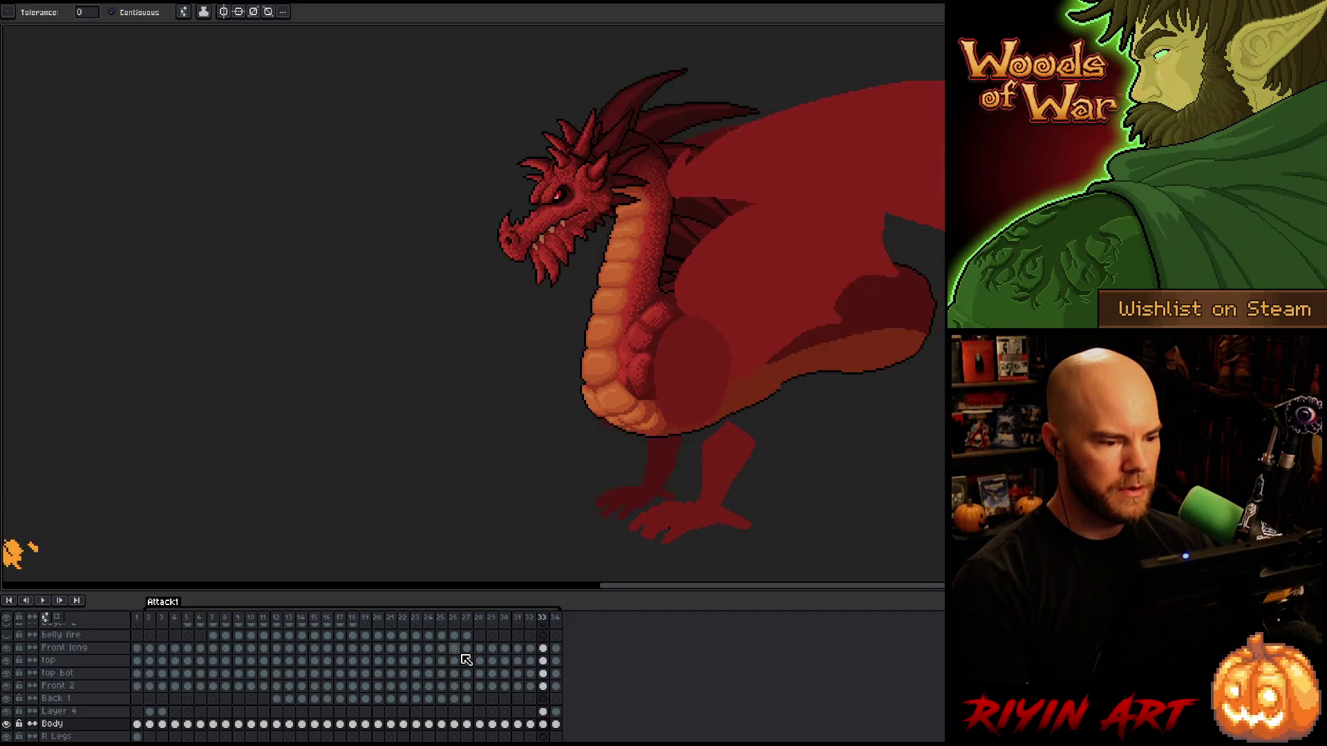
scroll(581, 315, up, 3)
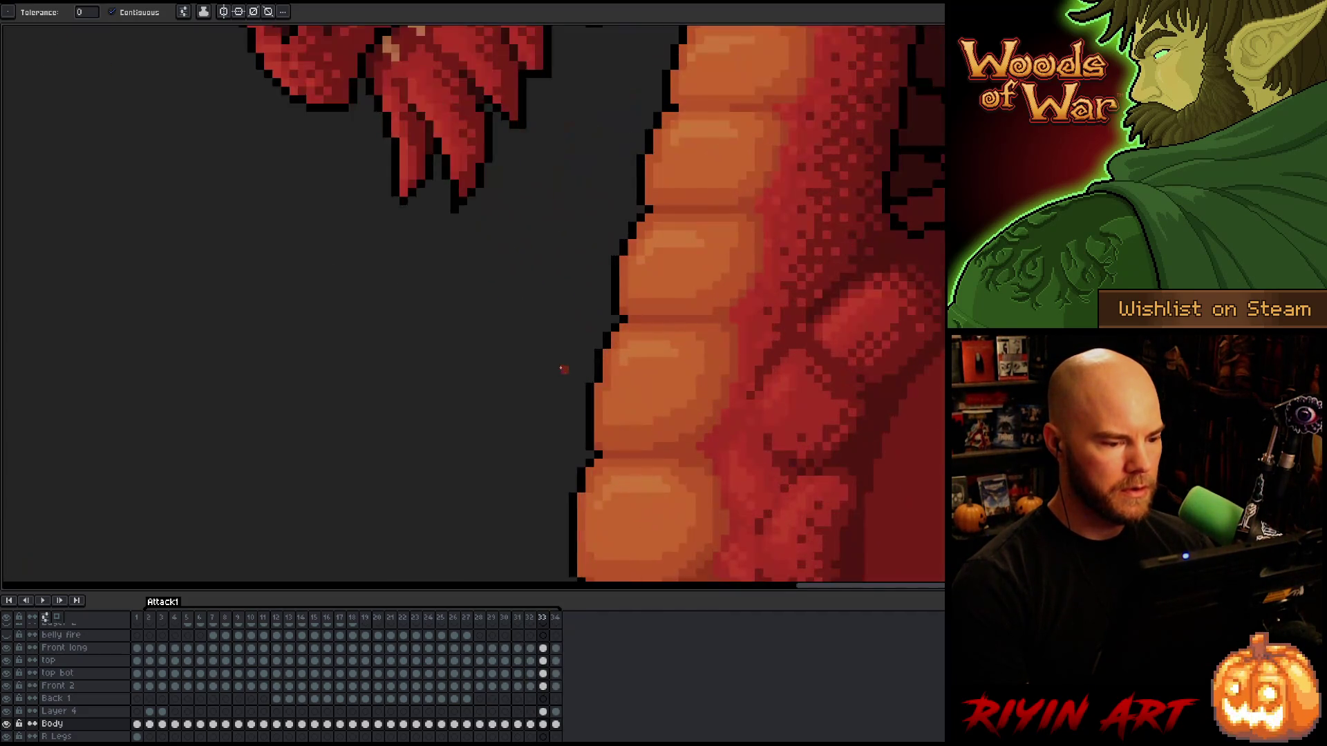
Set the pencil brush size to 1 pixel.
key(Right)
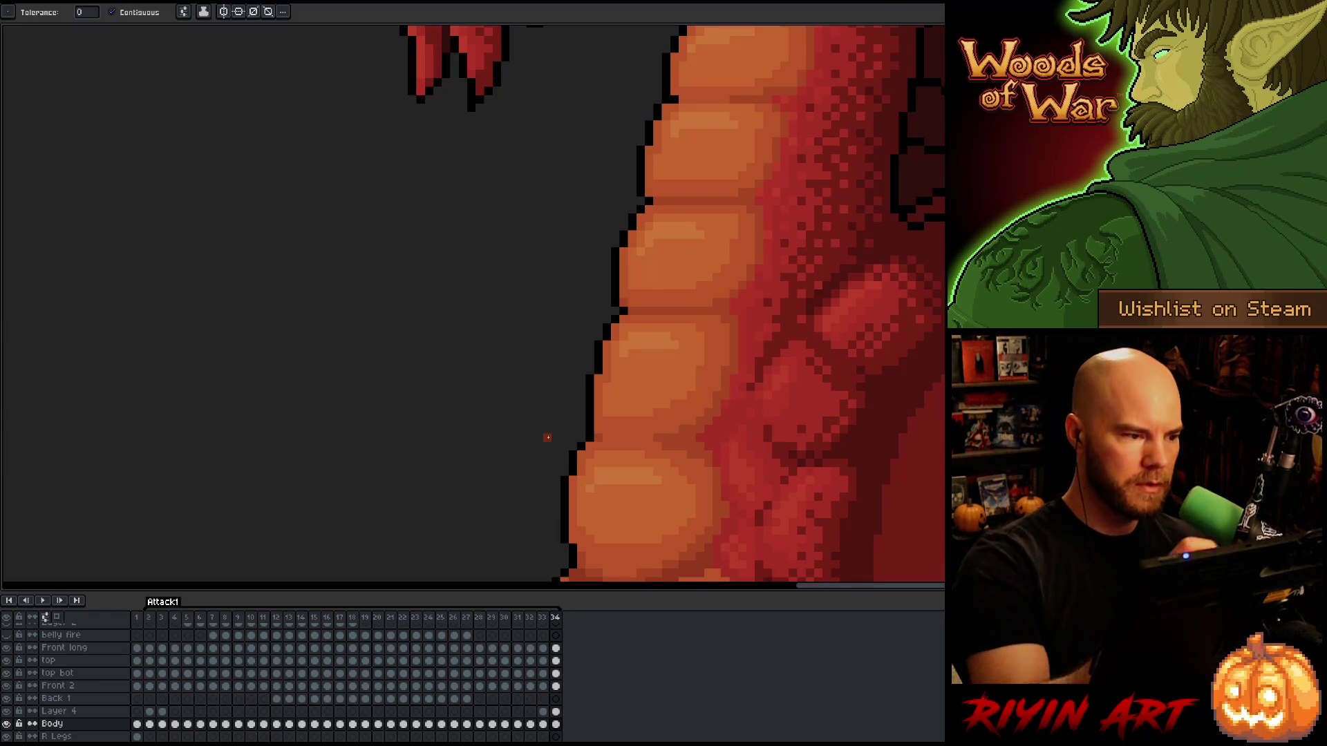
key(b)
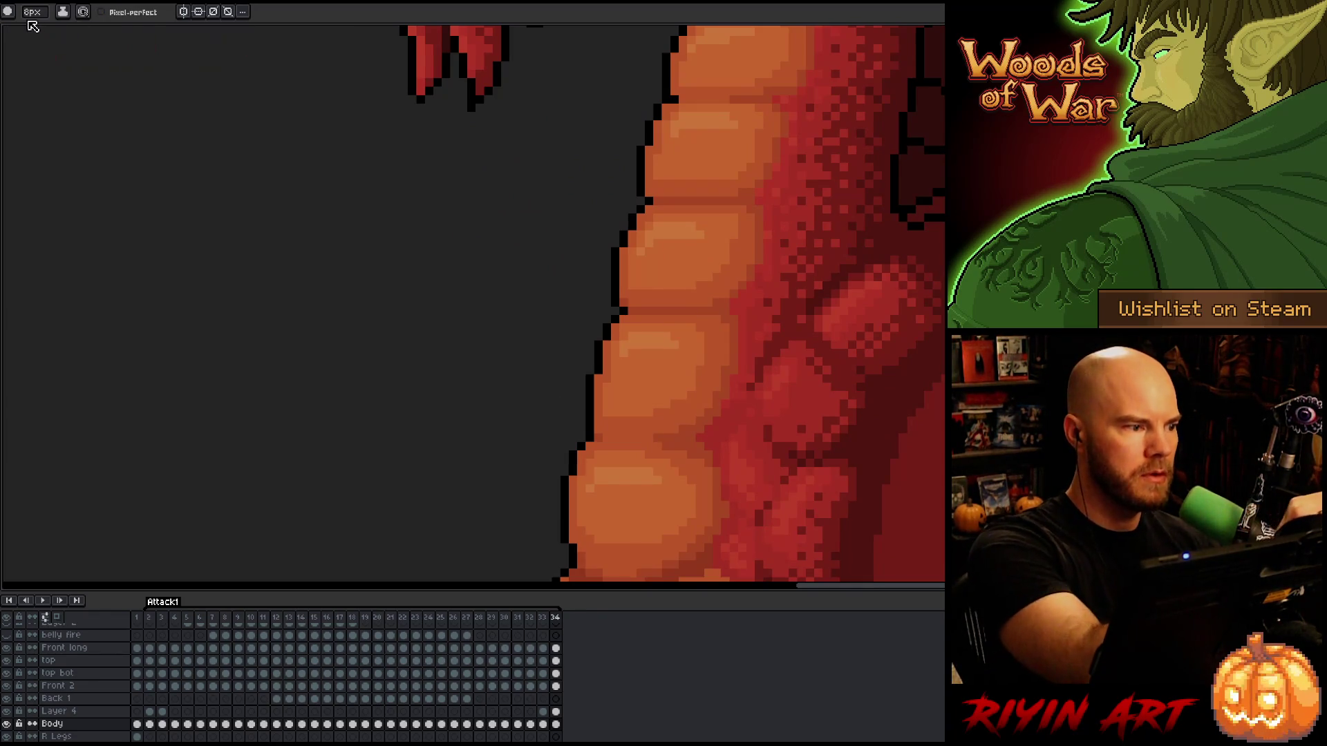
click(32, 12)
text(1)
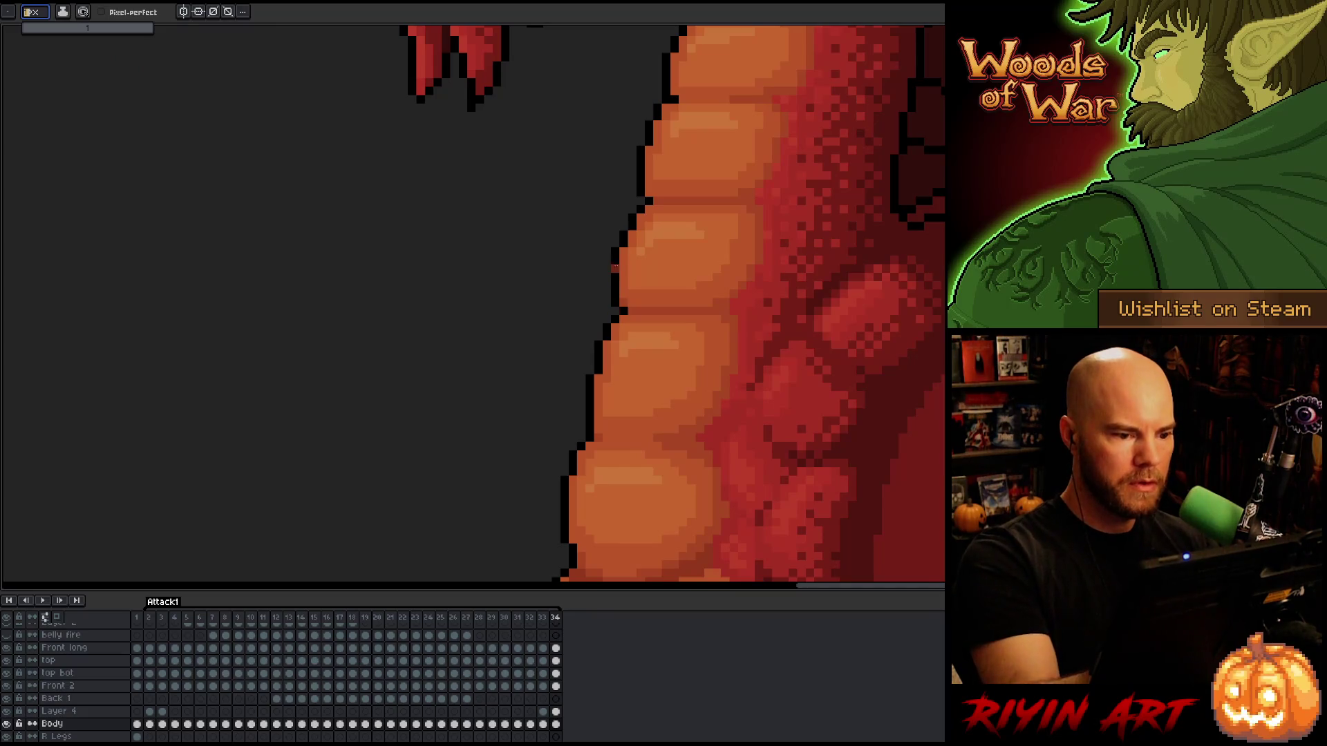
key(Return)
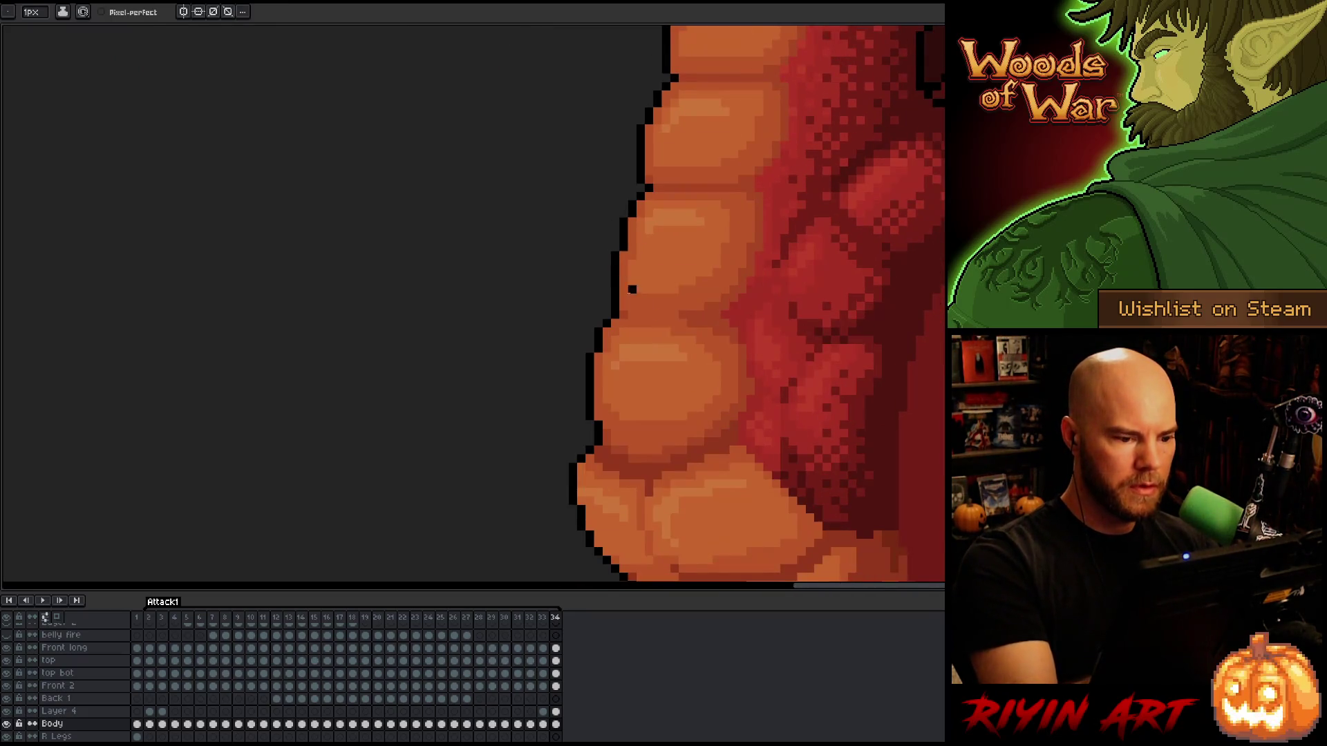
Move to frame 3 and select the Body cel there.
key(Right)
key(Right)
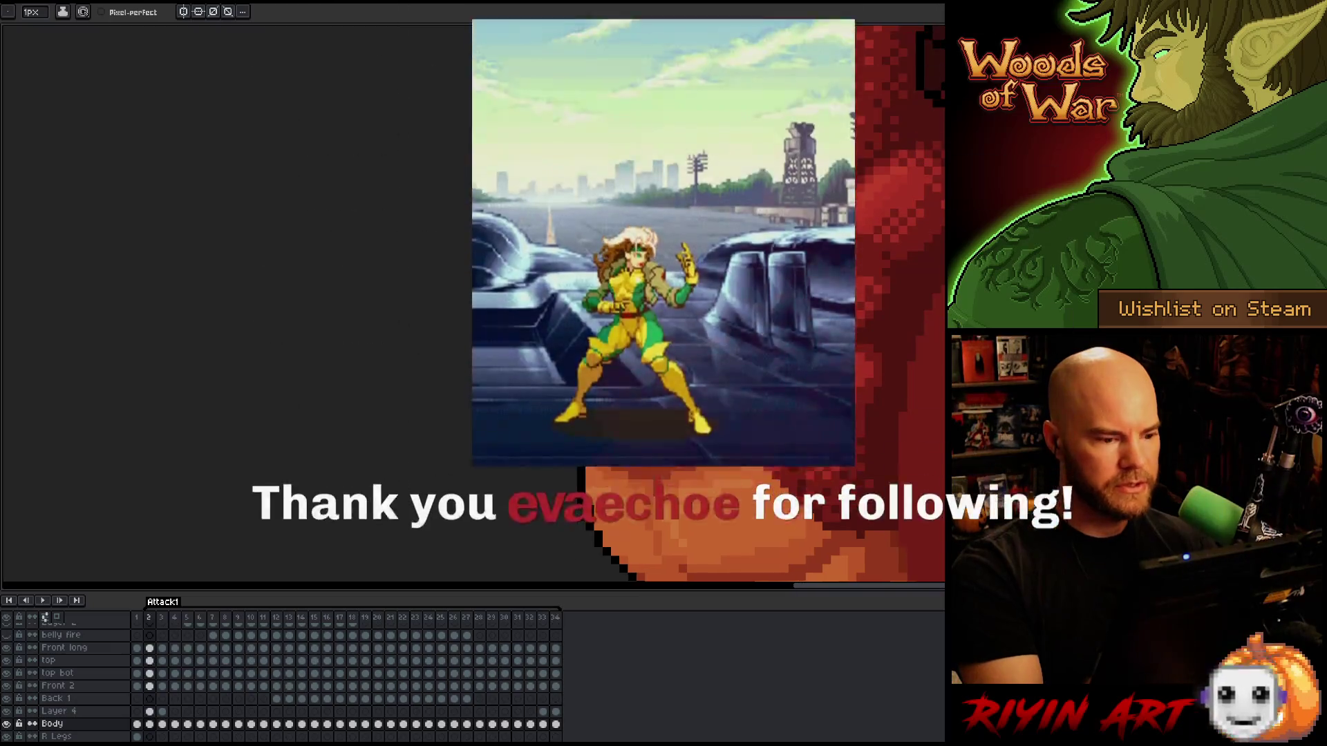
key(Right)
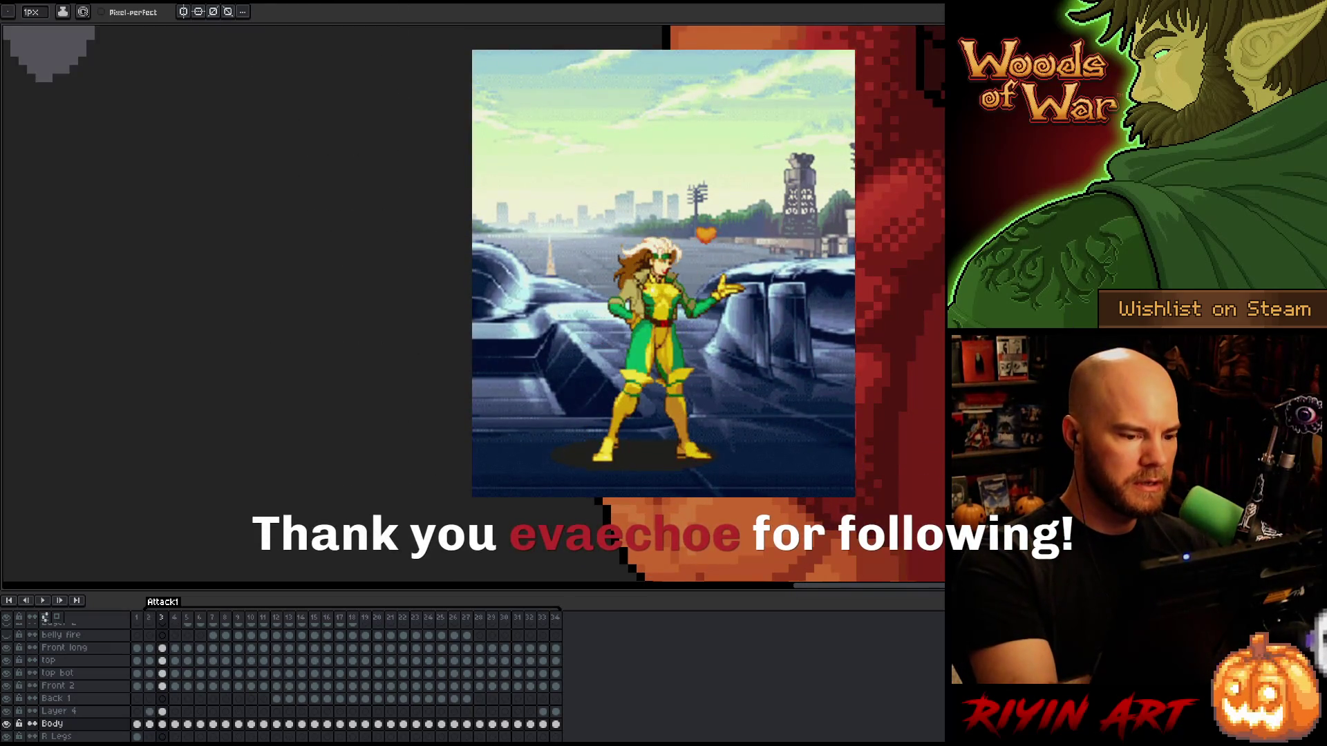
click(162, 725)
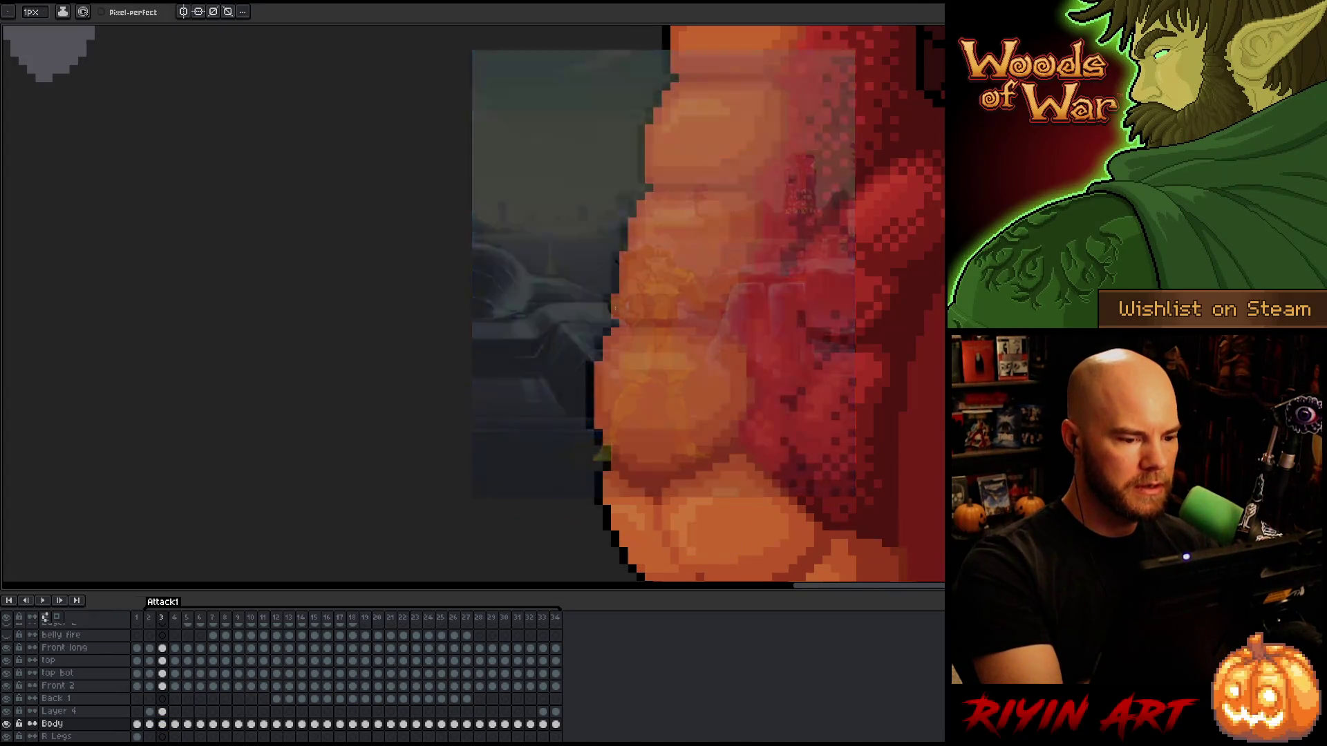
key(Left)
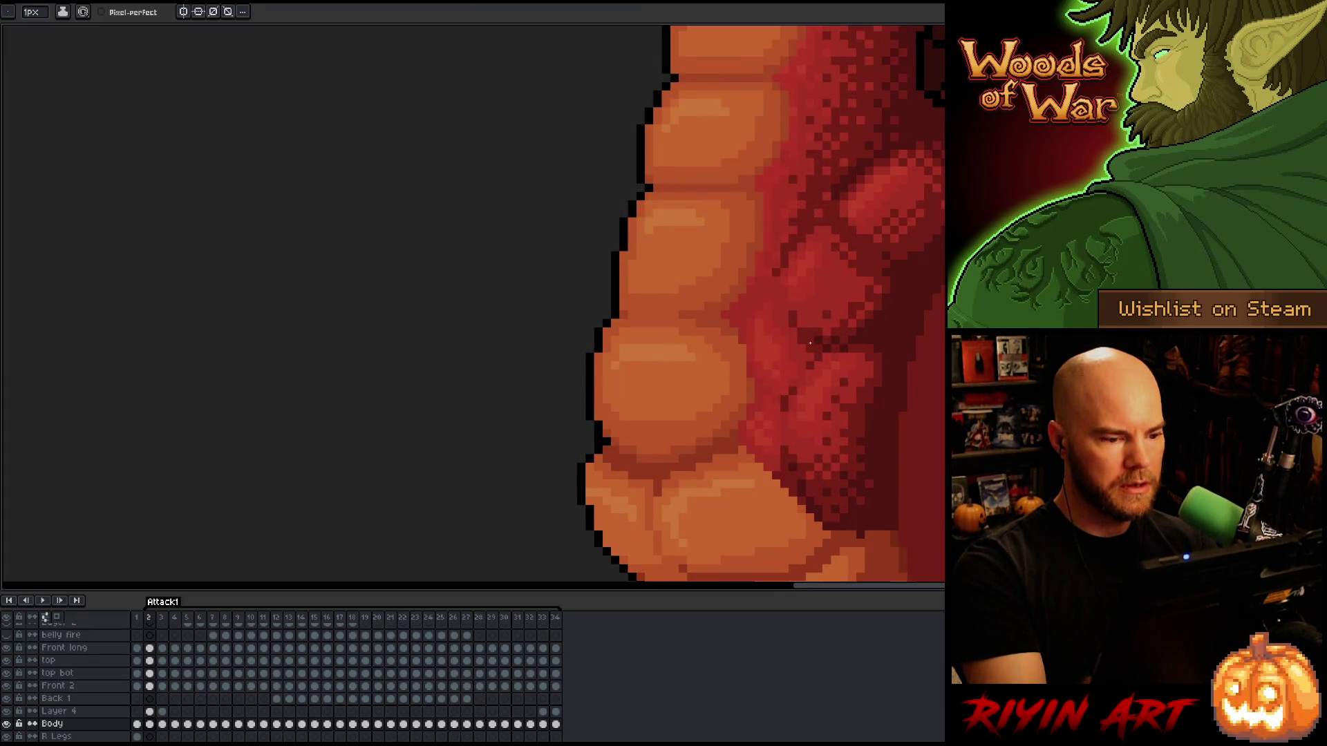
key(Right)
key(e)
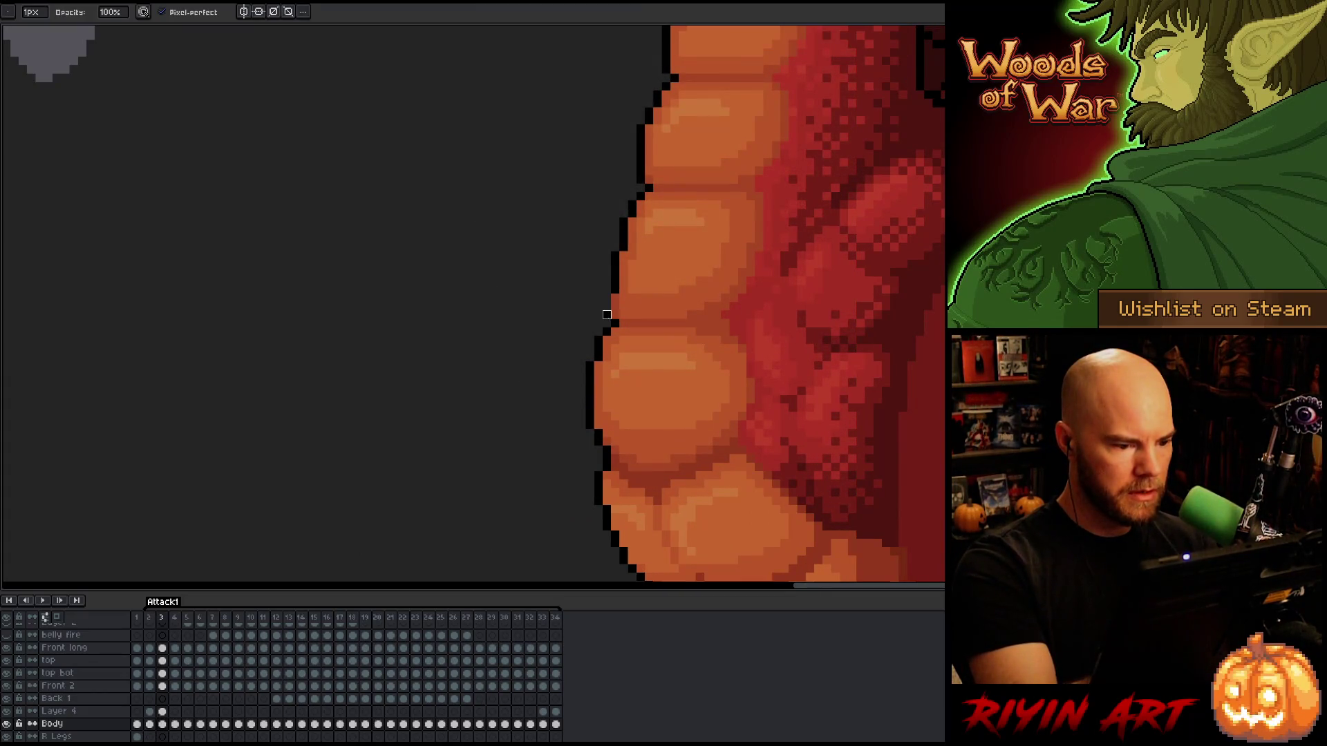
key(b)
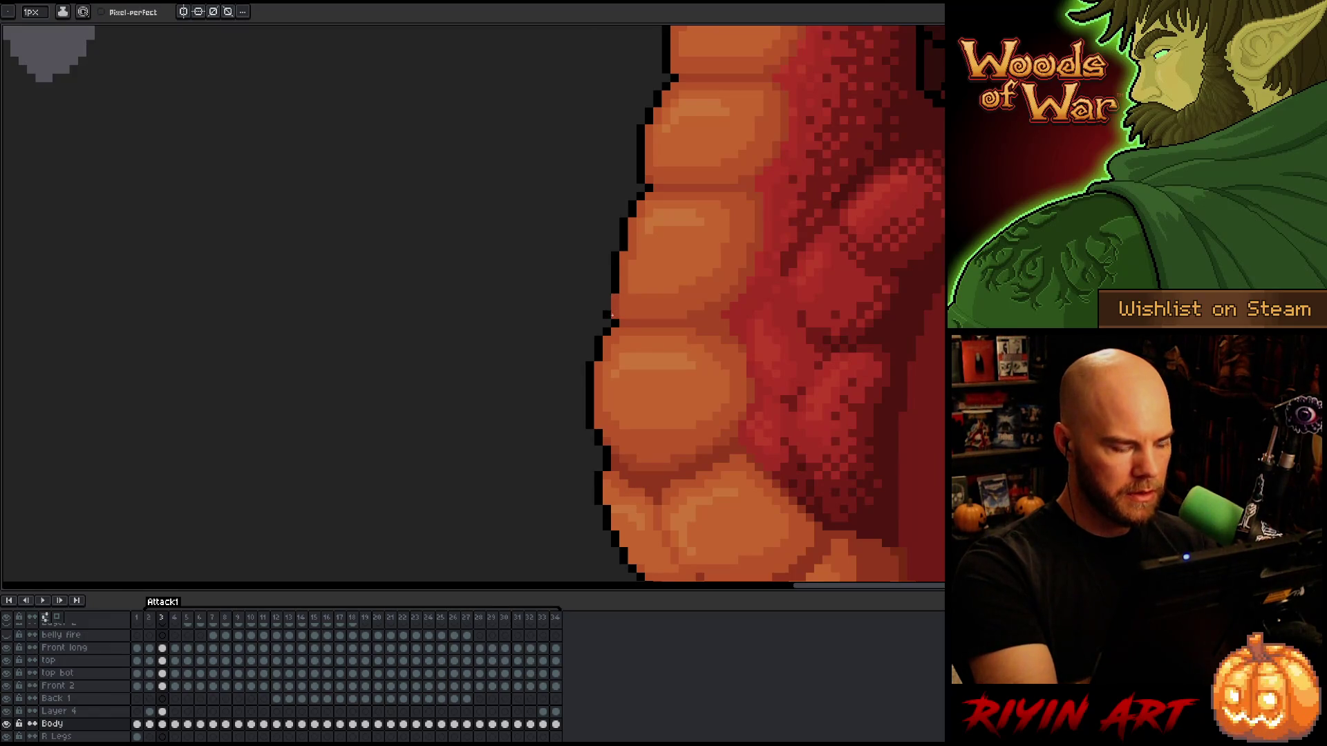
key(v)
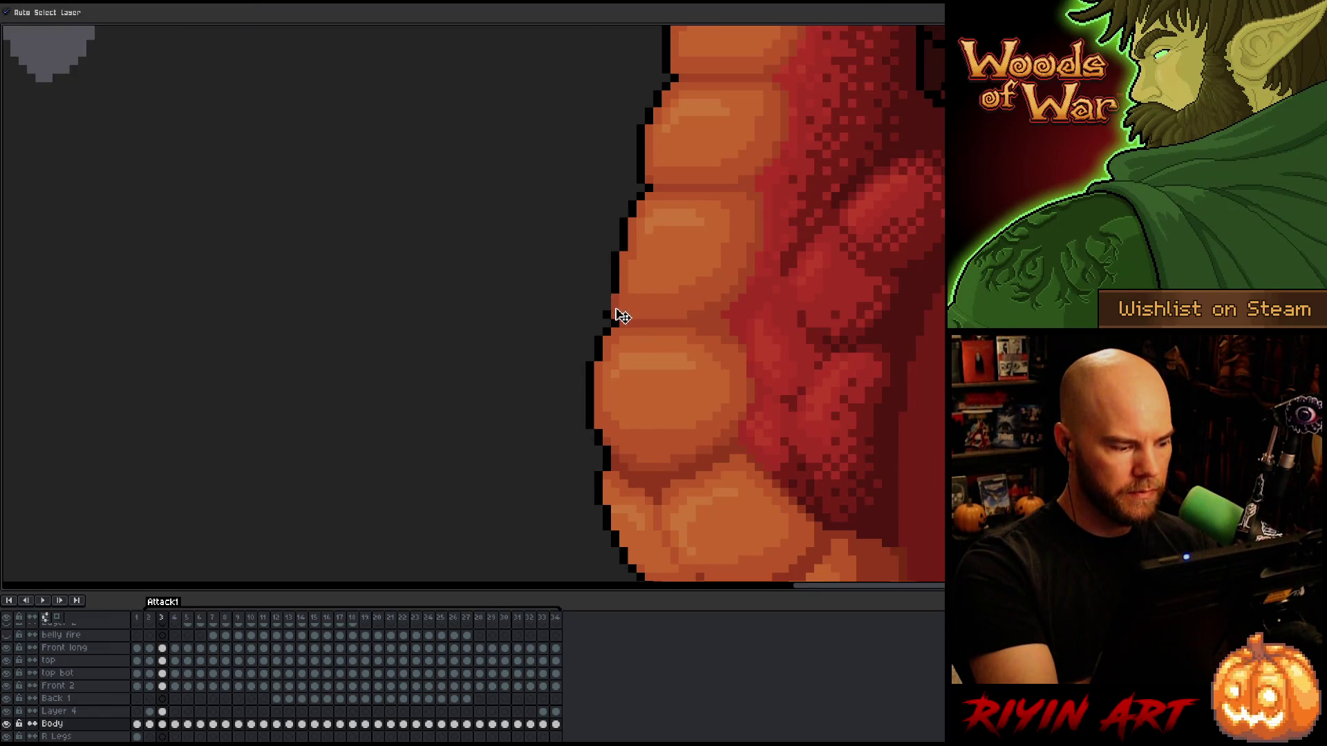
Make Layer 4 active and toggle its visibility to compare its belly edge with Body.
click(162, 713)
key(e)
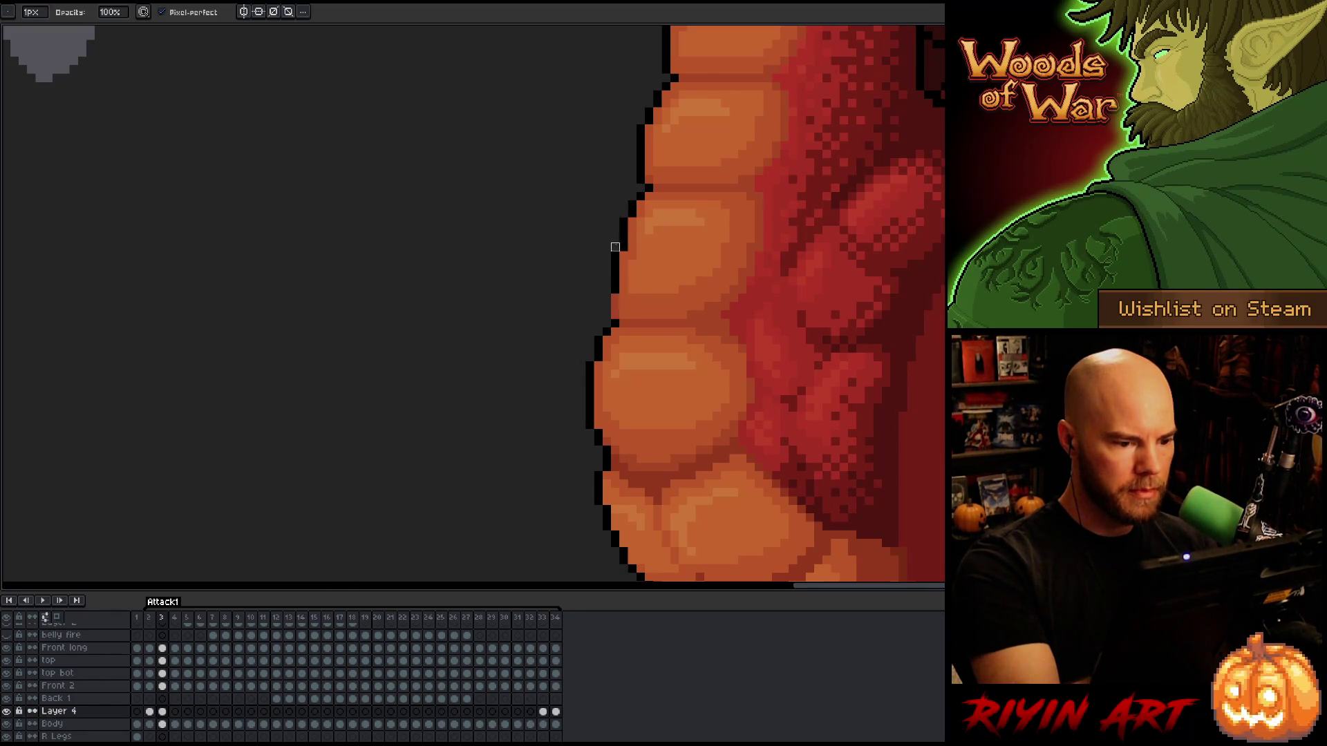
key(b)
key(v)
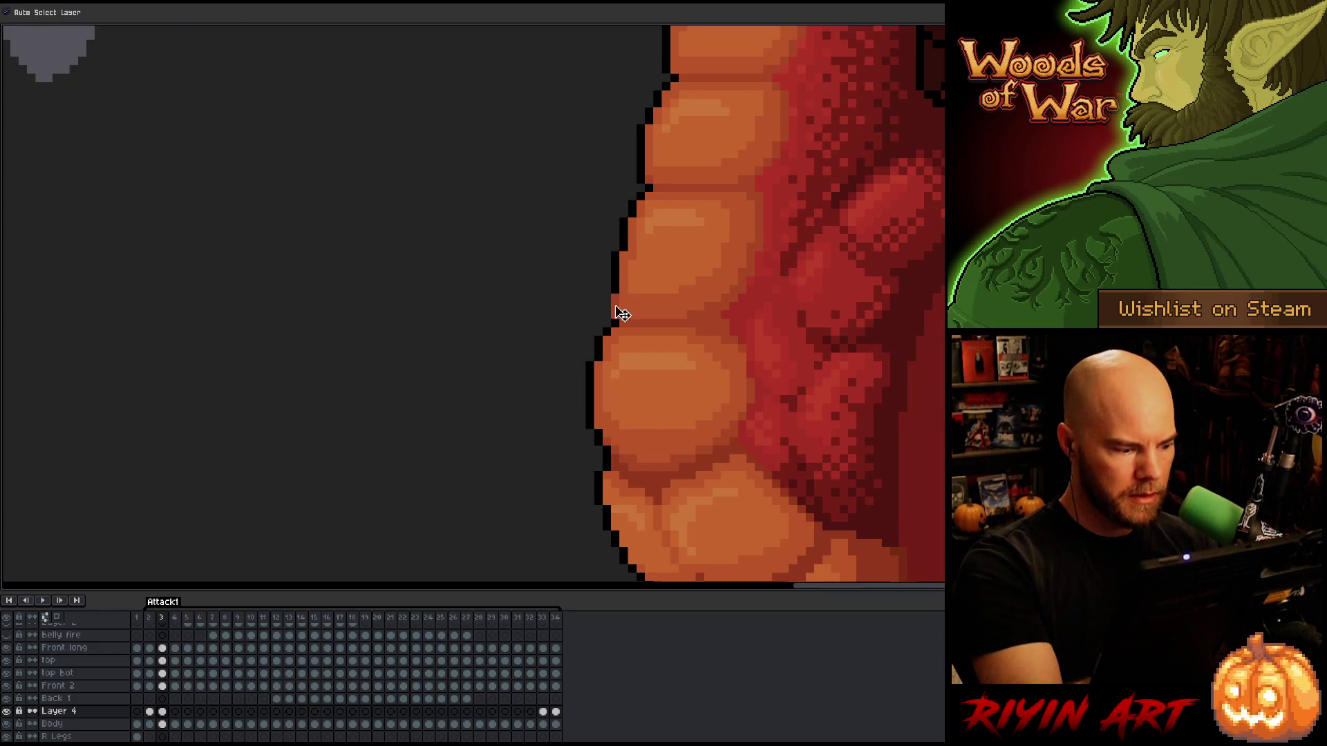
click(8, 711)
click(8, 711)
click(8, 711)
click(8, 711)
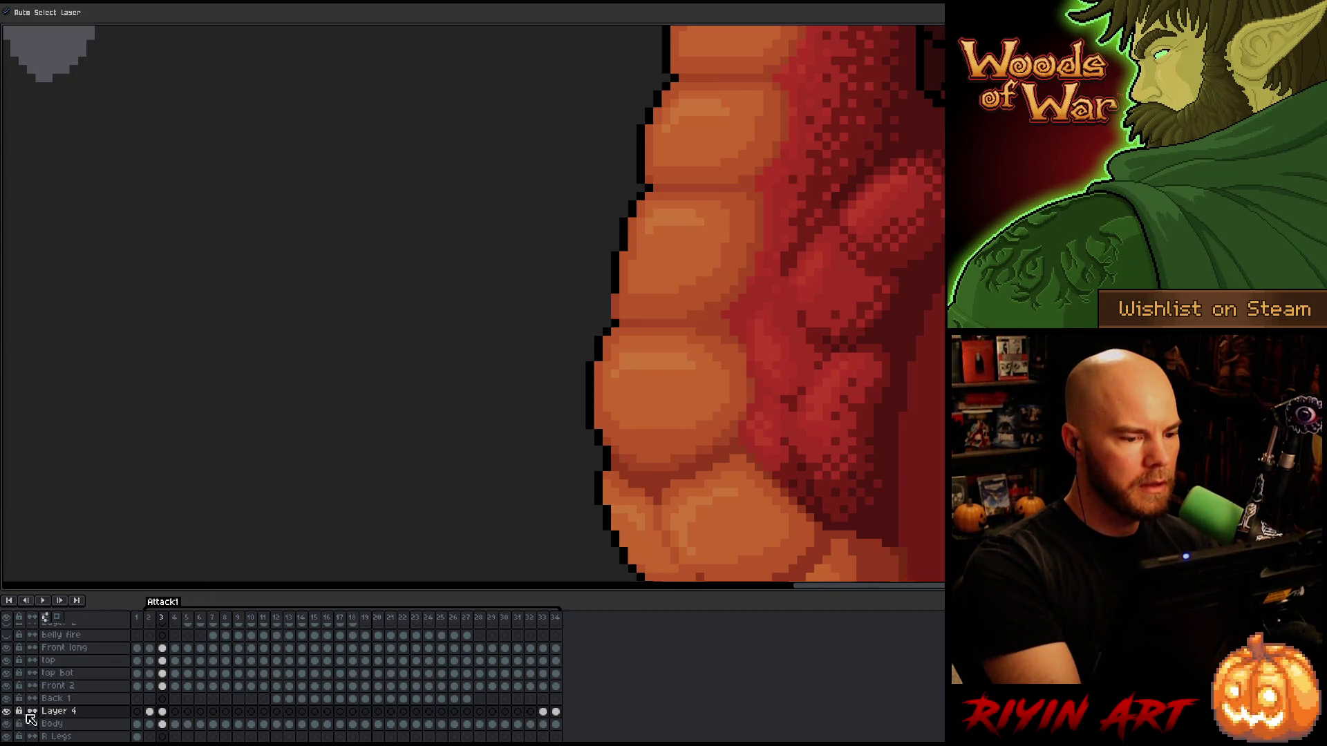
Sample the belly colour from the Body layer on frame 3, then reselect Layer 4.
click(163, 725)
key(b)
key(alt)
alt+click(622, 277)
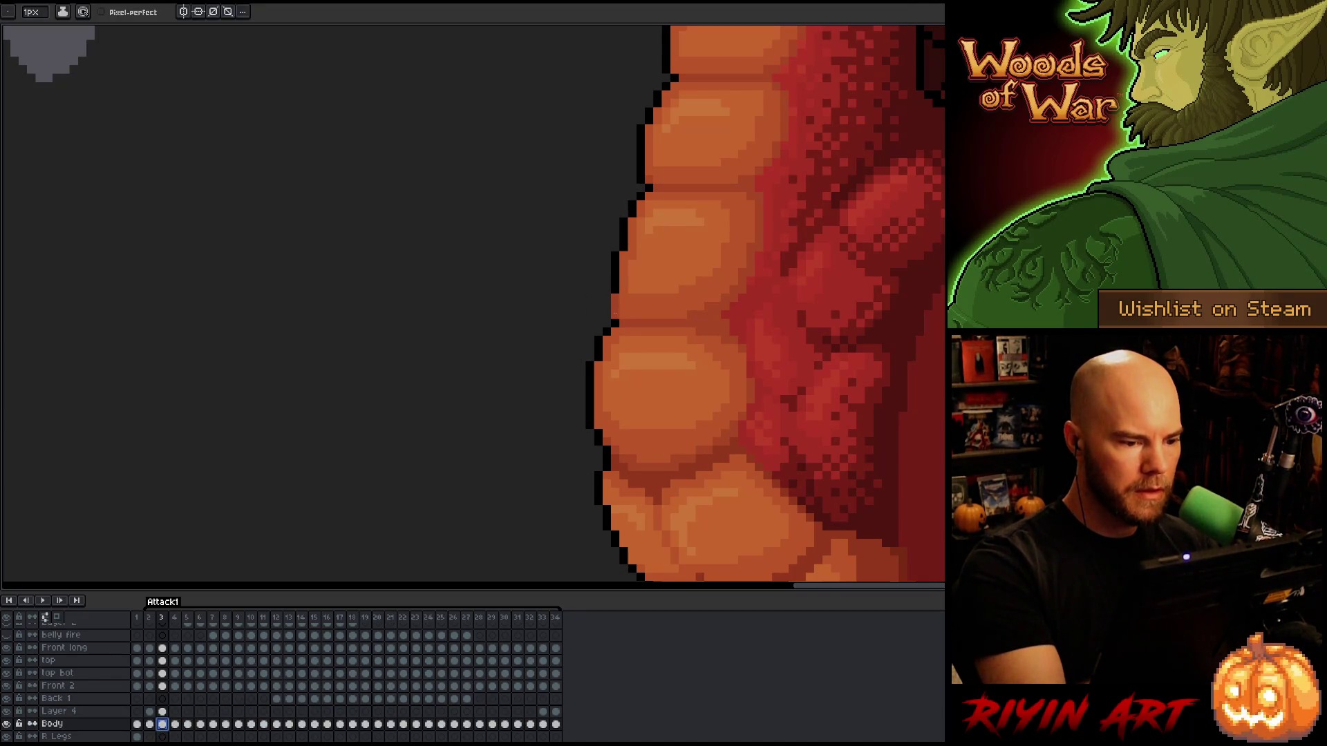
ctrl+click(622, 313)
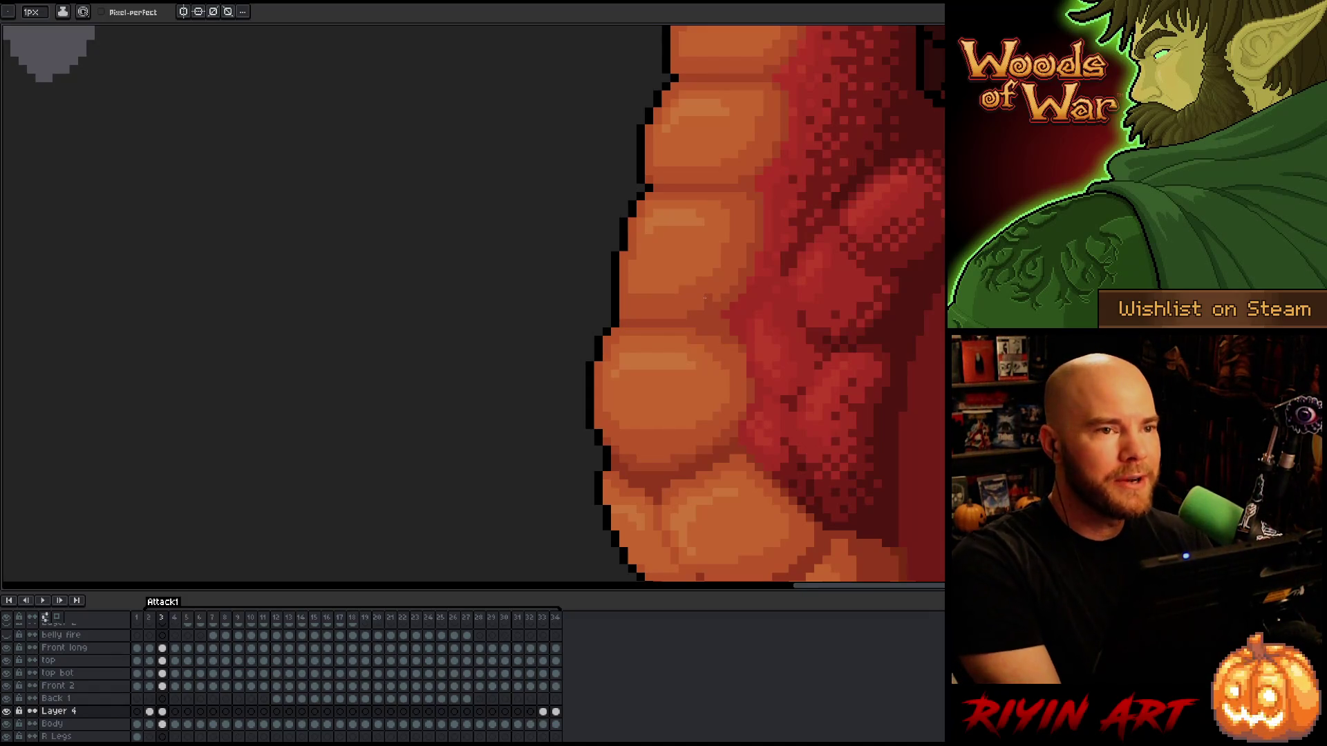
Toggle frames 3 and 4 several times to compare the belly outline, ending on frame 2.
key(period)
key(comma)
key(period)
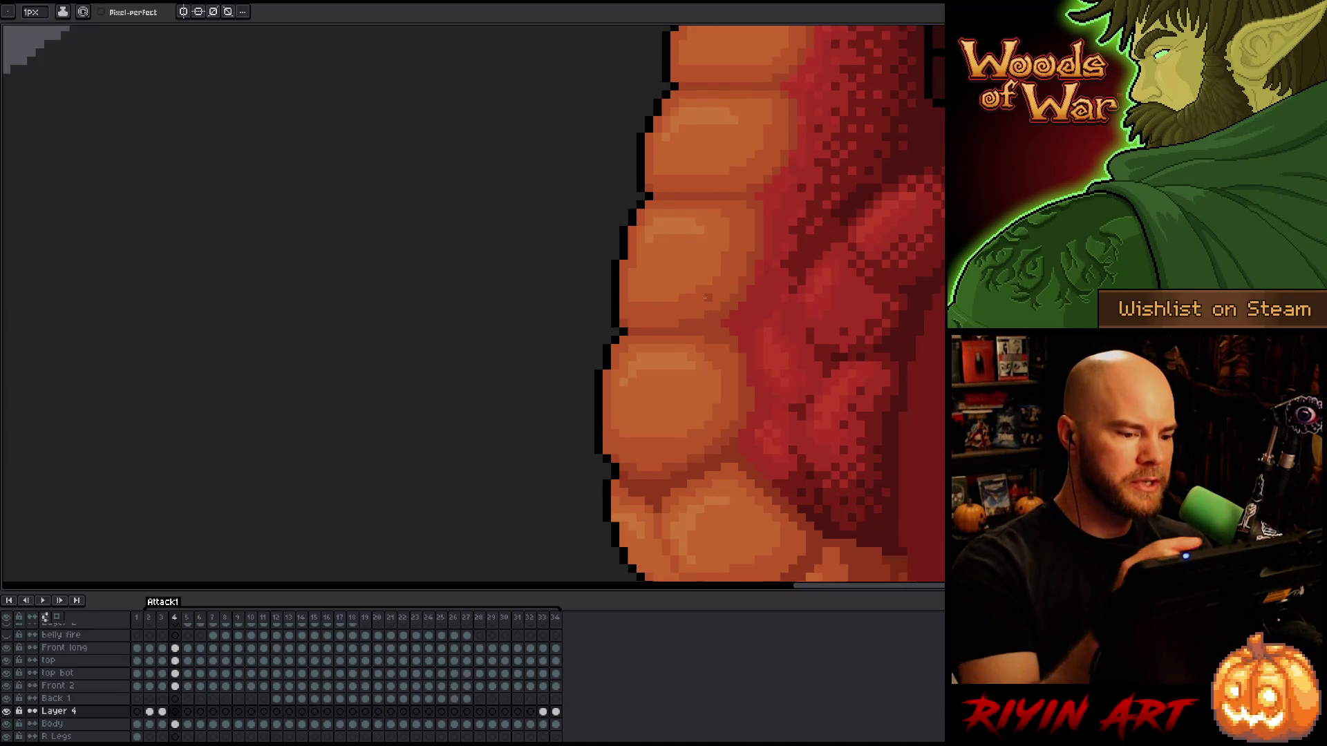
key(comma)
key(period)
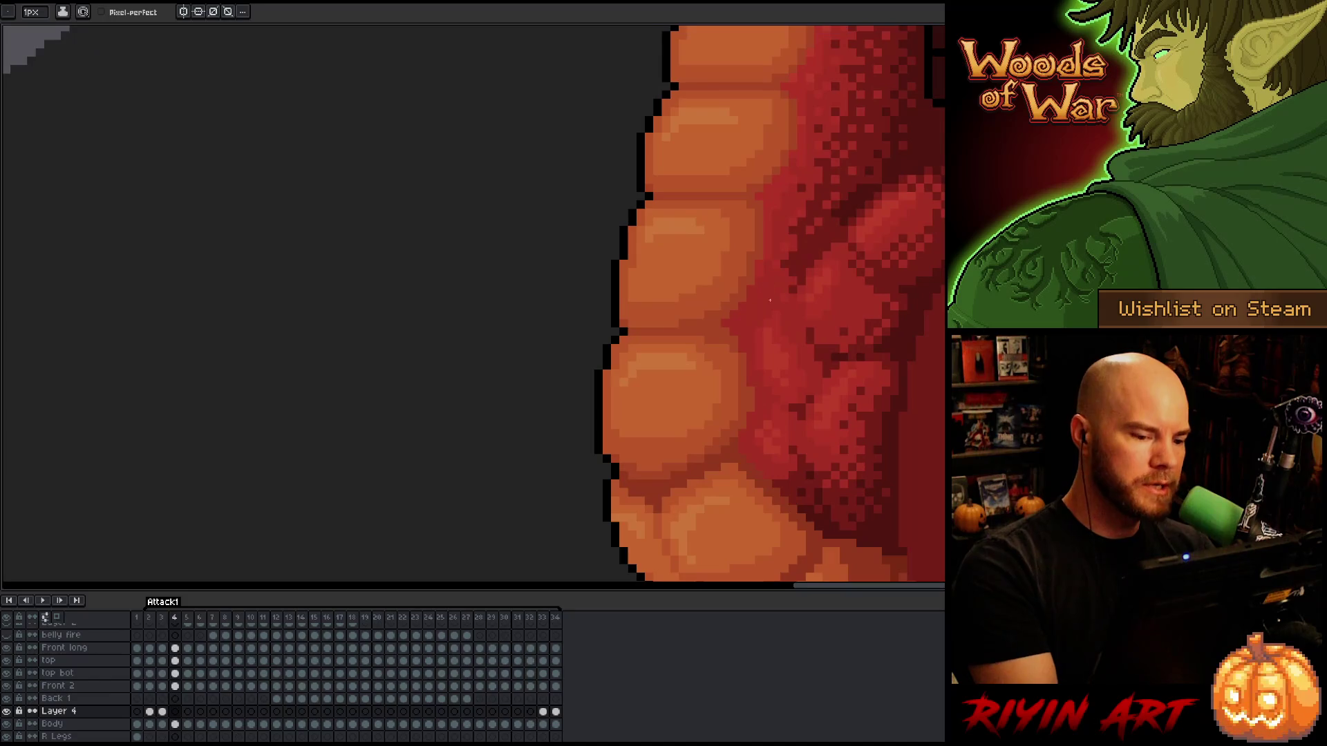
key(comma)
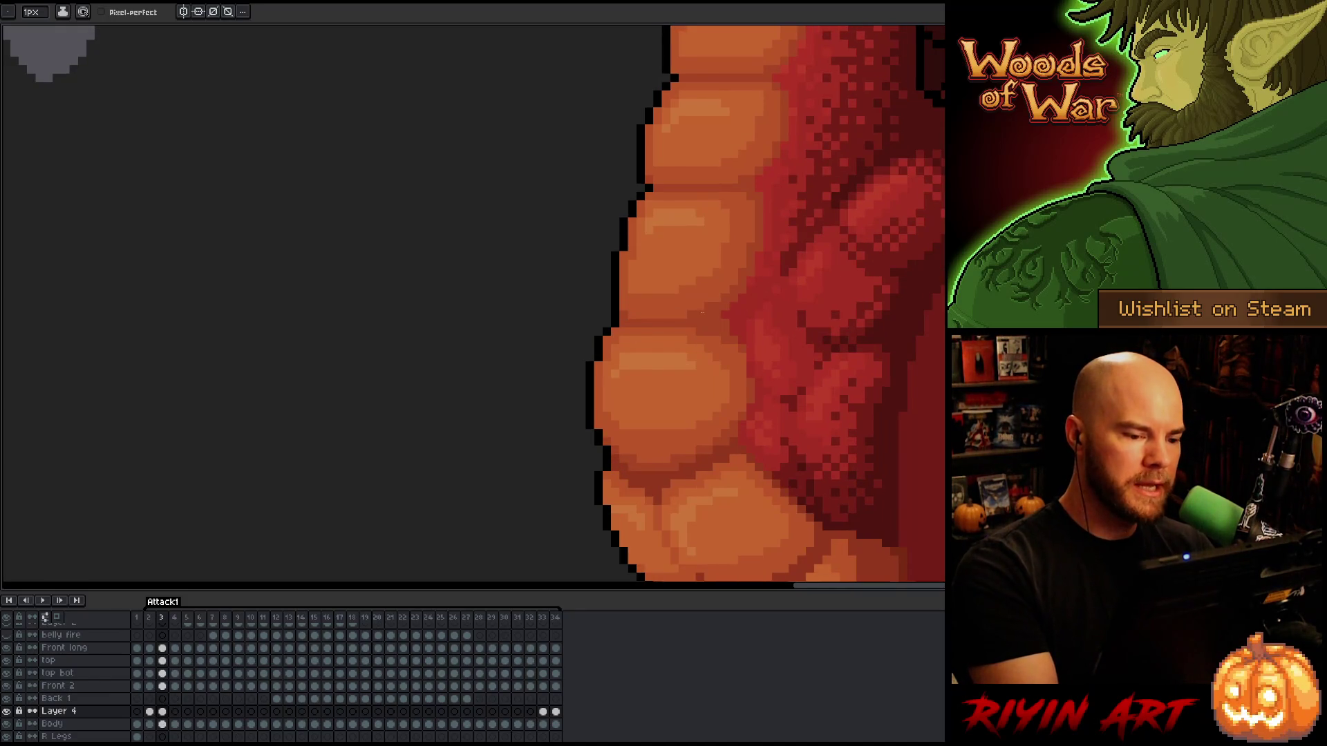
key(period)
key(comma)
key(period)
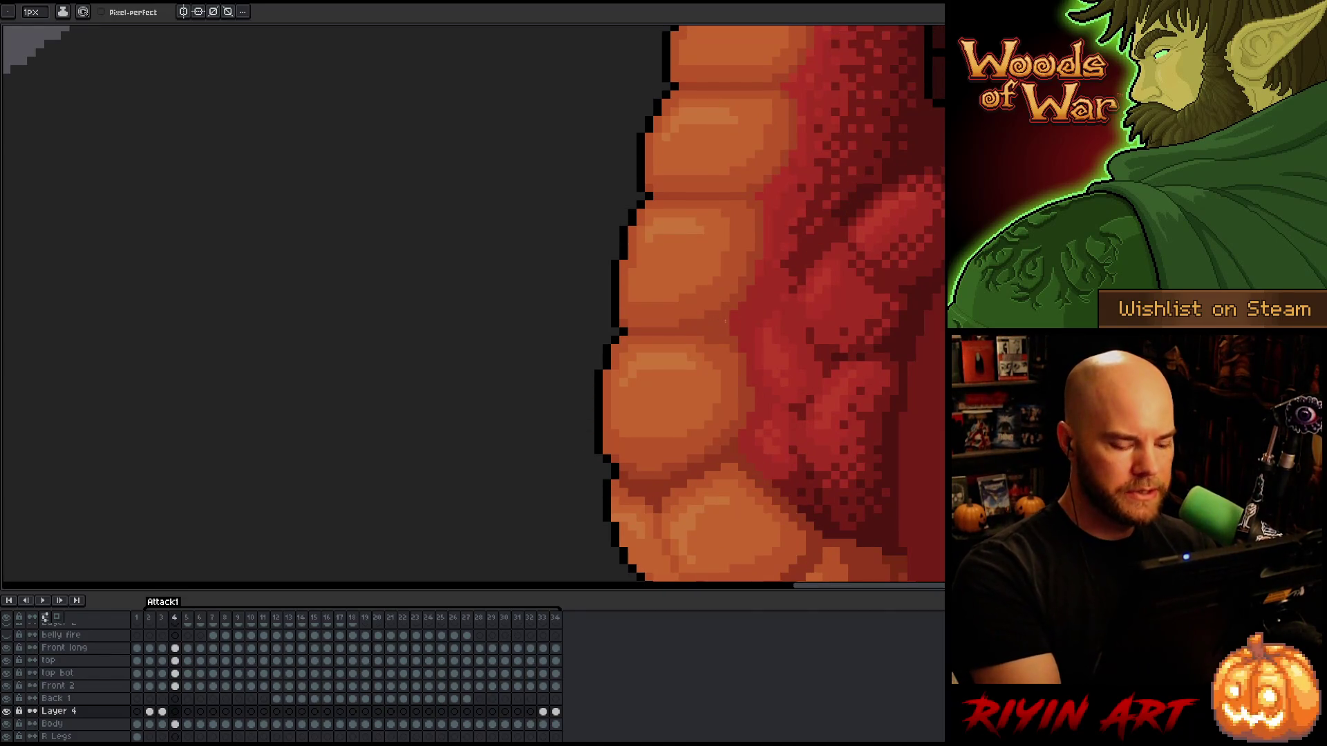
key(comma)
key(comma)
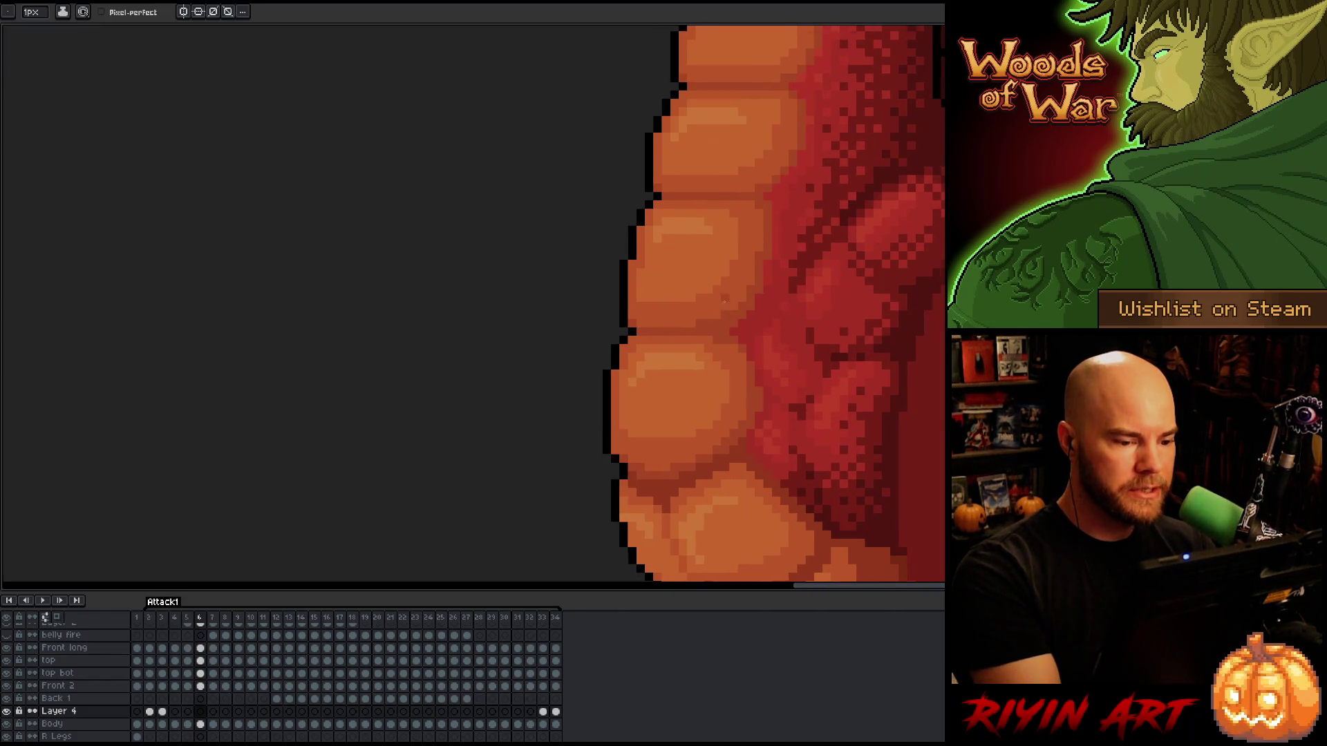
key(comma)
key(period)
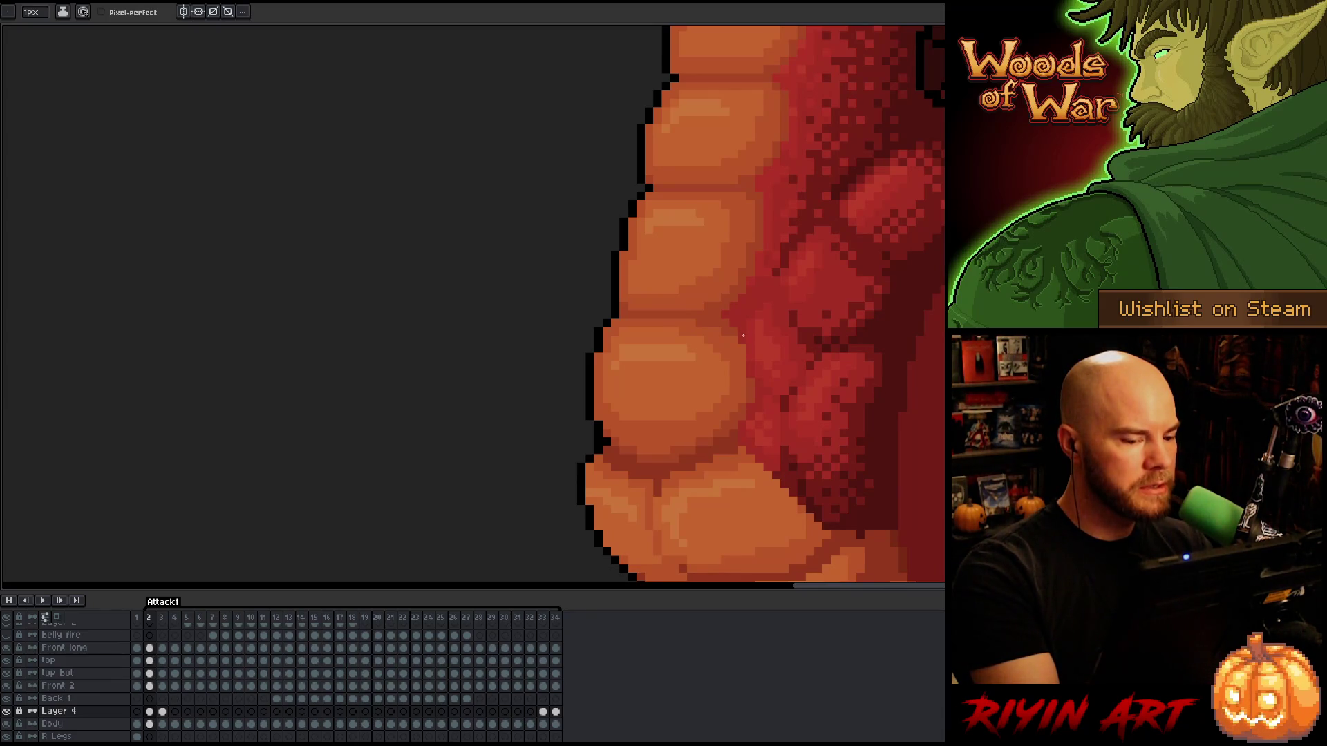
Make Front 2 active and toggle its visibility repeatedly to see what it covers.
key(v)
click(747, 342)
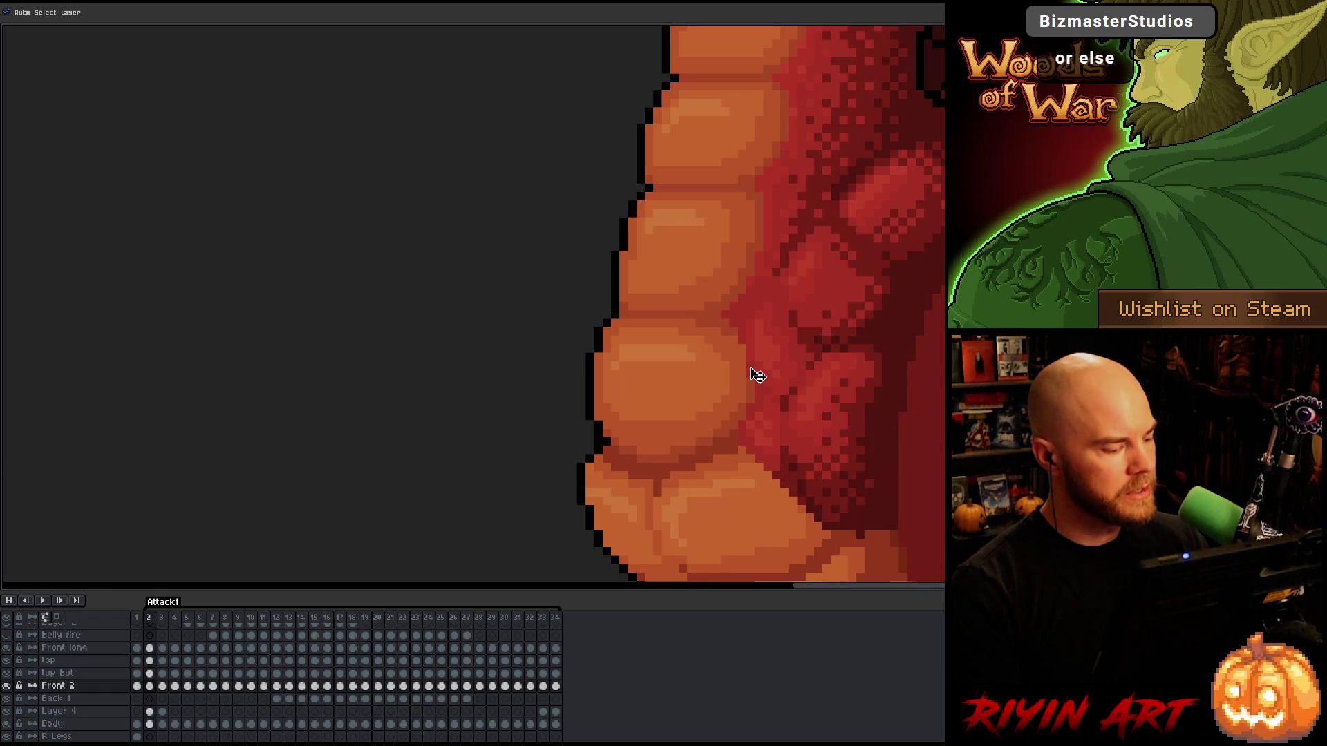
click(8, 687)
click(9, 686)
click(8, 687)
click(9, 687)
click(8, 687)
click(9, 686)
click(8, 686)
click(8, 687)
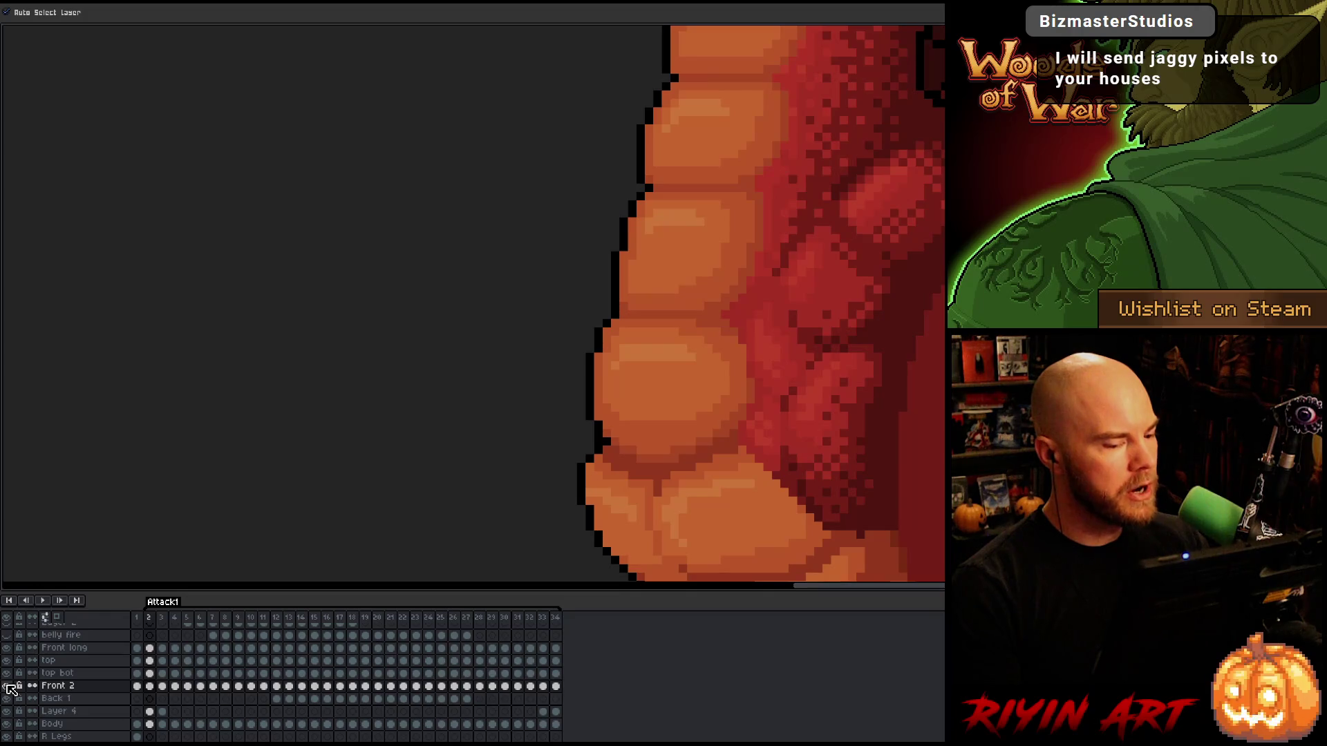
click(9, 686)
click(8, 687)
click(8, 686)
click(8, 687)
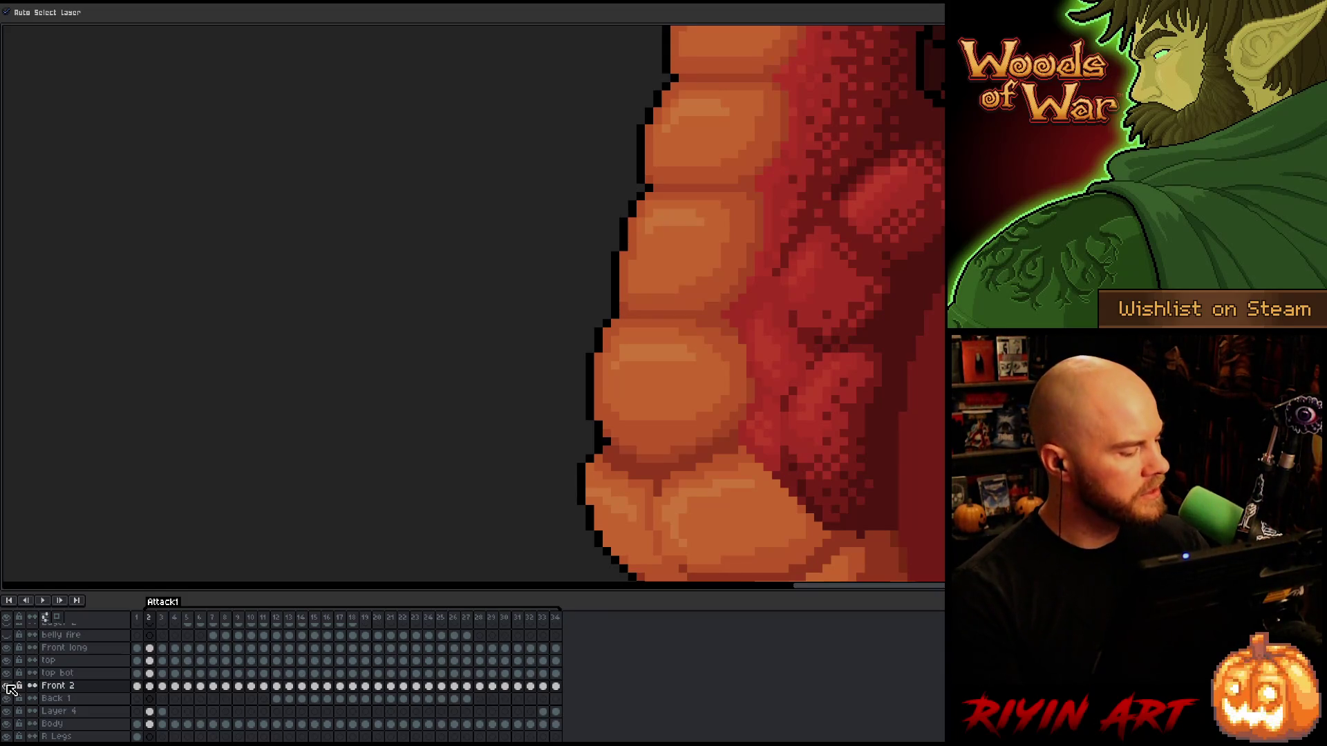
Recheck Front 2's belly pixels by toggling it, switch to the pencil, and save the animation.
click(8, 686)
click(8, 686)
click(7, 685)
click(7, 685)
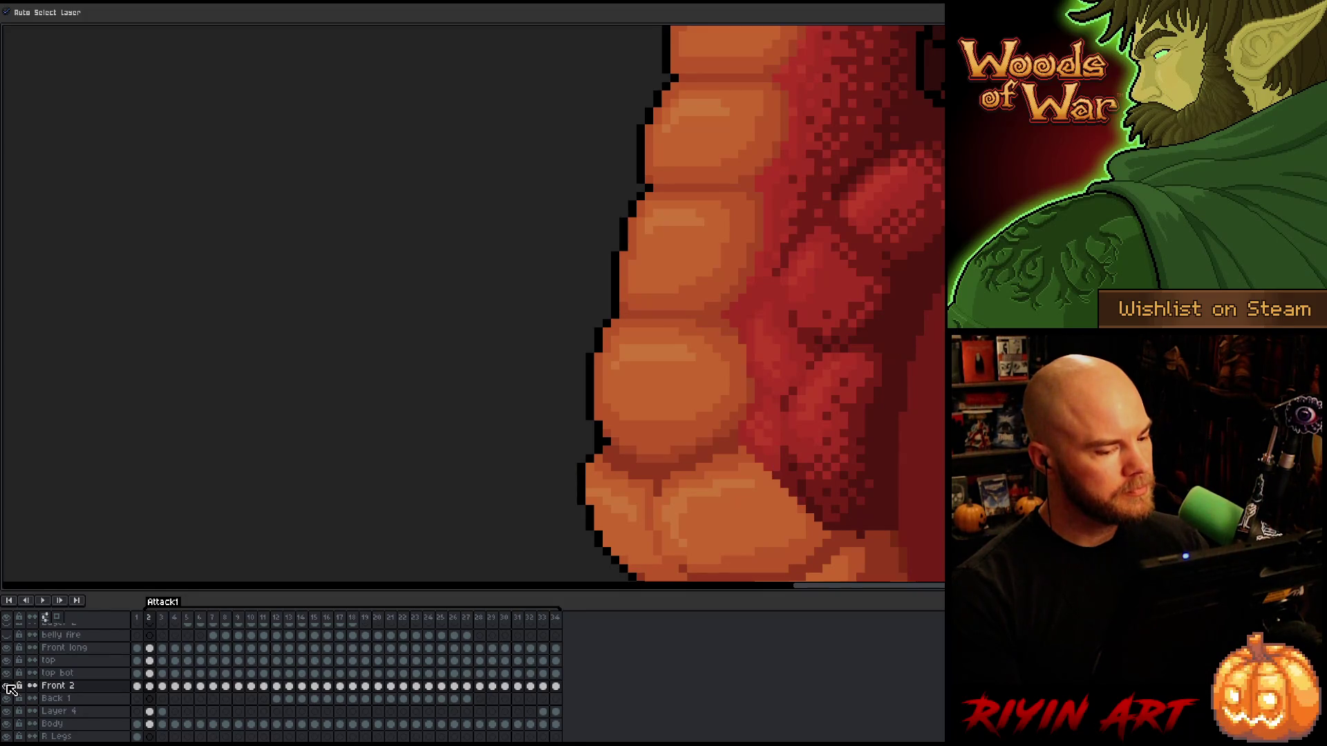
click(8, 685)
click(7, 686)
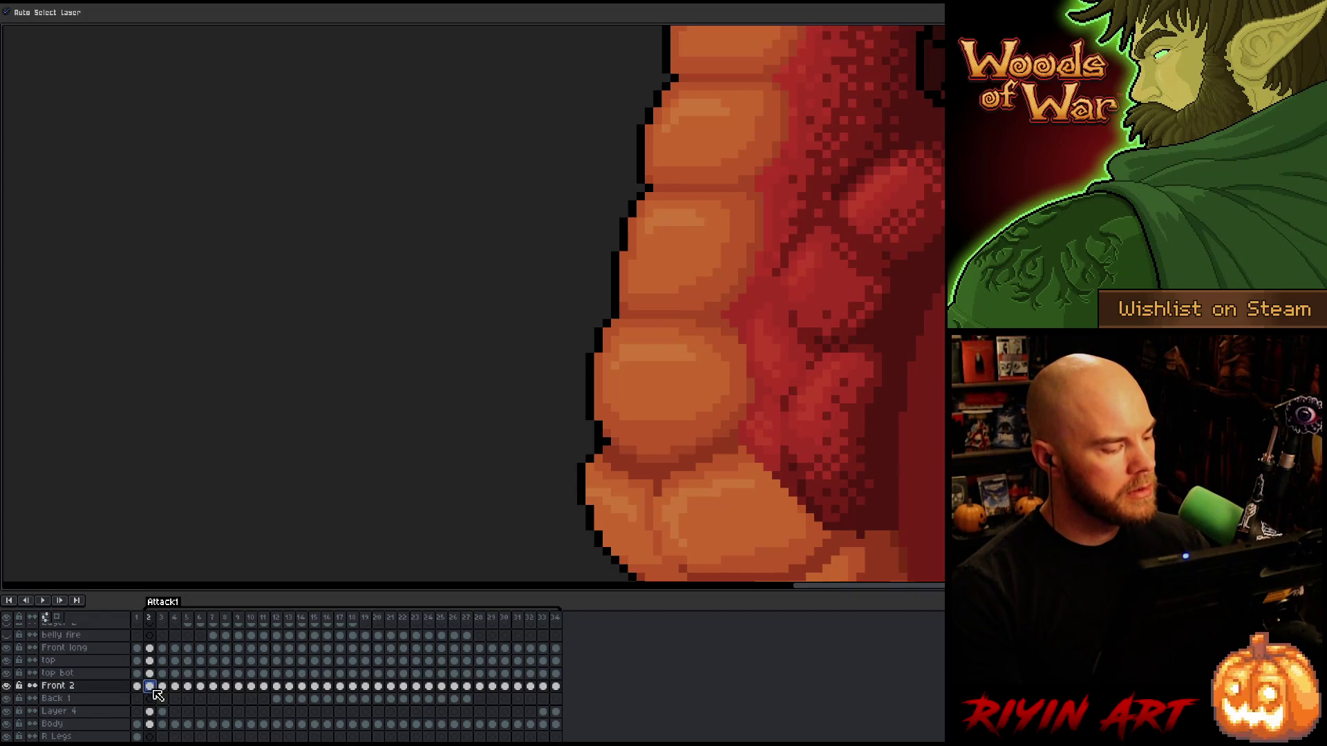
key(b)
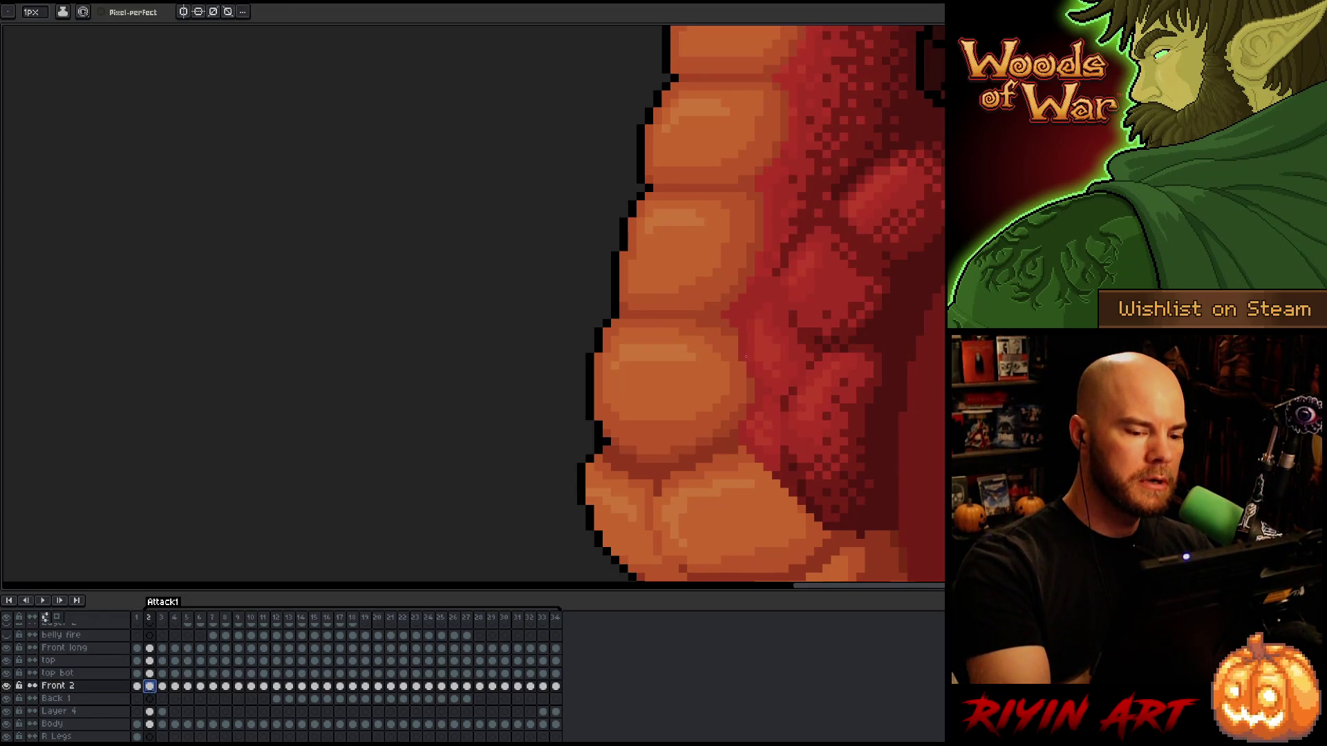
key(ctrl+s)
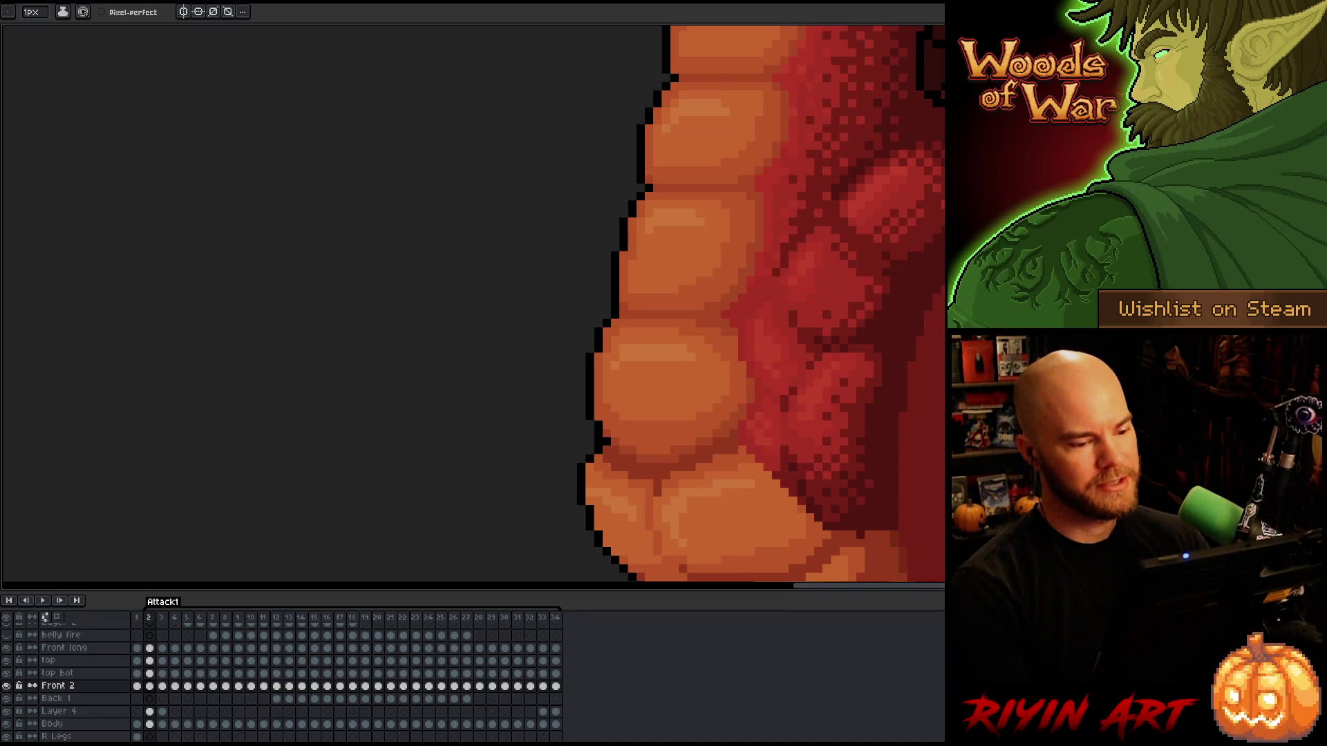
Zoom in, pick the Body layer with the eraser, and sample a colour from the belly.
scroll(581, 441, up, 1)
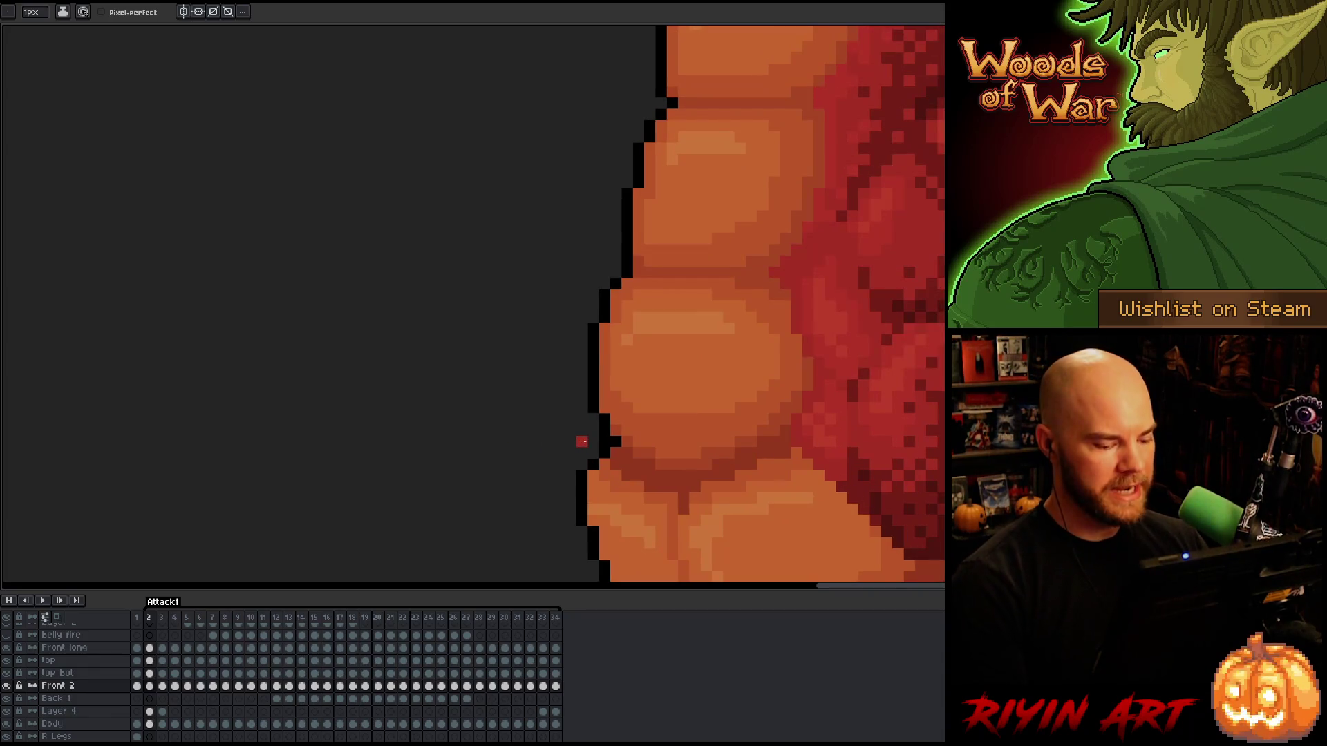
key(e)
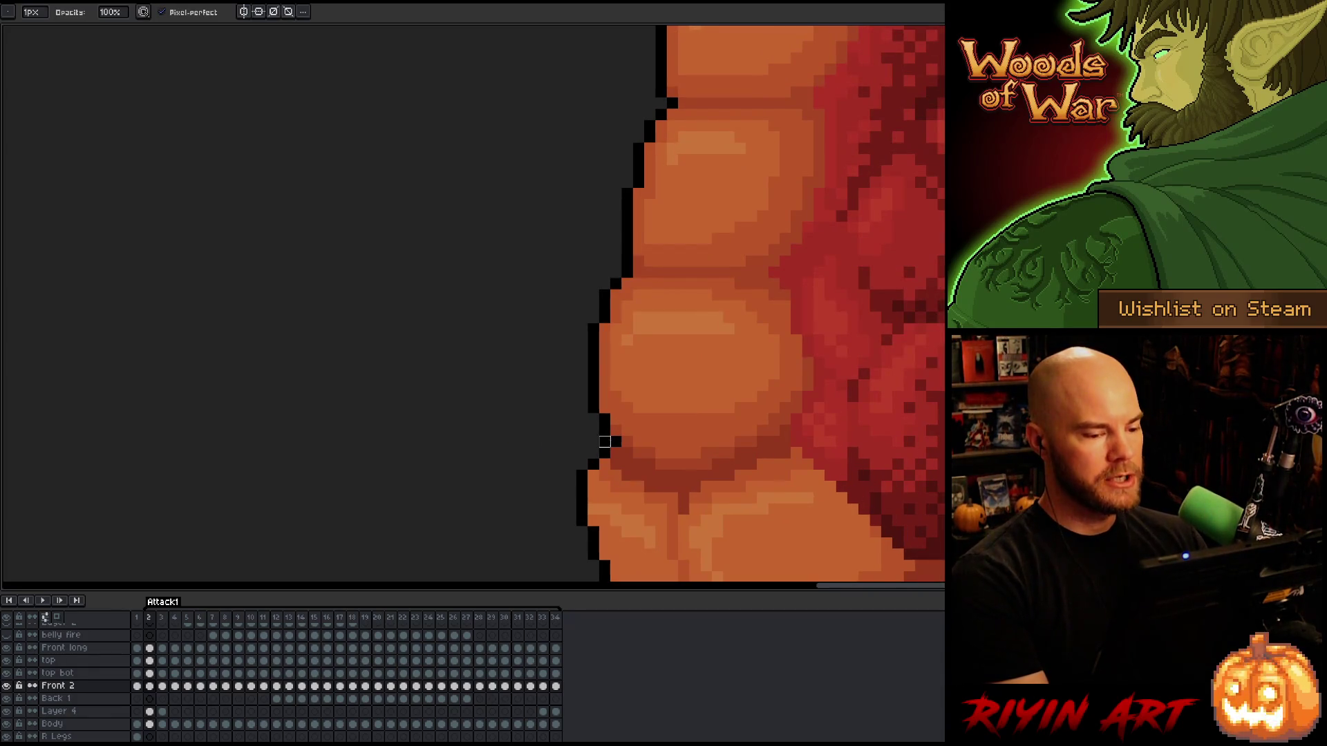
ctrl+click(611, 446)
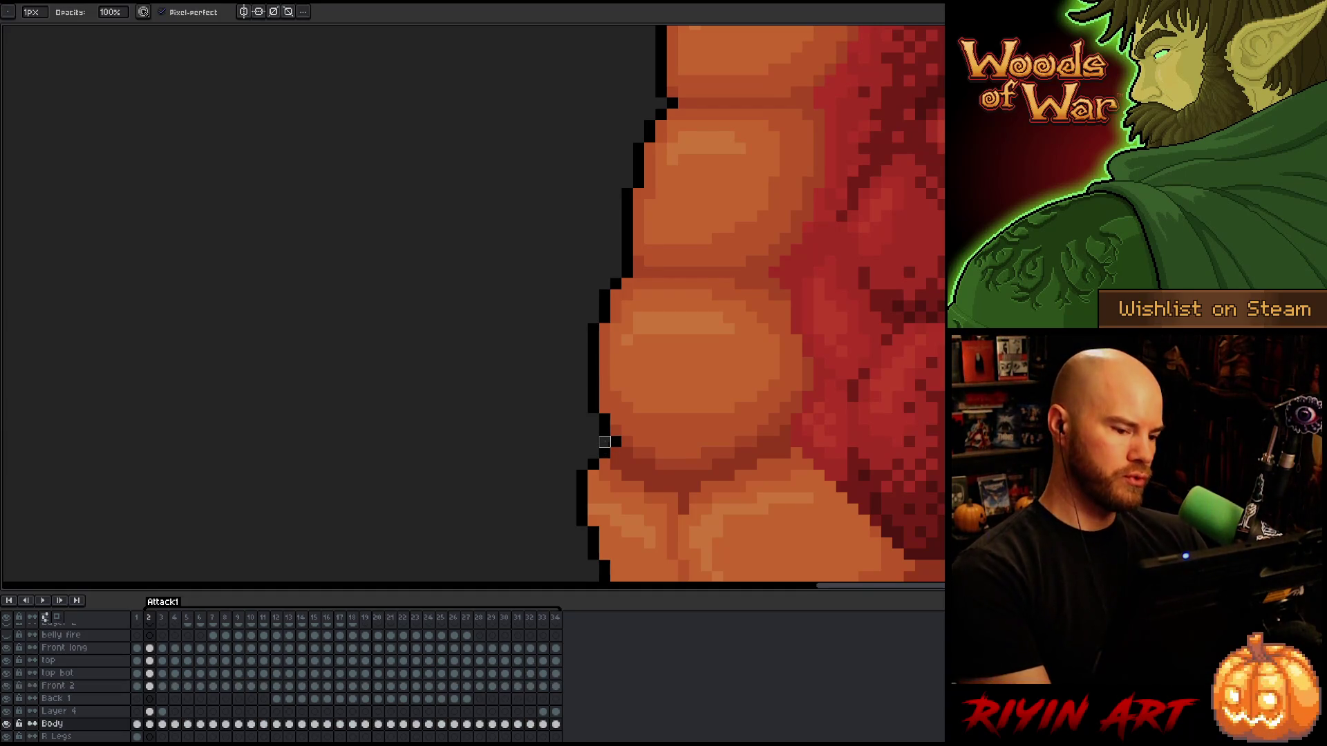
scroll(457, 463, down, 2)
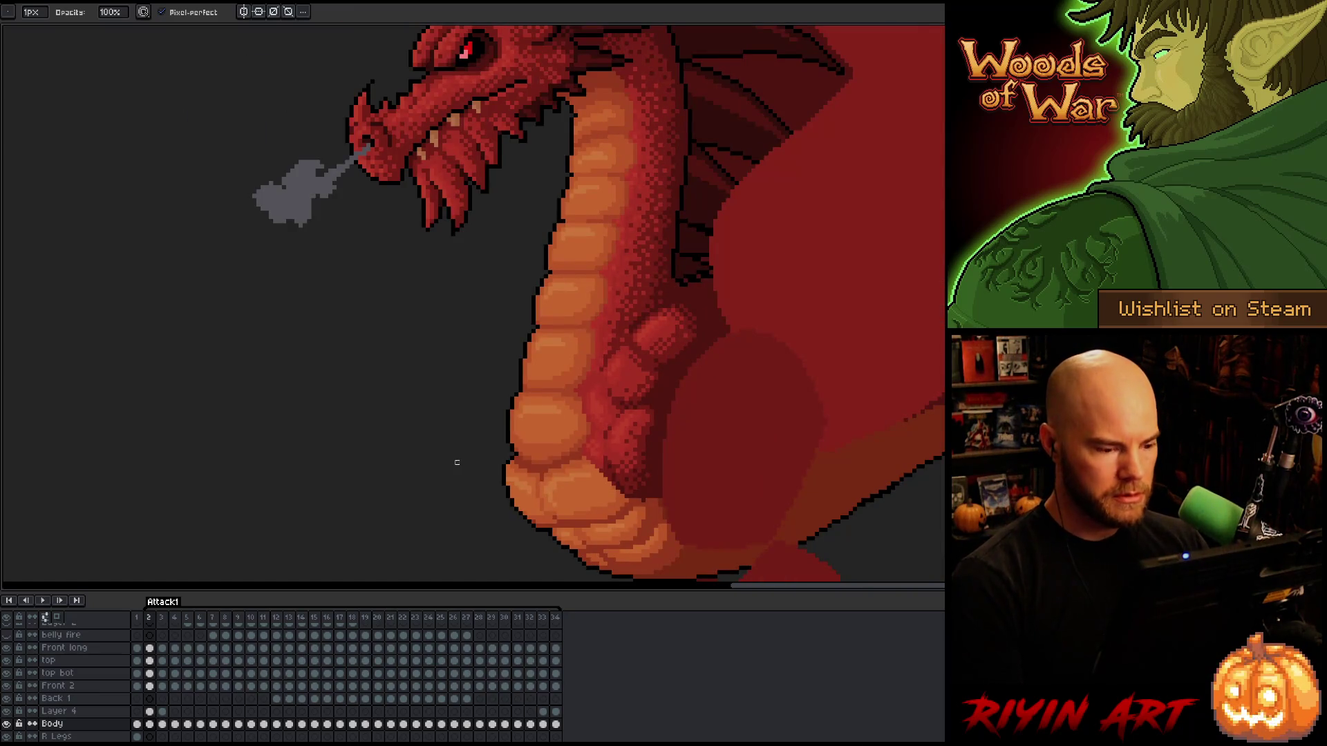
scroll(481, 409, up, 2)
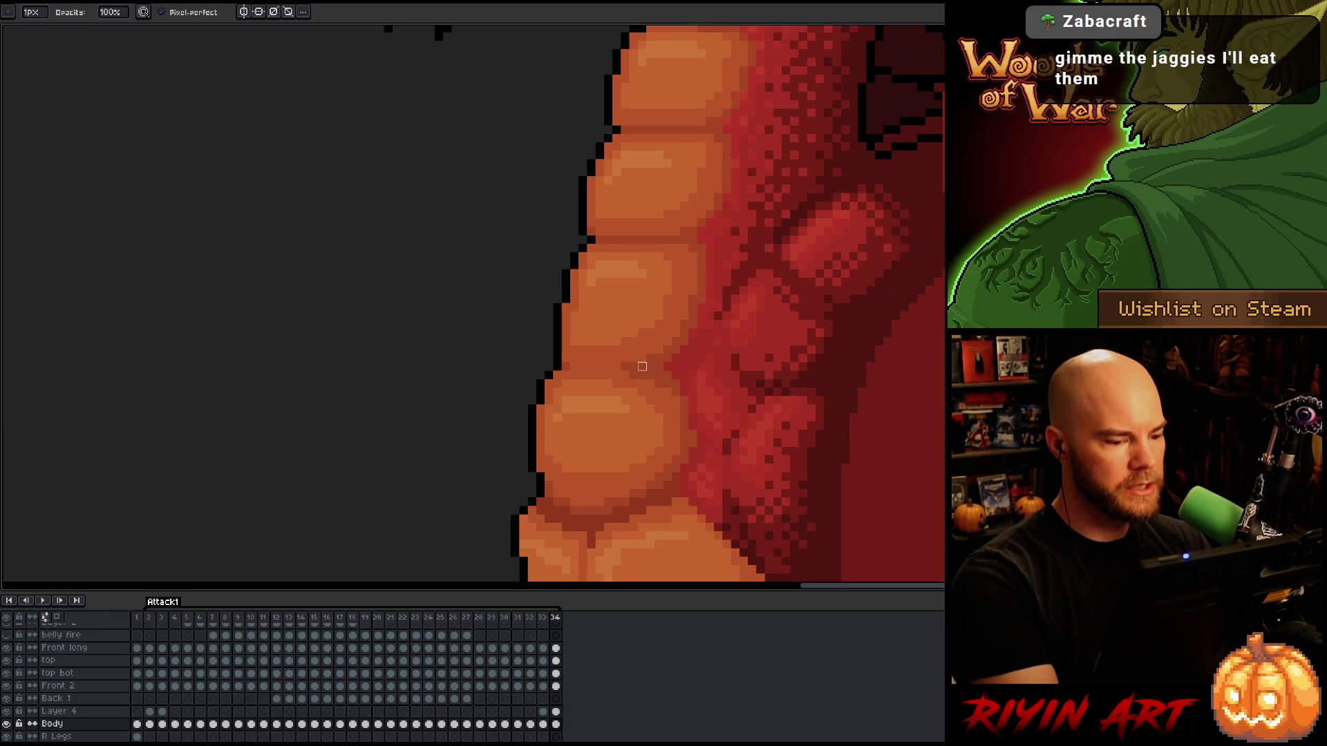
key(alt+Up)
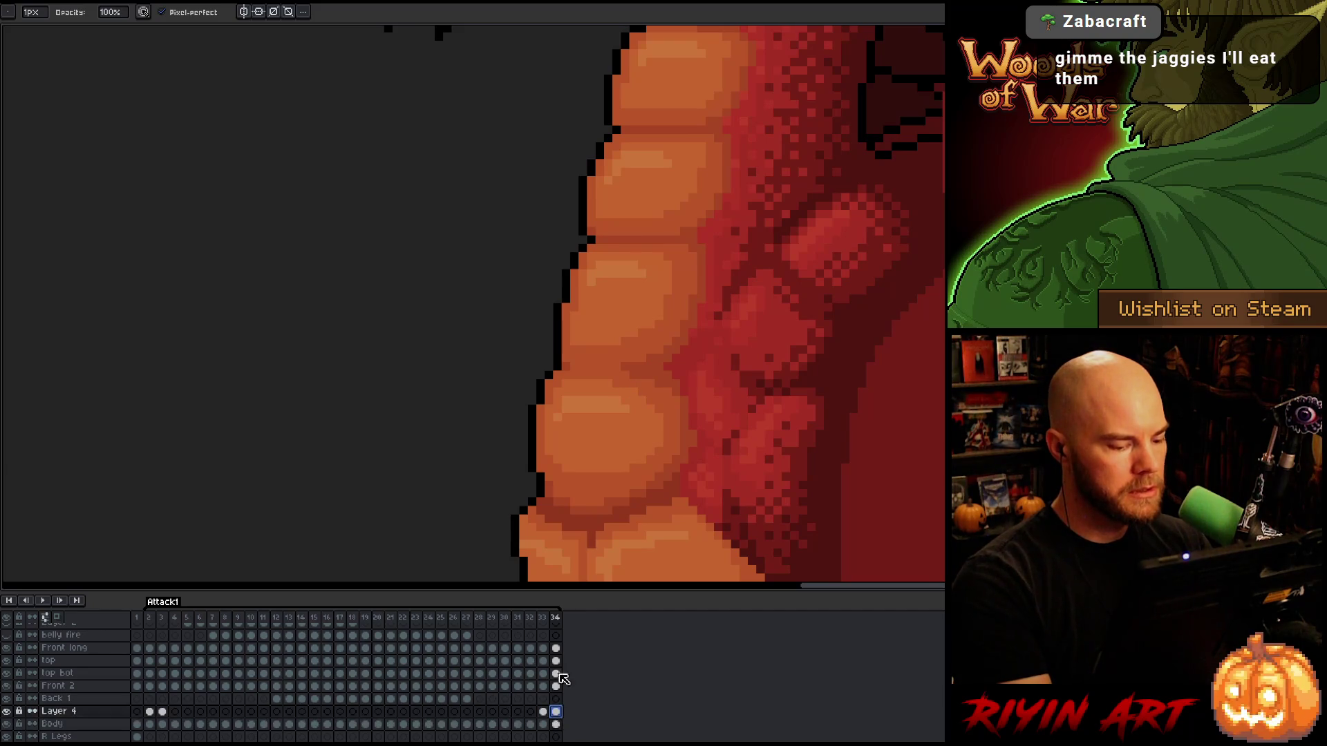
alt+click(649, 362)
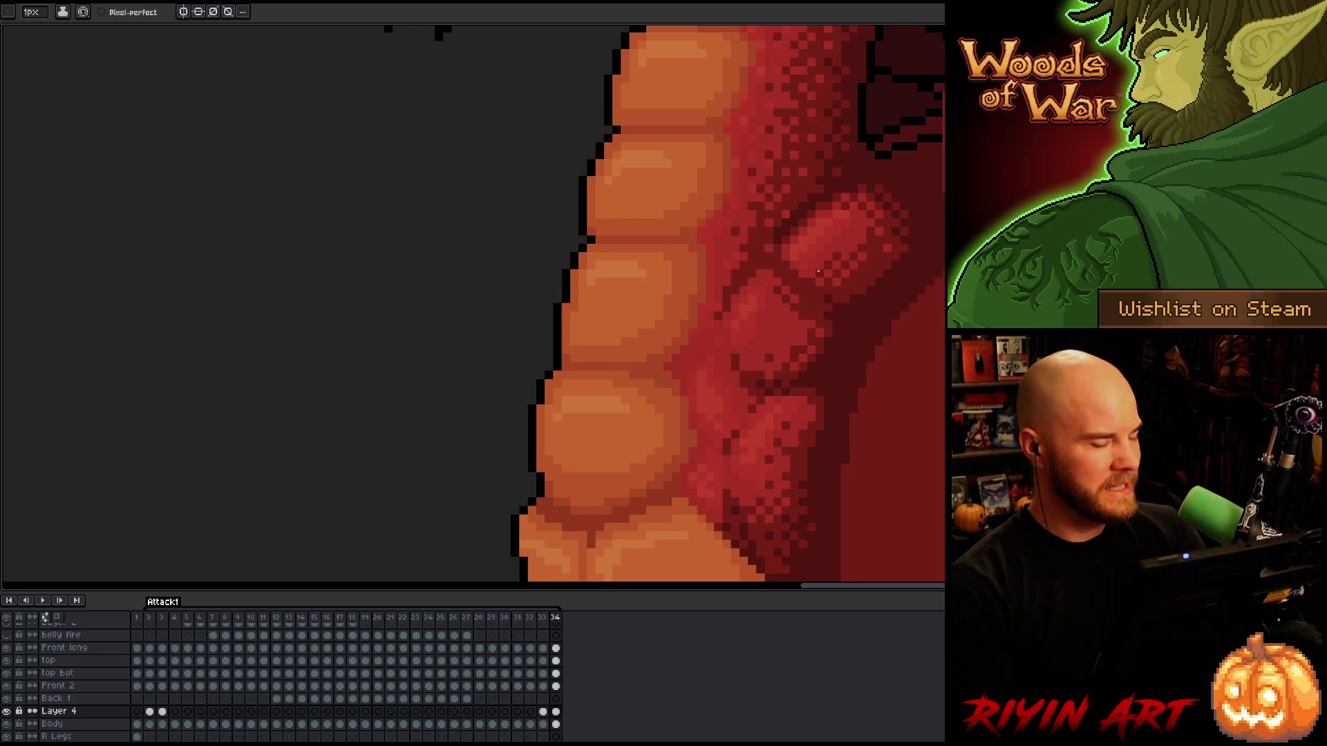
Flip between frame 34 and frame 2 to check the belly across the attack frames.
key(Left)
key(Right)
key(Right)
key(Left)
scroll(462, 450, down, 3)
key(Right)
key(Right)
key(Right)
key(Right)
key(Left)
key(Left)
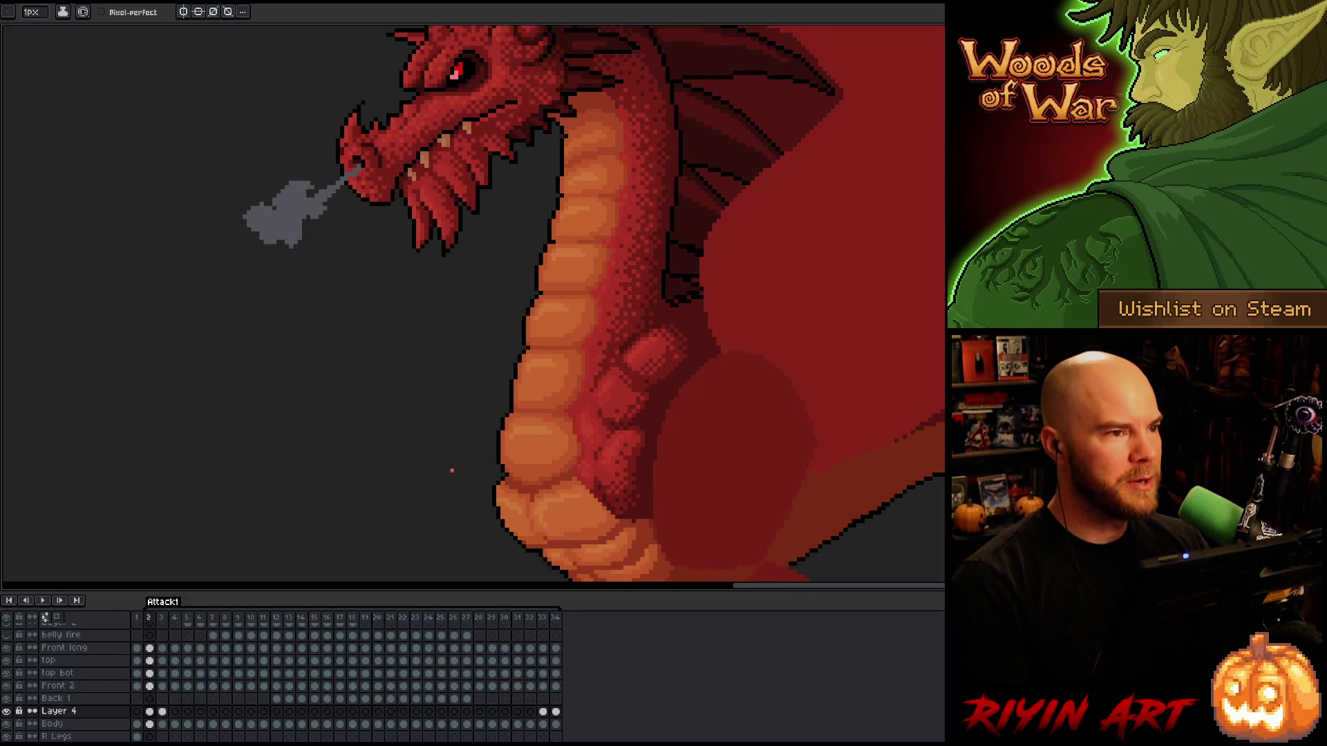
key(Left)
key(Left)
key(Left)
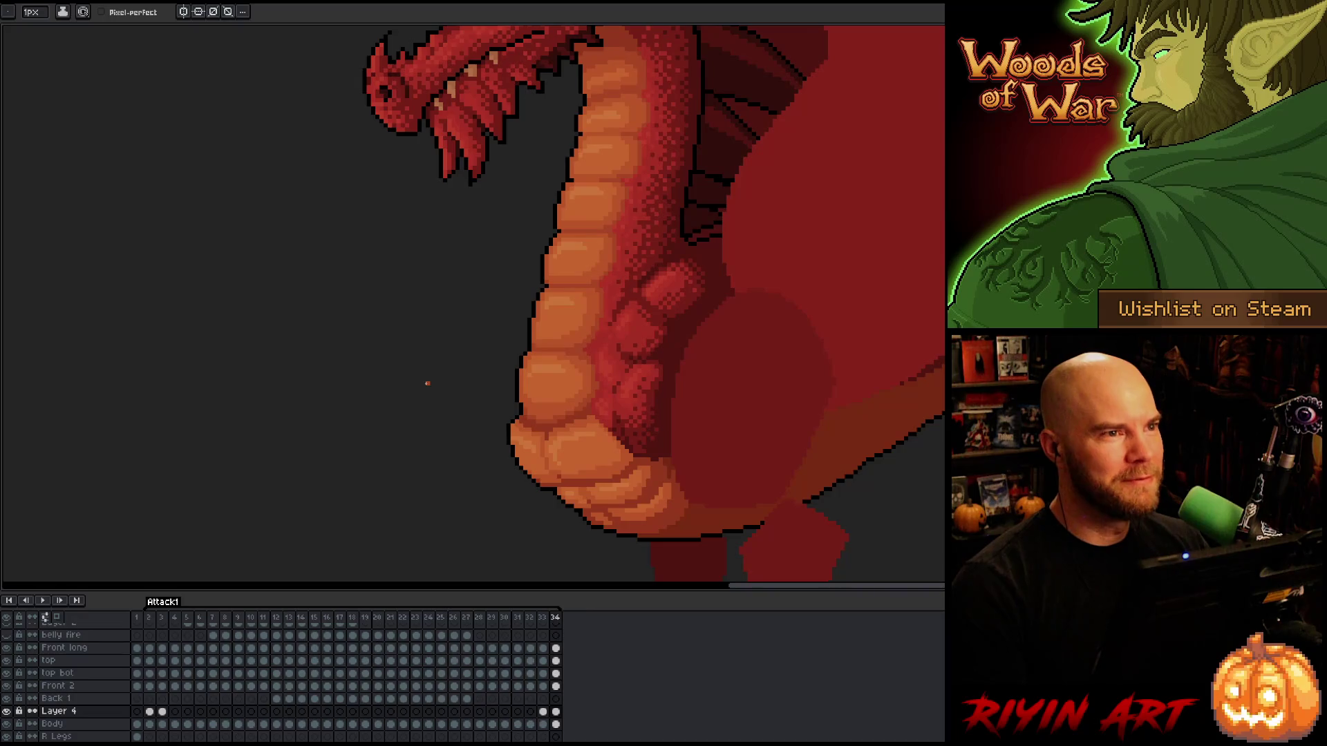
key(Right)
key(Right)
key(Right)
key(Left)
key(Left)
key(Right)
key(Right)
key(Right)
key(Right)
key(Right)
key(Right)
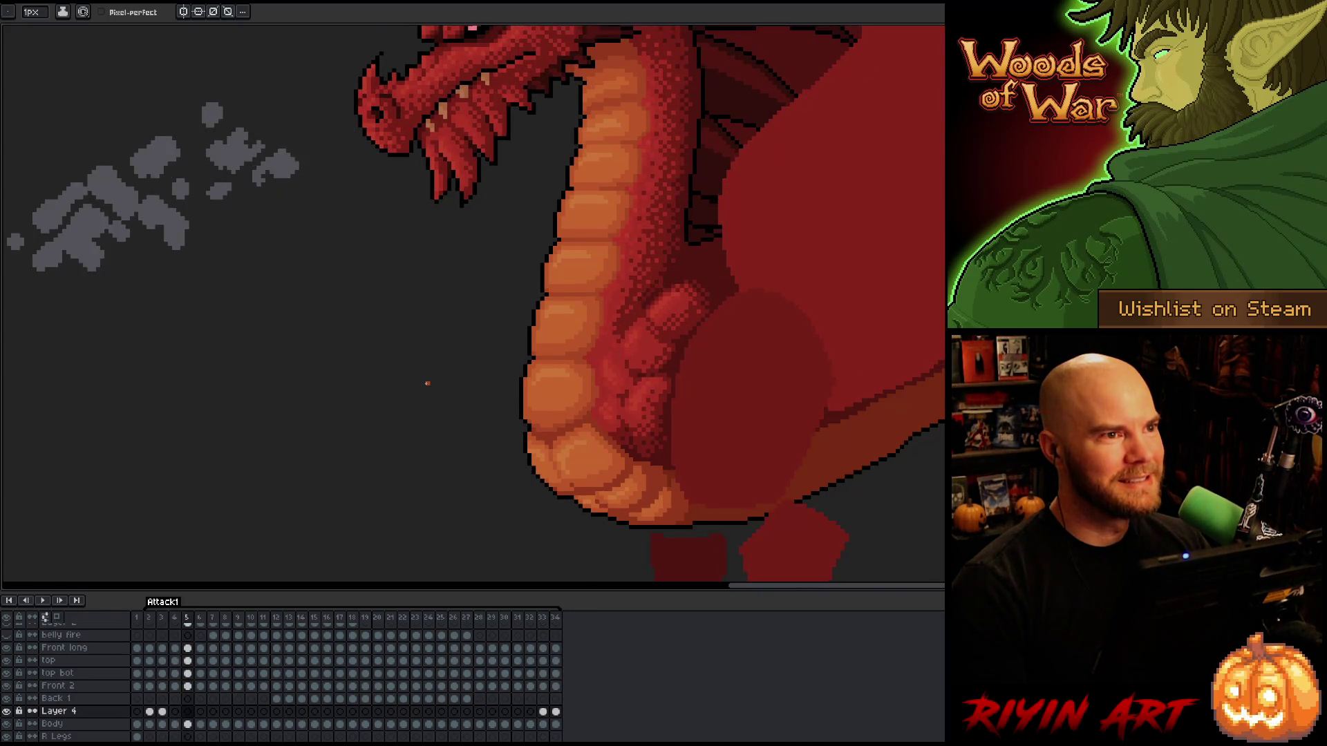
key(Left)
key(Left)
key(Left)
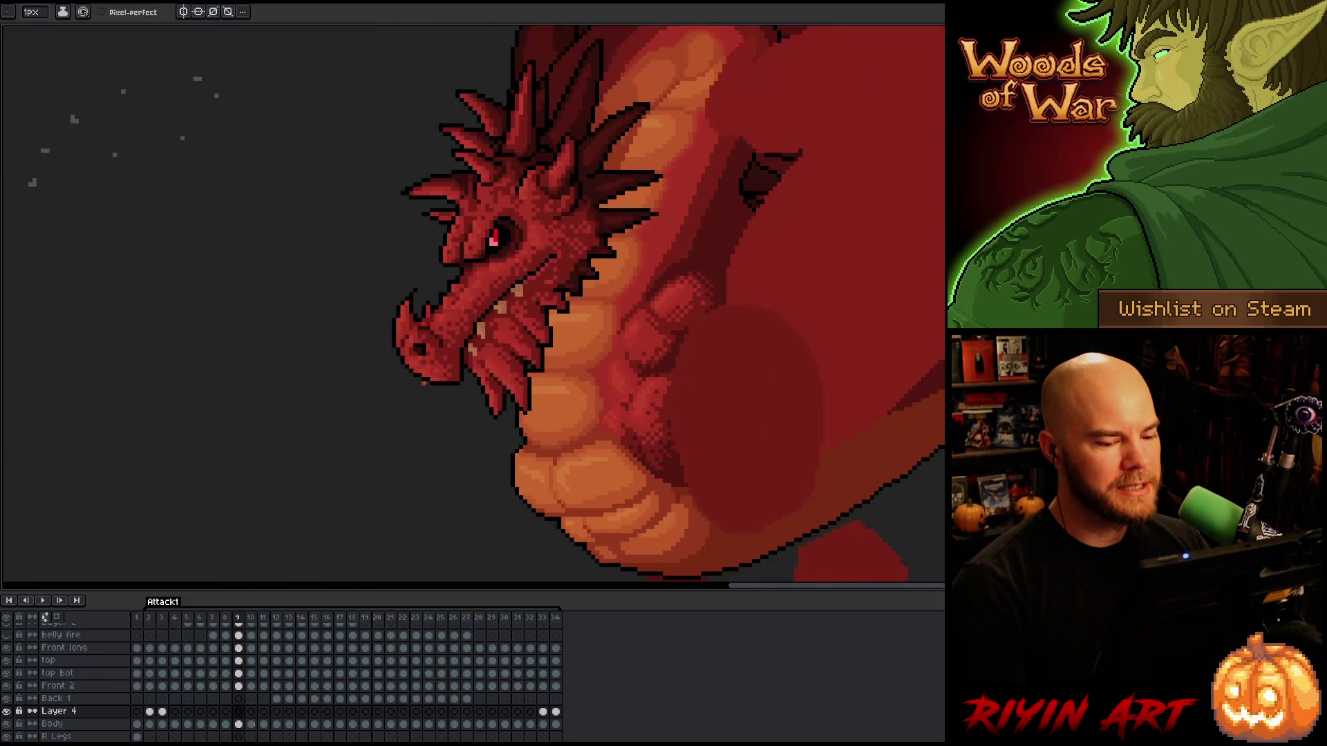
scroll(483, 359, down, 5)
key(Right)
key(Right)
key(Right)
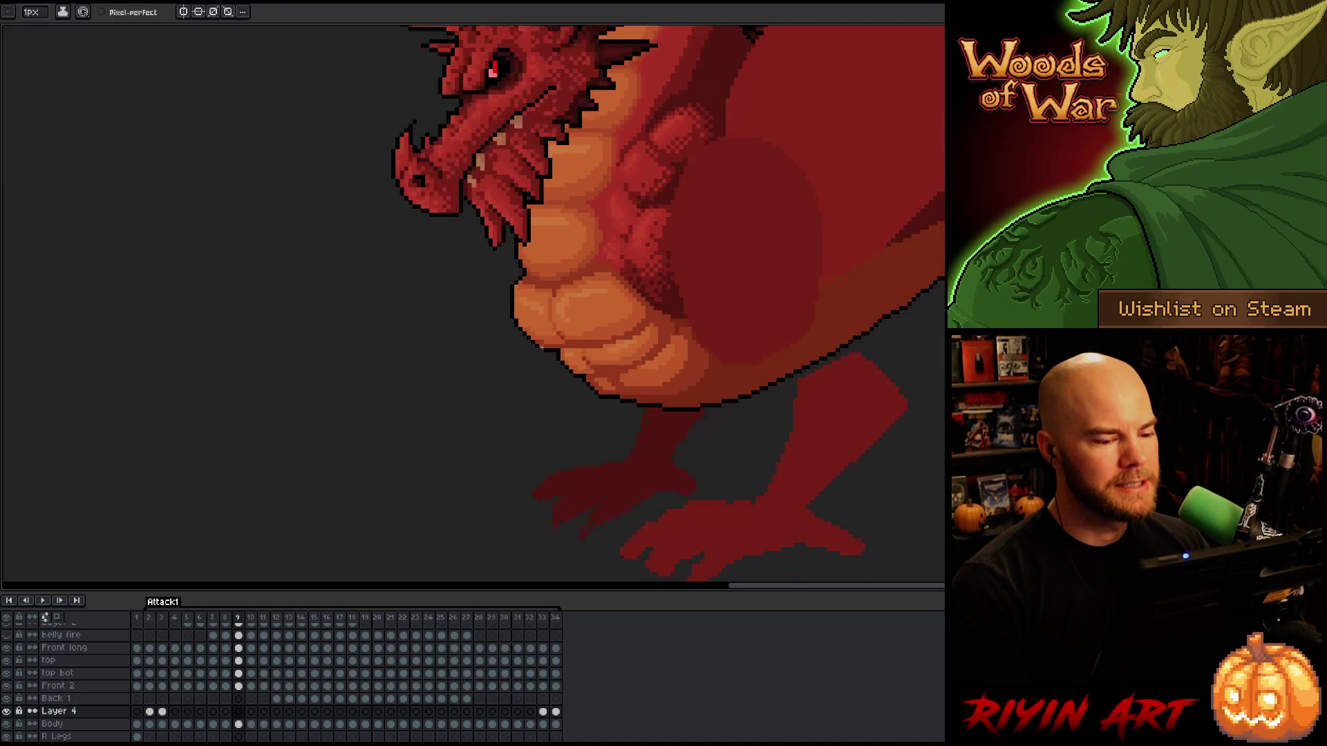
key(Right)
key(Right)
key(Right)
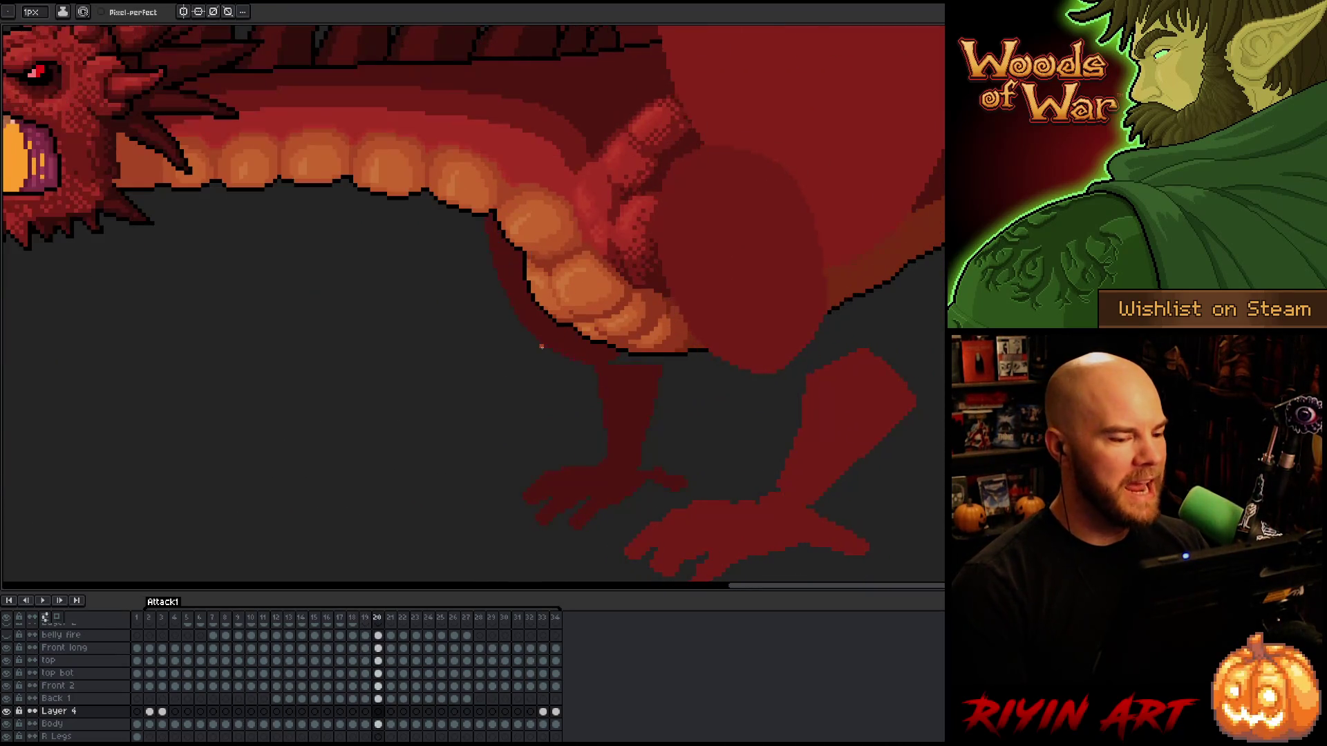
key(Right)
key(Right)
key(Right)
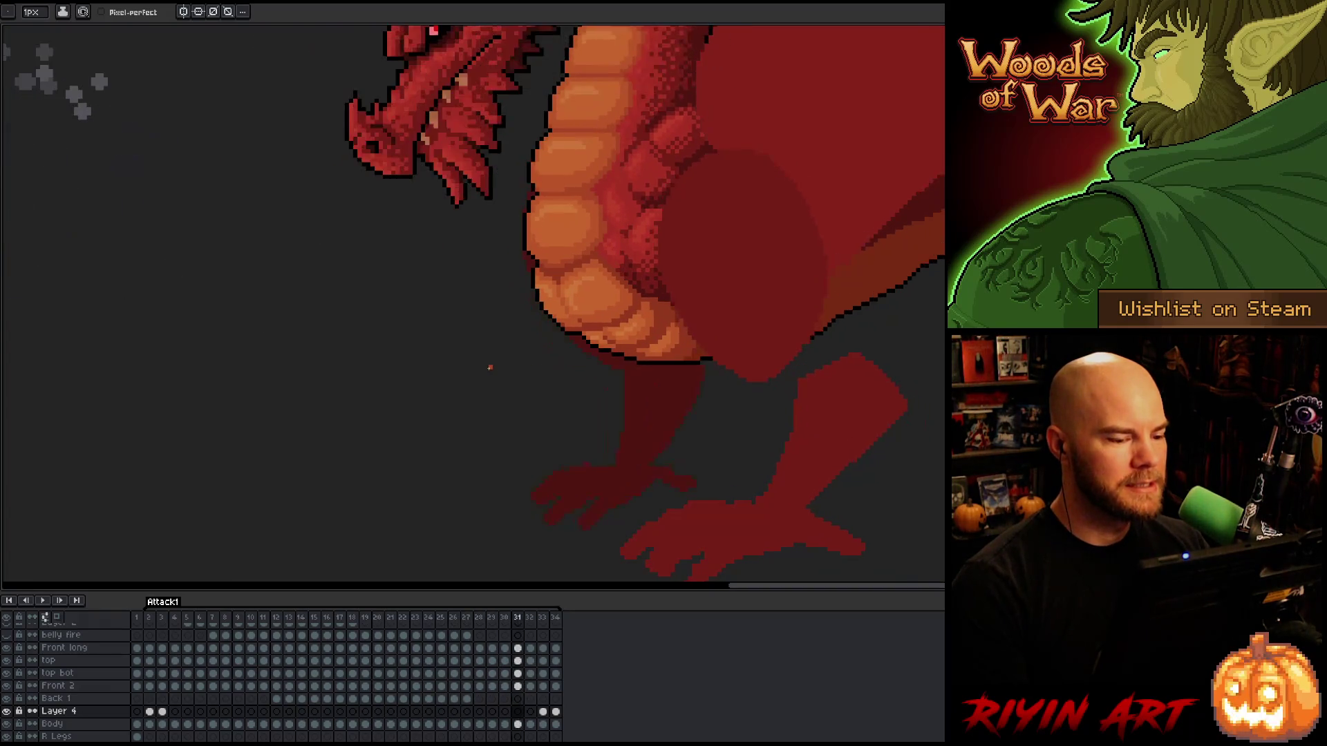
key(Right)
key(Right)
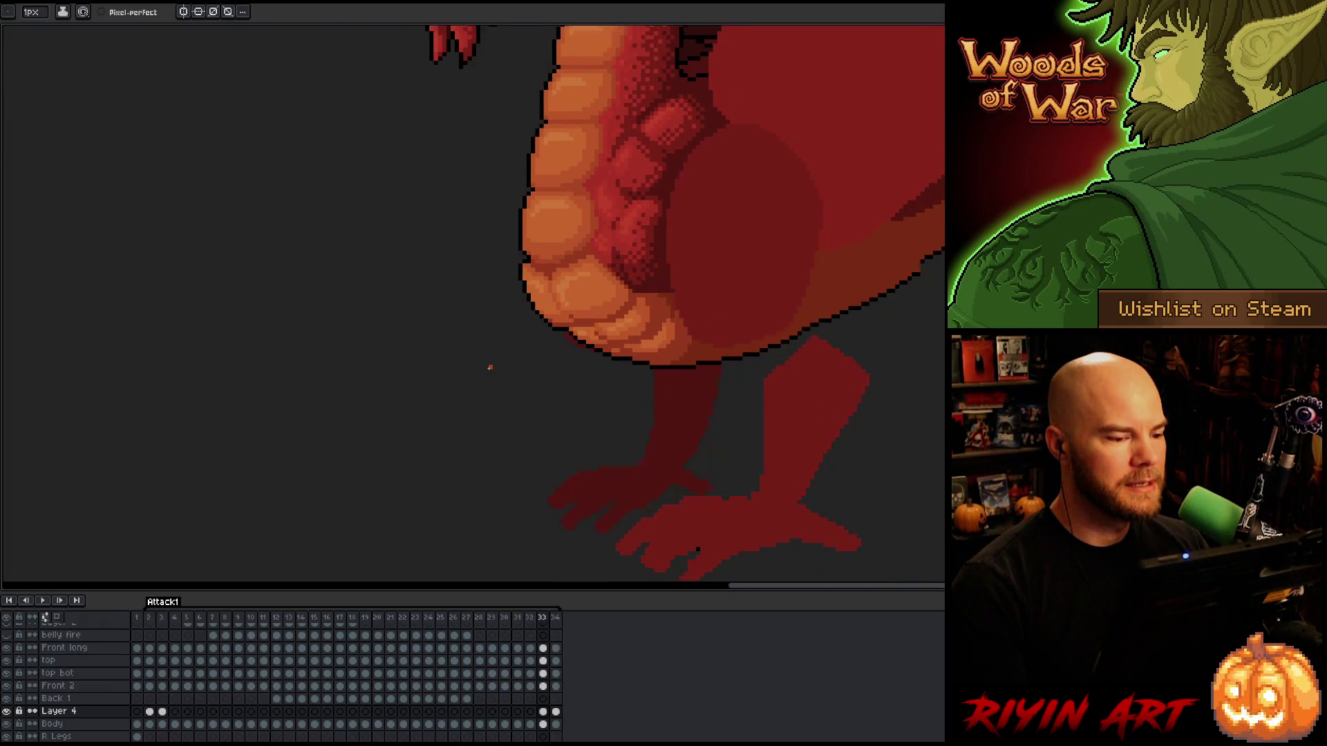
key(Left)
key(Left)
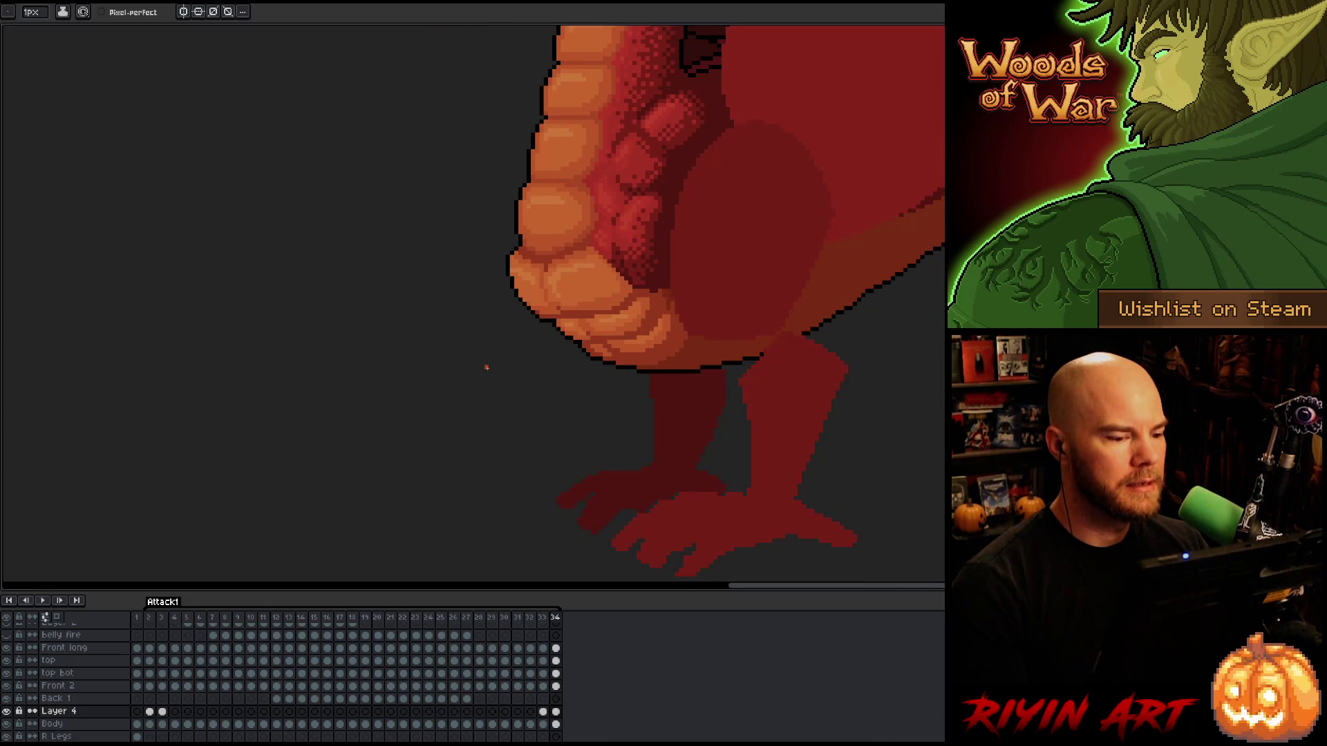
scroll(497, 208, up, 2)
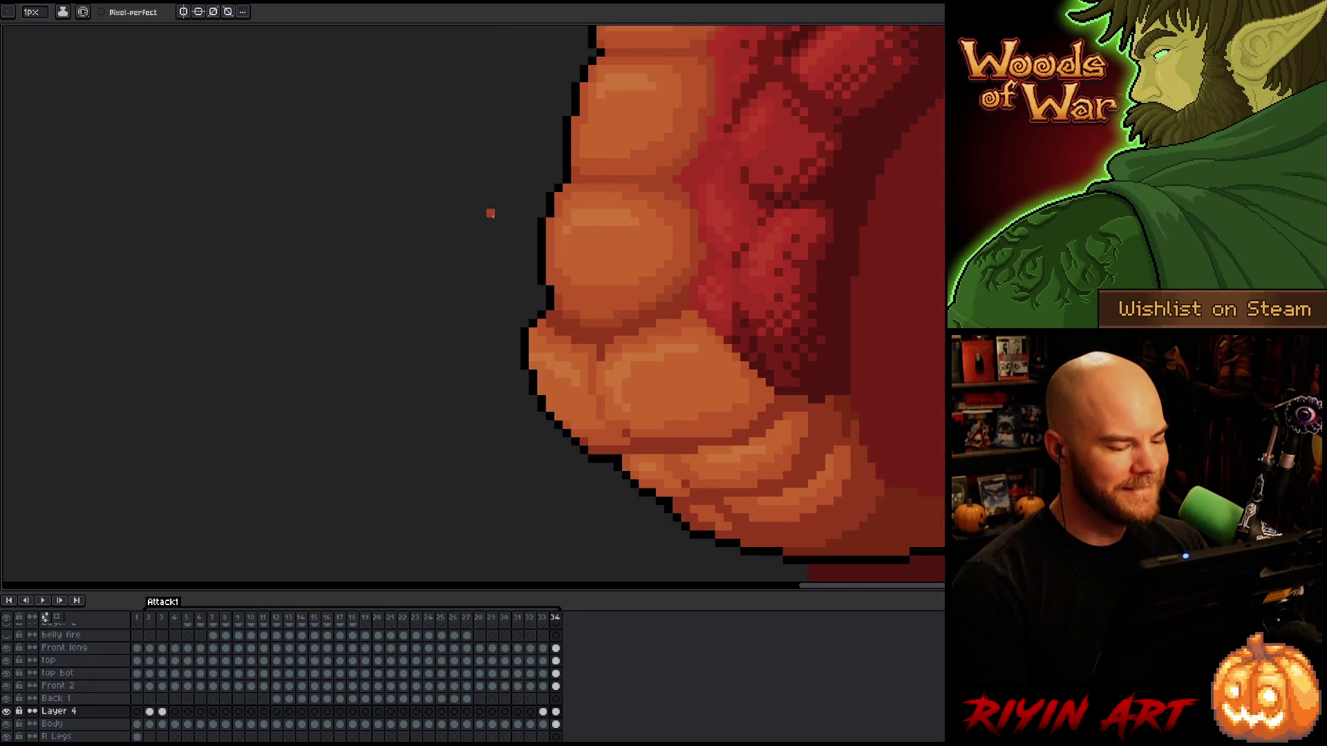
Marquee-select the belly edge on frame 34 and shift it left to push the bulge out.
key(m)
drag(507, 187, 577, 307)
drag(560, 263, 544, 263)
click(447, 287)
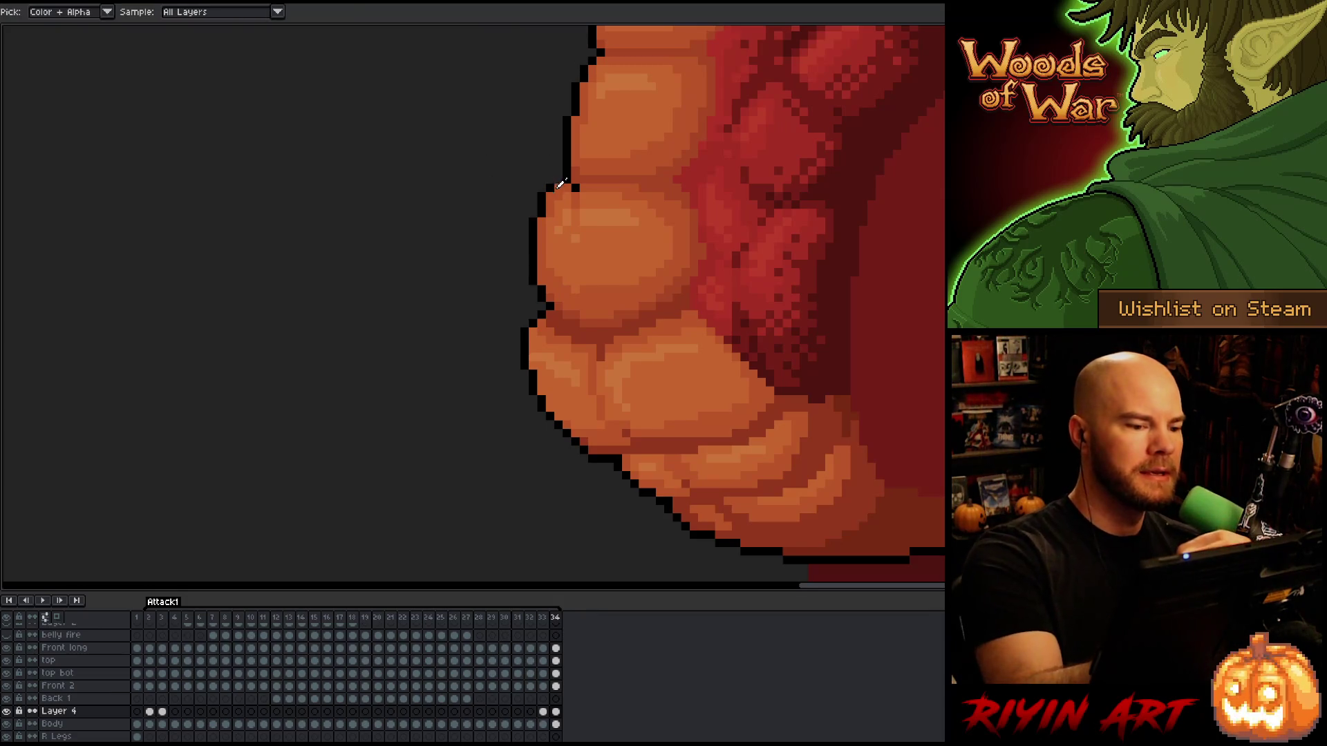
Pick the red body and orange belly colours for pencil touch-ups.
key(b)
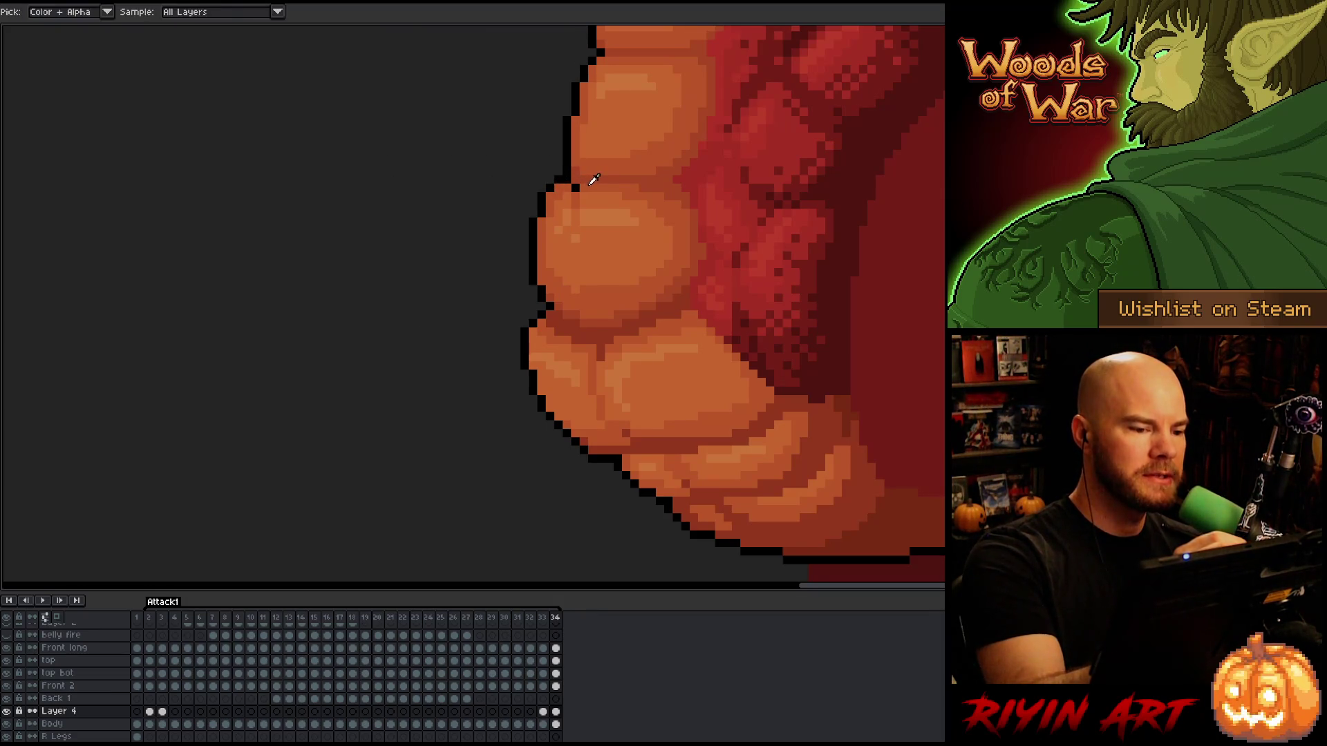
key(alt)
alt+click(586, 173)
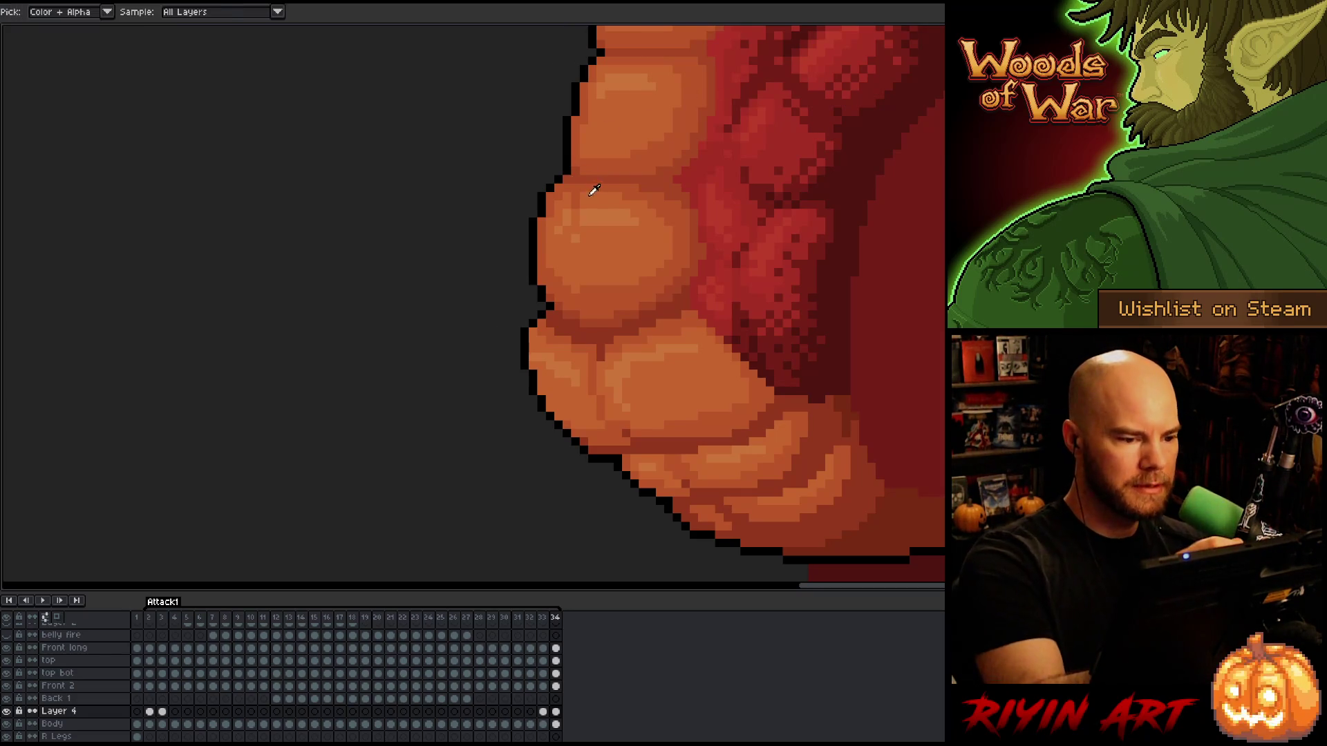
key(alt)
alt+click(579, 230)
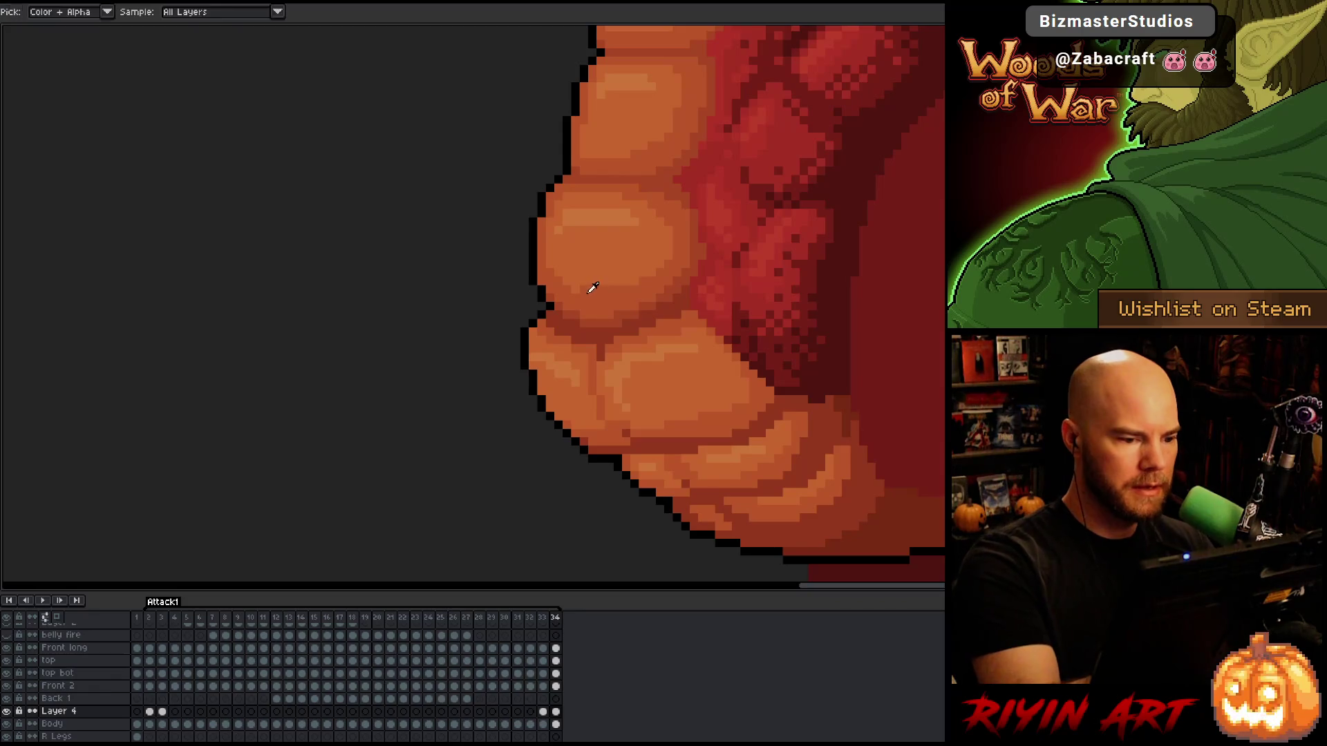
Preview the frames around frame 34, then return to frame 2.
key(Left)
key(Left)
key(Right)
key(Right)
key(Right)
key(Right)
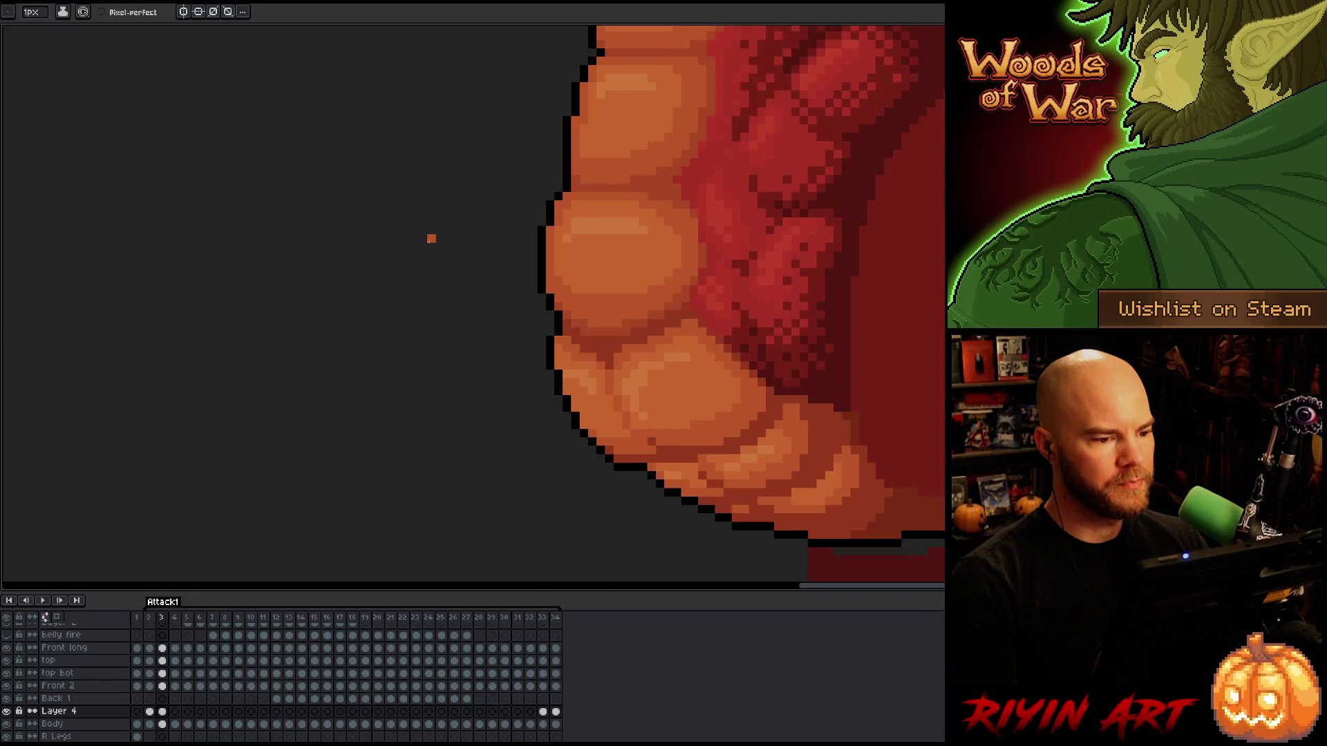
scroll(421, 249, down, 3)
key(Left)
key(Right)
key(Left)
key(Left)
key(Left)
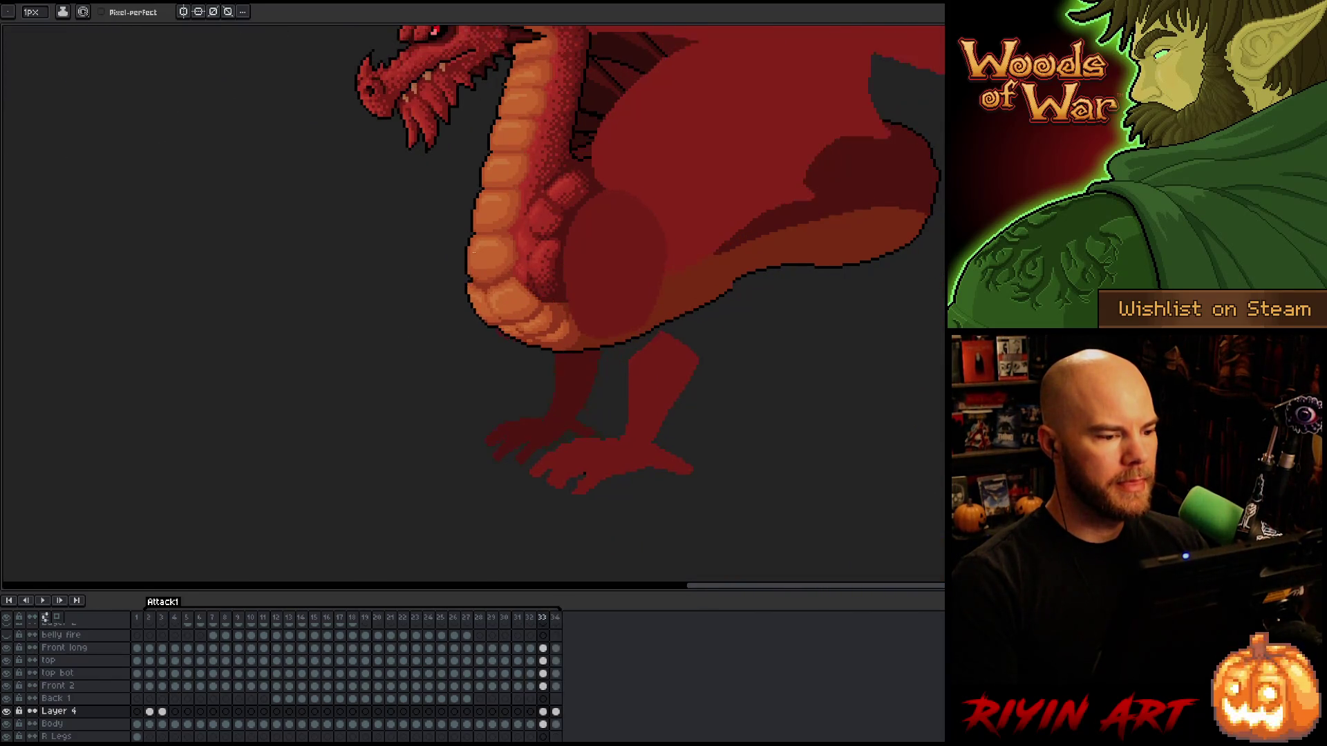
key(Left)
scroll(474, 253, up, 5)
key(Right)
key(Right)
key(Left)
key(Right)
key(Right)
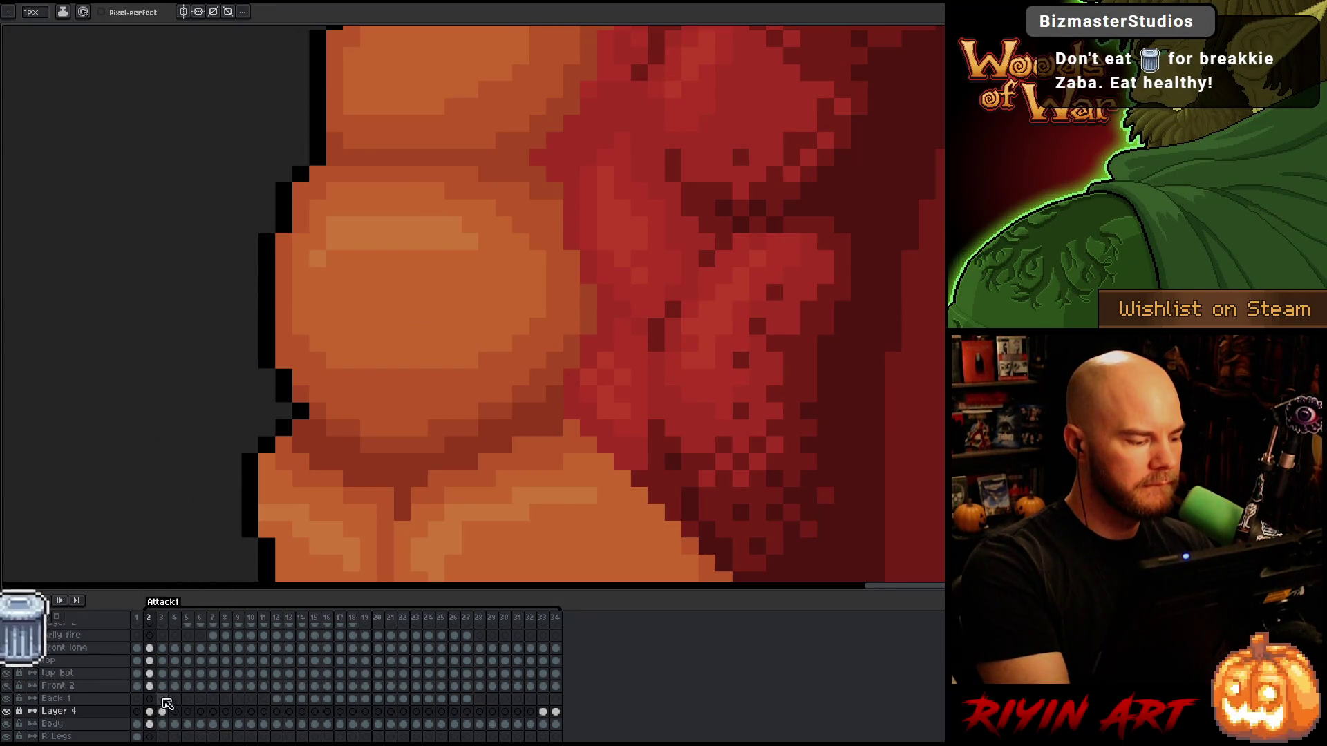
click(150, 674)
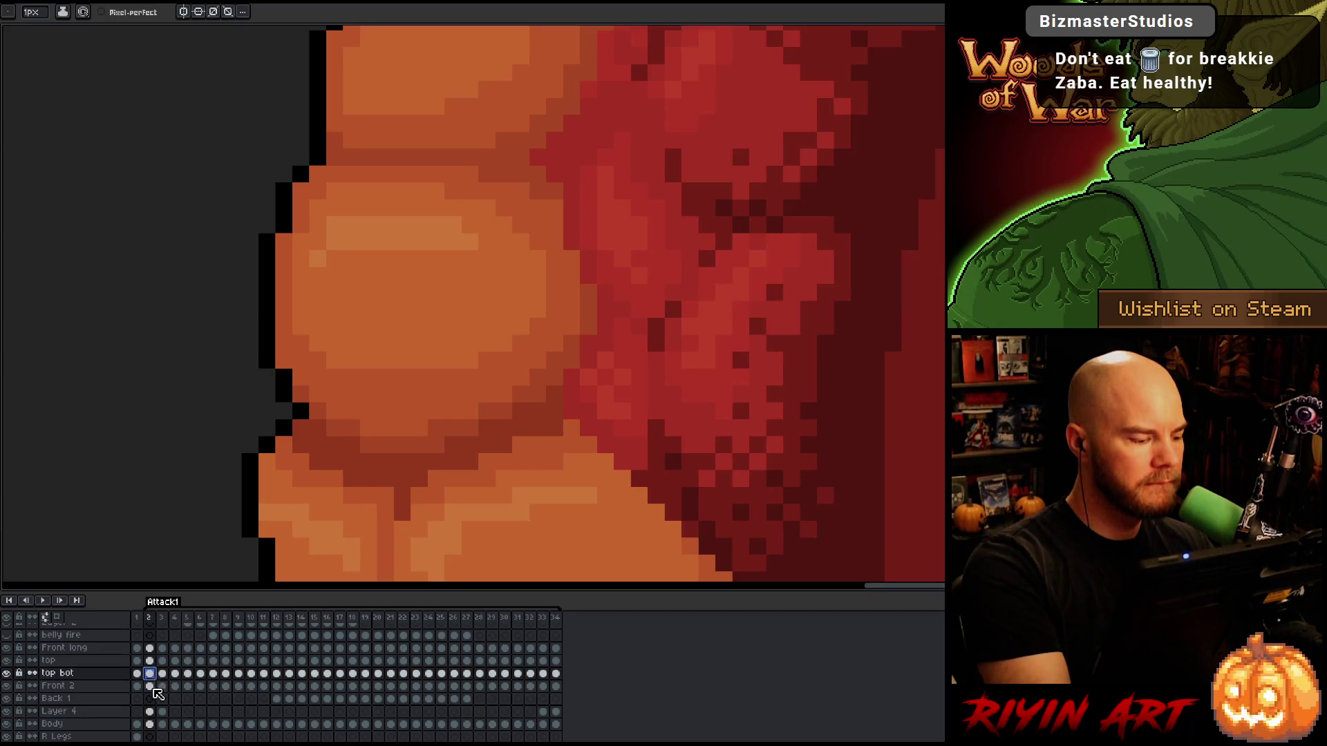
Make Front 2 active, clear the cel selection, and compare frame 2 with frame 34.
click(151, 687)
click(571, 276)
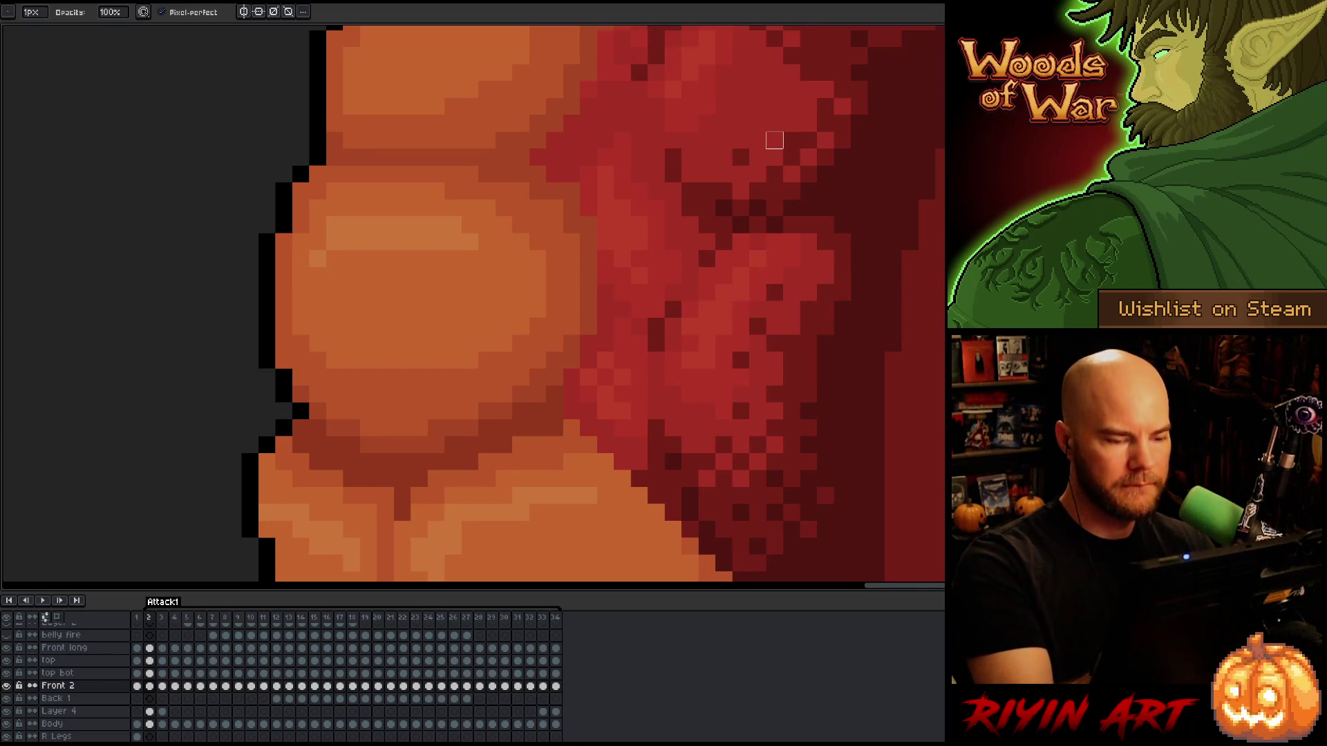
key(End)
key(Right)
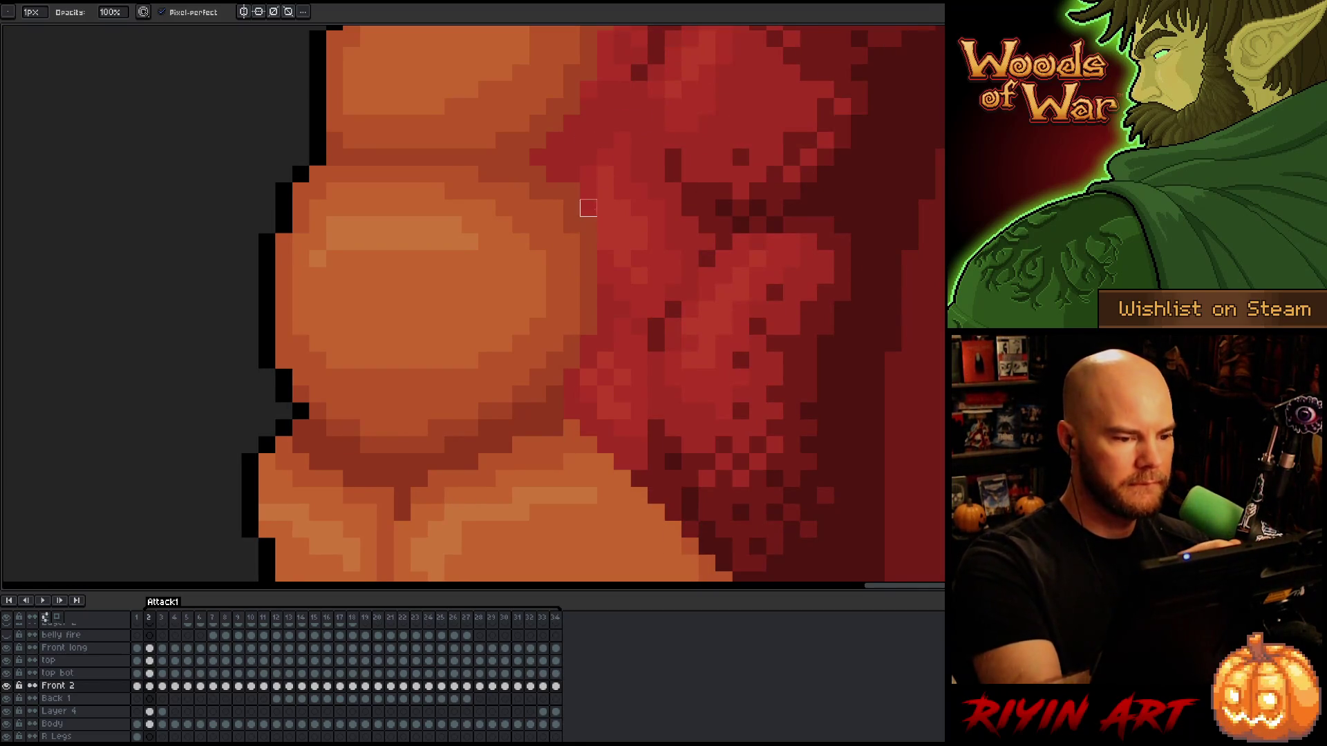
key(e)
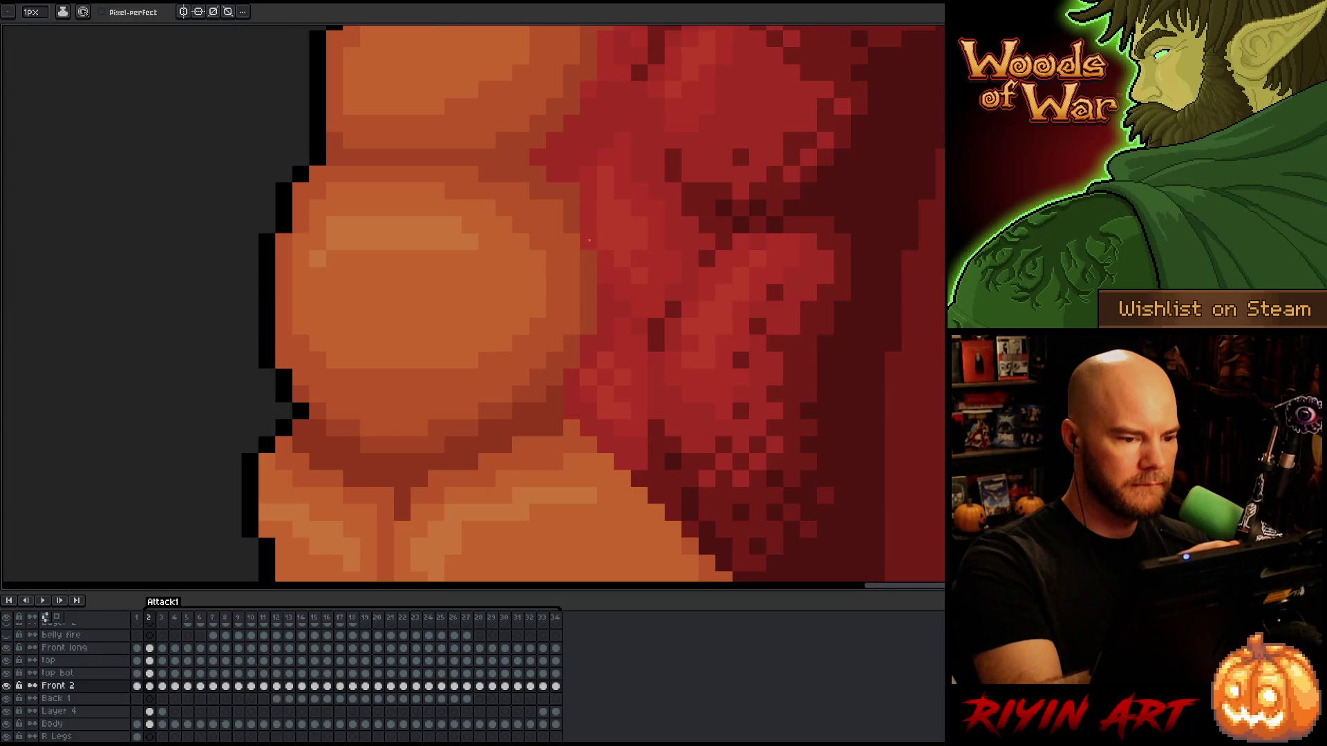
key(Left)
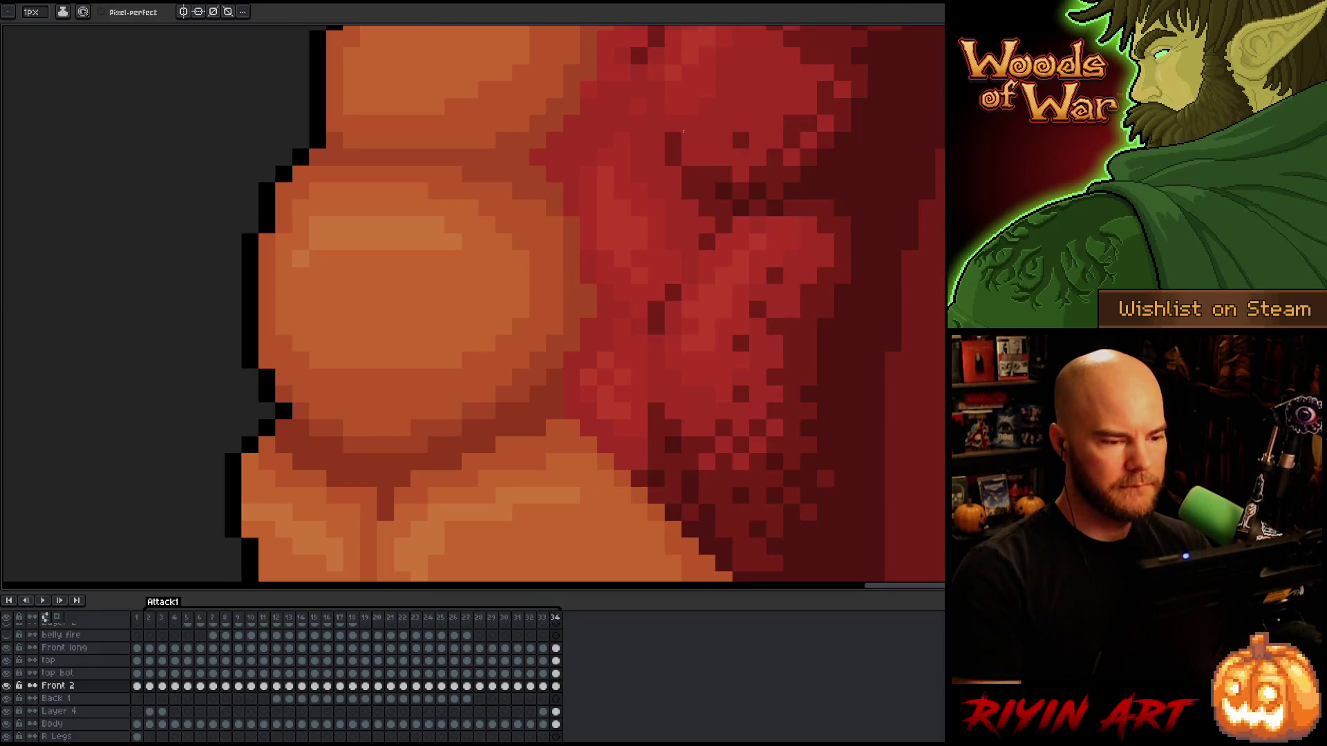
key(Right)
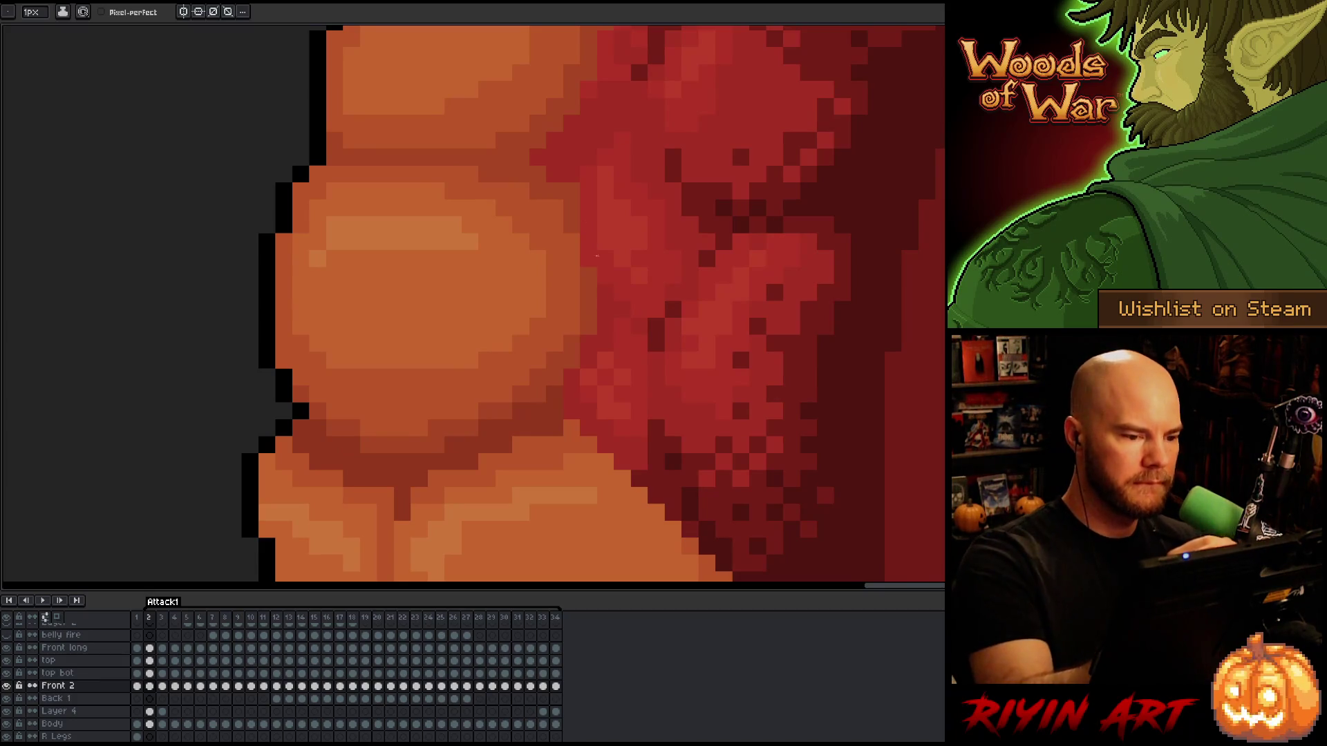
Sample a belly colour and return to the pixel-perfect pencil while flipping frames 2 and 34.
key(Left)
key(Right)
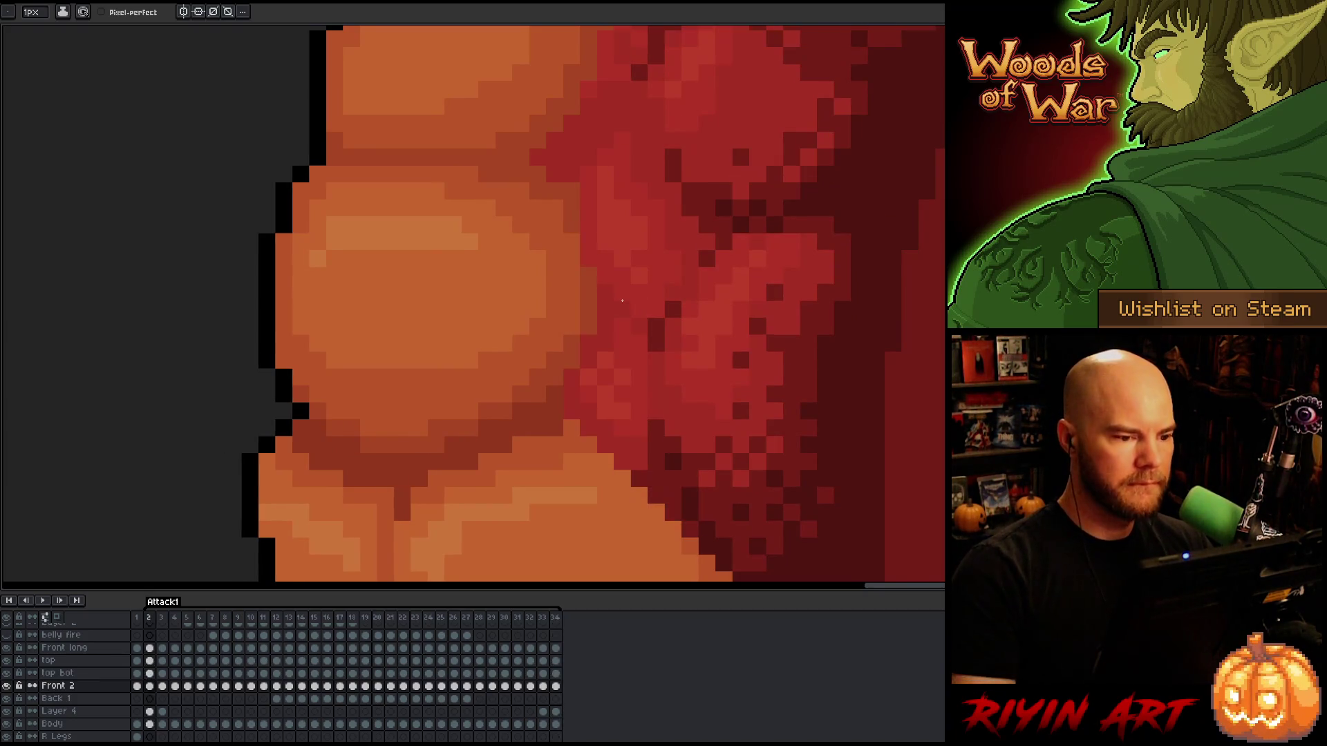
key(i)
key(b)
key(Left)
key(Right)
key(Left)
key(Right)
key(Left)
key(Right)
key(Left)
key(Left)
key(Right)
key(Right)
key(Right)
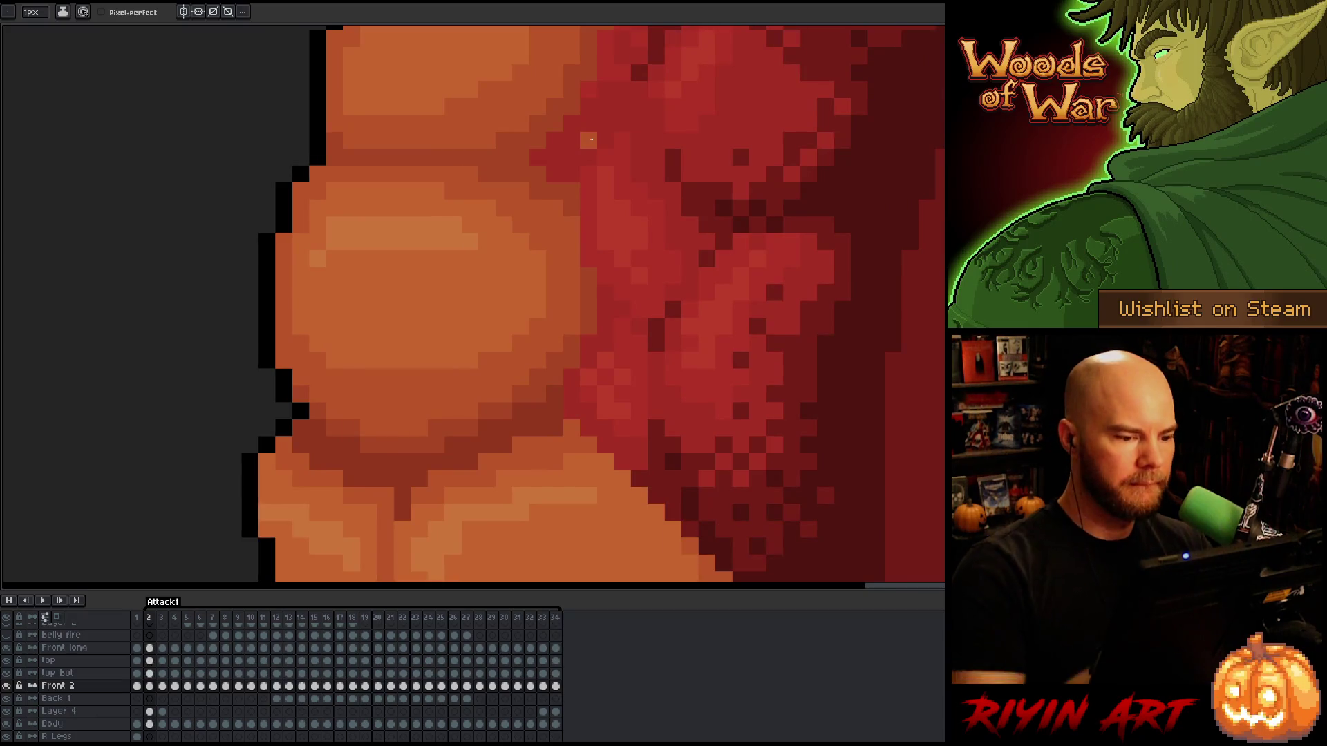
key(i)
key(b)
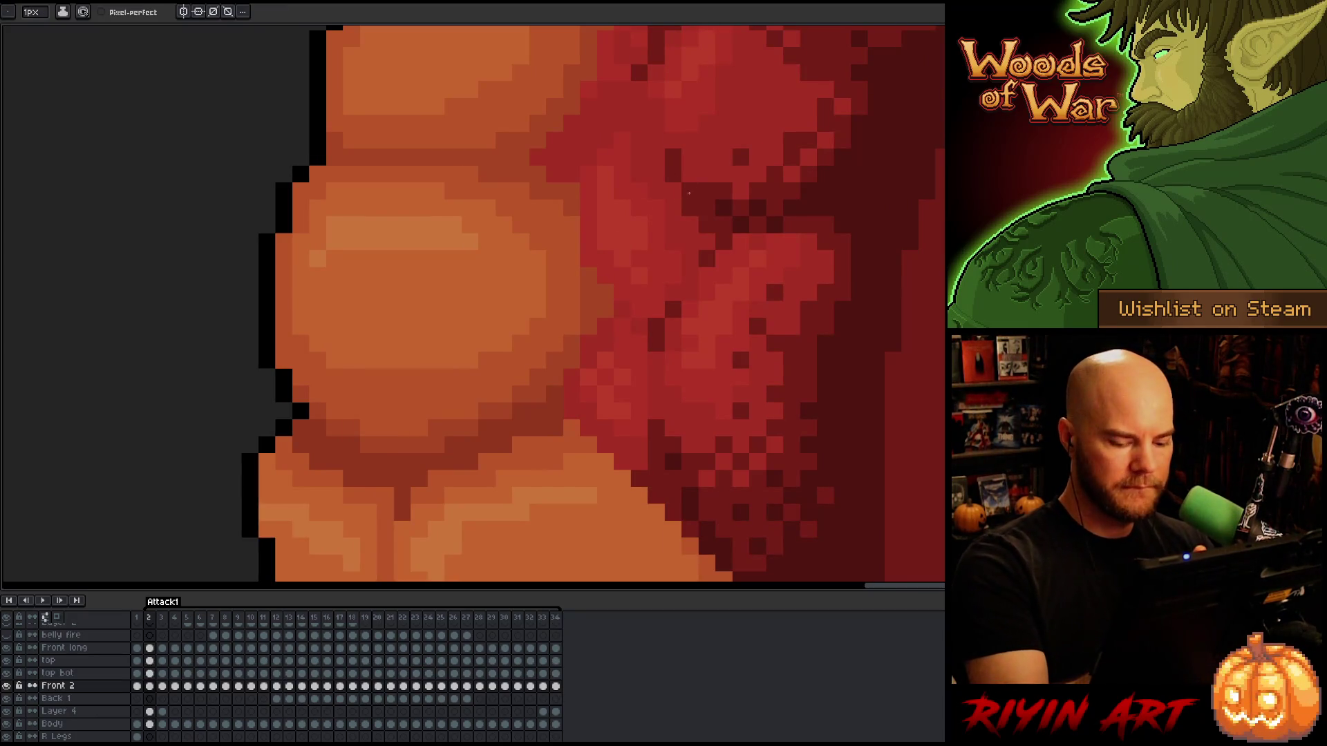
Toggle repeatedly between frame 2 and frame 34 to compare the belly outline.
key(Left)
key(Right)
key(Left)
key(Right)
key(Left)
key(Left)
key(Right)
key(Right)
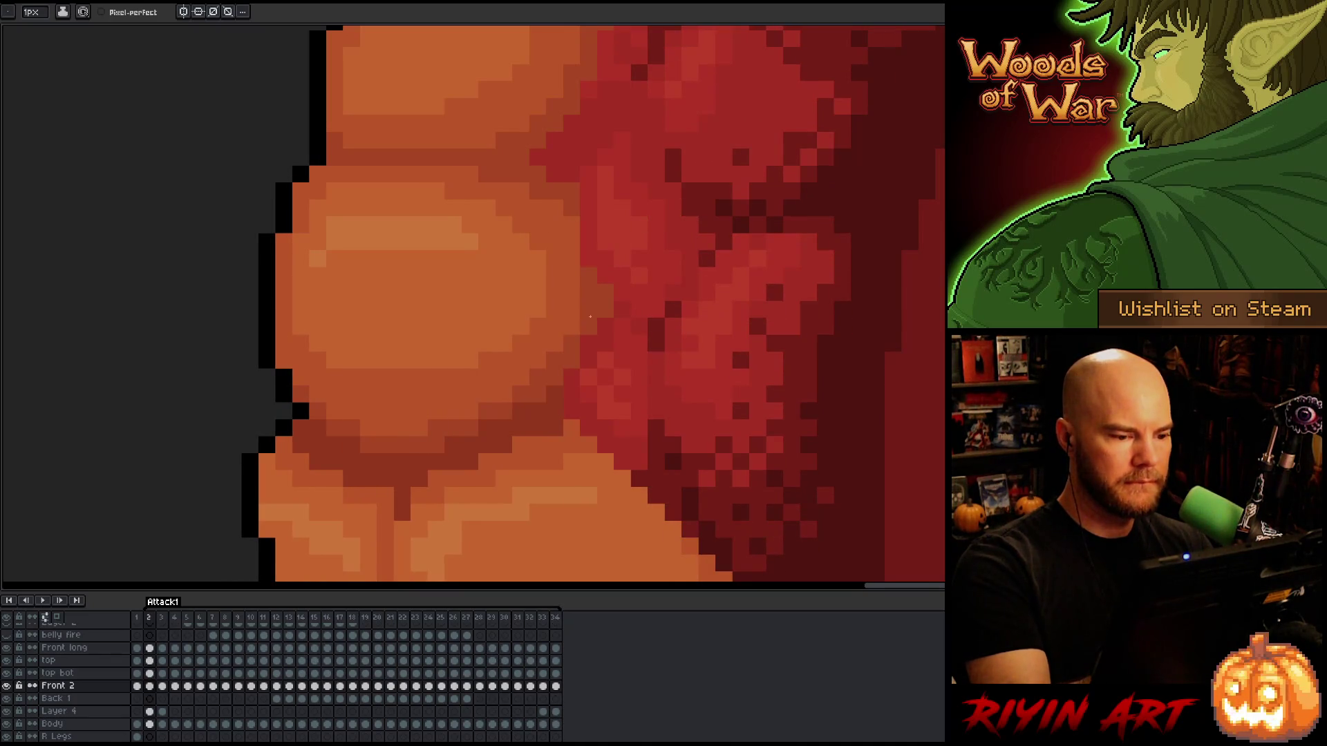
key(Left)
key(Right)
key(Left)
key(Right)
key(Left)
key(Right)
key(Right)
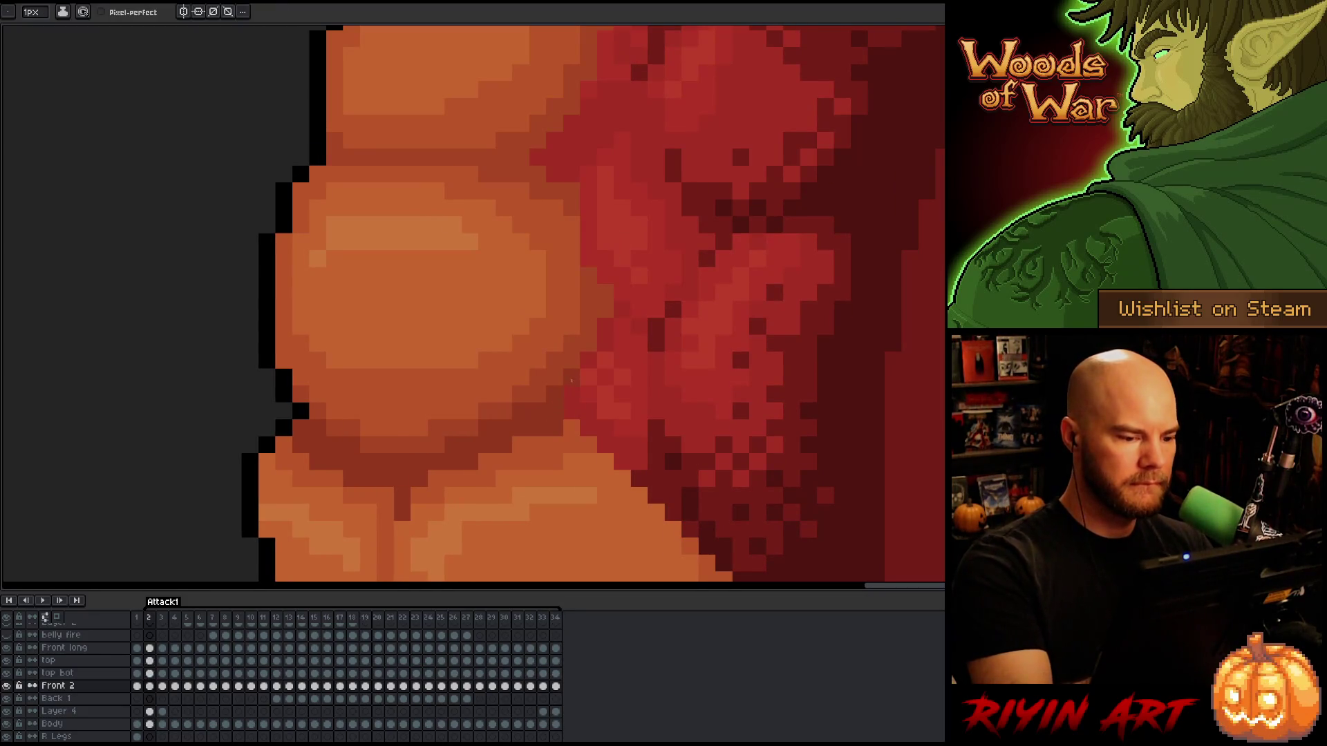
key(Left)
key(Right)
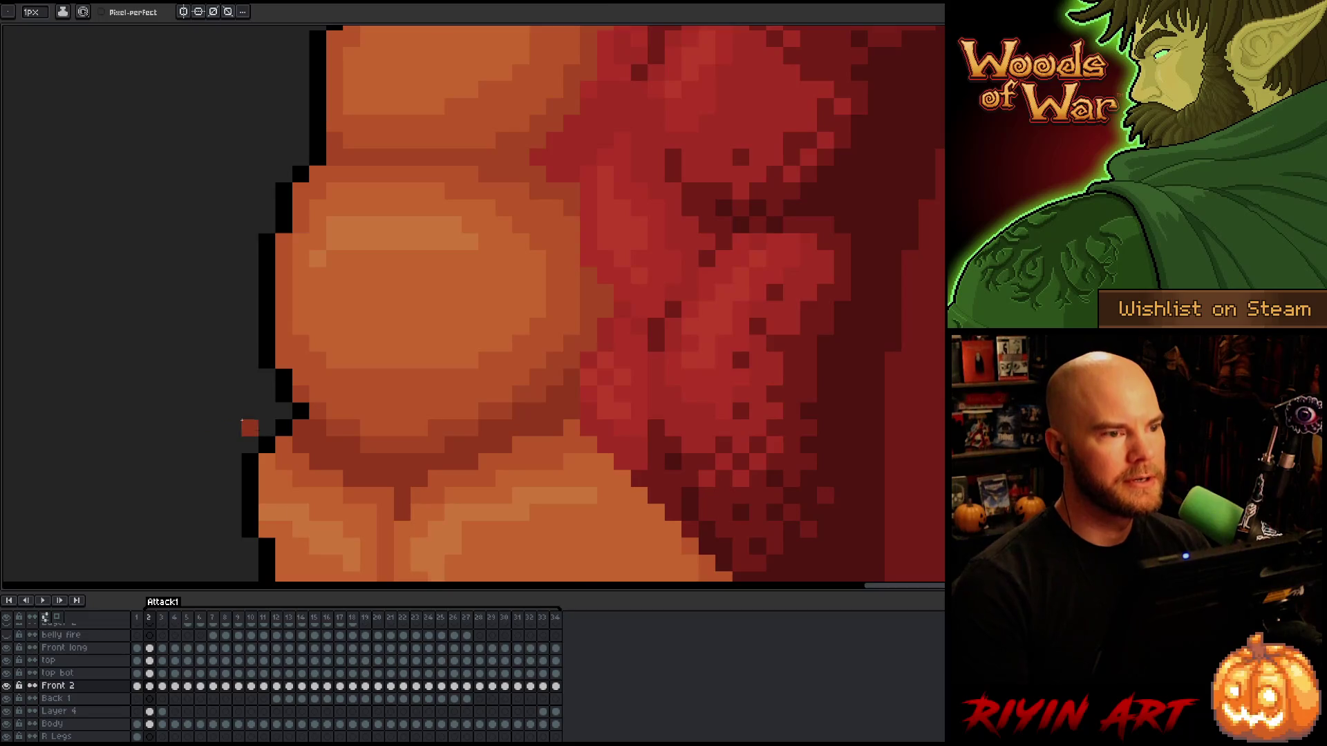
Zoom out to view the whole dragon while jumping between frame 34 and frame 2.
scroll(264, 426, down, 1)
key(End)
scroll(242, 404, down, 3)
key(Right)
key(Right)
scroll(265, 407, up, 1)
scroll(264, 403, down, 2)
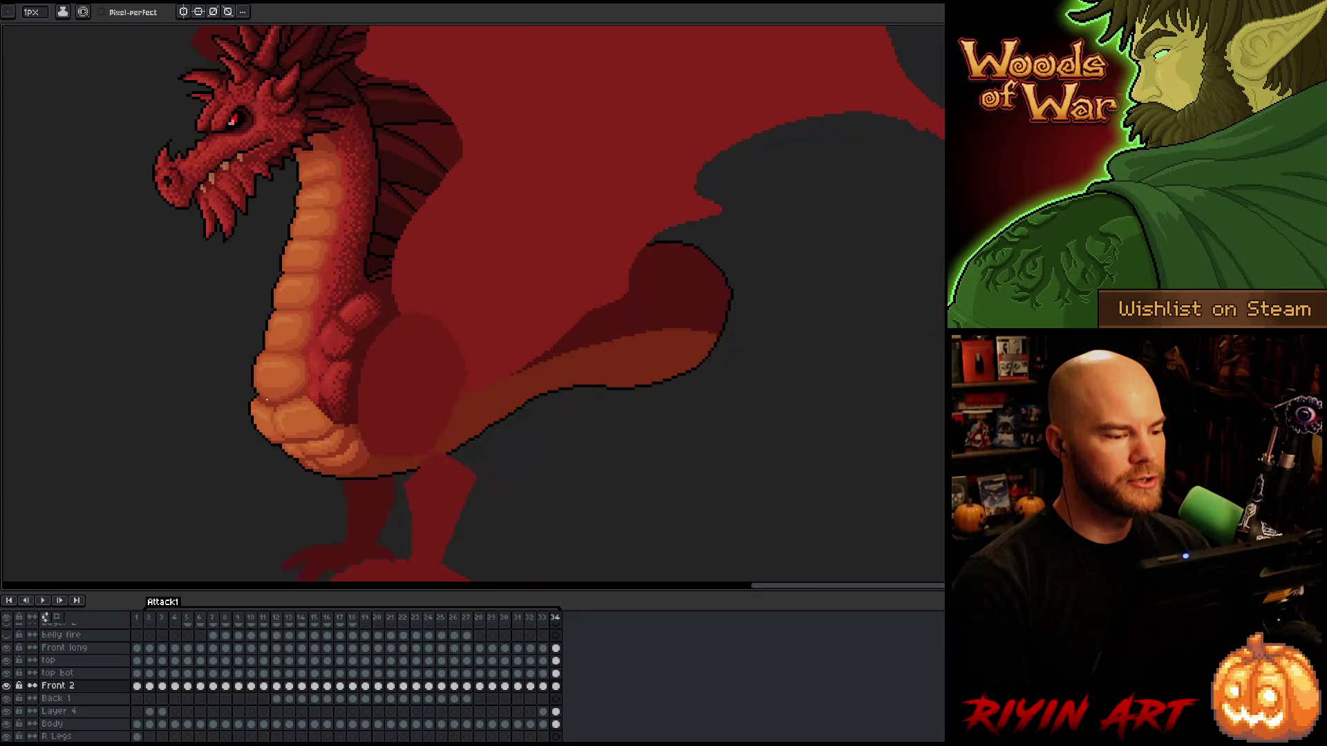
Move to frame 3 and sample a colour from the belly shading with the eyedropper.
key(Right)
key(Left)
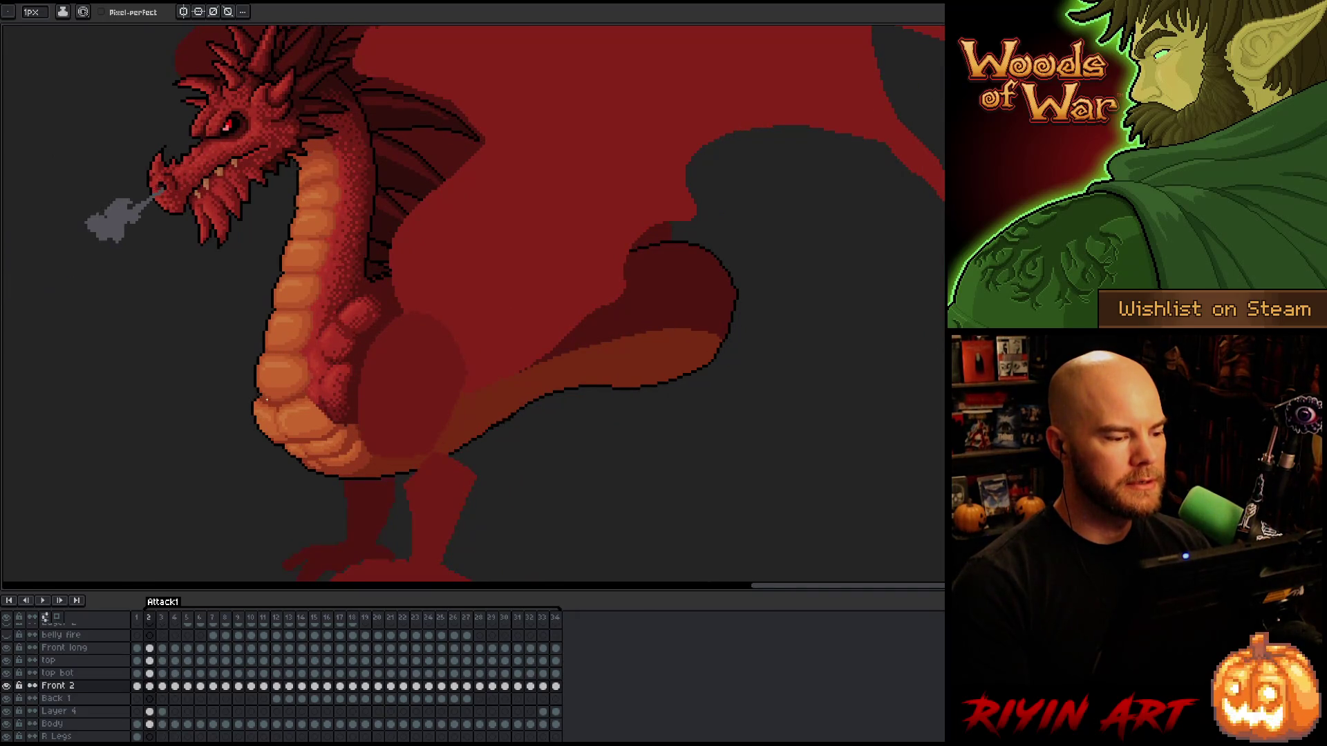
scroll(269, 394, up, 3)
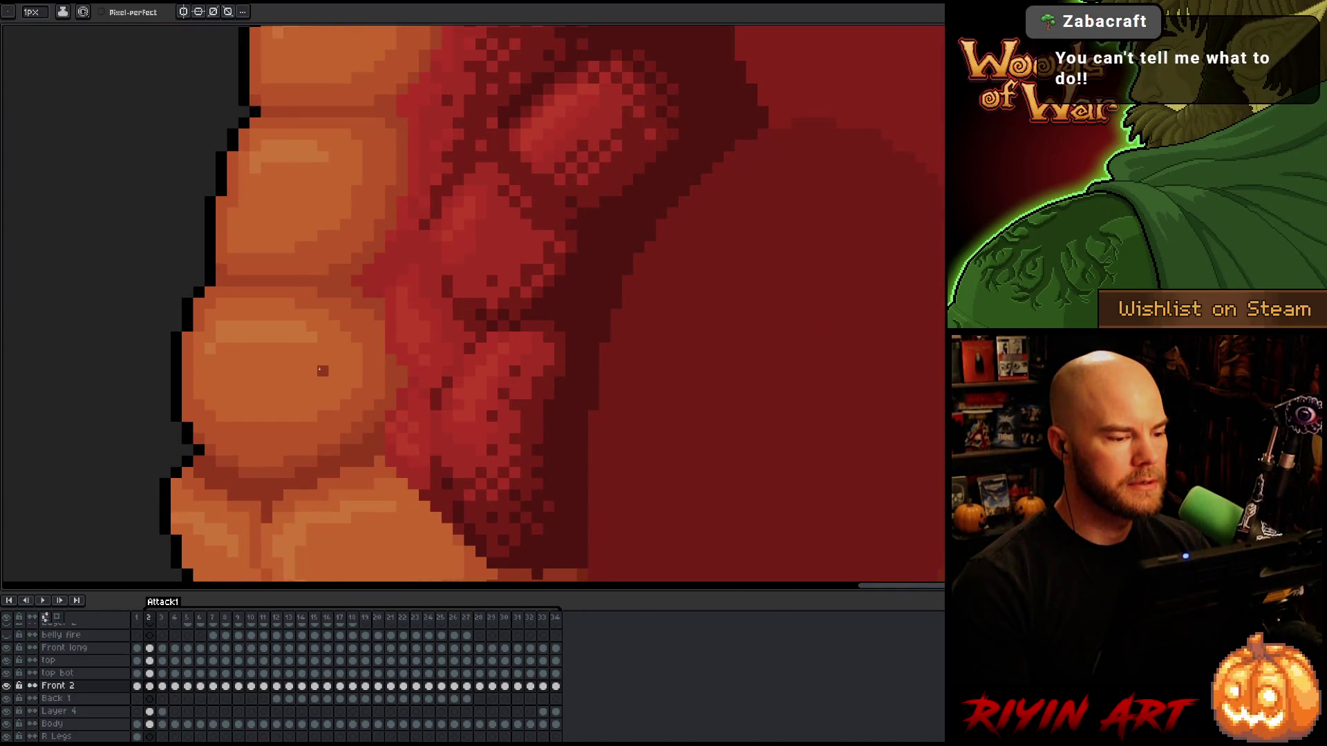
key(Right)
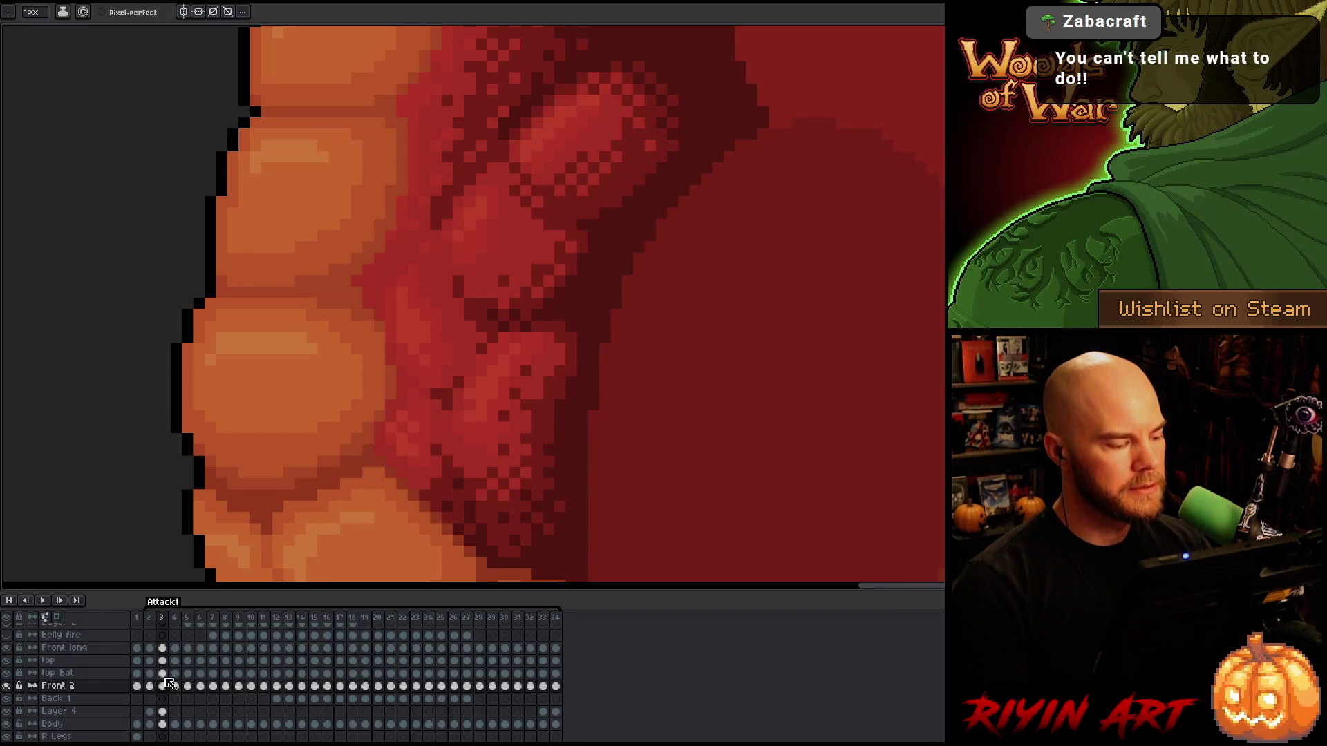
key(b)
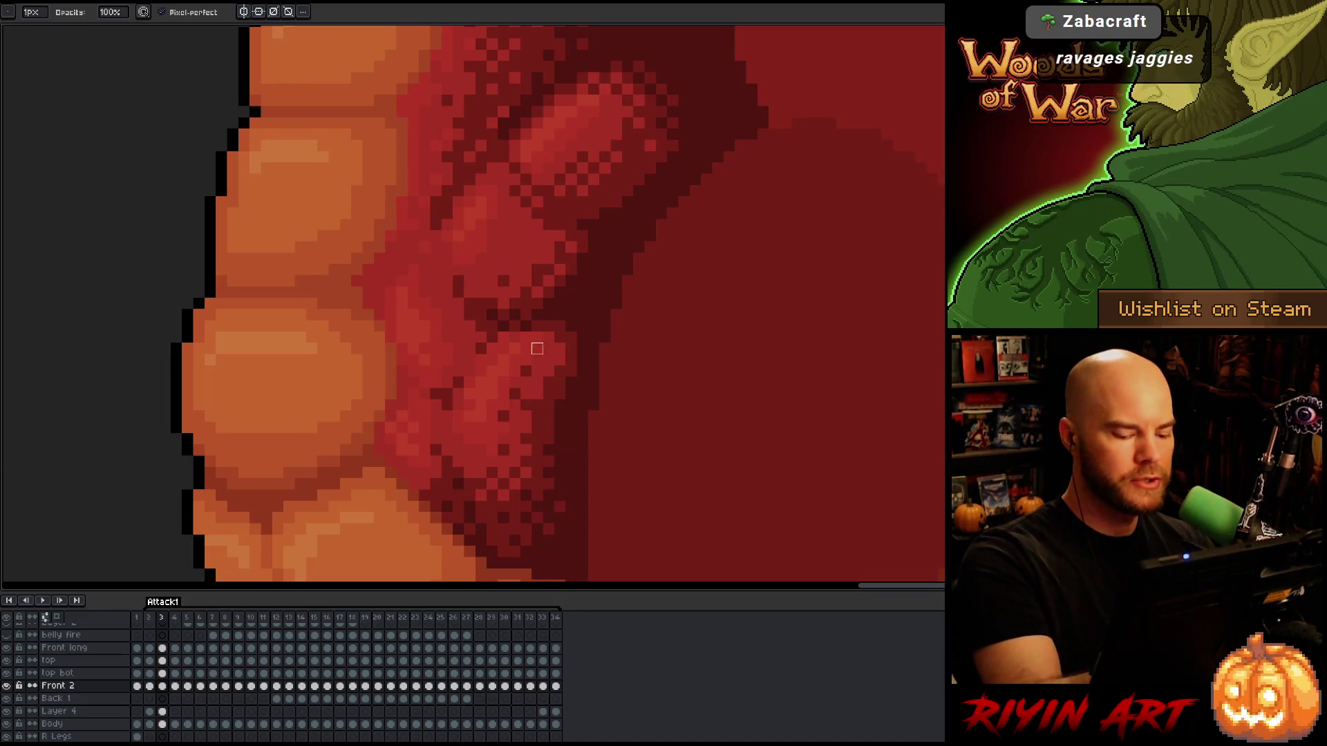
key(i)
click(408, 351)
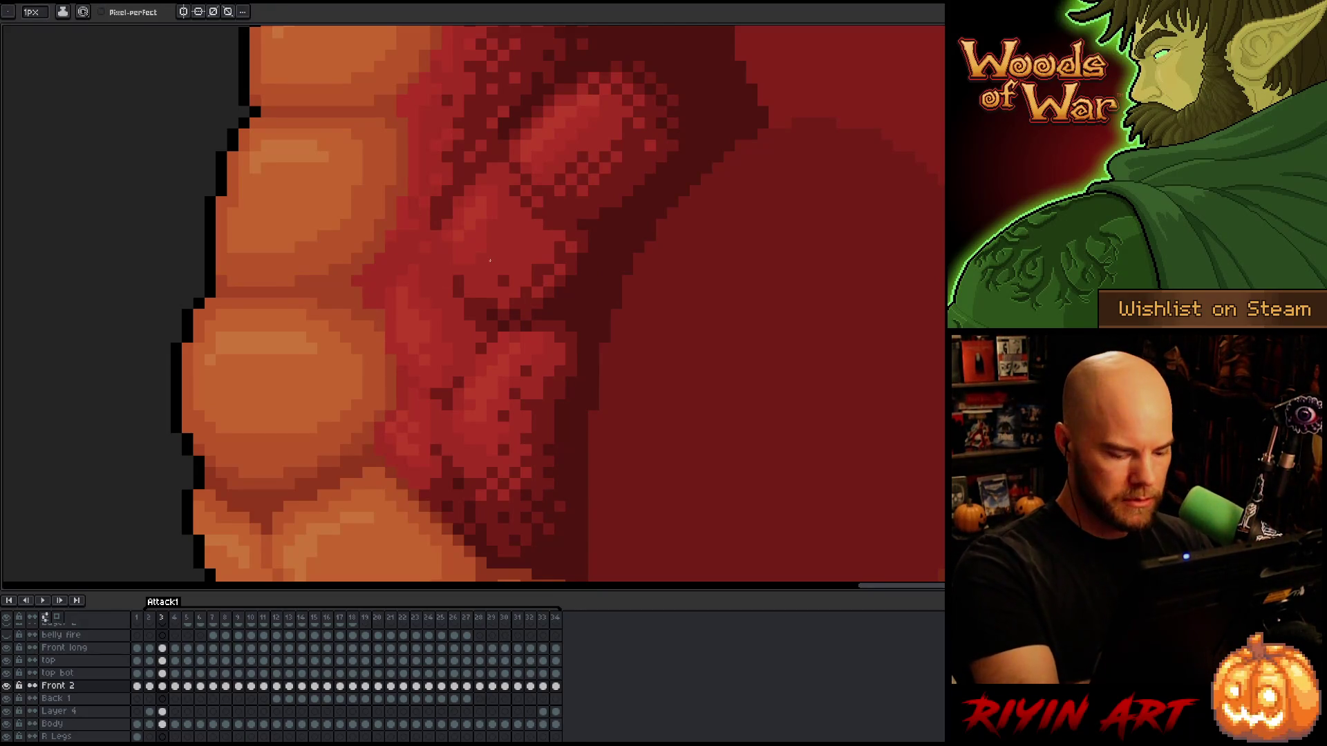
Flick back and forth between frames 2, 3 and 4 to compare the belly.
key(Left)
key(Right)
key(Left)
key(Right)
key(Left)
key(Right)
key(Left)
key(Right)
key(Left)
key(Left)
key(Right)
key(Right)
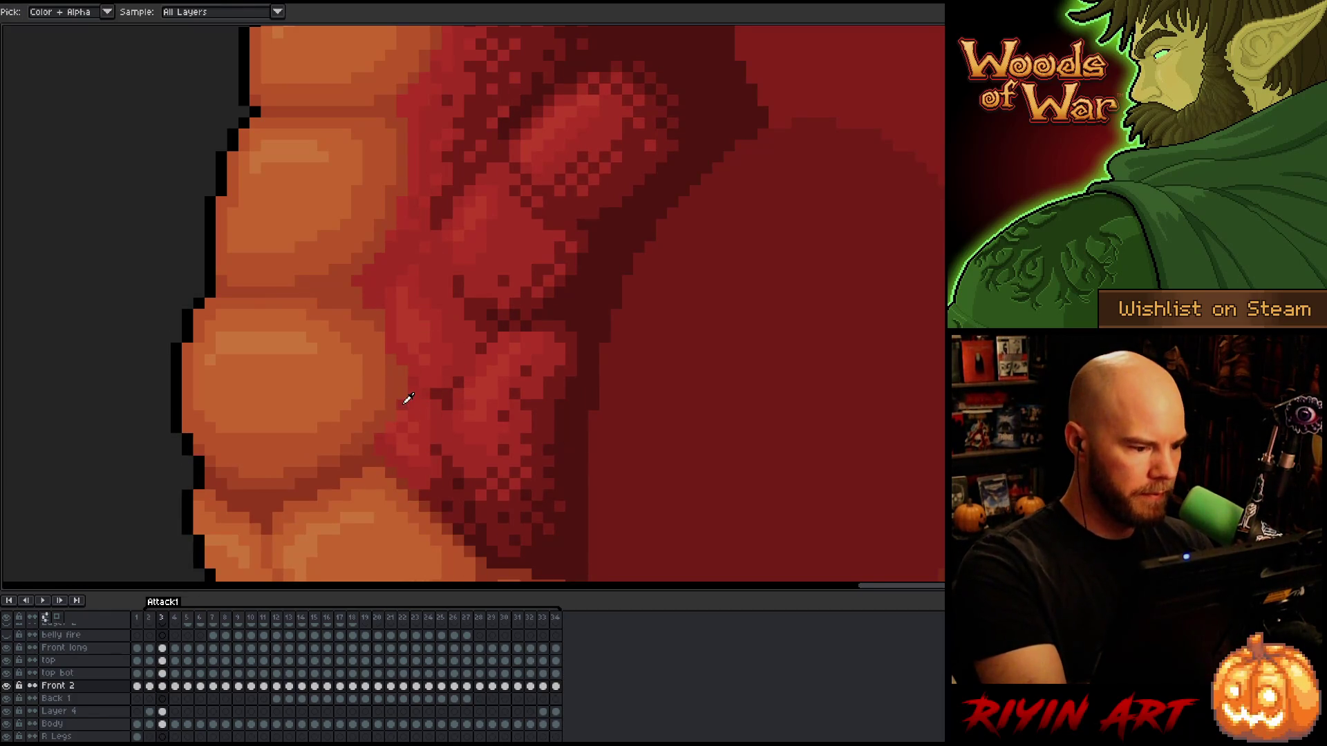
key(Left)
key(Right)
key(Right)
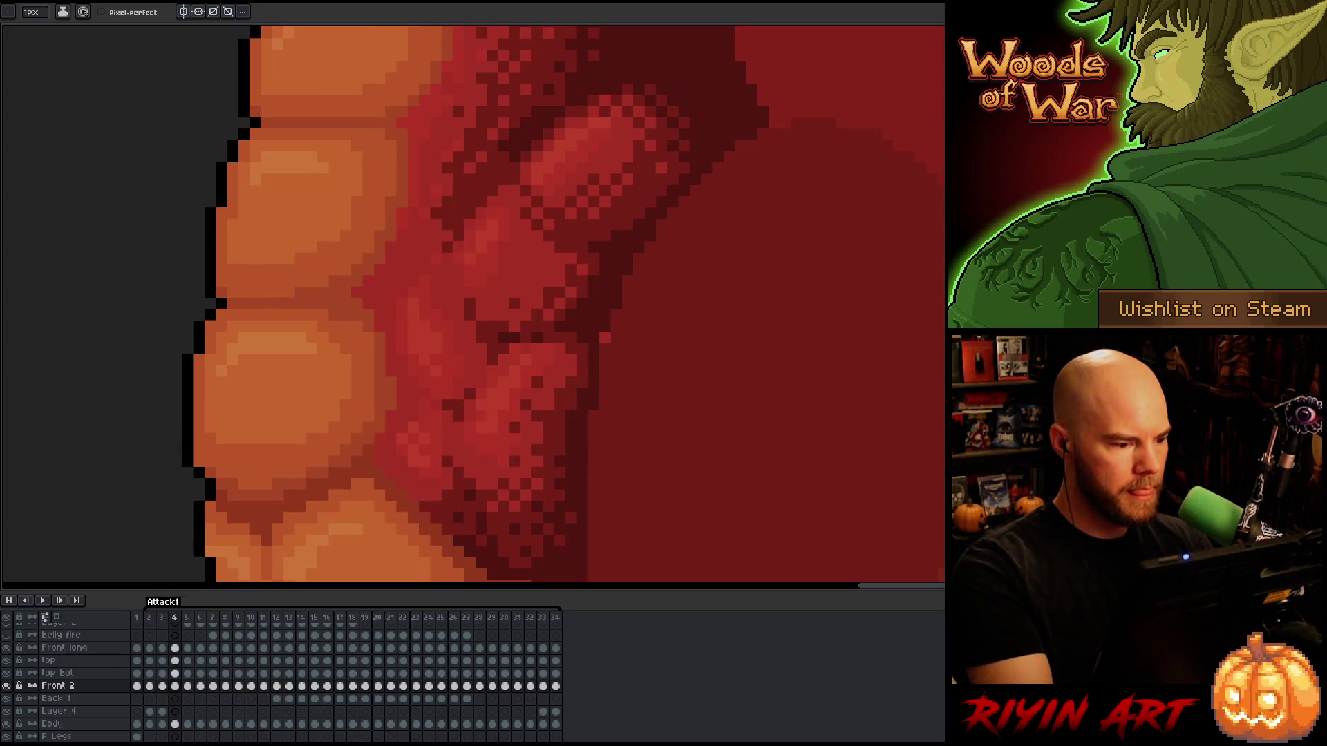
key(Left)
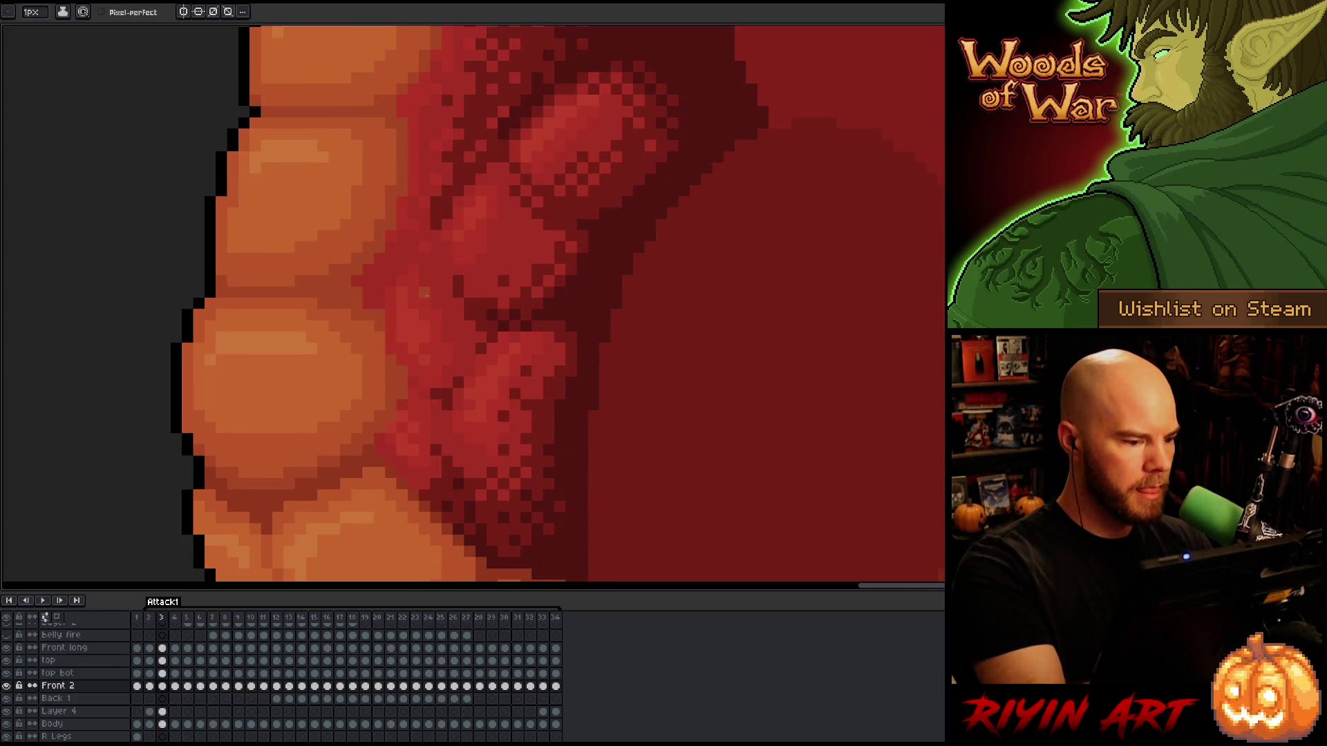
key(Left)
key(Right)
key(Left)
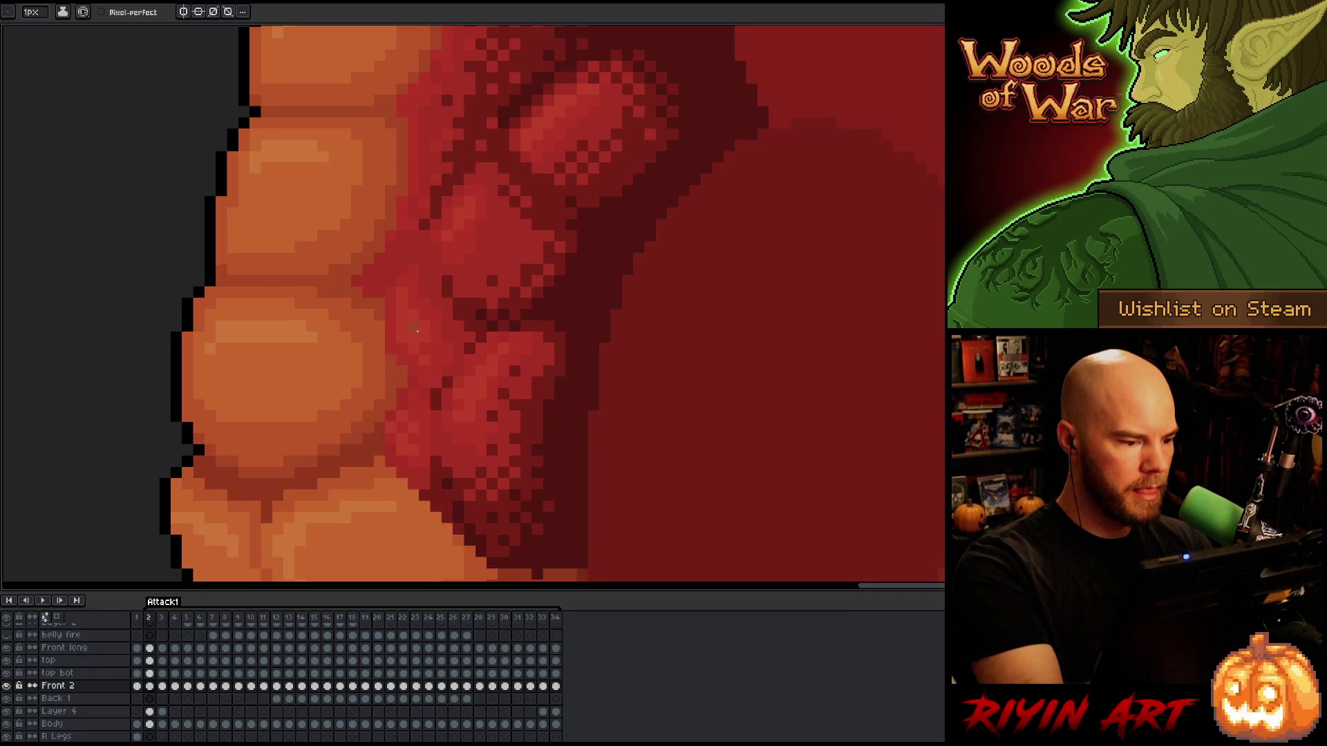
key(Right)
key(Right)
key(Left)
key(Left)
key(Left)
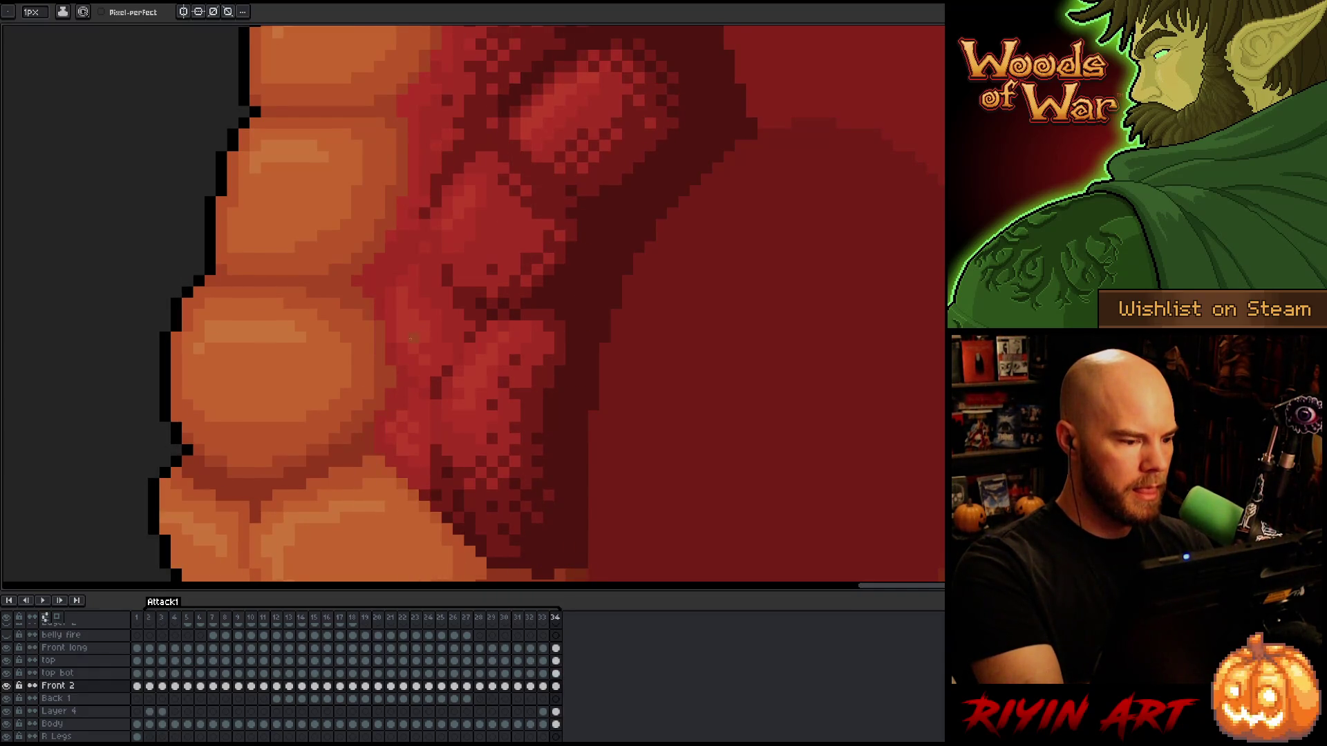
key(Right)
key(Right)
key(Right)
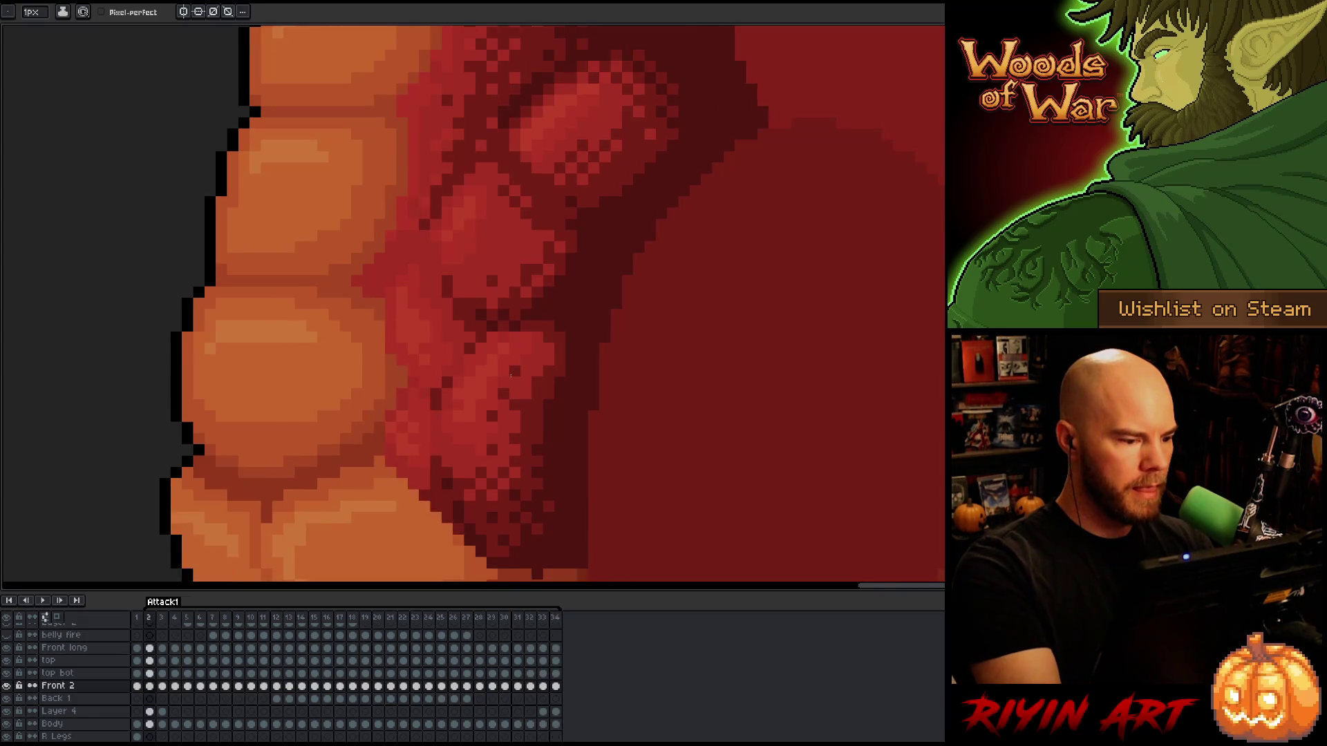
key(Left)
key(Left)
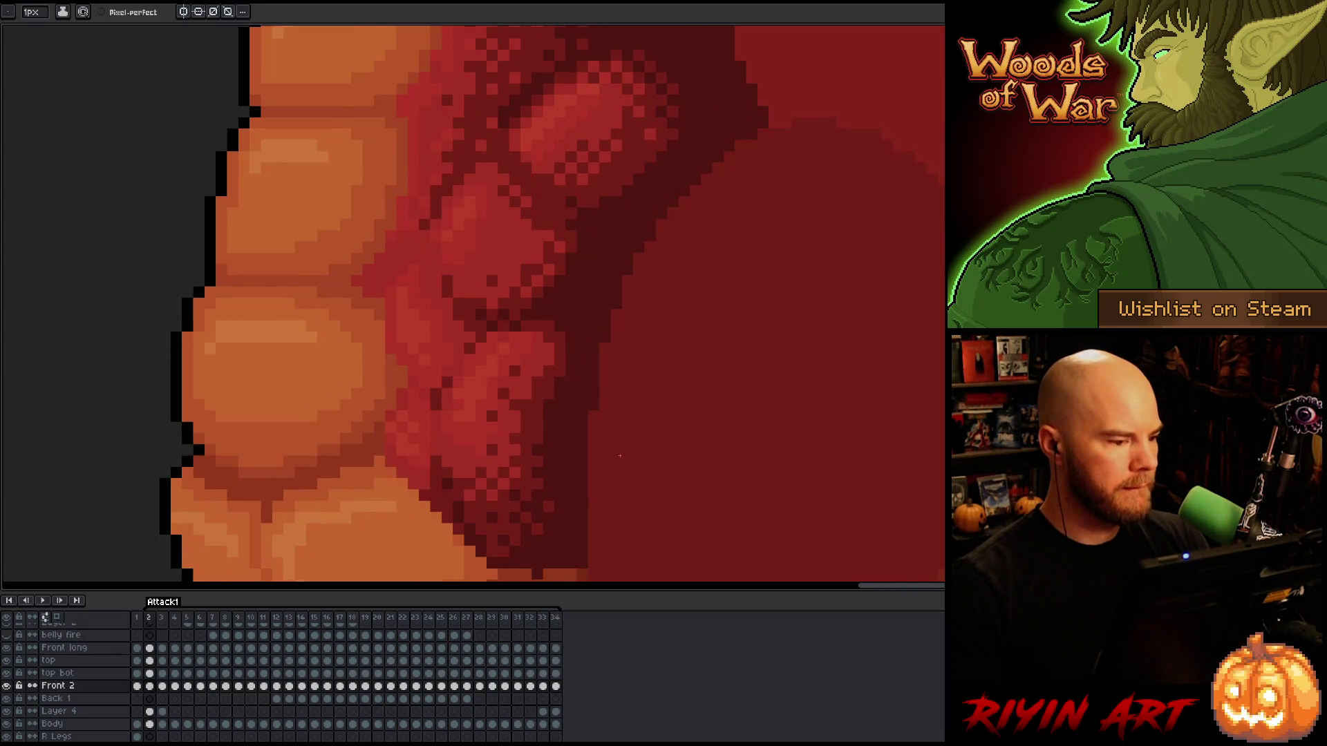
key(Right)
key(Right)
key(Right)
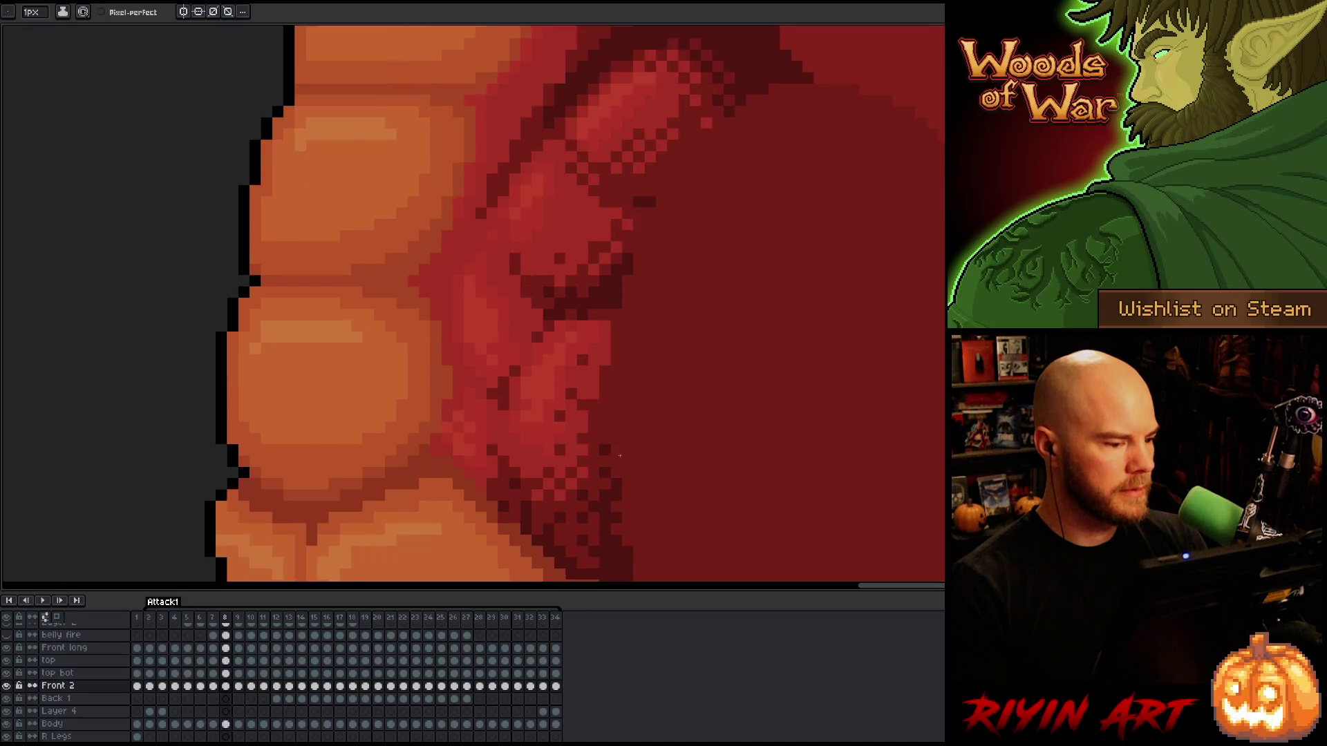
key(Left)
key(Left)
key(Left)
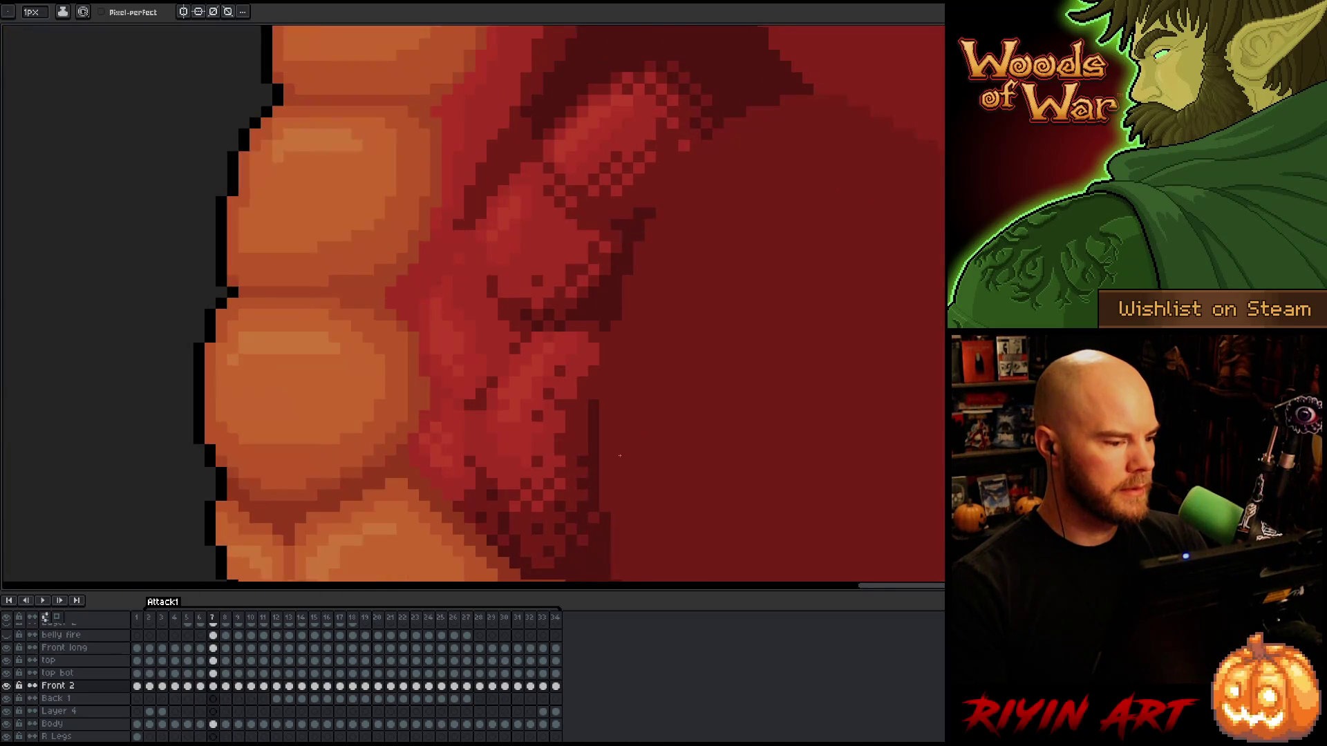
key(Left)
key(minus)
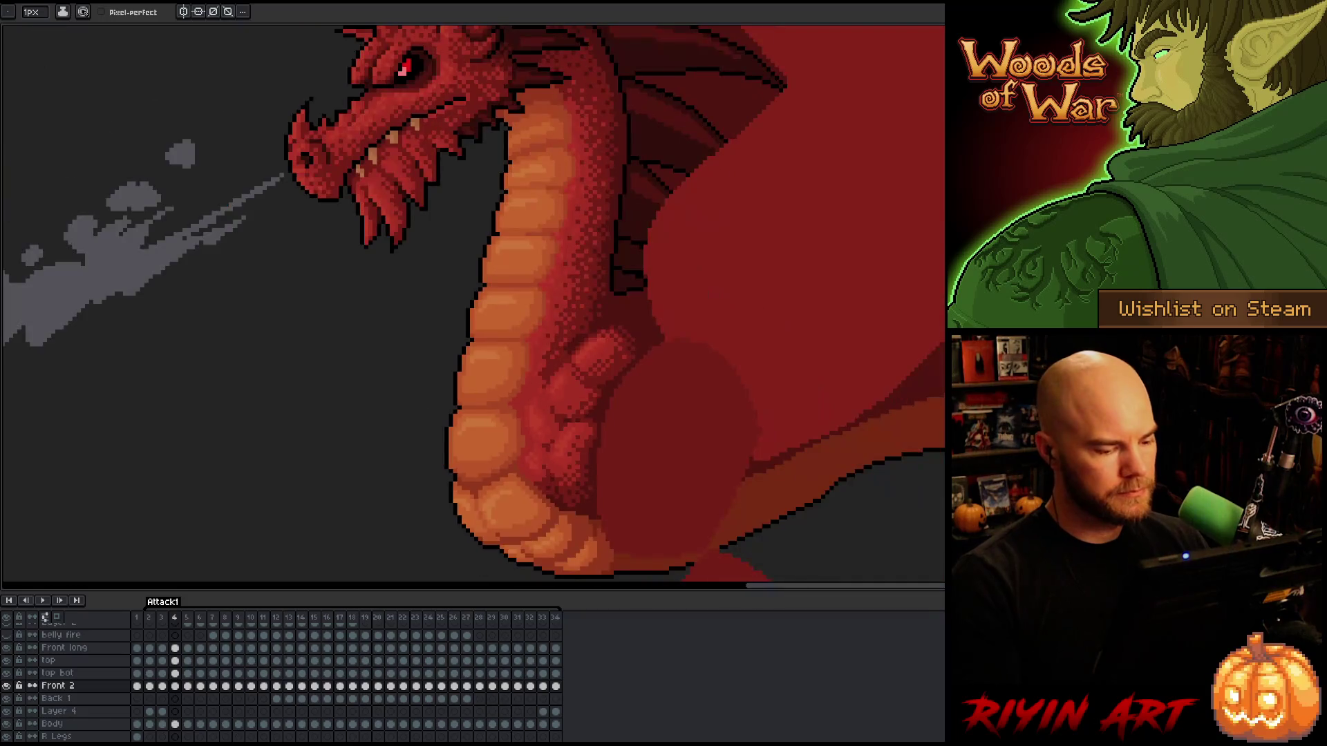
Play the fire-breath animation, then zoom in on the dragon's head and neck on frame 7.
click(538, 624)
scroll(387, 443, up, 2)
scroll(376, 438, down, 3)
key(Return)
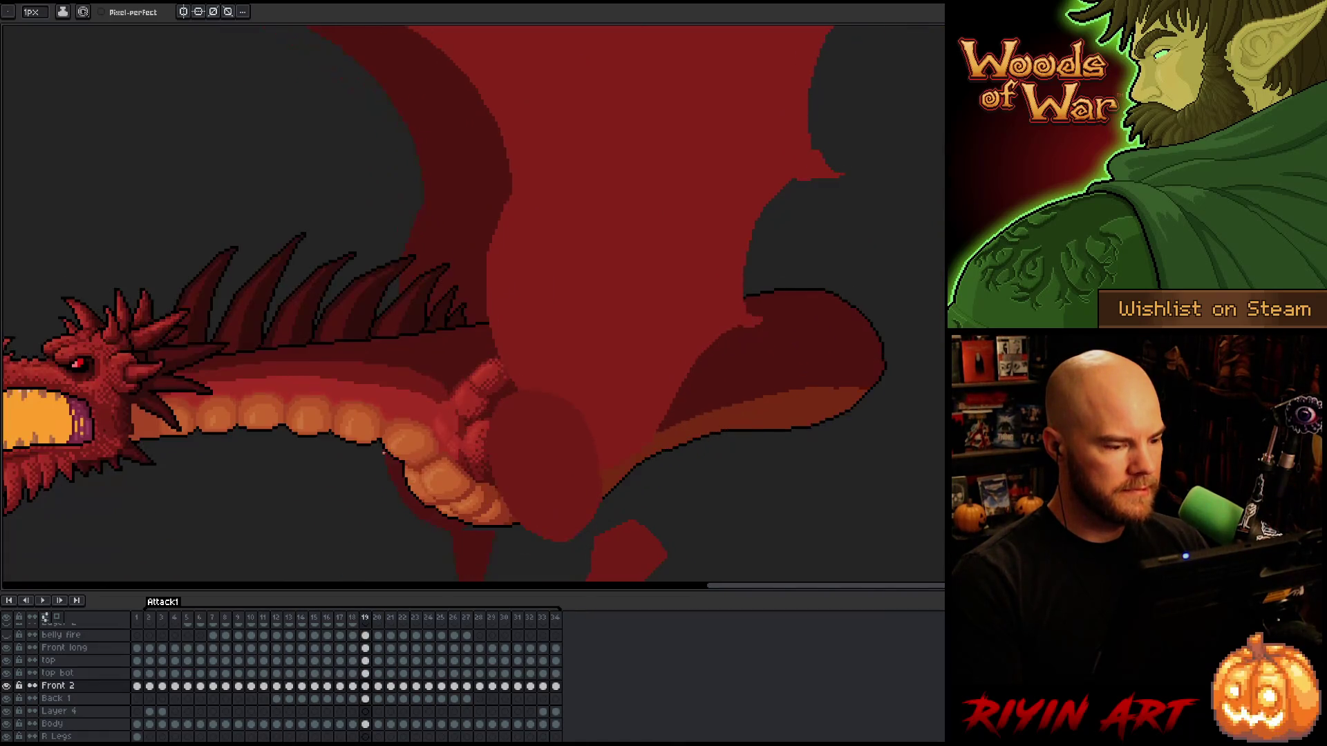
scroll(329, 515, down, 1)
click(184, 619)
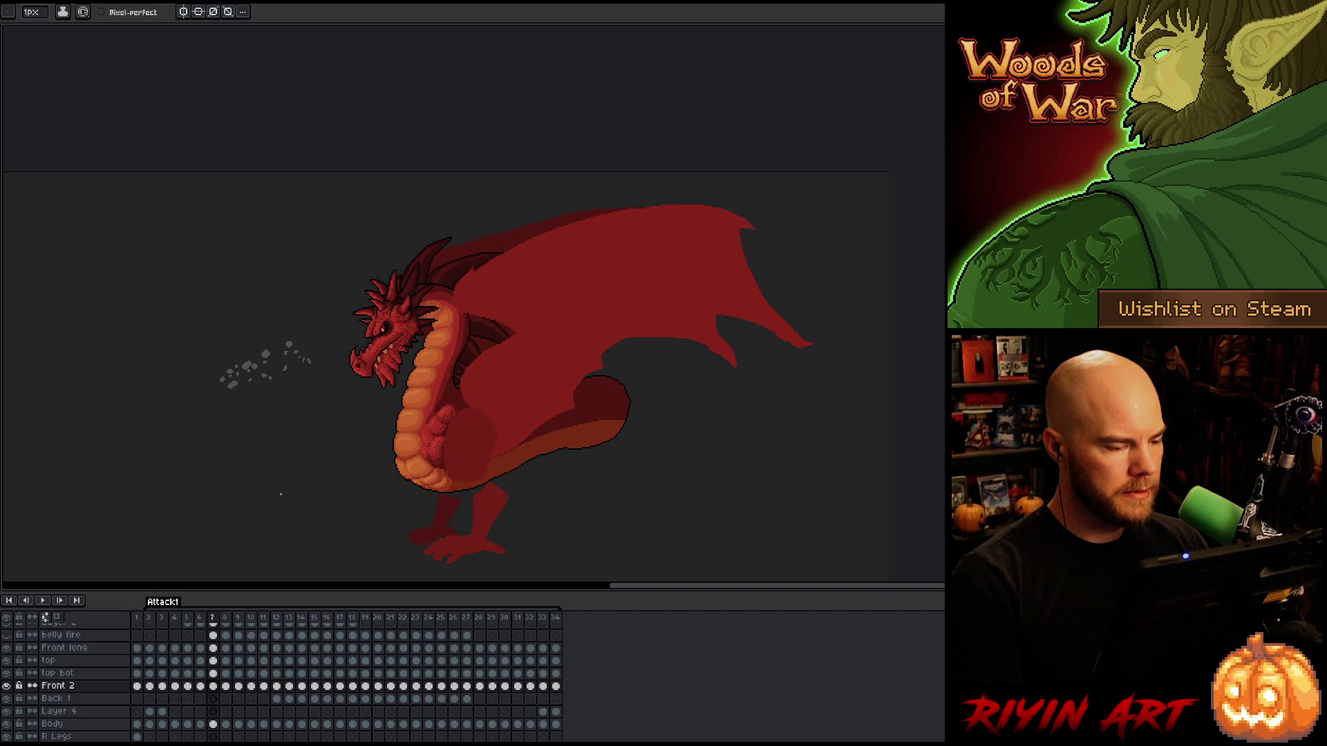
scroll(351, 439, up, 4)
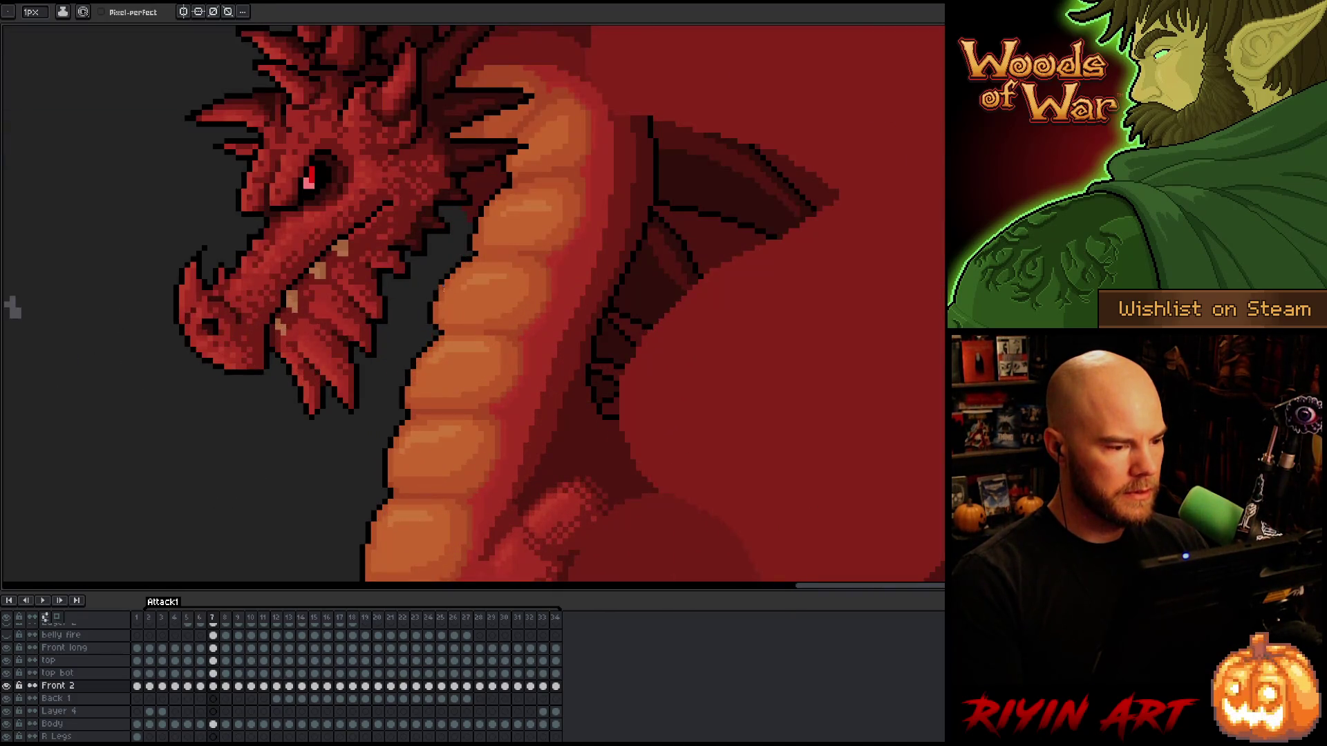
Marquee-select a small neck outline patch, commit it, and paste the pixel patch beside the neck.
key(m)
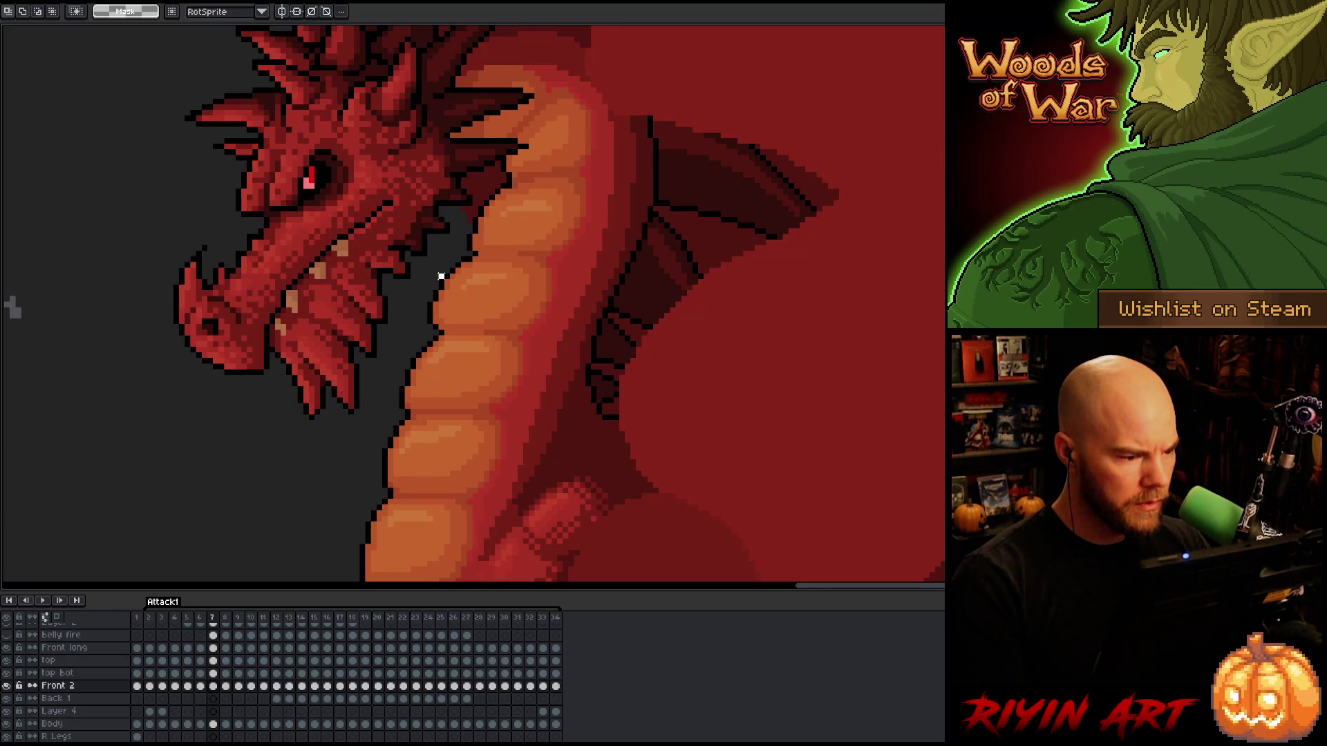
drag(436, 271, 459, 293)
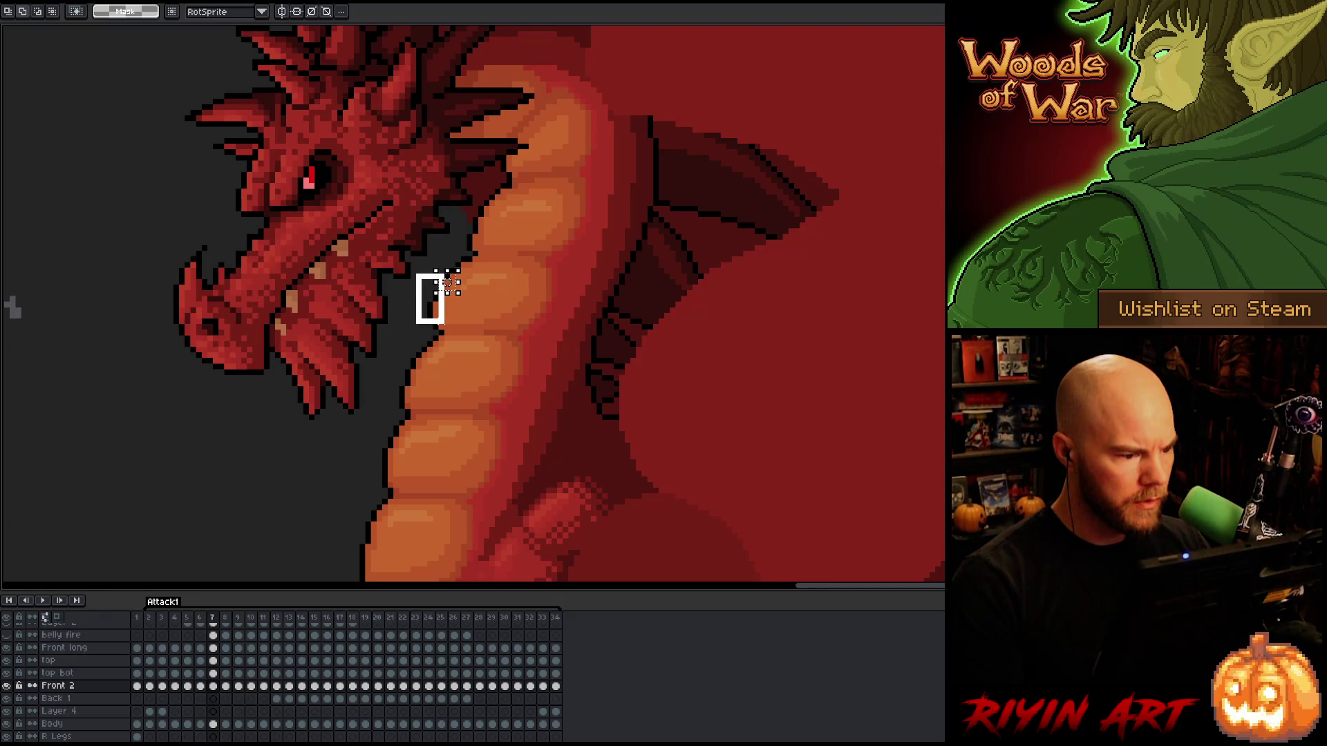
drag(446, 284, 436, 299)
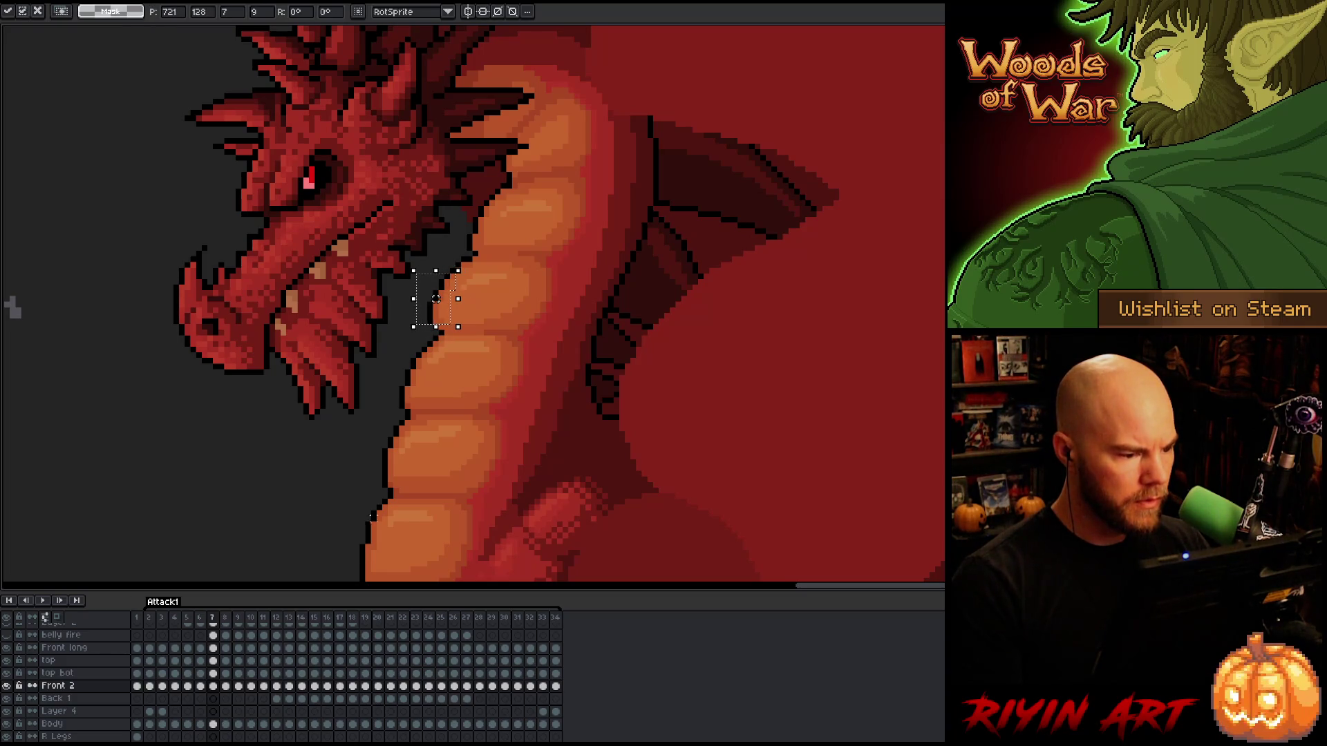
ctrl+click(514, 383)
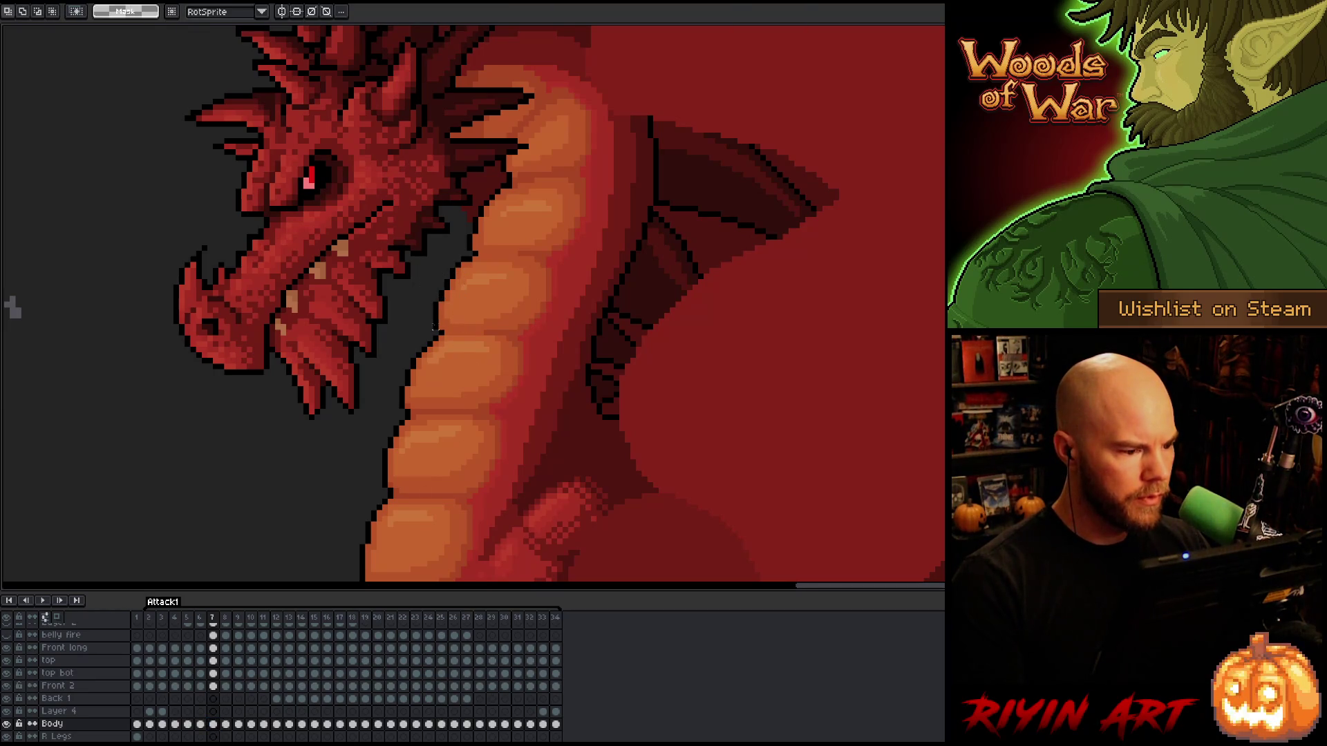
key(ctrl+v)
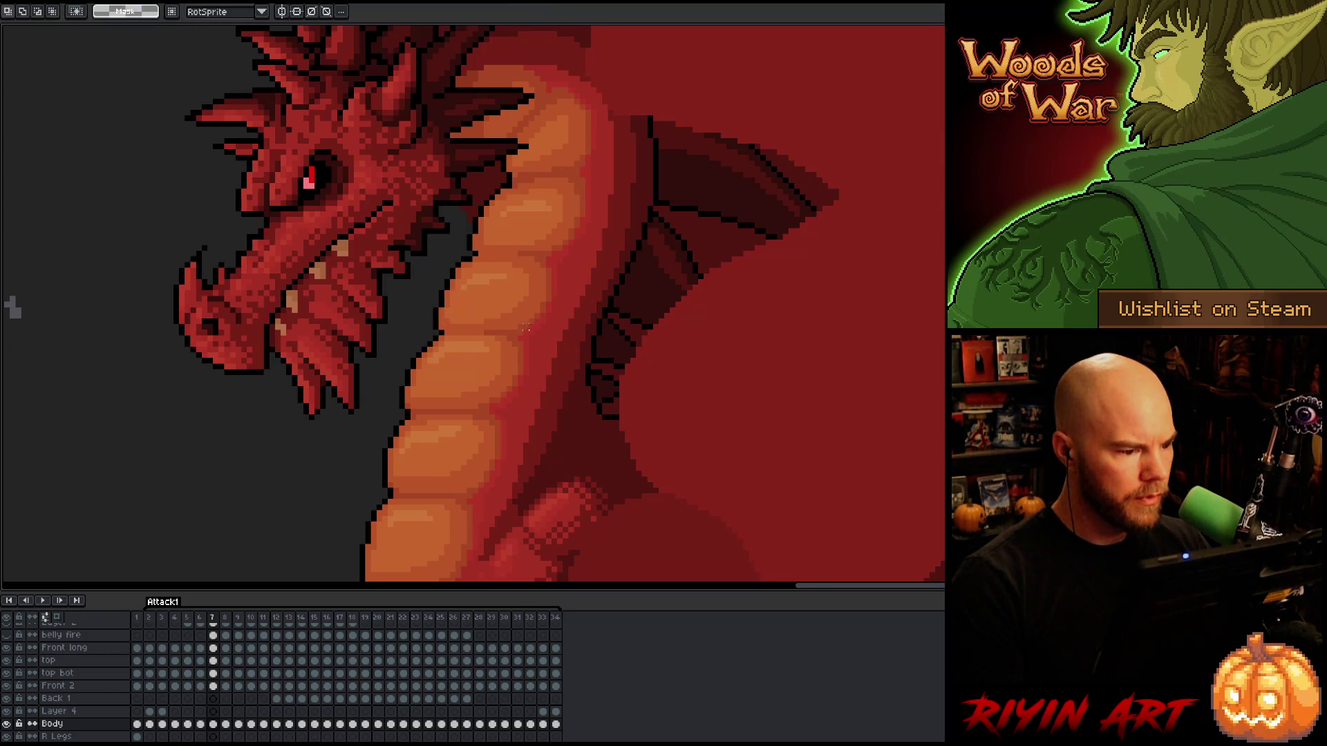
scroll(444, 311, down, 1)
scroll(417, 462, down, 1)
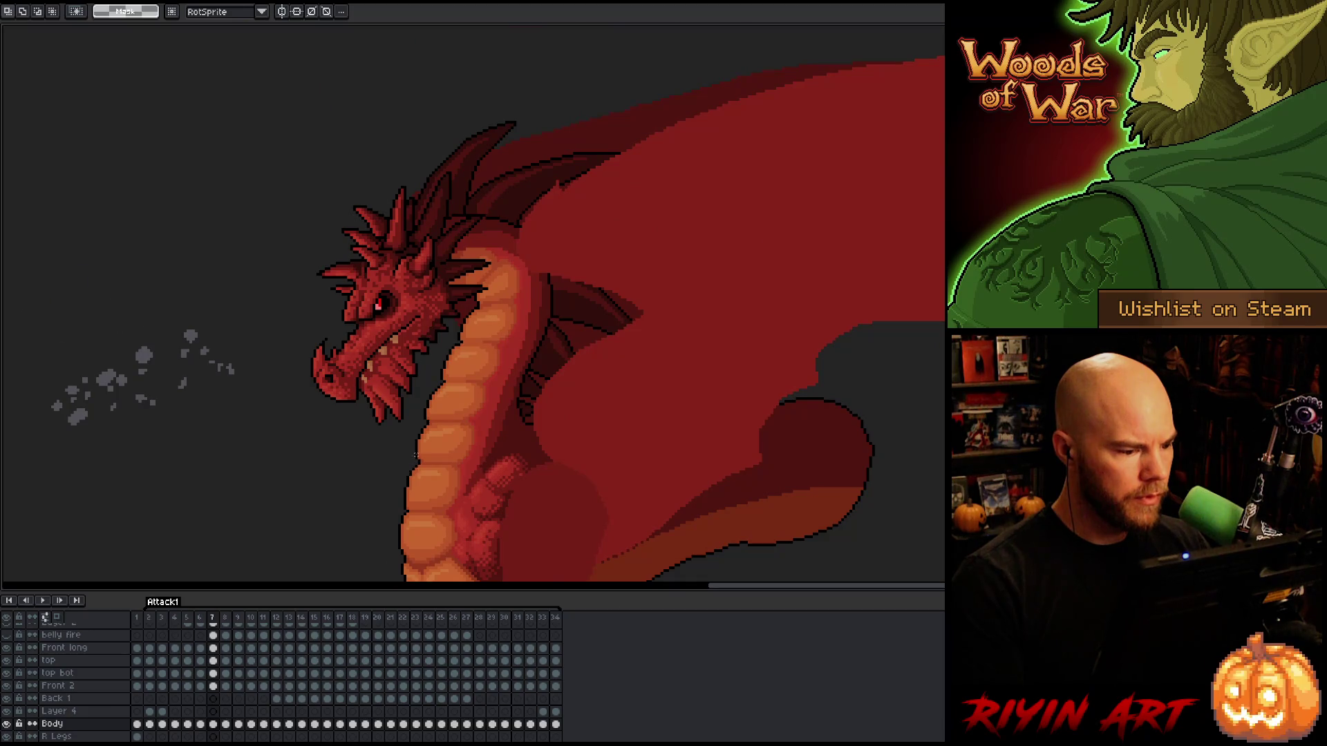
scroll(414, 454, up, 2)
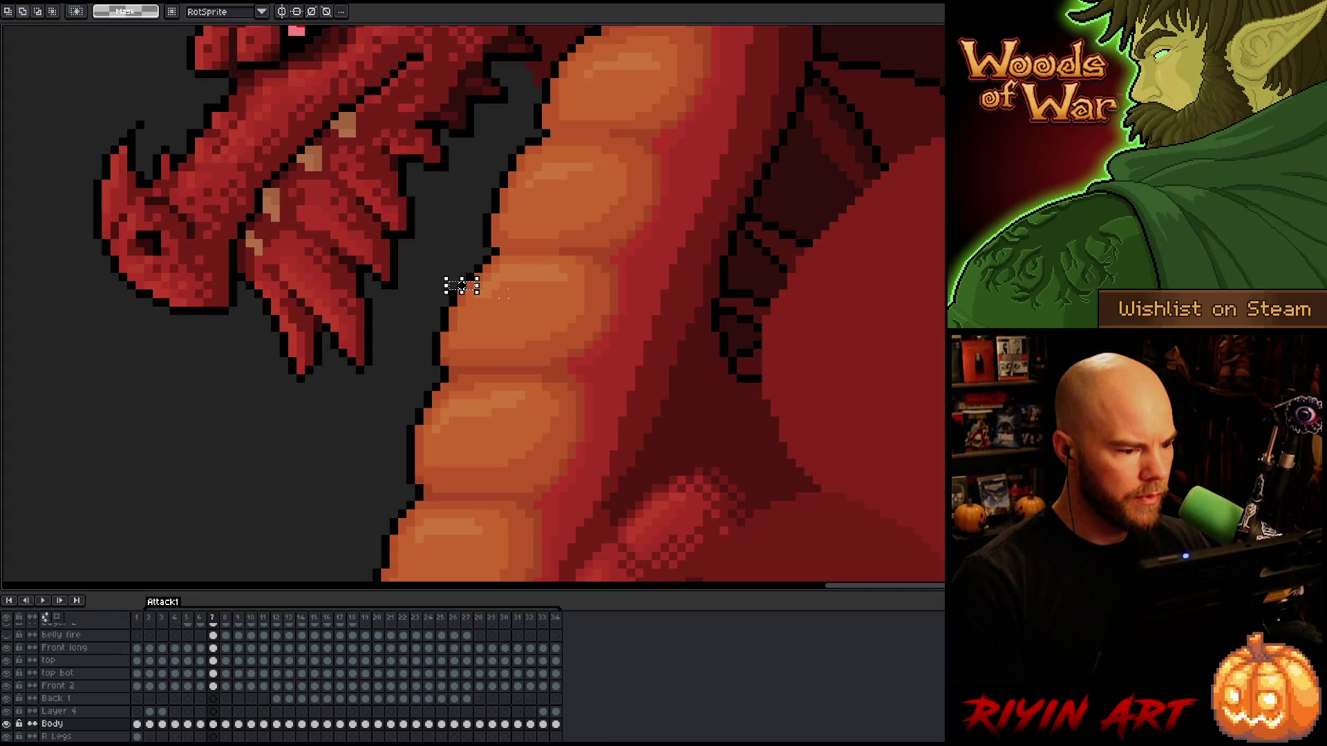
Shift the neck's left outline pixels into place, then select the belly's left outline block.
mouse_move(503, 294)
mouse_down()
mouse_move(439, 320)
mouse_move(408, 378)
mouse_move(447, 246)
mouse_move(440, 265)
mouse_up()
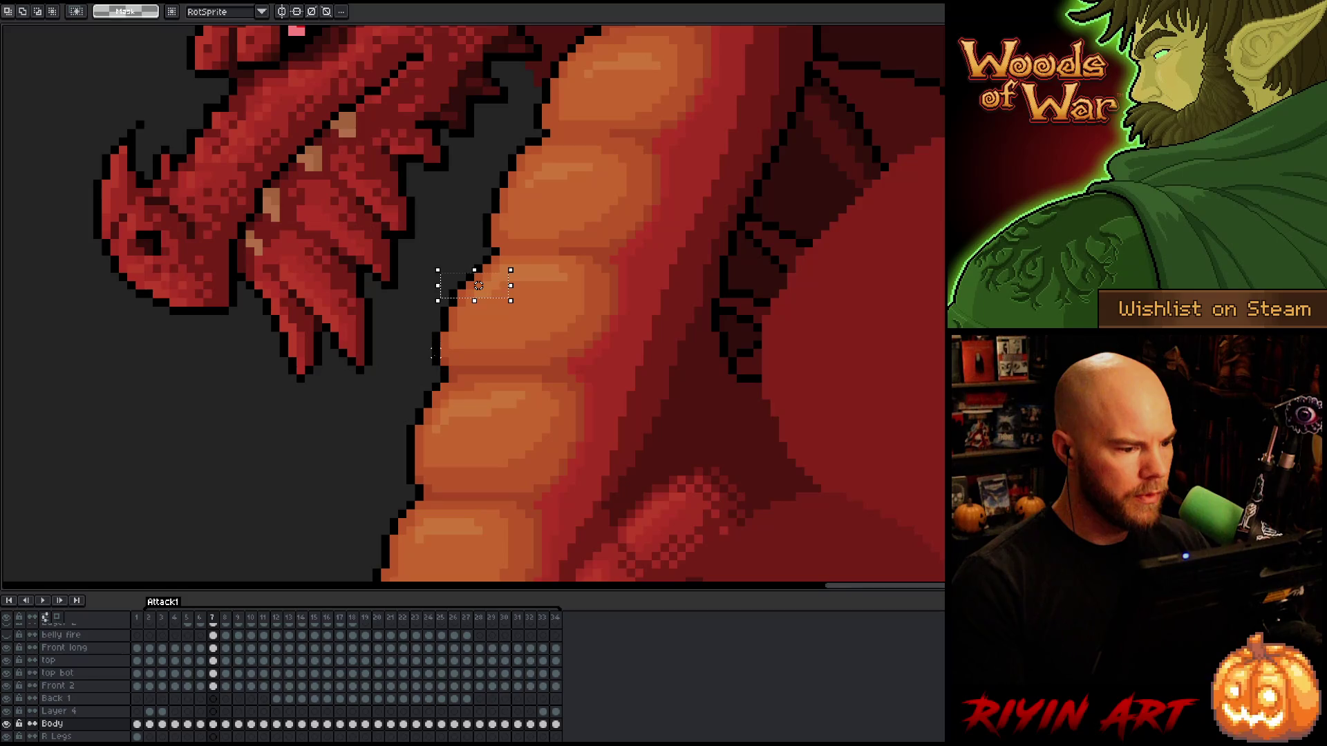
drag(561, 244, 485, 290)
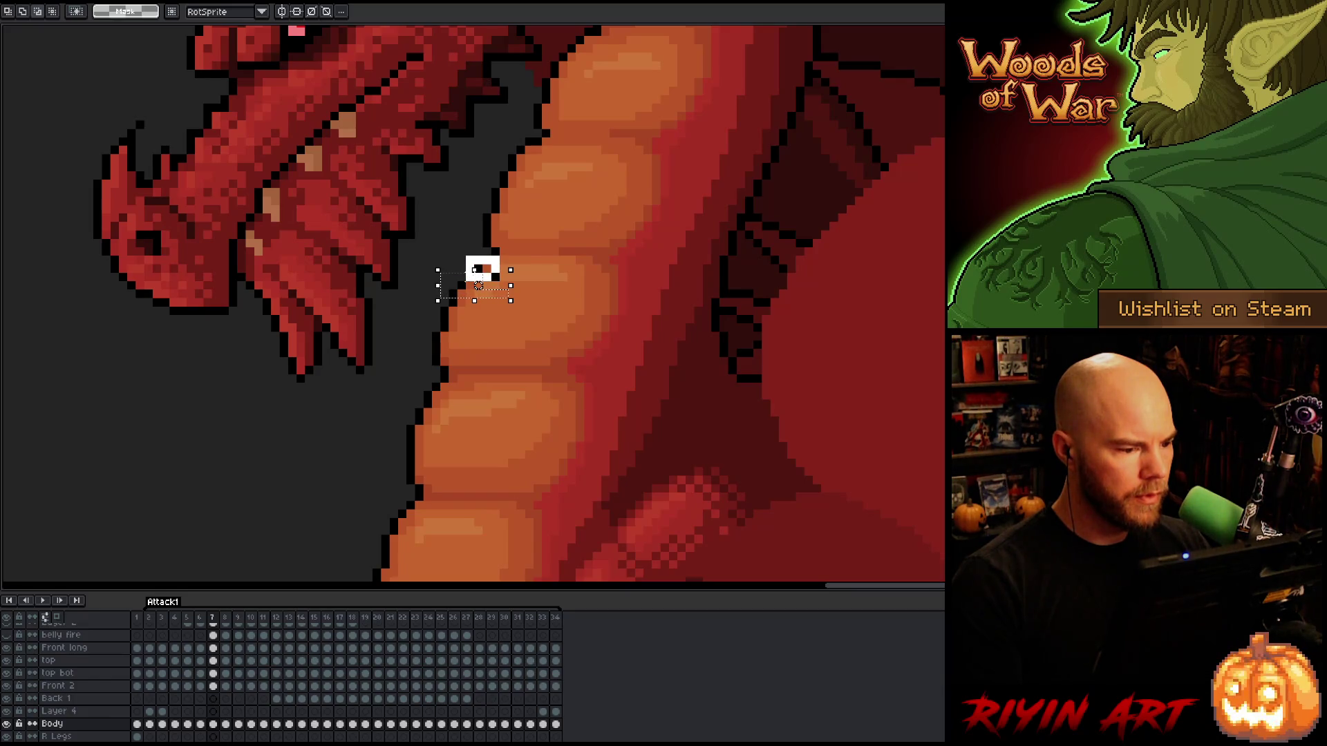
click(483, 394)
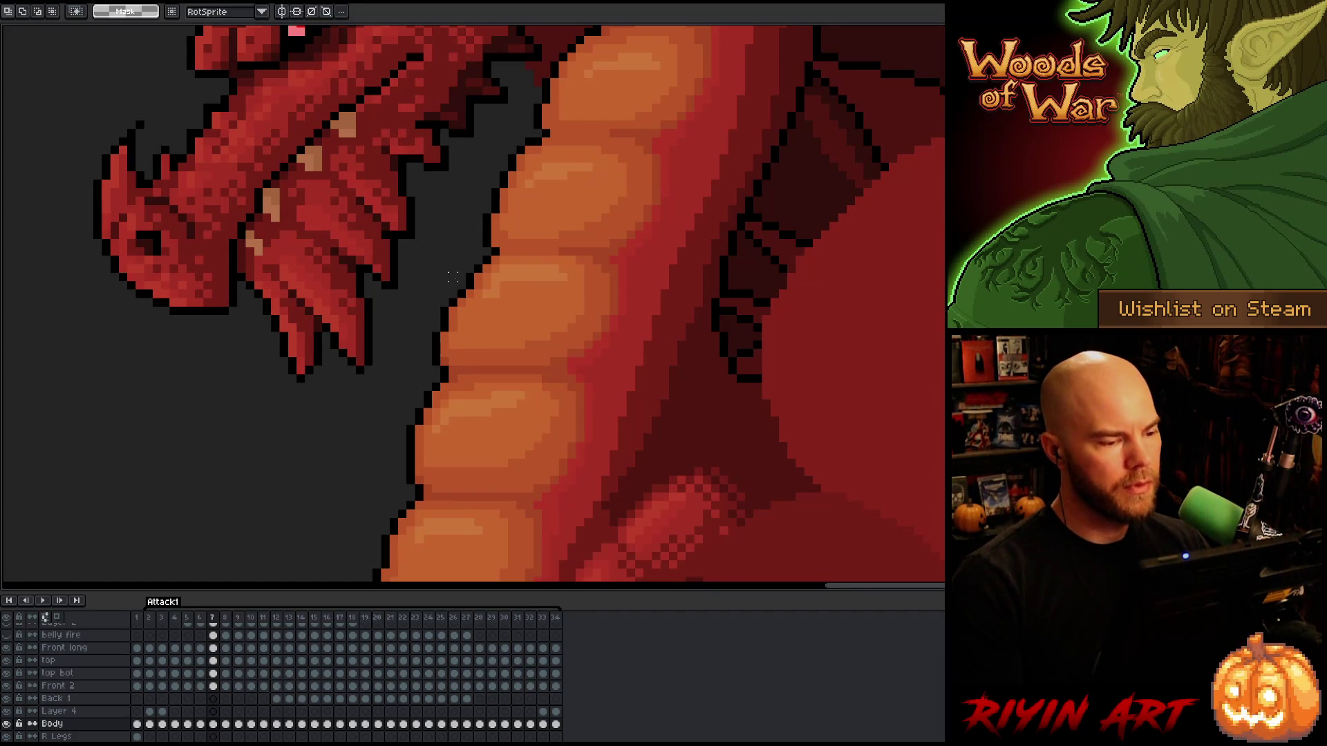
mouse_move(427, 302)
mouse_down()
mouse_move(465, 355)
mouse_move(533, 365)
mouse_up()
Clear the selection, preview the attack playback, and save the sprite with Ctrl+S.
click(606, 337)
scroll(606, 337, down, 3)
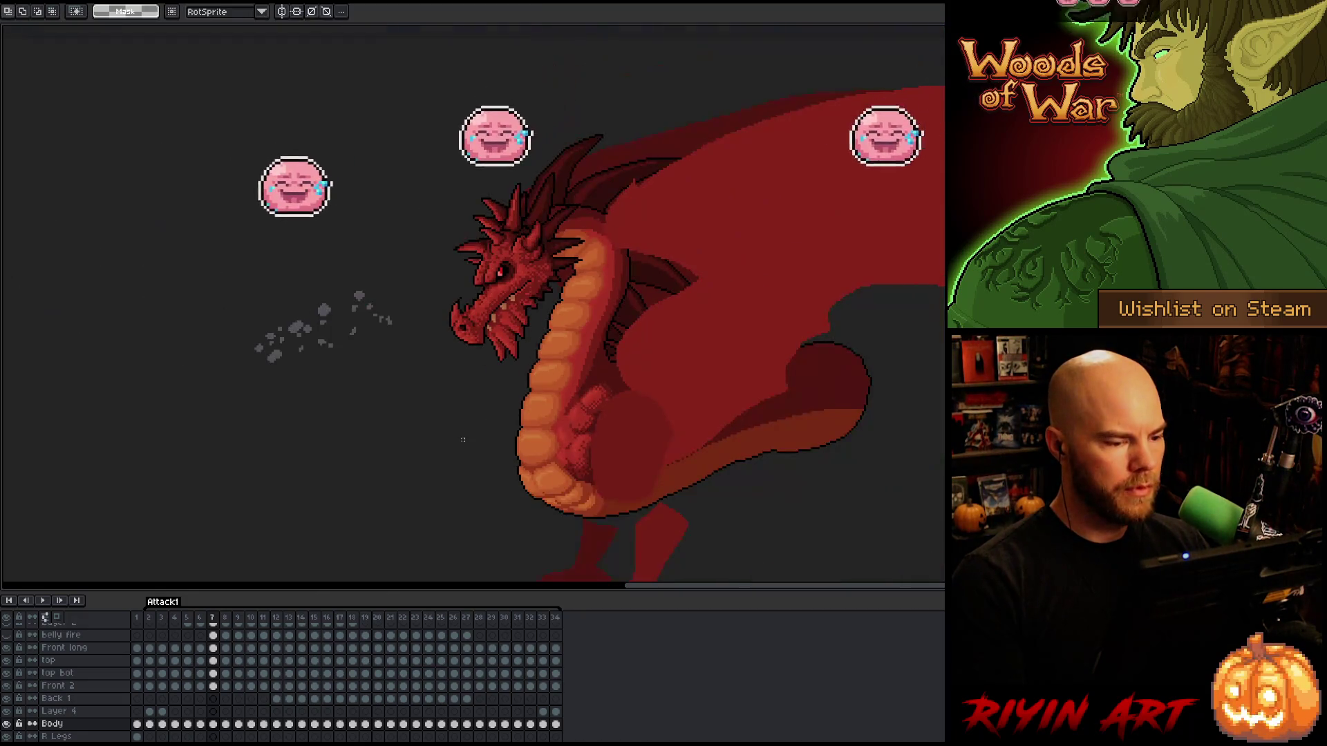
key(Return)
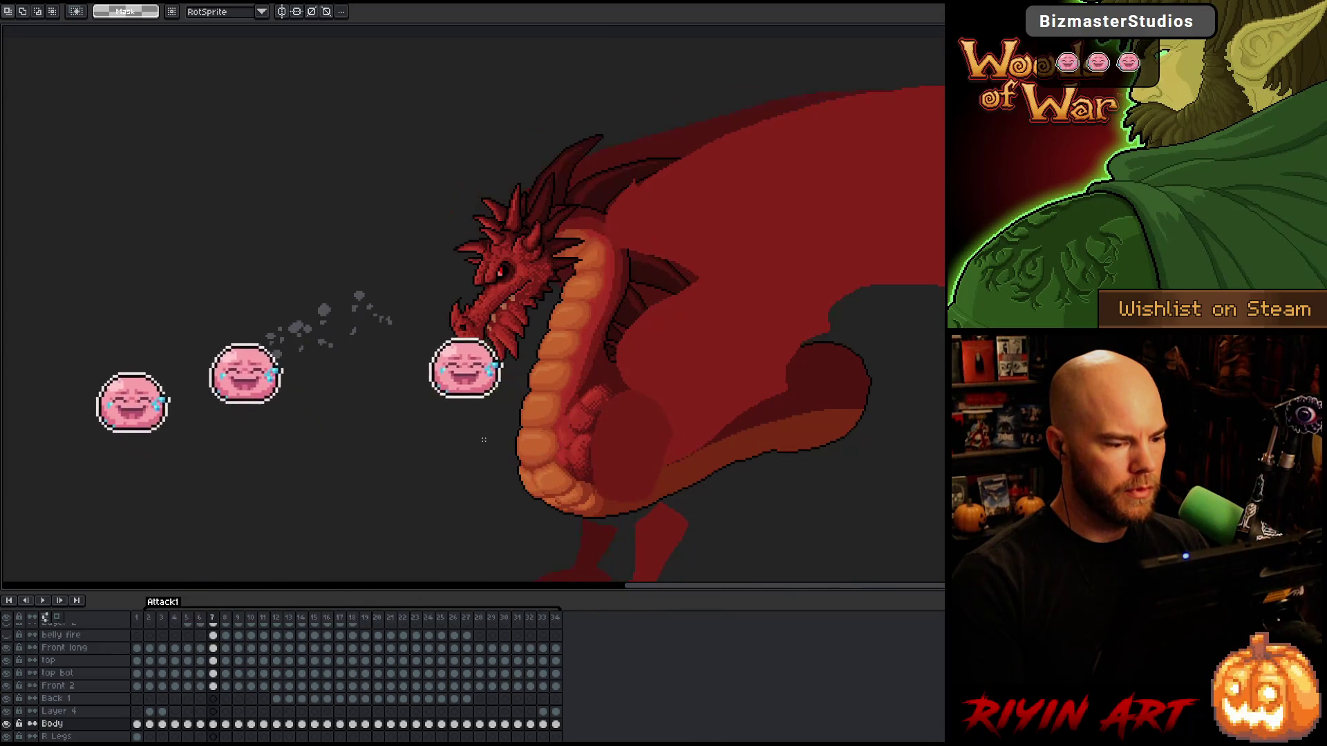
key(Return)
key(ctrl+s)
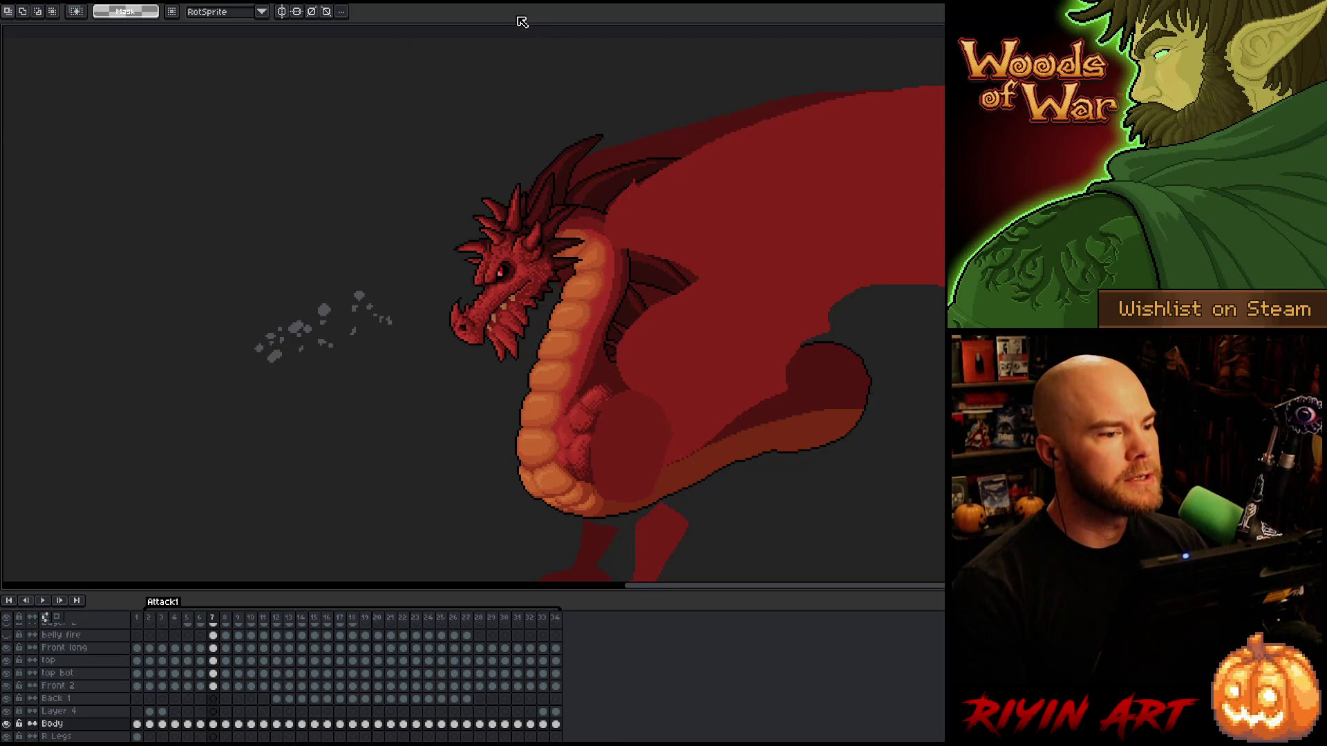
key(Return)
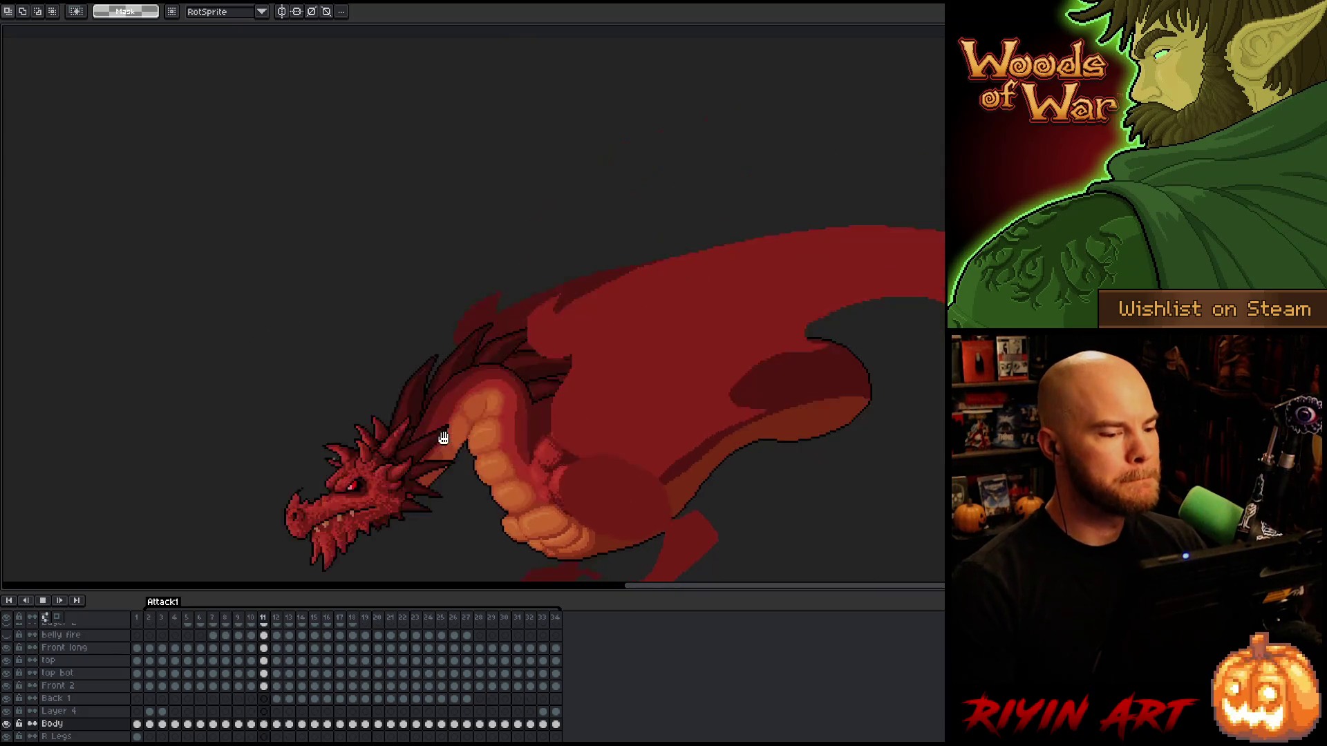
Loop the Attack1 animation with the dragon centred in view, then return to frame 7.
scroll(479, 459, down, 5)
scroll(479, 459, up, 5)
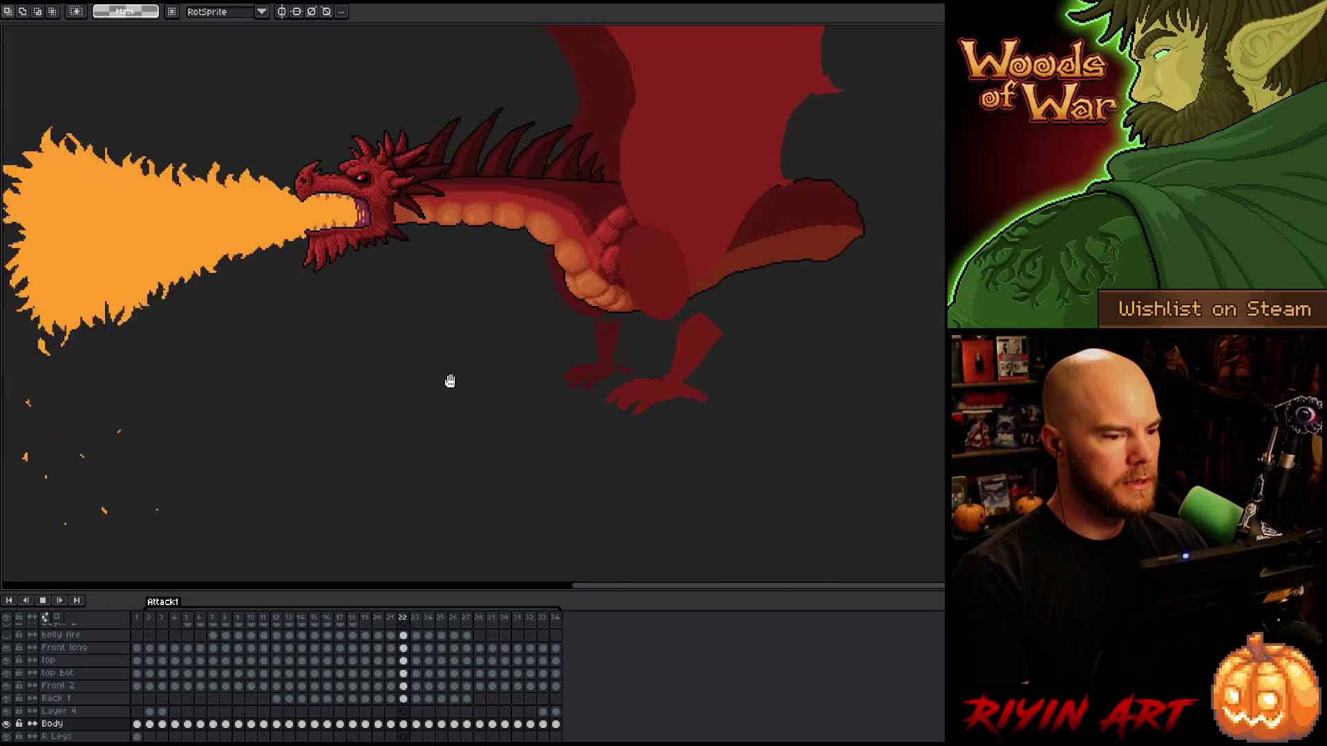
drag(498, 299, 589, 370)
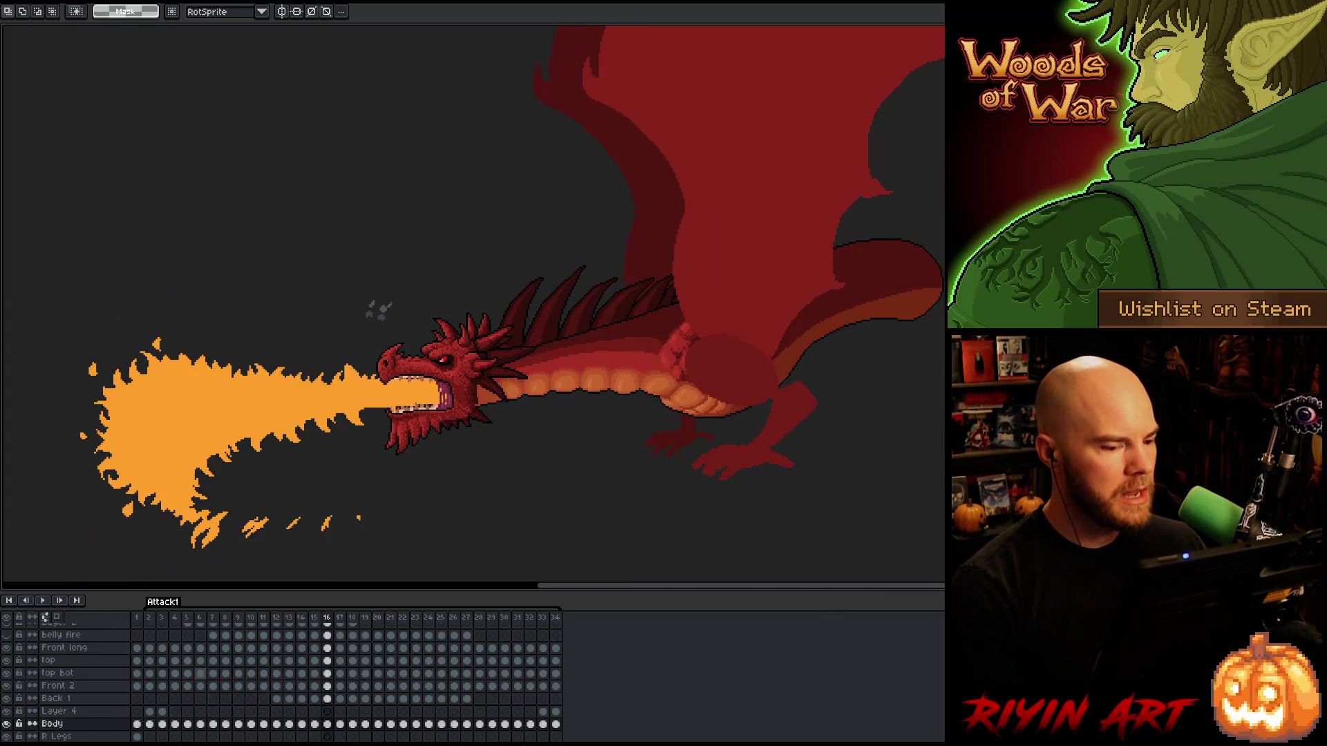
click(211, 674)
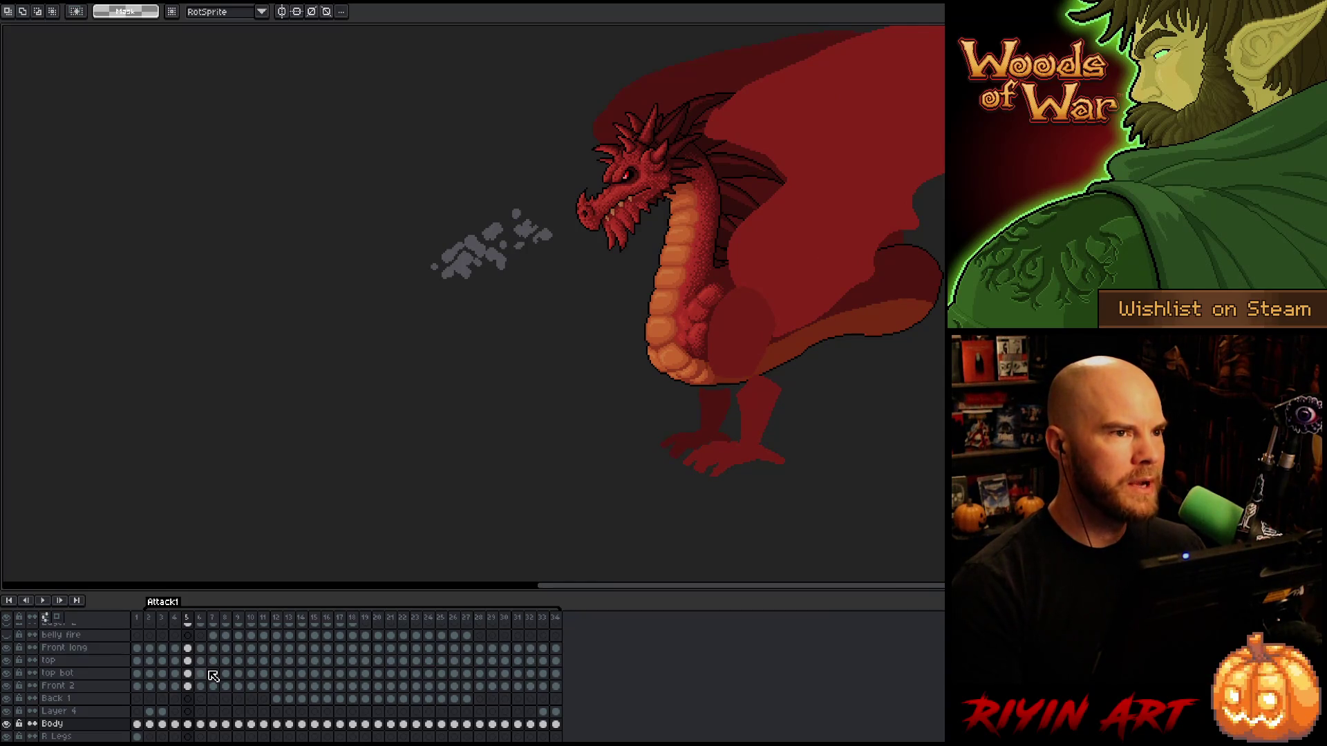
Compare the neck and belly across frames 6, 7 and 8, stopping and restarting playback.
key(Right)
key(Left)
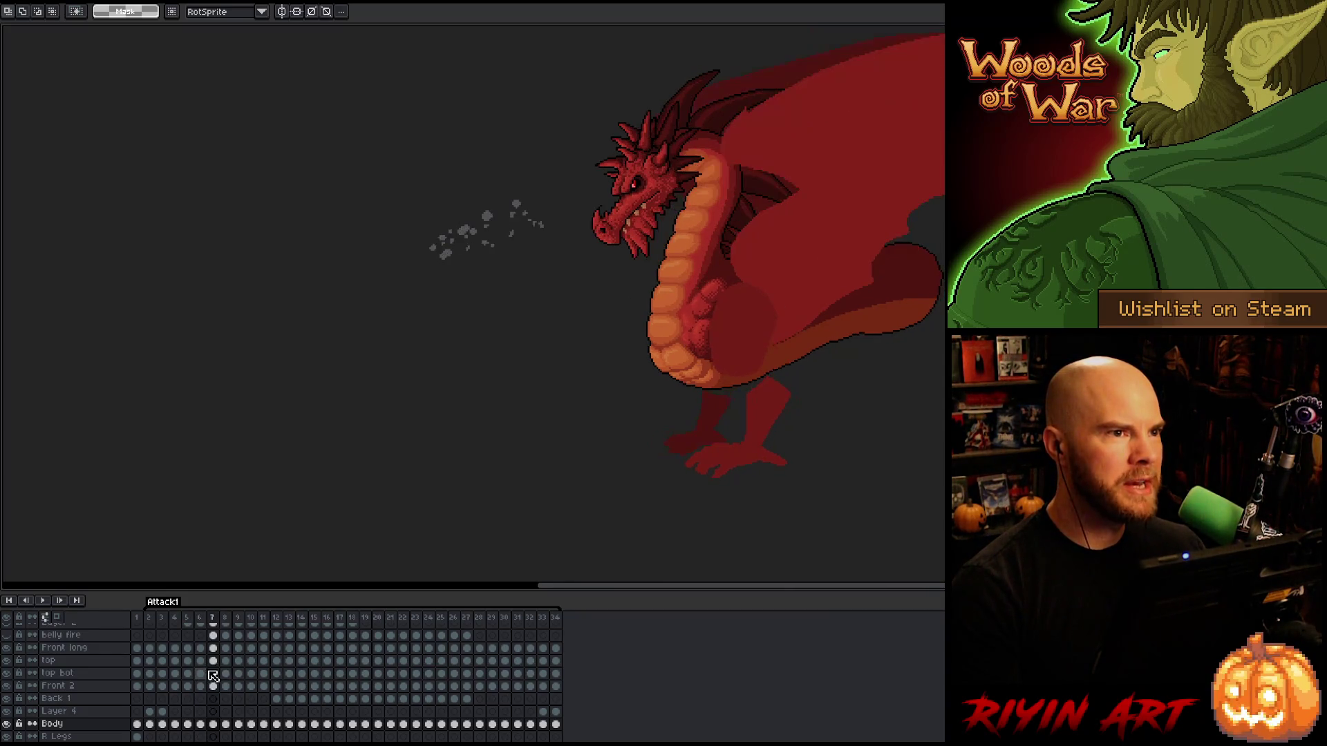
key(Right)
key(Right)
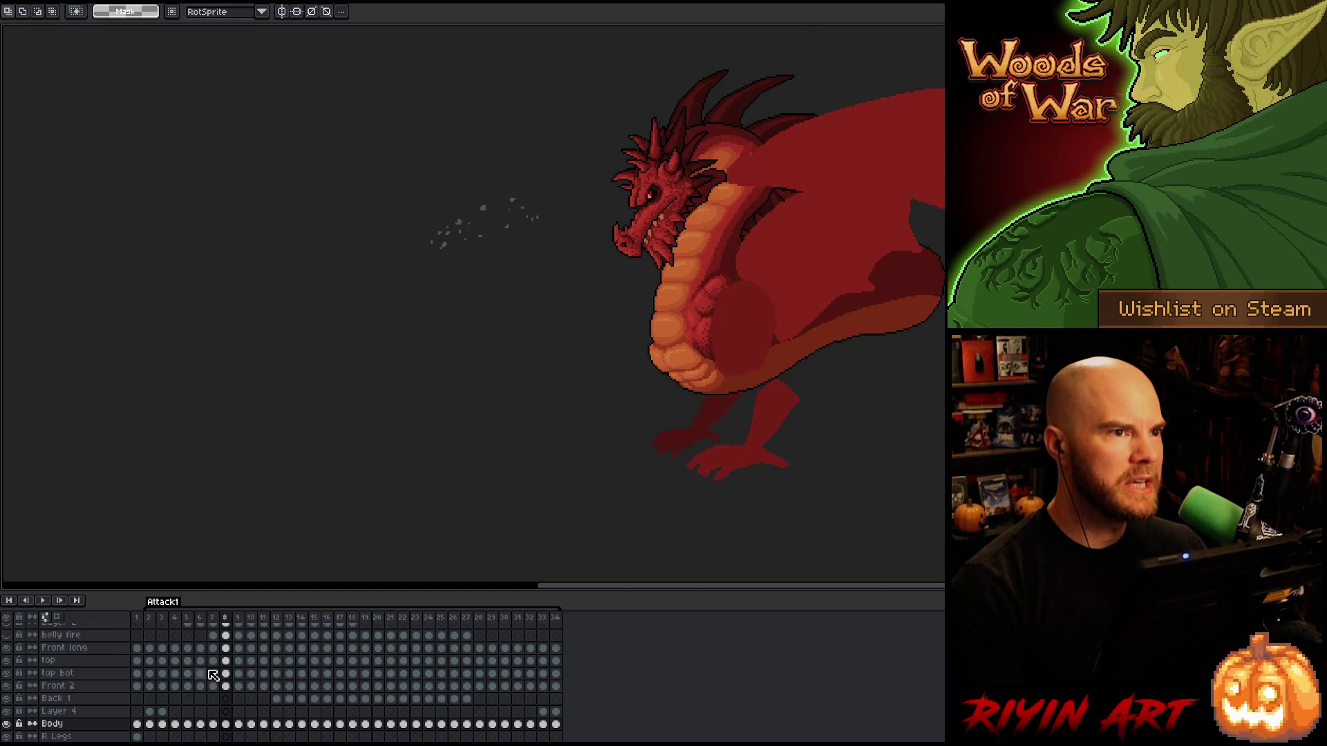
key(Left)
key(Left)
key(Right)
key(Right)
key(Left)
key(Left)
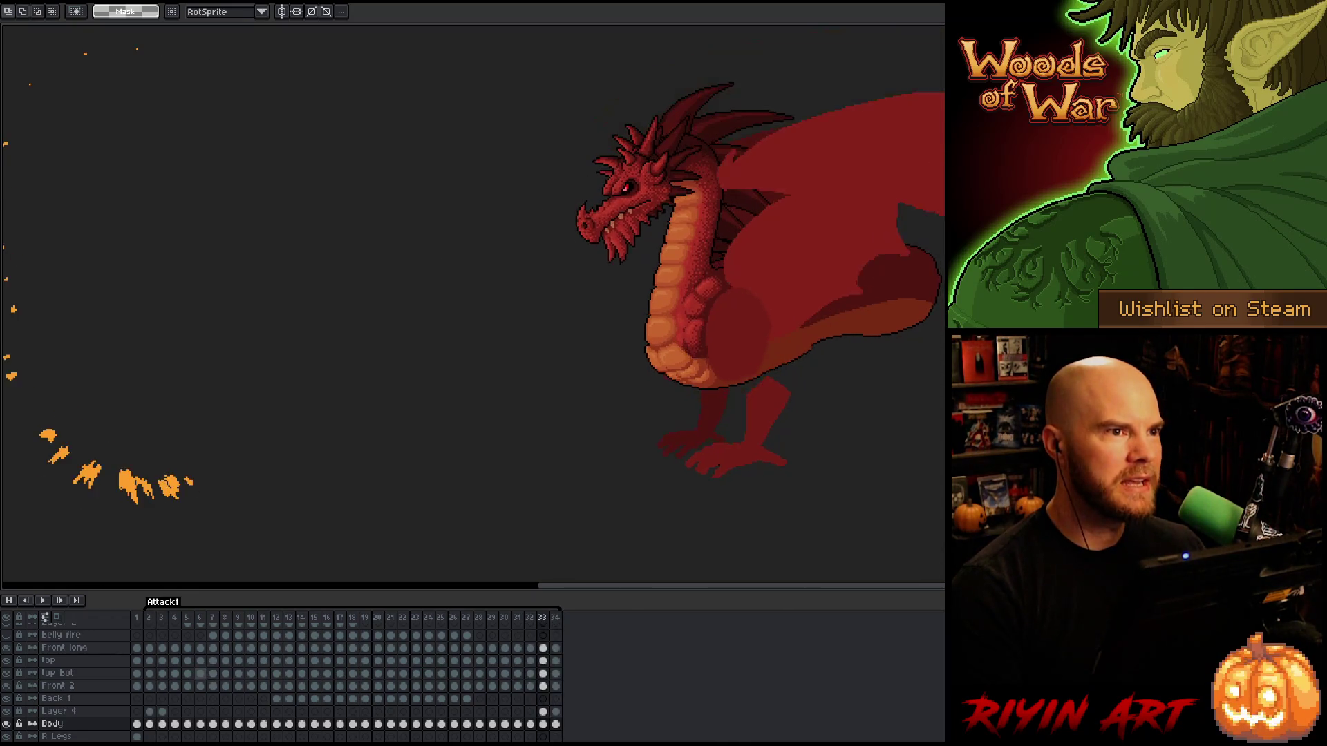
key(Return)
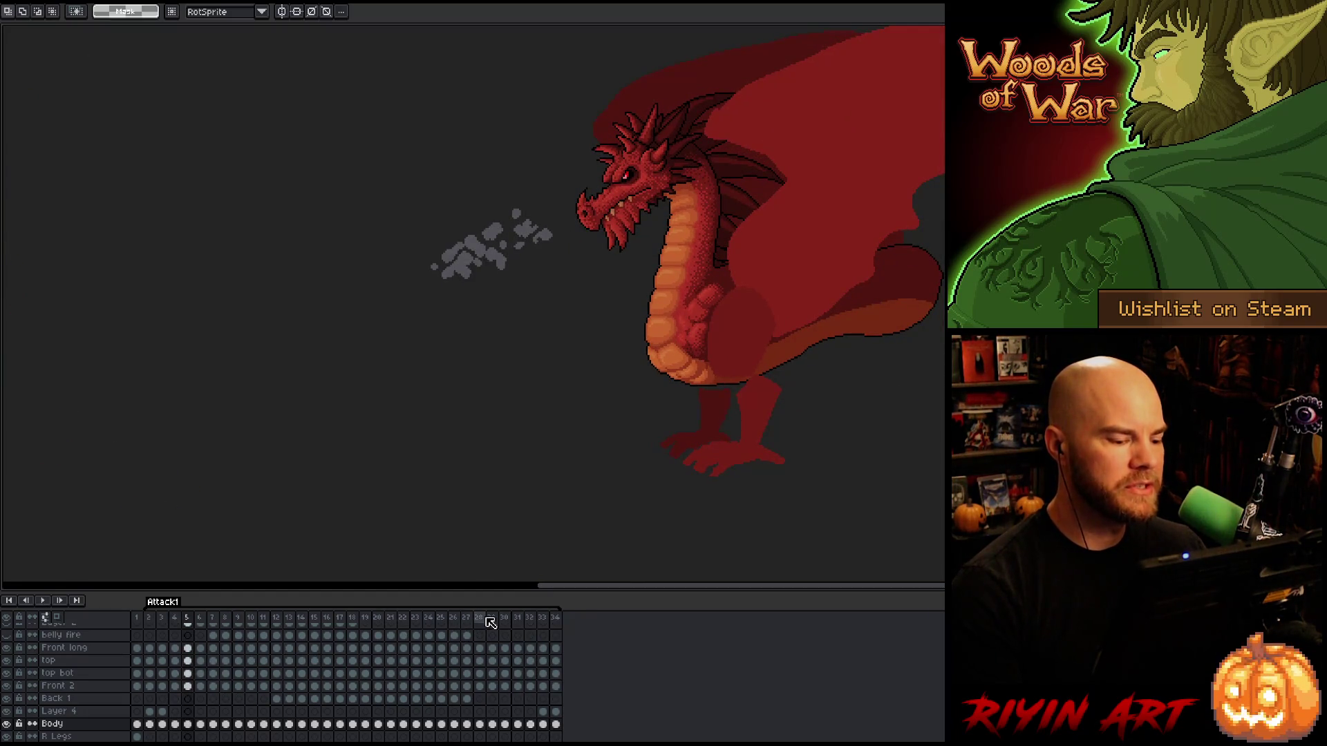
key(Return)
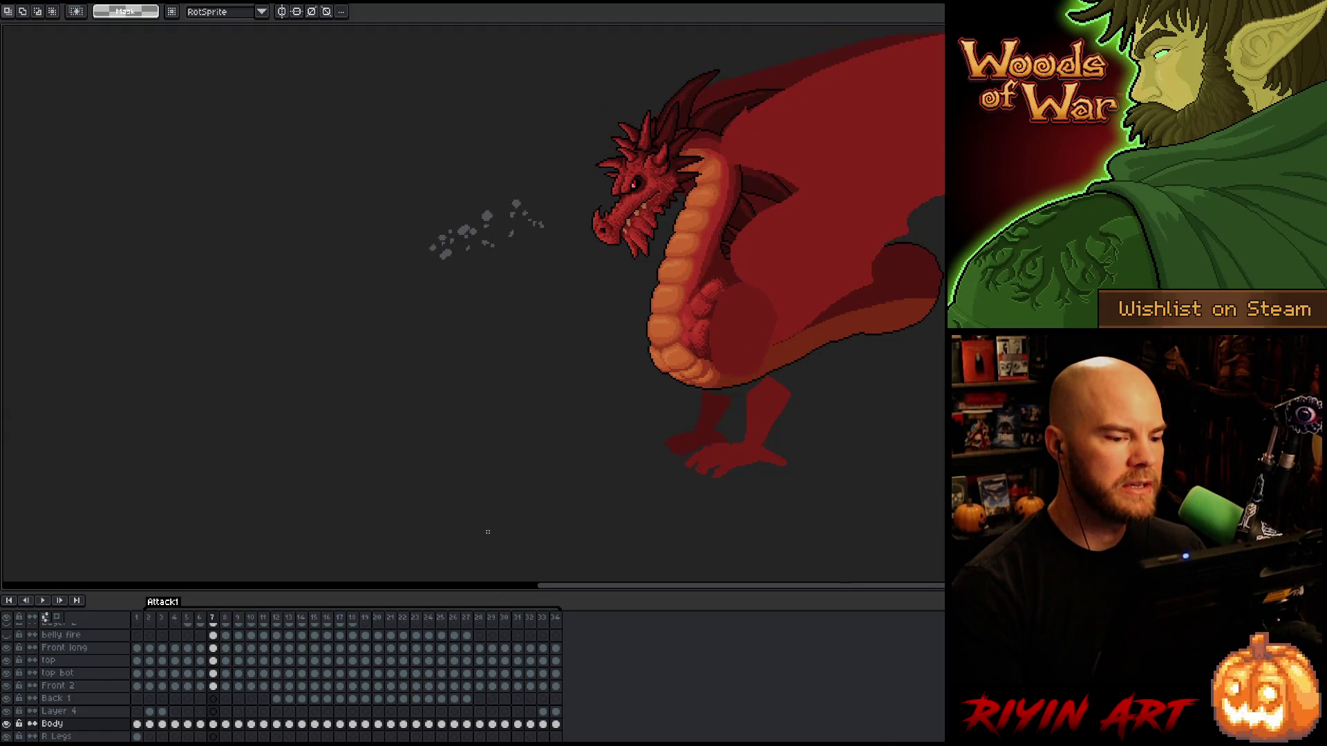
Show the whole dragon on frame 6 and bring up the Body layer's context menu.
scroll(642, 324, up, 1)
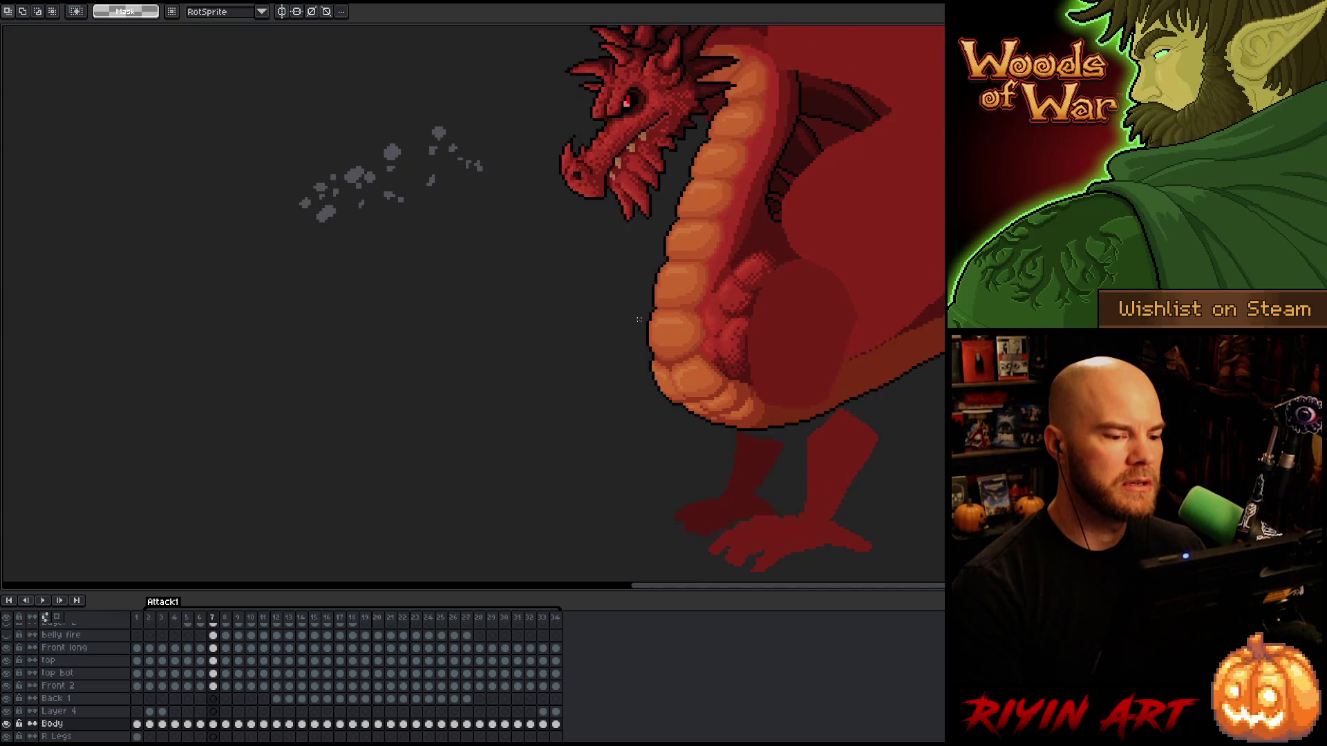
scroll(606, 304, up, 1)
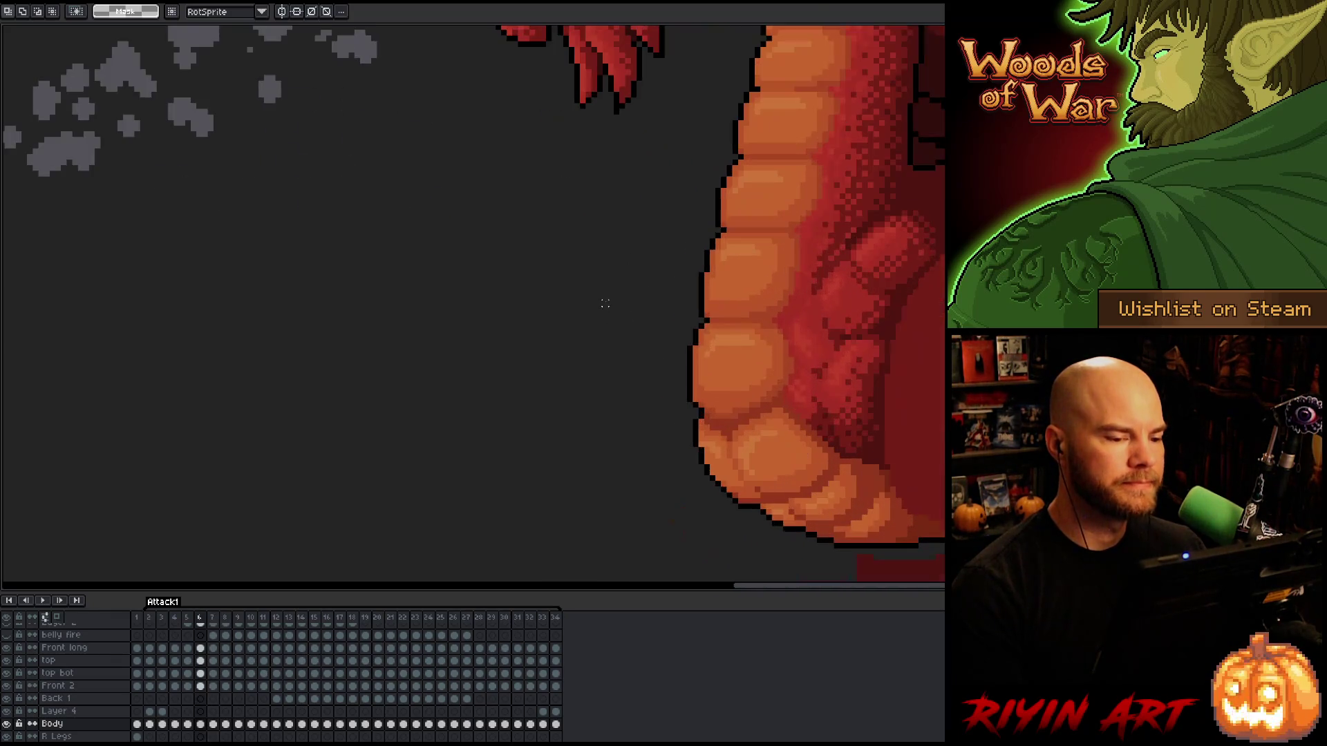
scroll(709, 266, down, 2)
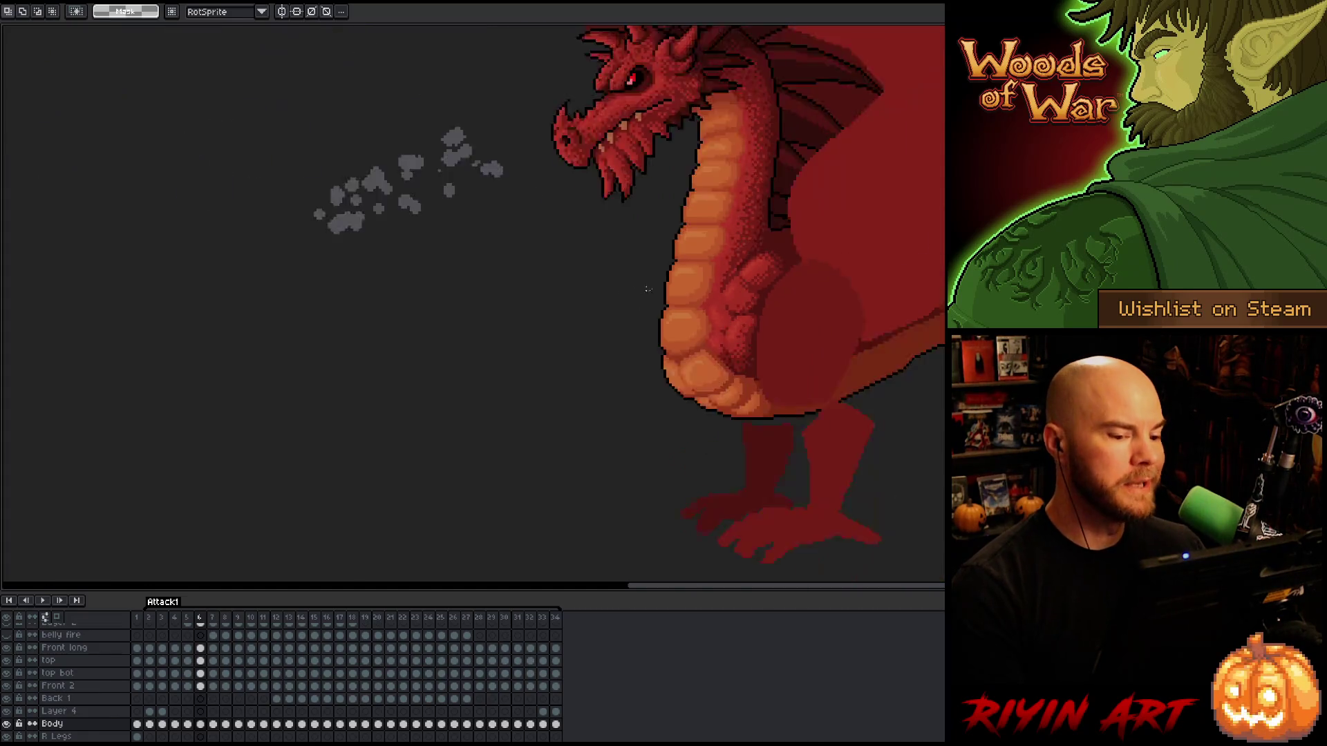
key(space)
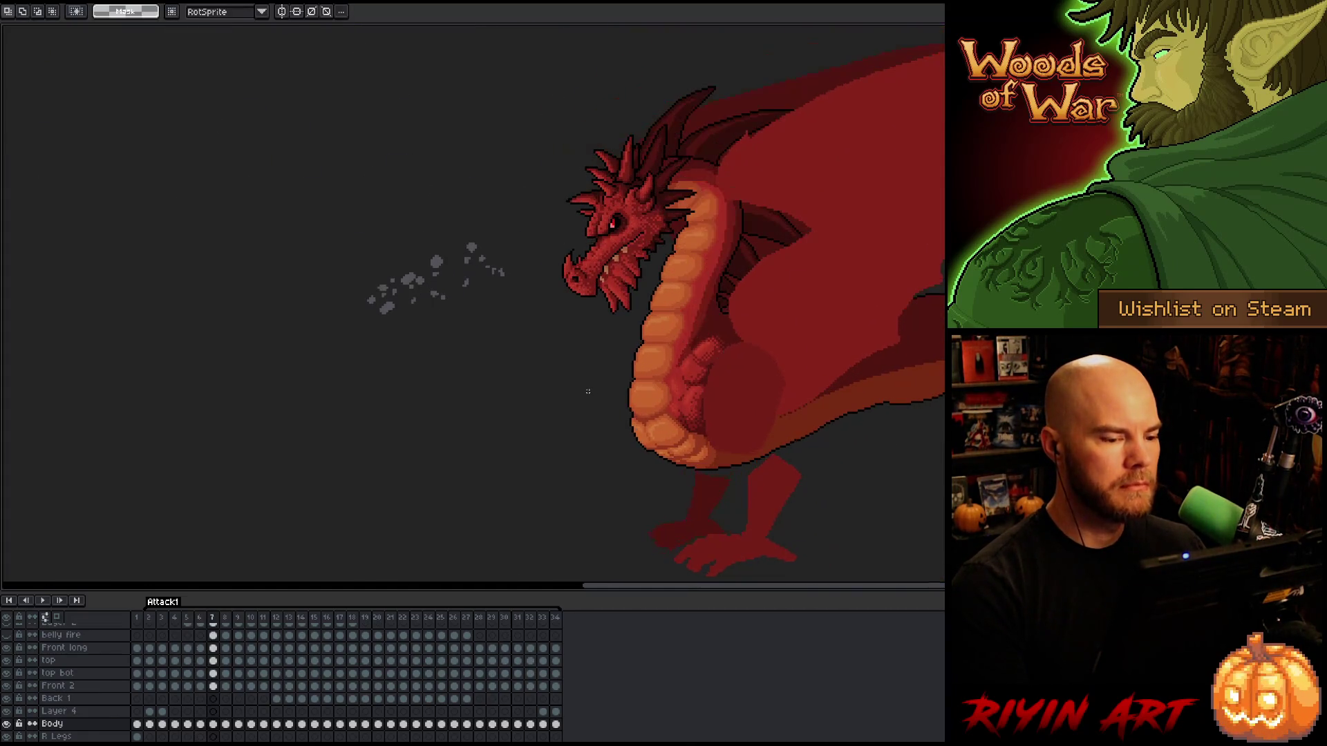
key(Left)
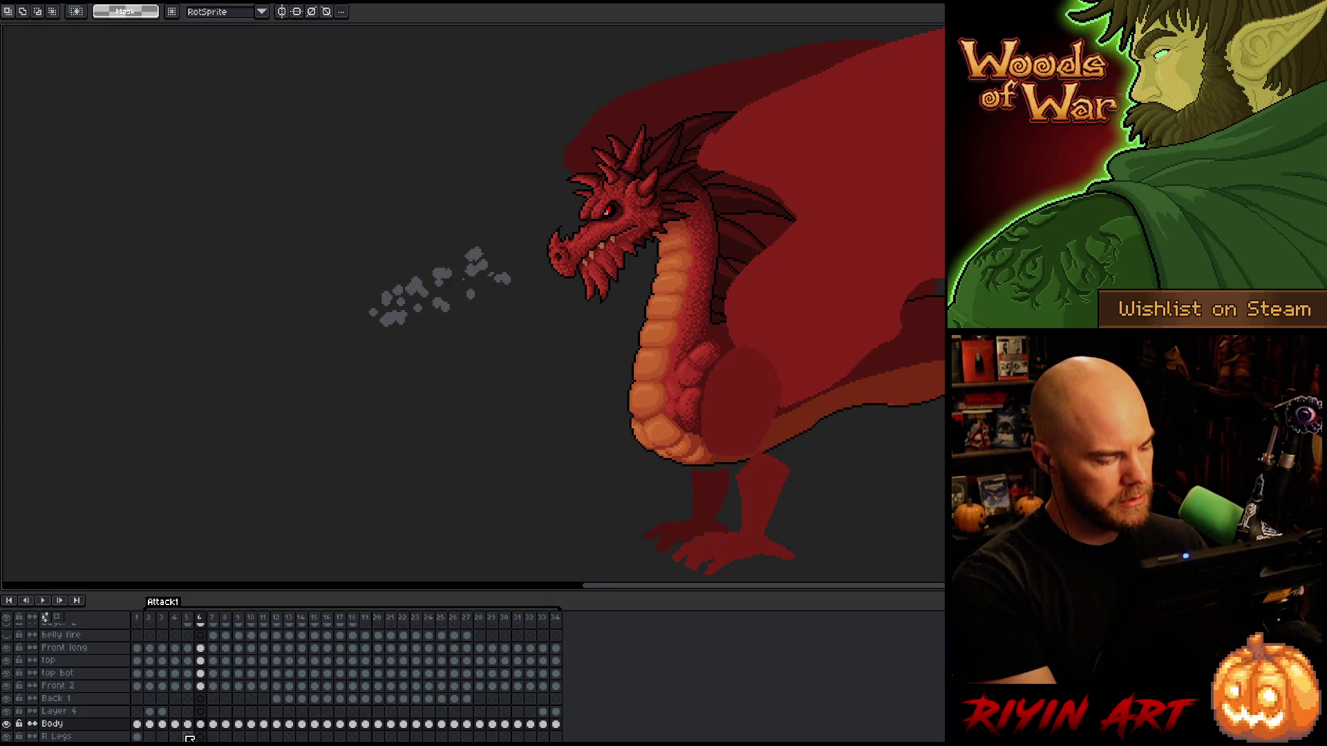
right_click(78, 733)
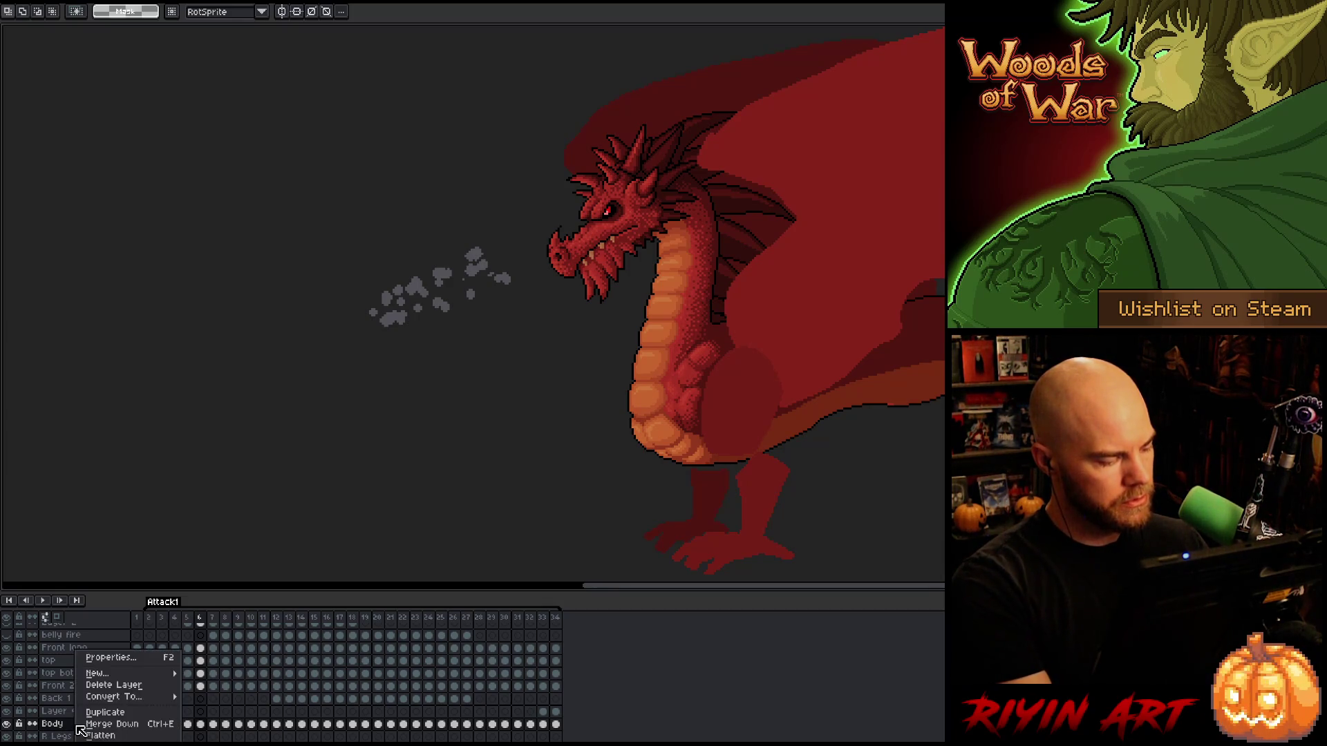
Duplicate the Body layer as Body Copy and compare frames 6 and 7.
click(92, 713)
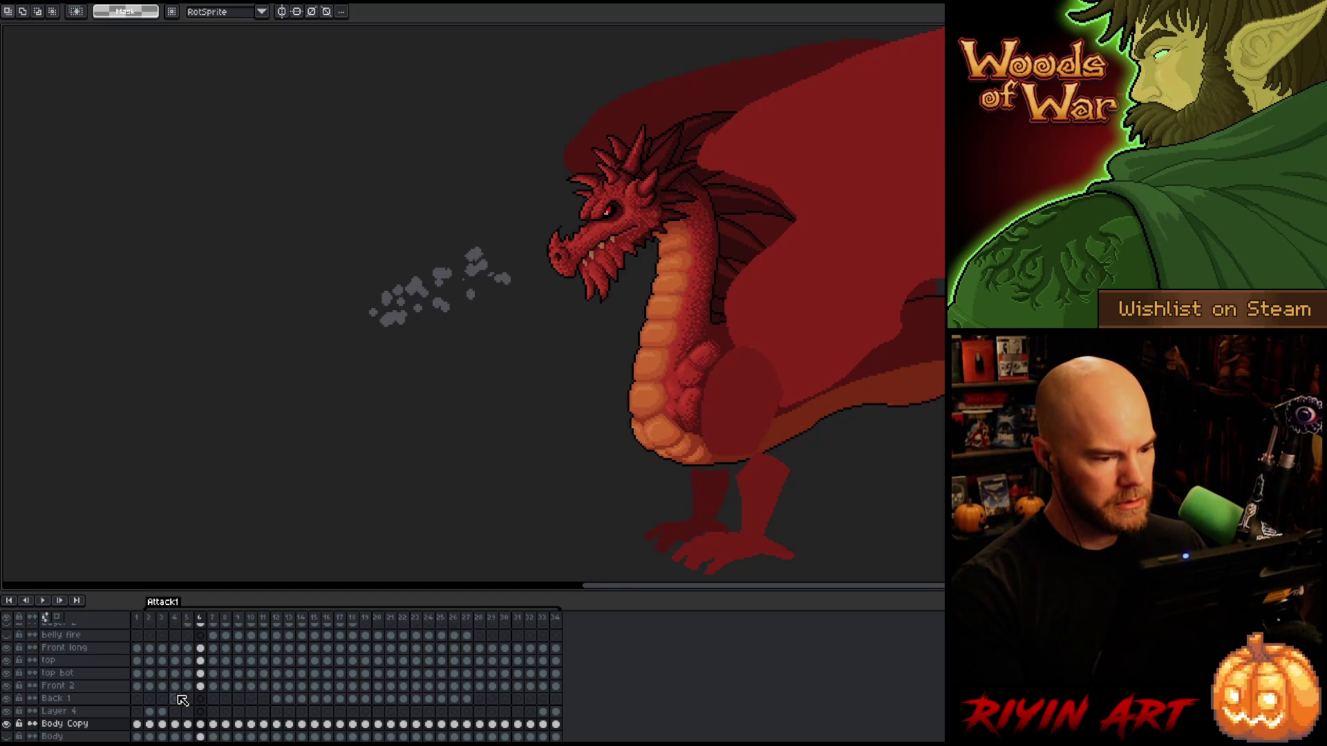
key(Right)
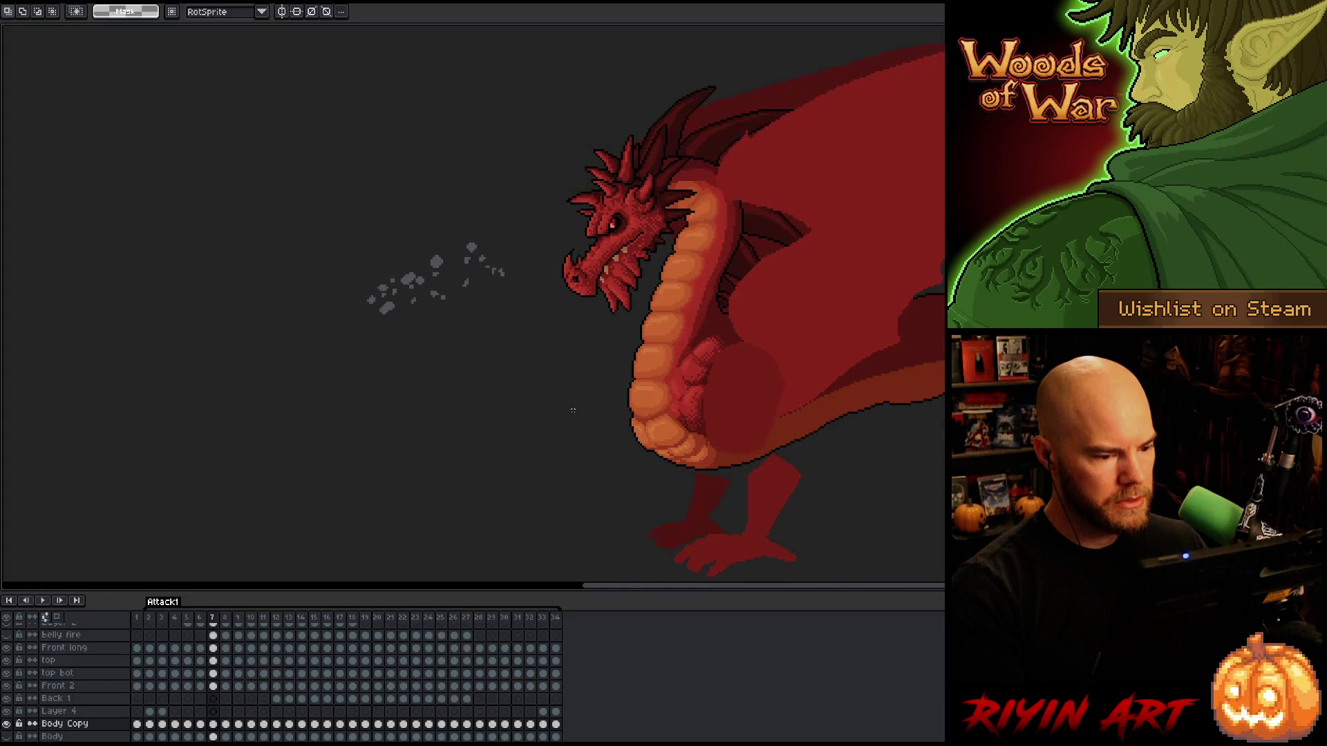
scroll(604, 373, up, 2)
scroll(604, 373, down, 1)
key(Left)
key(Right)
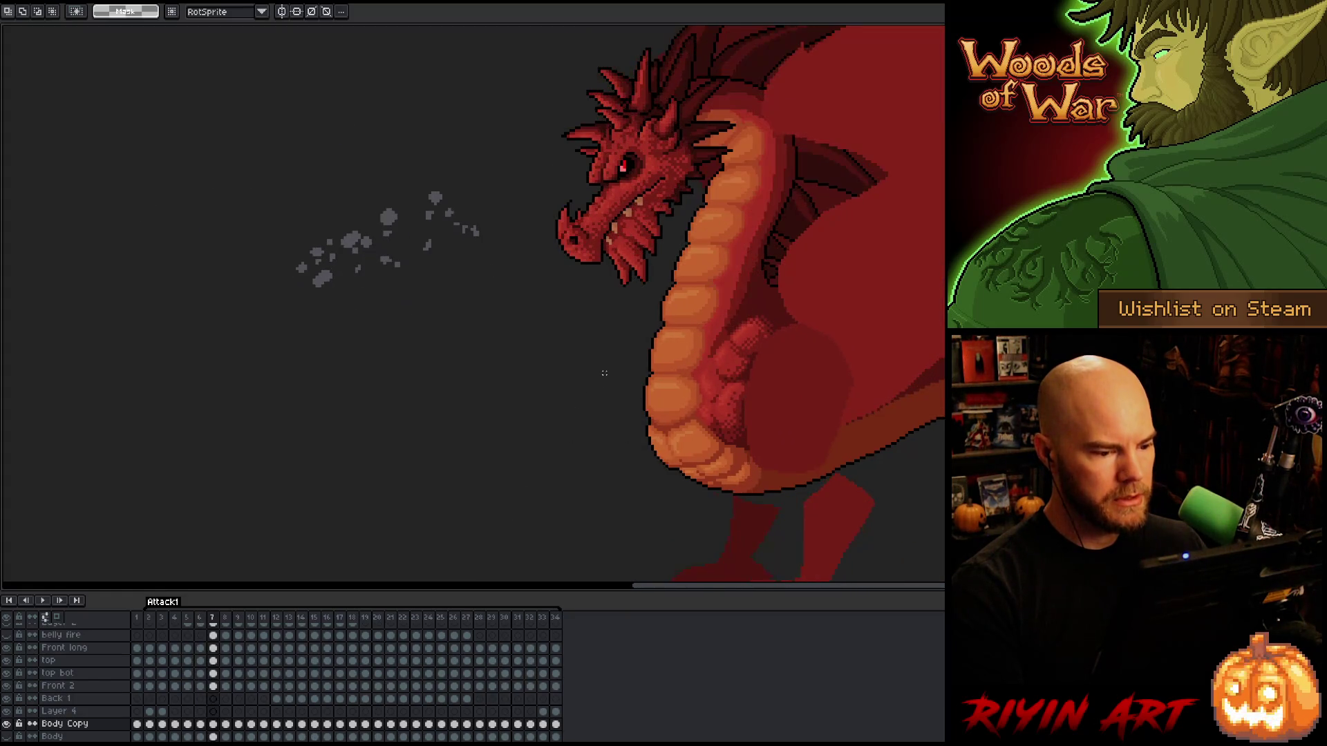
key(Left)
key(Right)
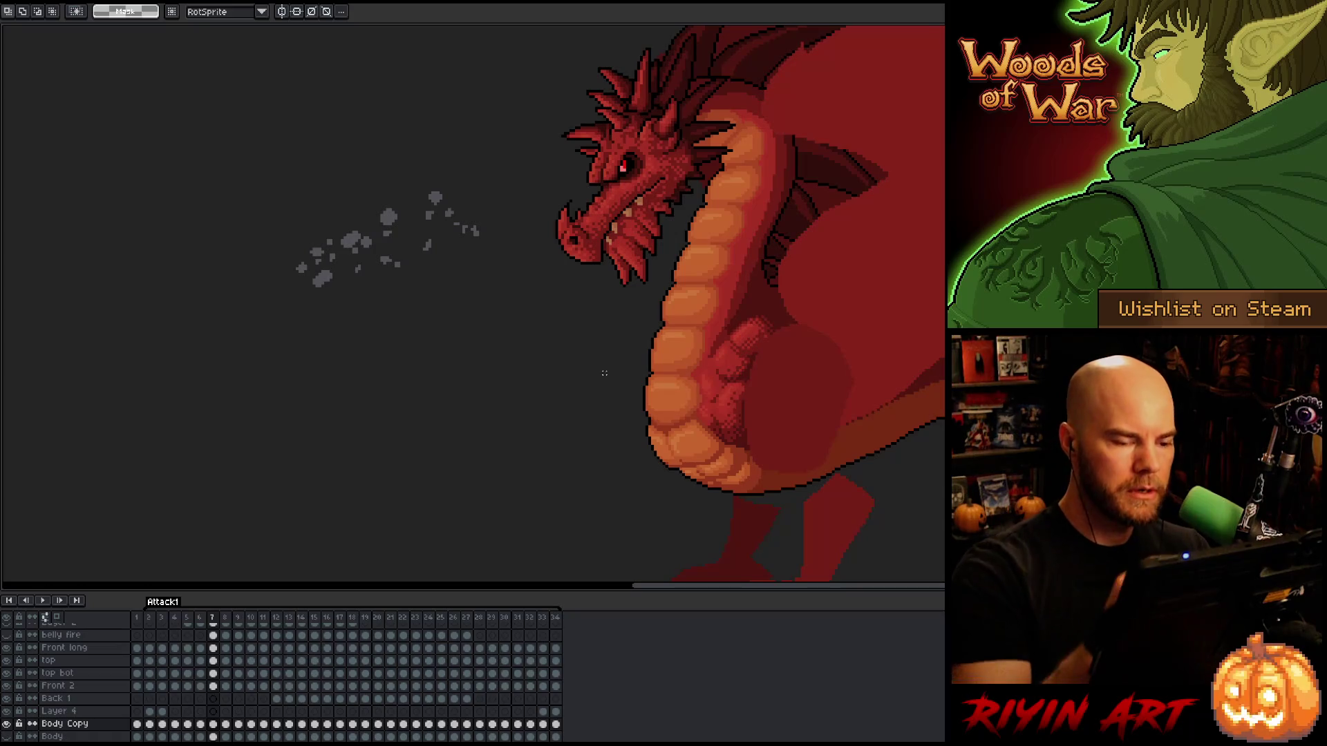
Lasso the neck outline down to the belly on frame 7, deselect, and flick between frames 6 and 7.
key(b)
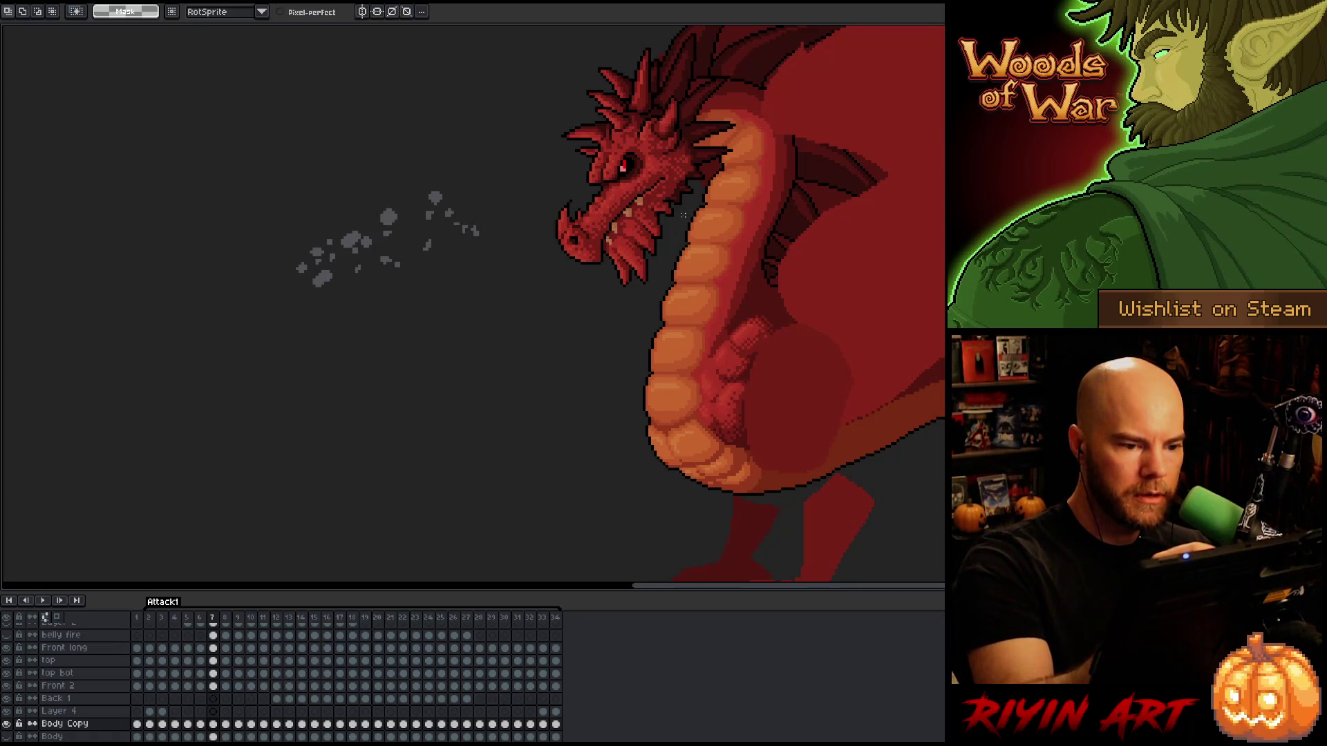
drag(727, 179, 716, 215)
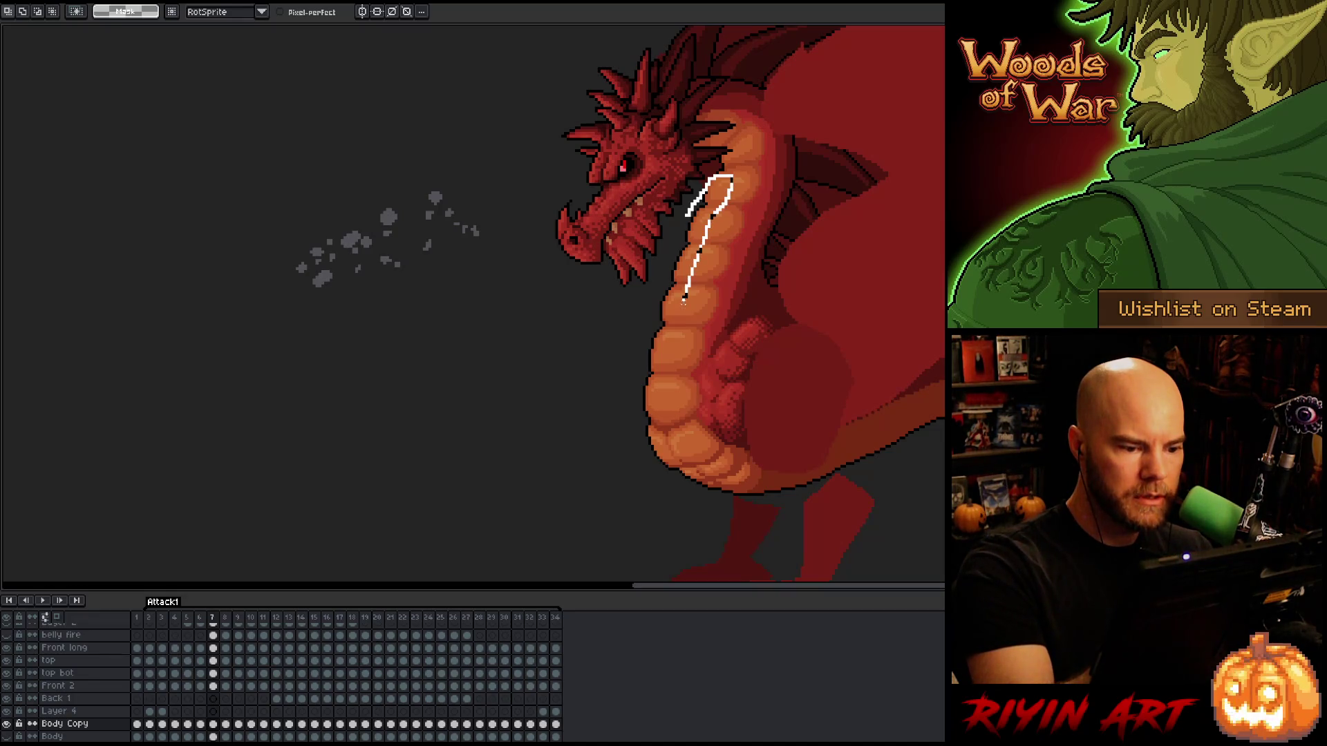
drag(672, 338, 664, 380)
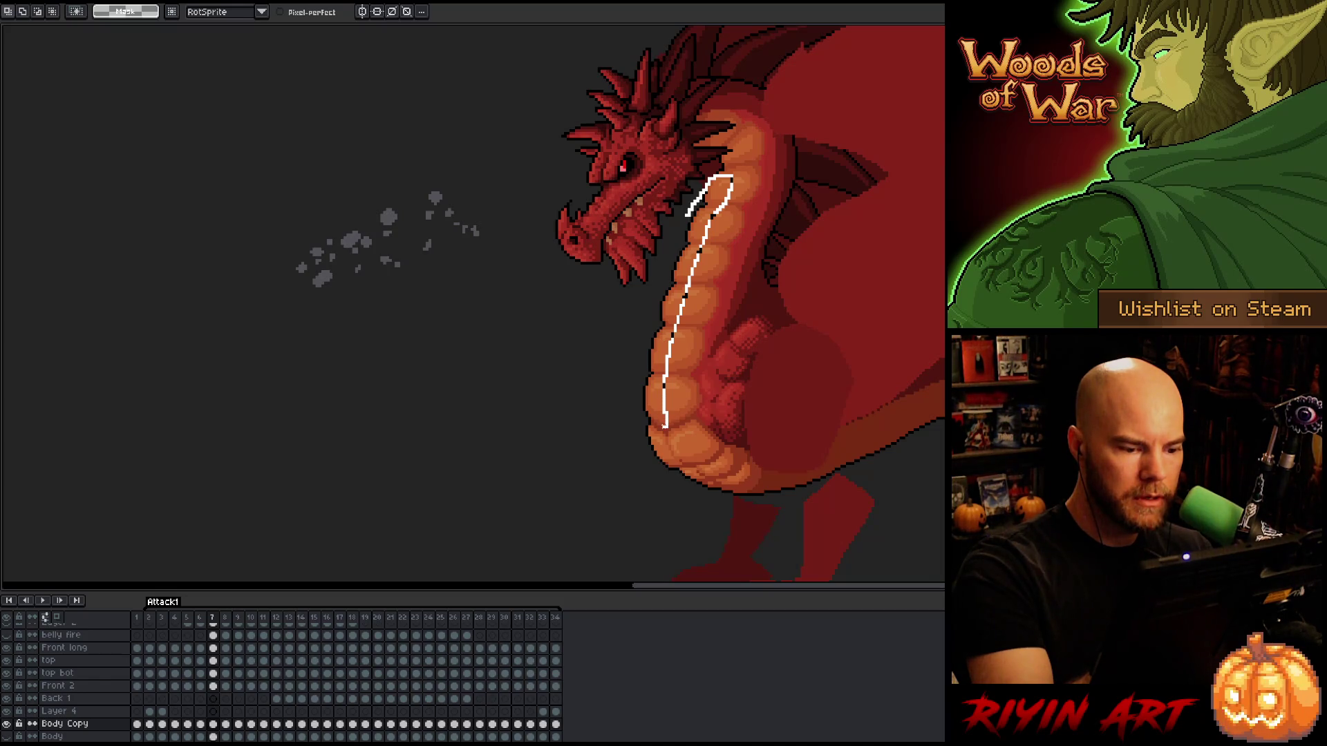
mouse_move(644, 417)
mouse_down()
mouse_move(637, 332)
mouse_move(679, 230)
mouse_move(681, 188)
mouse_up()
key(ctrl+d)
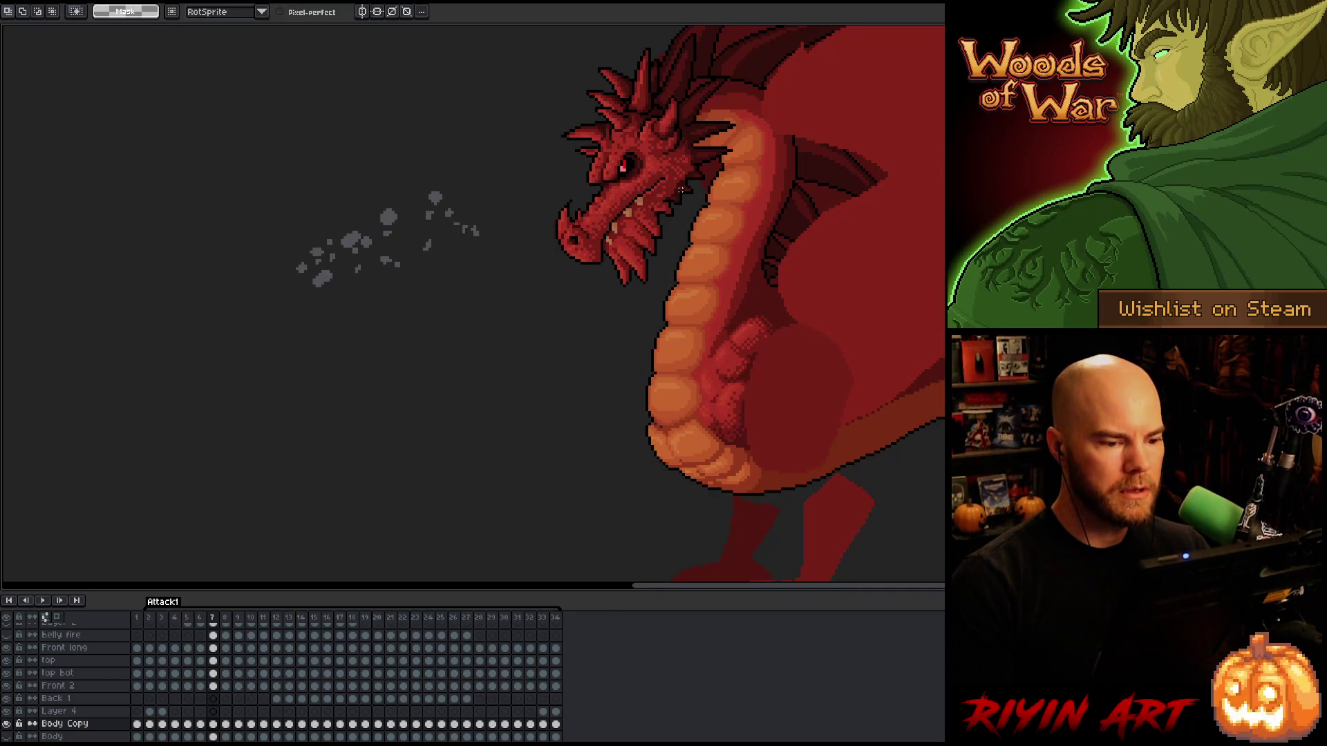
key(Left)
key(Right)
key(Left)
key(Right)
key(Left)
key(Right)
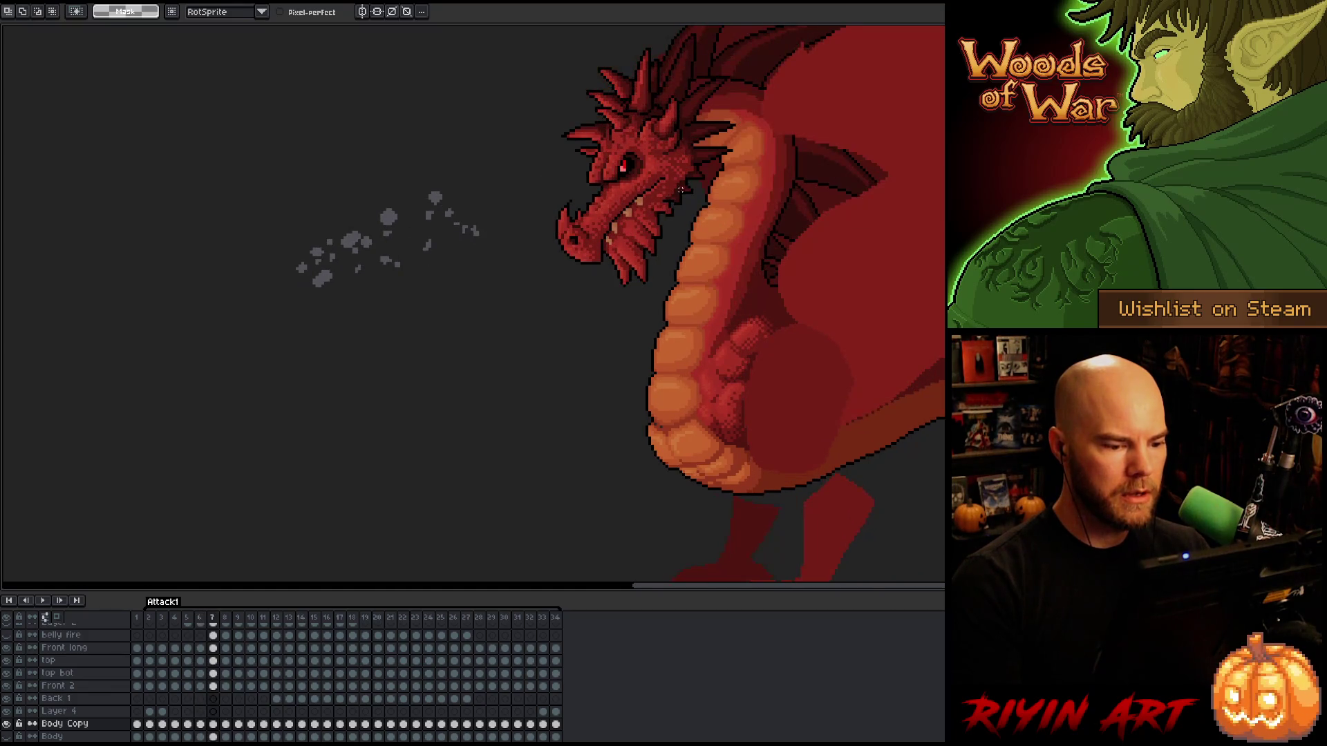
key(Left)
key(Right)
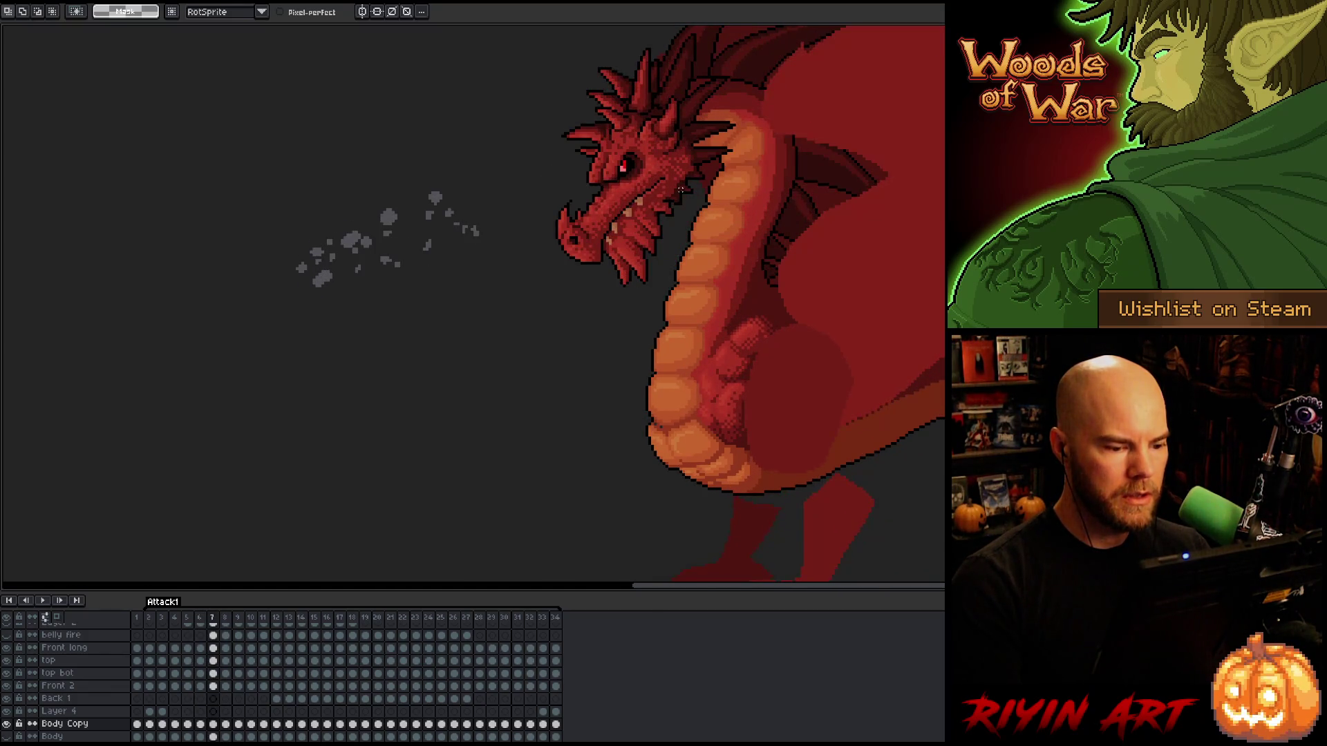
On frame 8, lasso the neck and belly piece and confirm its placement.
key(Right)
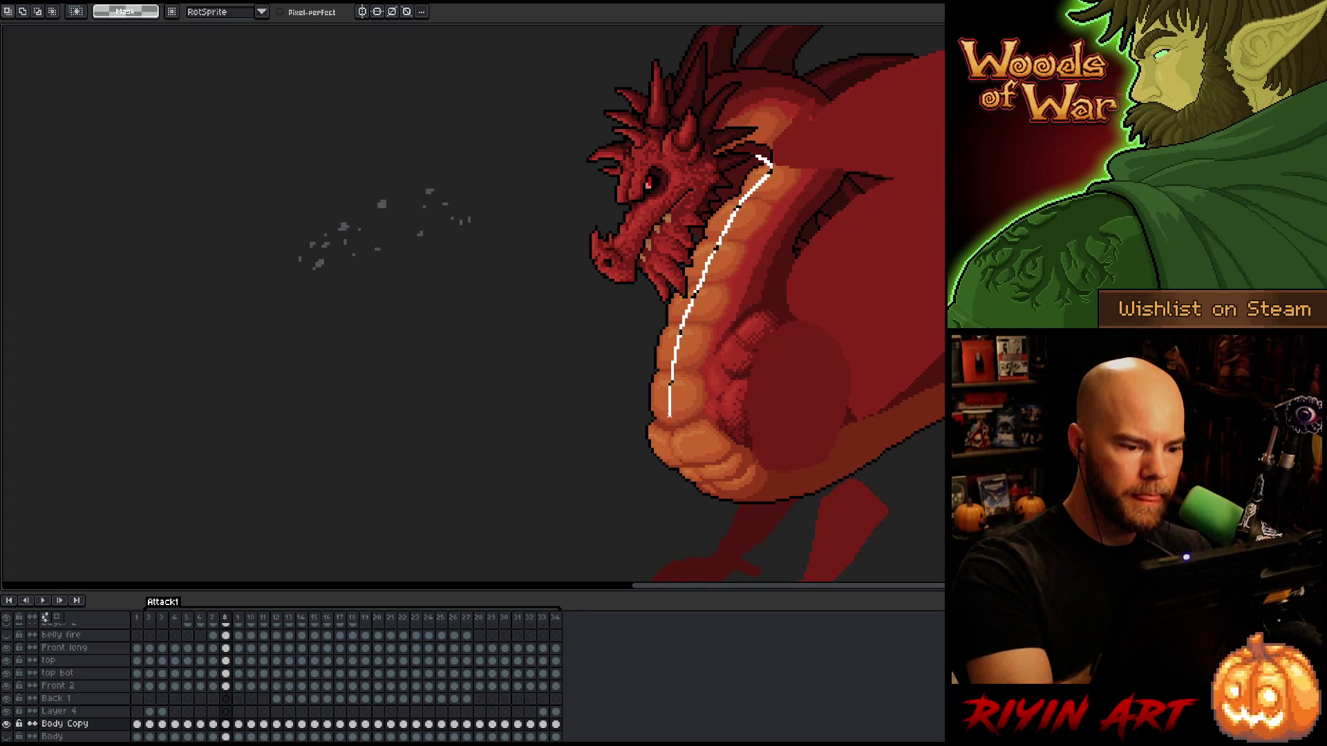
drag(658, 424, 629, 388)
drag(719, 190, 718, 190)
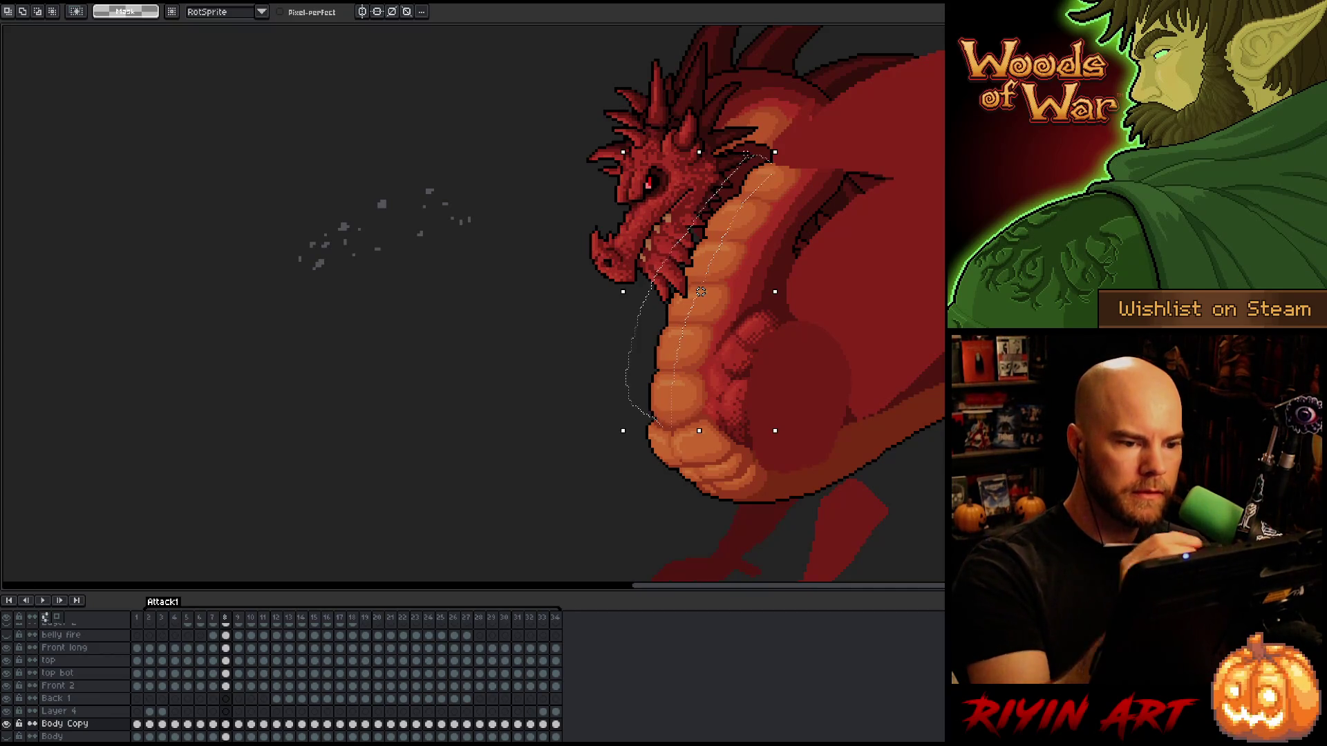
click(703, 292)
Flip between frames 7 and 8 to check the reworked neck and belly.
key(comma)
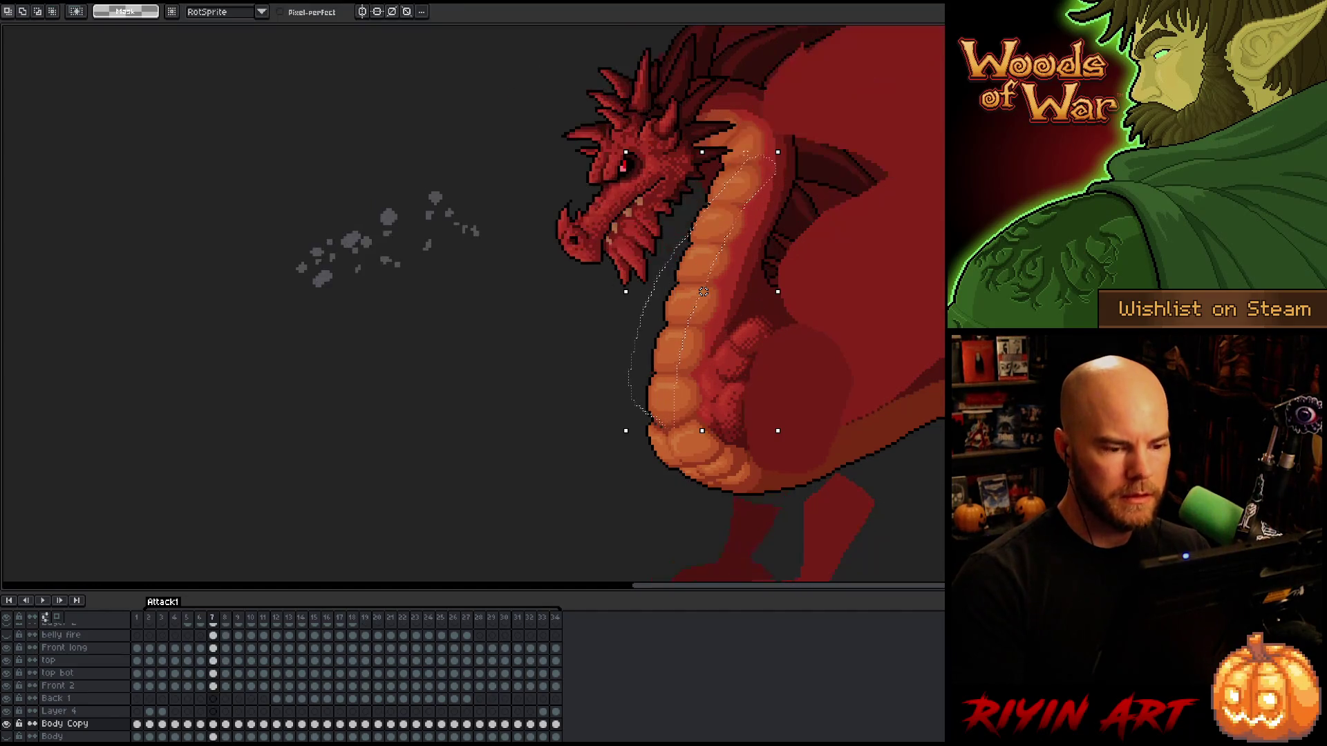
key(period)
key(comma)
key(period)
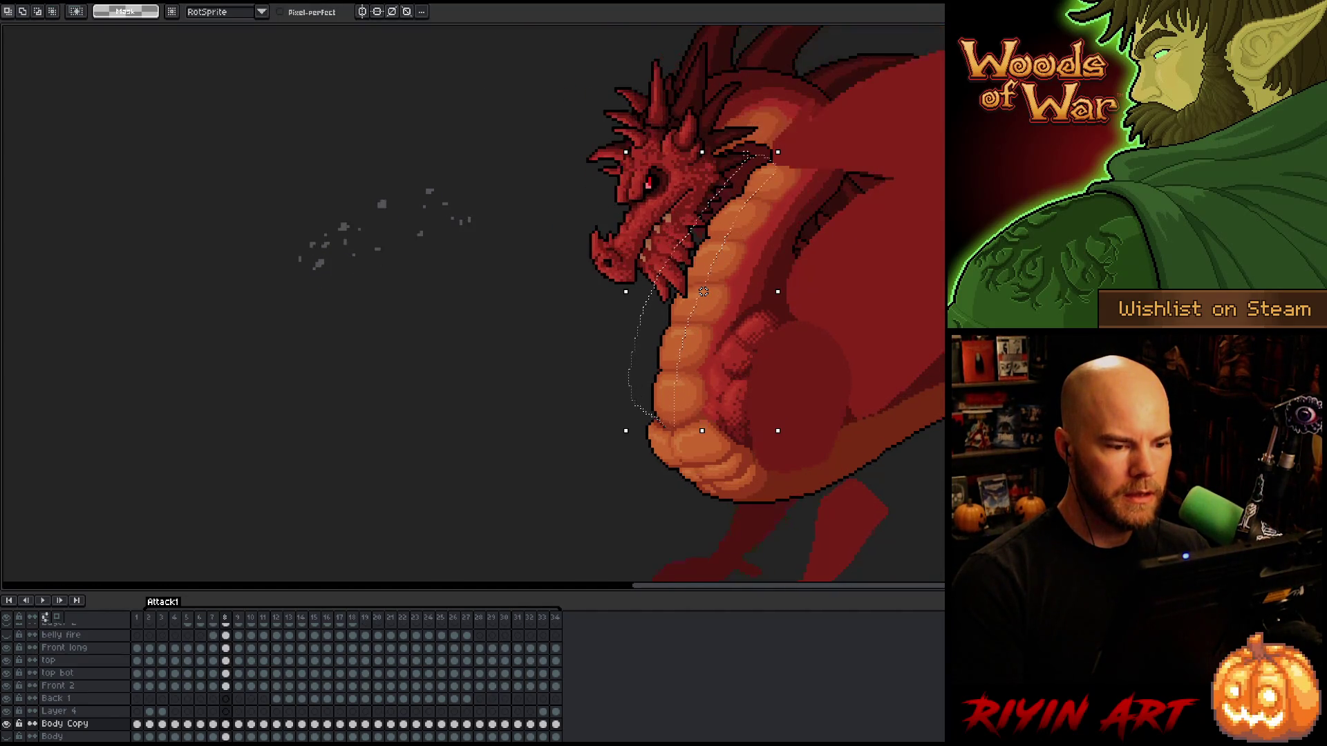
key(comma)
key(period)
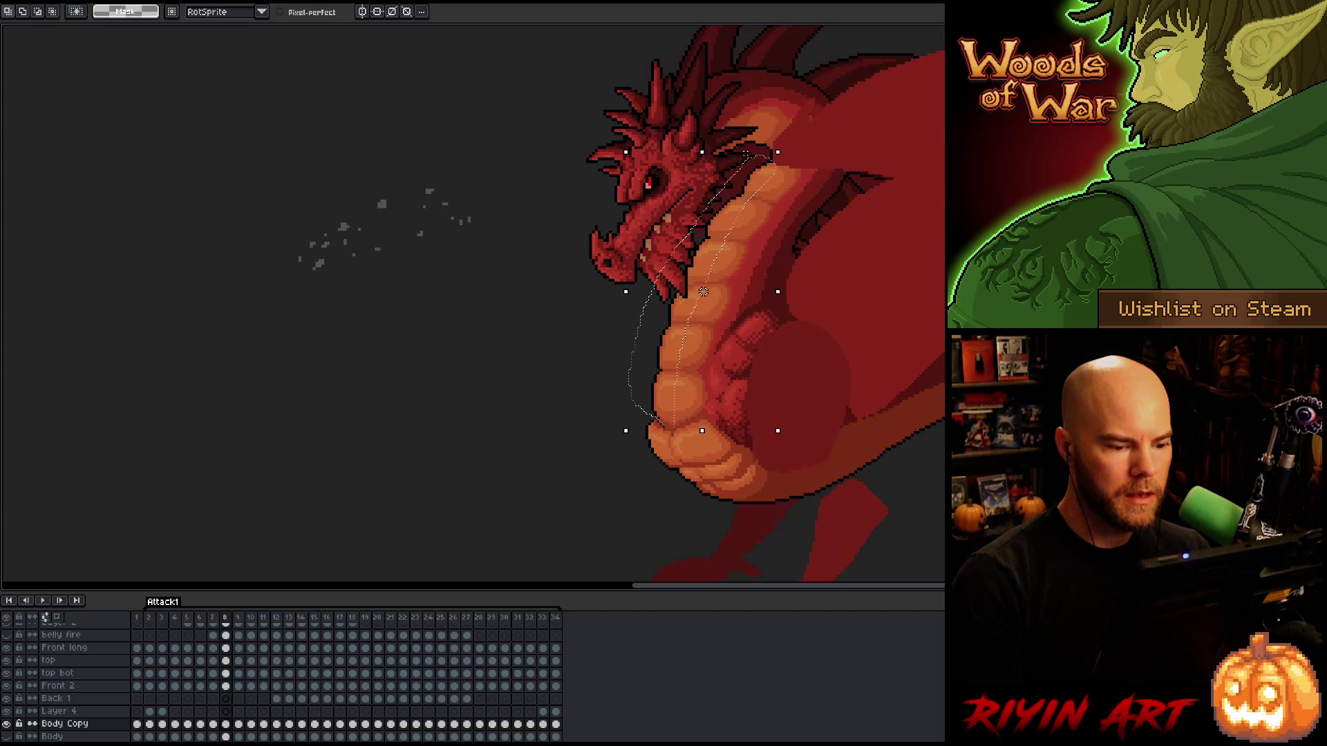
key(comma)
key(period)
key(period)
key(period)
key(period)
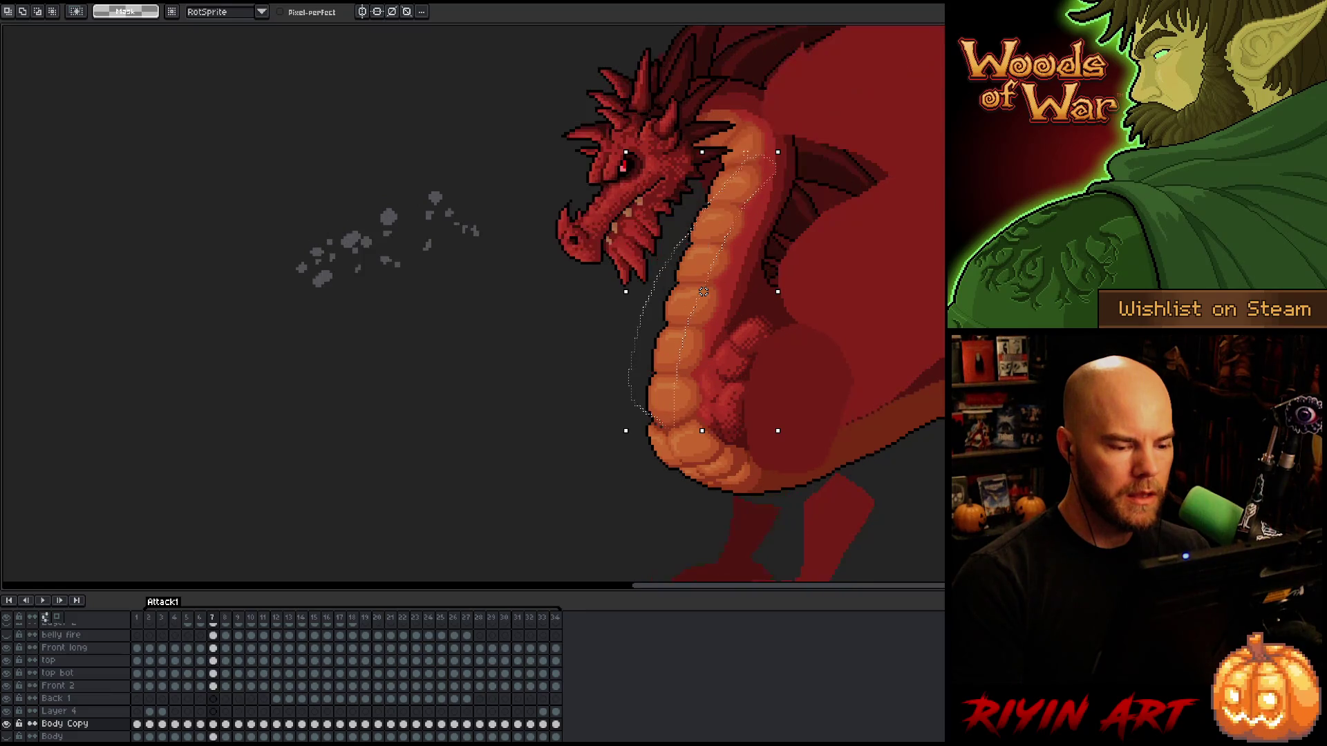
key(comma)
Zoom in on the belly, drop the selection to keep the edit, and pick the 1px pencil.
key(period)
scroll(671, 516, up, 1)
key(comma)
key(comma)
key(period)
key(period)
key(ctrl+d)
key(b)
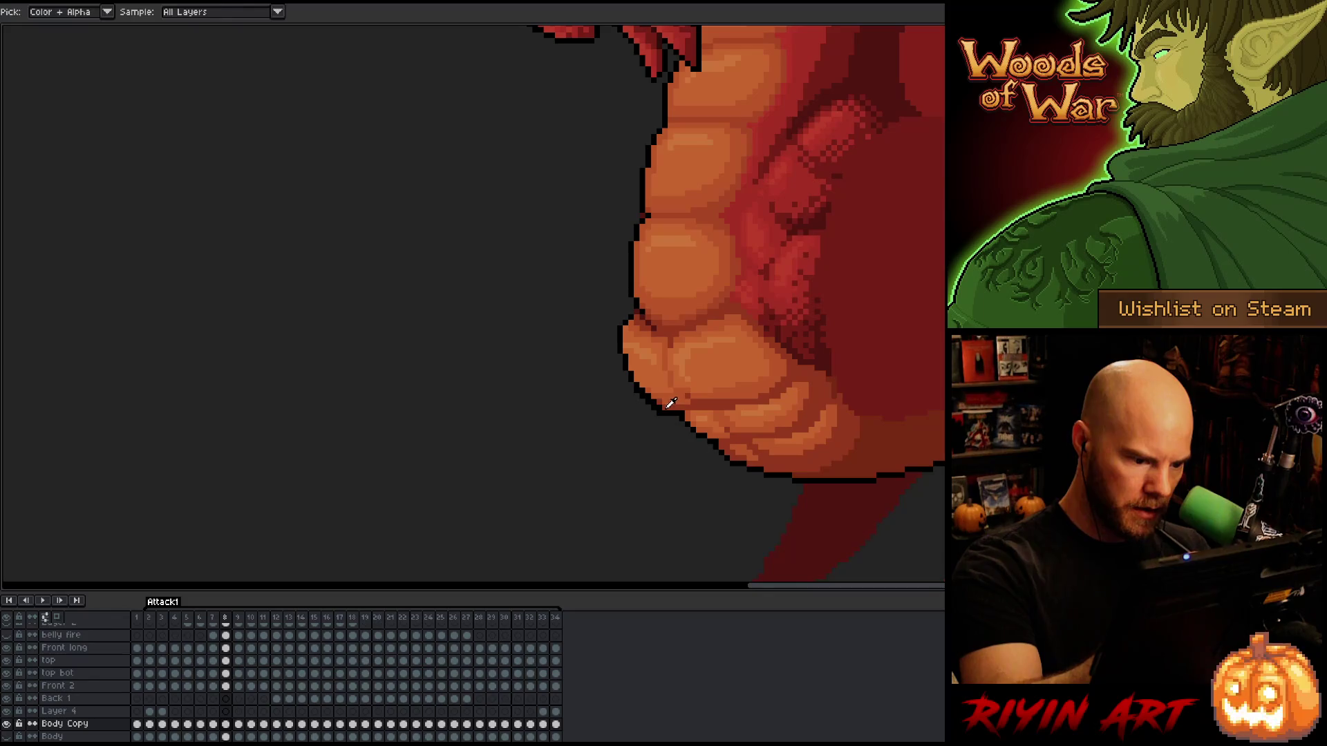
Sample the black outline colour from the belly edge with Alt-click.
key(alt)
alt+click(666, 392)
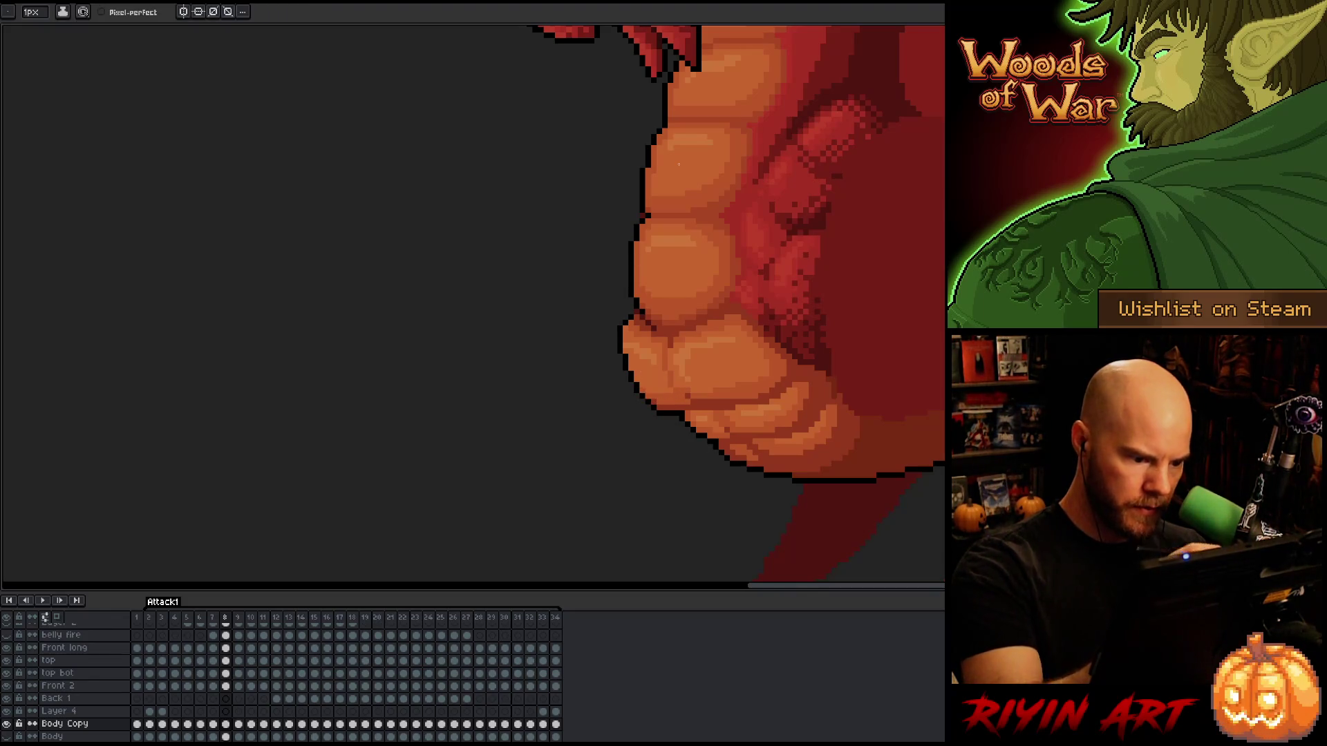
scroll(519, 270, down, 3)
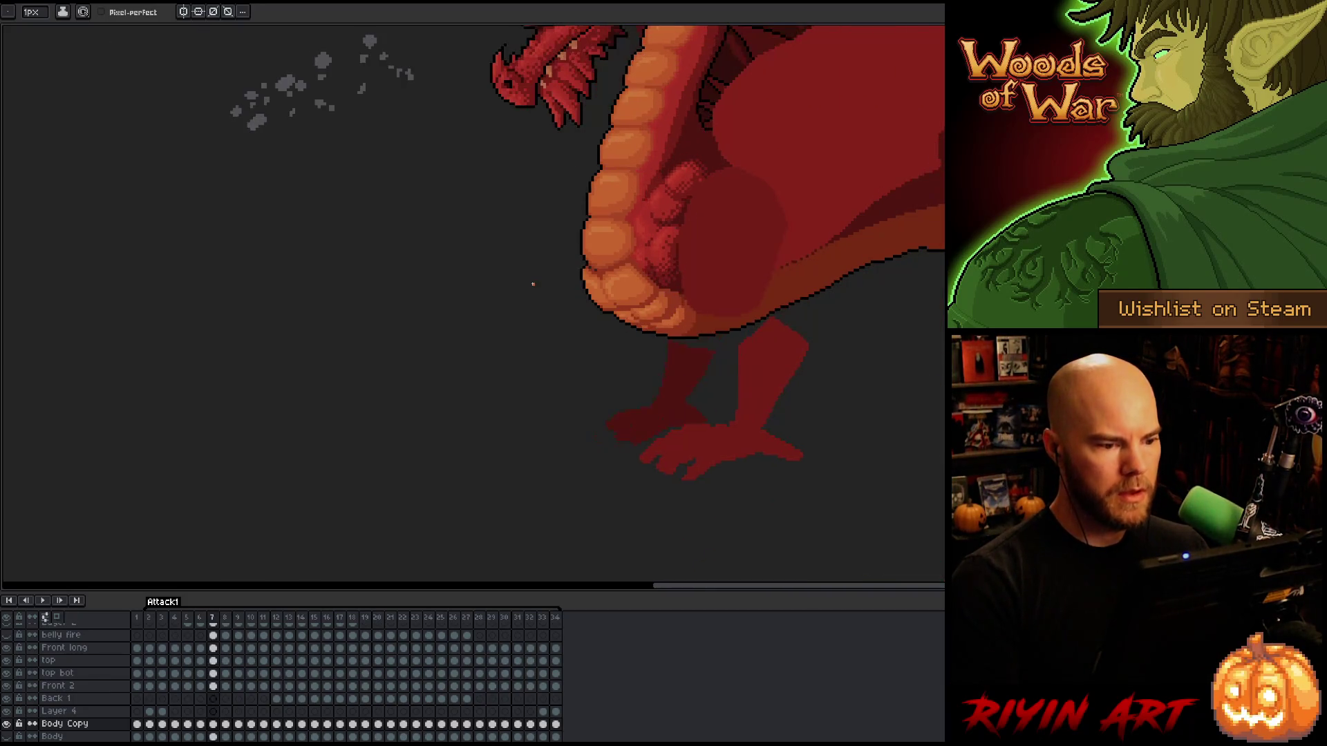
scroll(605, 312, down, 2)
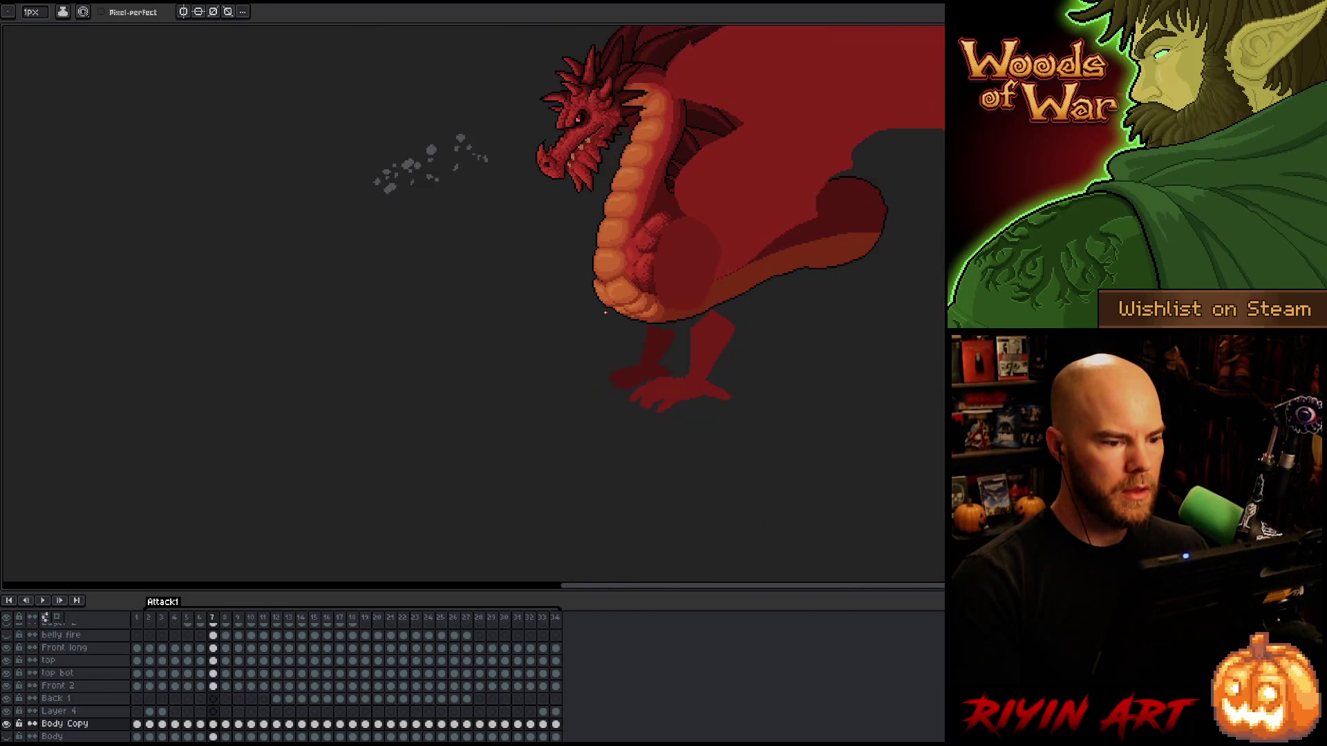
scroll(605, 312, up, 4)
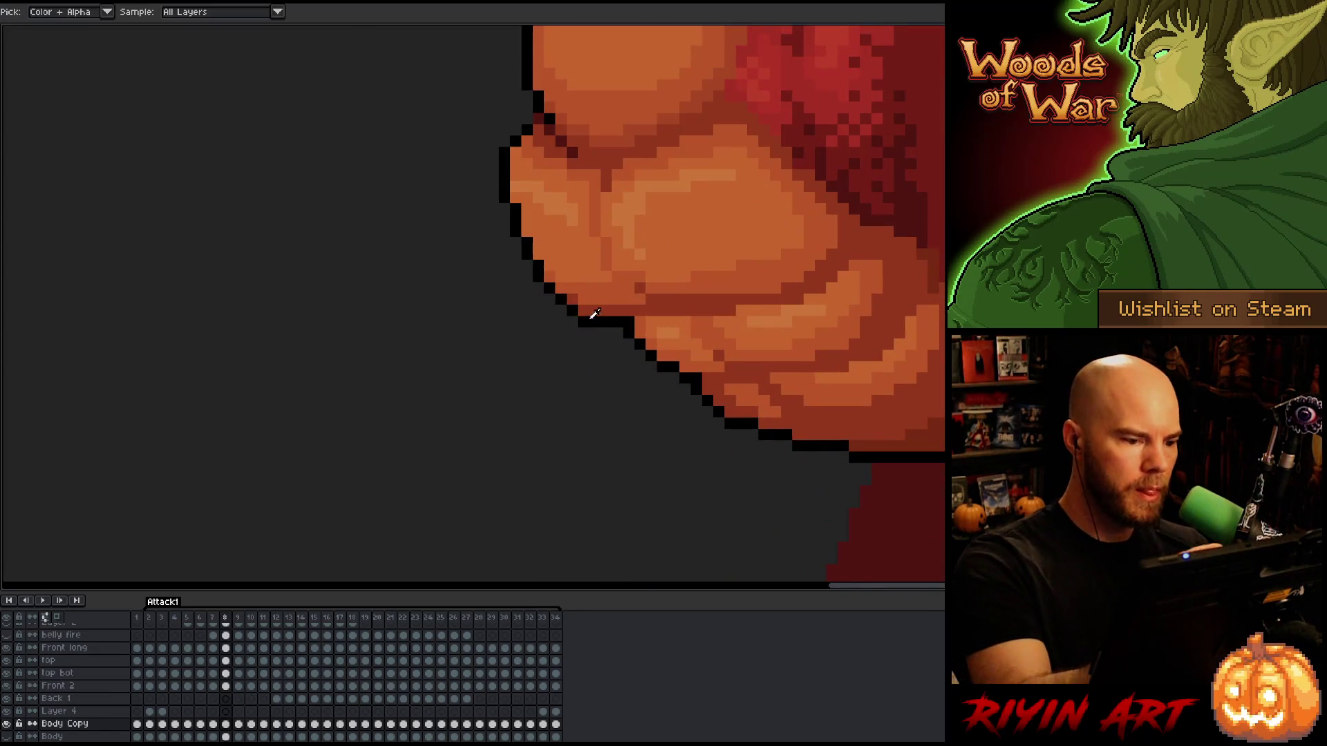
key(alt)
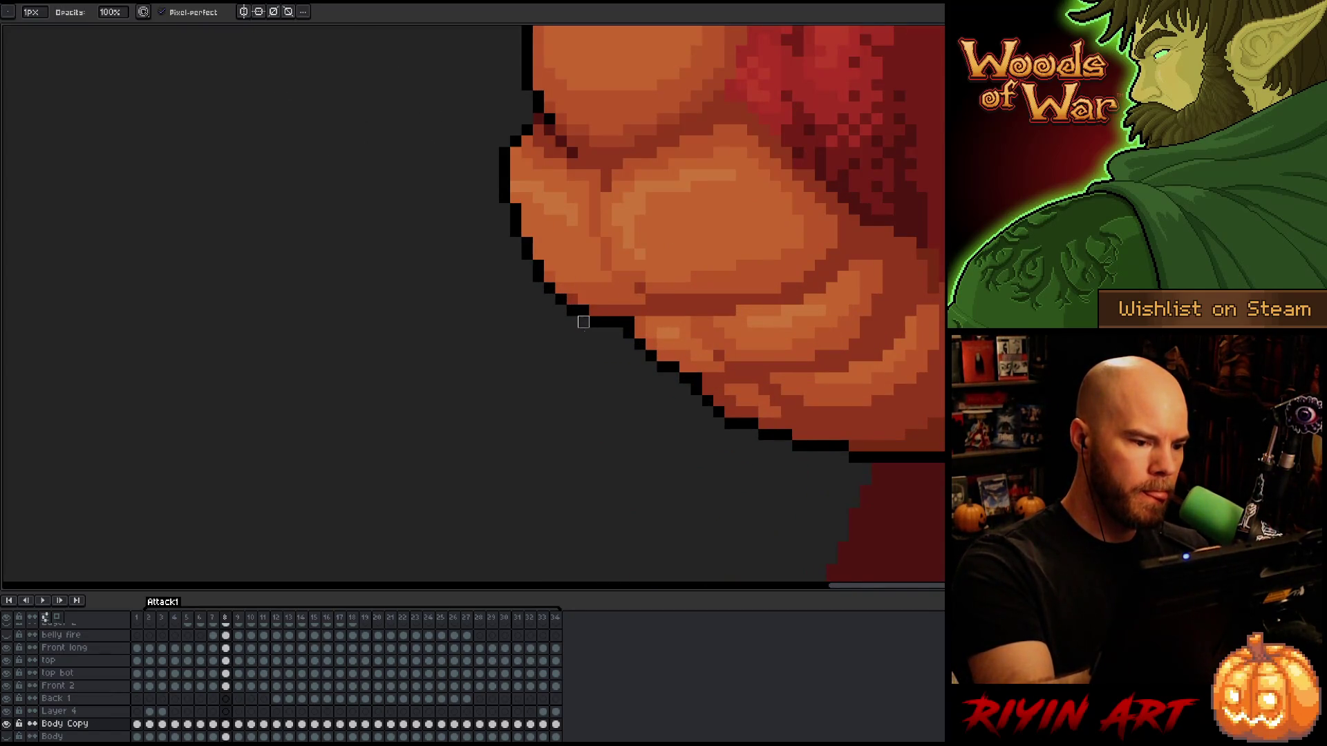
alt+click(583, 293)
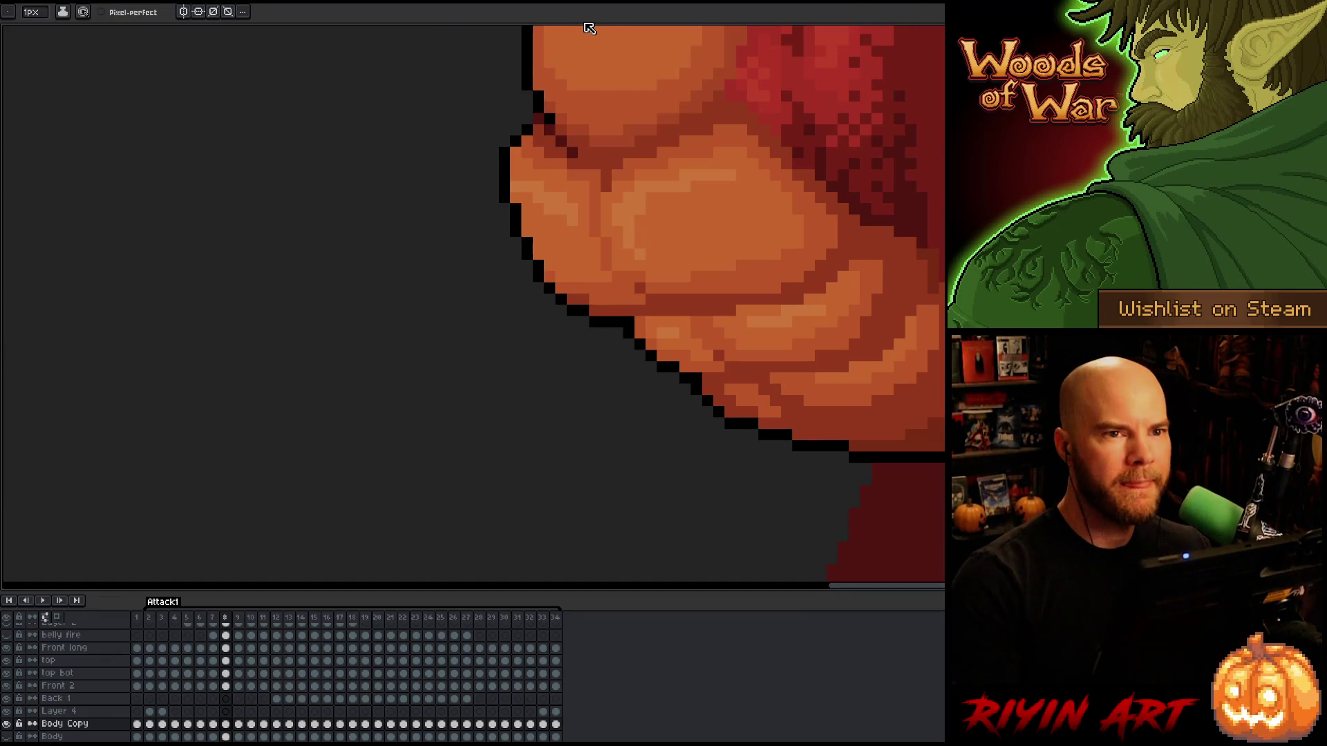
scroll(582, 85, down, 5)
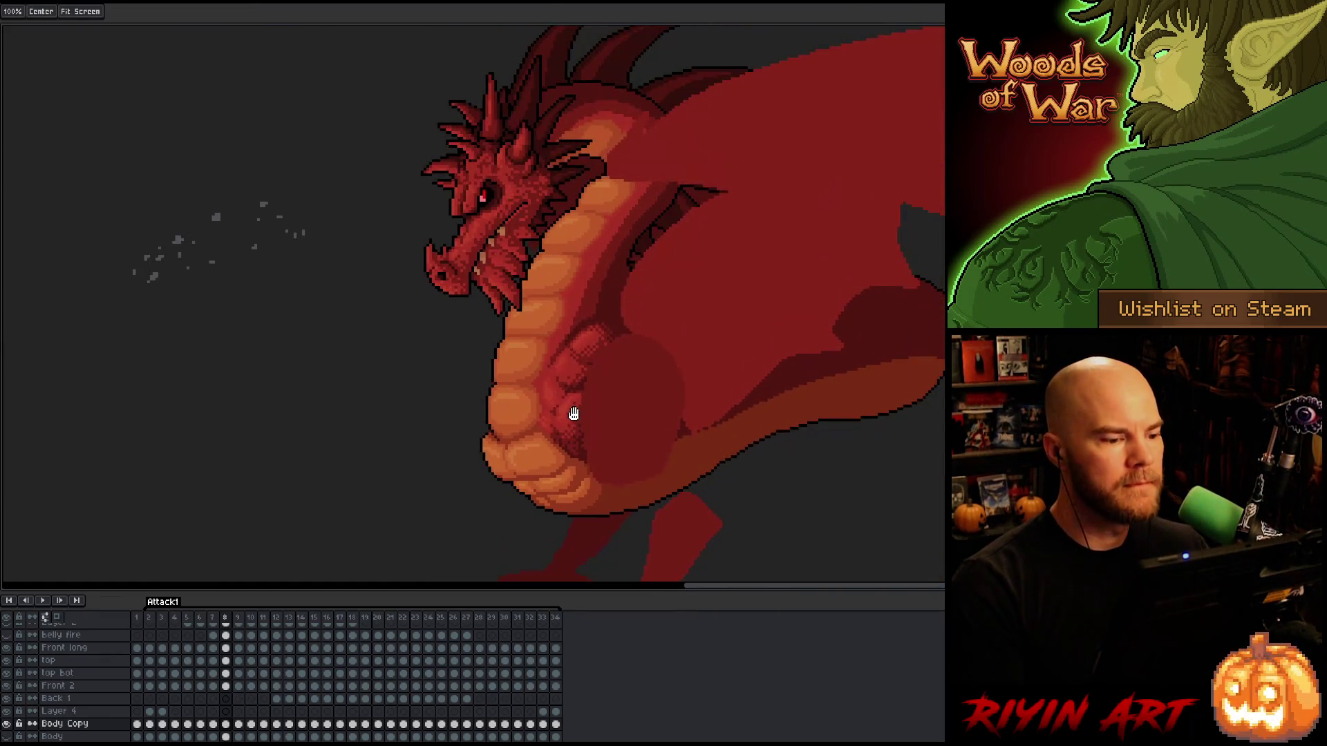
scroll(563, 404, up, 5)
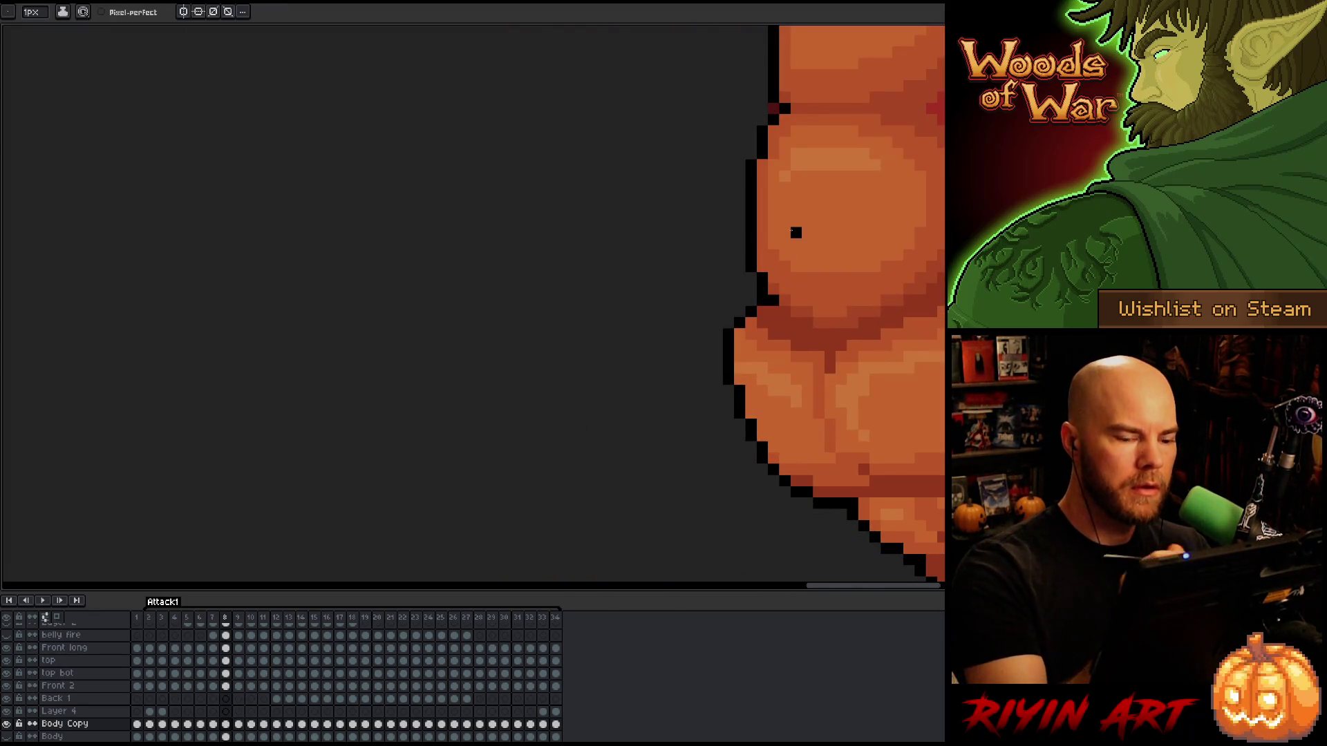
scroll(795, 233, down, 5)
scroll(691, 394, up, 2)
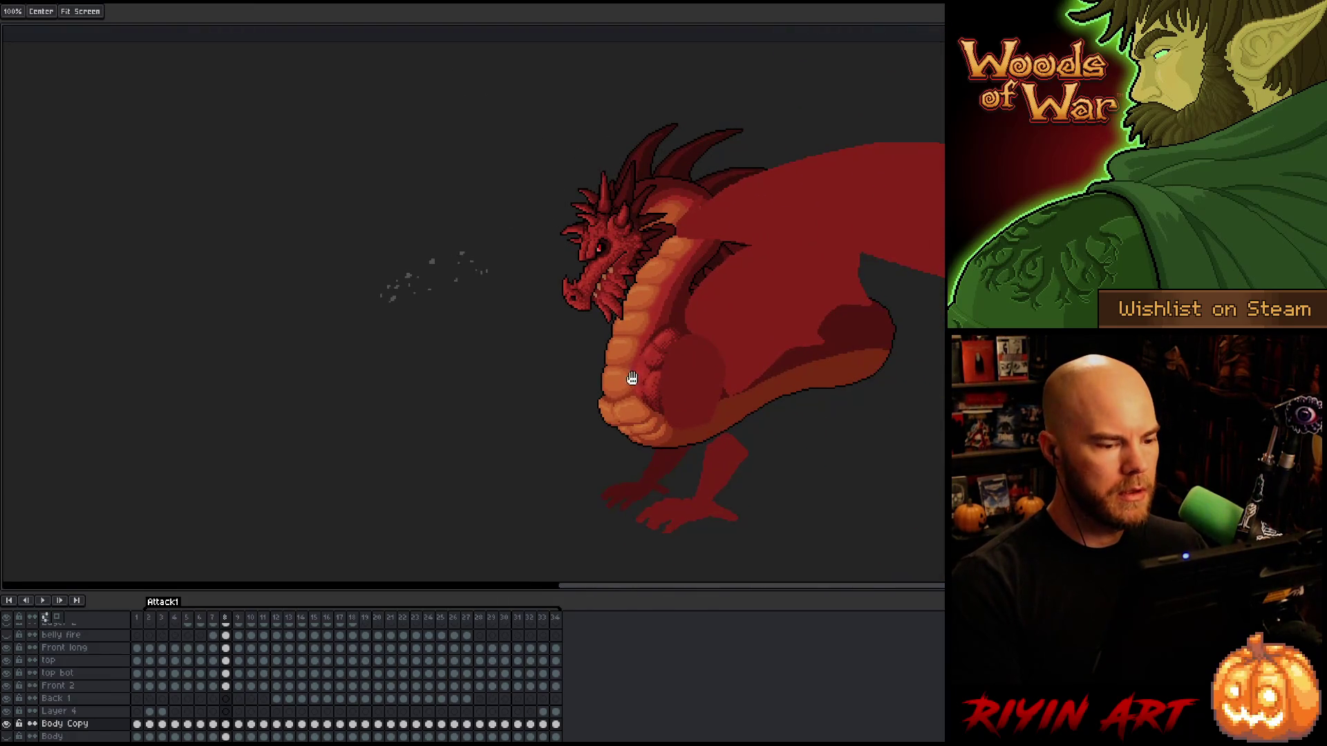
scroll(619, 388, up, 1)
Step through frames 5 to 9 inspecting the belly underside outline, ending on frame 34.
key(Left)
key(Right)
key(Left)
scroll(647, 411, up, 2)
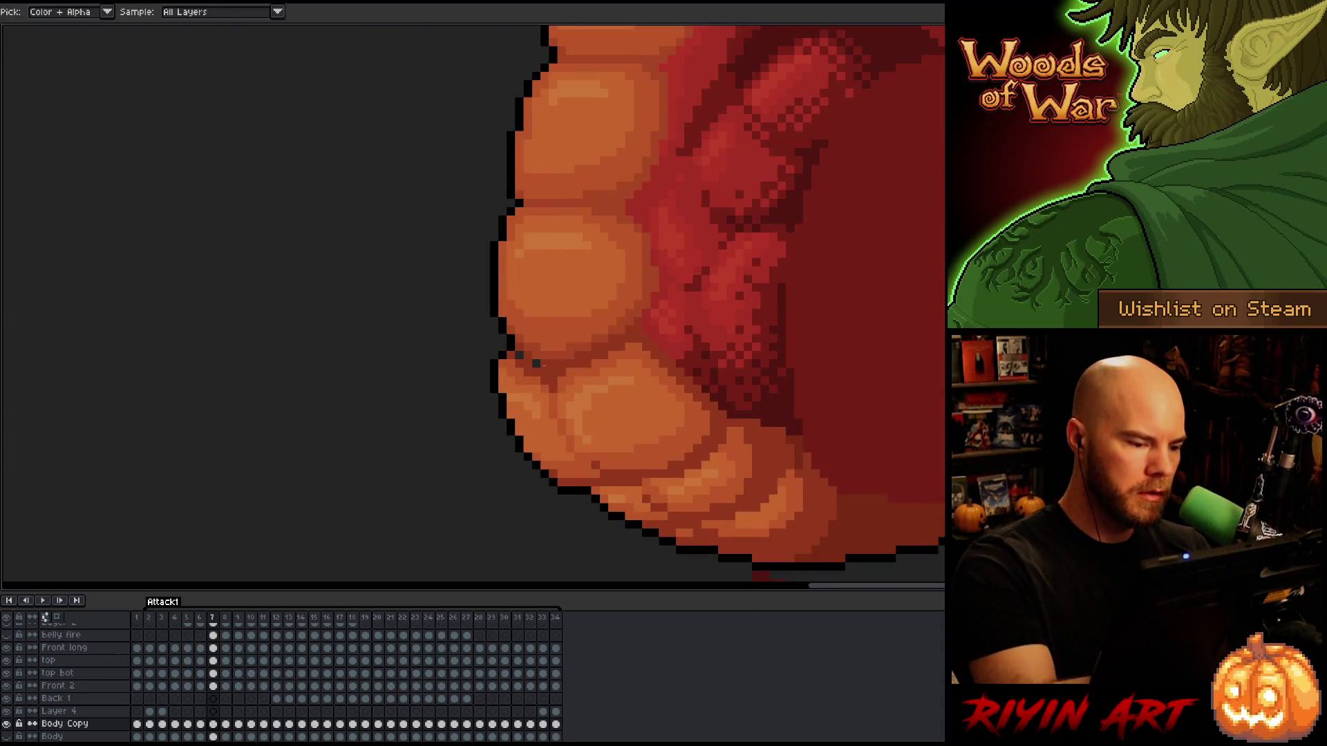
scroll(438, 355, down, 4)
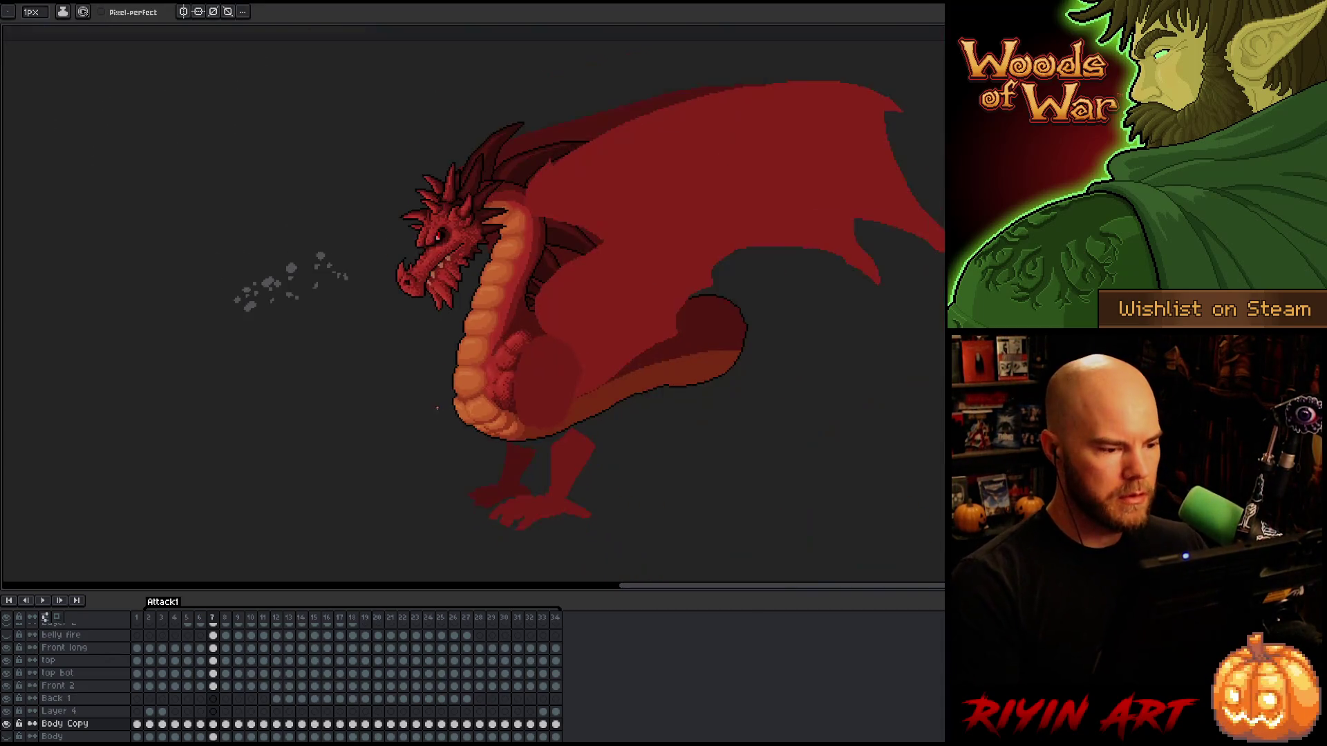
key(Left)
scroll(406, 436, up, 2)
key(Left)
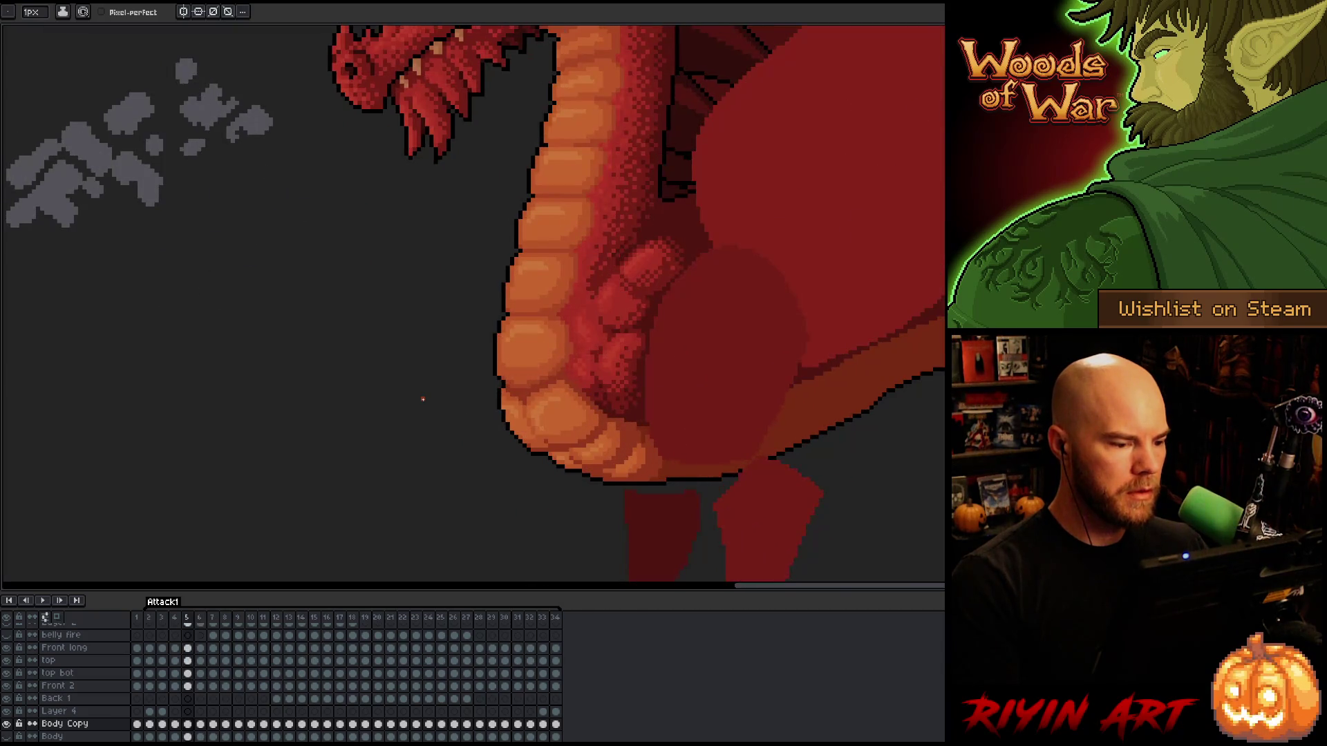
key(Right)
key(Right)
key(Right)
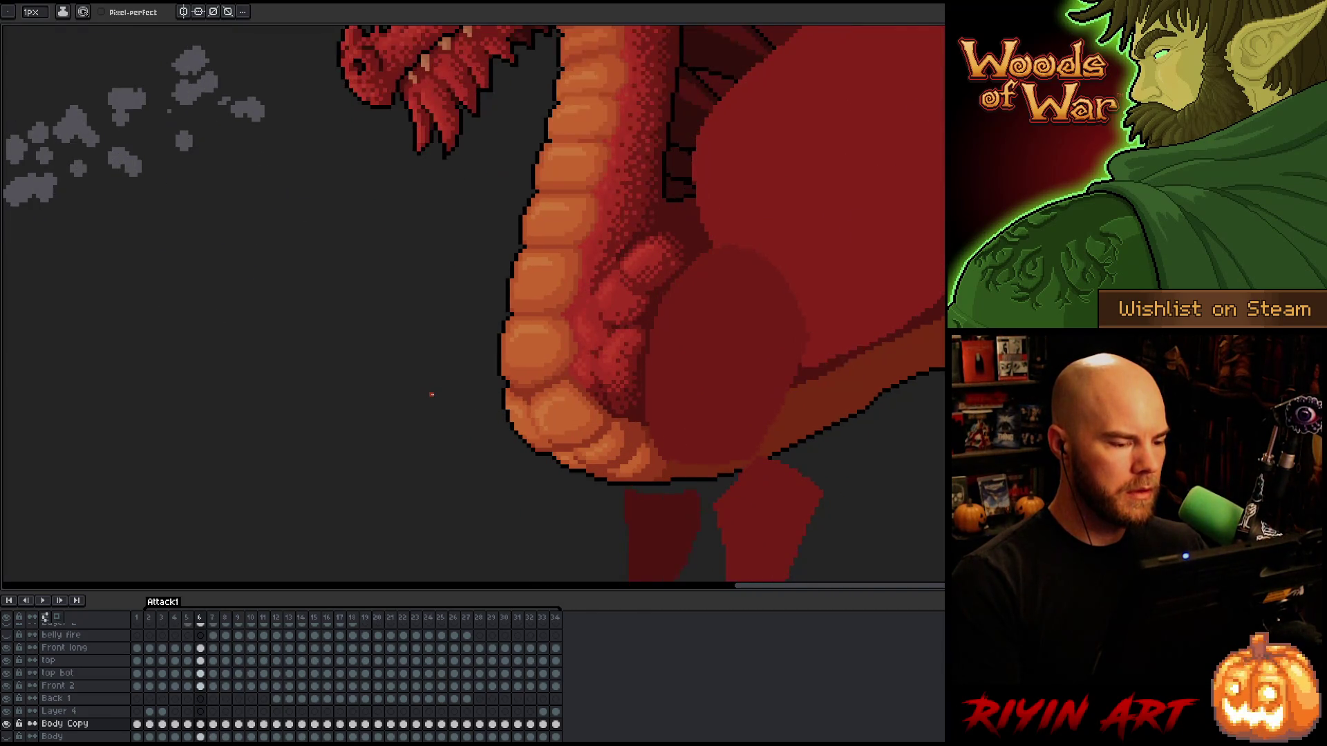
scroll(431, 396, down, 2)
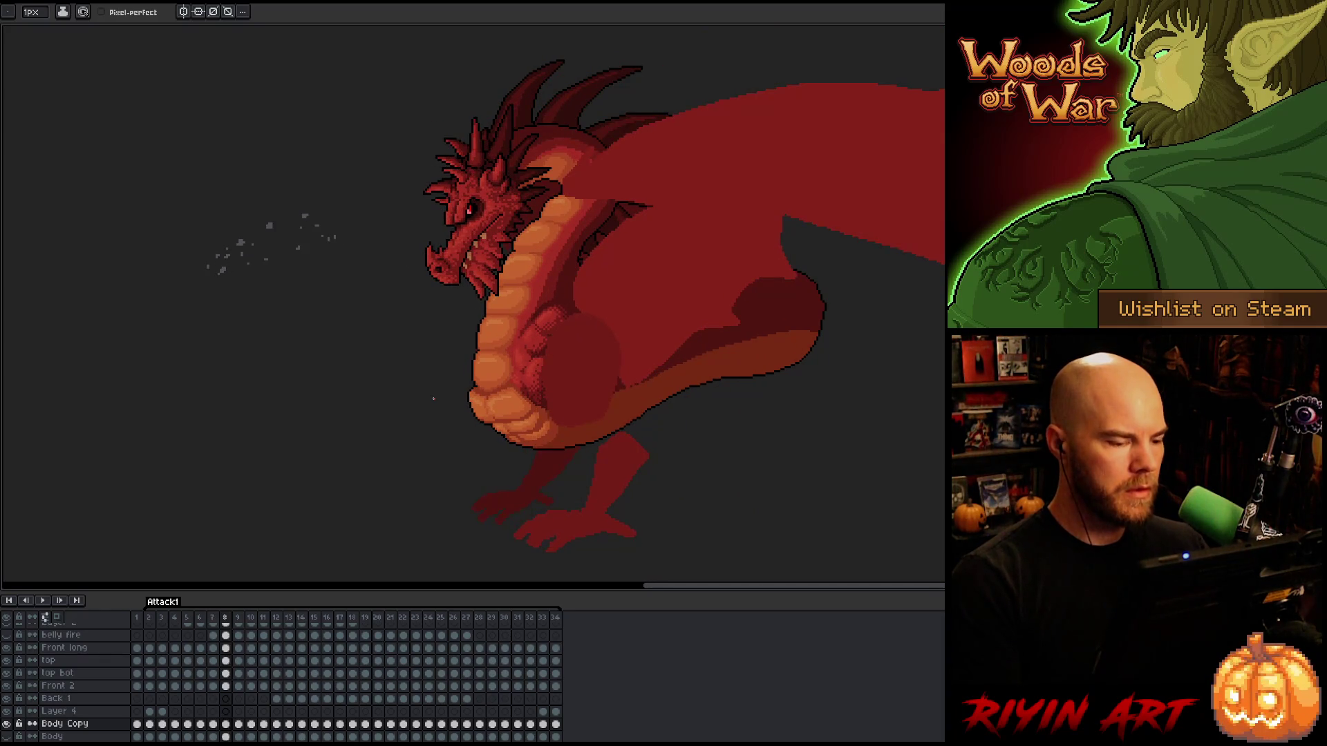
key(Right)
key(Left)
key(Right)
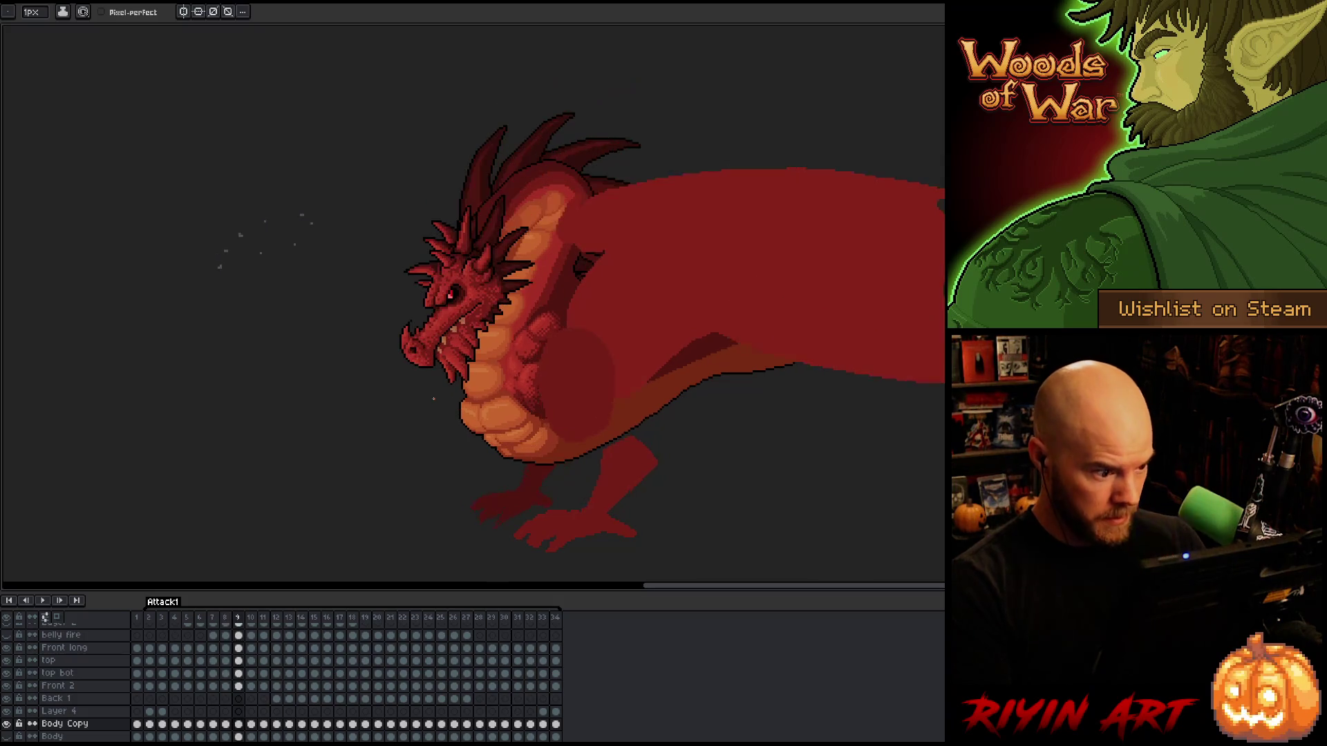
key(End)
Navigate through the timeline from the last frame to frame 9.
key(m)
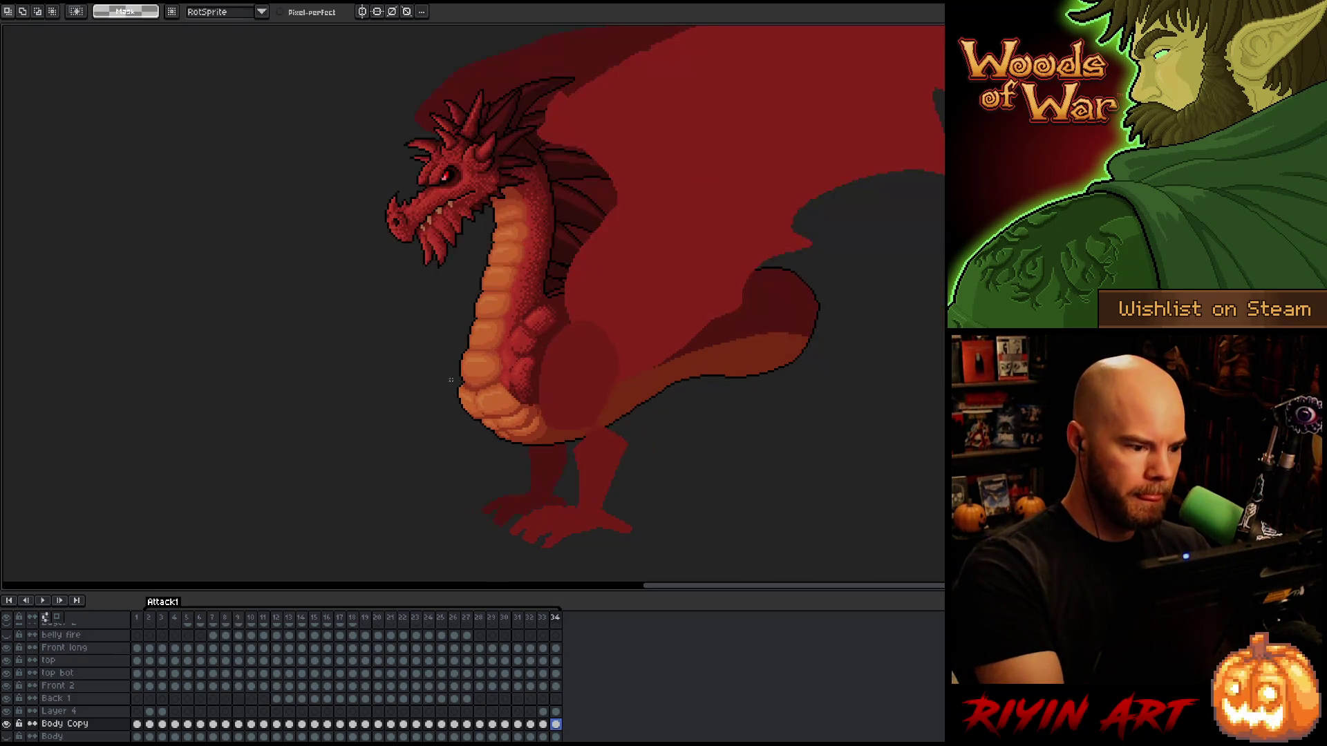
click(162, 618)
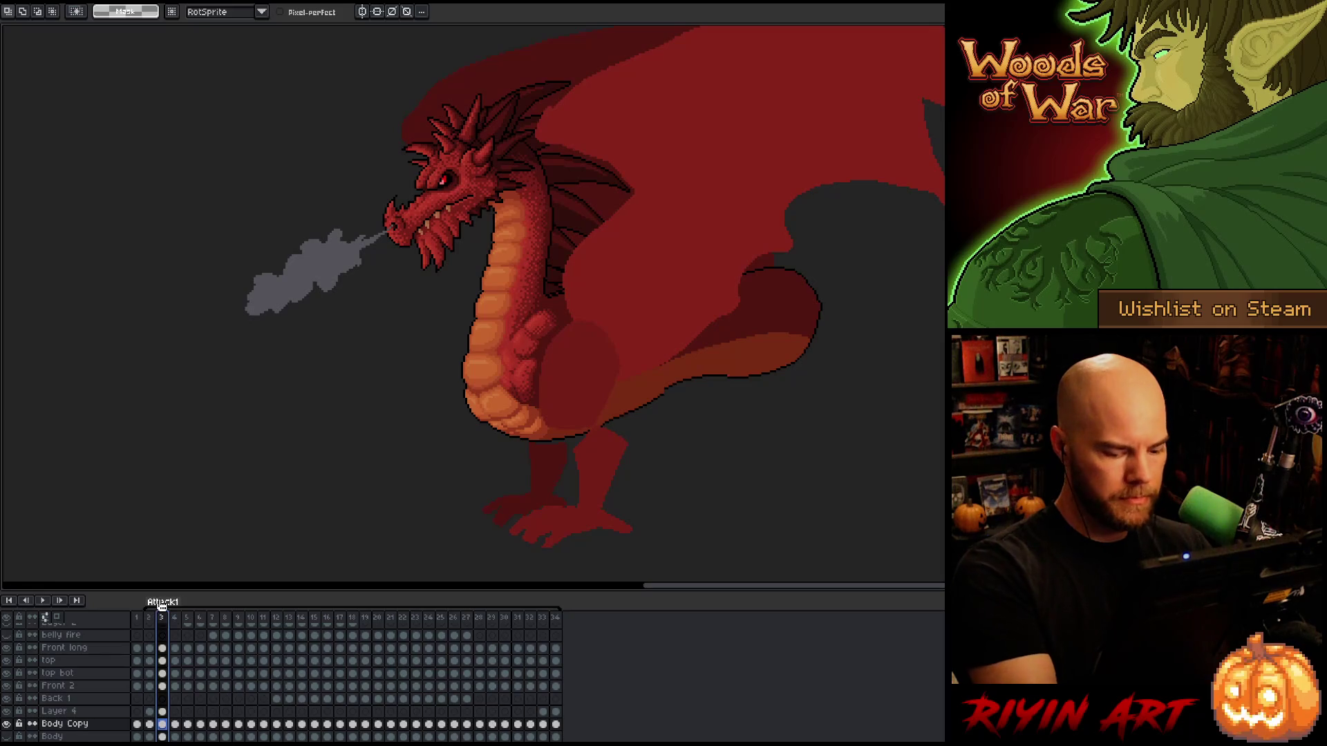
click(174, 723)
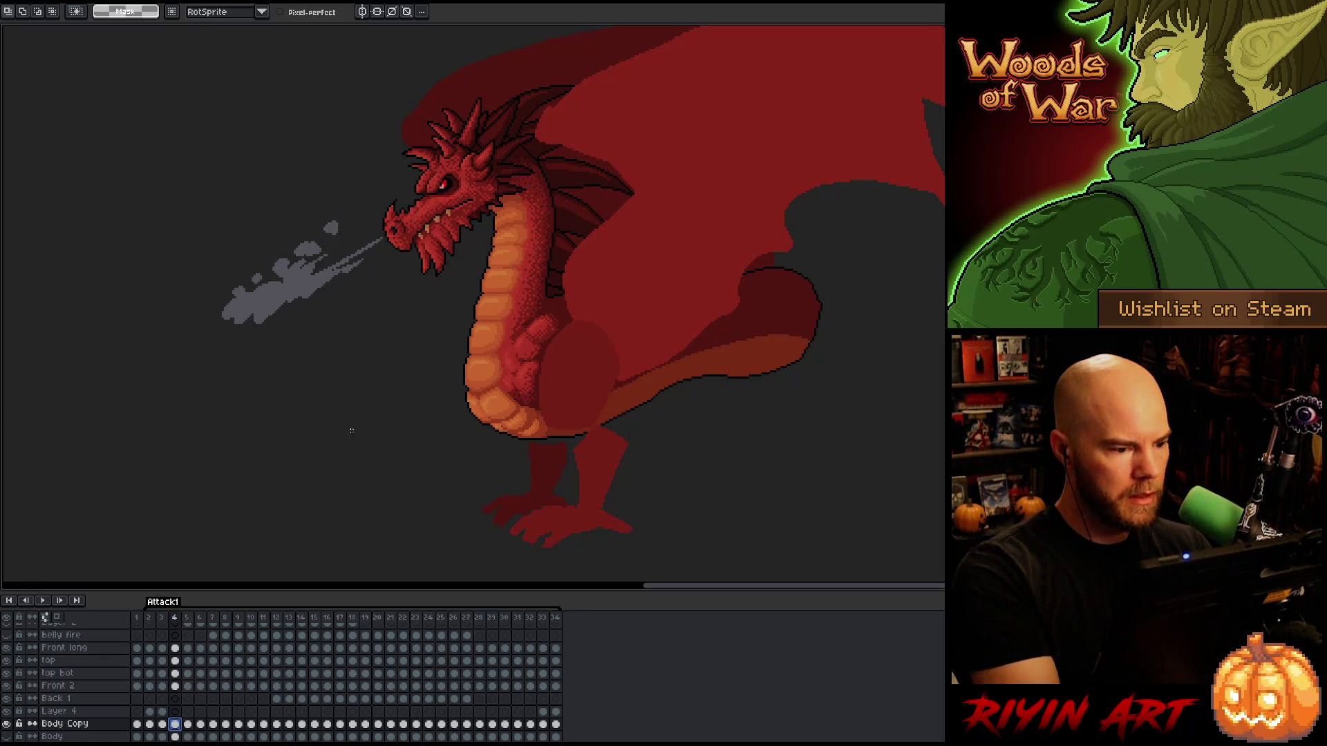
key(Right)
key(Right)
key(Right)
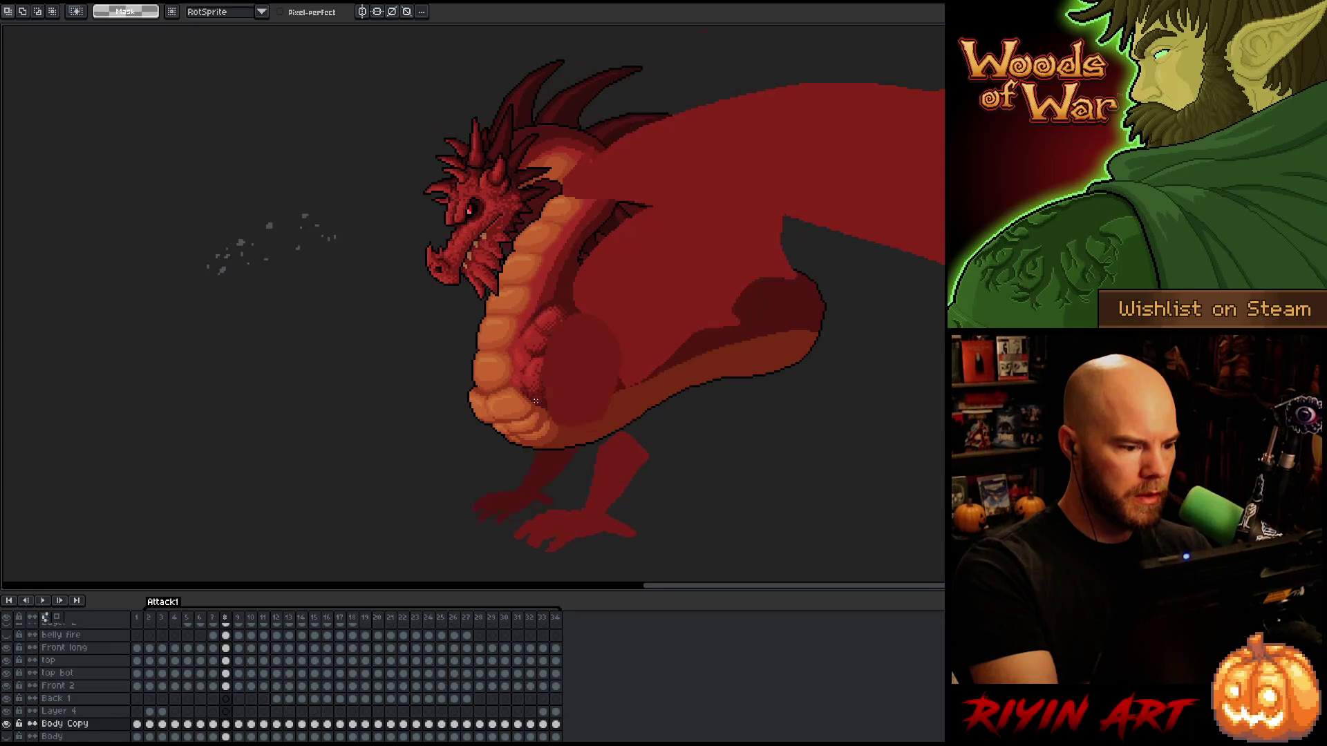
key(Right)
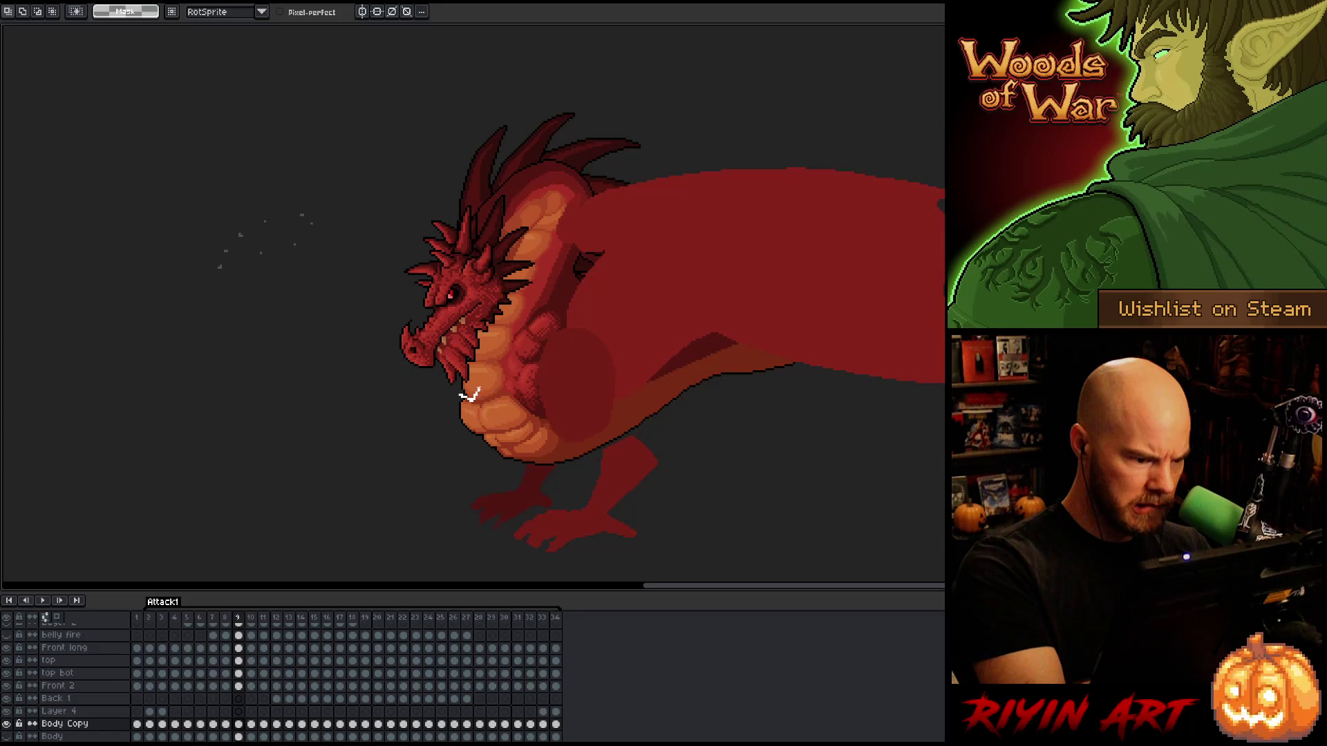
Select the mouth area on frame 9 and nudge it about 3 px right.
drag(429, 382, 436, 399)
key(ctrl+t)
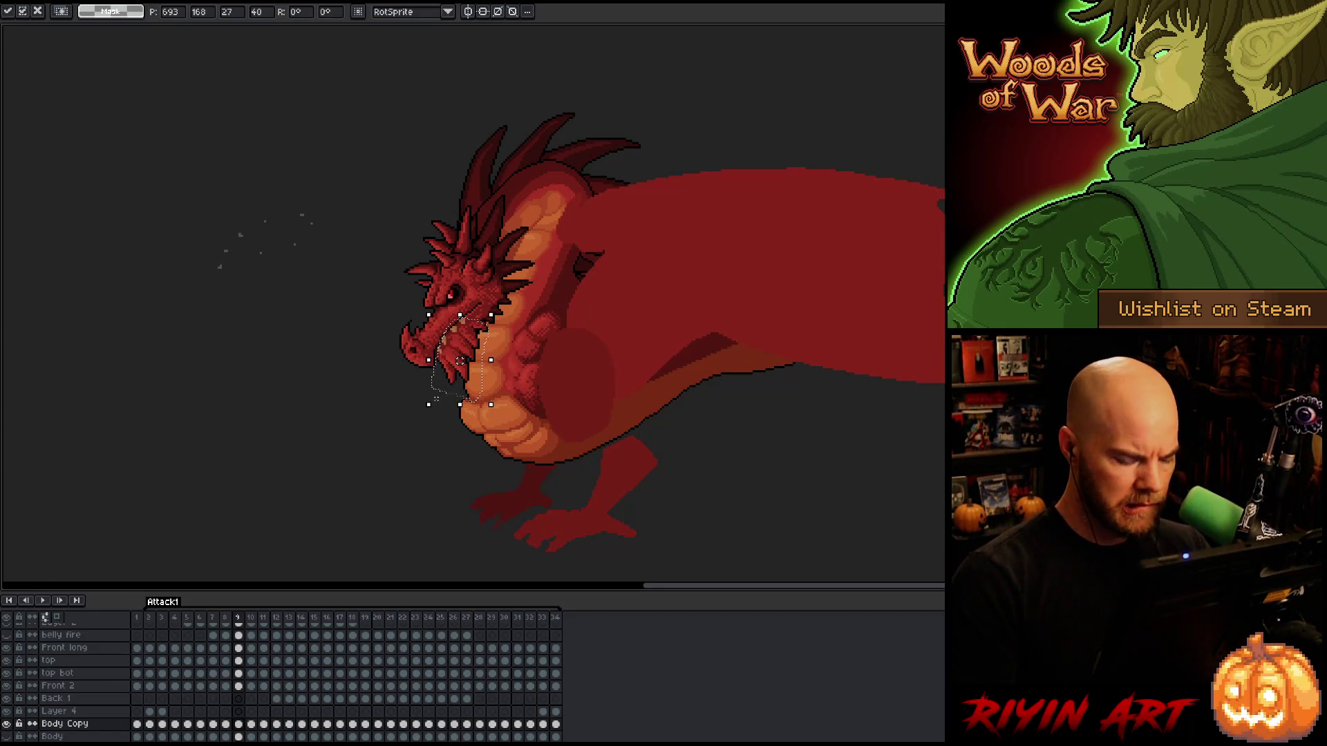
key(Return)
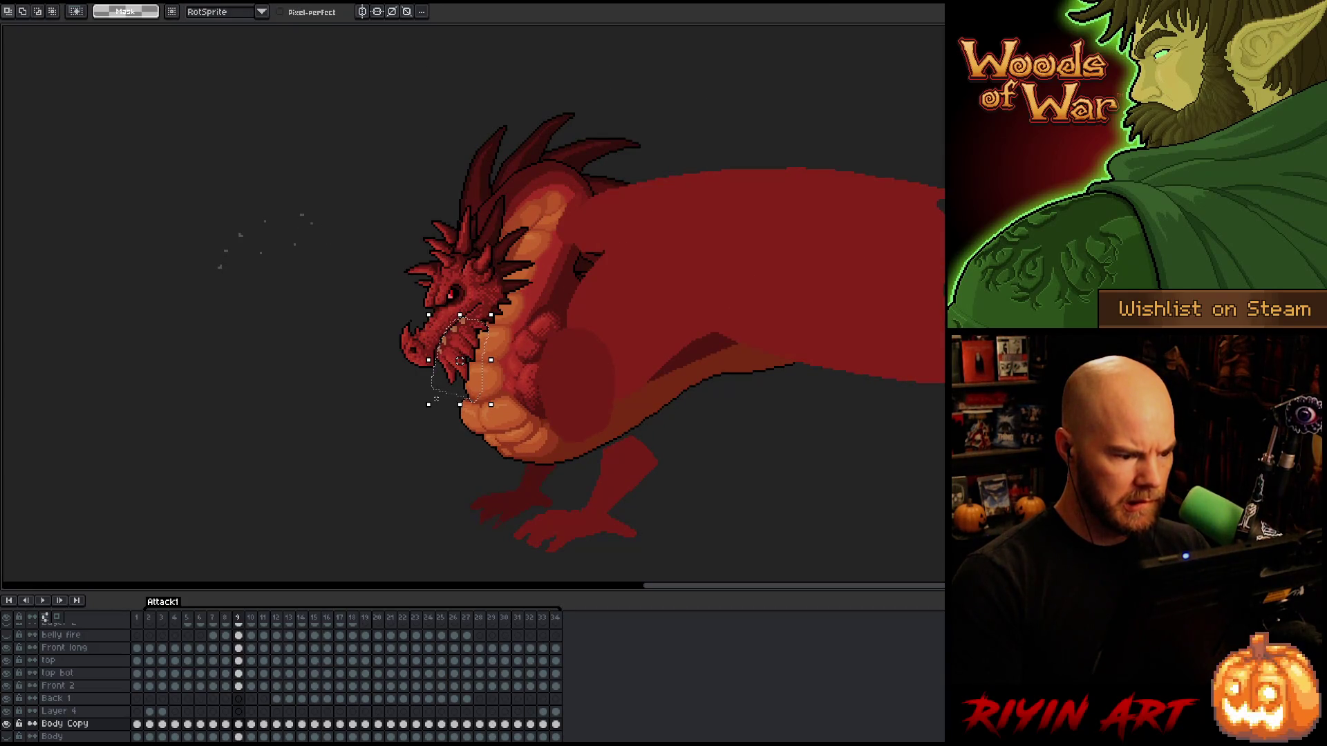
key(Right)
key(Right)
key(Right)
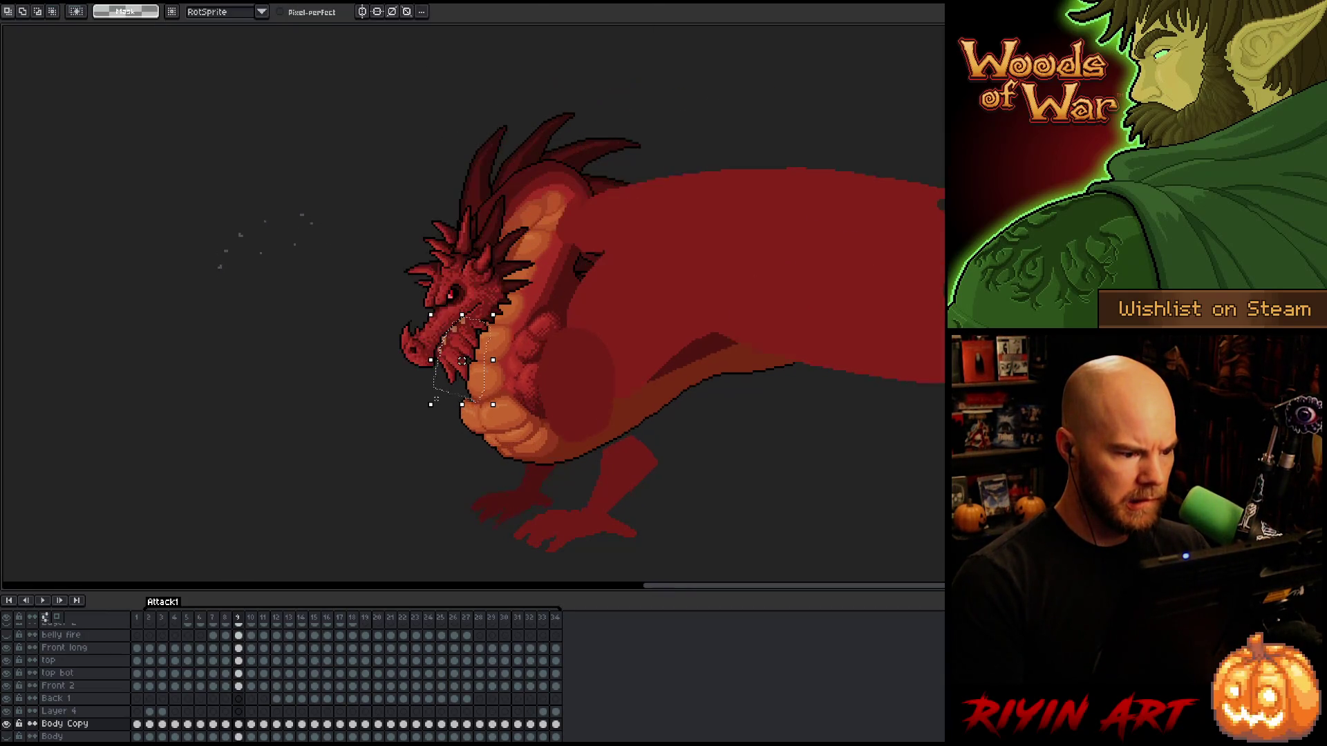
key(ctrl+d)
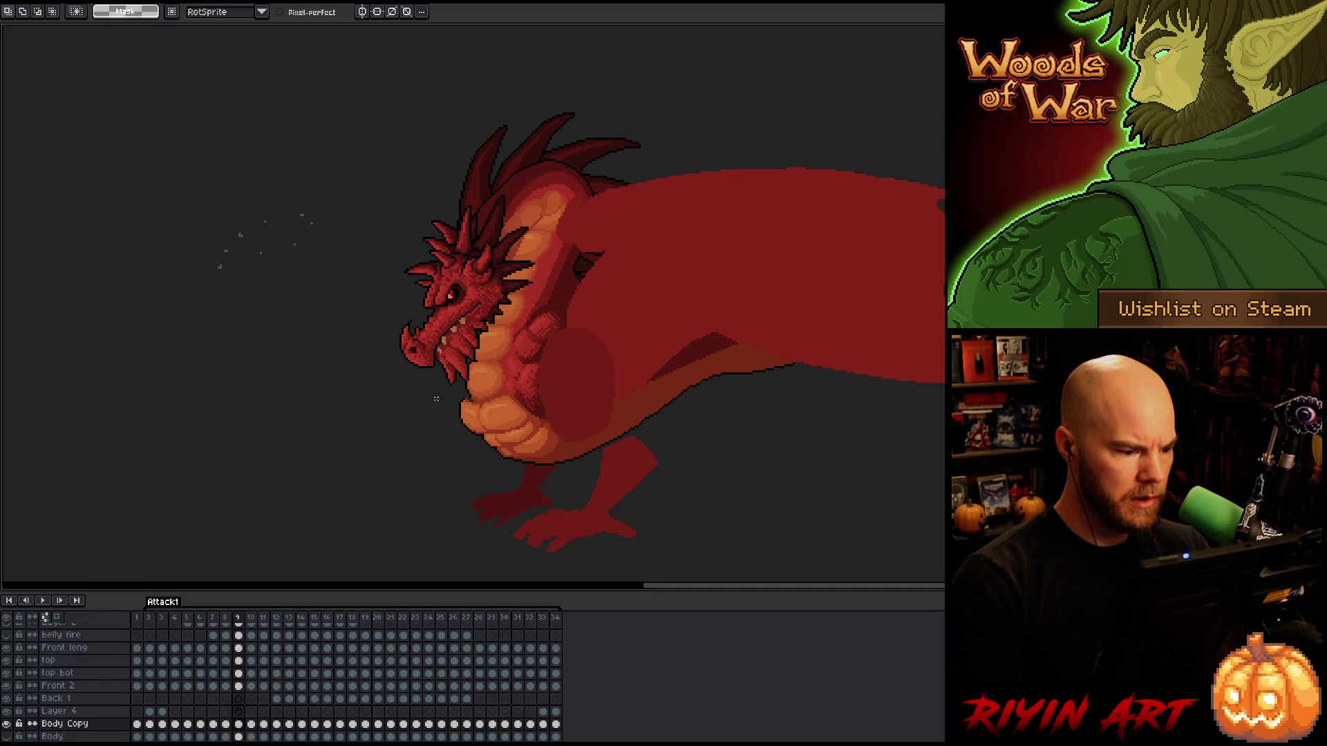
scroll(439, 392, up, 3)
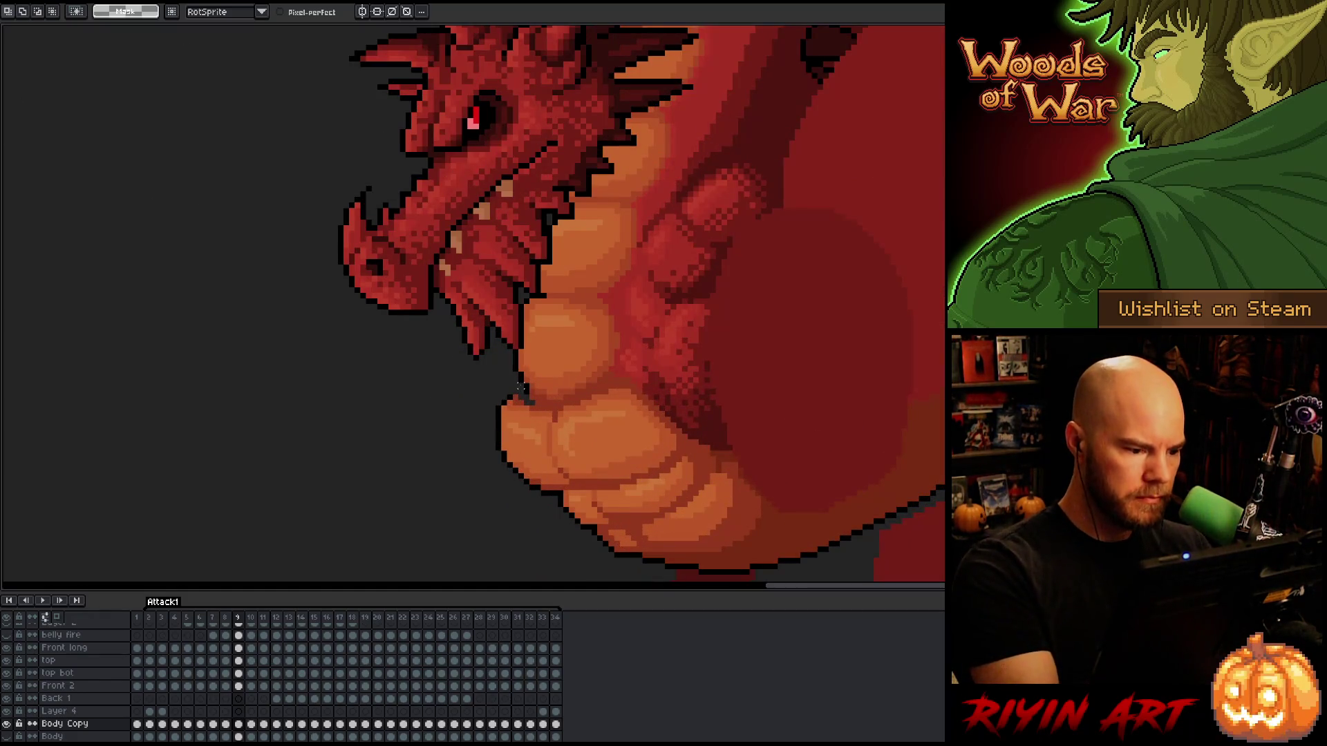
Switch to the 1px pencil, sample colours from the dragon, and frame the belly.
key(b)
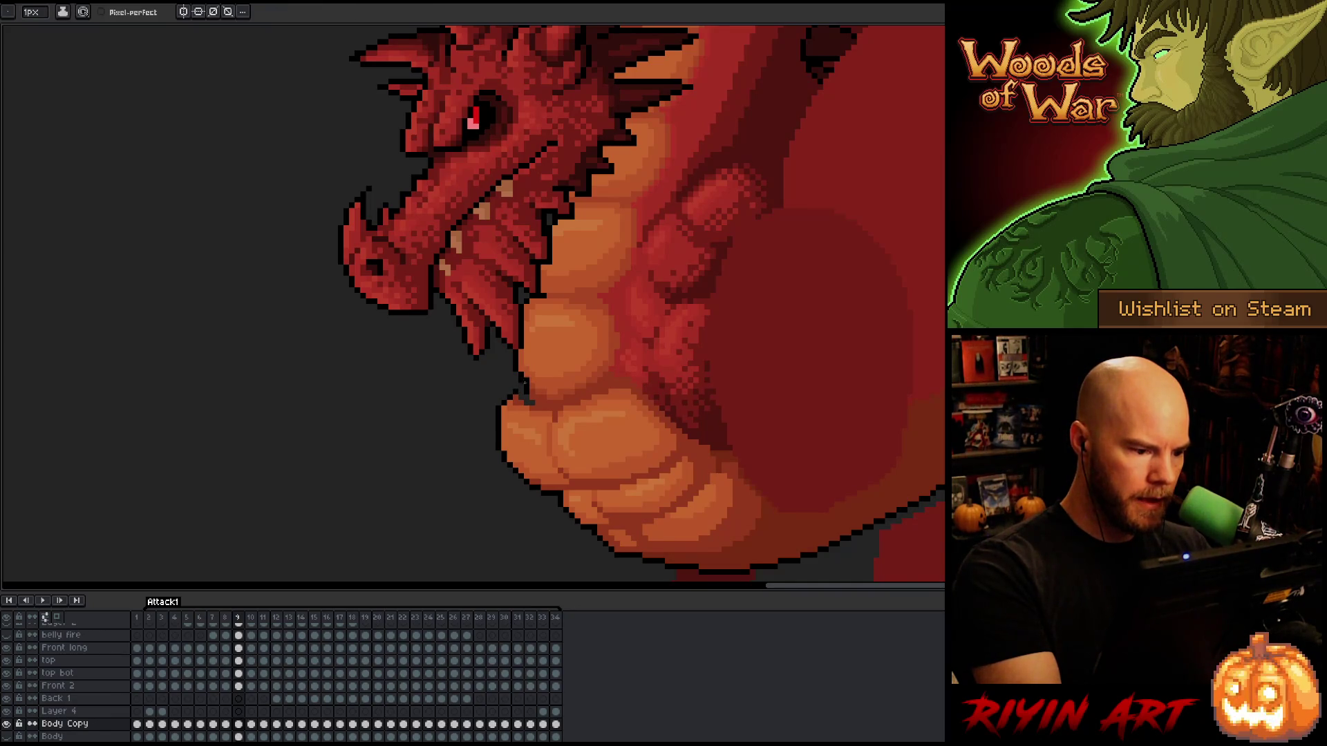
alt+click(526, 394)
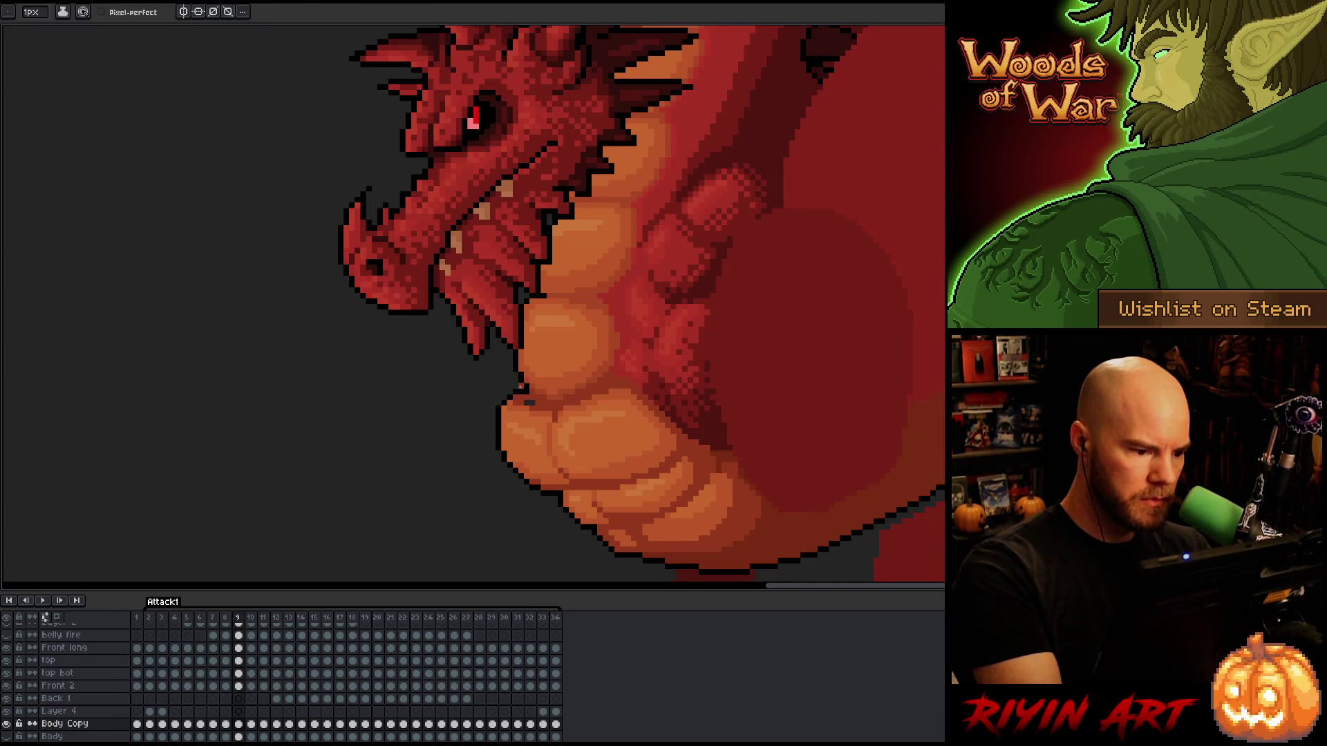
alt+click(518, 400)
alt+click(526, 401)
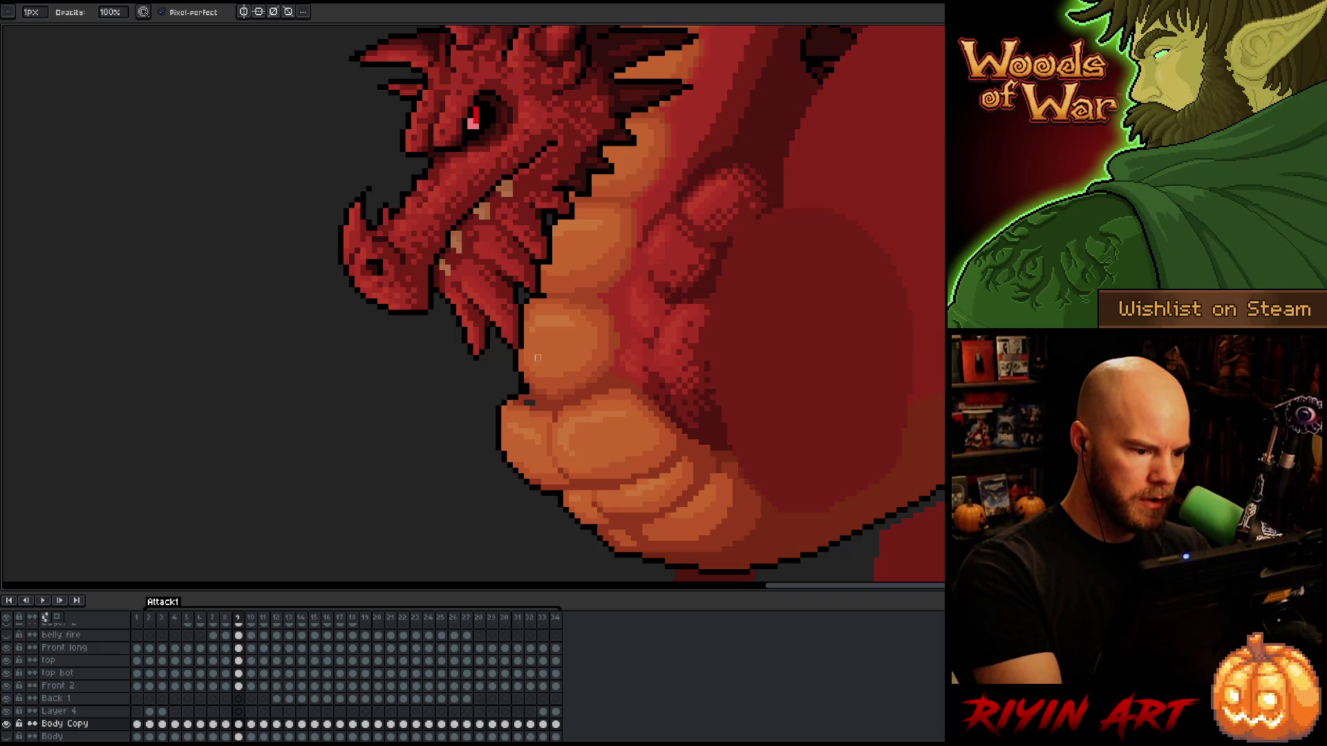
scroll(555, 374, down, 3)
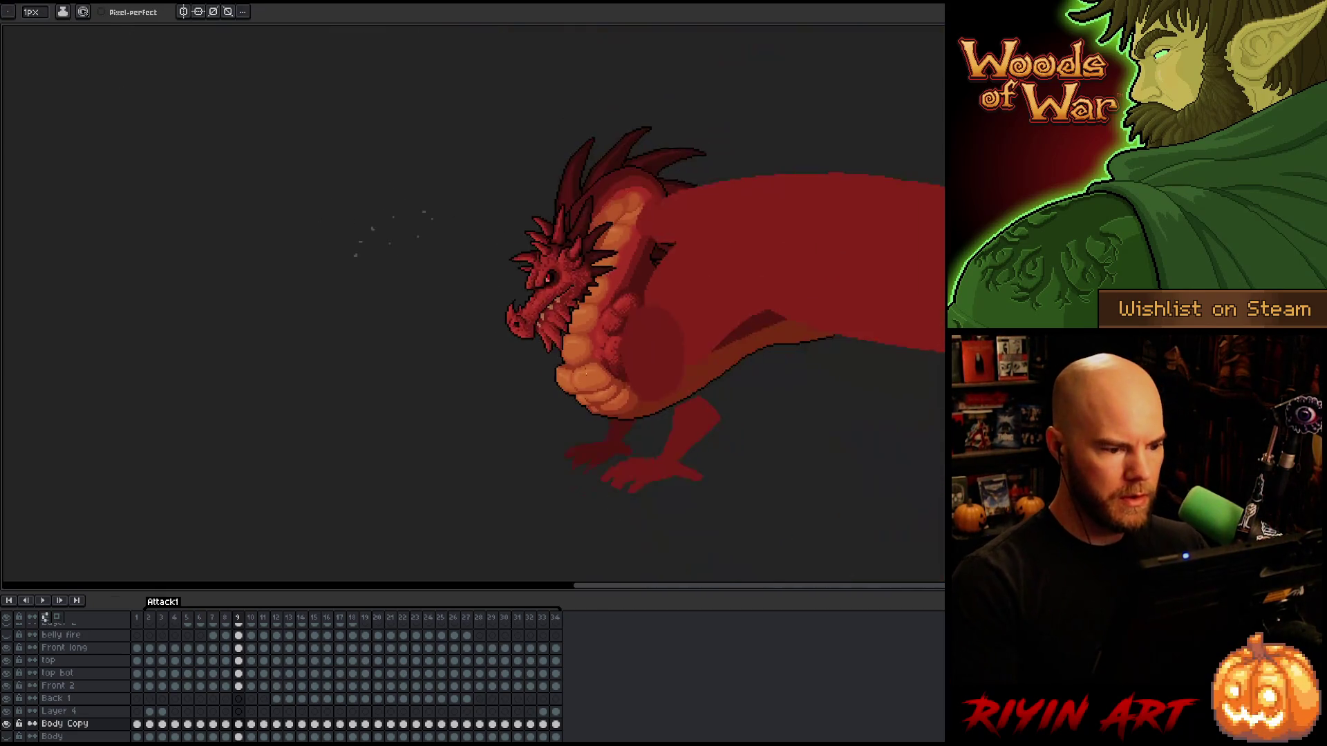
scroll(606, 377, up, 2)
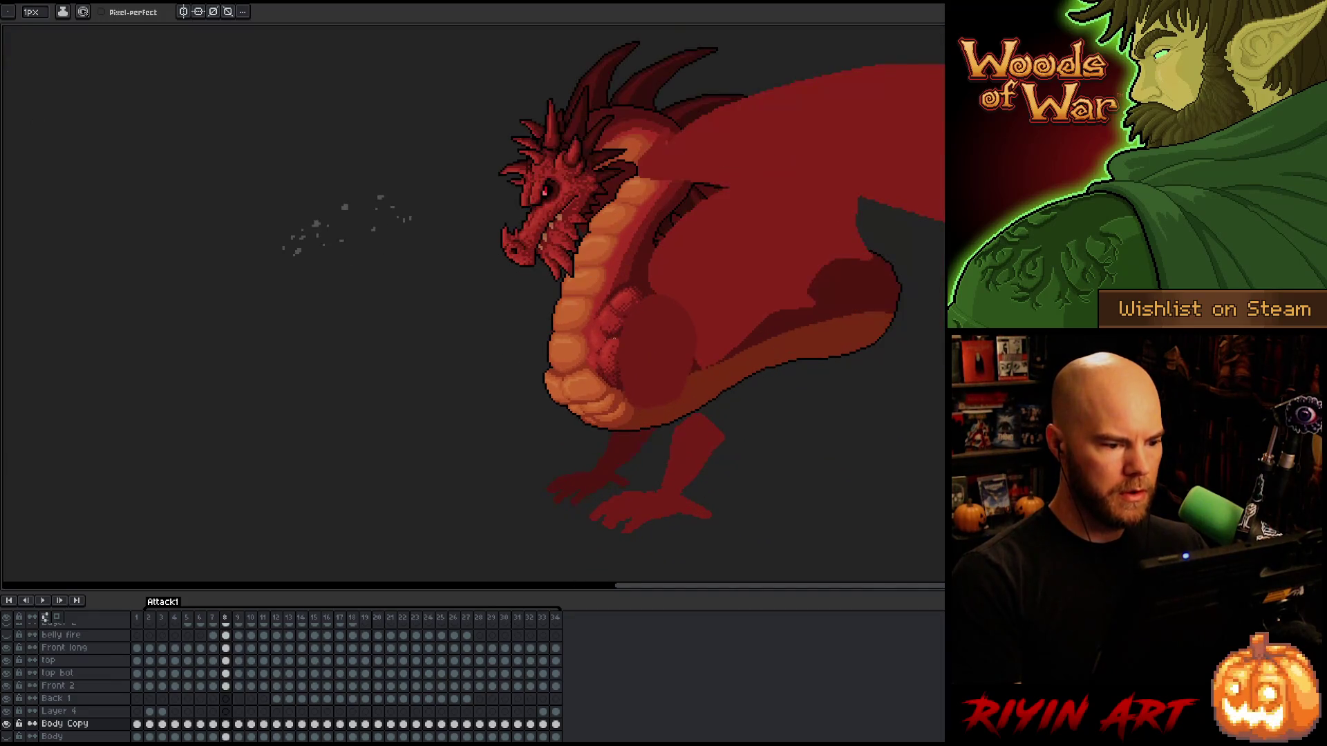
scroll(525, 404, up, 3)
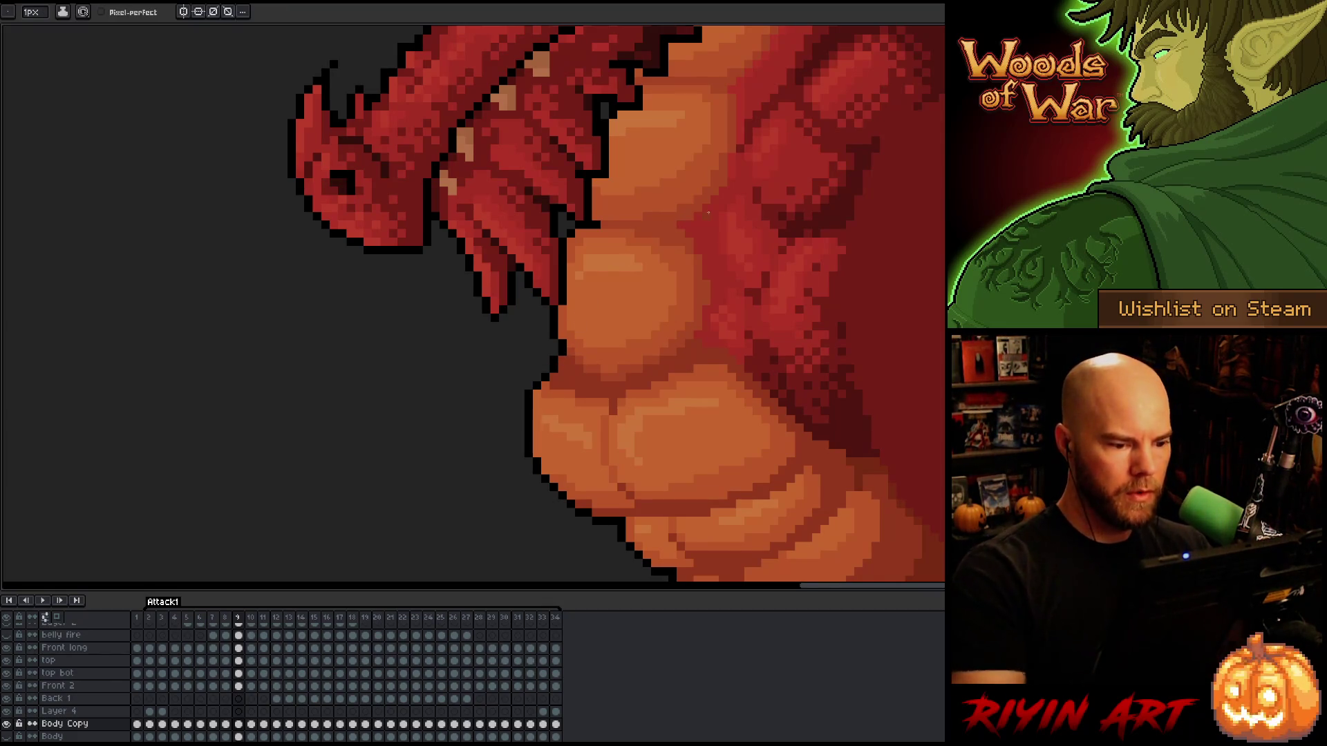
scroll(708, 213, down, 4)
scroll(625, 403, up, 5)
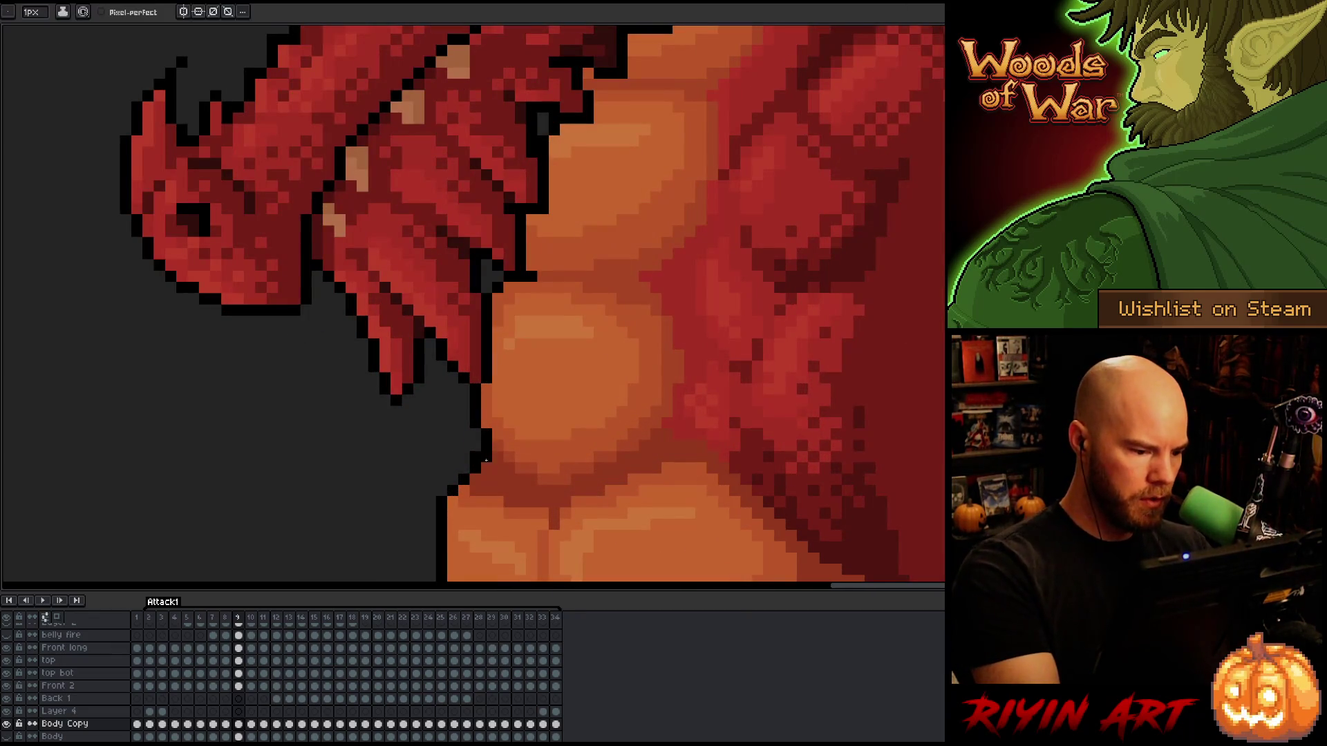
drag(636, 444, 655, 339)
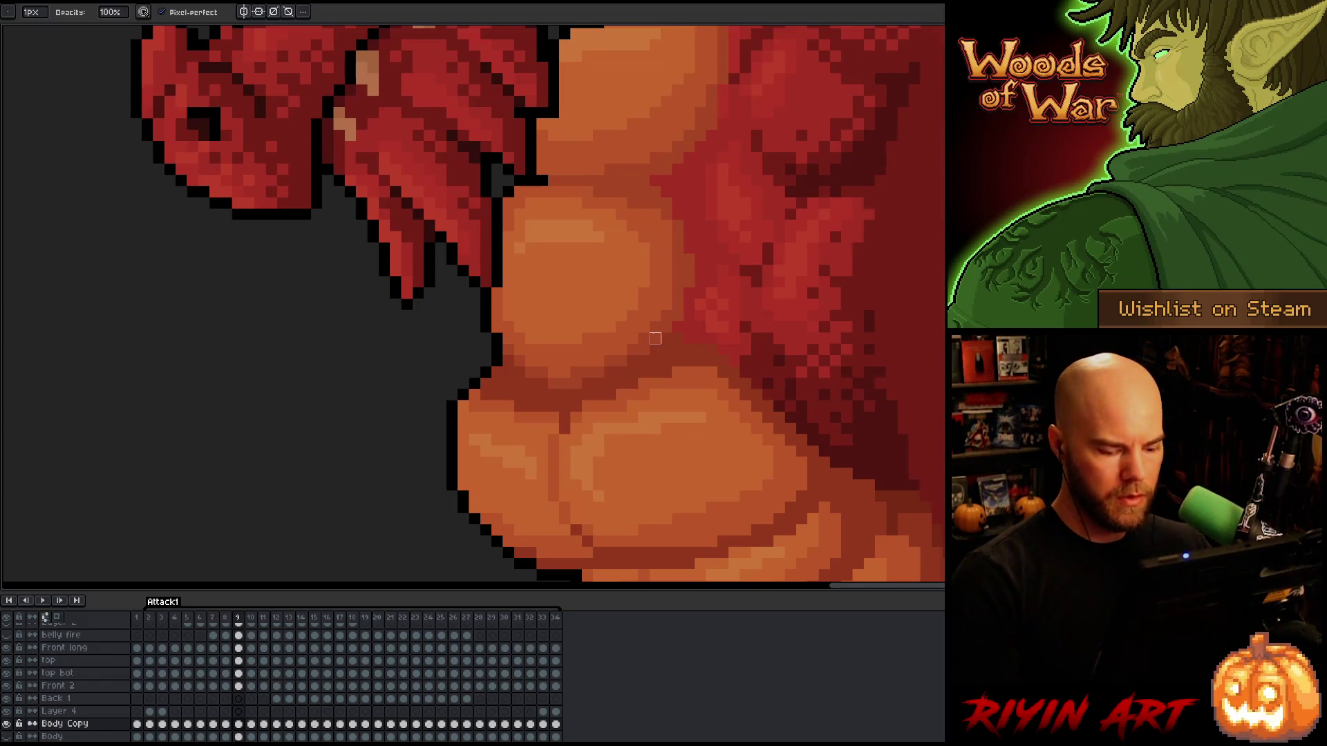
scroll(569, 366, down, 4)
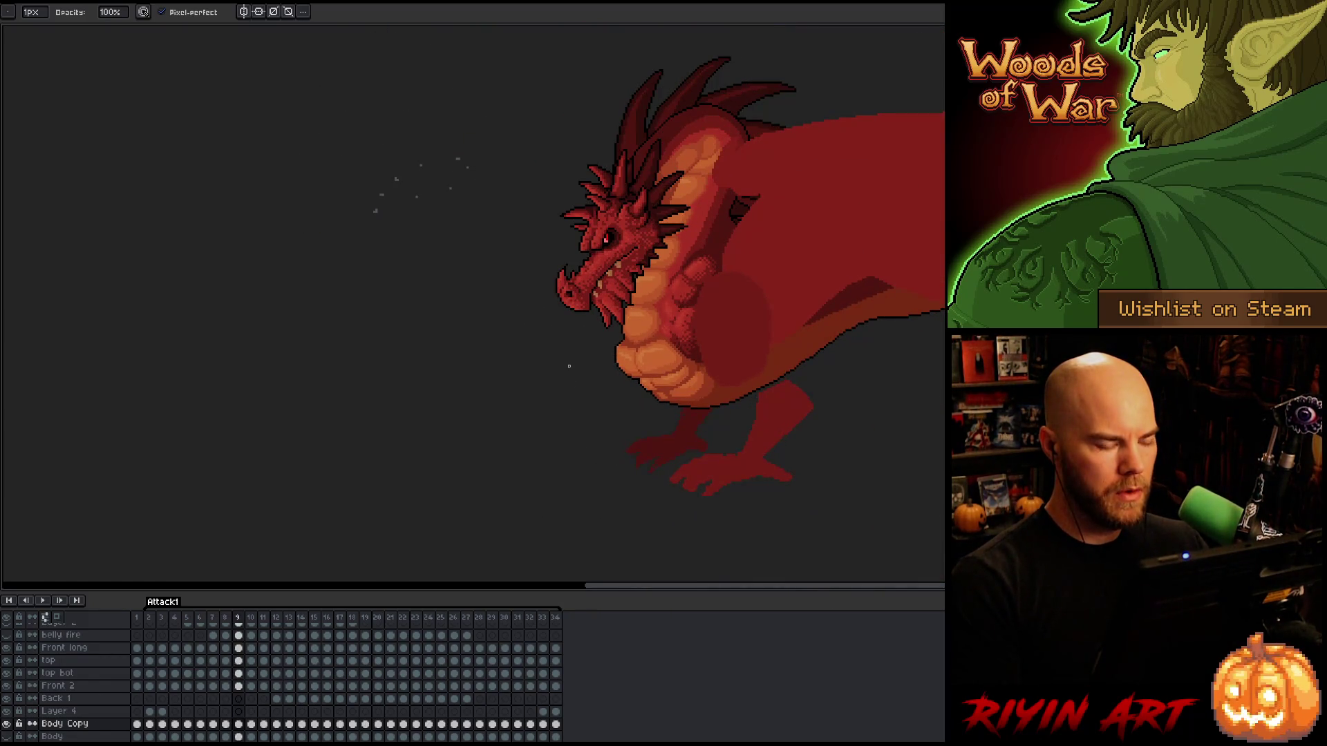
scroll(575, 406, down, 1)
On frame 10, lasso the neck and belly edge and shift it rightward.
key(Right)
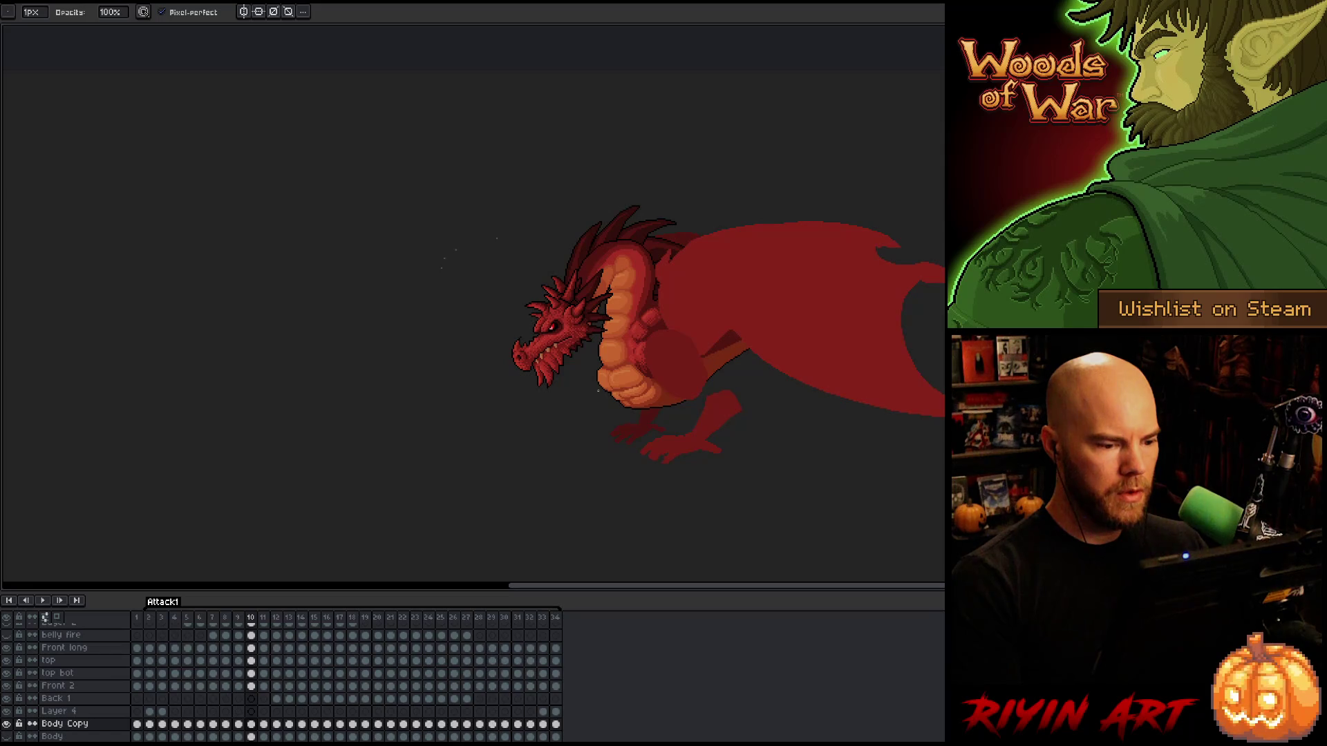
key(Left)
key(Right)
scroll(617, 347, up, 3)
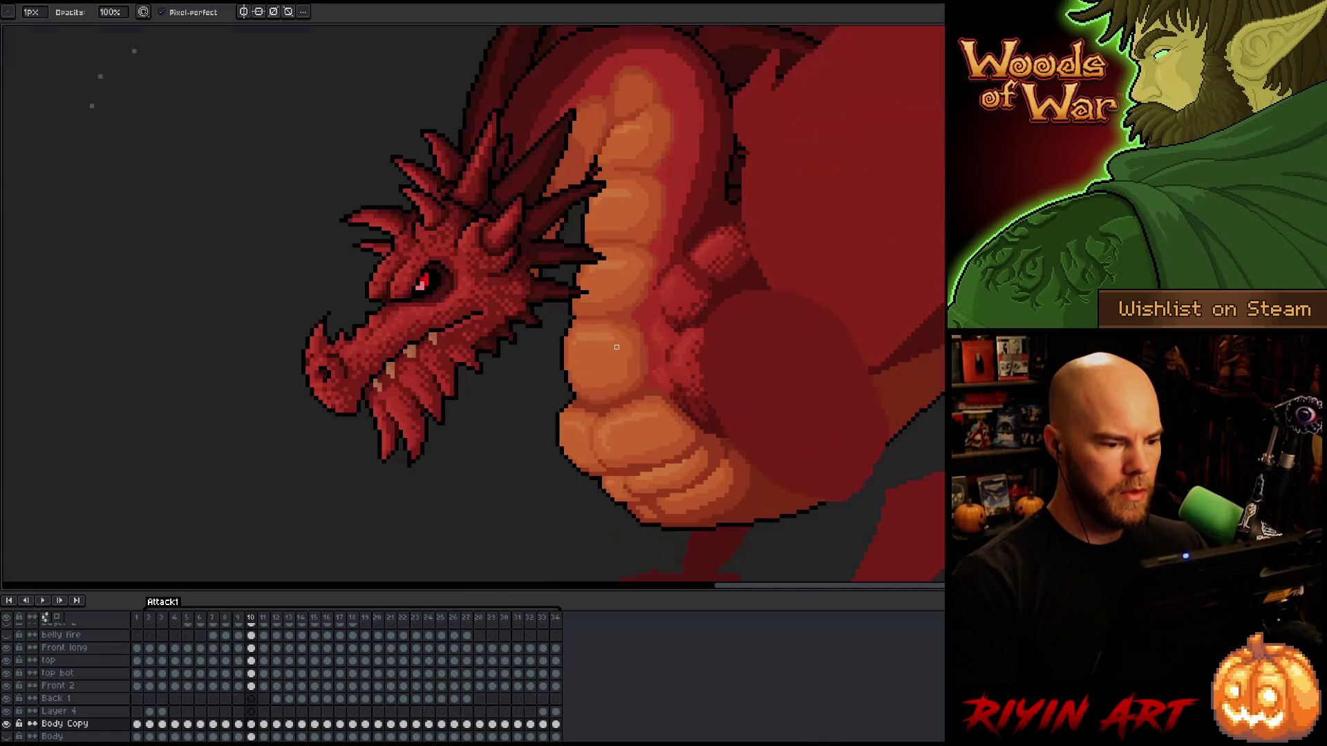
key(m)
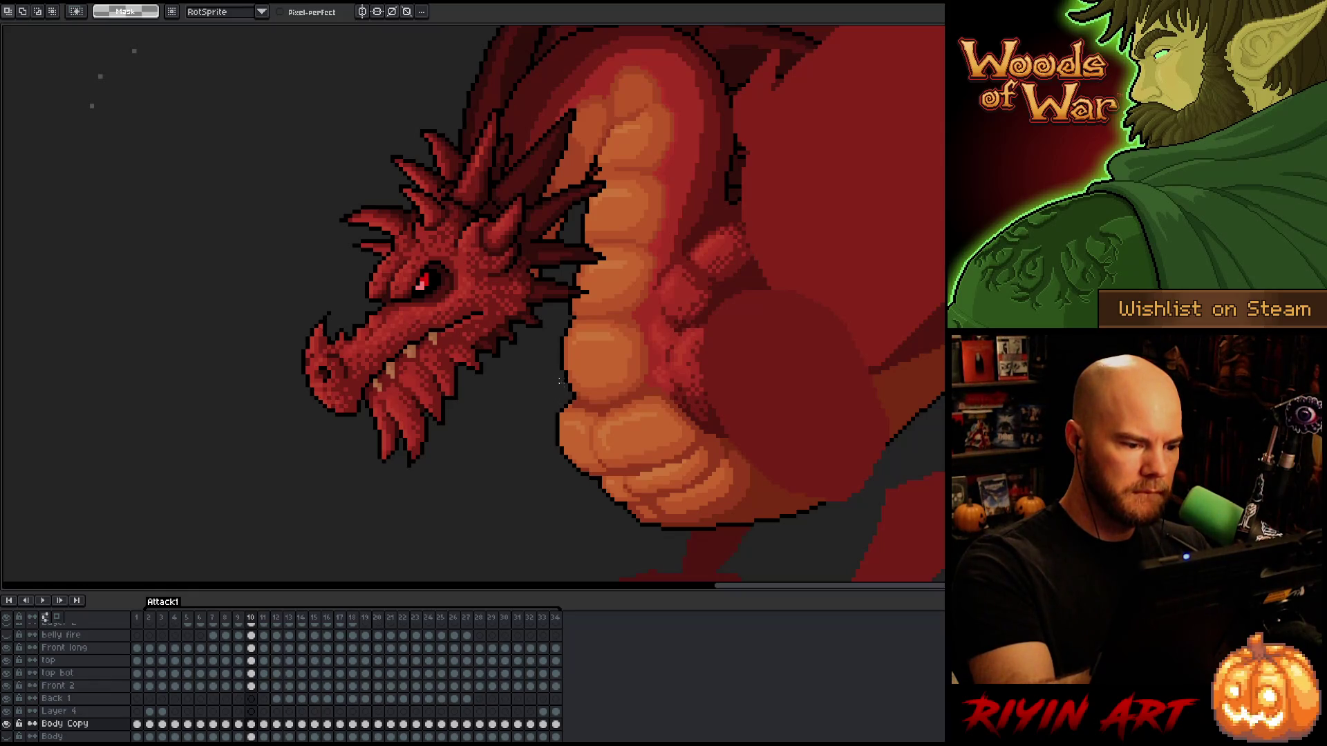
mouse_move(587, 398)
mouse_down()
mouse_move(608, 166)
mouse_move(589, 190)
mouse_move(519, 443)
mouse_up()
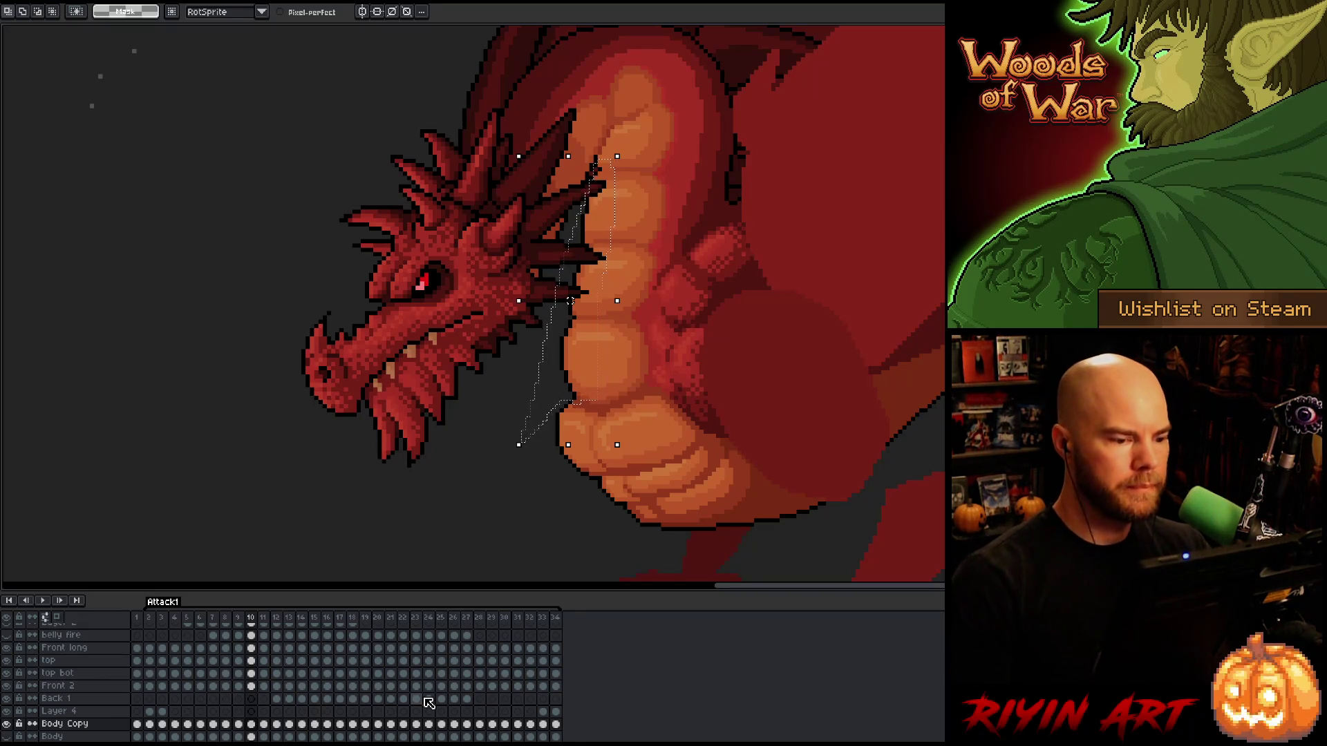
drag(570, 300, 574, 301)
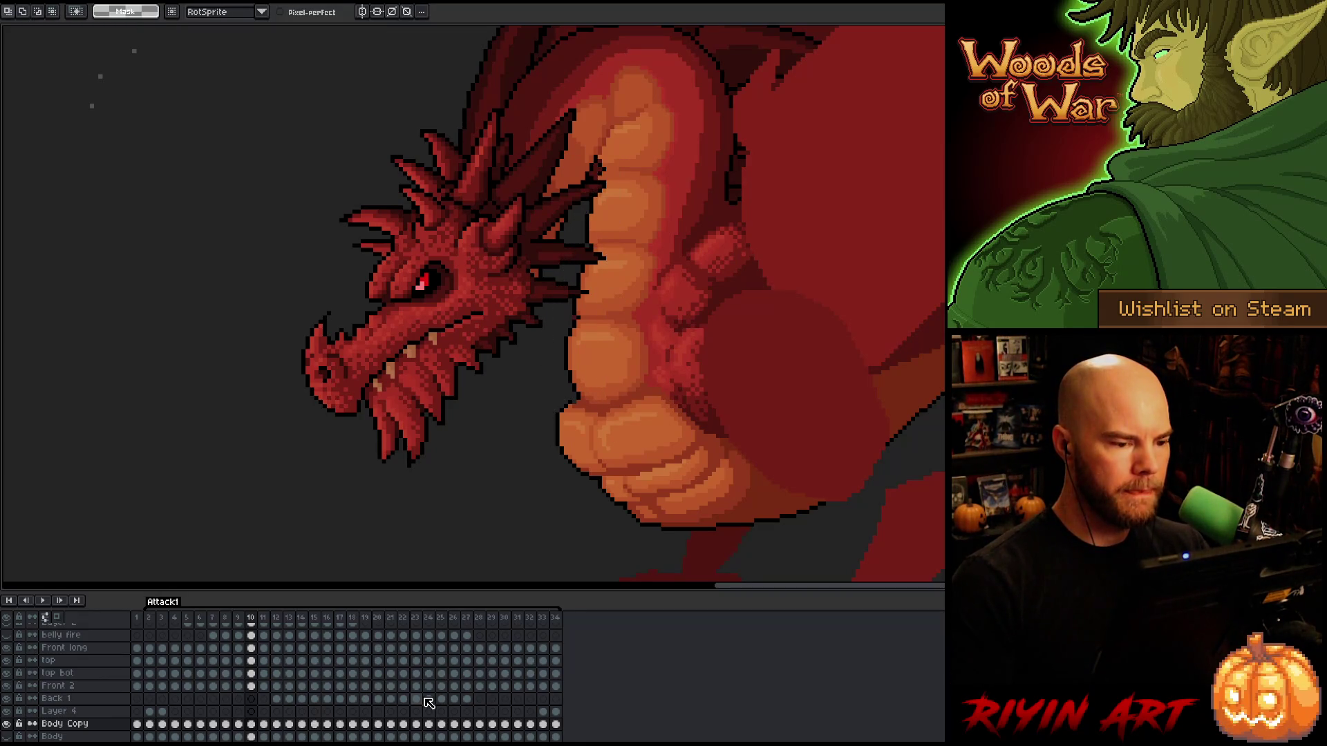
mouse_move(596, 161)
mouse_down()
mouse_move(546, 387)
mouse_move(612, 162)
mouse_up()
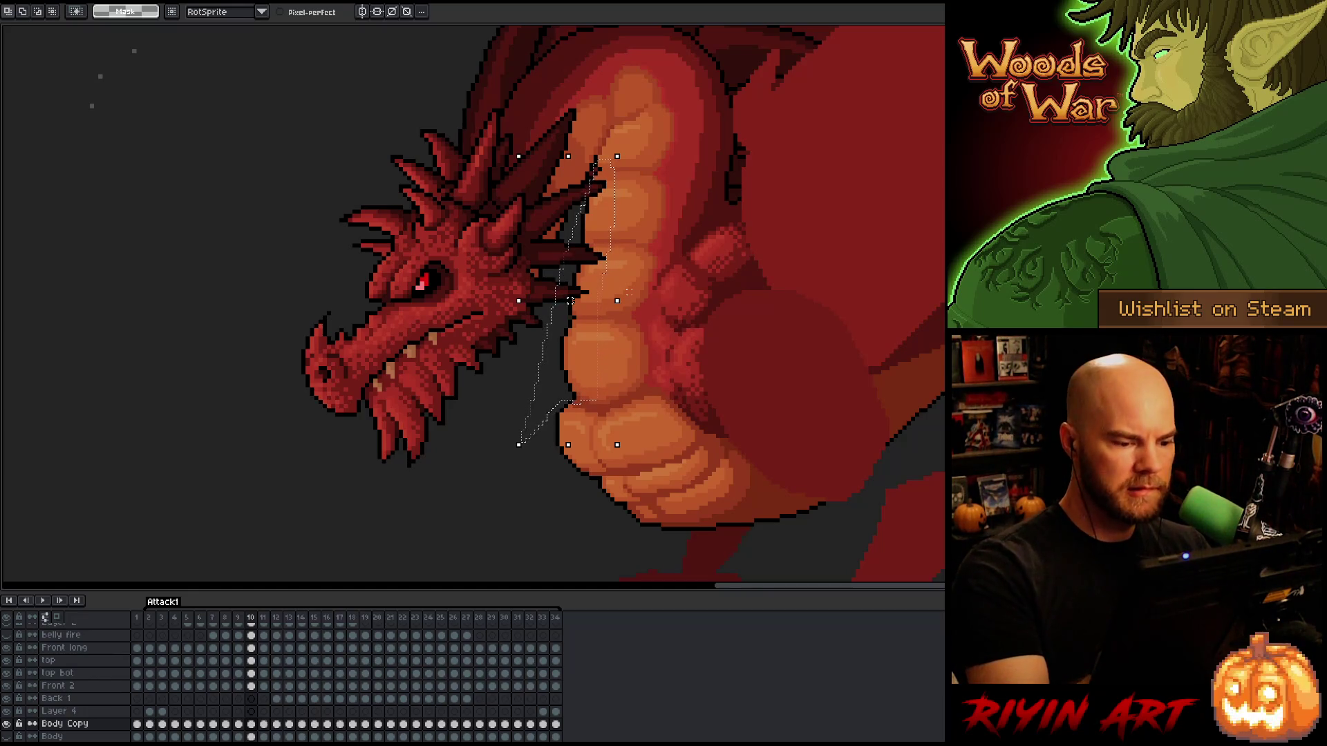
key(ctrl+d)
drag(557, 337, 541, 366)
click(443, 513)
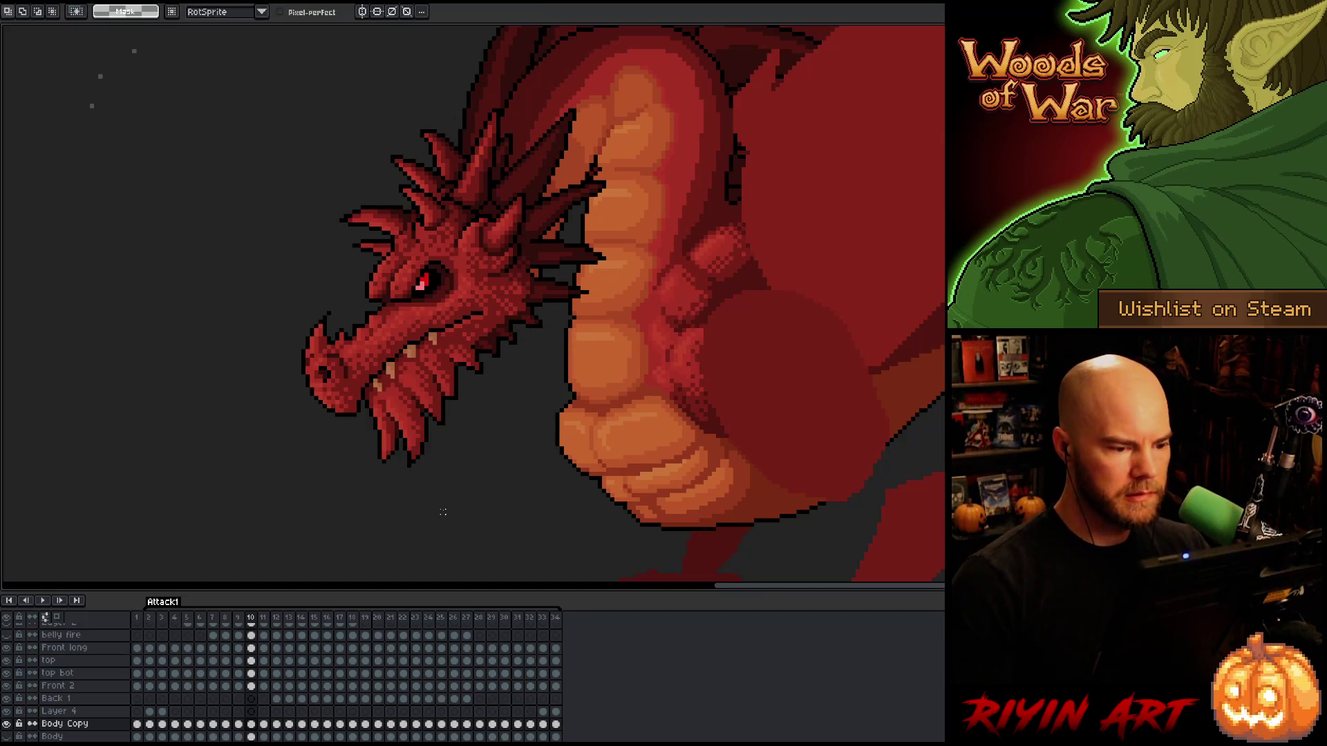
Flip between frames 9 and 10 to compare the neck edge.
key(Left)
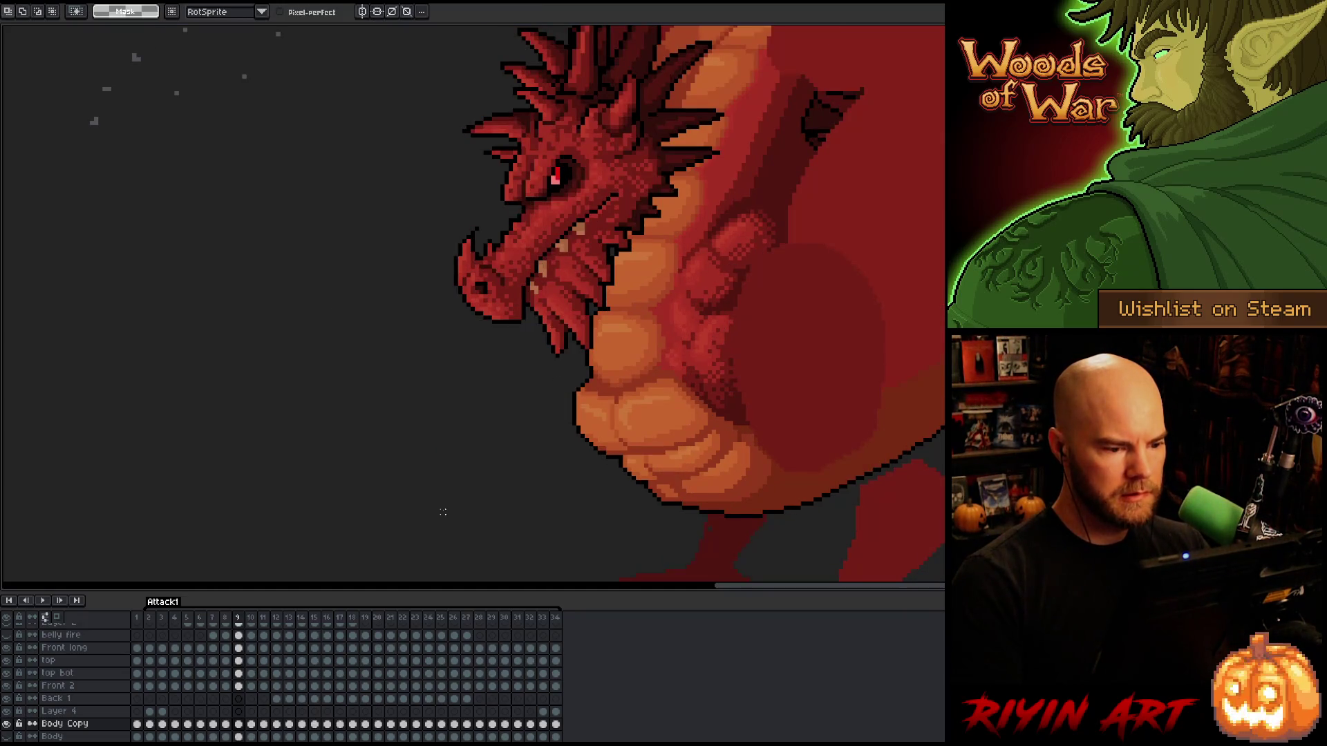
key(Right)
scroll(443, 512, down, 3)
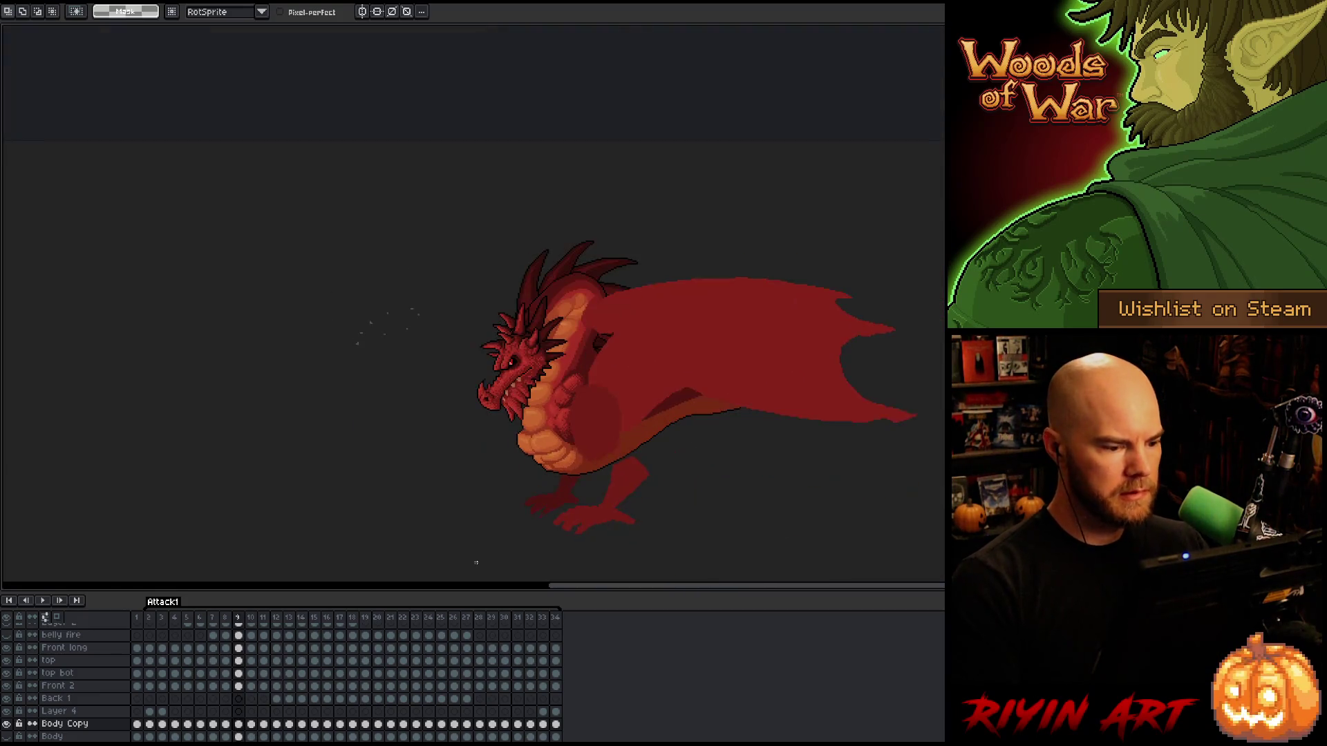
scroll(524, 471, up, 3)
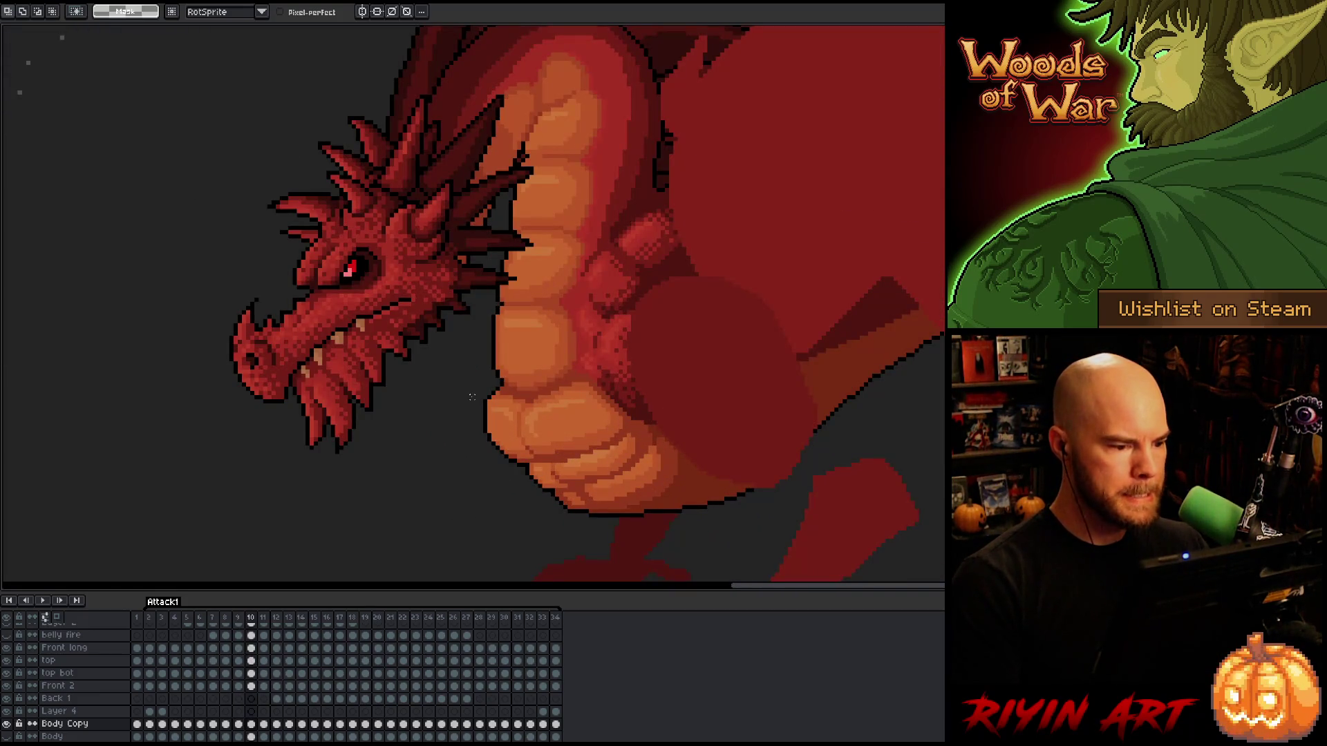
key(Left)
key(Right)
key(Left)
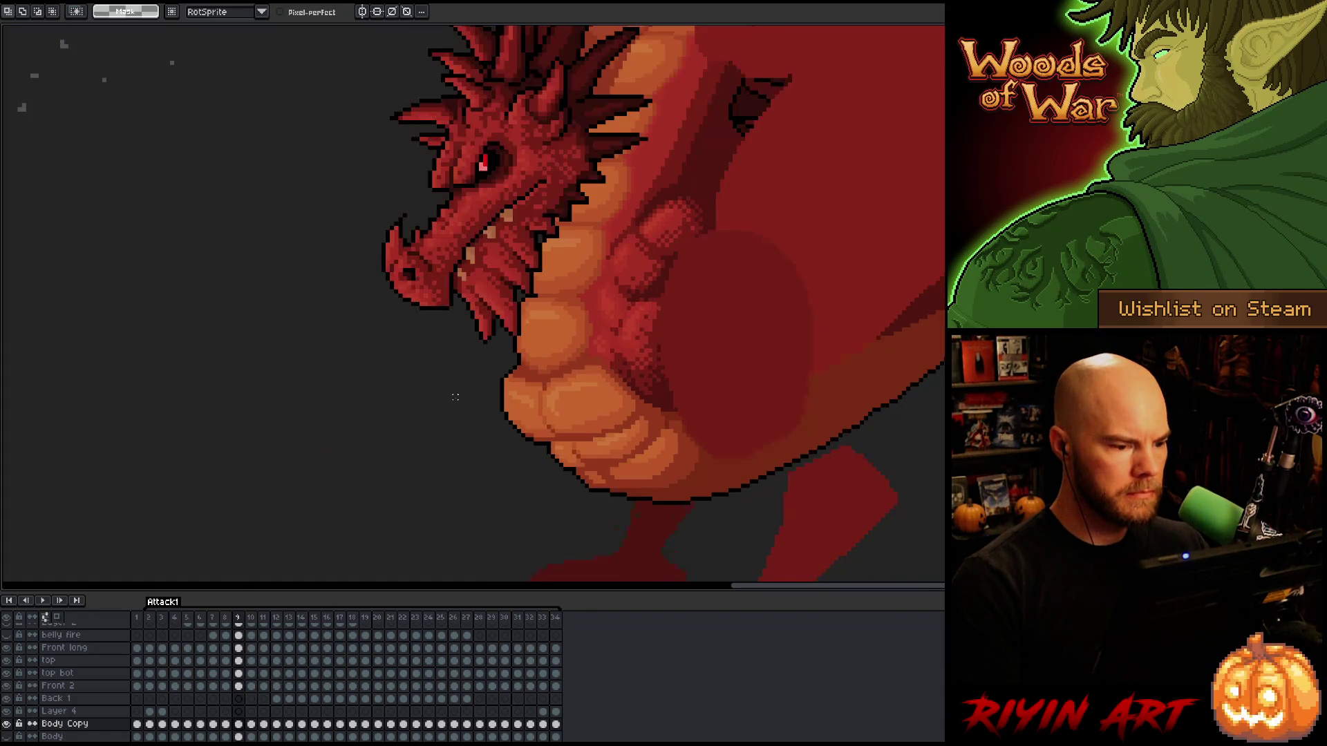
key(Right)
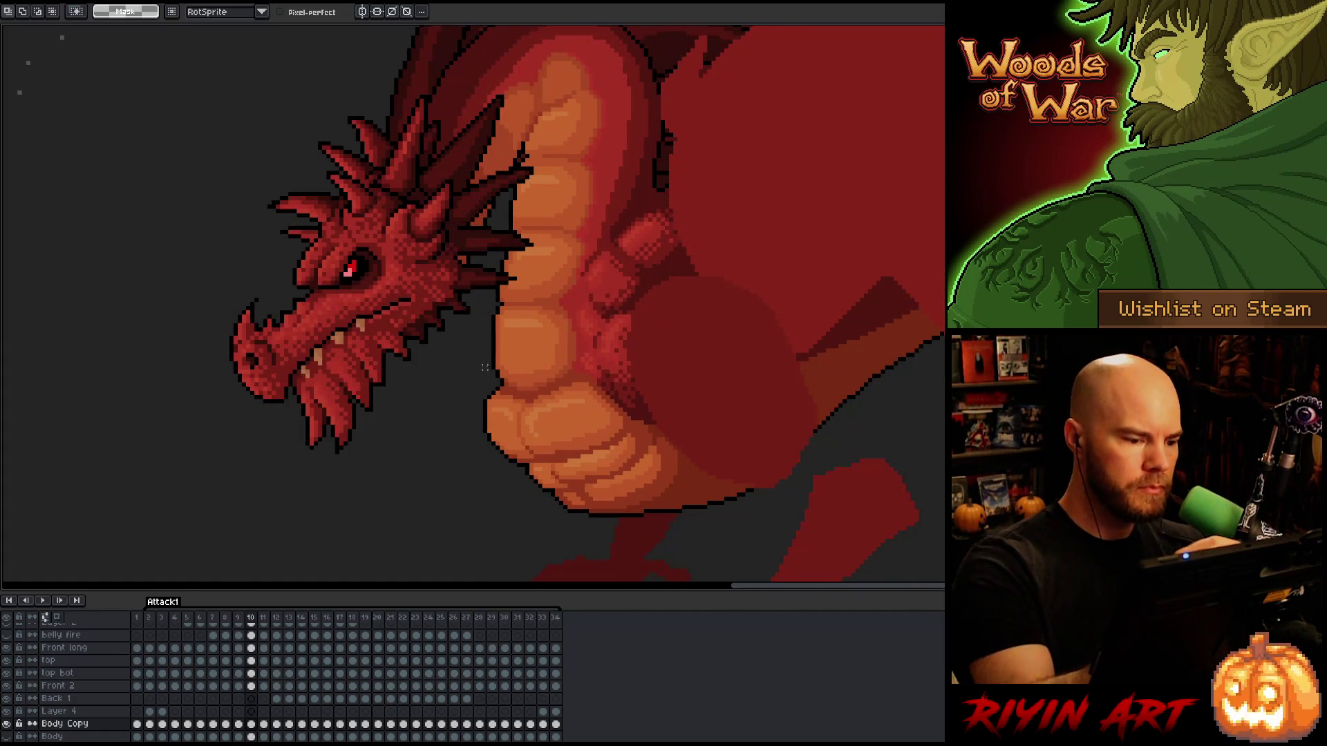
Lasso the belly and neck edge on frame 10 and nudge it one pixel right.
mouse_move(492, 388)
mouse_down()
mouse_move(518, 387)
mouse_move(527, 356)
mouse_move(524, 249)
mouse_move(512, 237)
mouse_move(488, 252)
mouse_move(465, 417)
mouse_up()
mouse_move(539, 206)
mouse_down()
mouse_move(517, 259)
mouse_move(499, 257)
mouse_move(519, 161)
mouse_up()
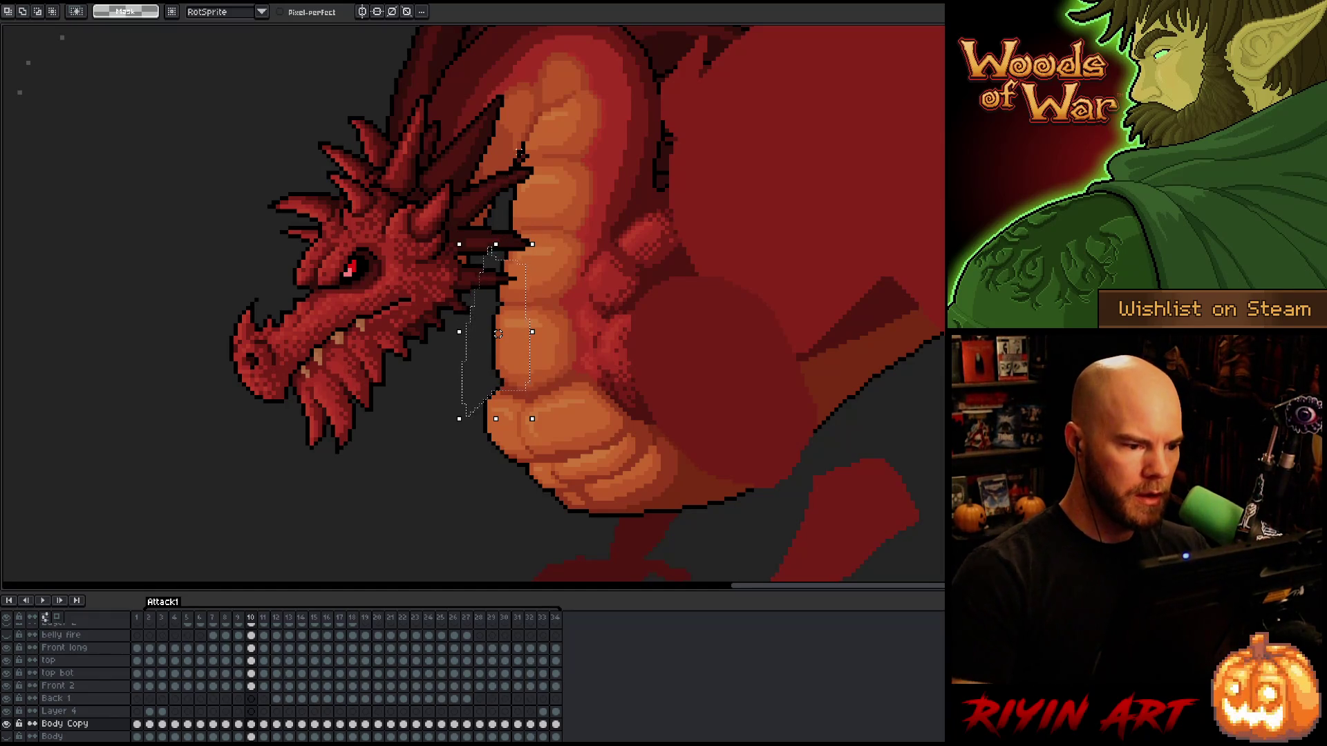
drag(534, 233, 513, 262)
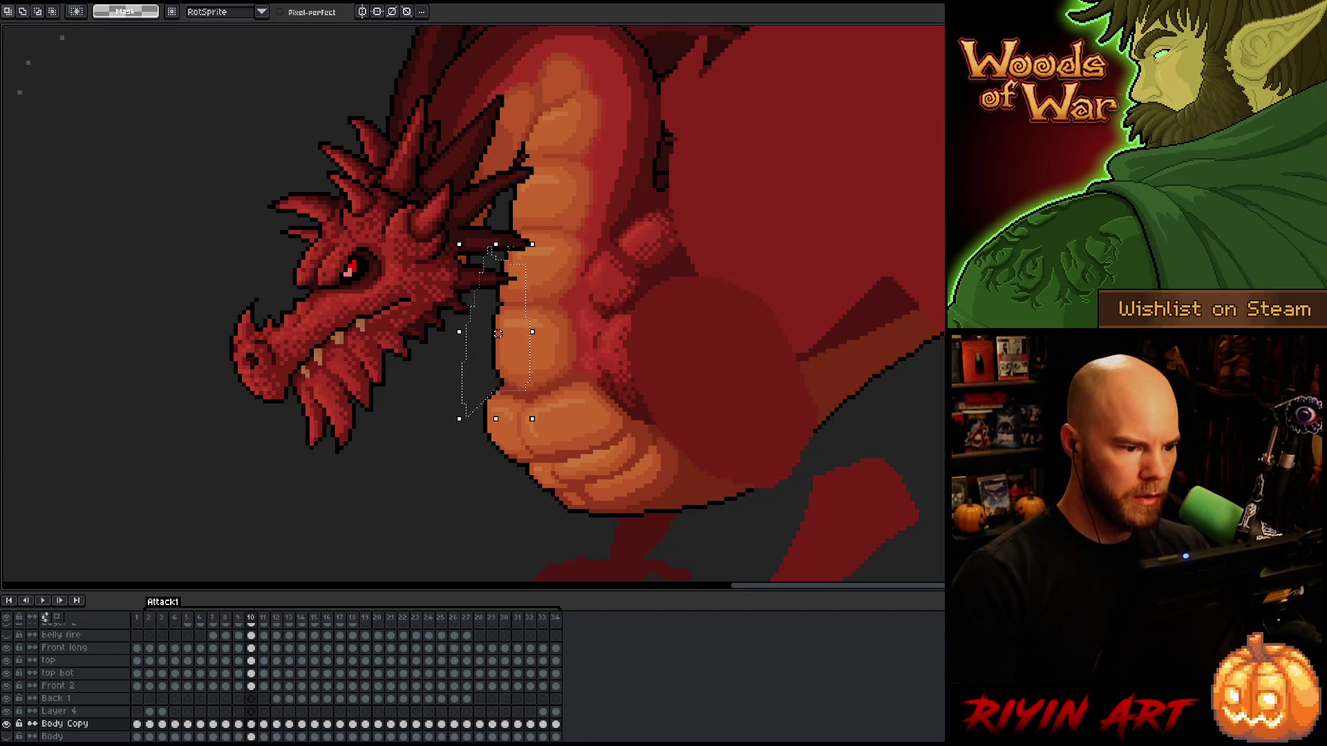
key(Right)
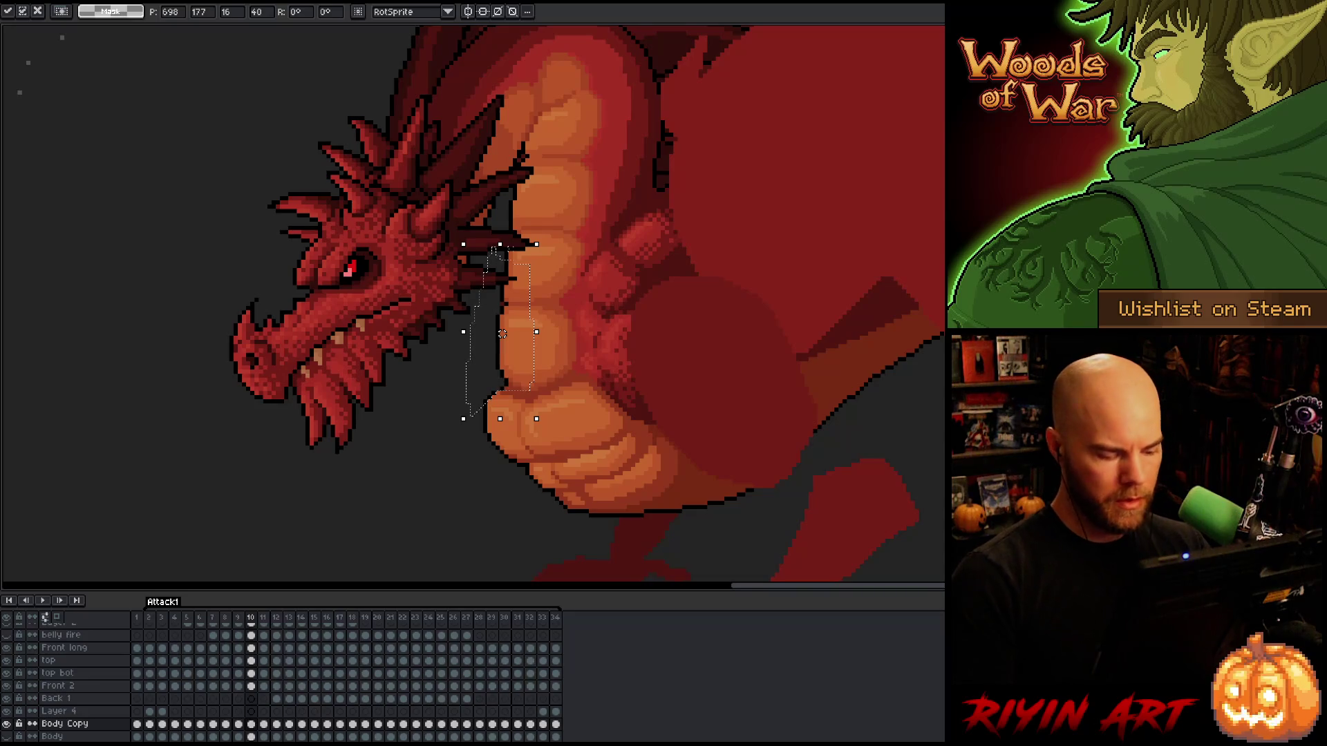
key(ctrl+d)
key(b)
key(alt)
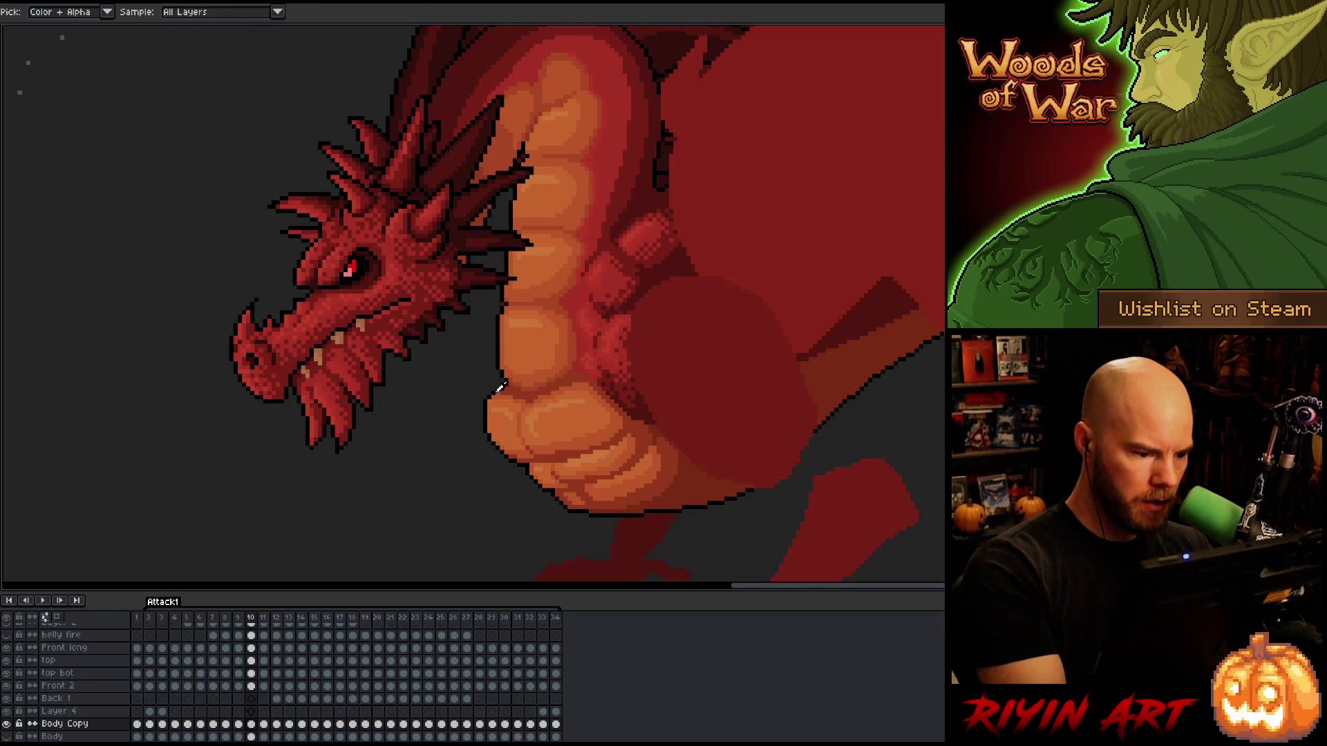
key(alt)
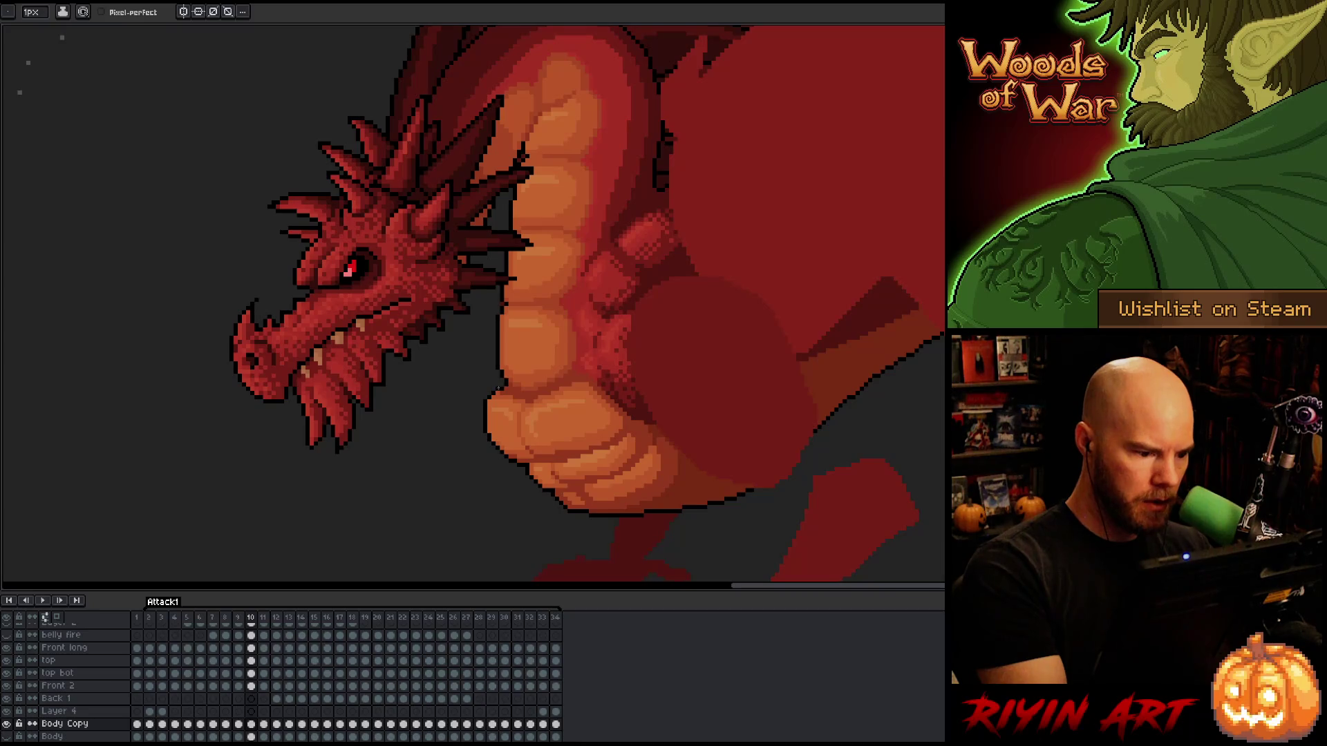
Flip through frames 9 to 11 and sample a colour from the chest.
key(alt)
key(alt)
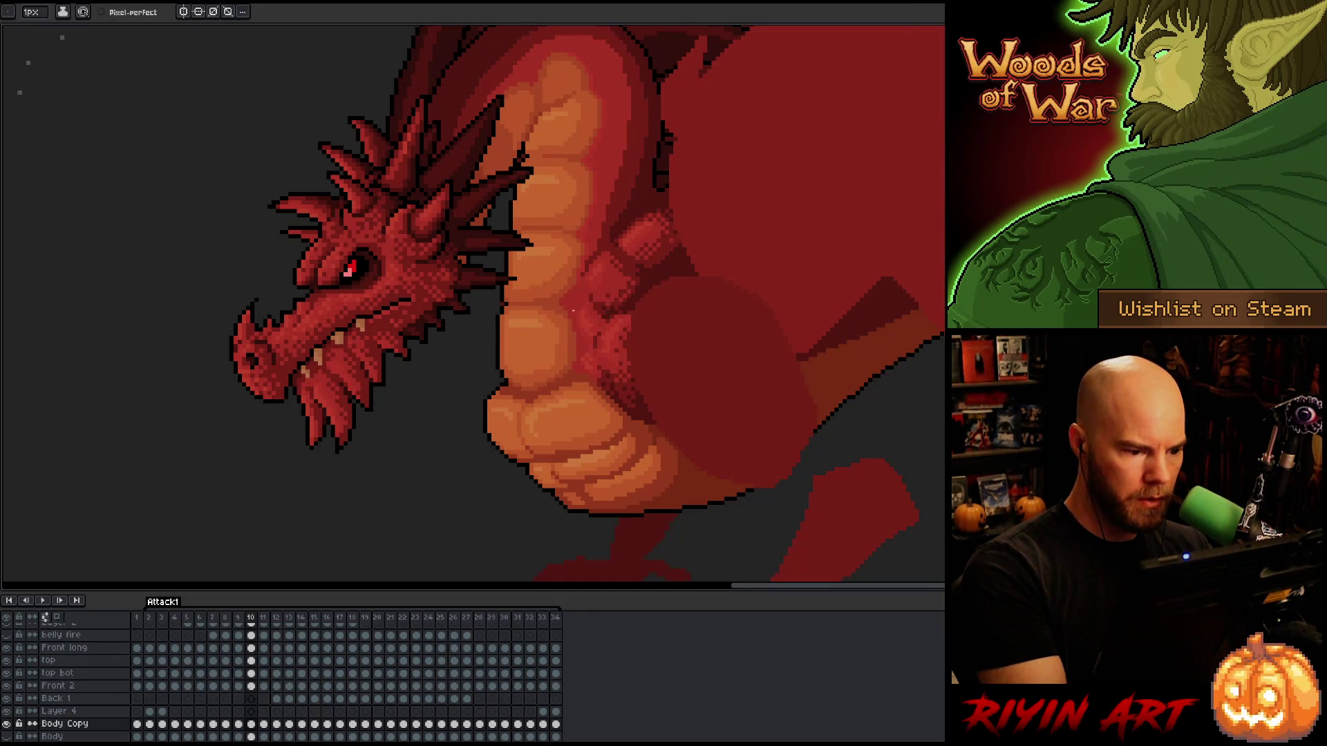
key(comma)
scroll(573, 311, down, 3)
key(period)
scroll(502, 377, up, 3)
key(comma)
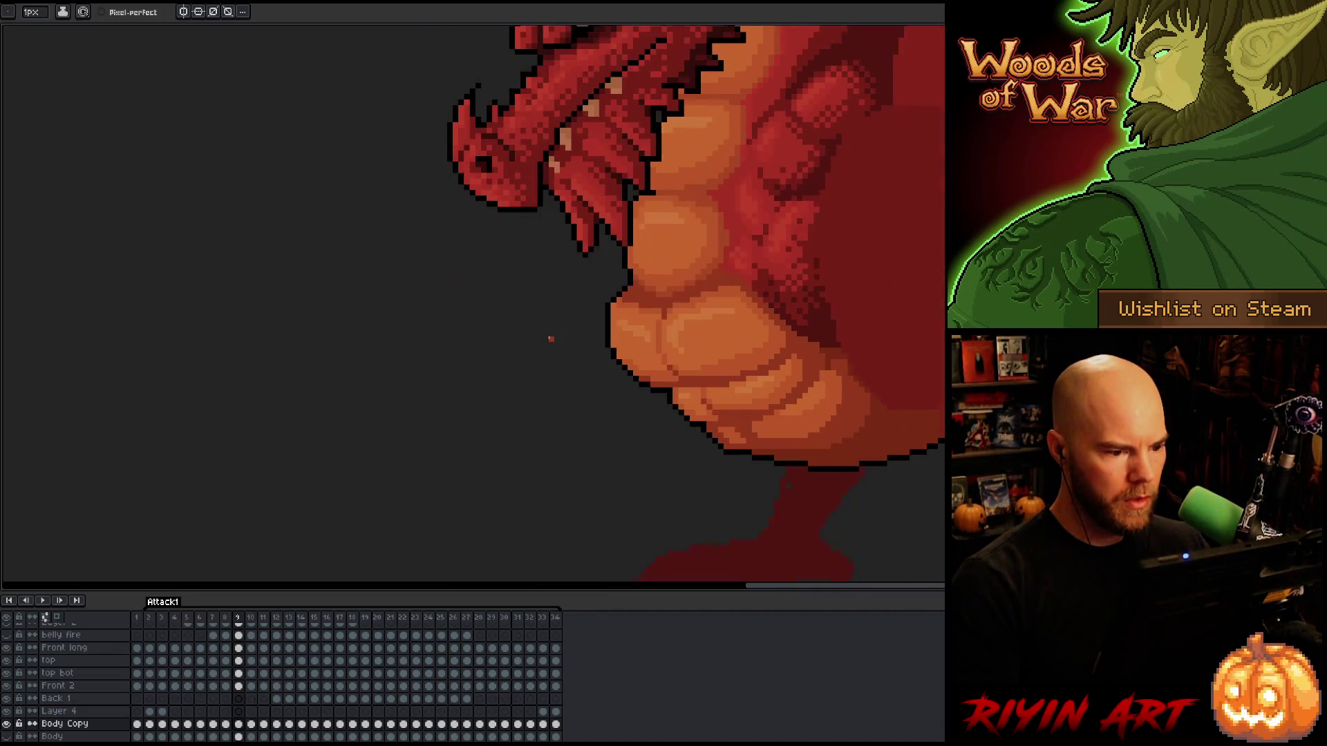
alt+click(631, 288)
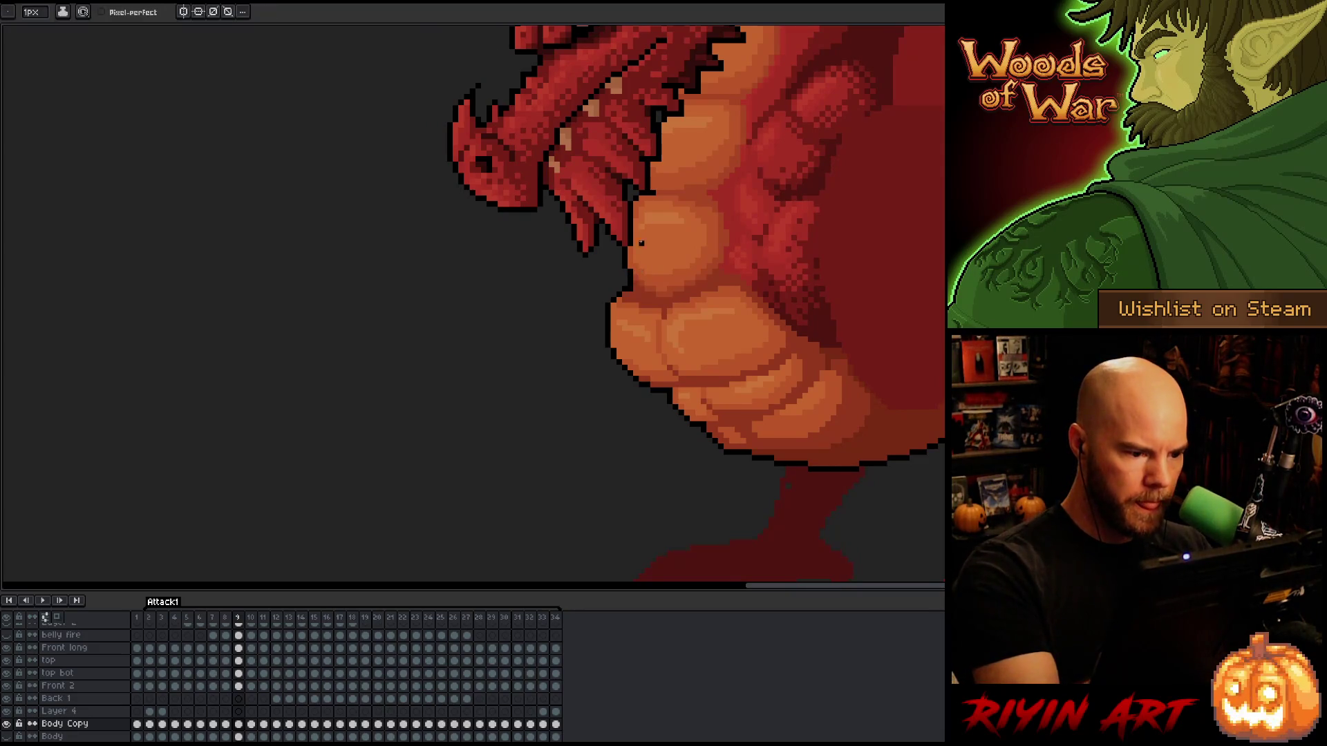
scroll(681, 141, down, 3)
key(period)
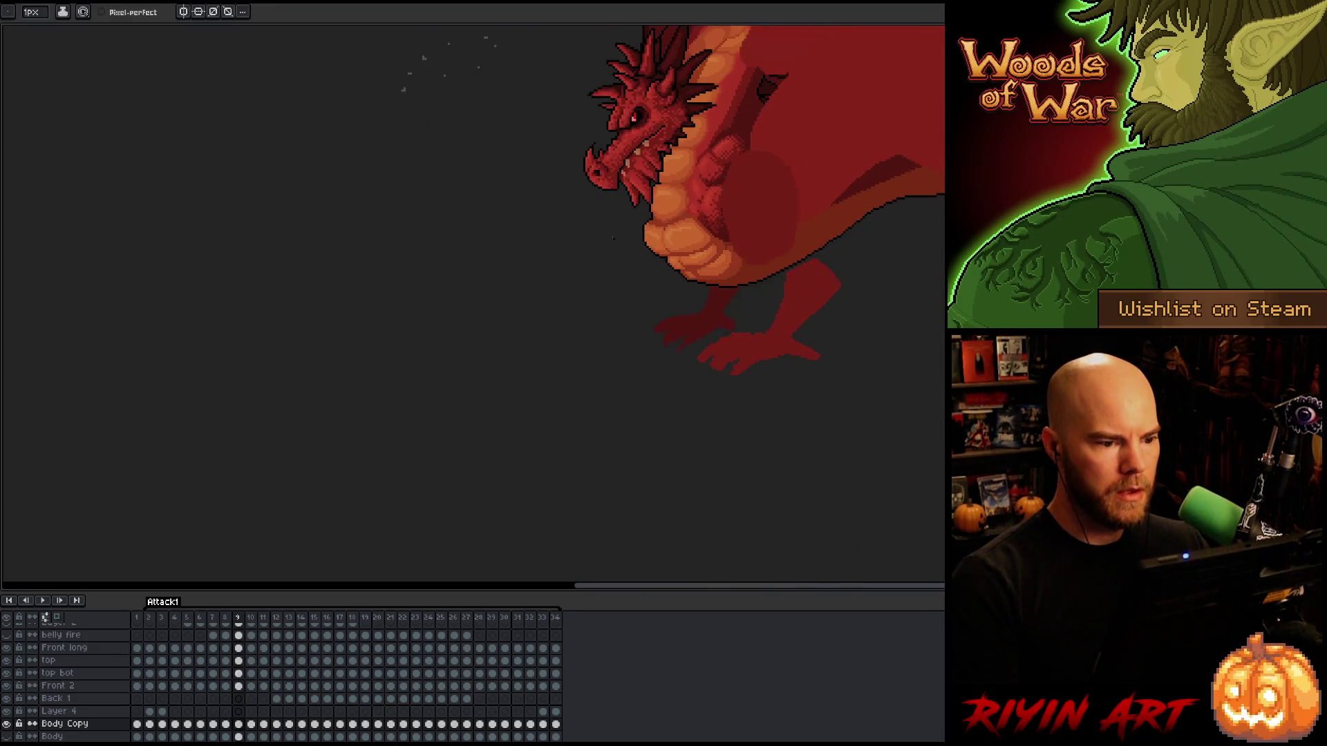
key(period)
scroll(617, 289, down, 2)
Play the fire-breath animation, then pan to center the dragon's body.
key(Return)
key(Return)
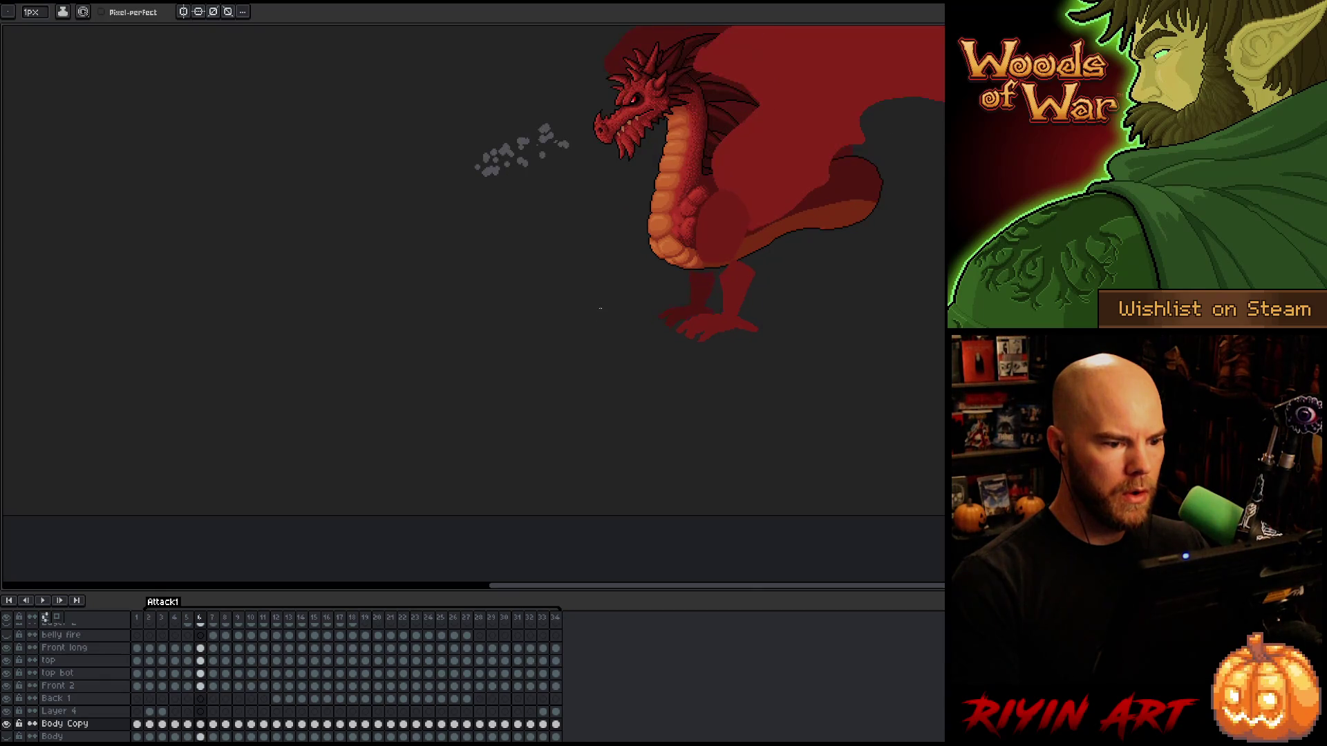
scroll(640, 248, up, 4)
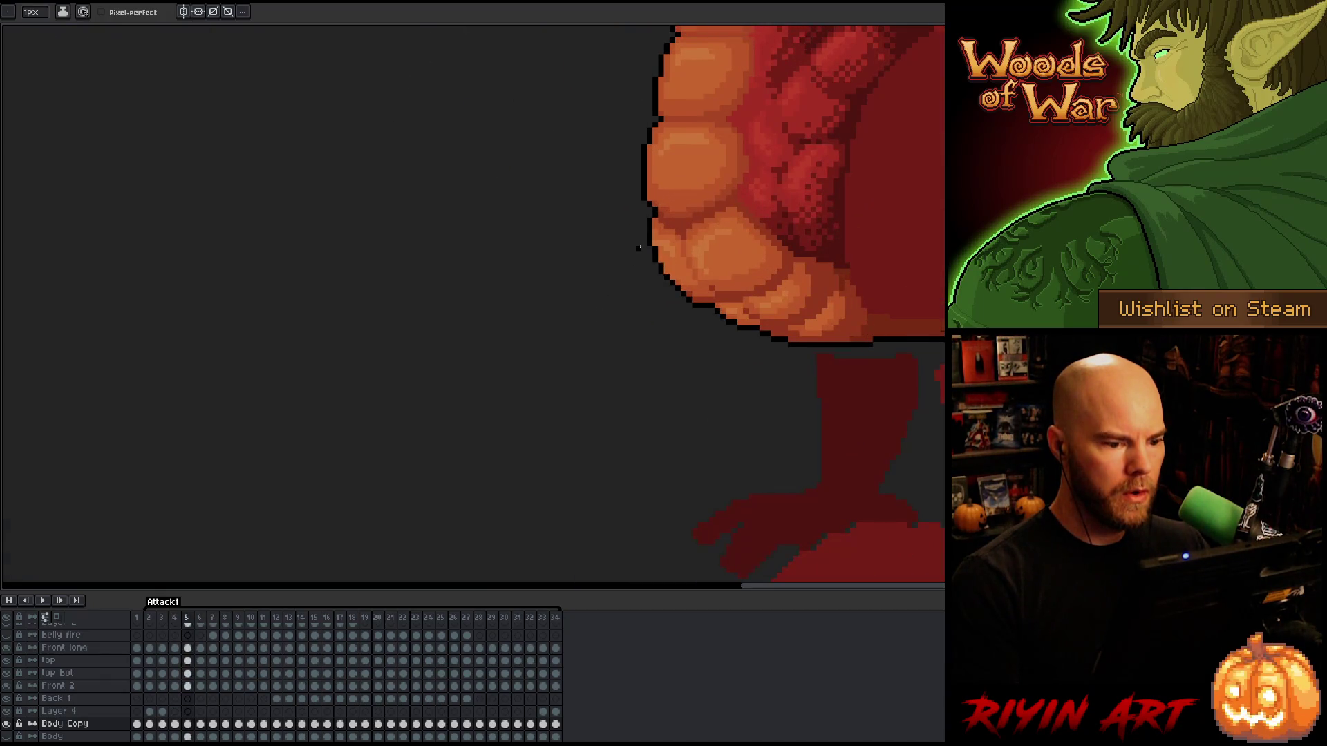
scroll(609, 260, down, 4)
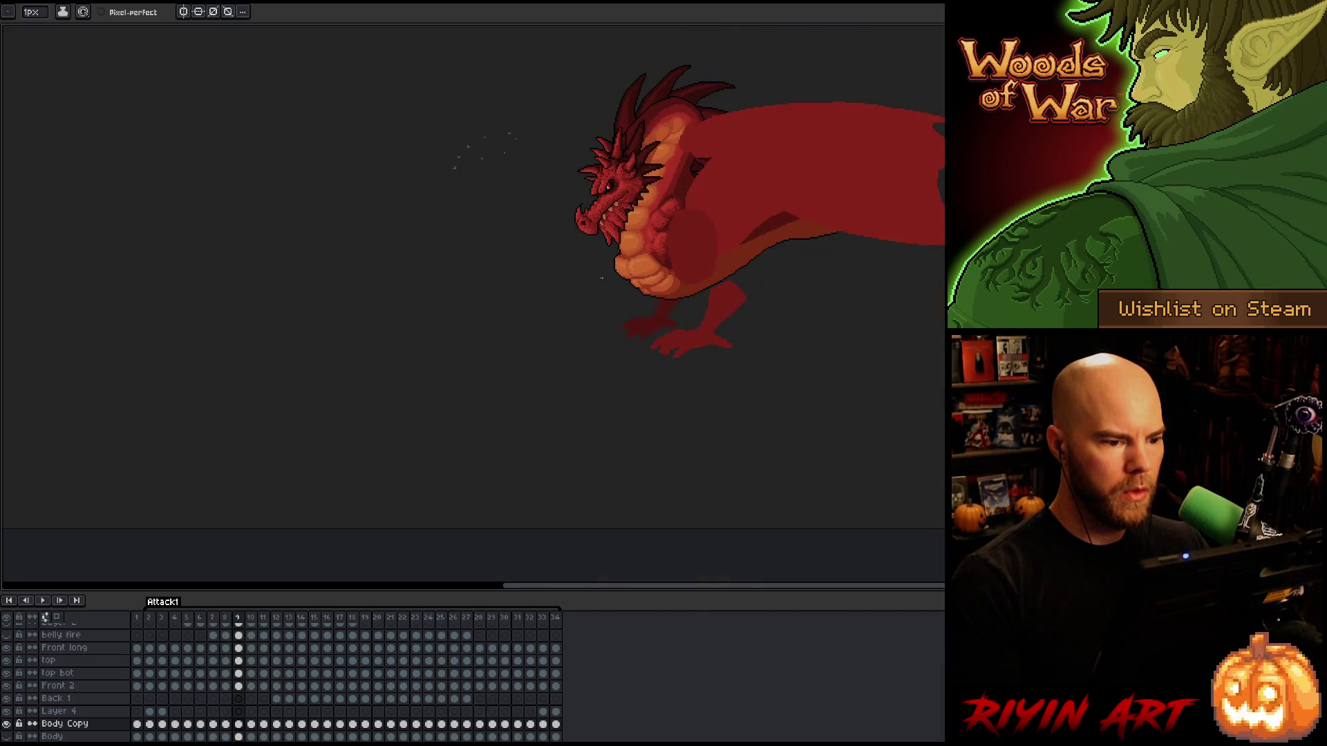
scroll(602, 279, up, 1)
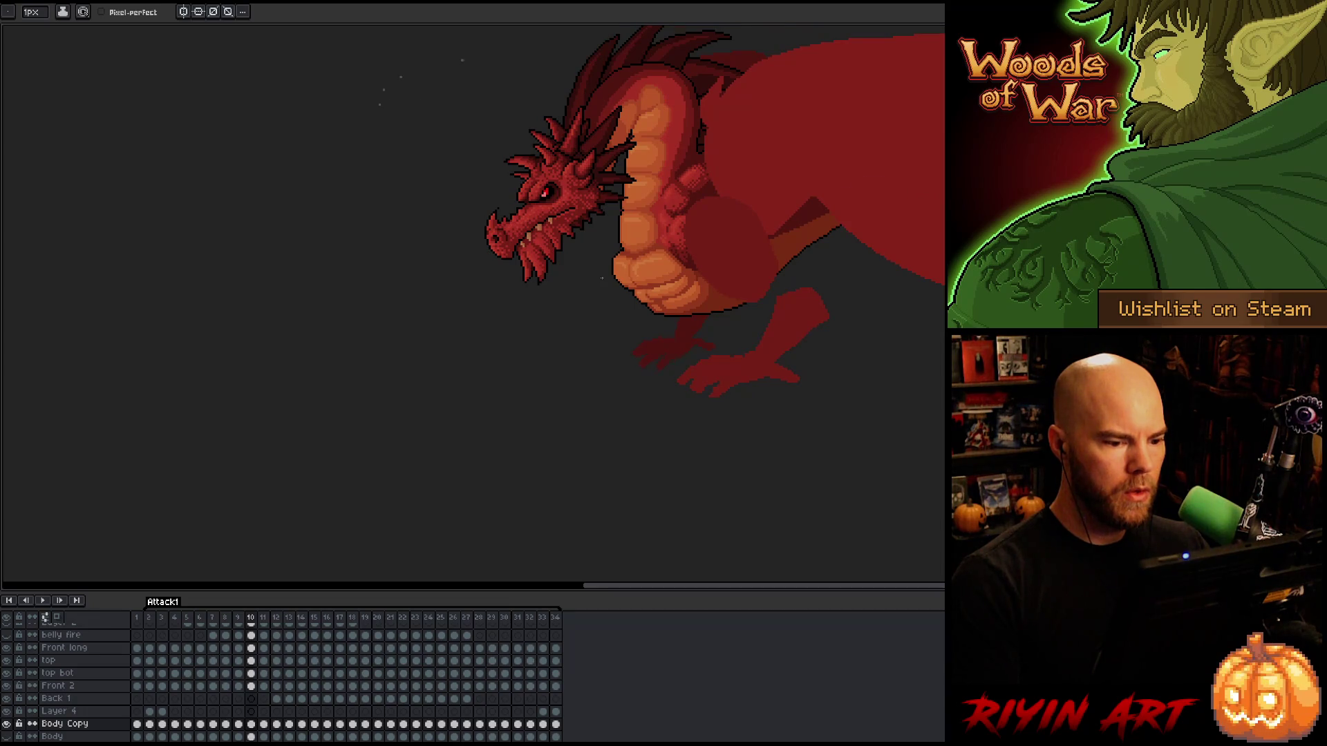
drag(779, 270, 666, 357)
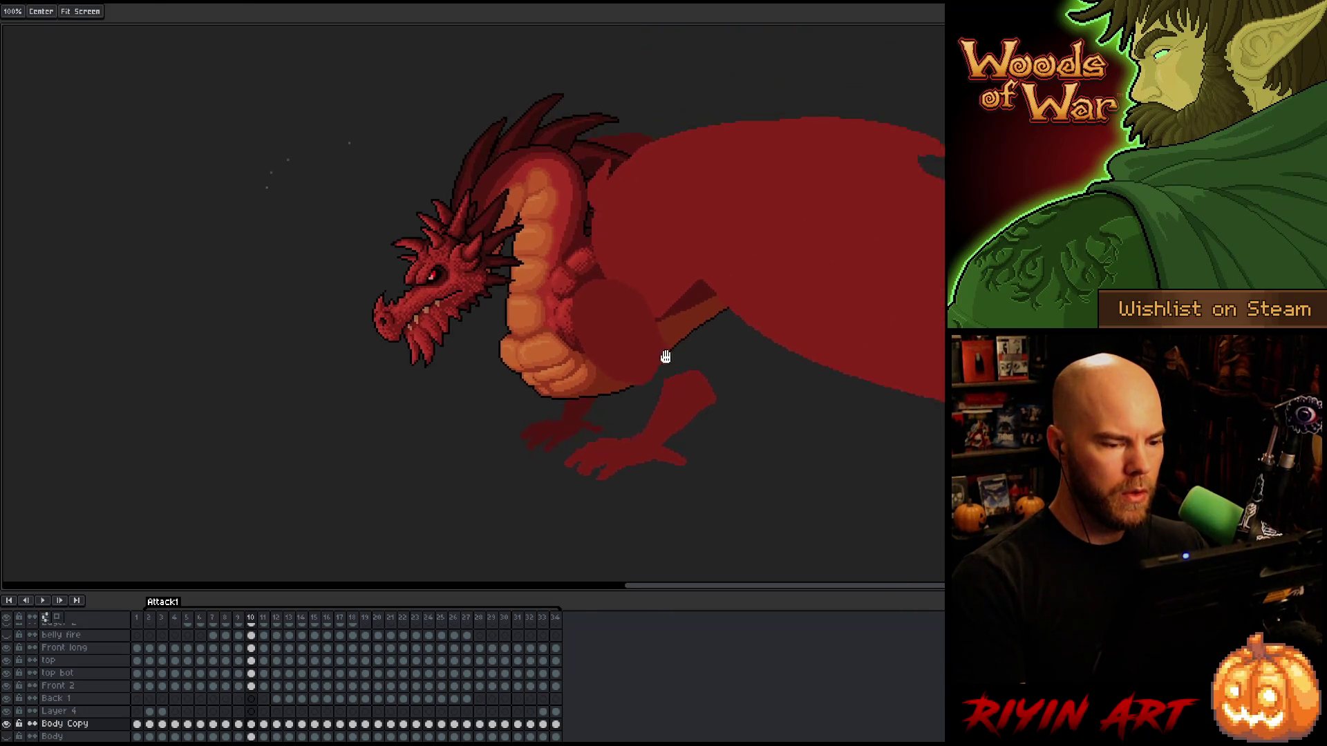
Redraw the outline under the dragon's belly with Pixel-perfect turned on.
scroll(666, 357, up, 2)
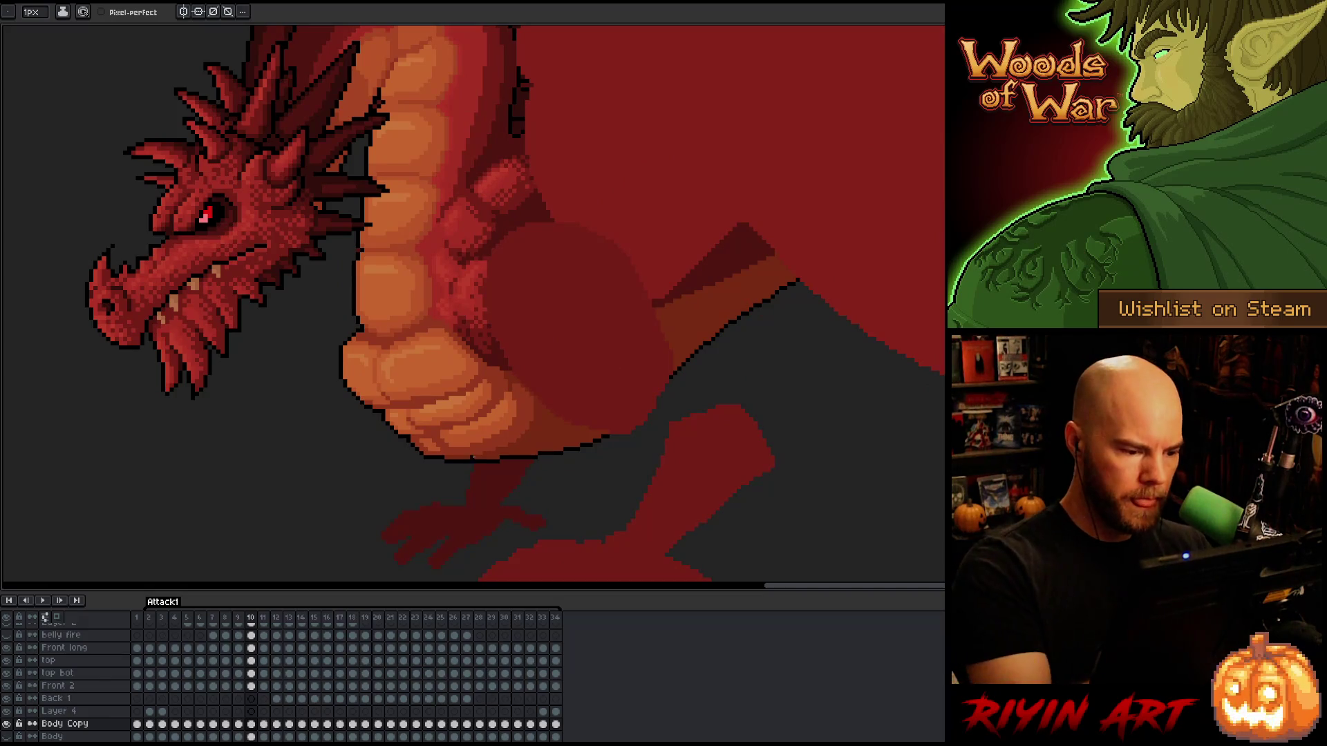
mouse_move(432, 459)
mouse_down()
mouse_move(498, 477)
mouse_move(601, 438)
mouse_up()
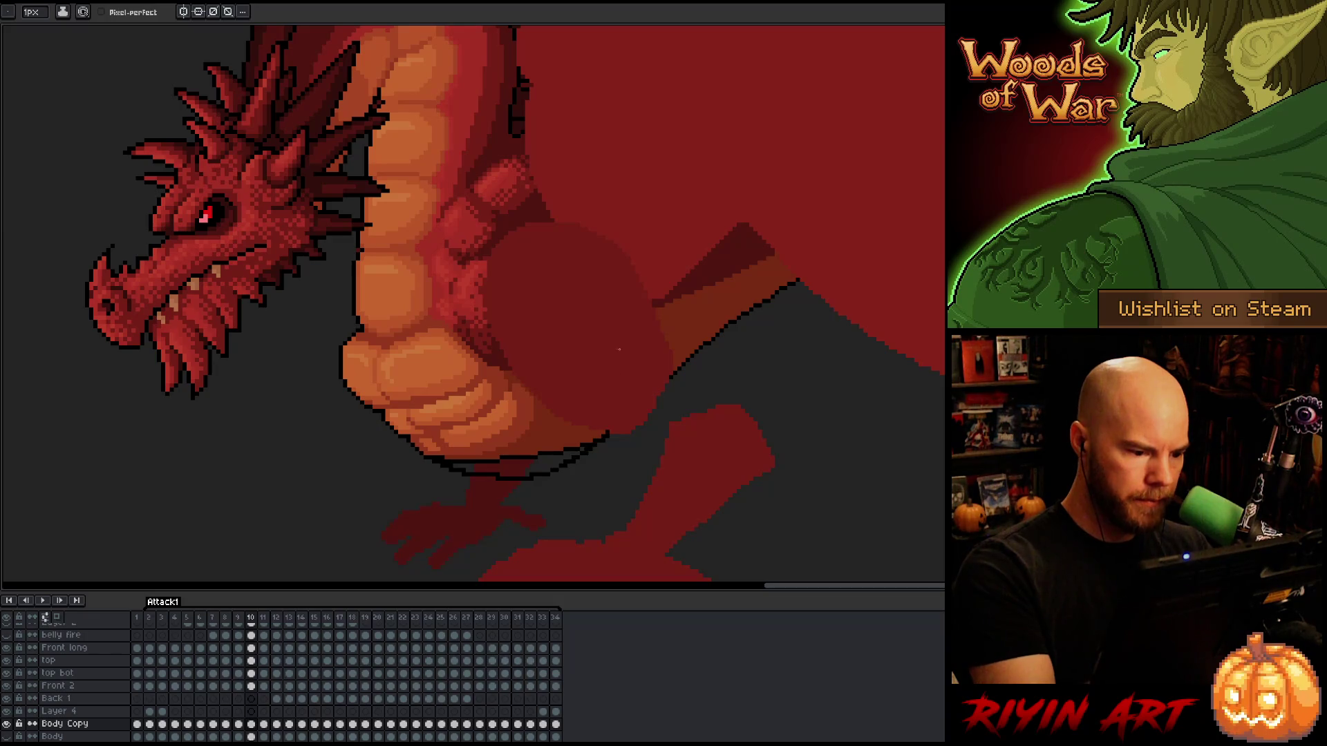
key(ctrl+z)
click(102, 12)
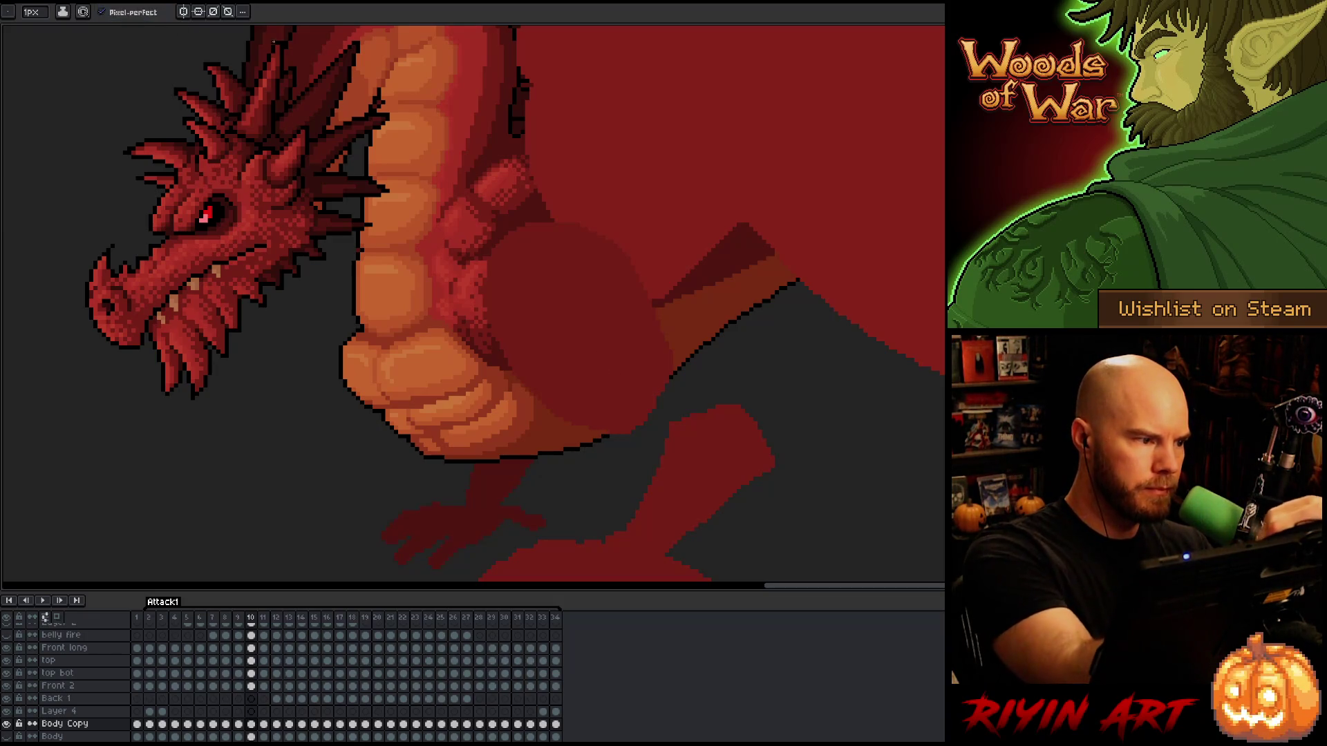
mouse_move(434, 459)
mouse_down()
mouse_move(498, 479)
mouse_move(571, 463)
mouse_move(603, 439)
mouse_up()
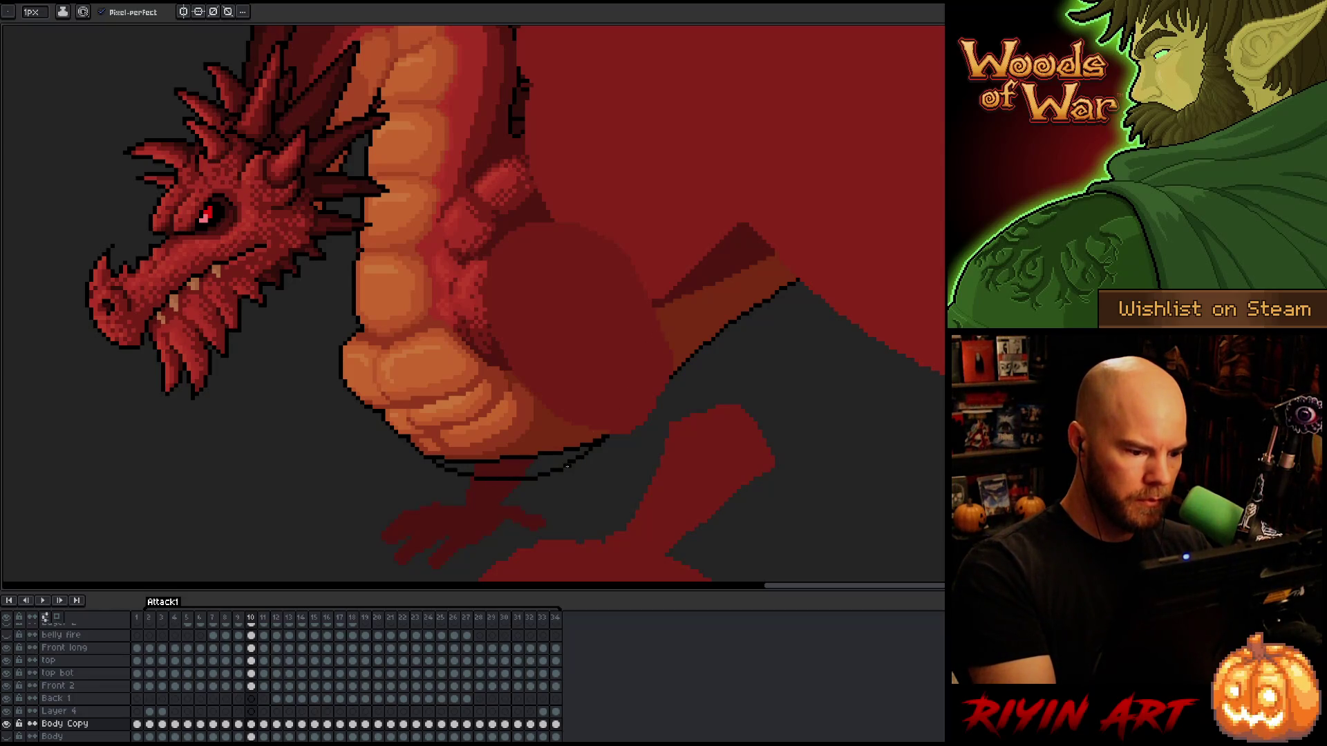
Erase the stray end of the belly outline and paint over the old horizontal line.
key(e)
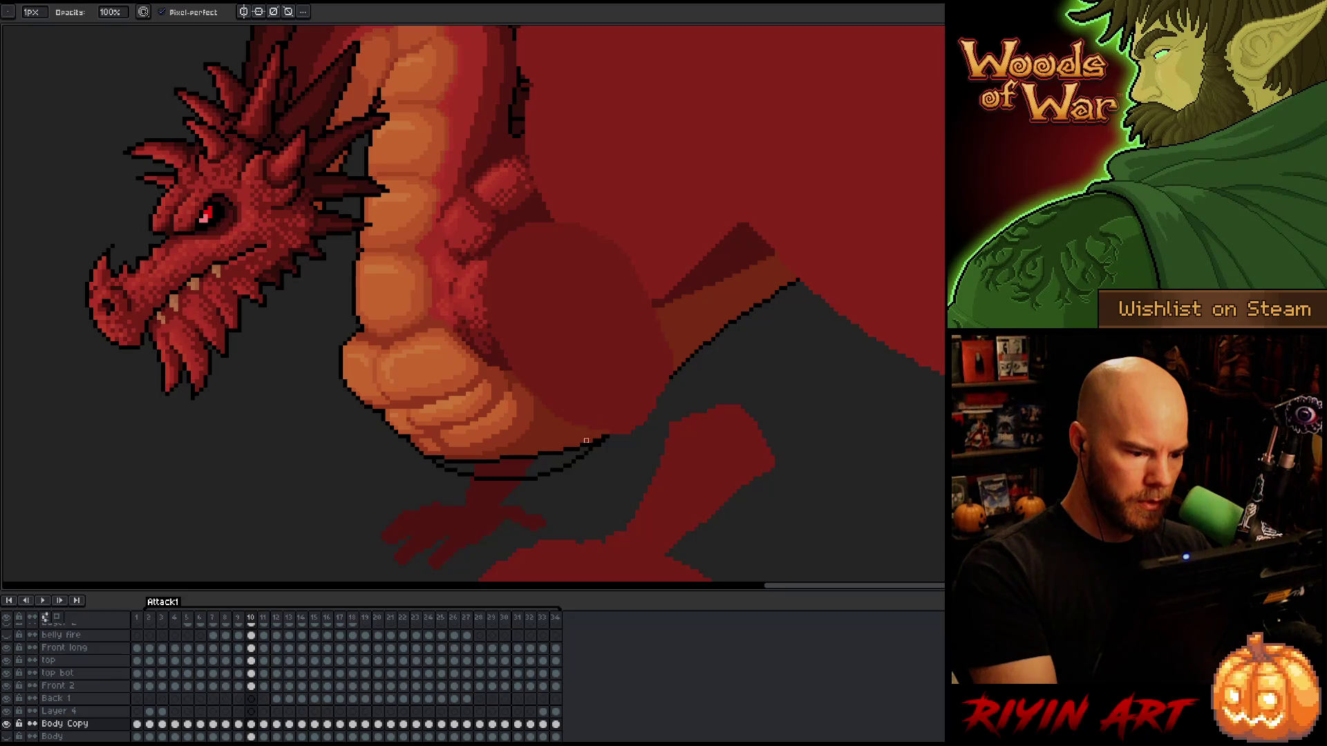
key(b)
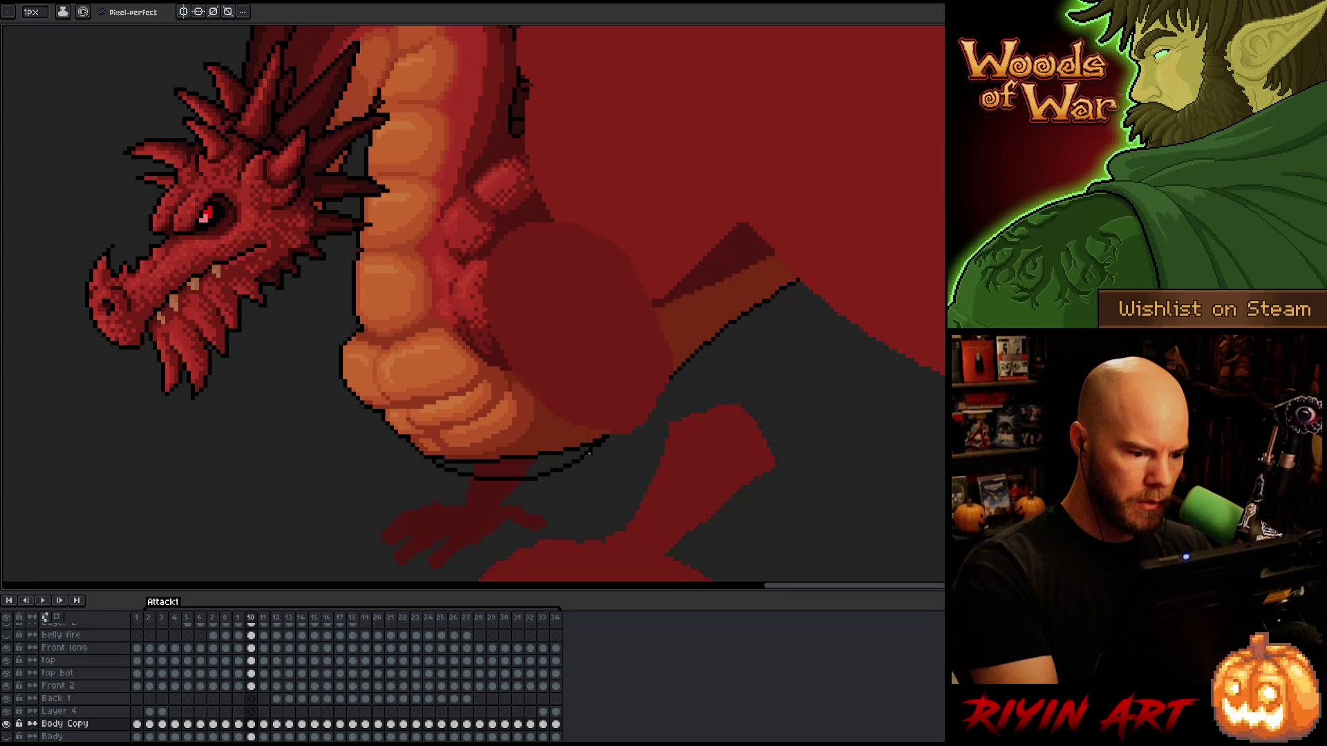
key(e)
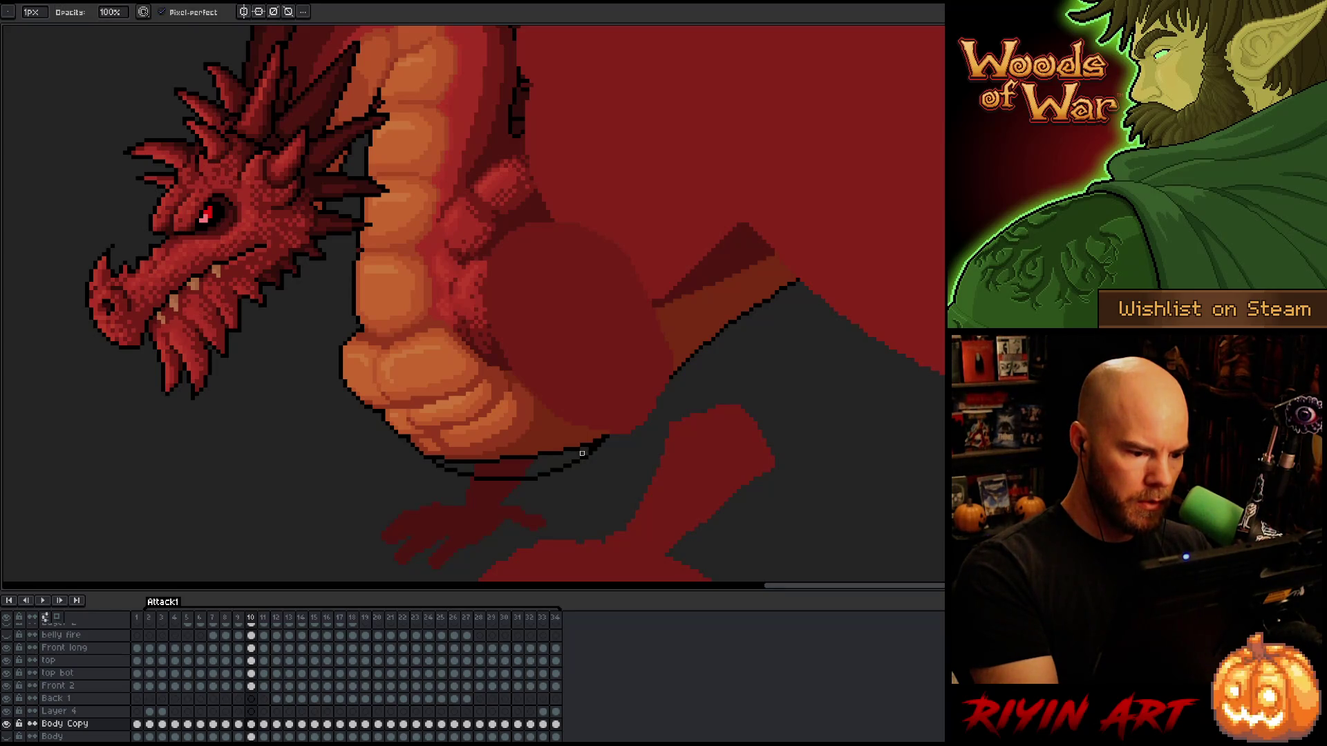
drag(590, 449, 606, 435)
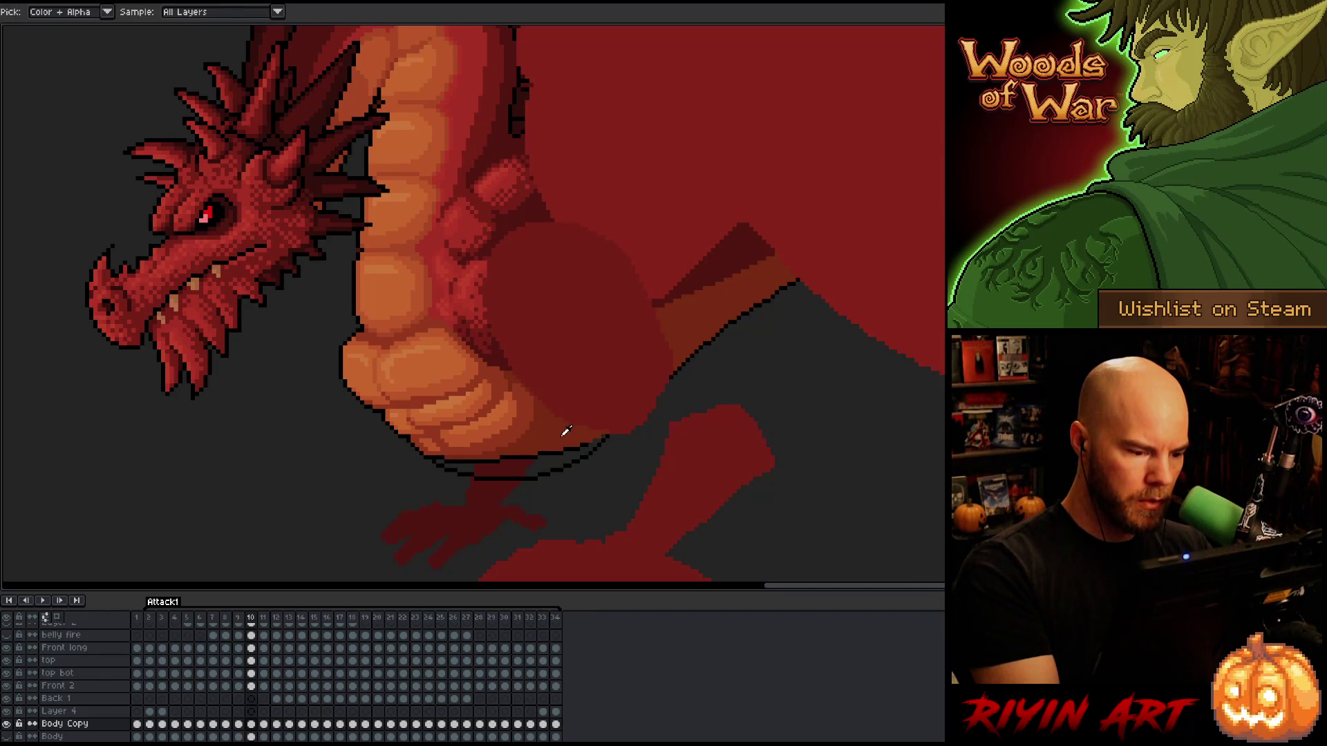
key(b)
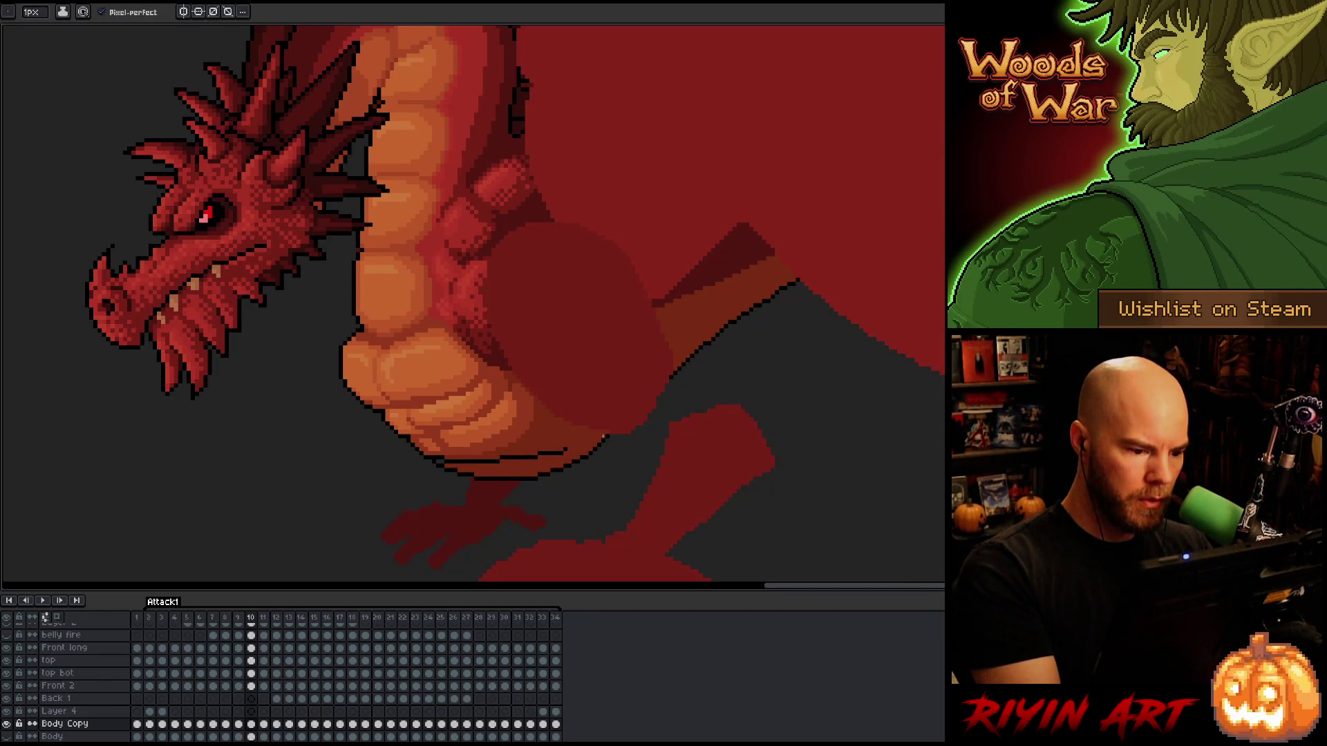
drag(574, 452, 447, 462)
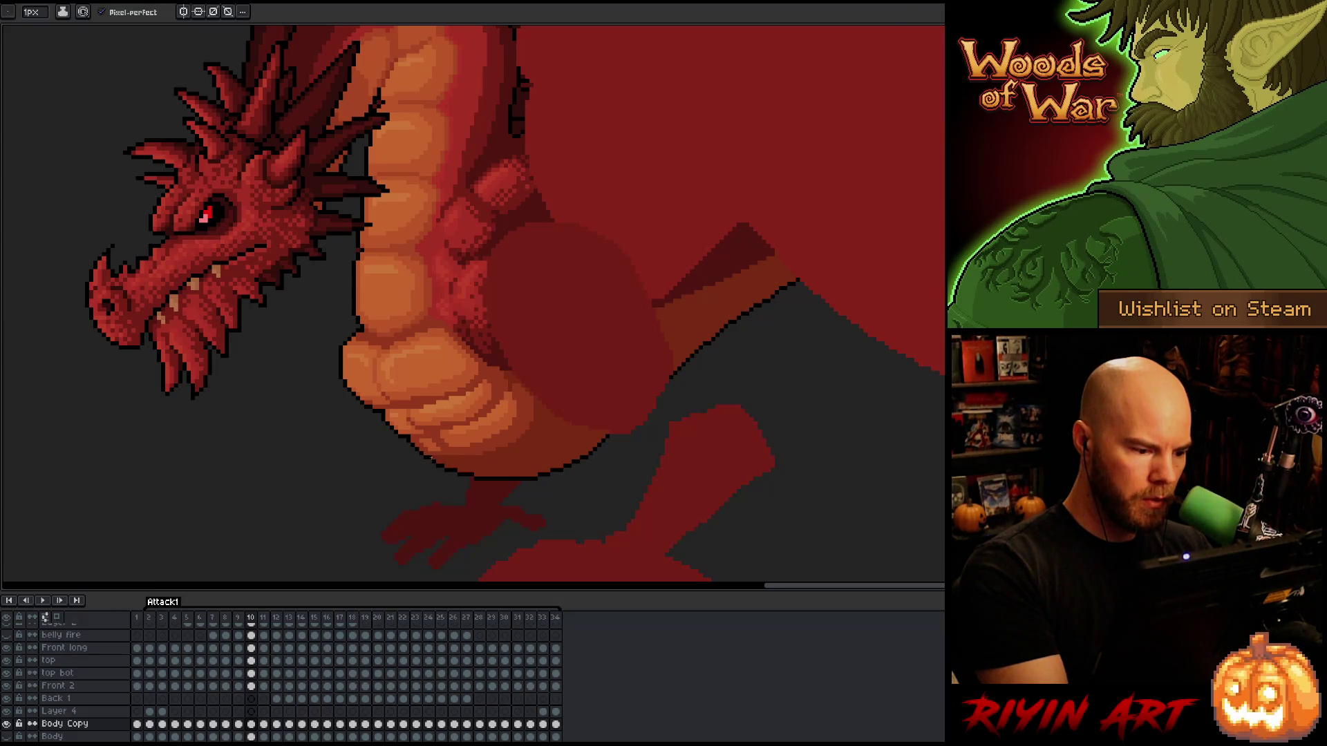
Flip between frames 9 and 10 to compare the belly poses.
key(comma)
scroll(550, 362, down, 3)
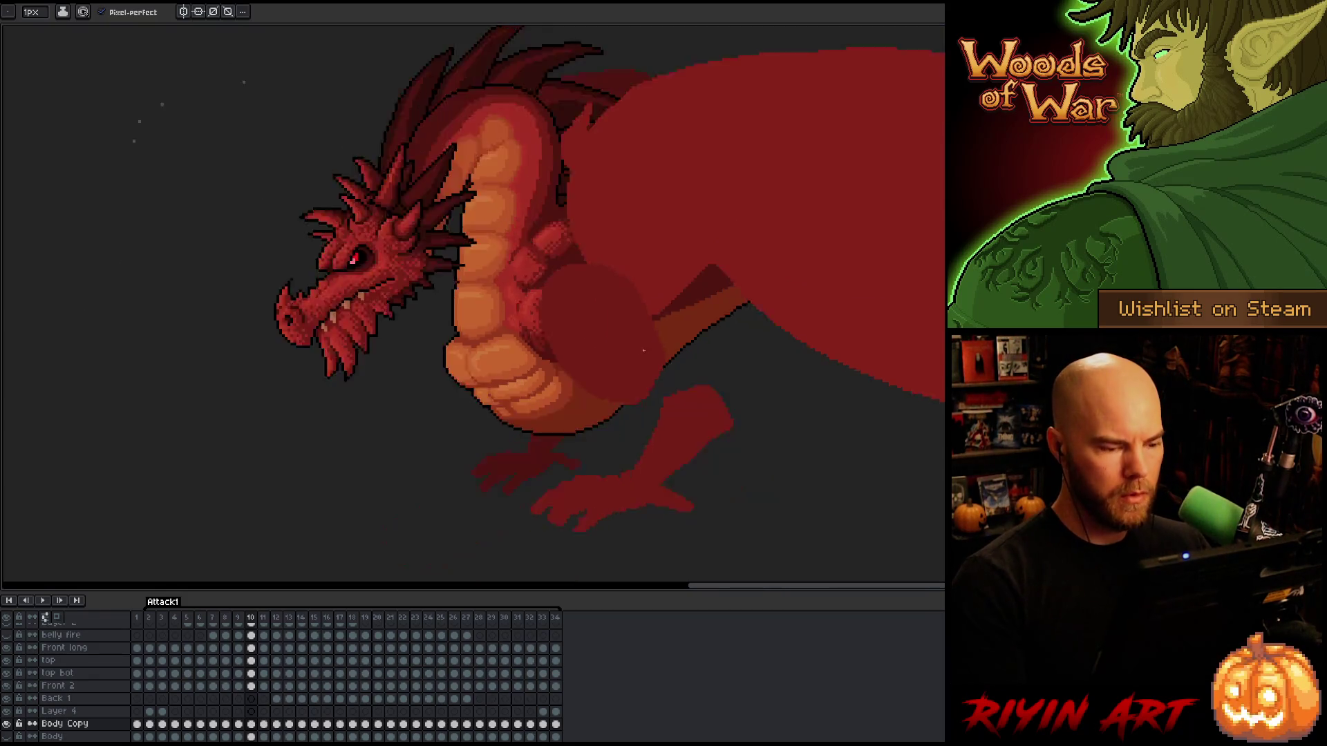
key(period)
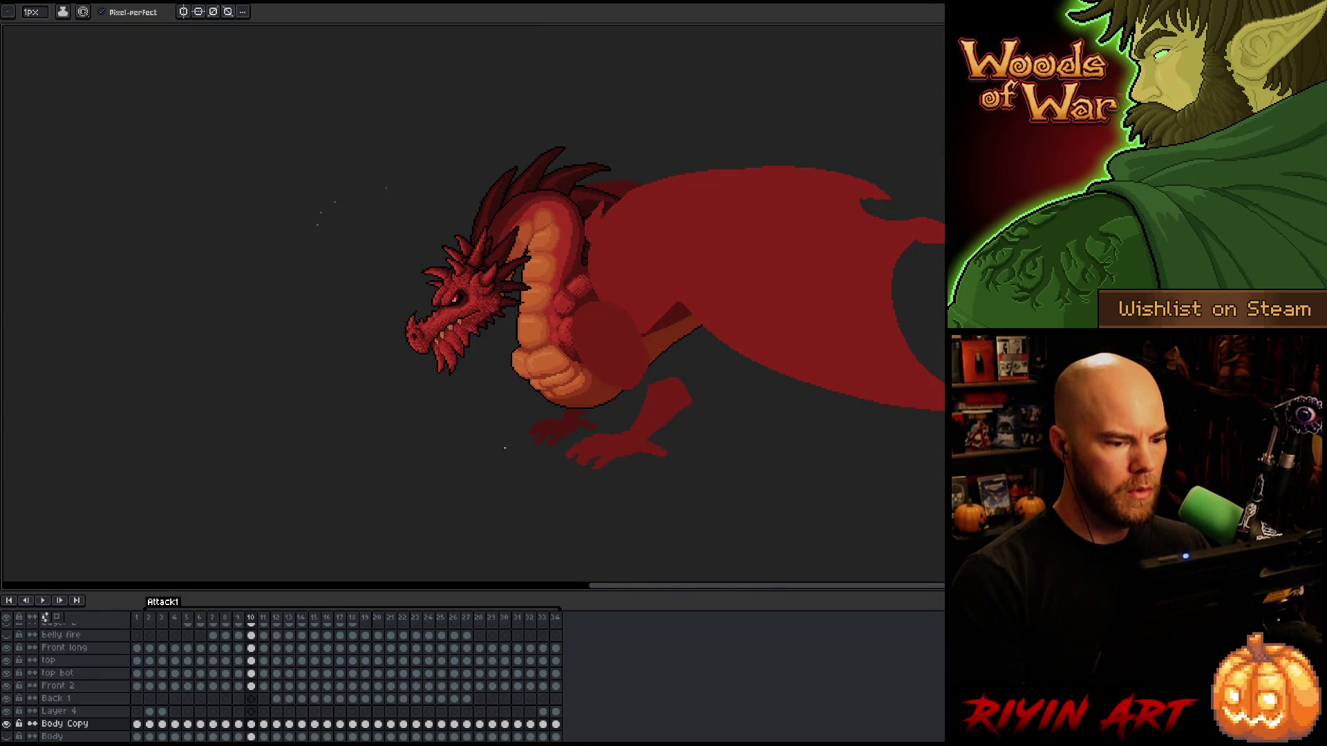
key(comma)
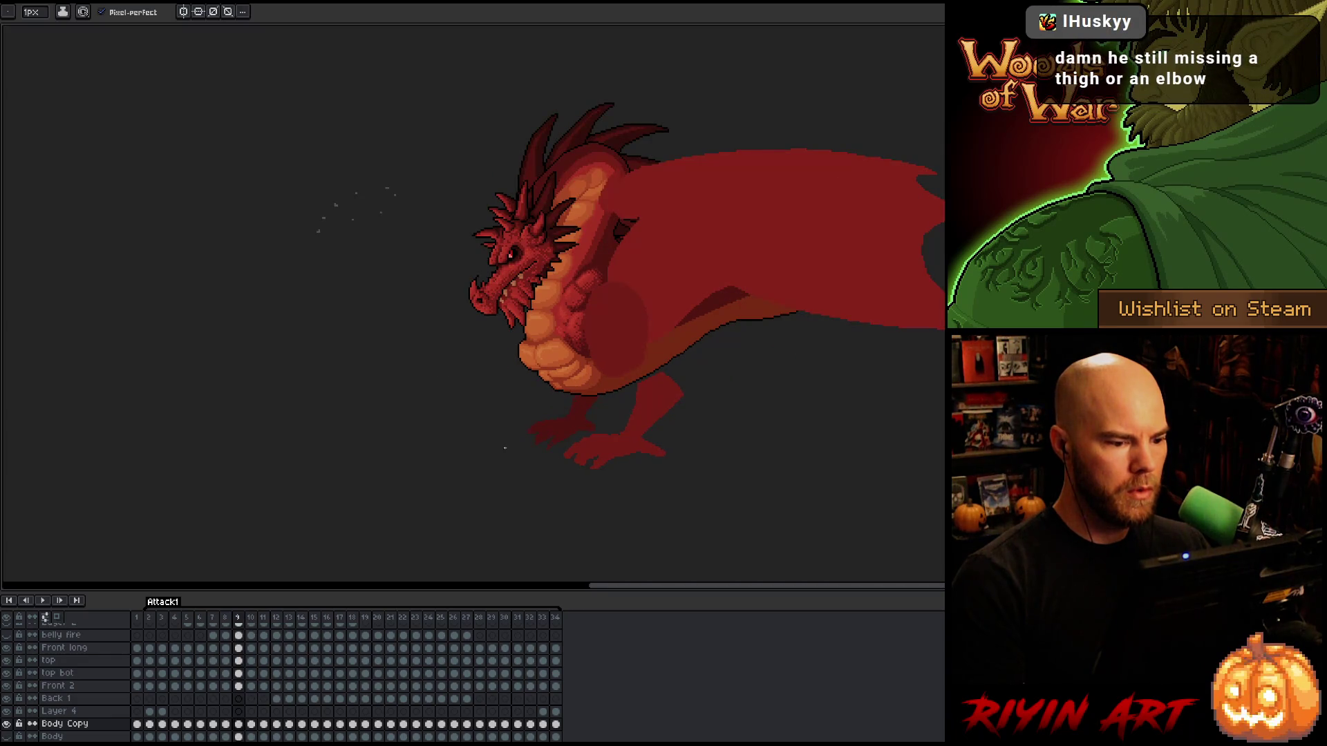
key(comma)
key(comma)
key(comma)
key(period)
key(period)
key(period)
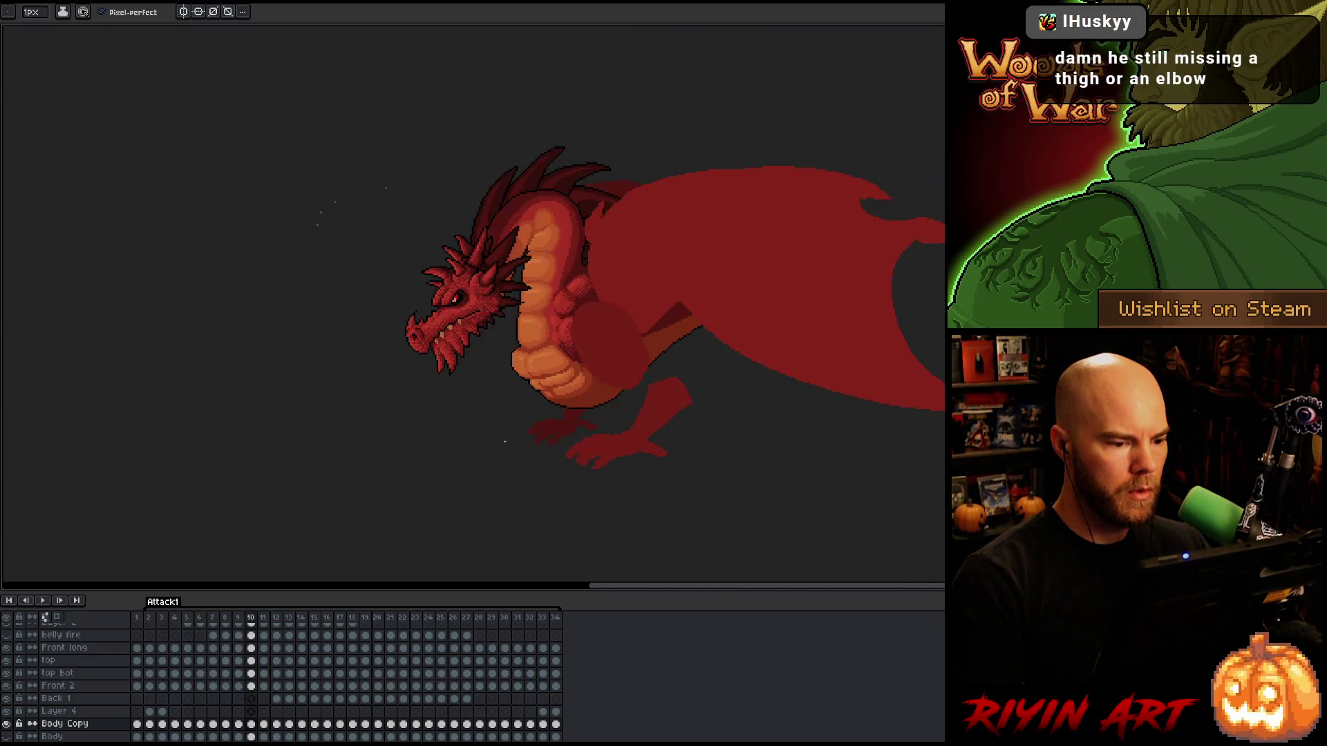
scroll(567, 415, up, 3)
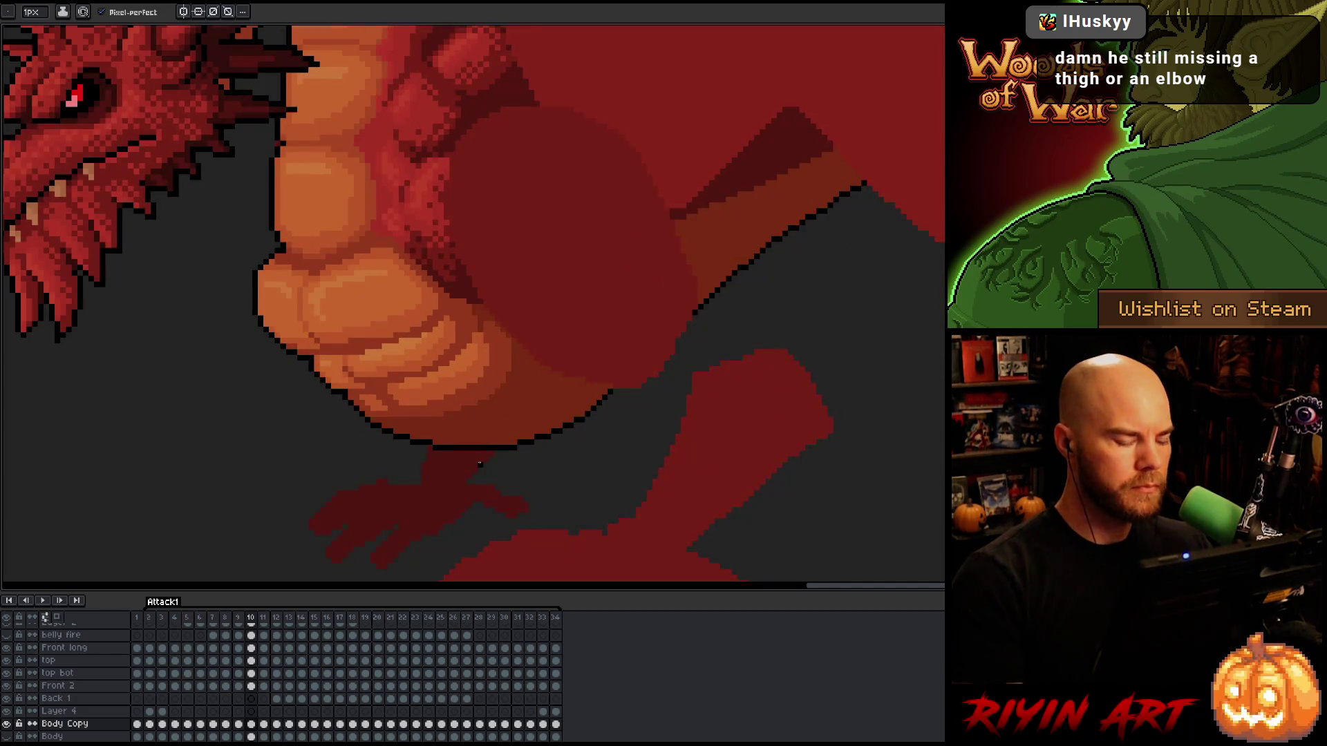
Try an underside outline toward the wing, then bucket-fill the grey strip behind the outline.
mouse_move(517, 442)
mouse_down()
mouse_move(635, 419)
mouse_move(760, 316)
mouse_move(827, 210)
mouse_up()
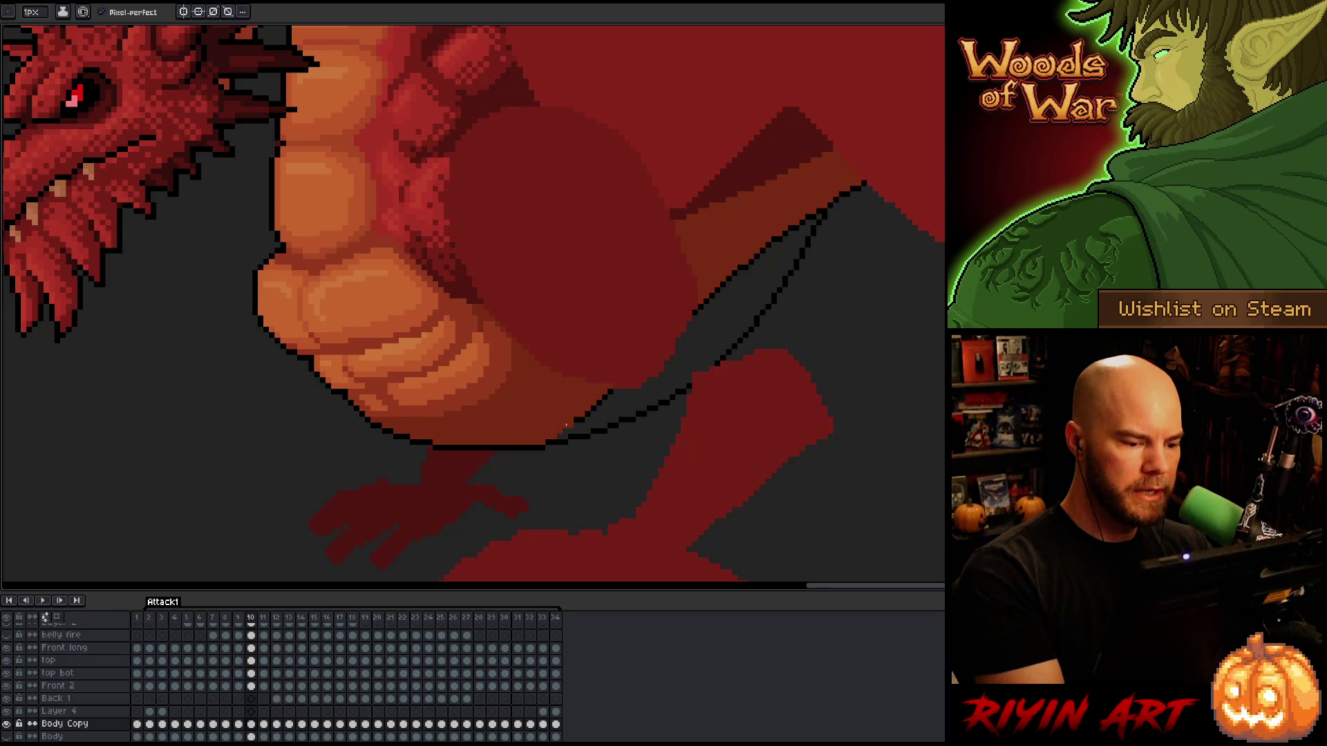
key(ctrl+z)
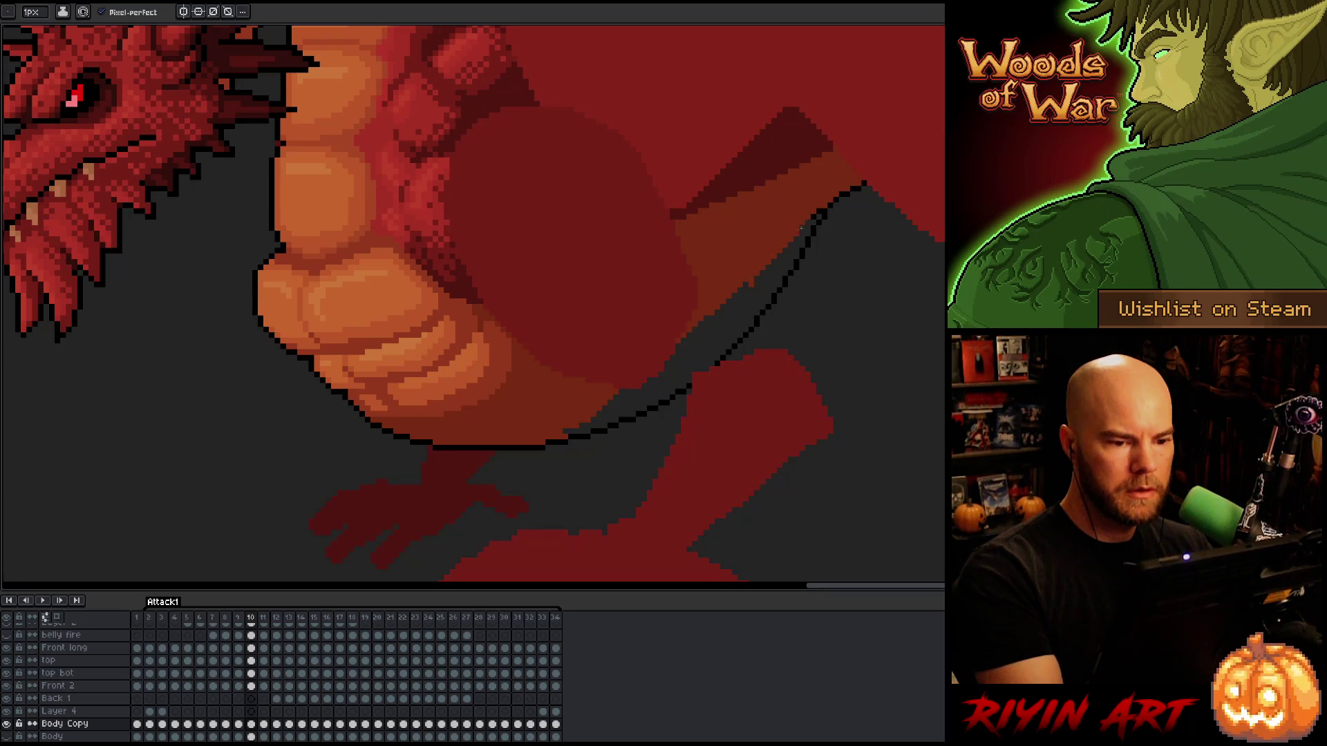
key(b)
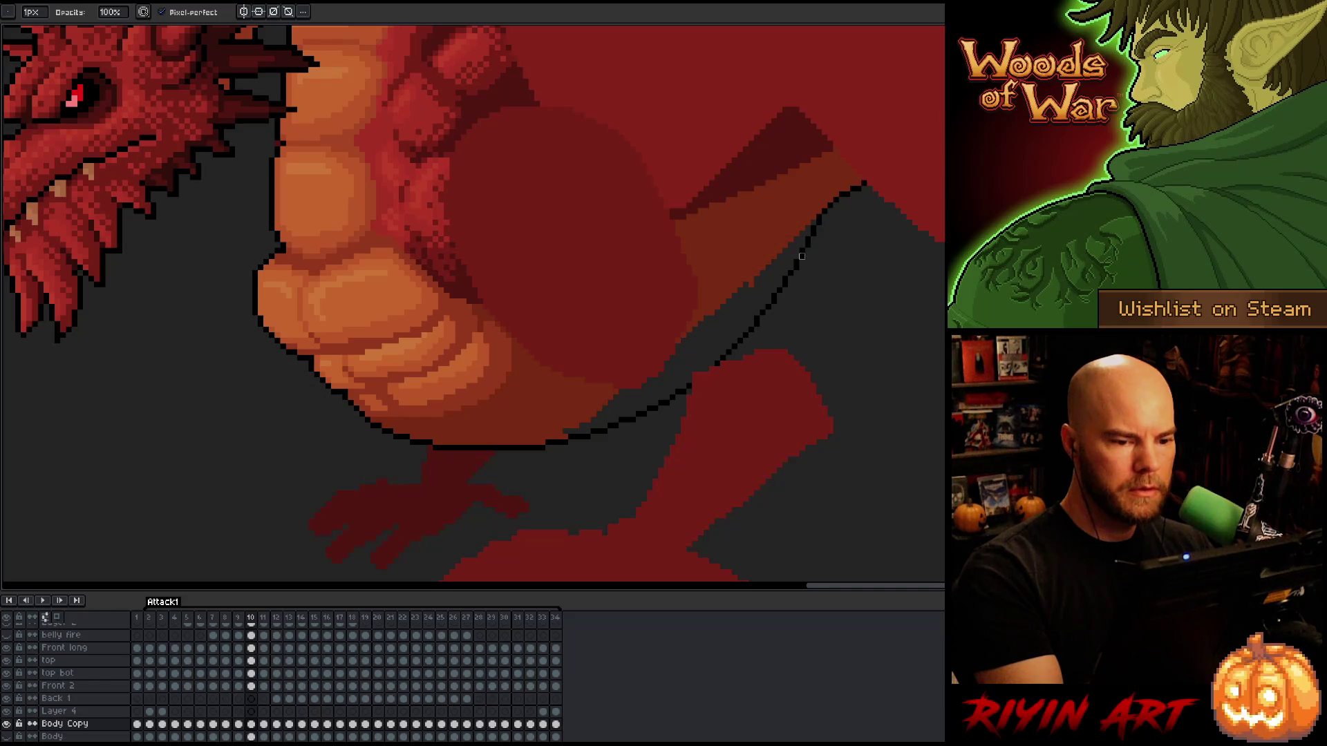
key(g)
click(774, 277)
key(ctrl+z)
alt+click(726, 291)
click(773, 292)
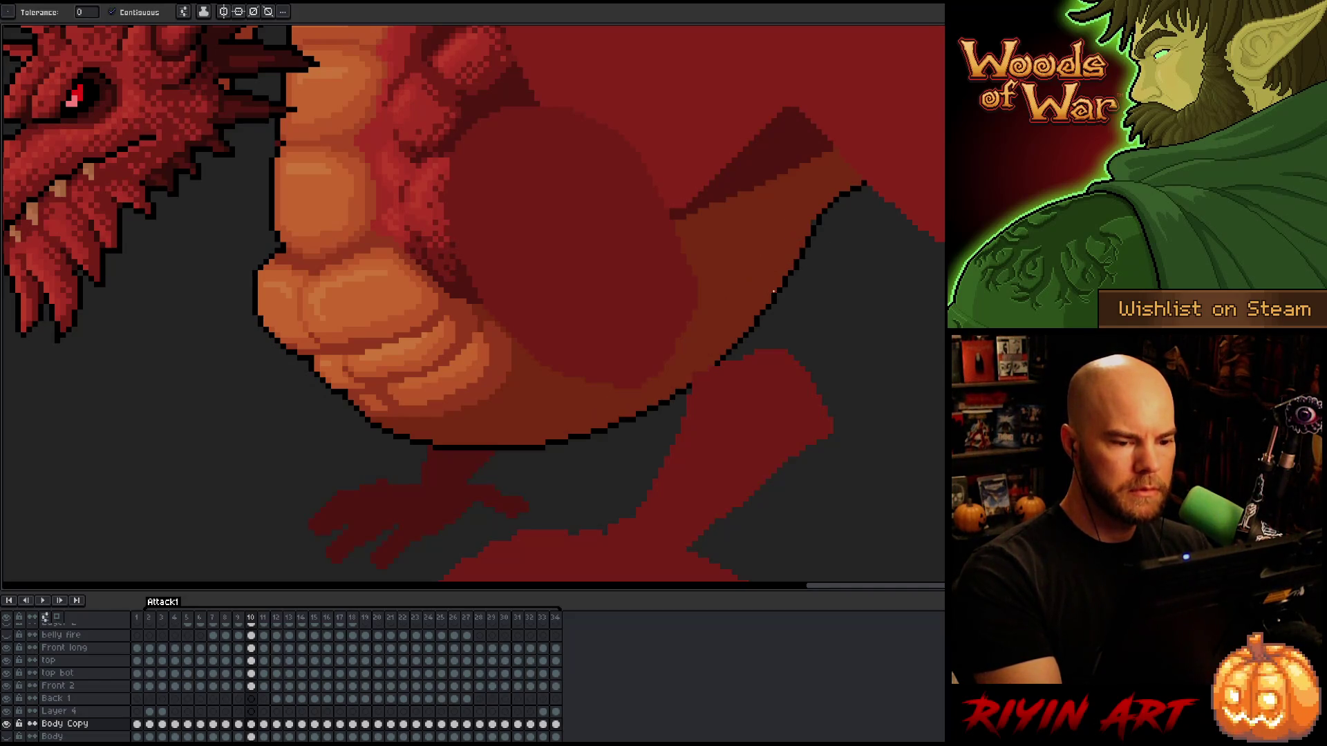
key(b)
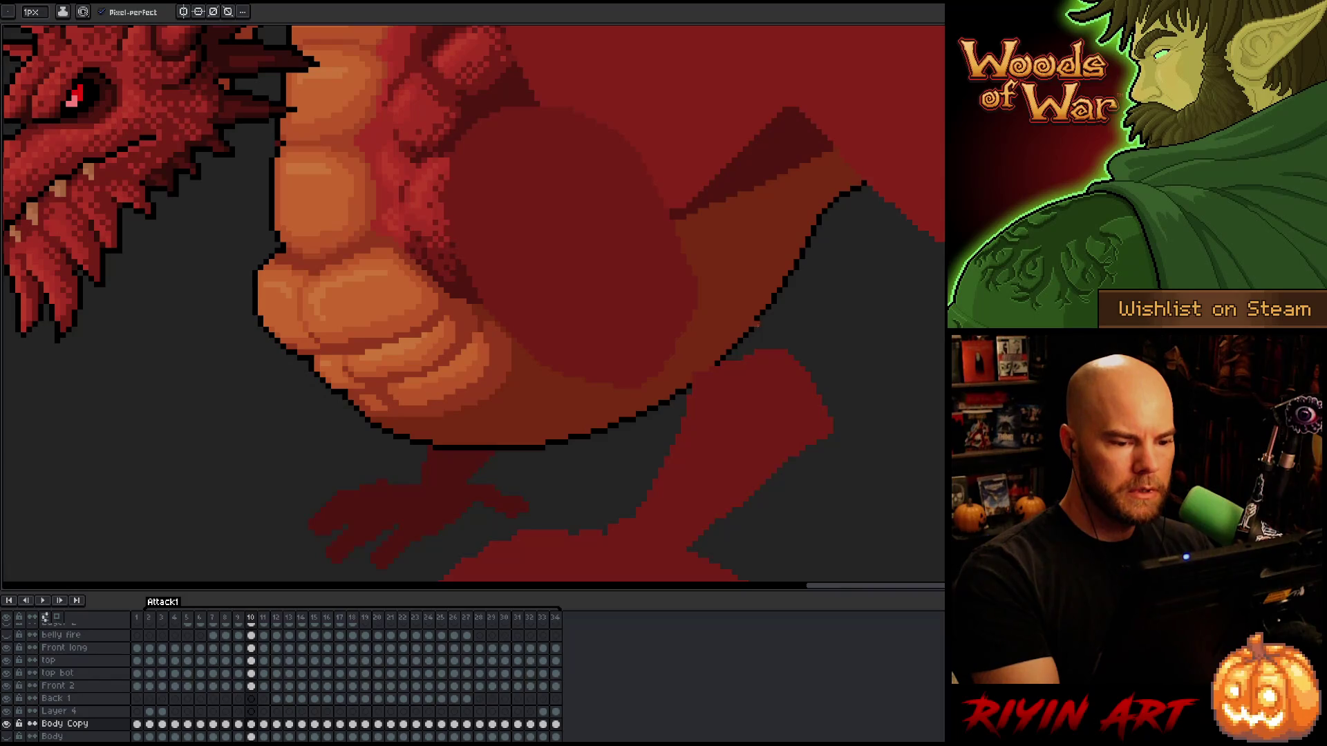
Flip through frames 8 to 10 to check the new outline in motion.
scroll(813, 273, down, 4)
key(Left)
key(Right)
key(Left)
key(Left)
key(Right)
key(Right)
key(Left)
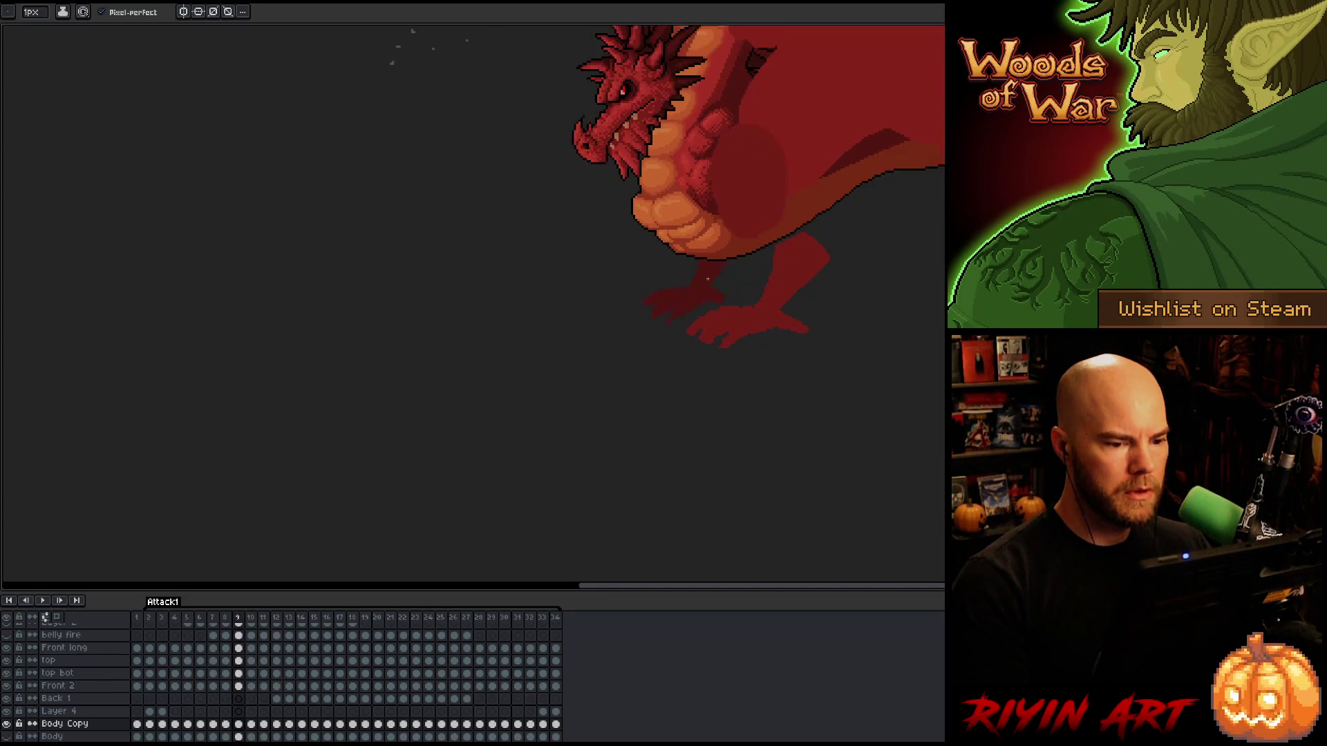
Flip between frames 8, 9 and 10 to compare the belly outline.
key(Left)
key(Right)
key(Right)
key(Right)
key(Left)
key(Left)
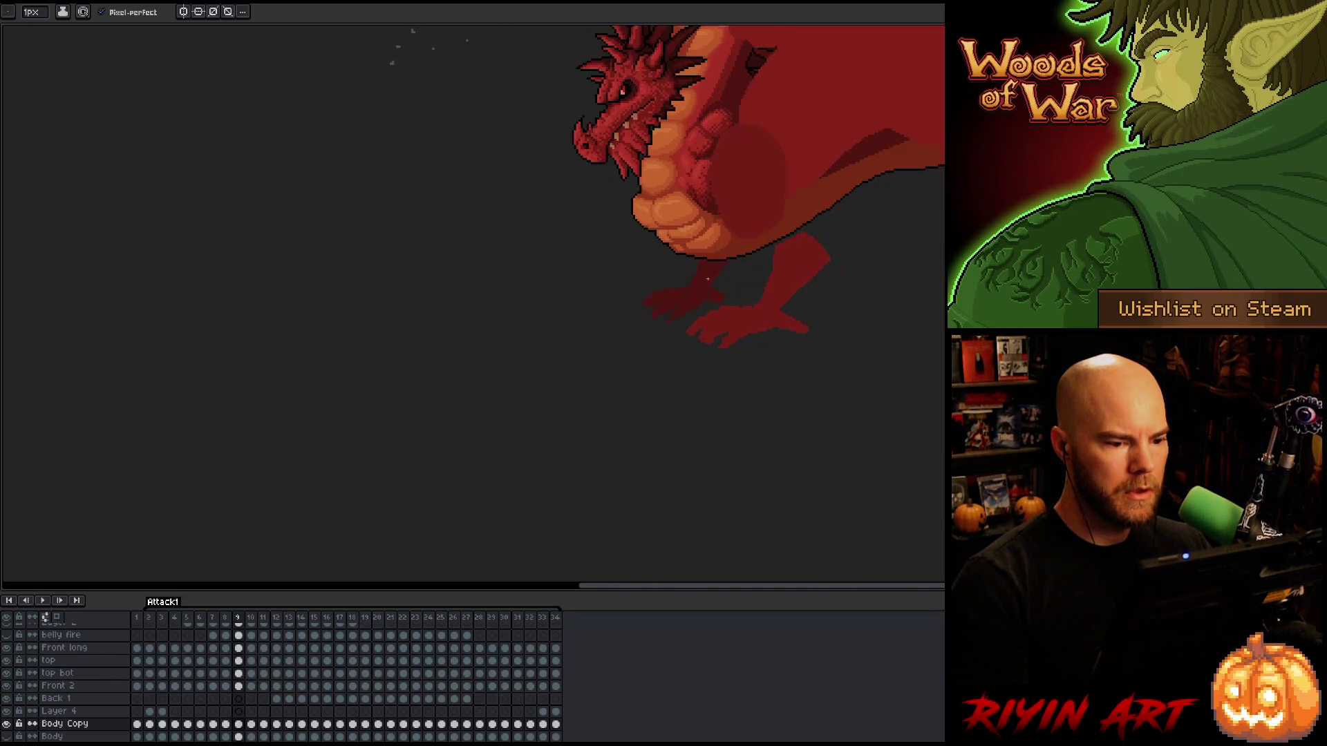
key(Left)
scroll(707, 265, up, 2)
key(Right)
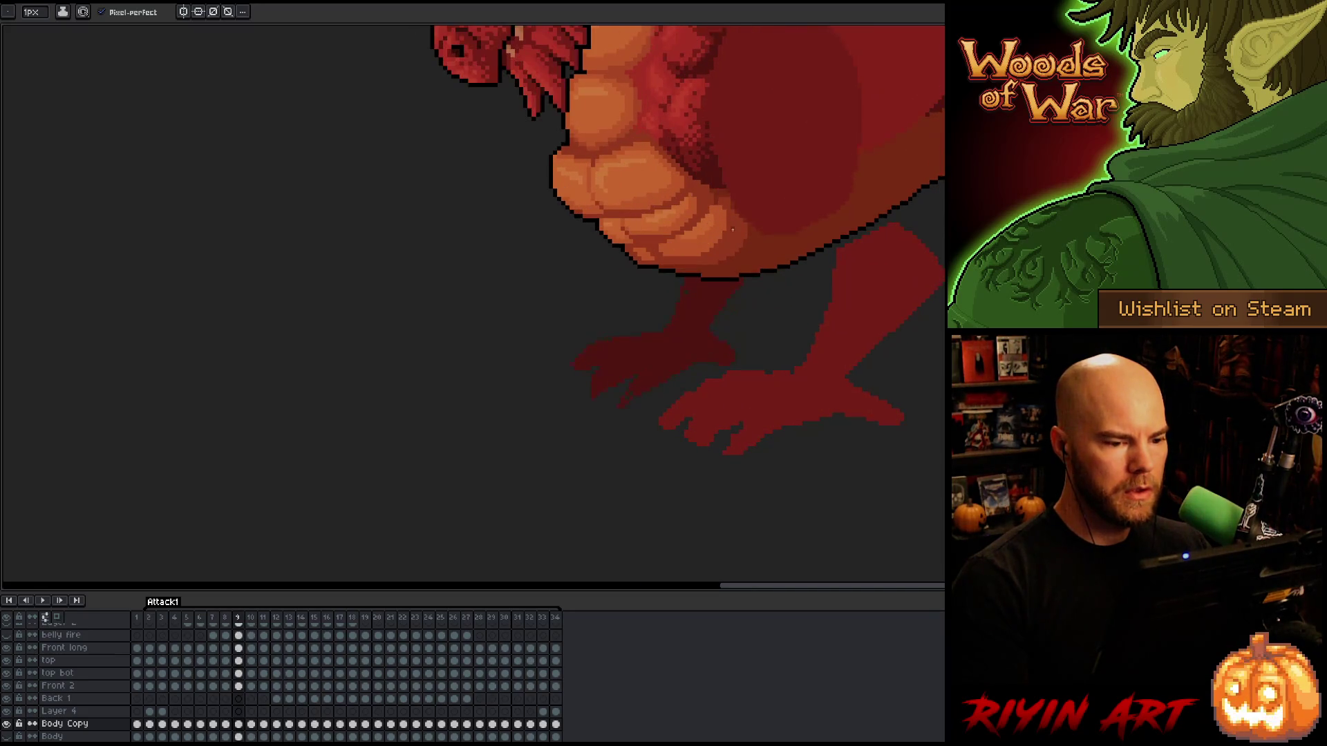
key(Right)
key(Left)
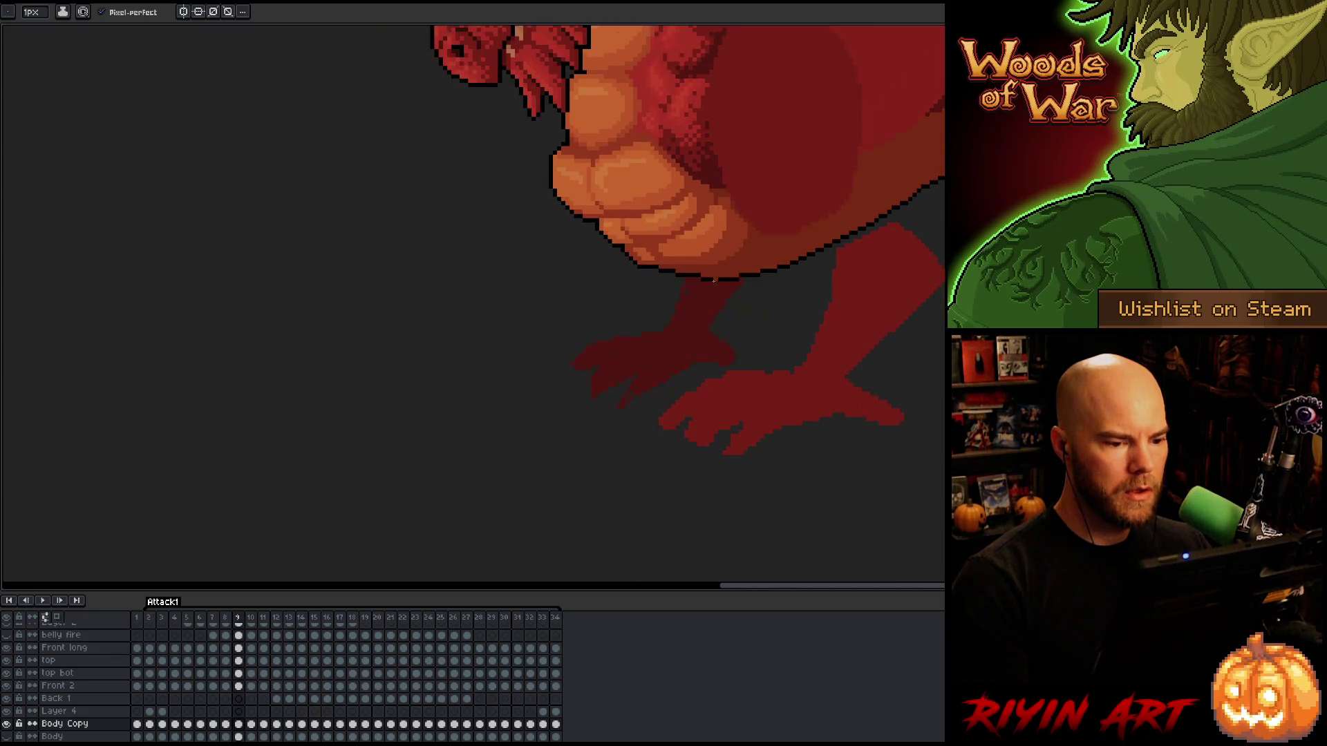
Pan the view around the dragon's head, then advance to frame 10.
mouse_move(764, 267)
mouse_down()
mouse_move(731, 364)
mouse_move(712, 377)
mouse_up()
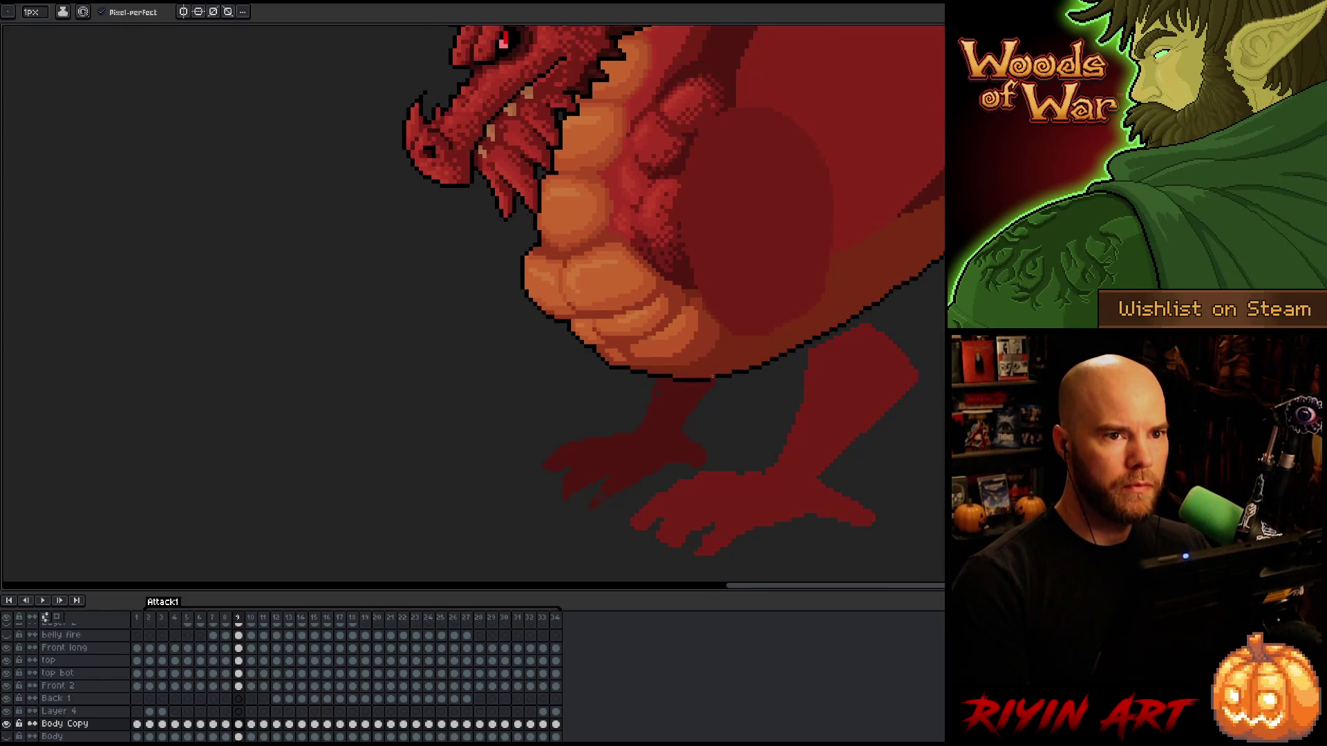
mouse_move(818, 409)
mouse_down()
mouse_move(776, 429)
mouse_move(693, 367)
mouse_up()
scroll(767, 411, down, 1)
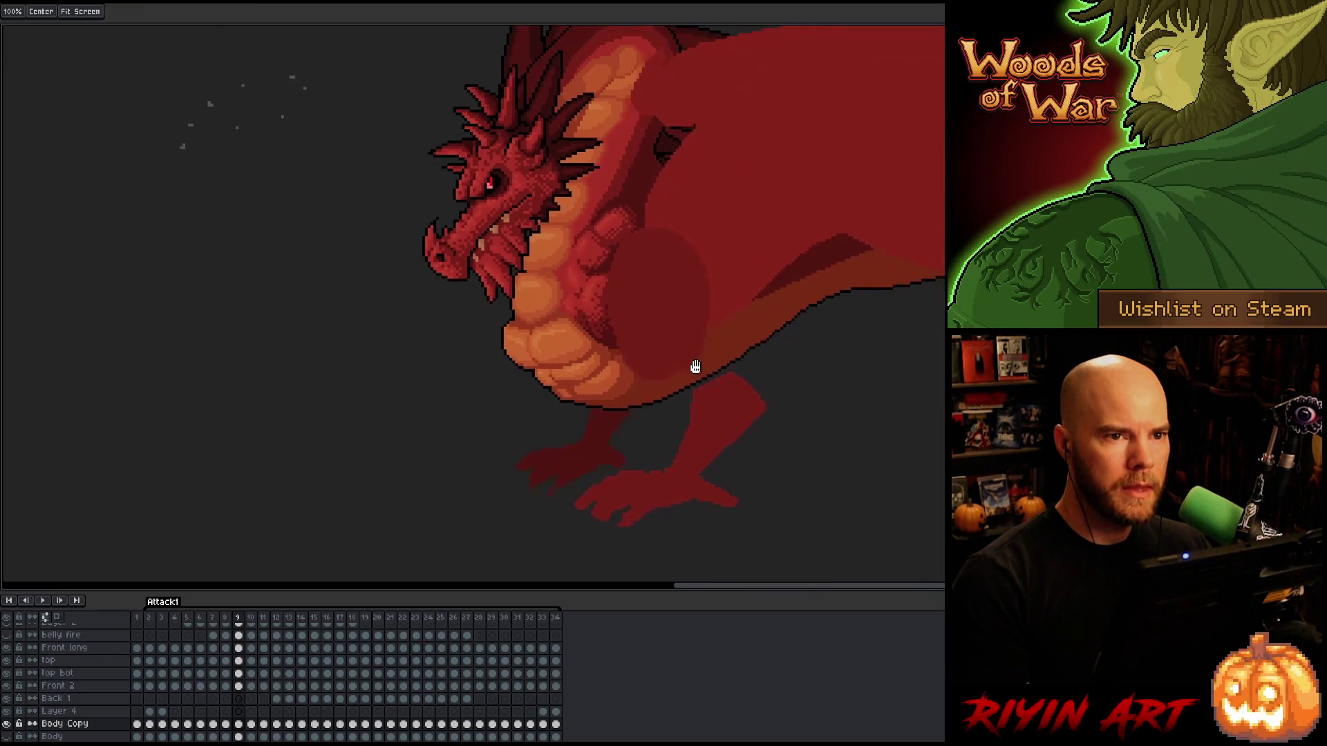
scroll(595, 417, up, 1)
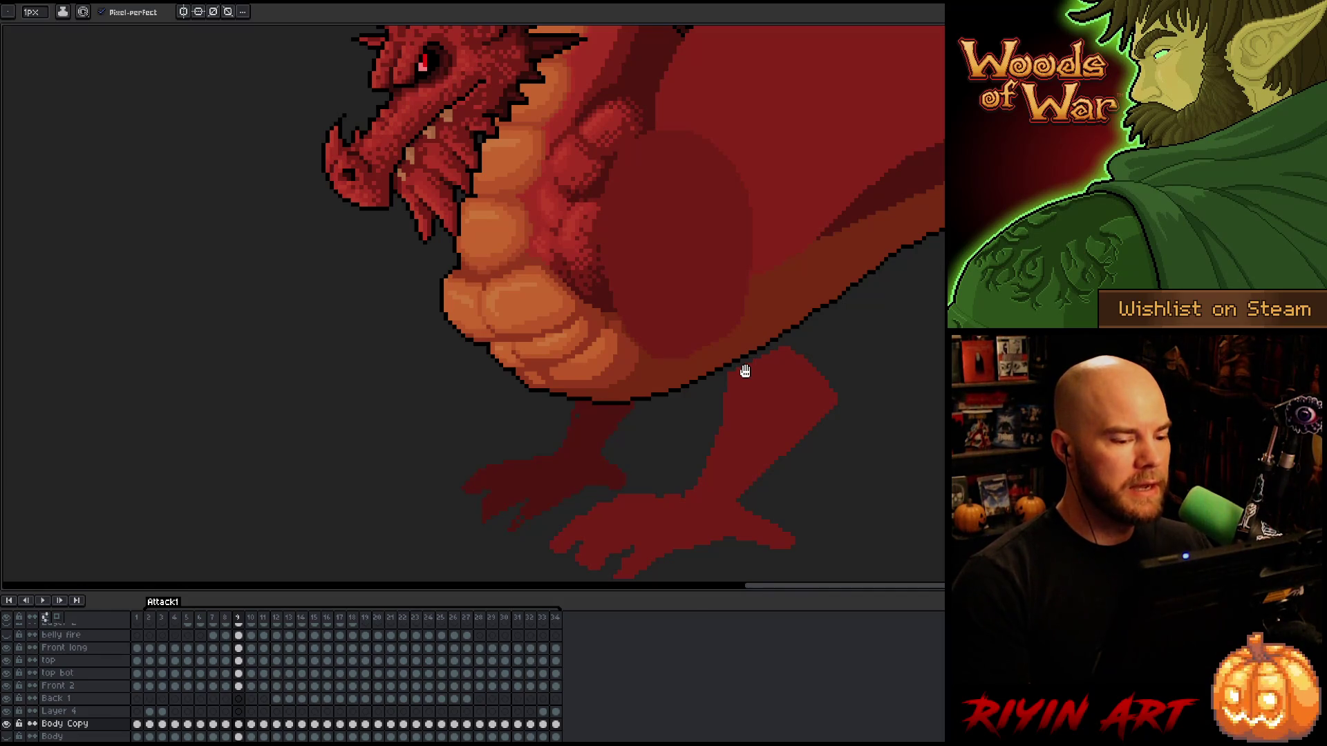
drag(743, 373, 714, 409)
scroll(644, 403, down, 1)
scroll(644, 403, up, 1)
key(Right)
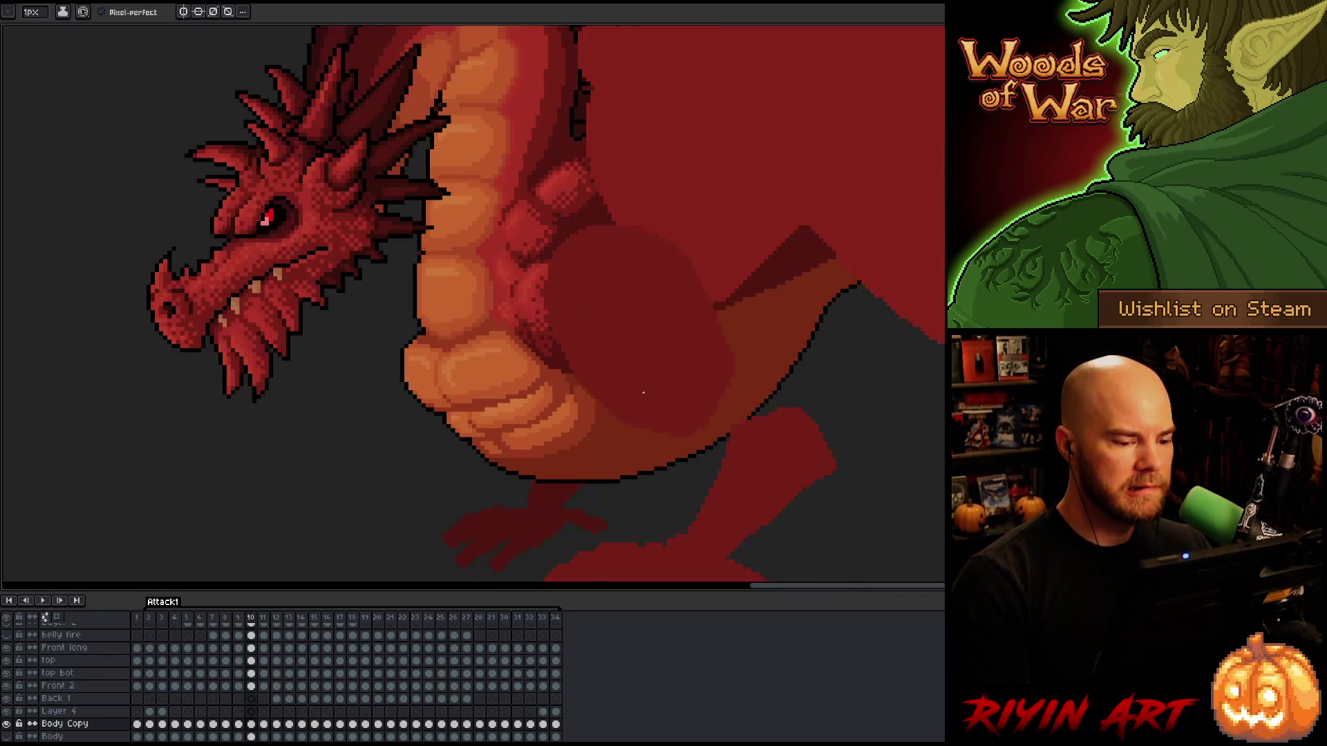
Pick the belly's outline colour and draw an outline along the wing edge on frame 10.
key(Left)
key(Left)
key(Right)
key(Right)
key(Left)
key(Right)
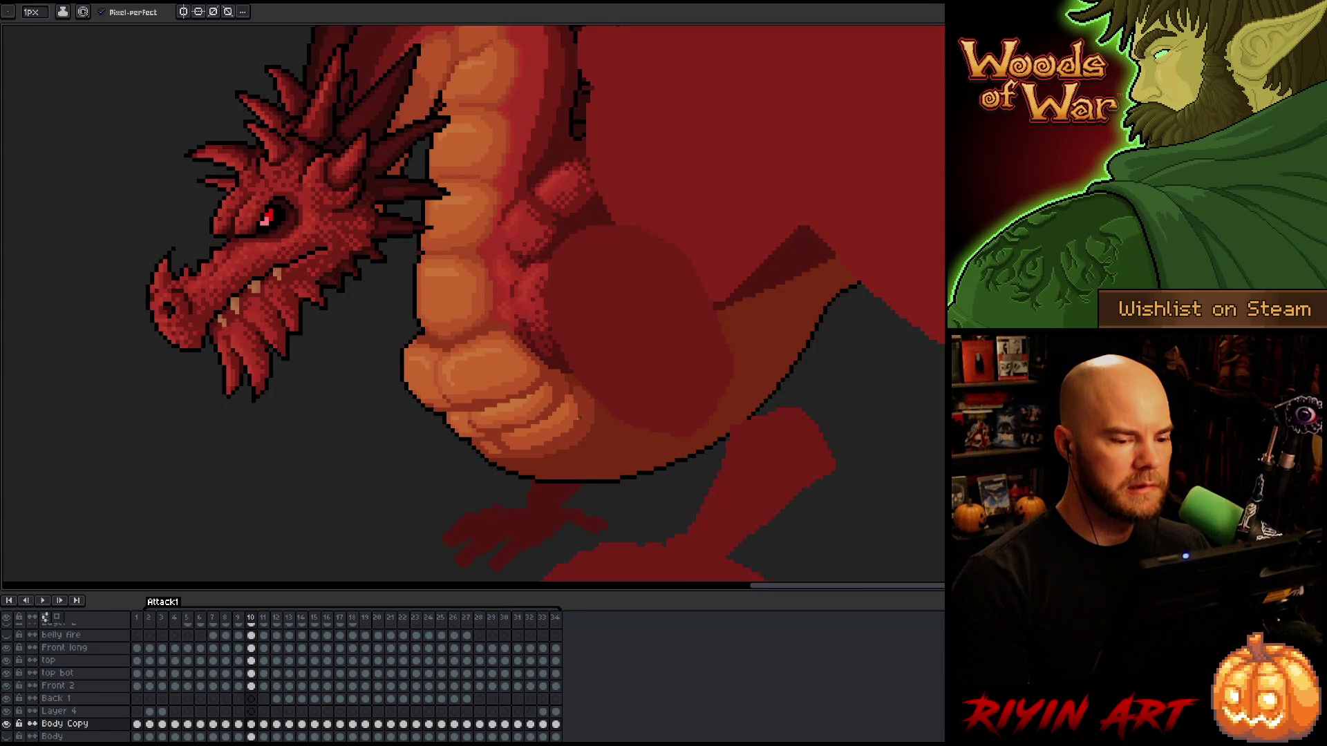
key(i)
alt+click(721, 438)
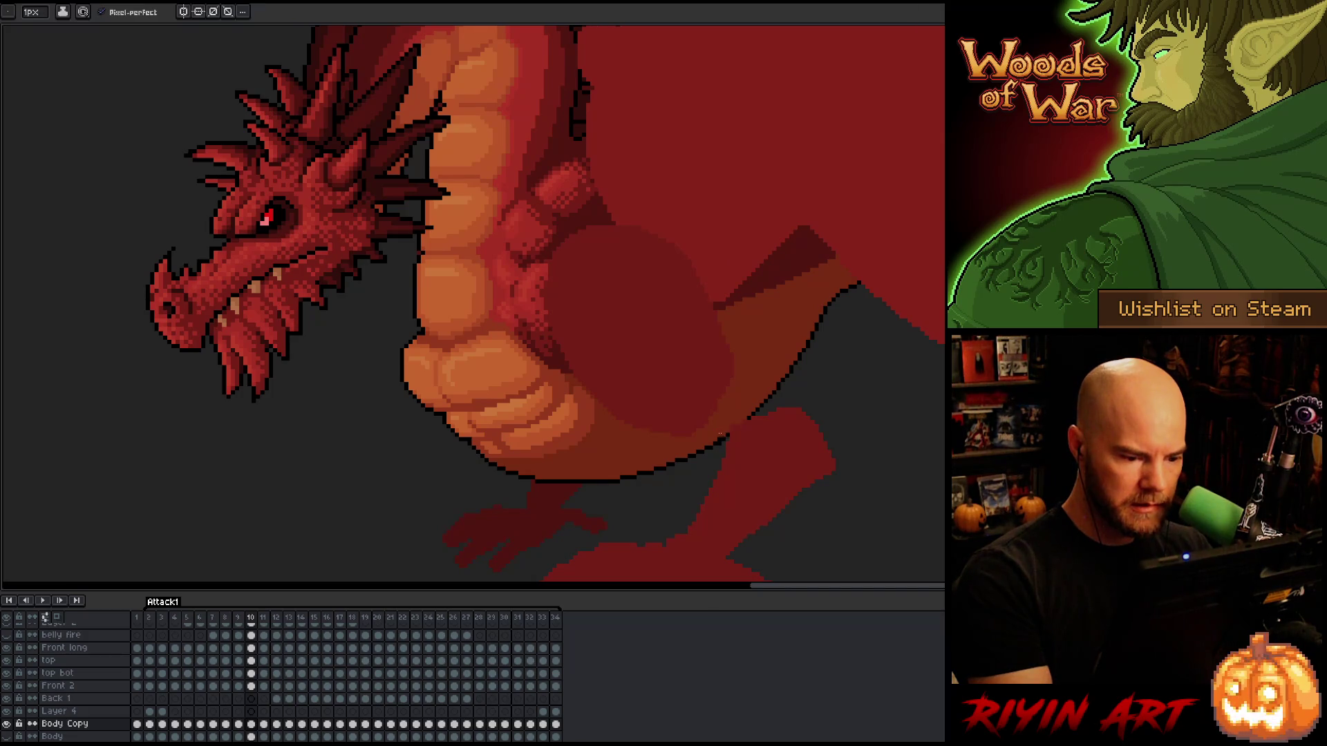
drag(787, 406, 881, 304)
Bucket-fill the gap under the body with body colour, then return to frame 9.
key(g)
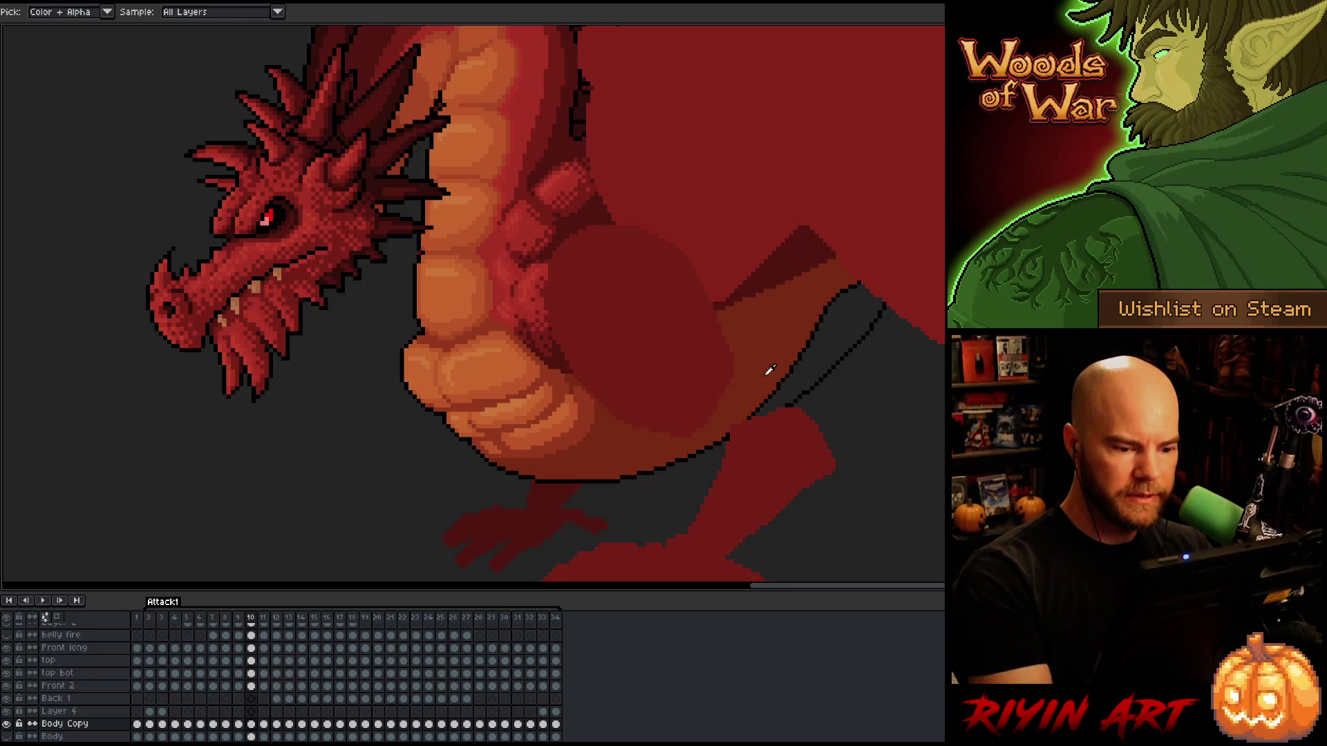
click(763, 401)
key(b)
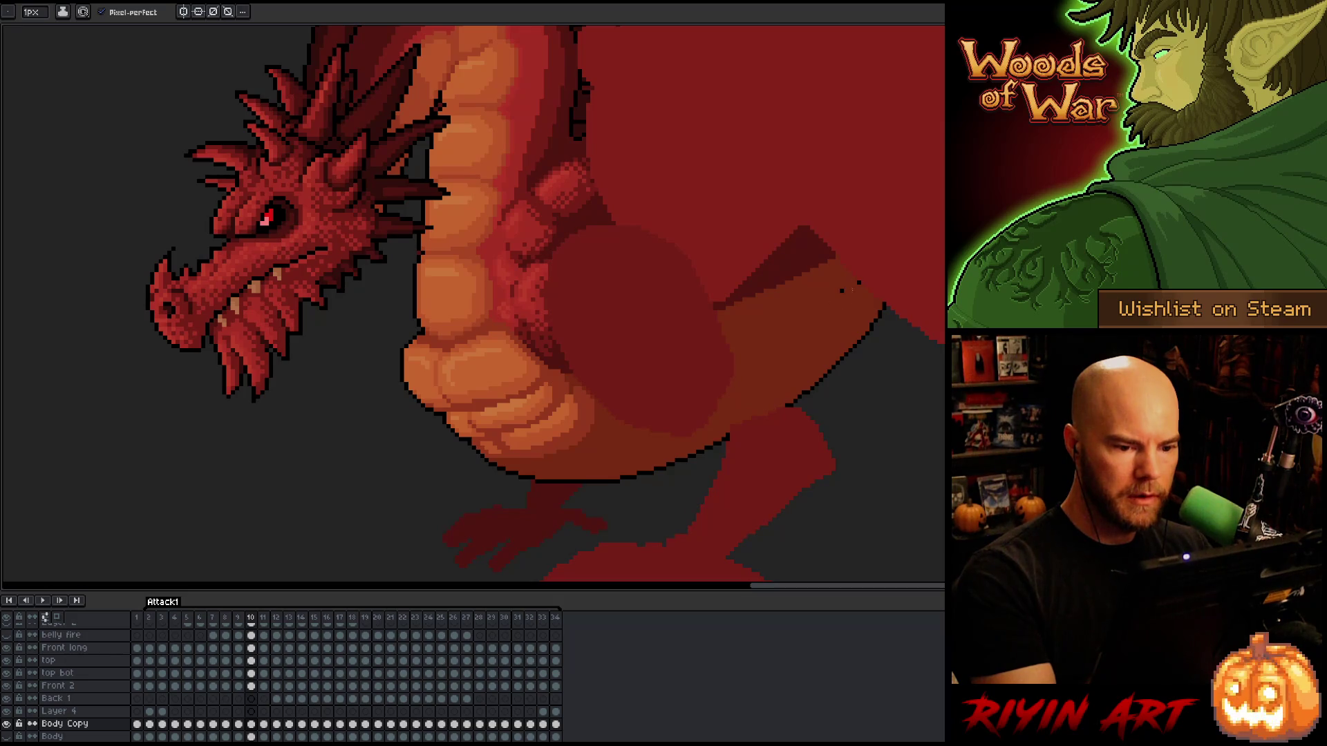
key(comma)
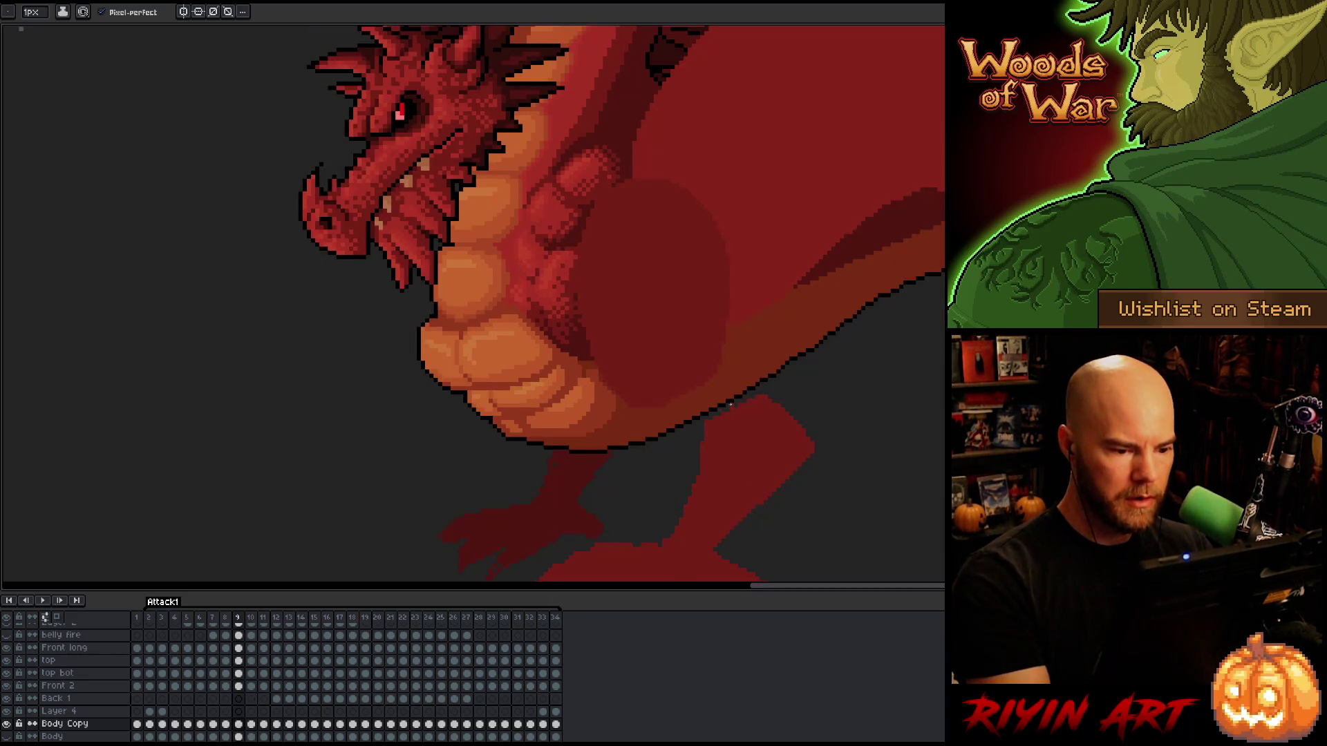
Sample the dark outline colour and draw one clean outline along frame 9's belly underside.
key(alt)
alt+click(523, 435)
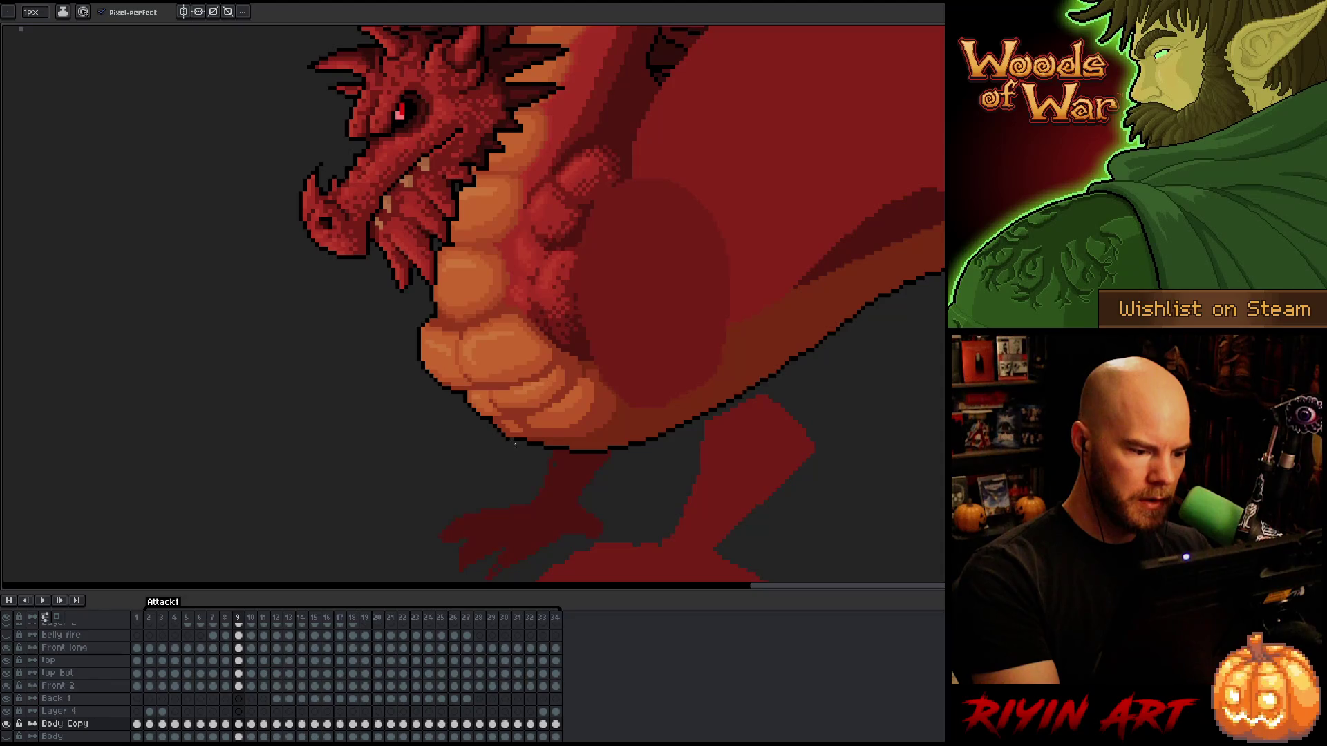
alt+click(509, 440)
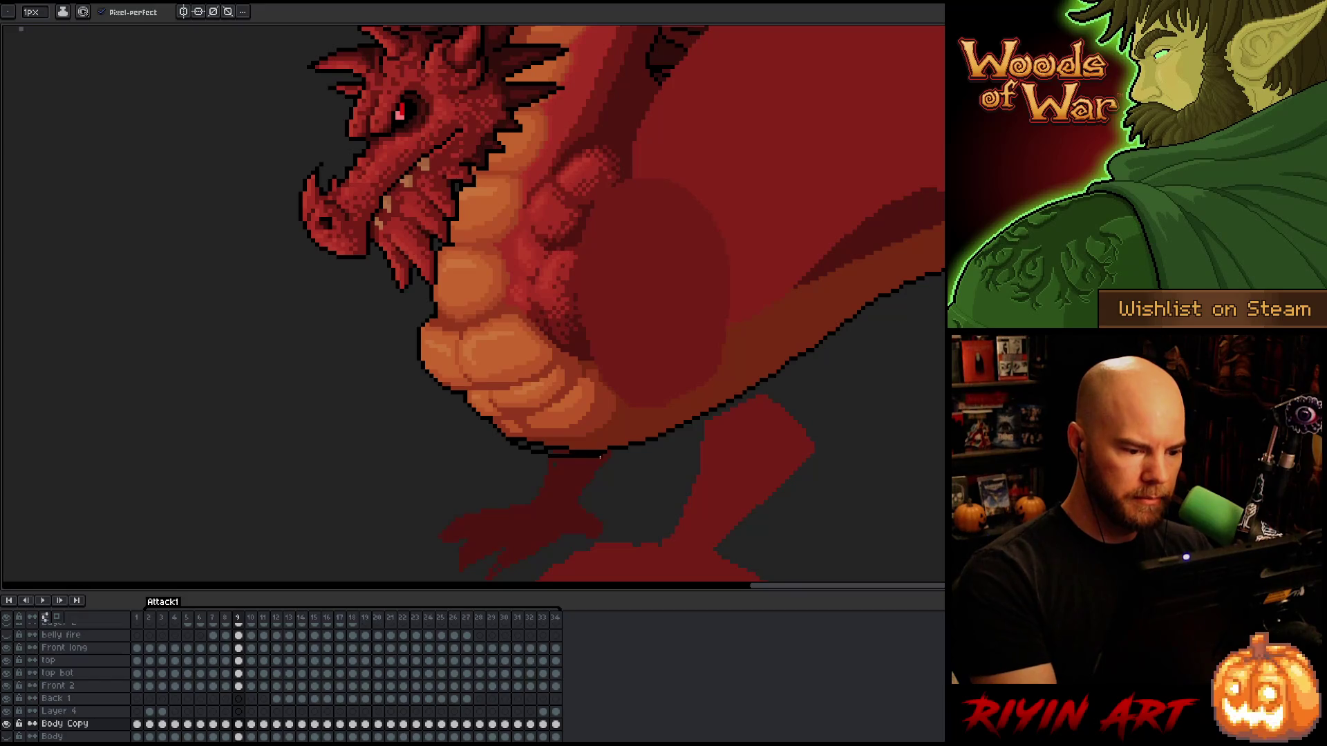
mouse_move(522, 446)
mouse_down()
mouse_move(606, 459)
mouse_move(701, 428)
mouse_move(933, 279)
mouse_up()
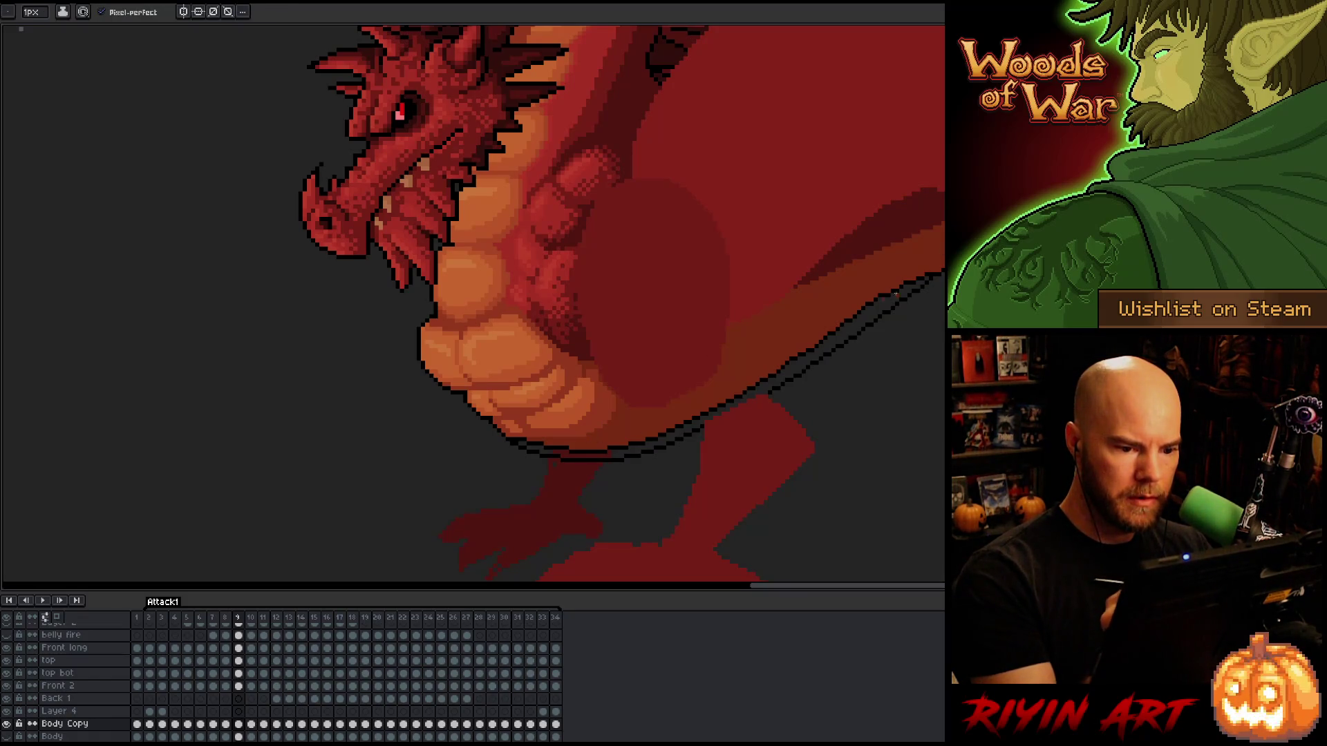
key(ctrl+z)
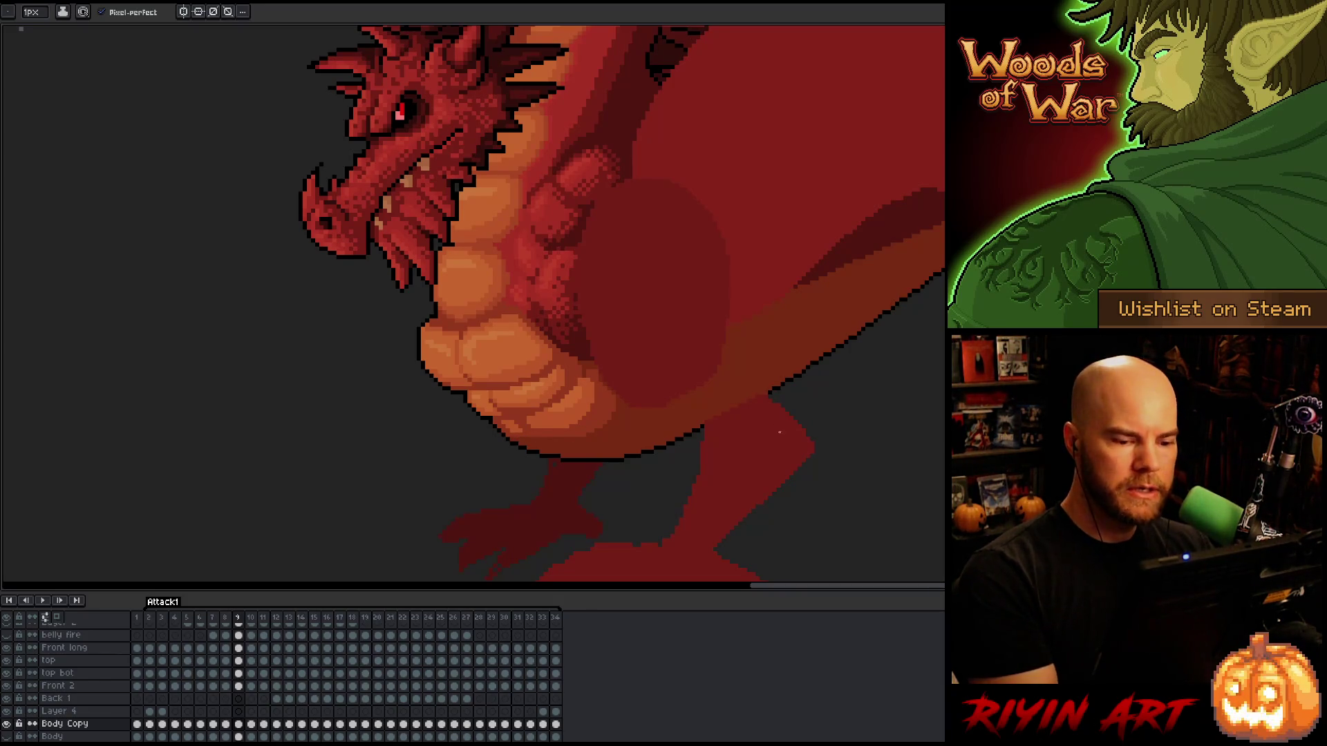
scroll(788, 463, down, 3)
mouse_move(580, 276)
mouse_down()
mouse_move(712, 450)
mouse_move(660, 417)
mouse_up()
scroll(660, 418, up, 2)
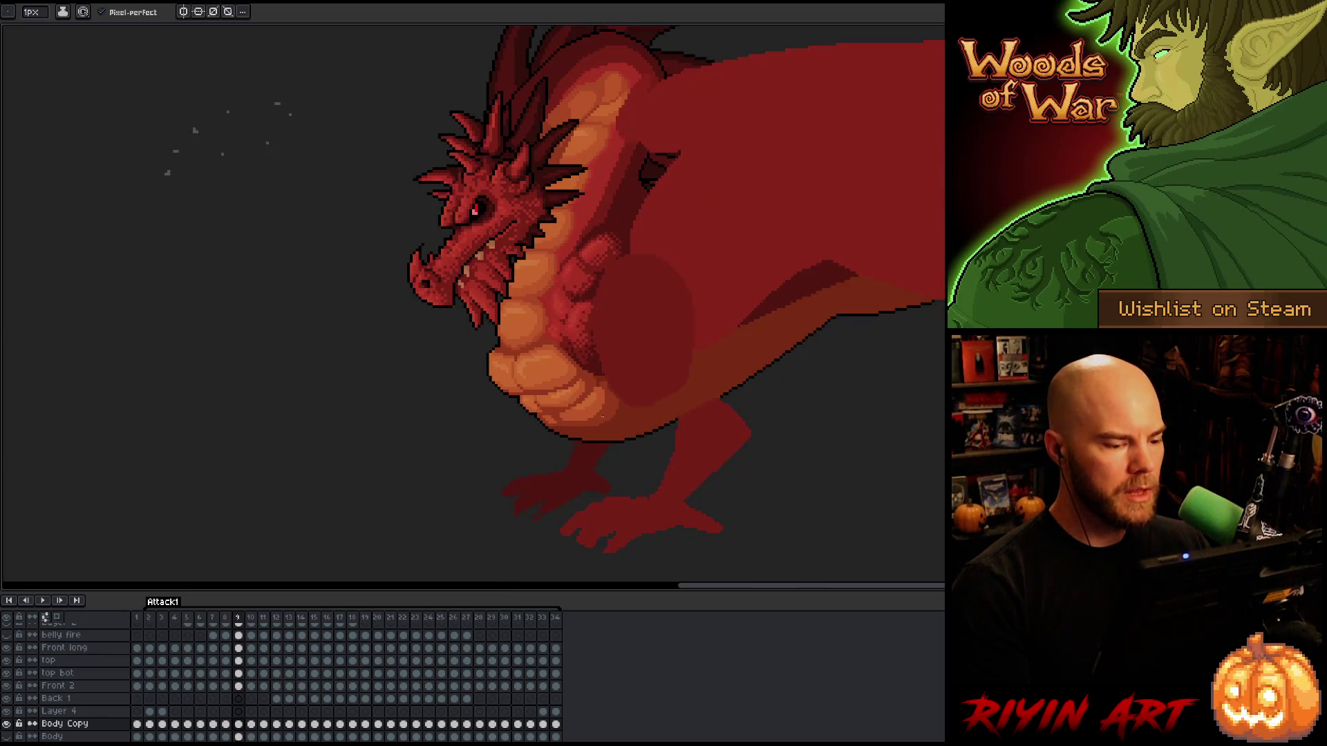
Show the belly fire layer again and loop-play frames 2 to 13.
scroll(577, 434, down, 2)
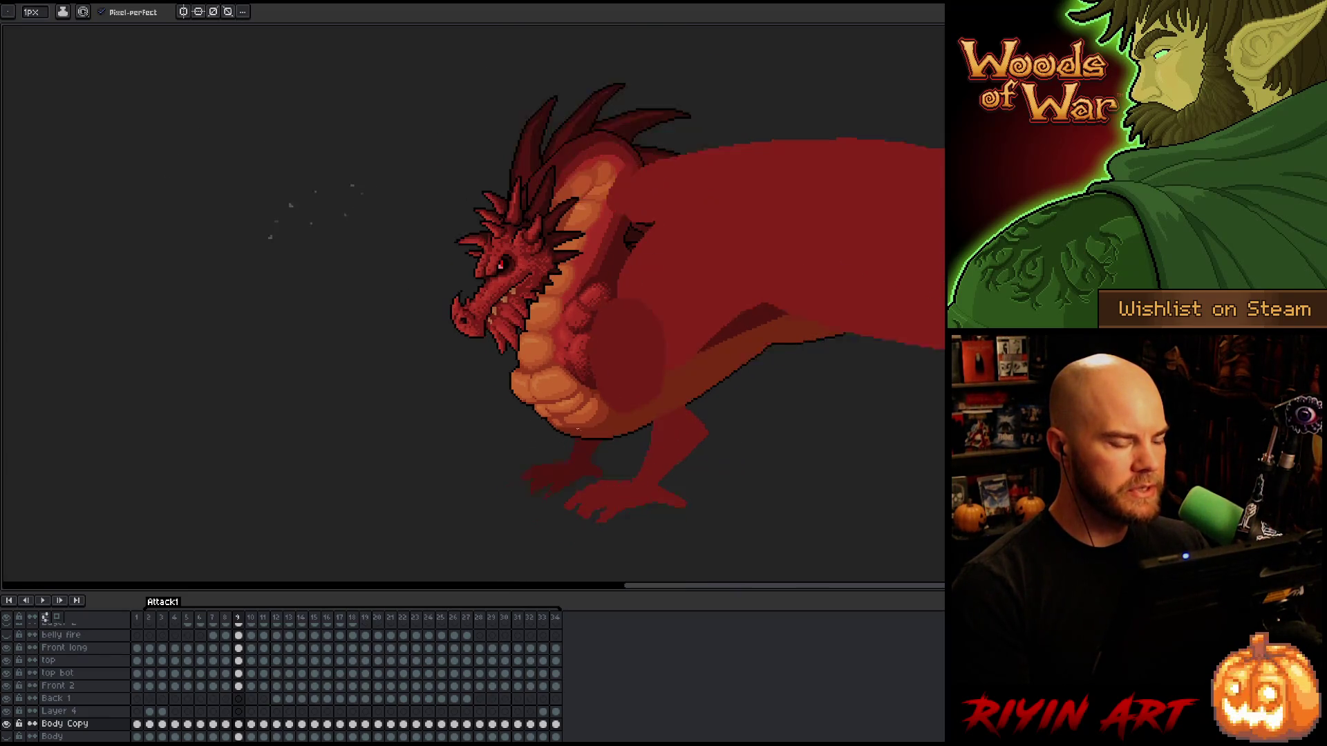
scroll(111, 686, up, 3)
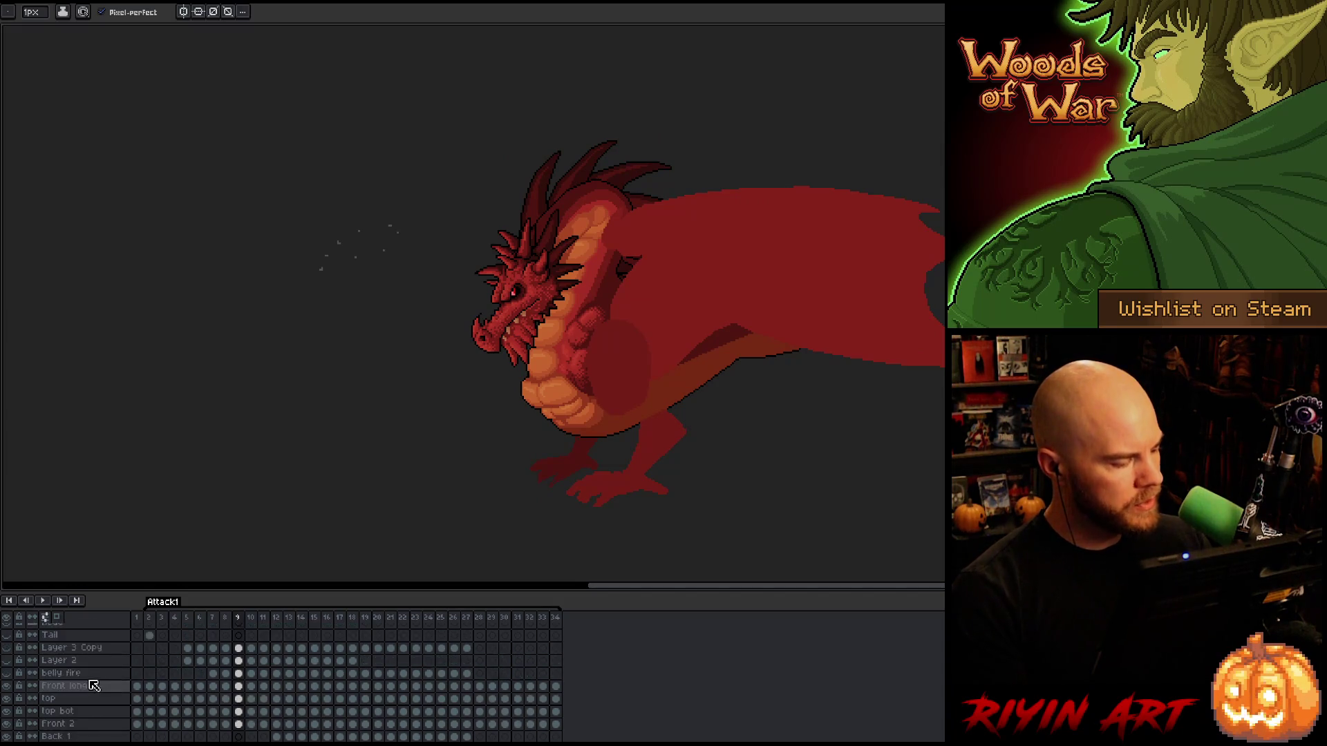
click(9, 687)
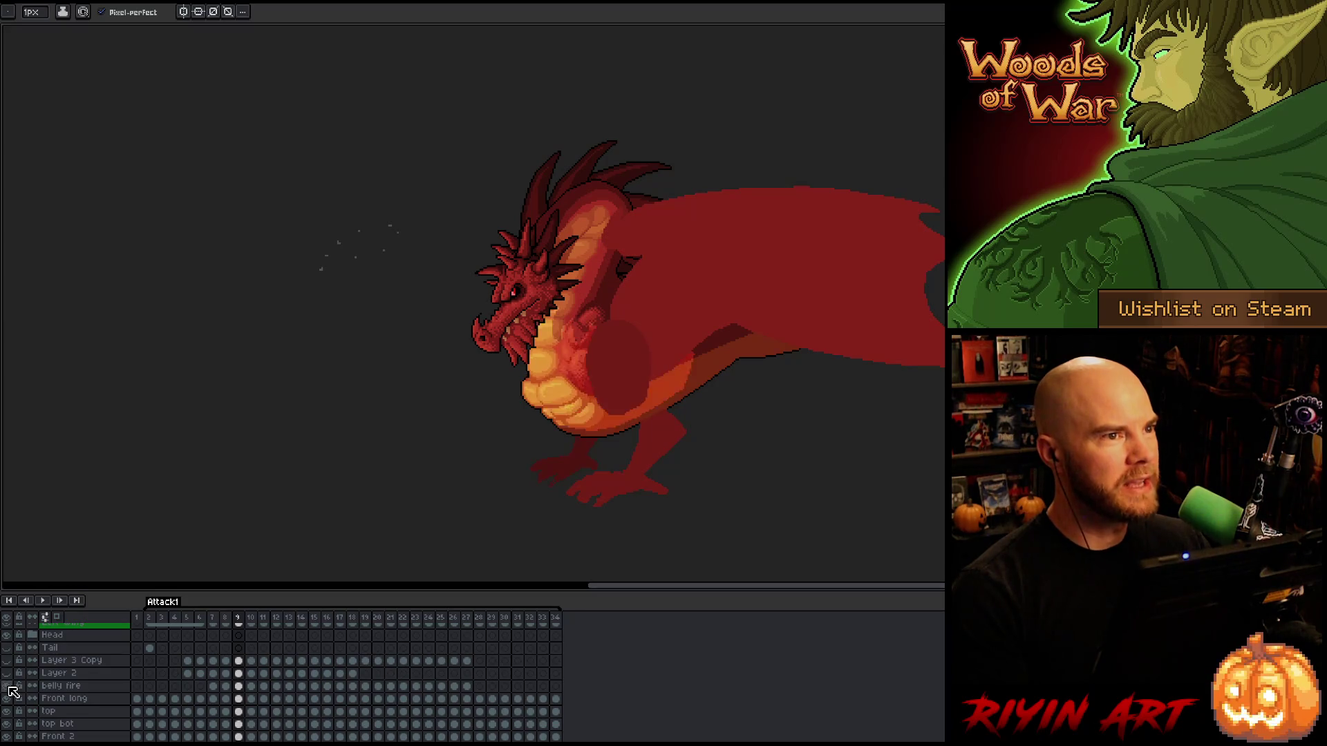
drag(148, 617, 304, 643)
key(Return)
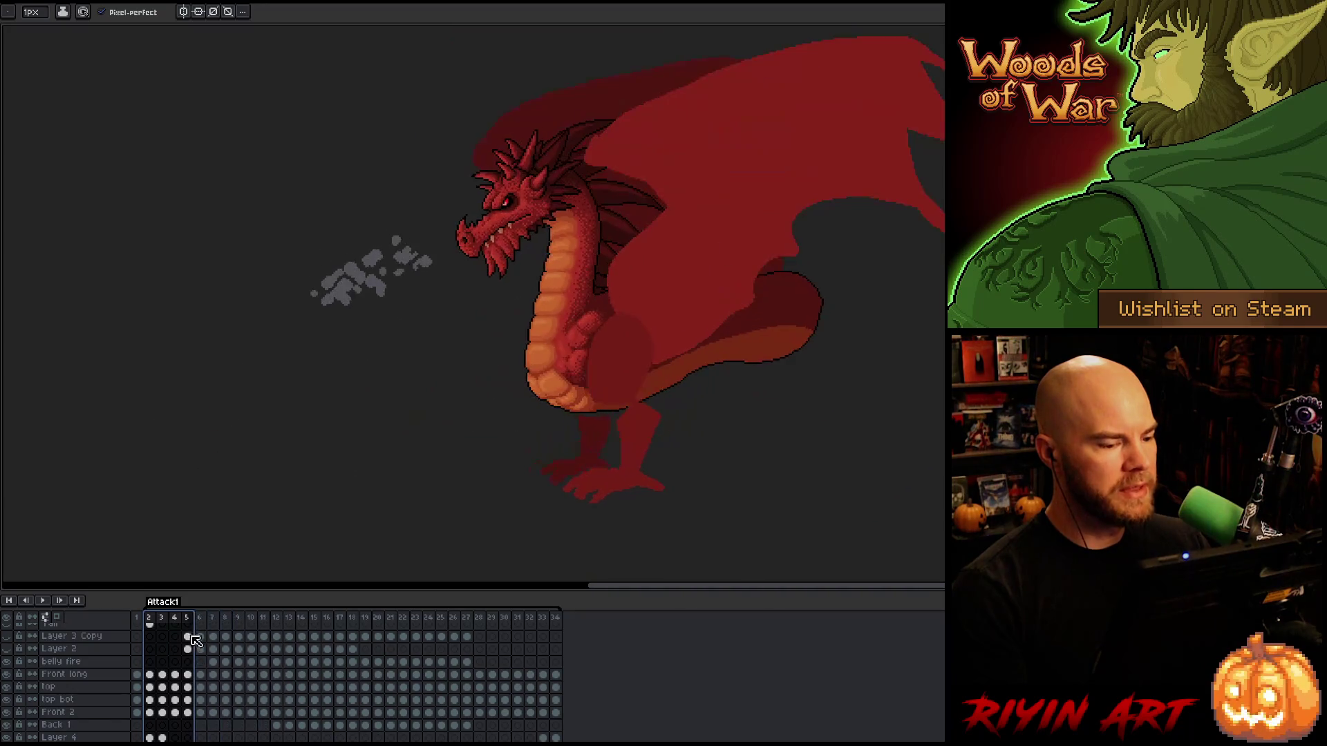
Narrow the playback loop to frames 2–10, then 2–6, and stop on frame 3.
mouse_move(148, 617)
mouse_down()
mouse_move(193, 639)
mouse_move(267, 647)
mouse_up()
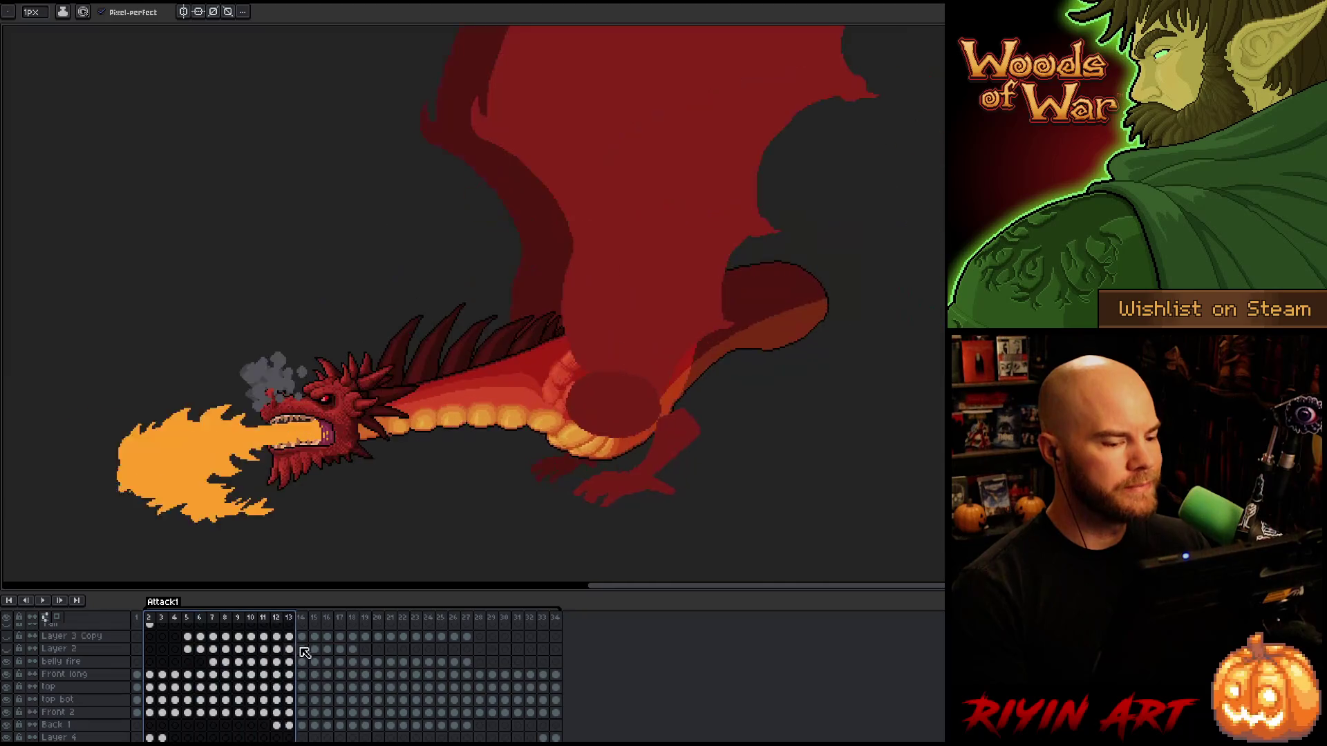
shift+click(202, 654)
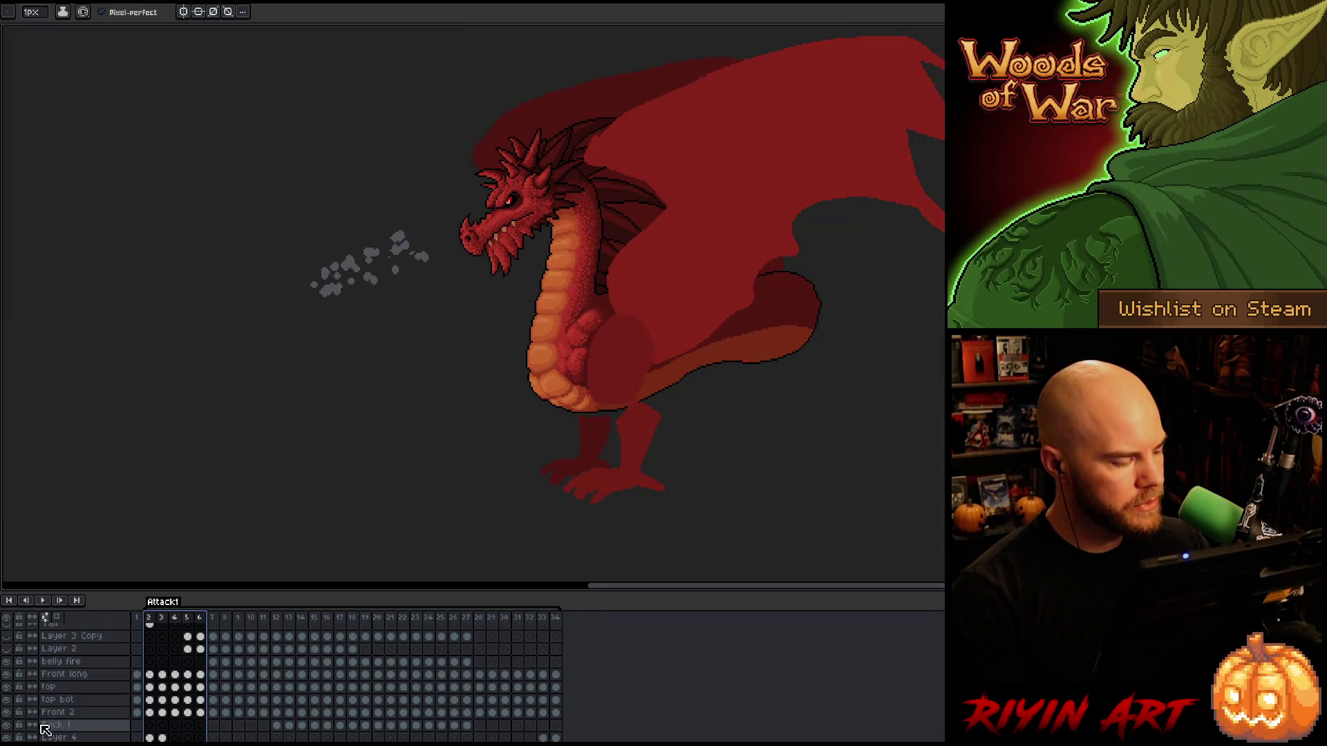
scroll(307, 492, up, 5)
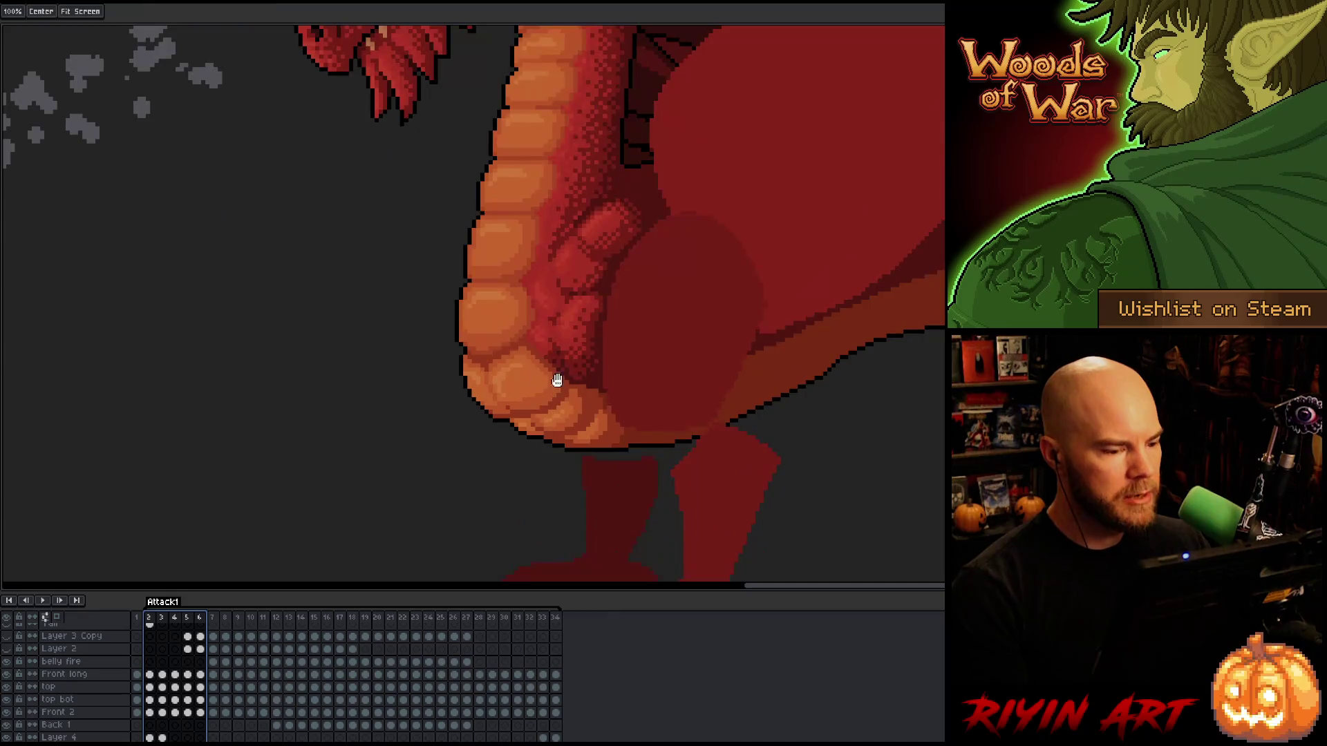
scroll(630, 398, down, 4)
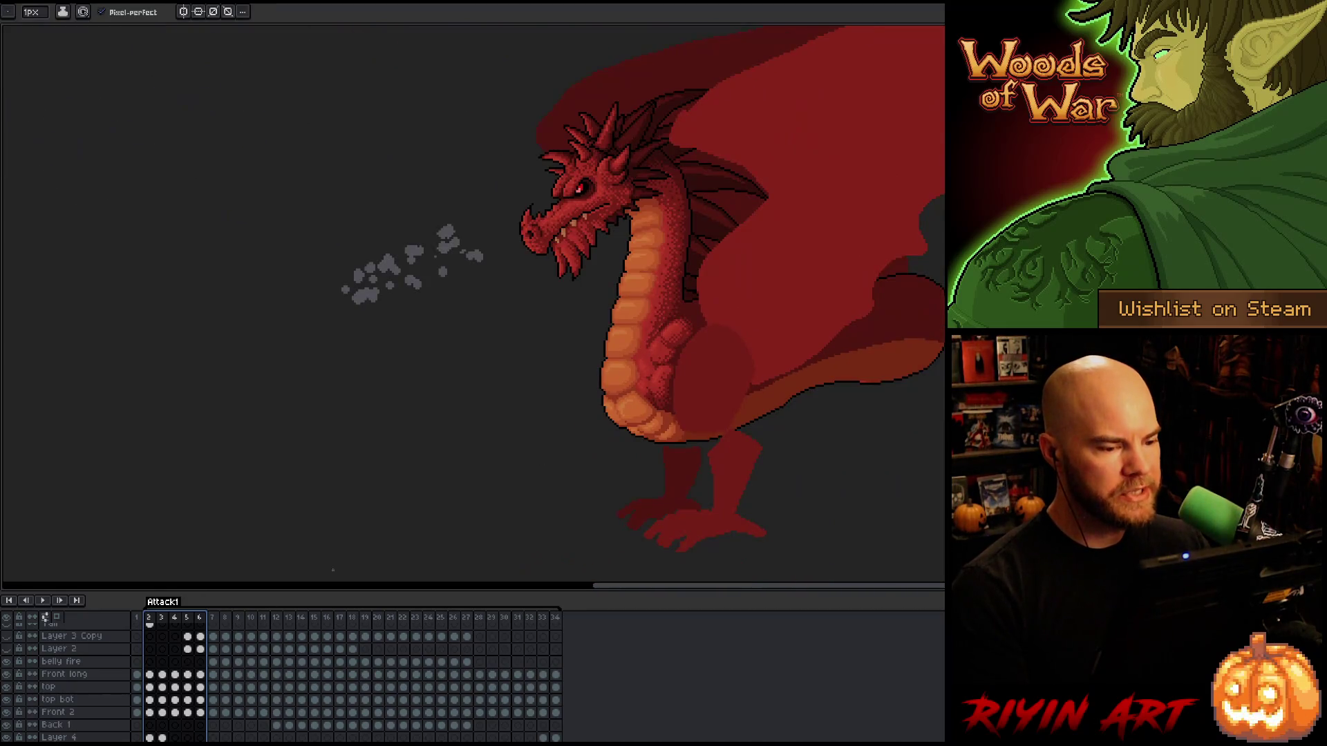
click(157, 618)
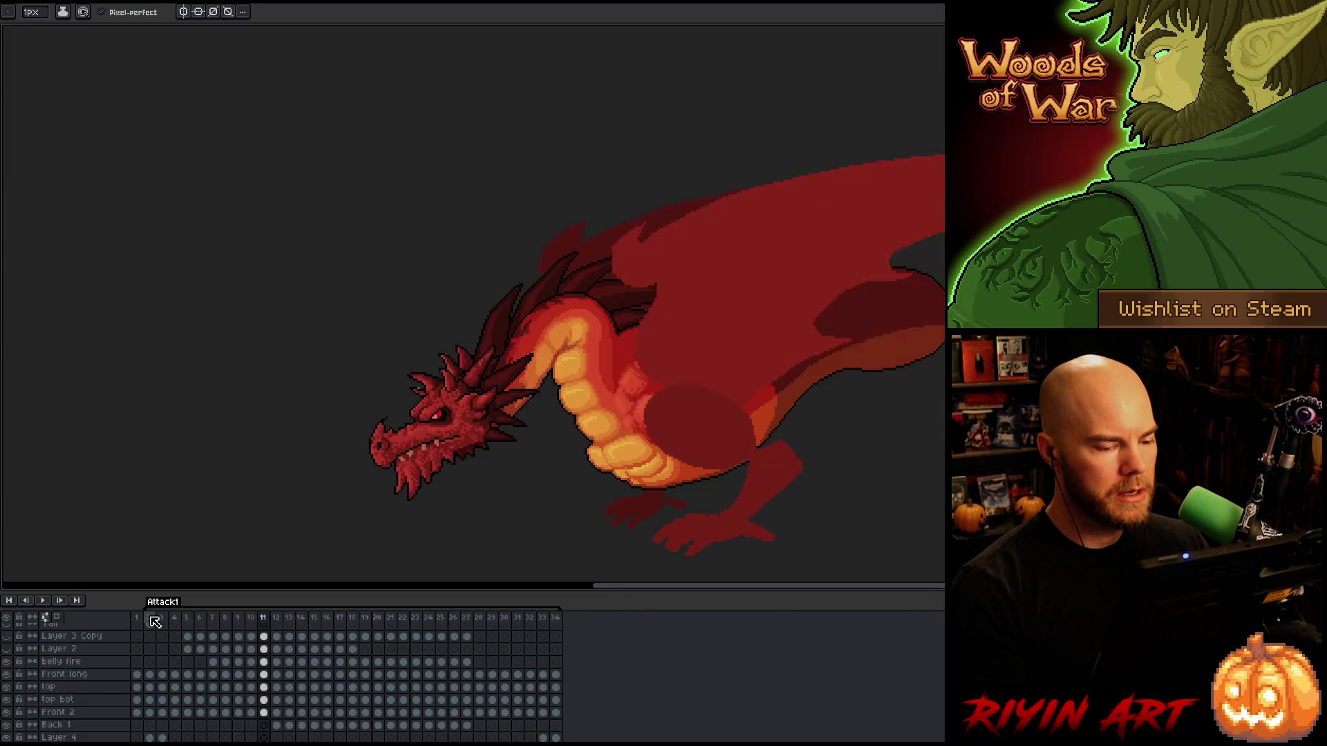
On frame 11, hide belly fire and draw a black belly underside outline, comparing with frame 10.
scroll(558, 523, up, 3)
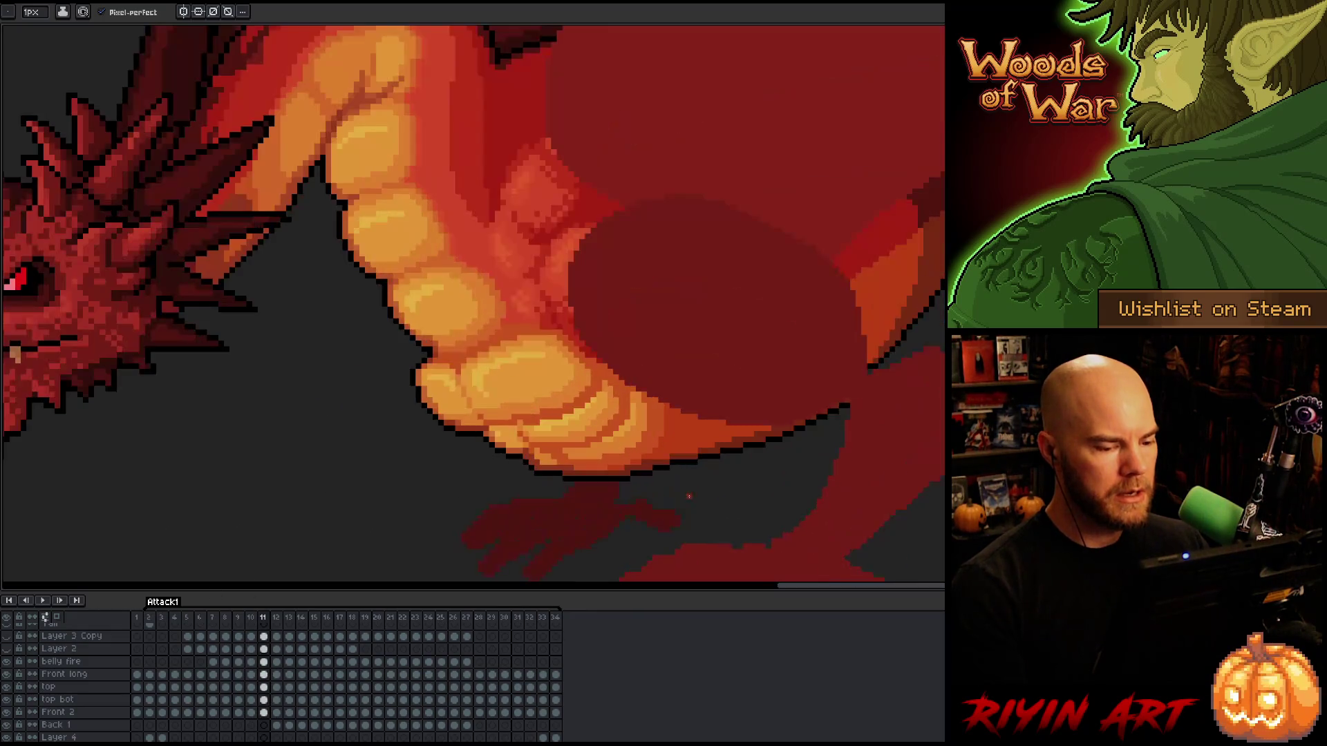
key(space)
key(Left)
key(Right)
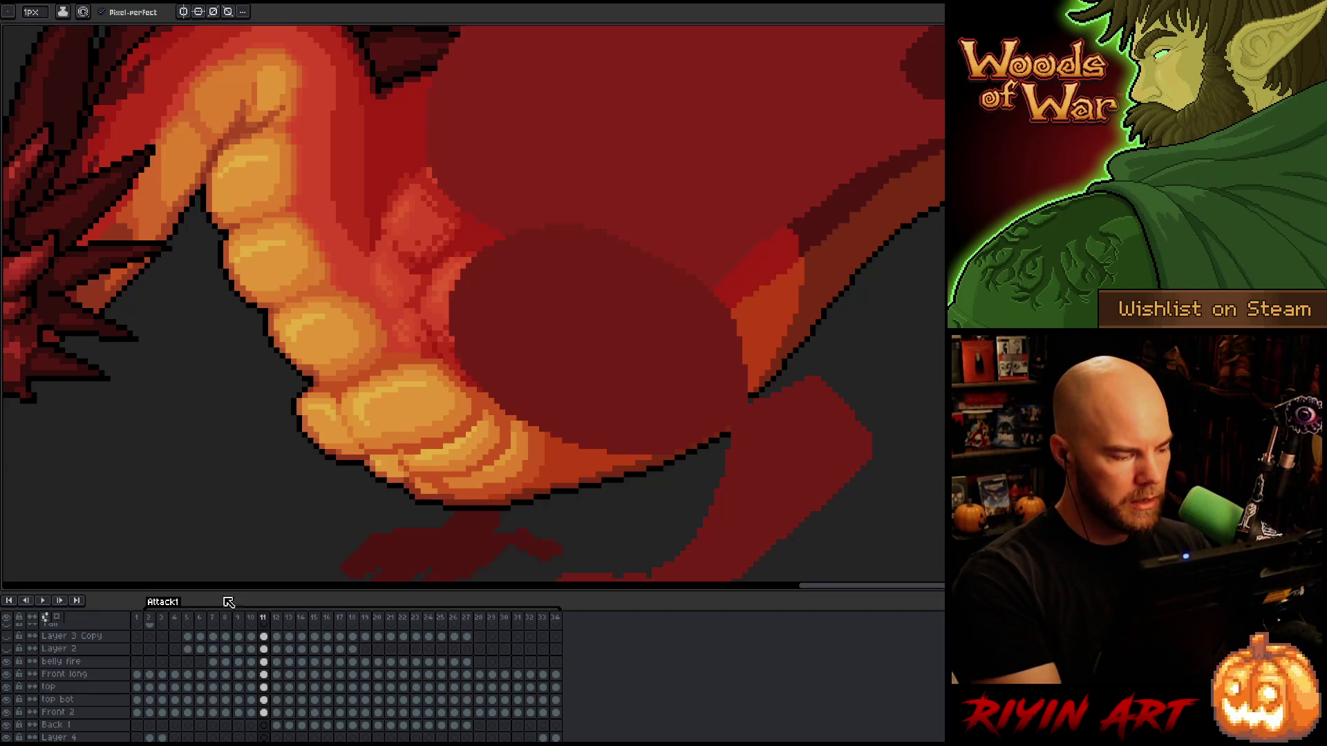
click(6, 661)
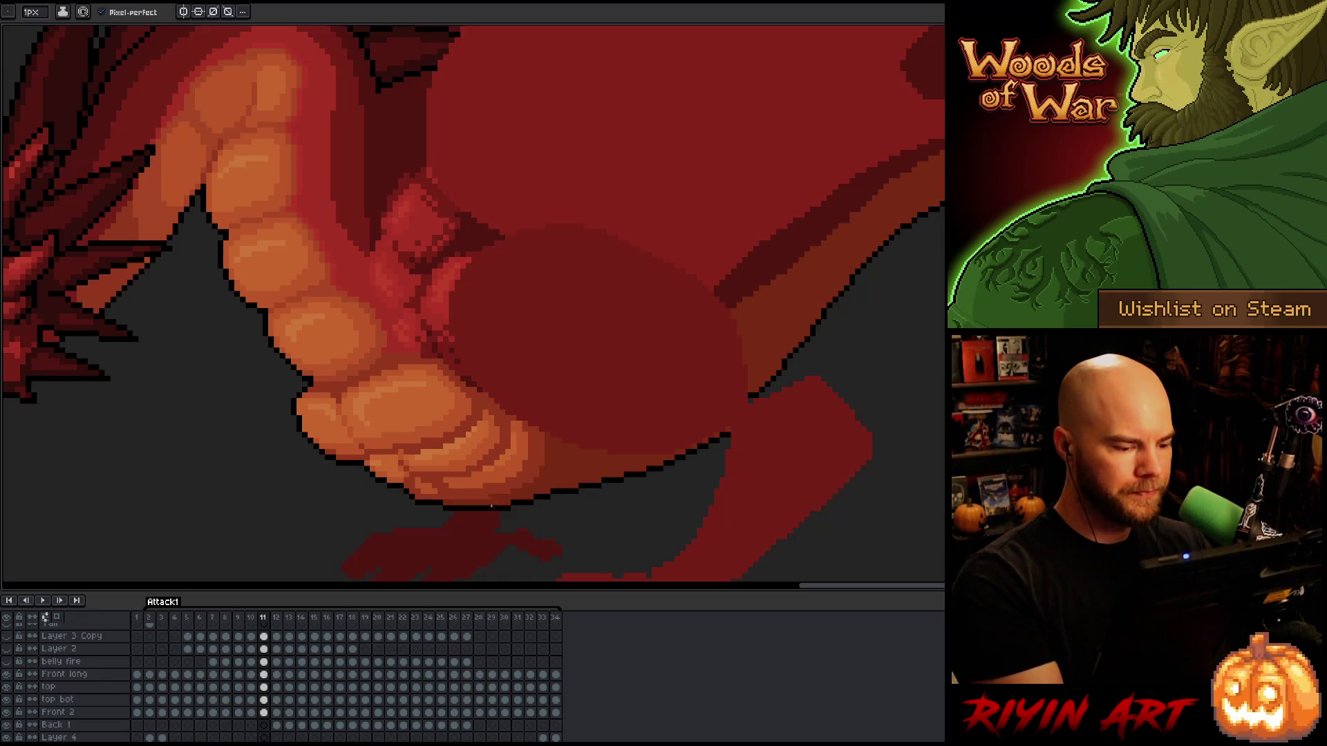
mouse_move(510, 512)
mouse_down()
mouse_move(677, 489)
mouse_move(816, 398)
mouse_move(944, 266)
mouse_up()
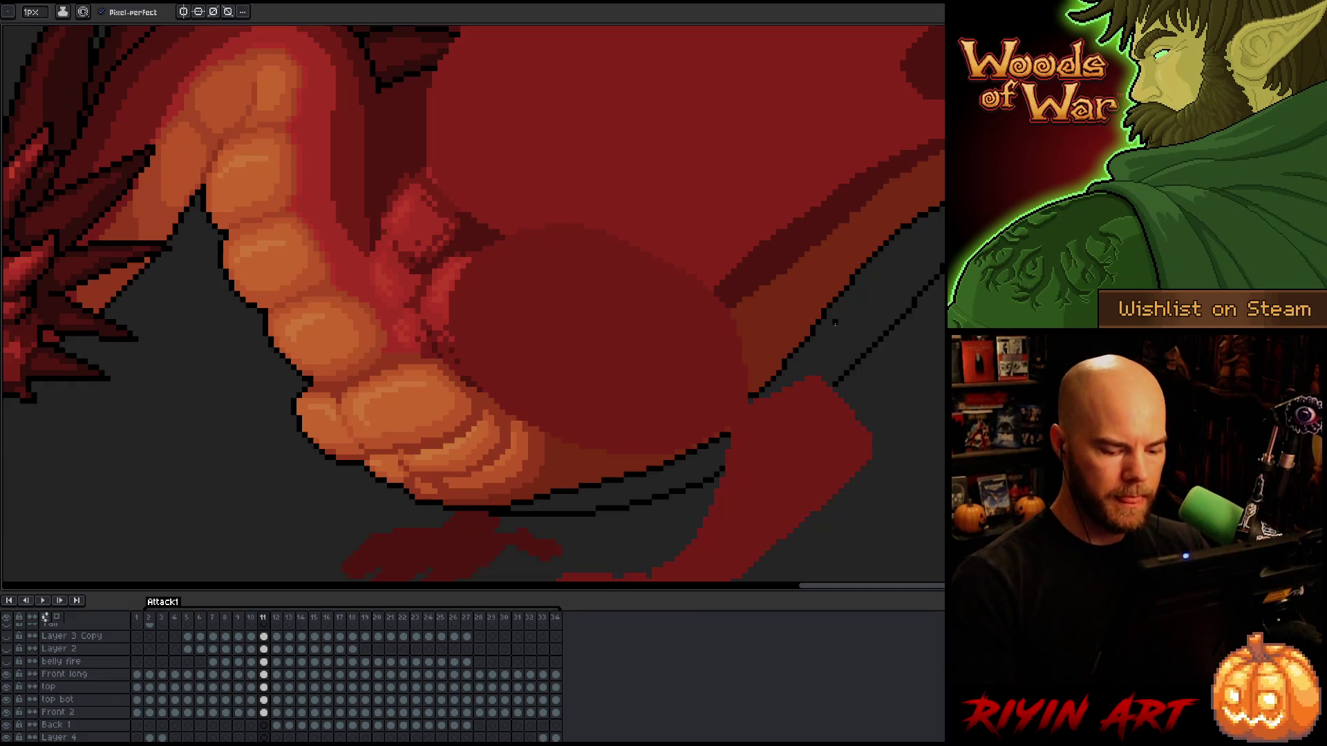
key(Left)
key(Right)
key(Left)
key(Right)
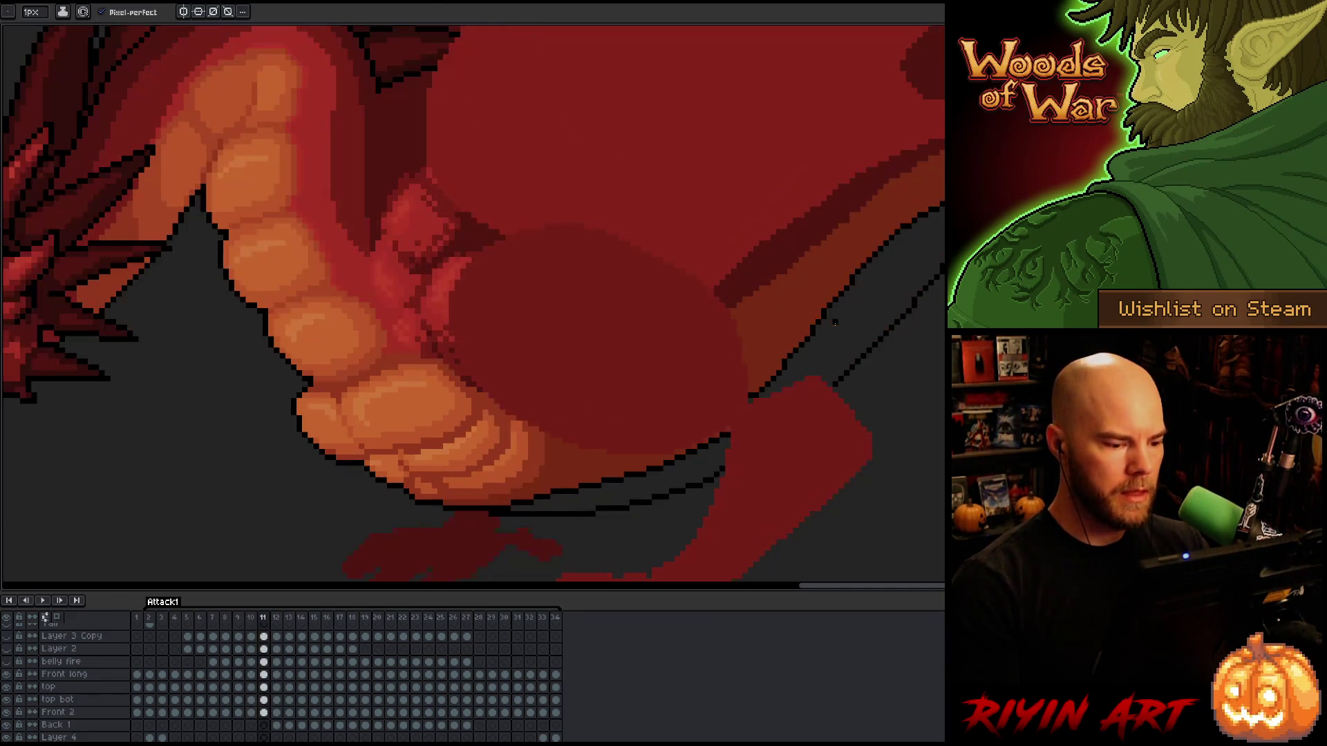
Fill the gap between outlines with red-brown and paint over the leftover inner and stray lines.
key(g)
click(852, 297)
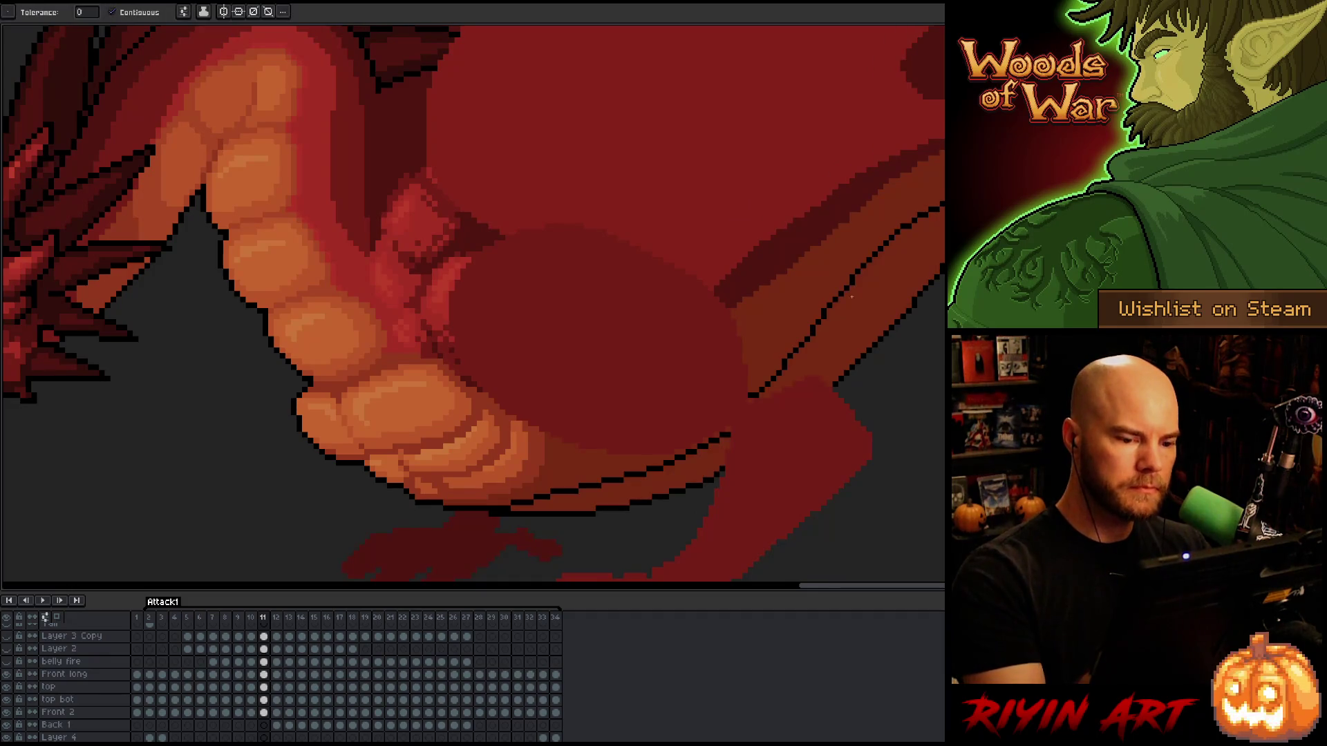
key(b)
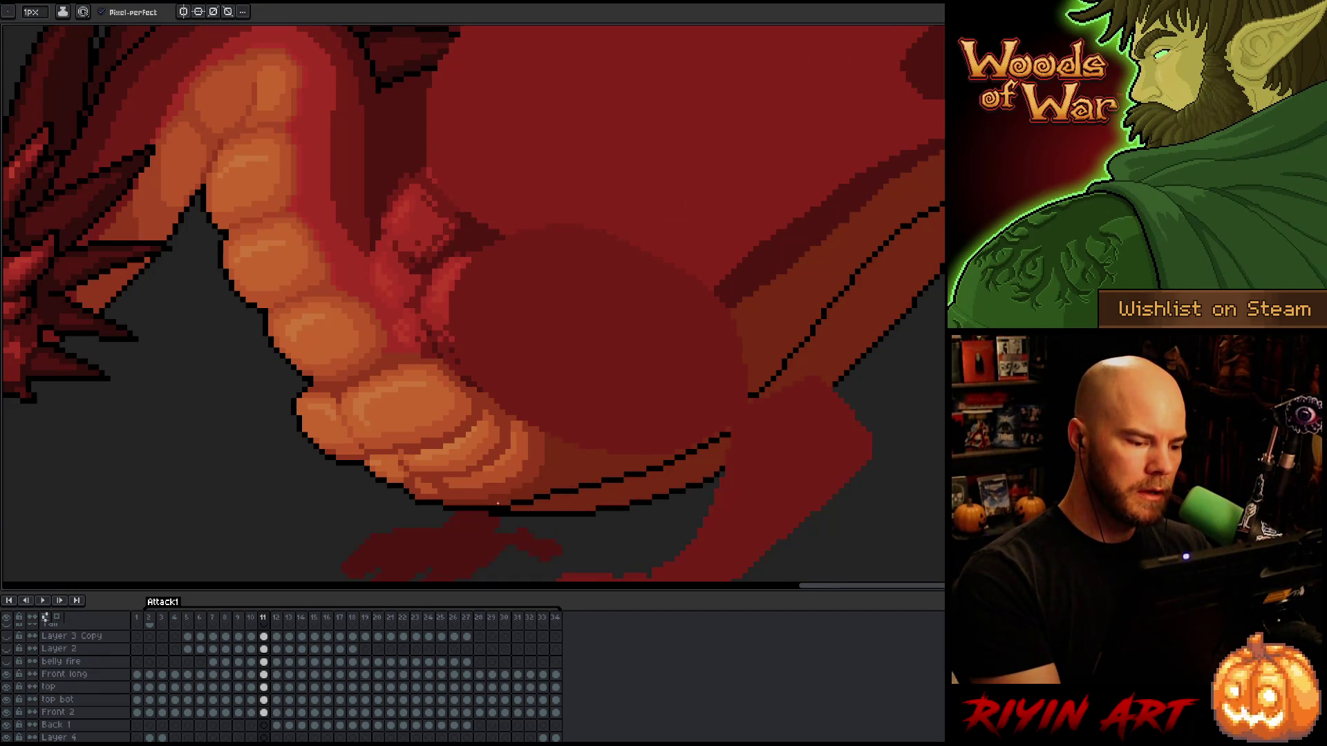
drag(591, 486, 722, 437)
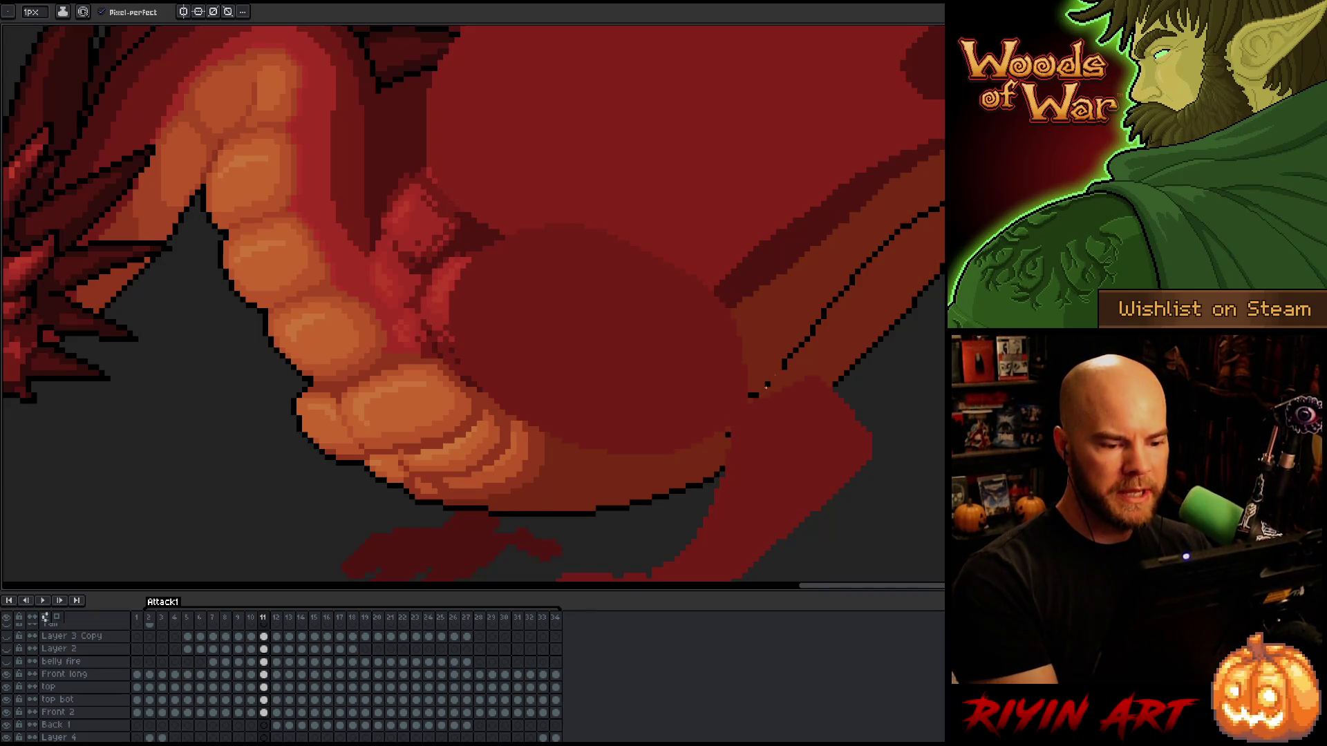
drag(866, 263, 826, 313)
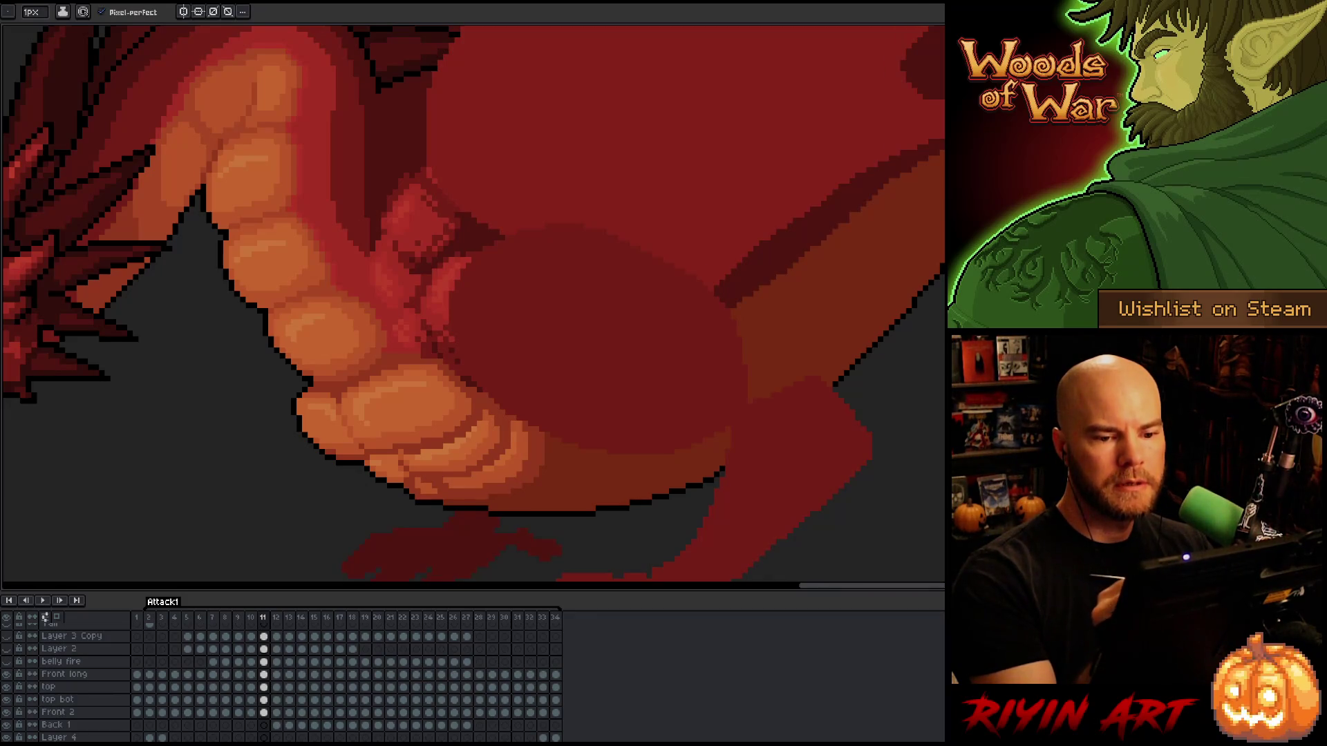
scroll(921, 210, down, 1)
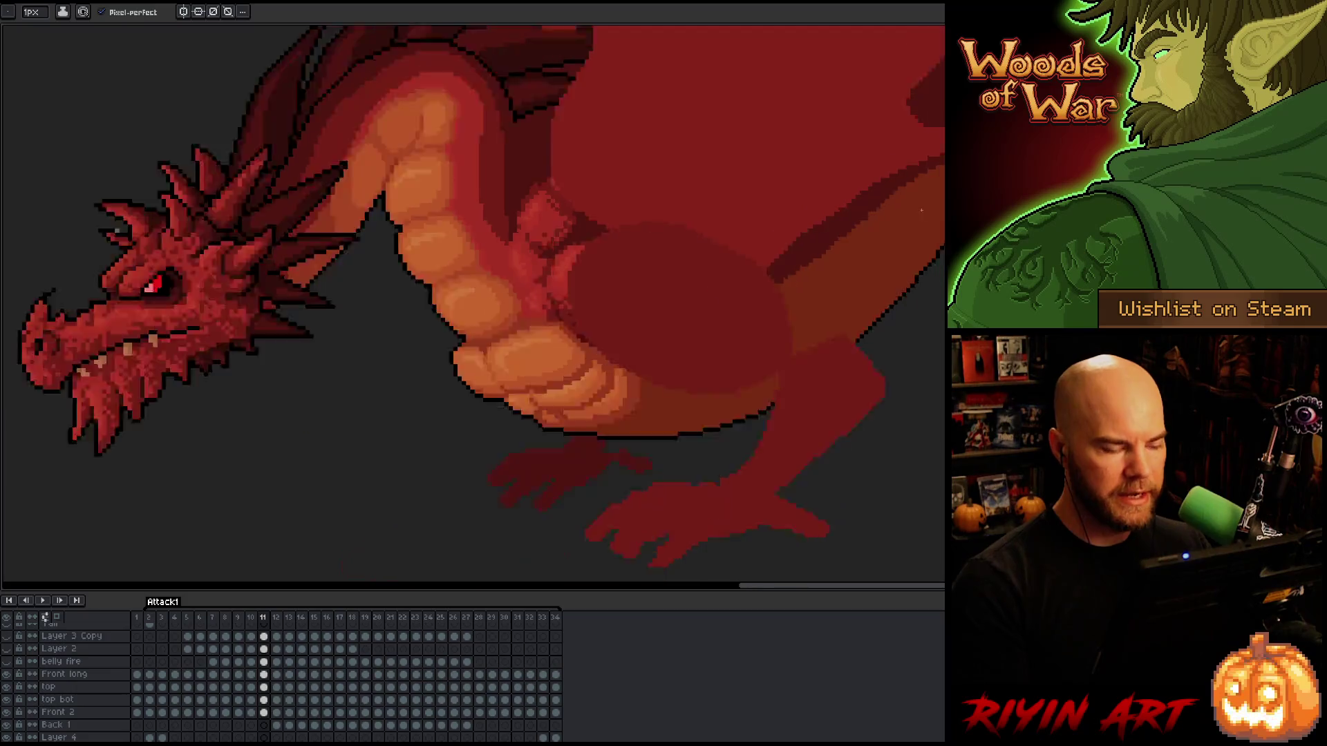
Step through frames 8 to 11 and pan the view onto the dragon's head.
scroll(922, 210, down, 3)
key(Left)
key(Left)
key(Left)
scroll(864, 200, up, 2)
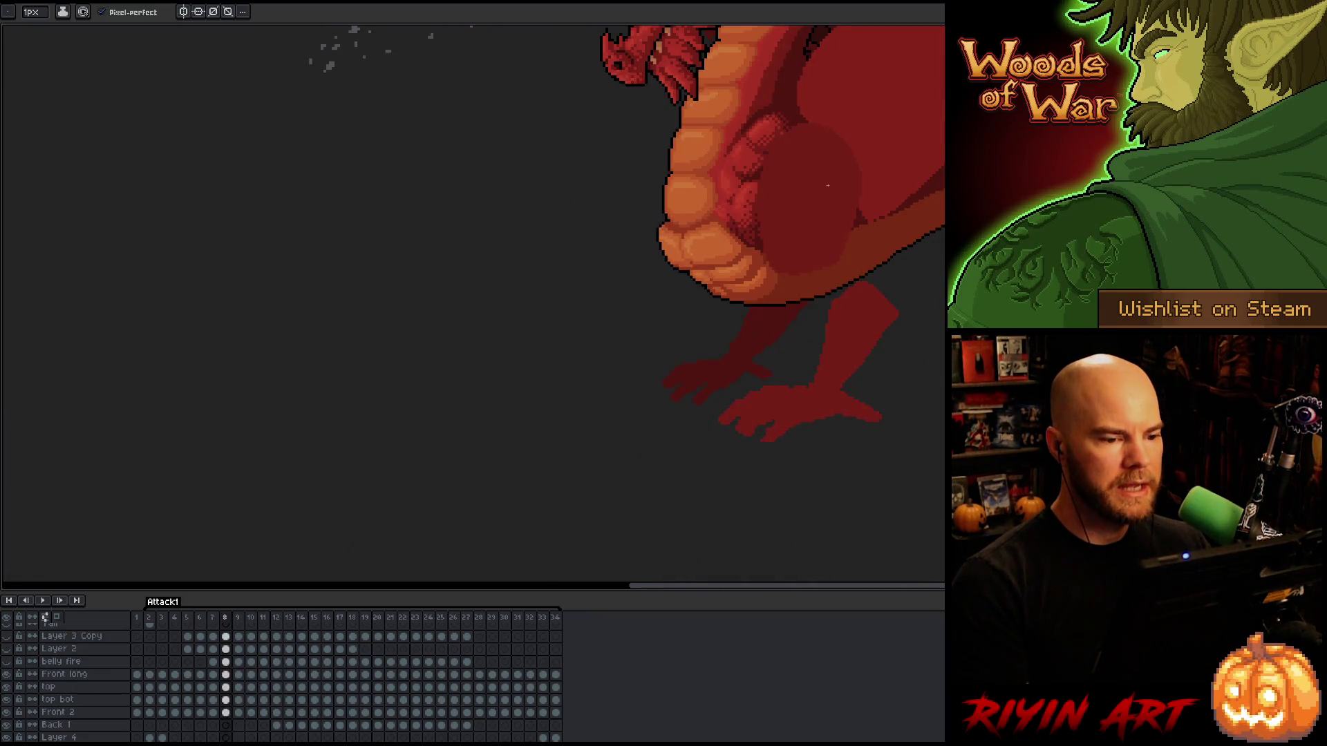
key(Right)
key(Right)
drag(815, 252, 749, 385)
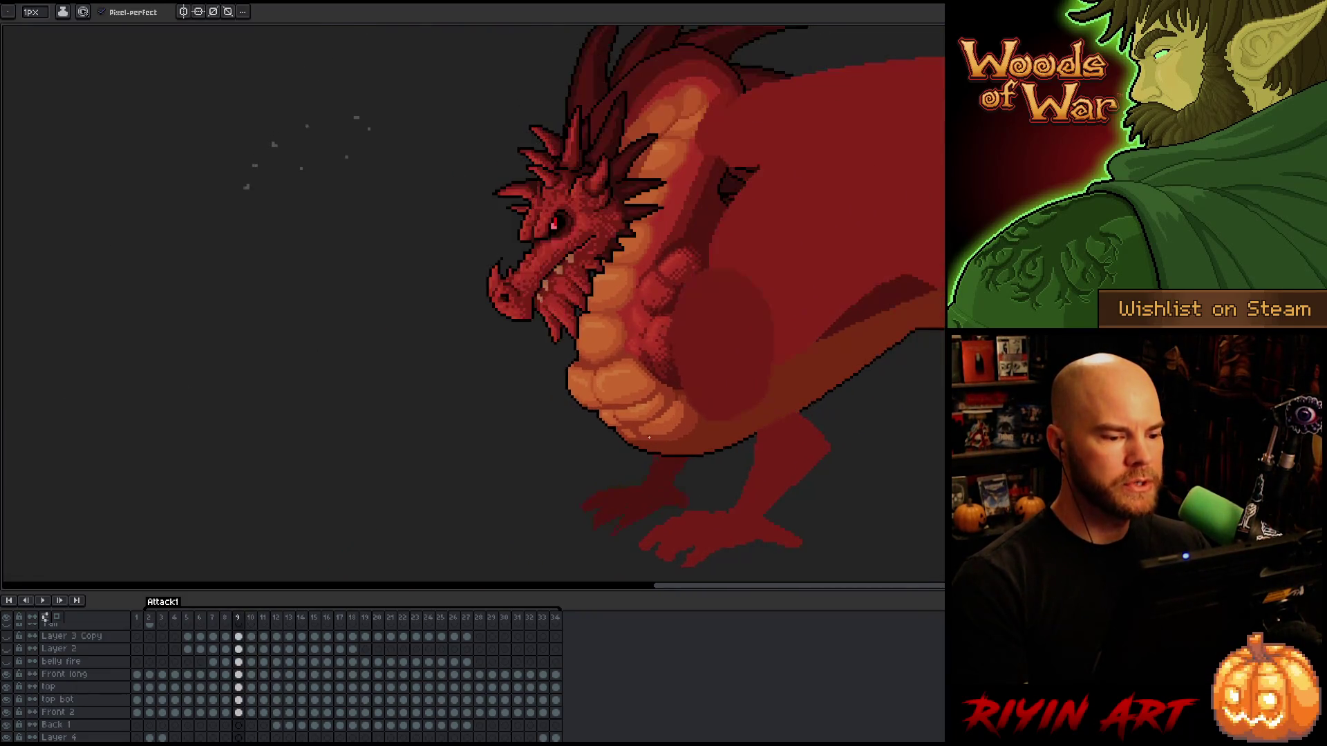
key(Right)
key(Left)
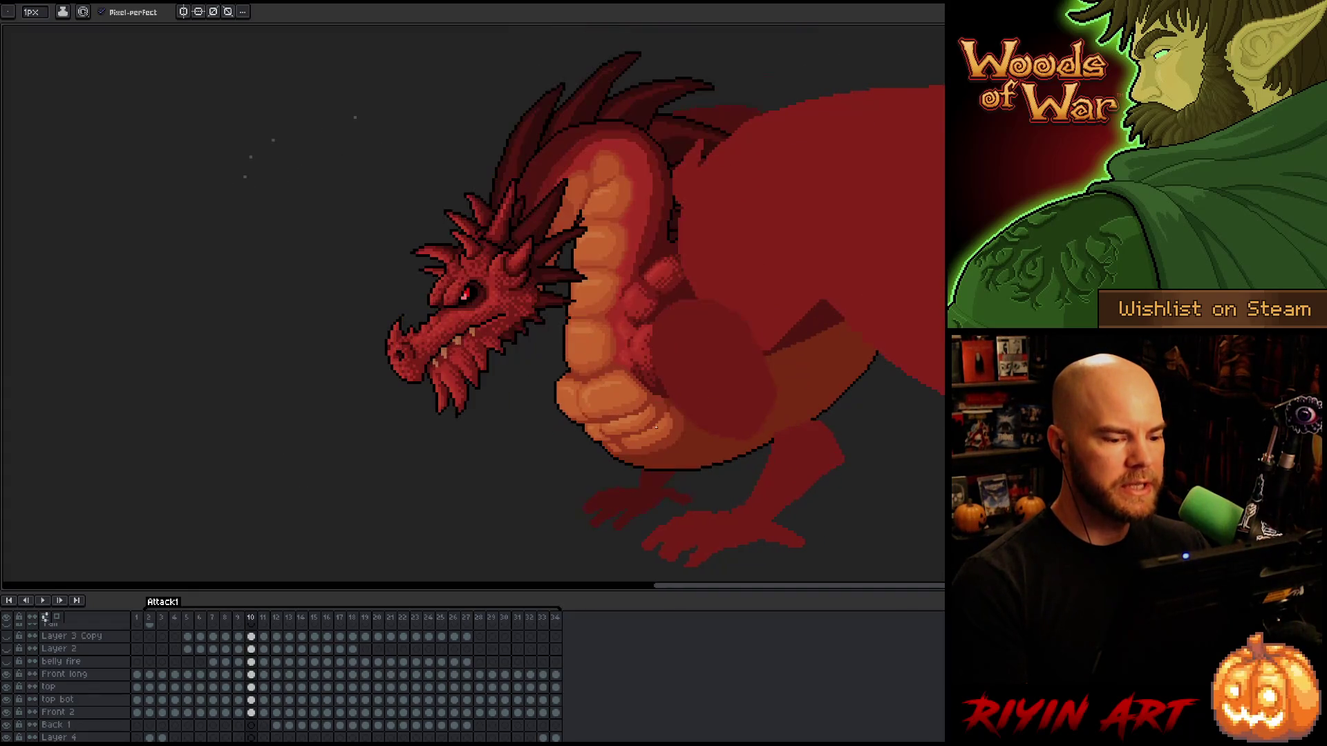
key(Right)
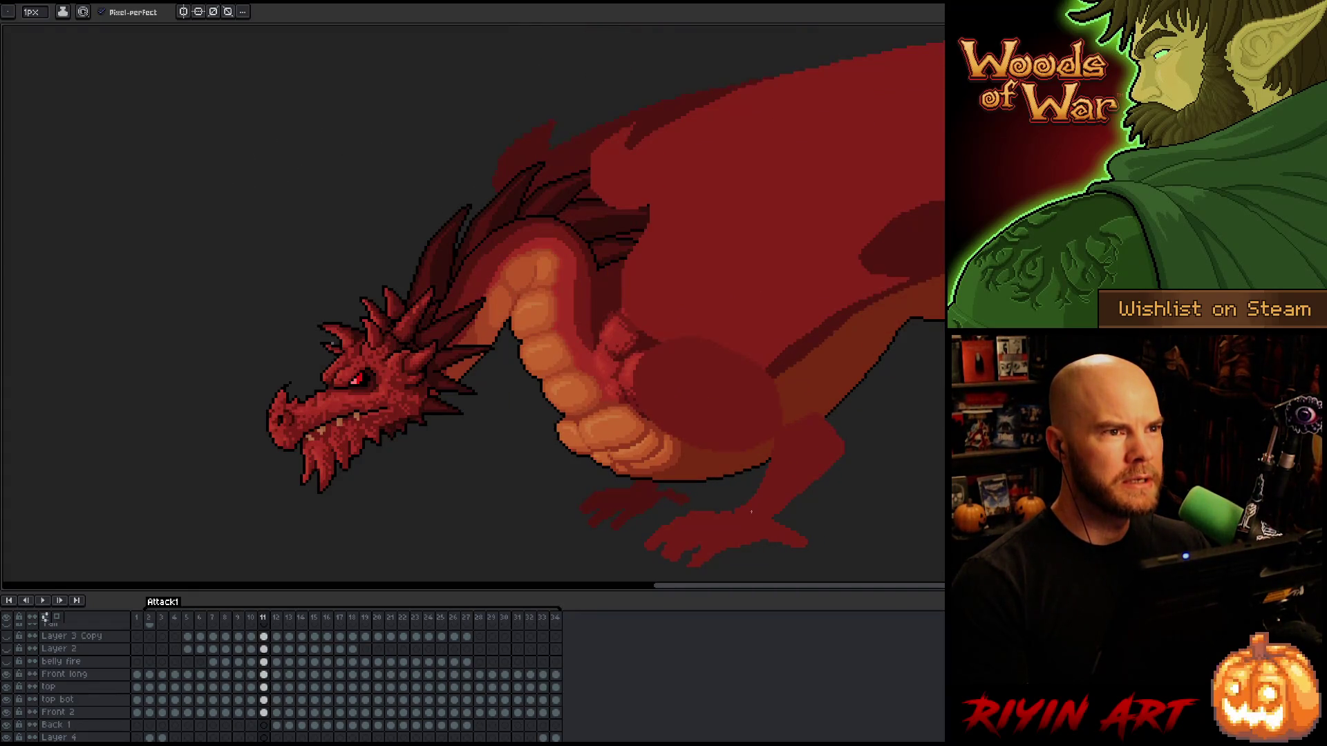
Zoom back out to frame 7 and show only the Body Copy layer.
scroll(751, 512, up, 3)
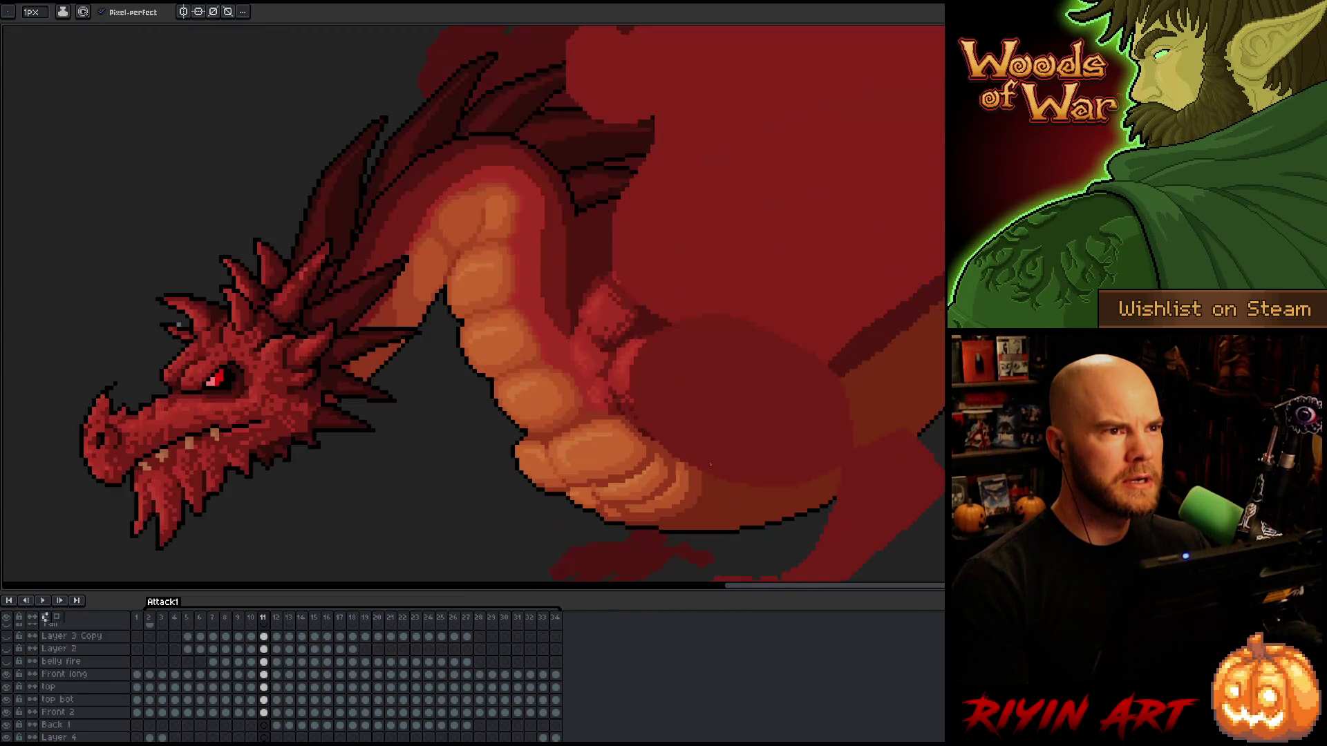
scroll(686, 452, down, 2)
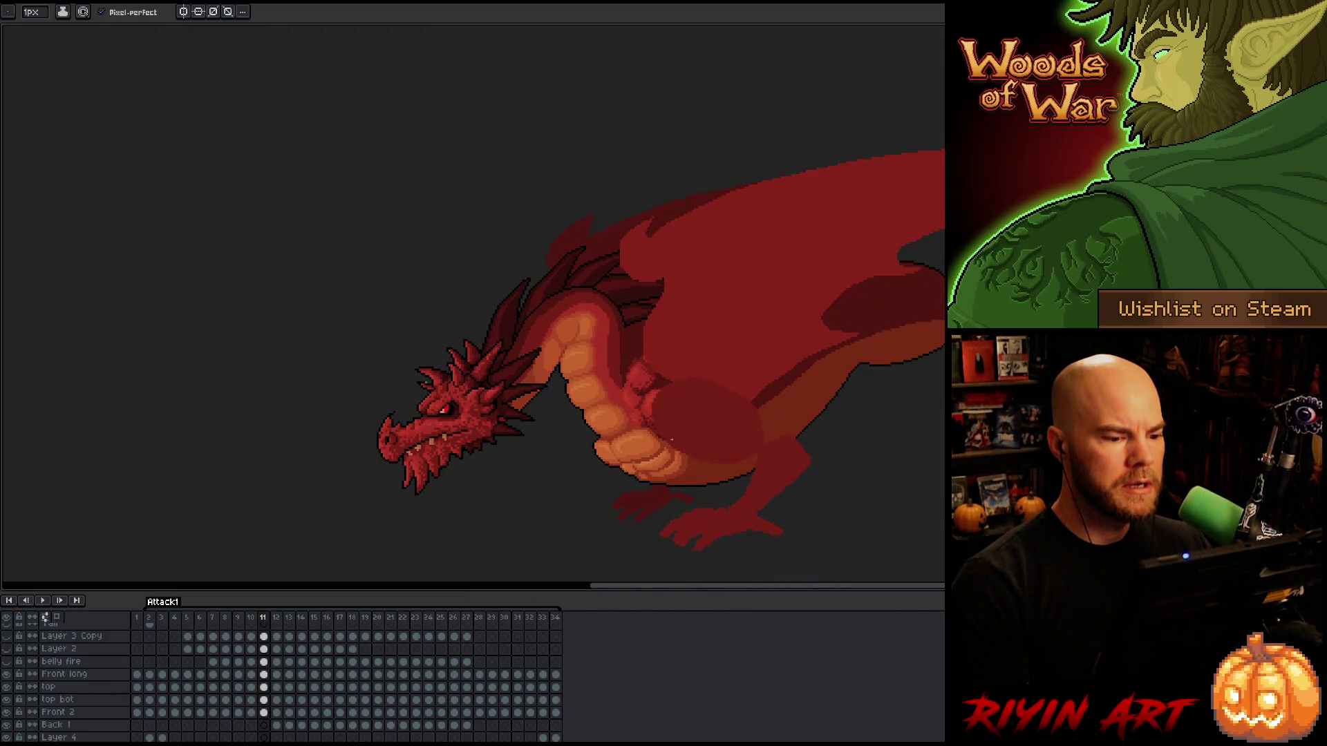
scroll(671, 438, down, 1)
scroll(678, 452, up, 2)
key(Left)
key(Left)
key(Left)
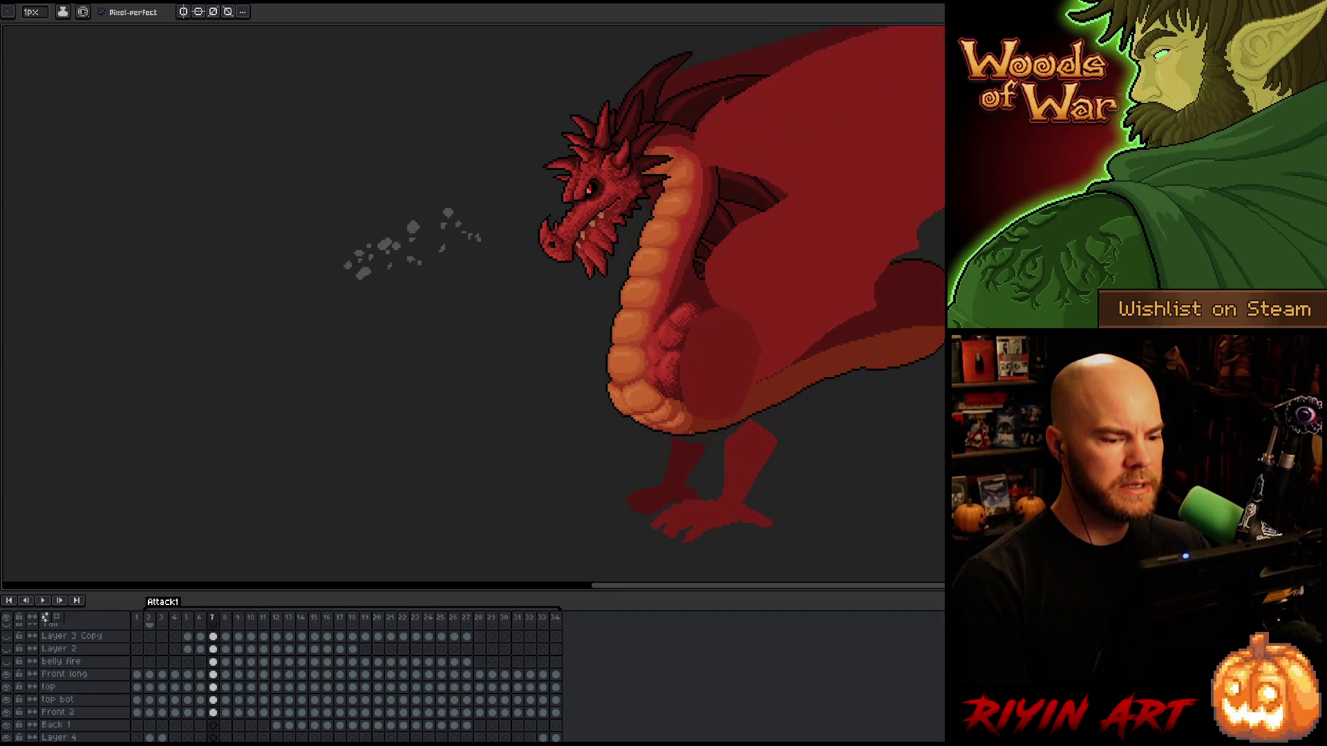
scroll(69, 718, down, 3)
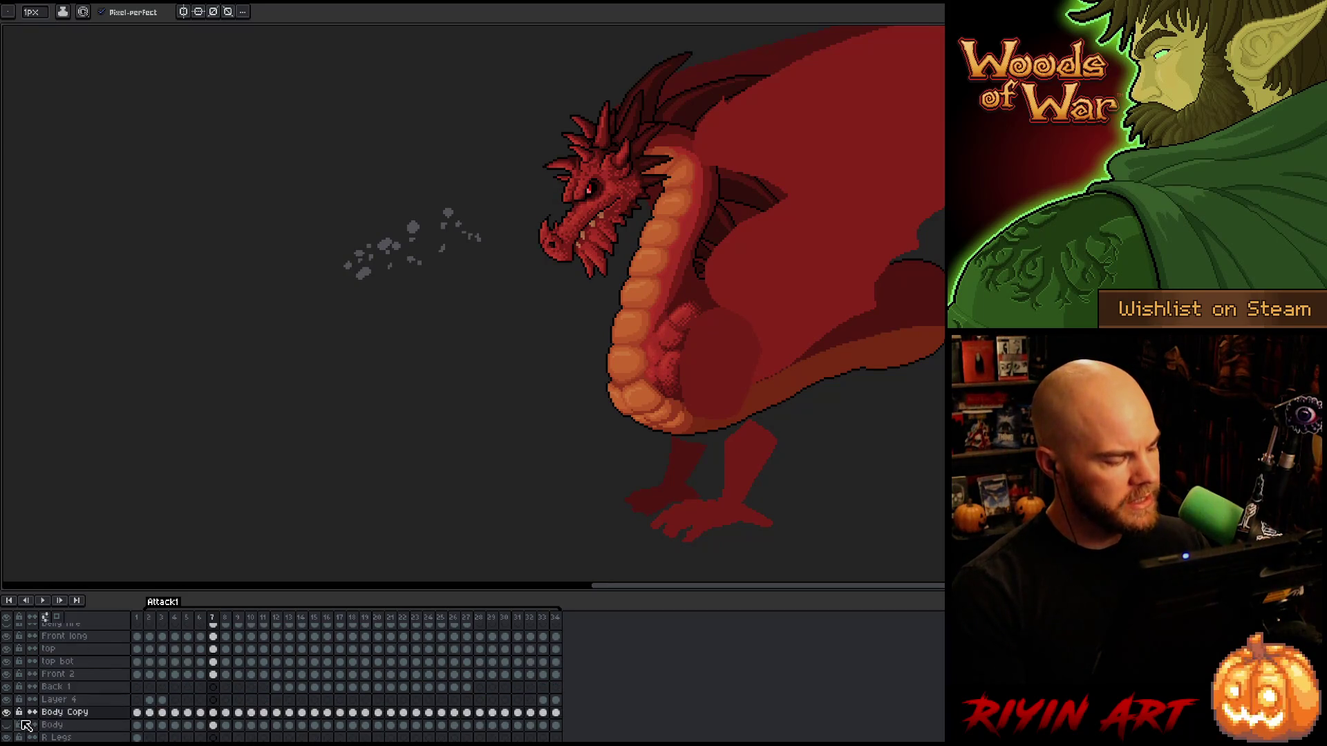
alt+click(8, 713)
Step through frames 5–9, then pencil over the stray dark line on the frame 10 belly outline.
key(Left)
key(Left)
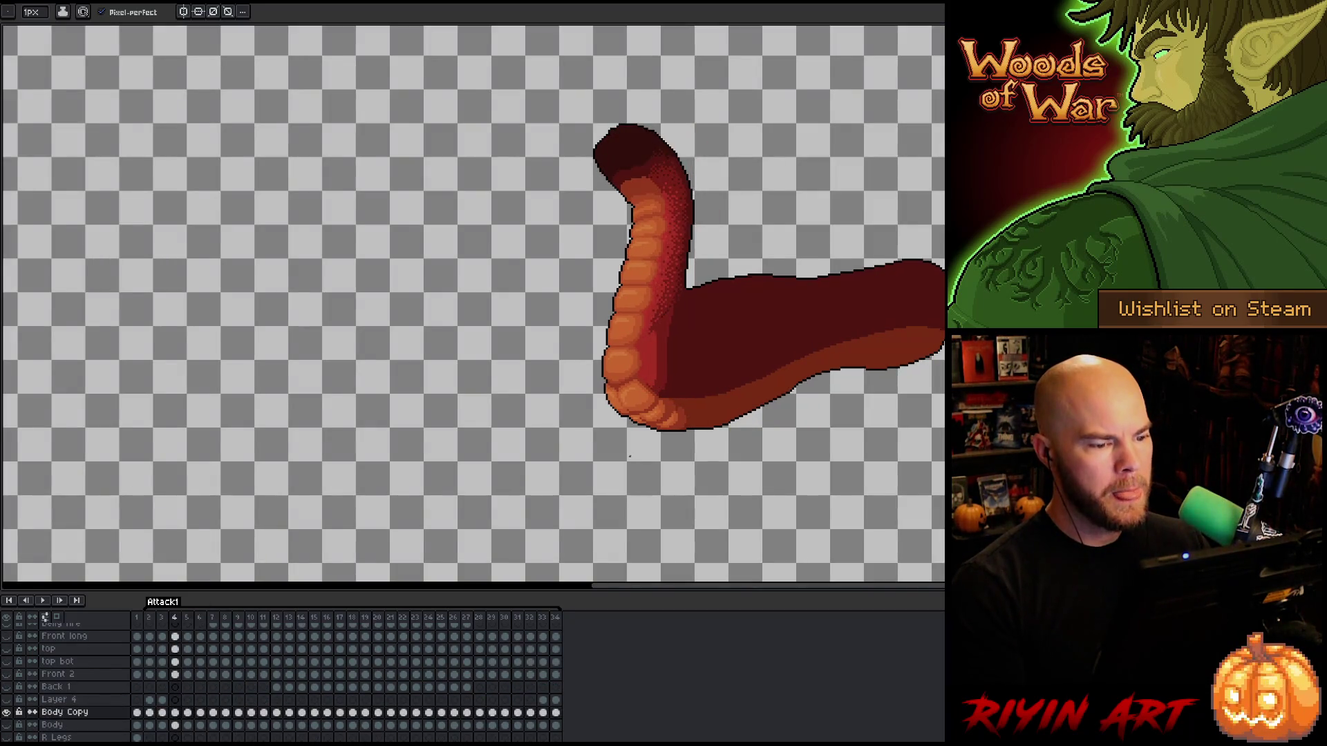
scroll(691, 287, up, 1)
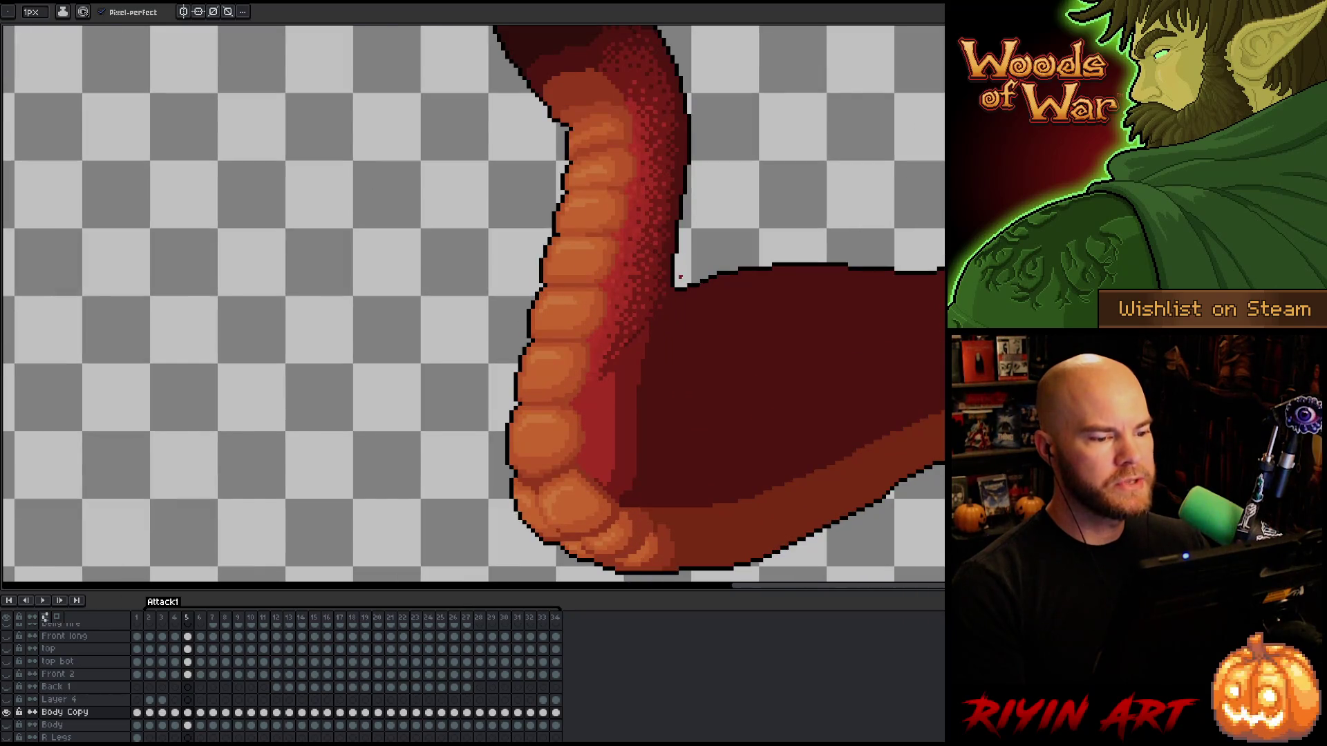
key(Right)
key(Right)
key(Right)
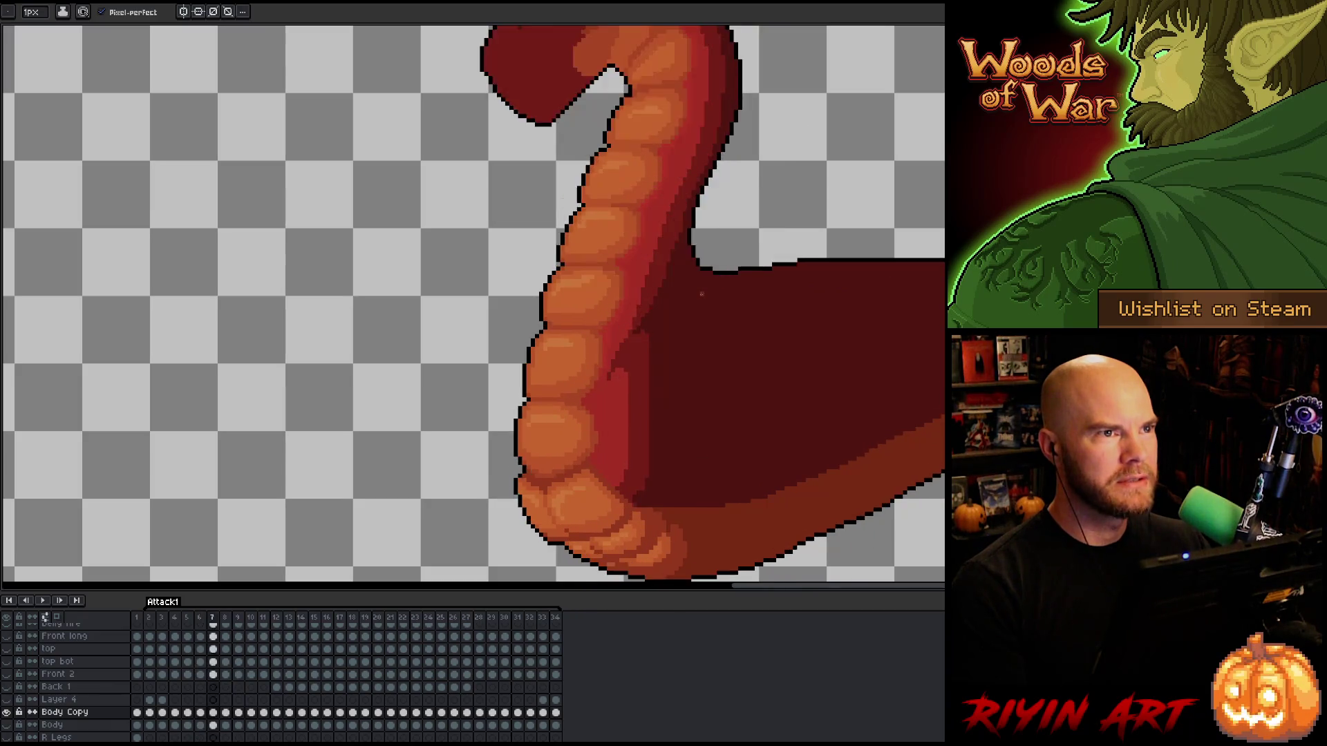
mouse_move(699, 287)
mouse_down()
mouse_move(602, 299)
mouse_move(567, 274)
mouse_up()
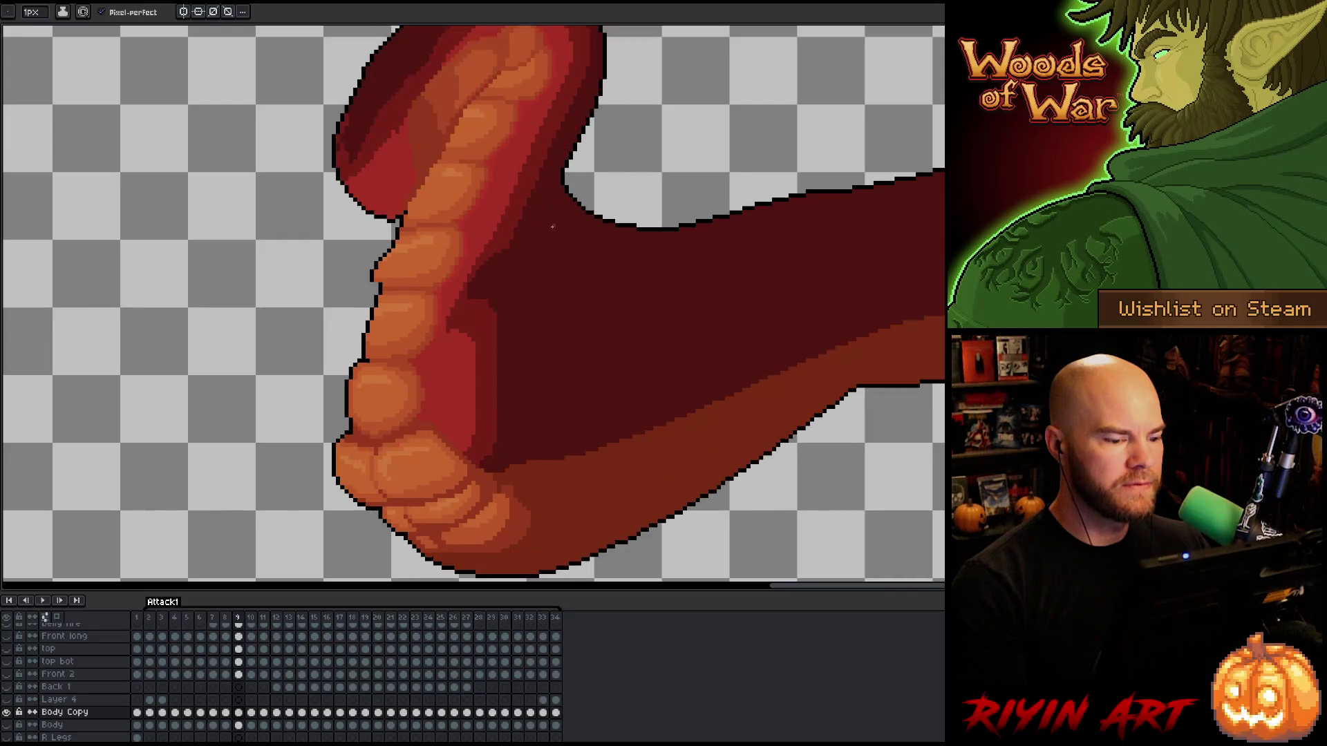
drag(601, 465, 694, 345)
alt+click(820, 334)
drag(853, 308, 892, 280)
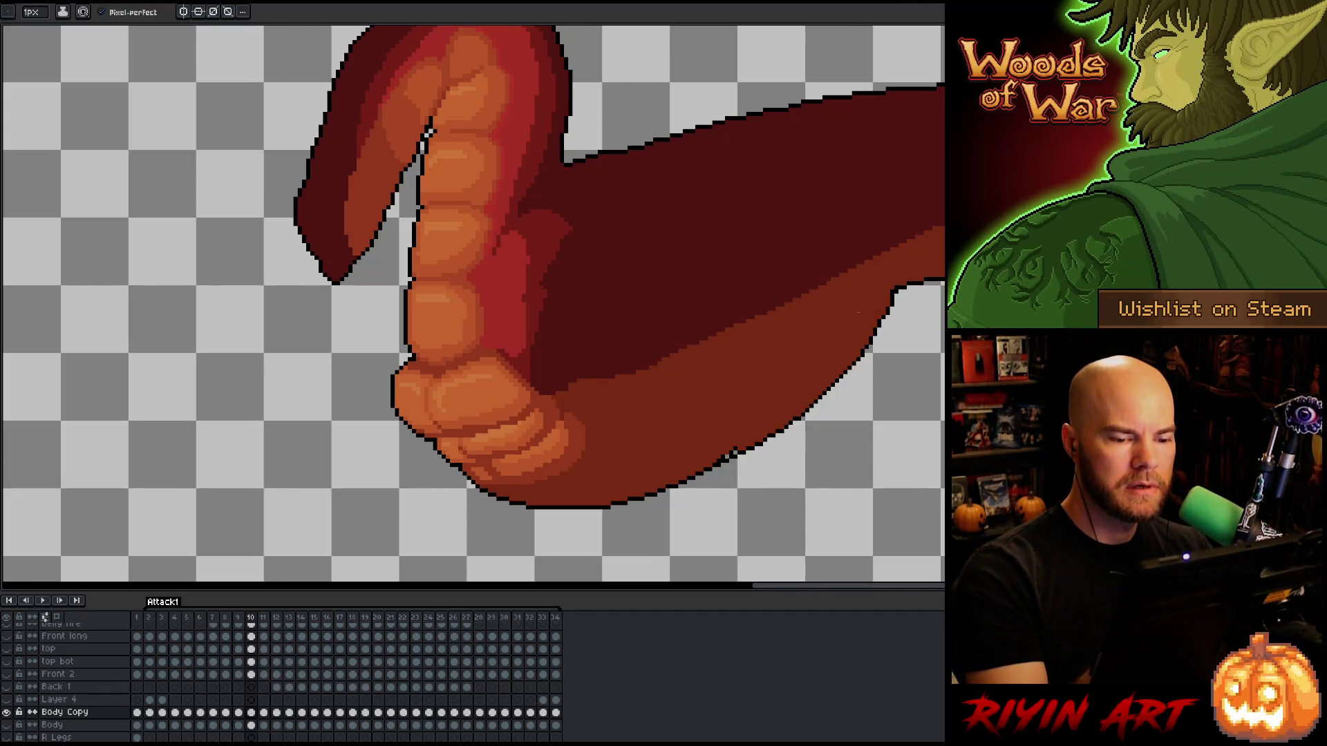
mouse_move(758, 421)
mouse_down()
mouse_move(859, 391)
mouse_move(733, 344)
mouse_up()
Compare frames 9 and 10, then move to frame 6 with the neck joint in view.
key(Left)
key(Right)
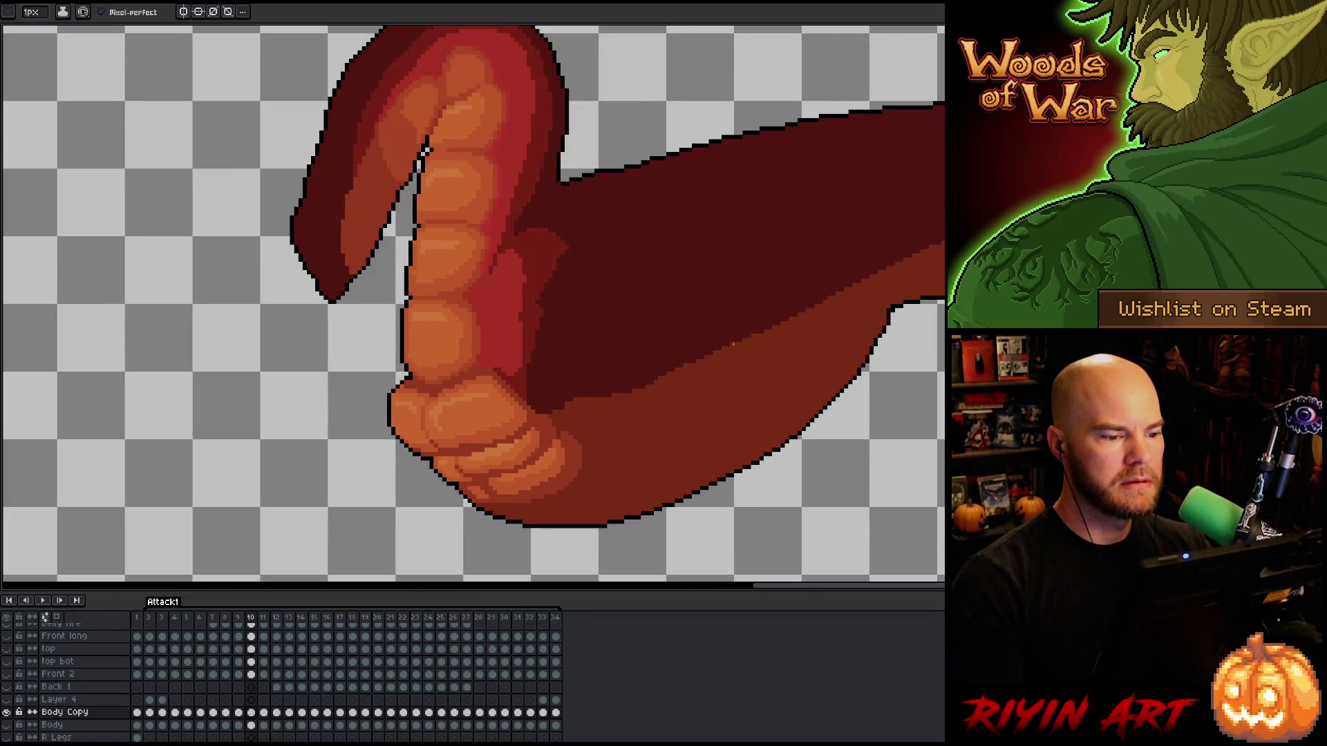
key(Left)
key(Right)
key(Left)
key(Right)
key(Left)
key(Left)
key(Left)
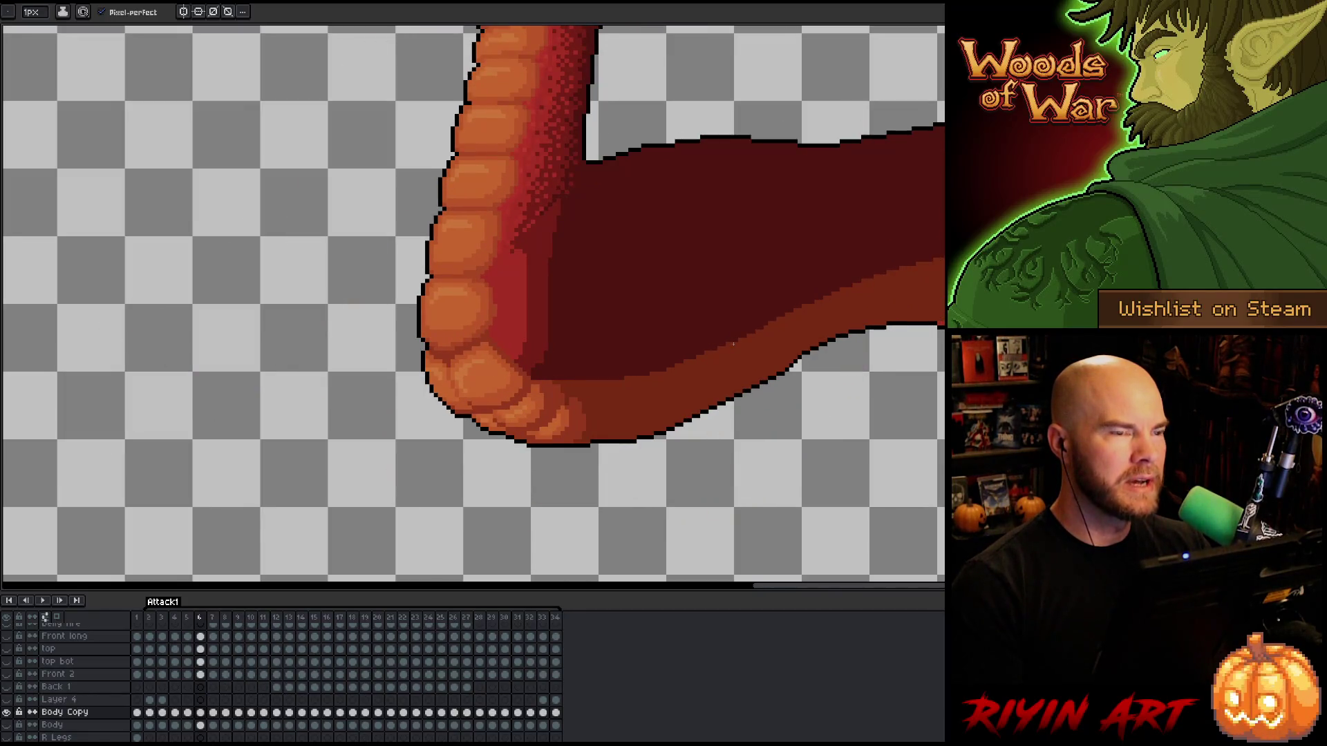
key(Left)
key(Right)
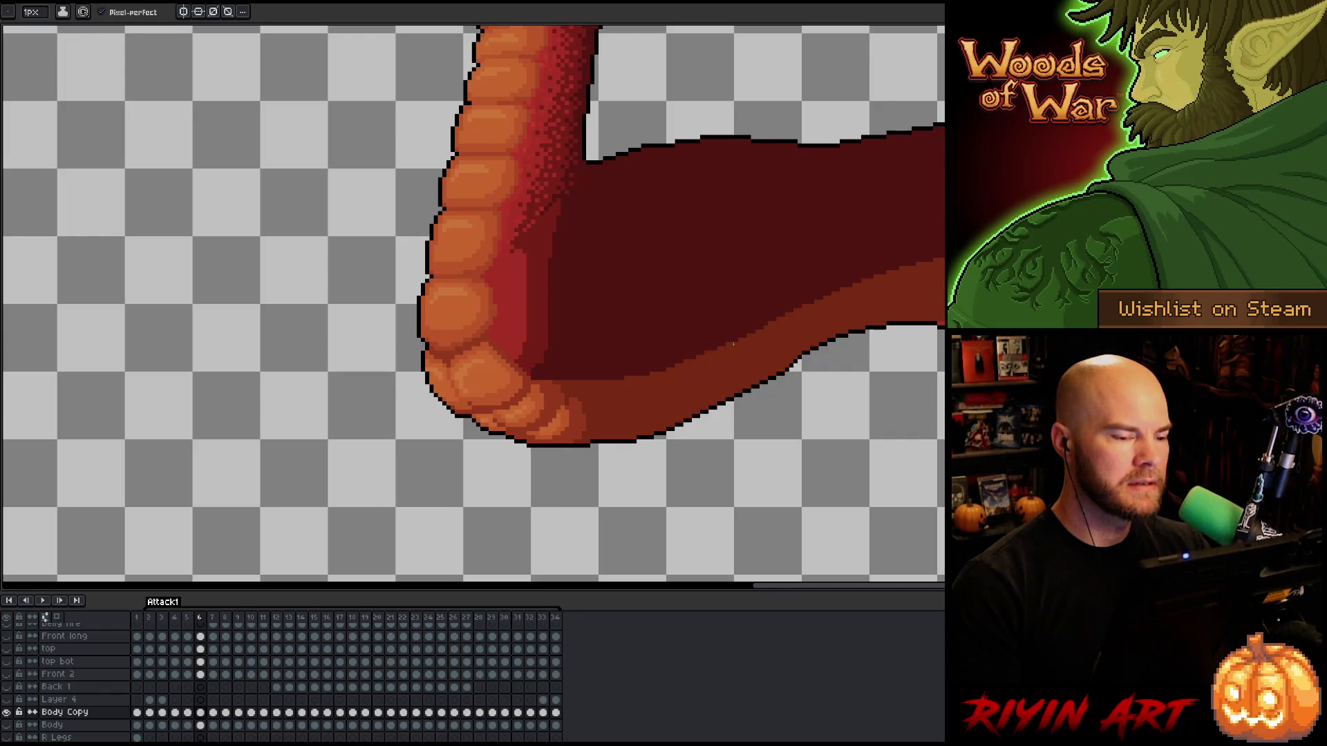
drag(731, 343, 759, 448)
Compare frames 6 and 7 and magic-wand select the transparent notch at the neck joint.
key(i)
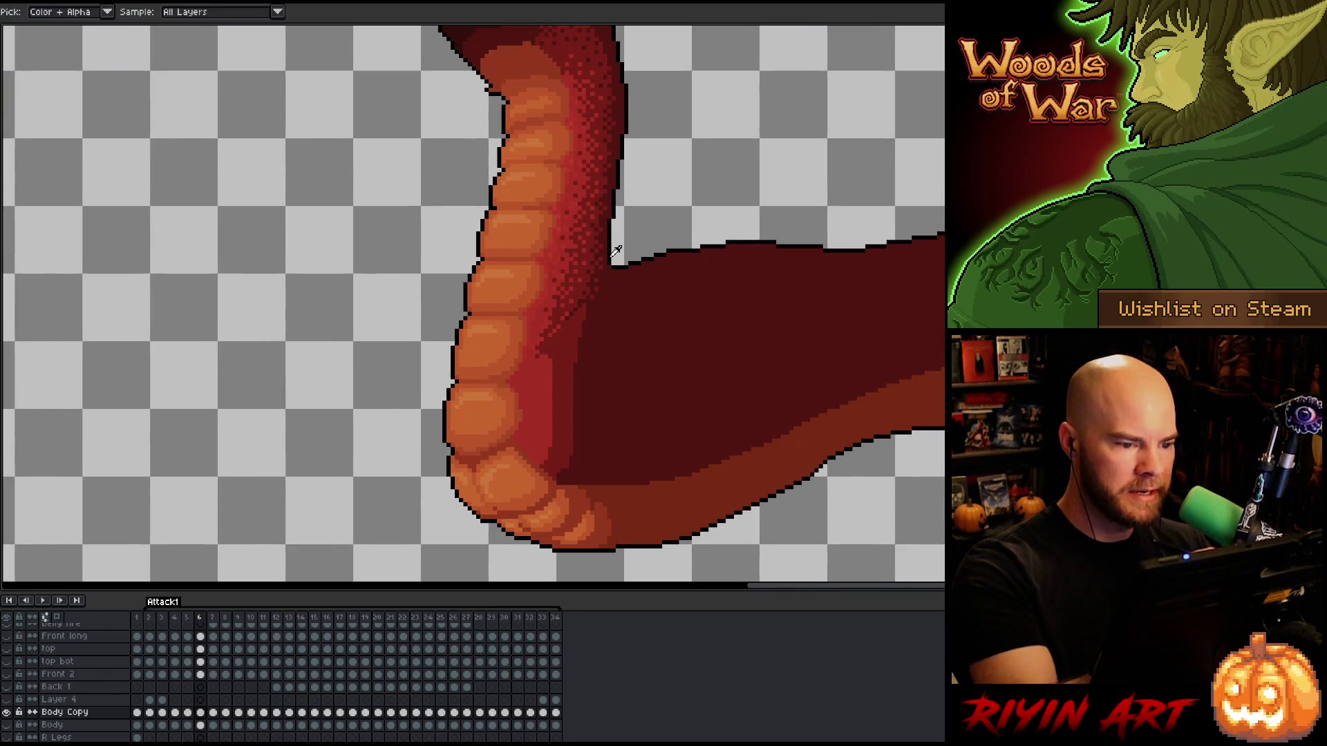
key(b)
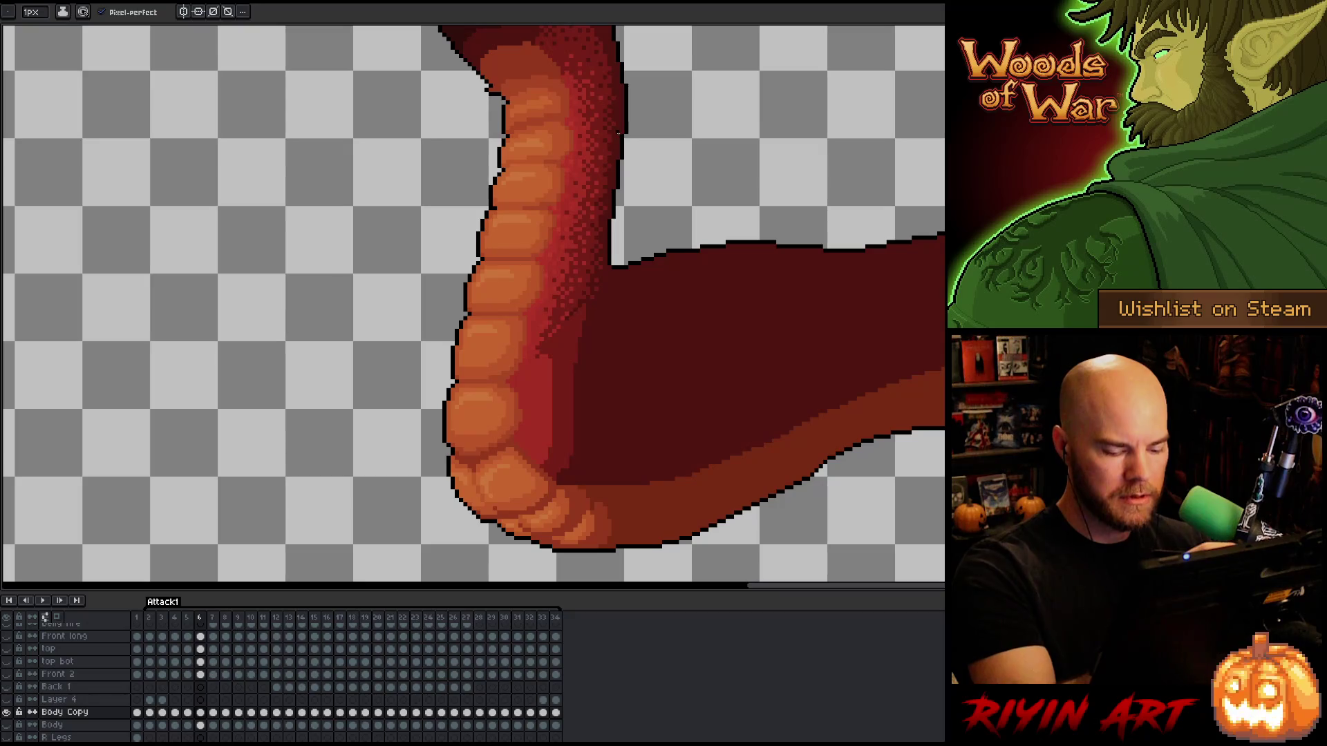
key(Left)
key(Right)
key(Right)
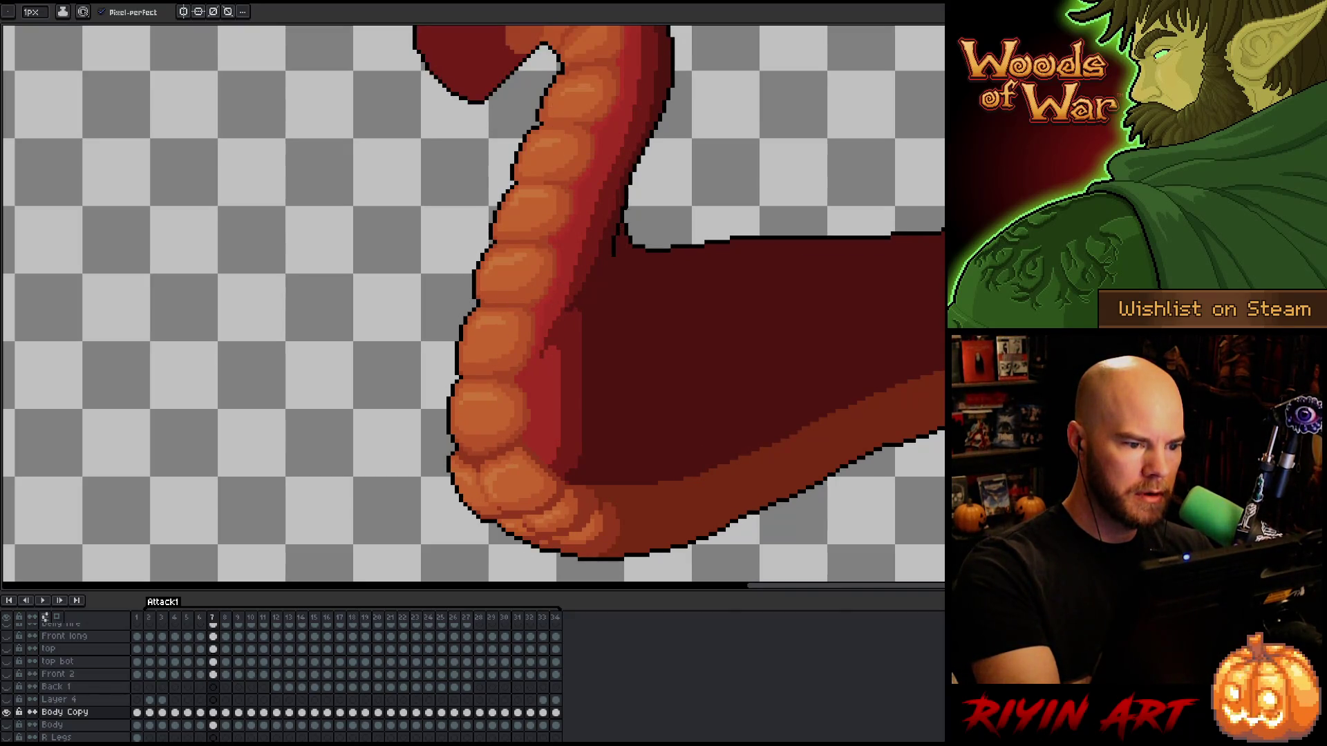
key(Left)
key(Right)
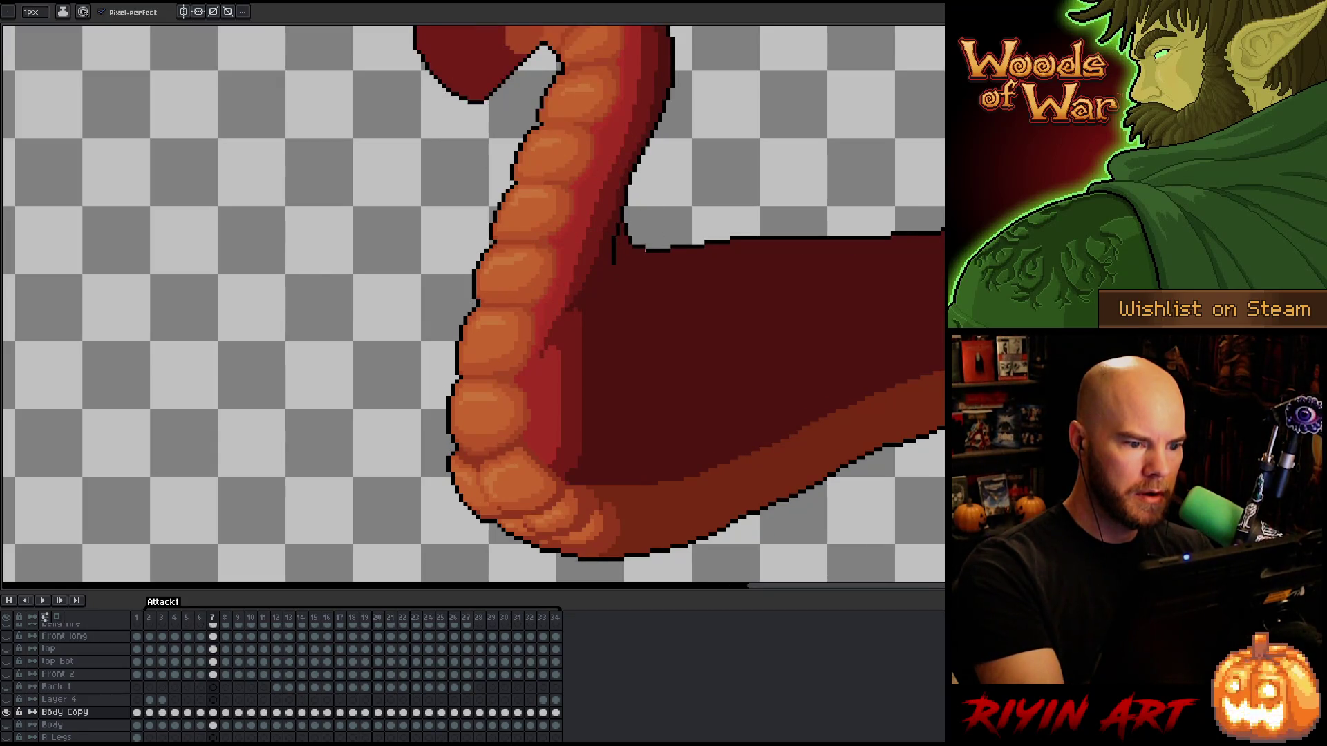
key(e)
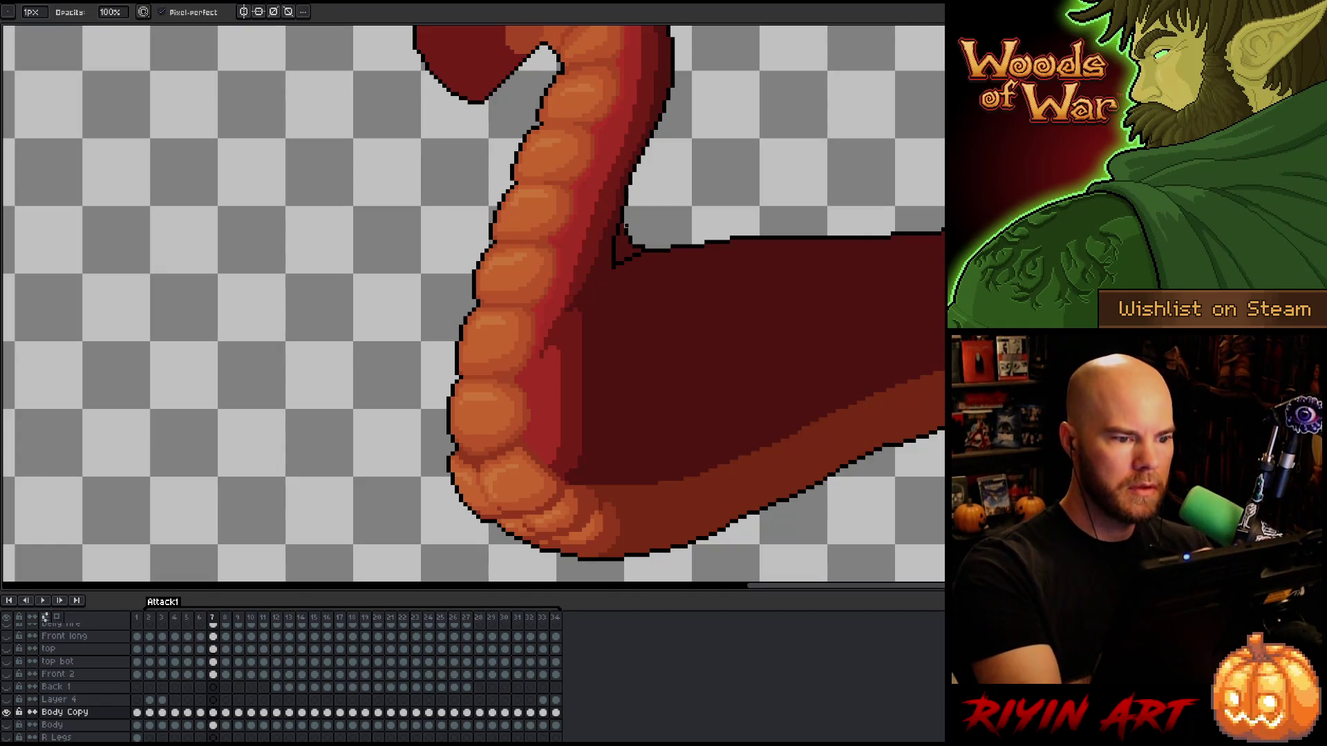
key(m)
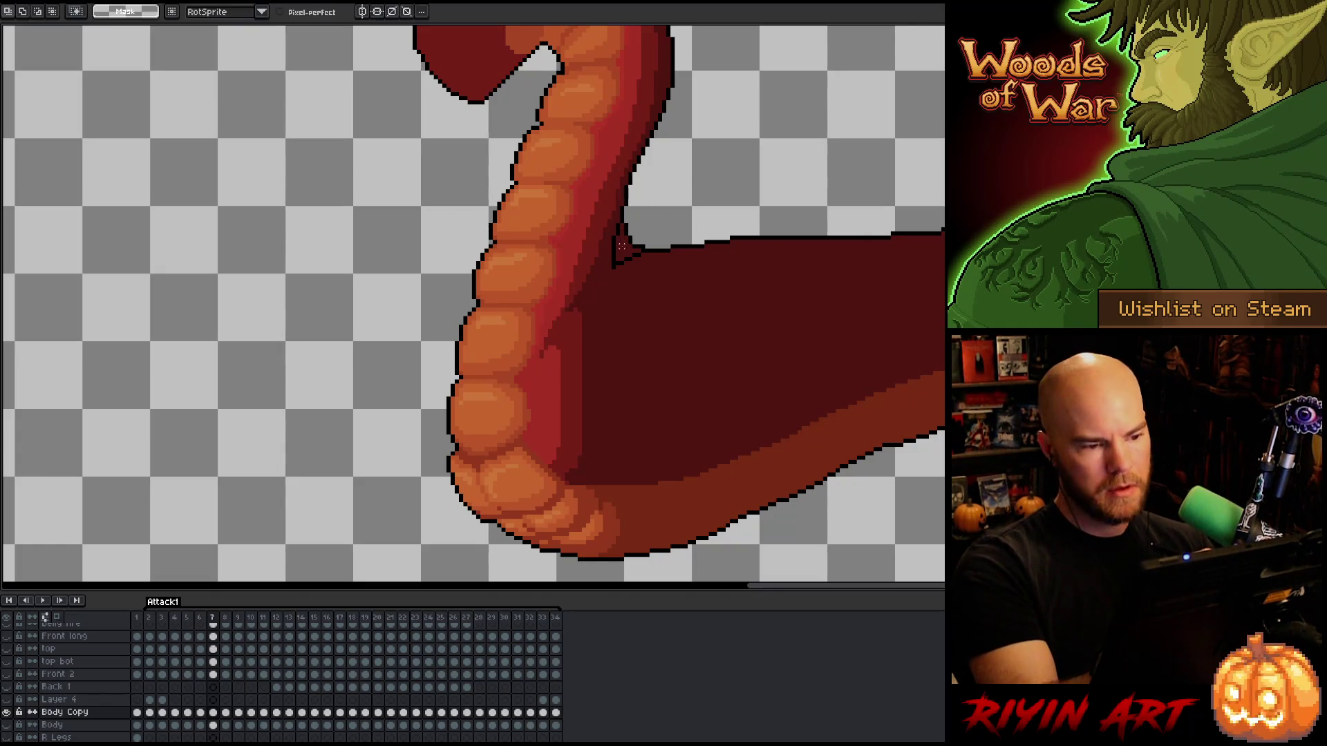
key(w)
click(627, 241)
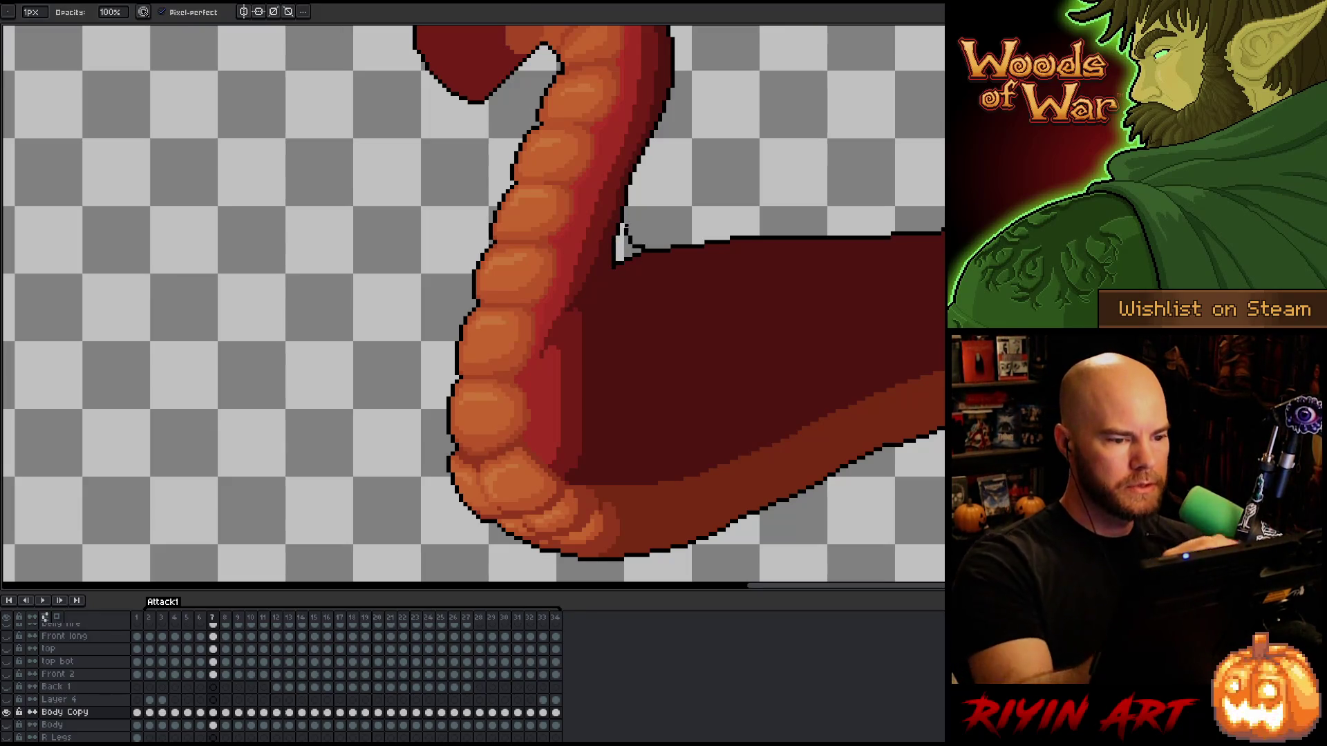
key(b)
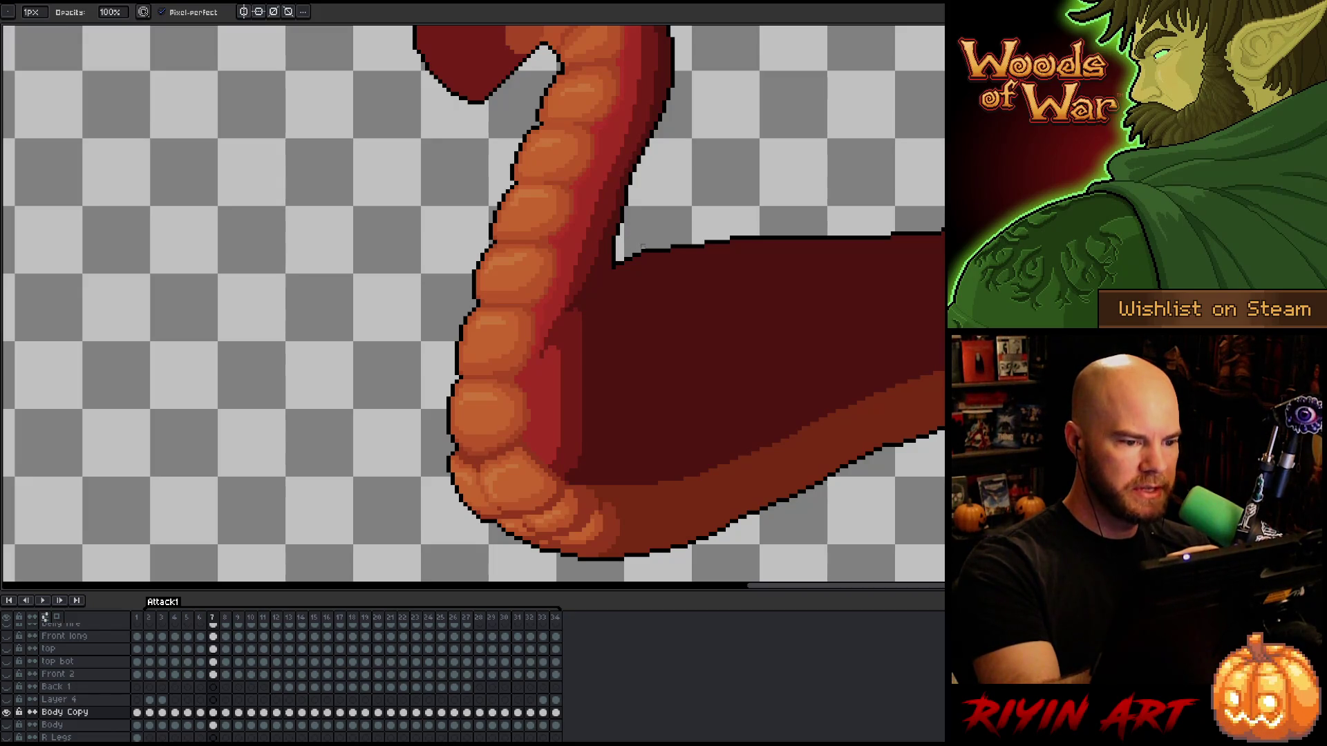
key(e)
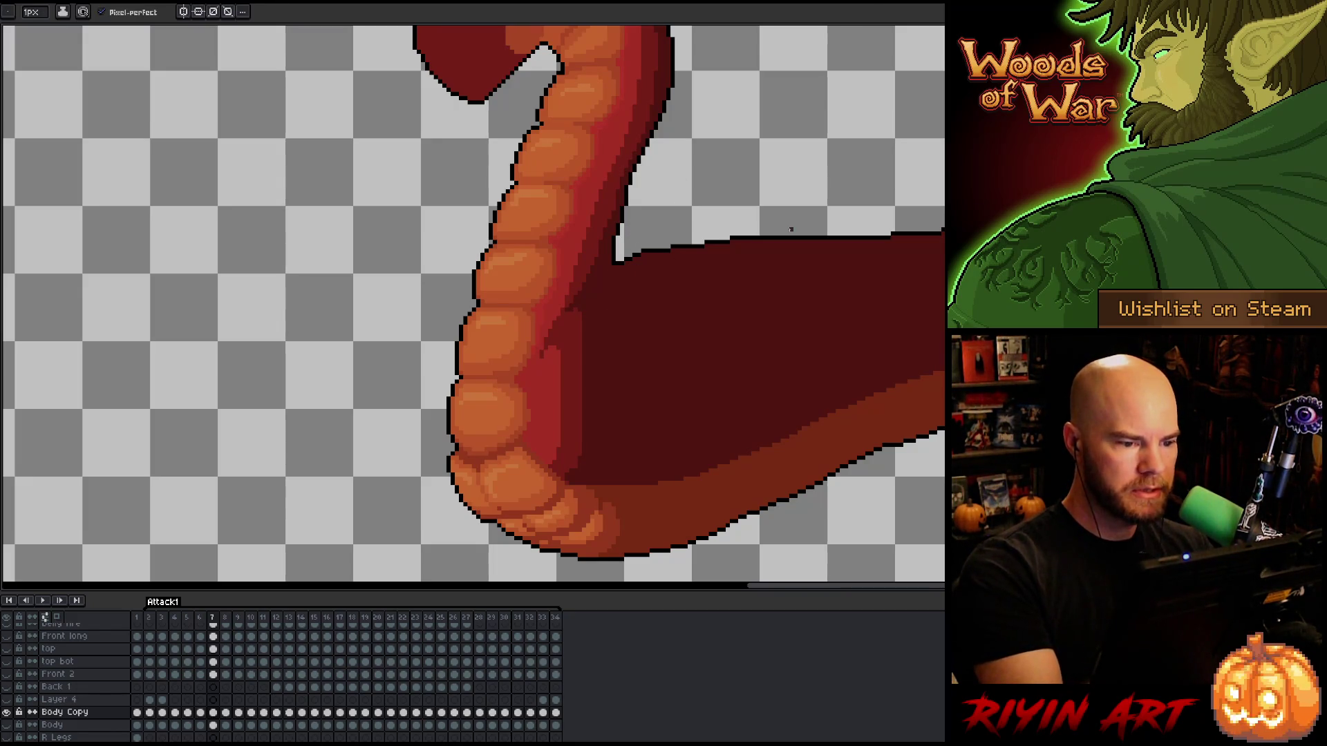
Flip between frames 6, 7 and 8 to compare the neck joint, settling on frame 8.
key(comma)
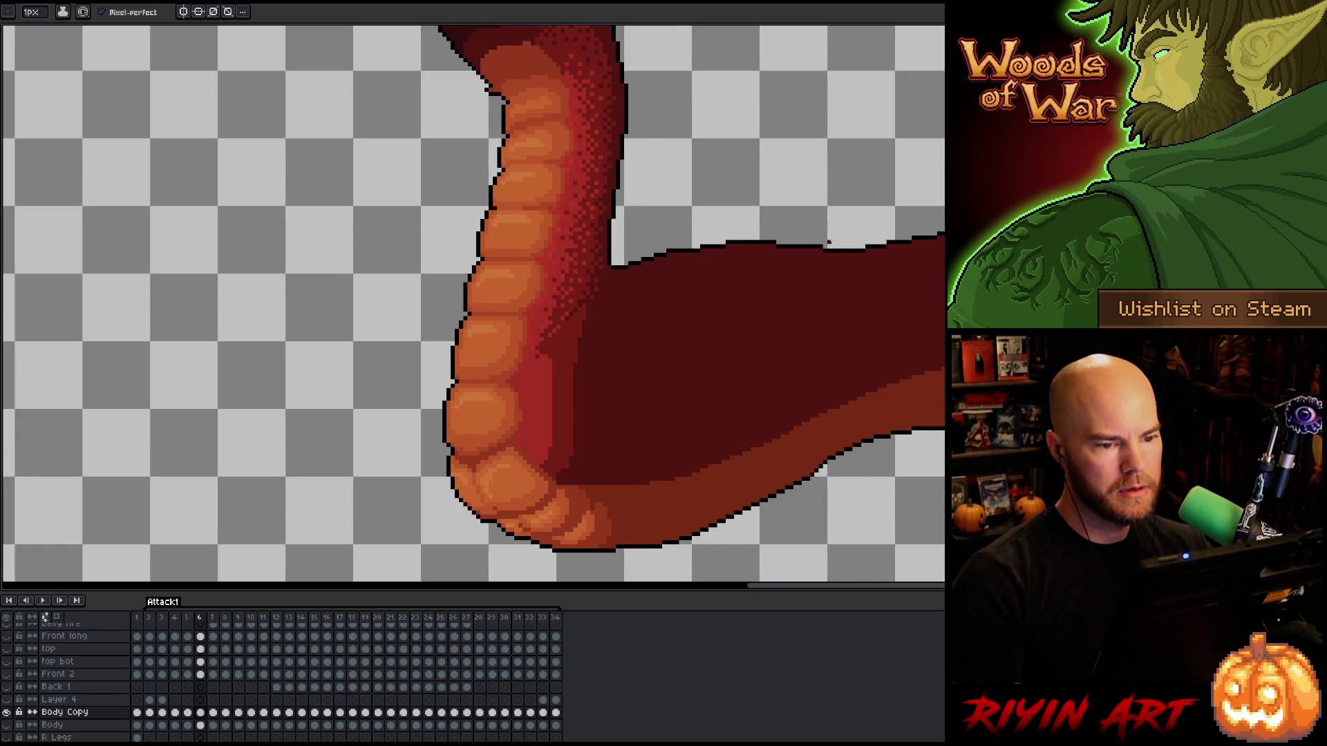
key(b)
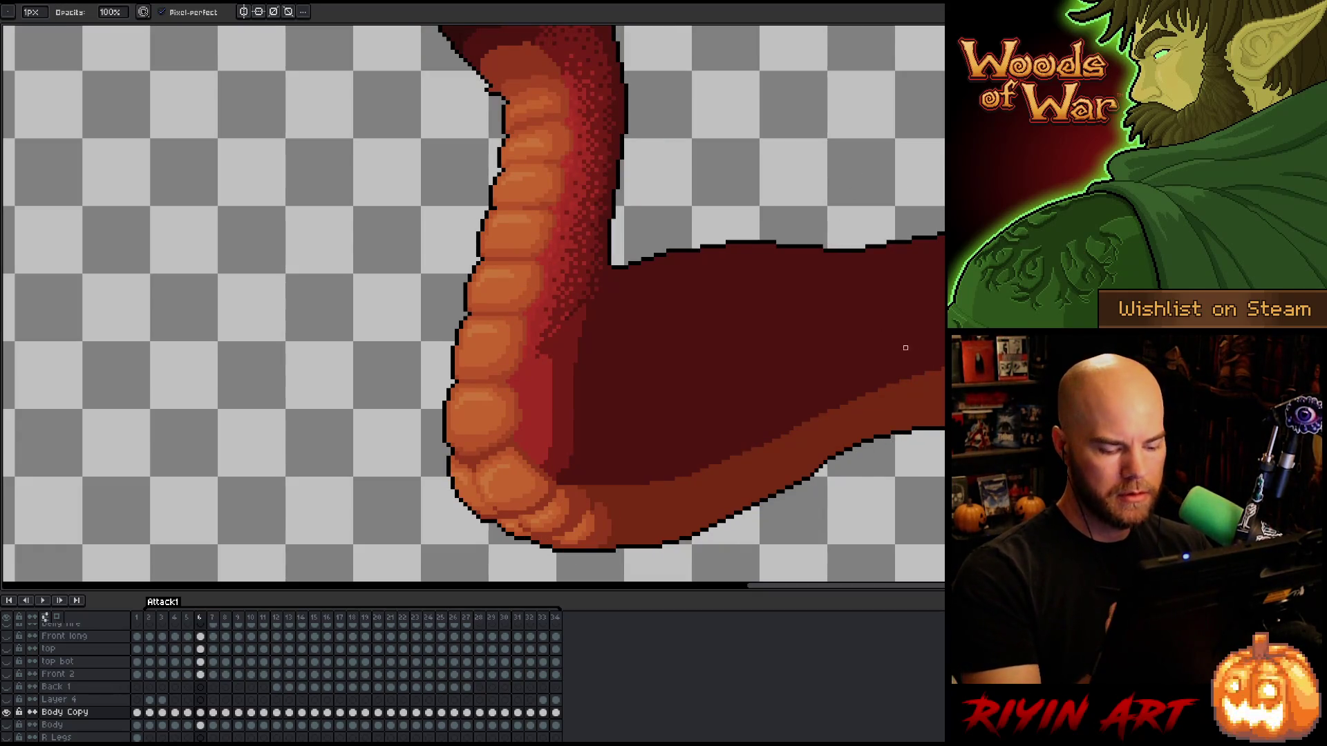
key(e)
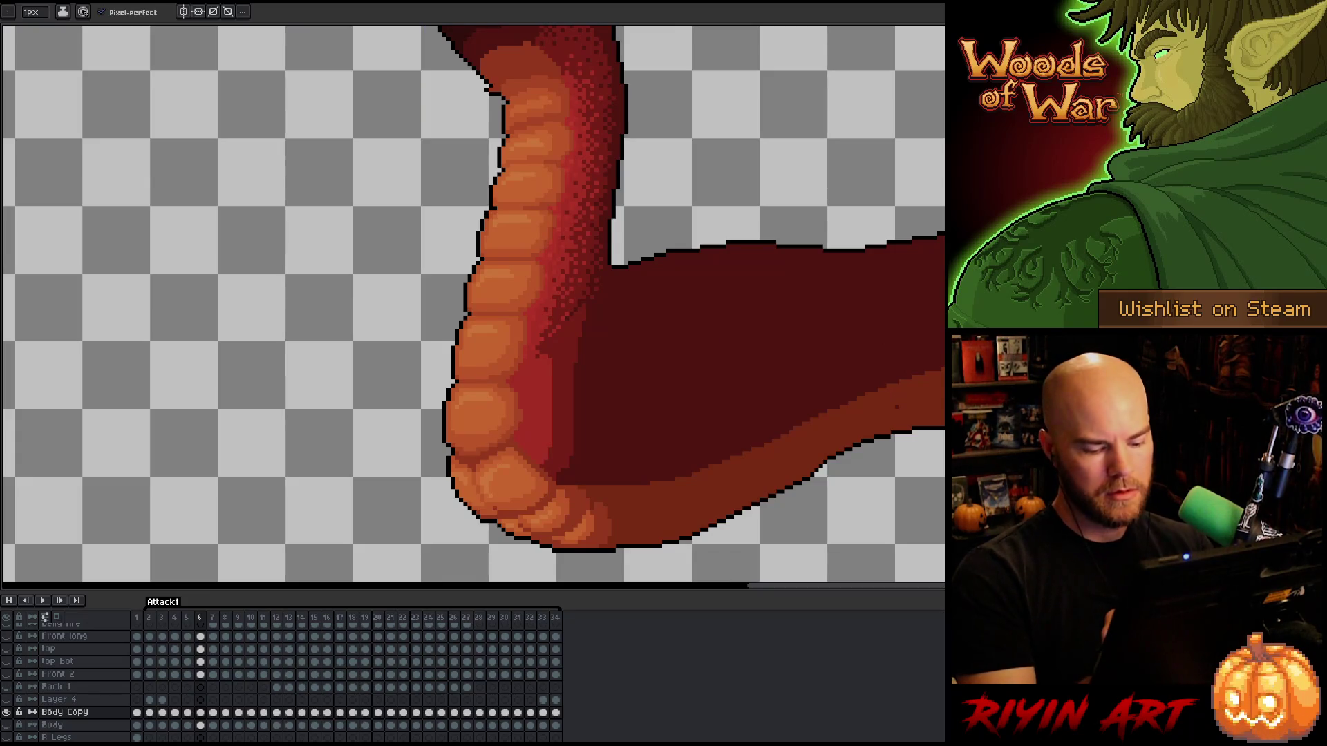
key(period)
key(comma)
key(period)
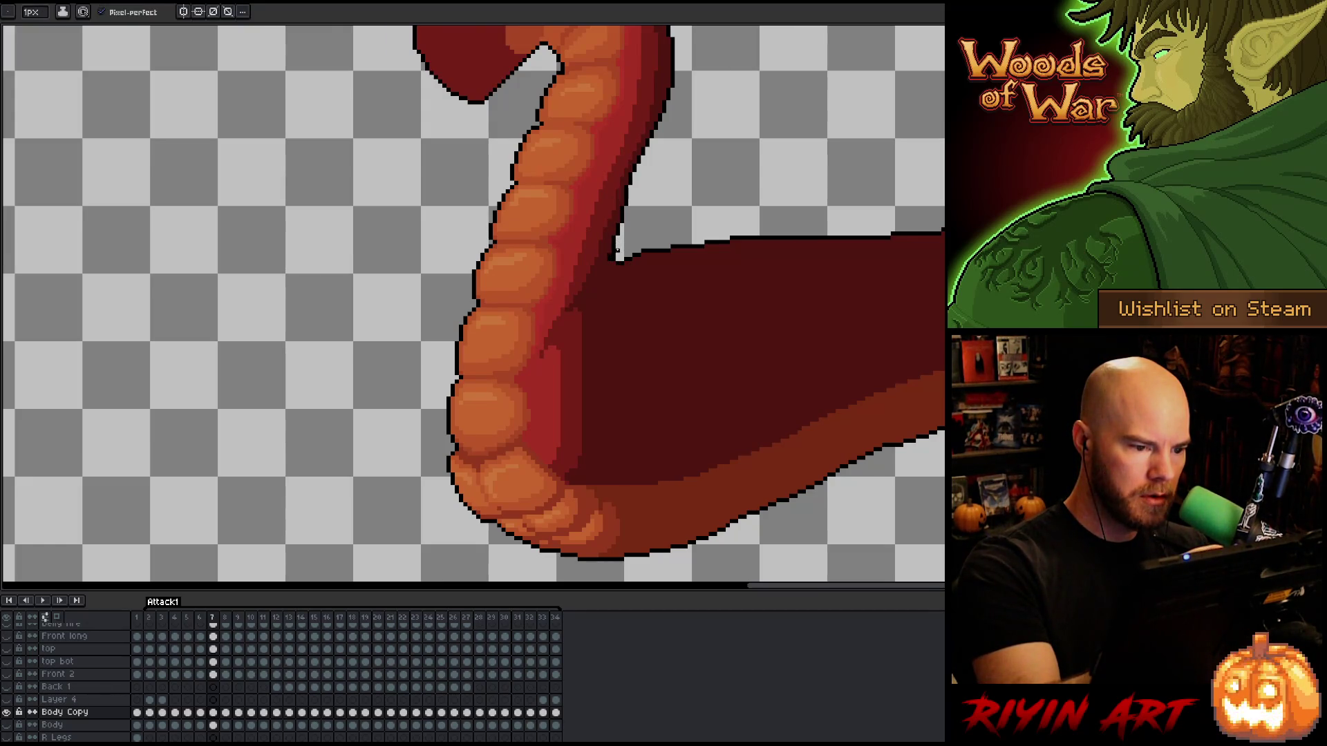
key(b)
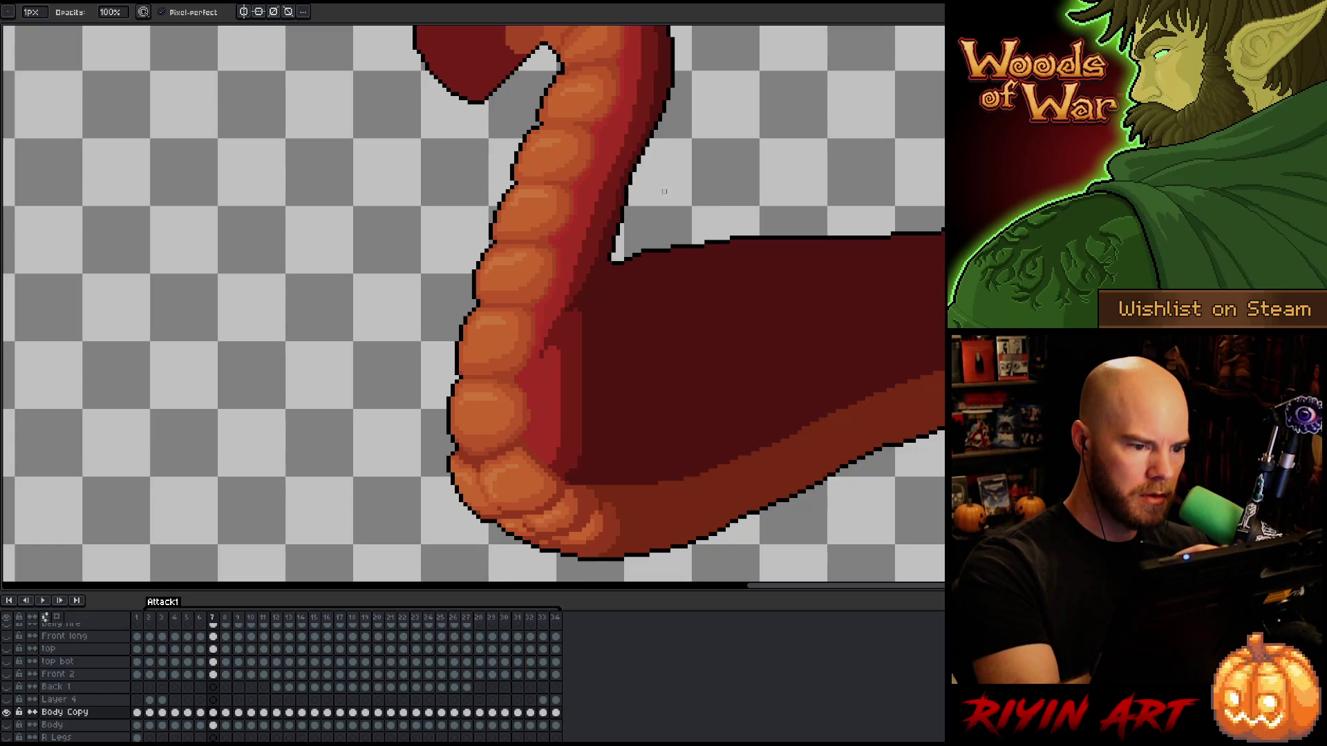
key(comma)
key(period)
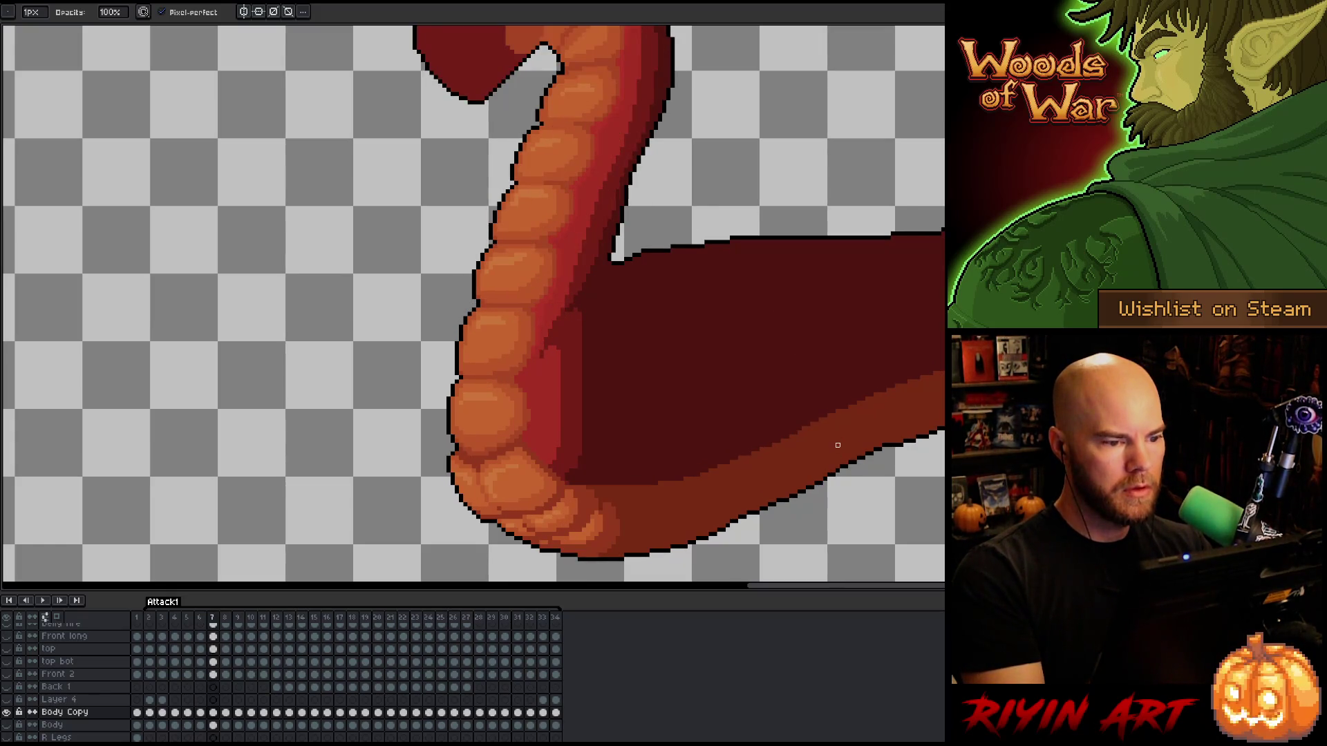
key(period)
key(comma)
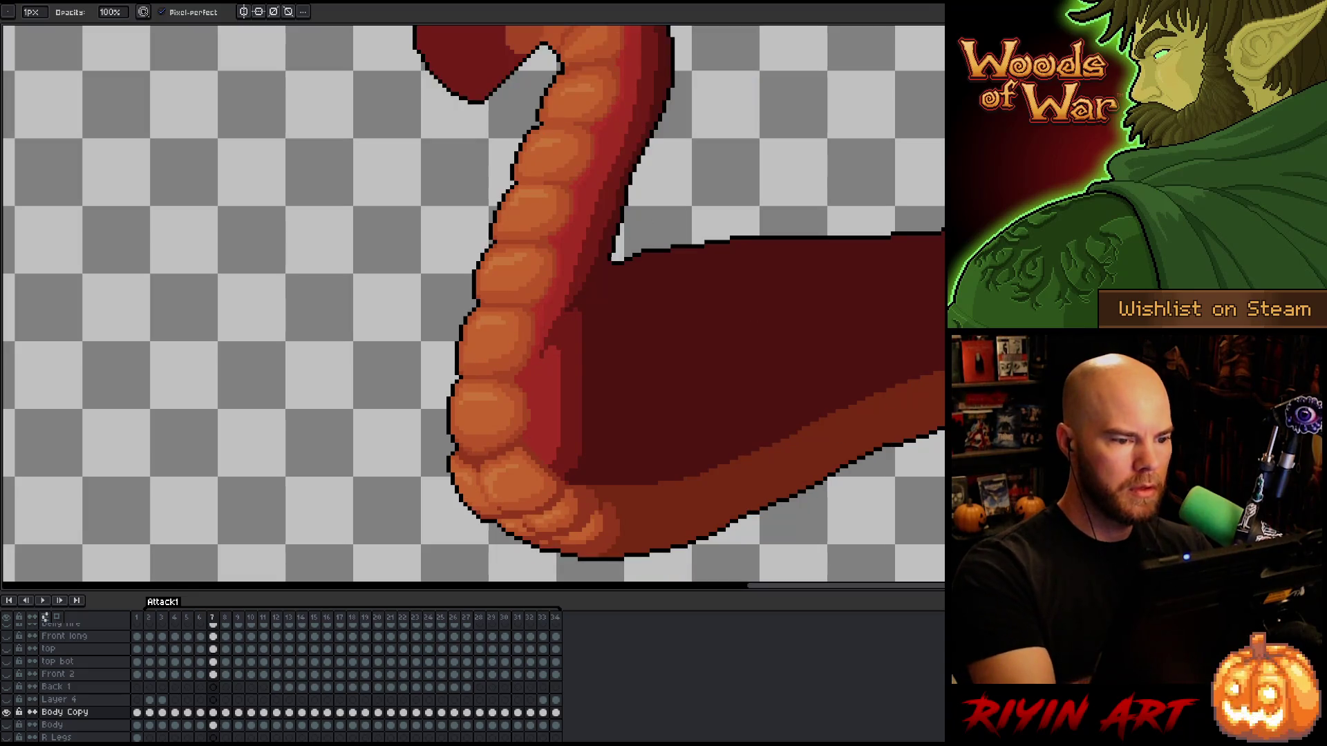
key(period)
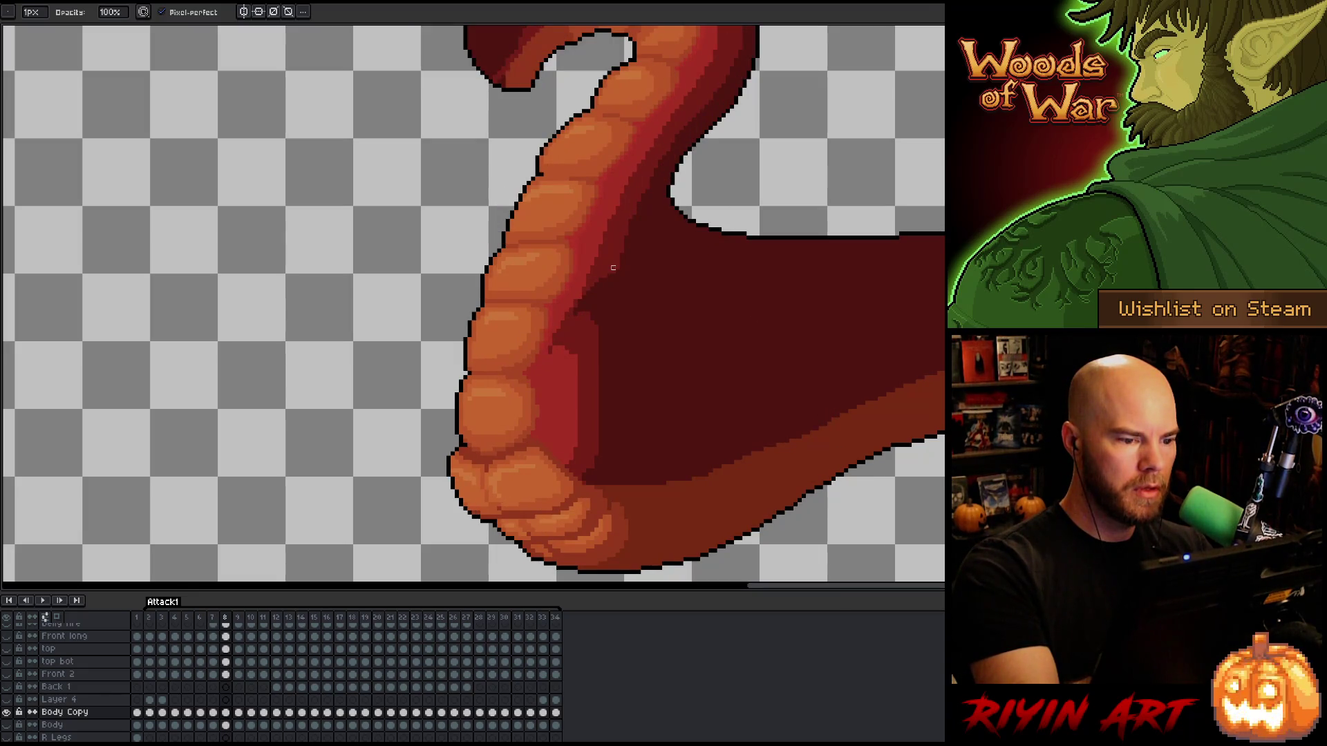
On frame 8, redraw a dark outline down the neck's inner edge, undoing the stray and jagged parts.
key(e)
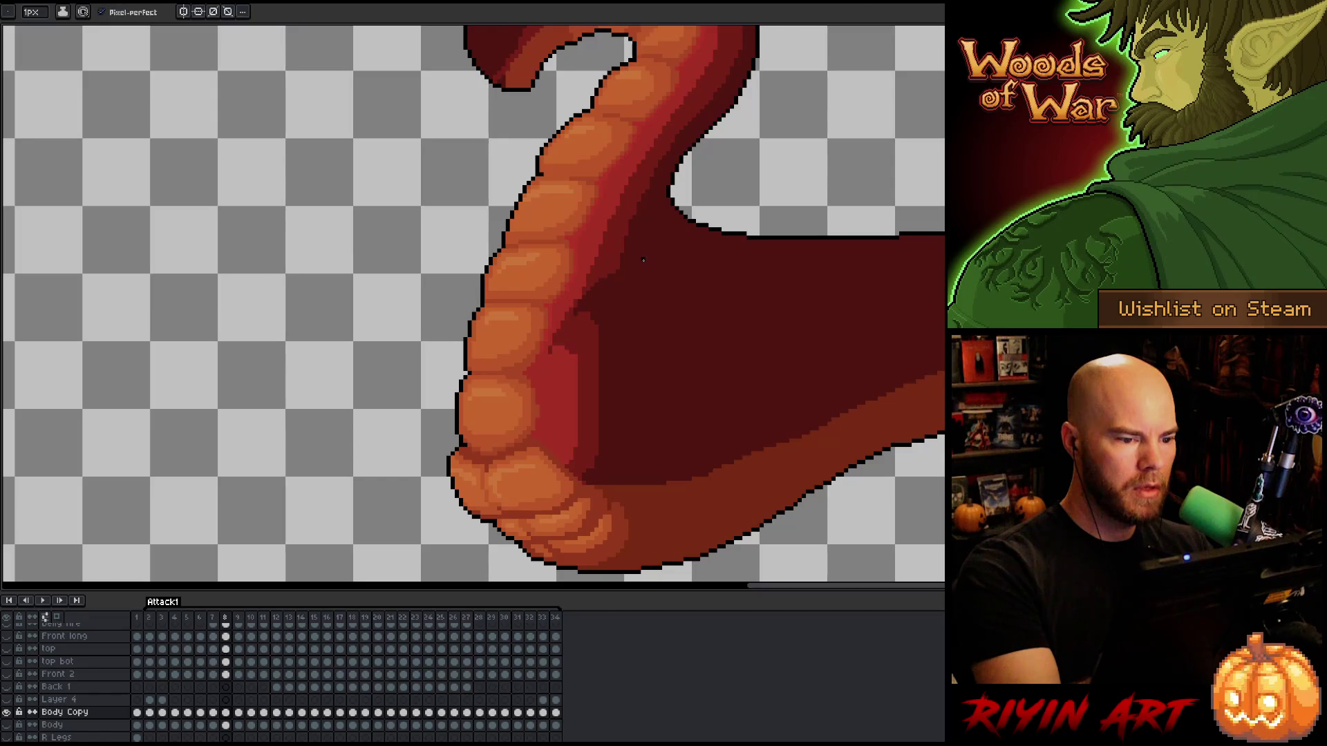
key(ctrl+z)
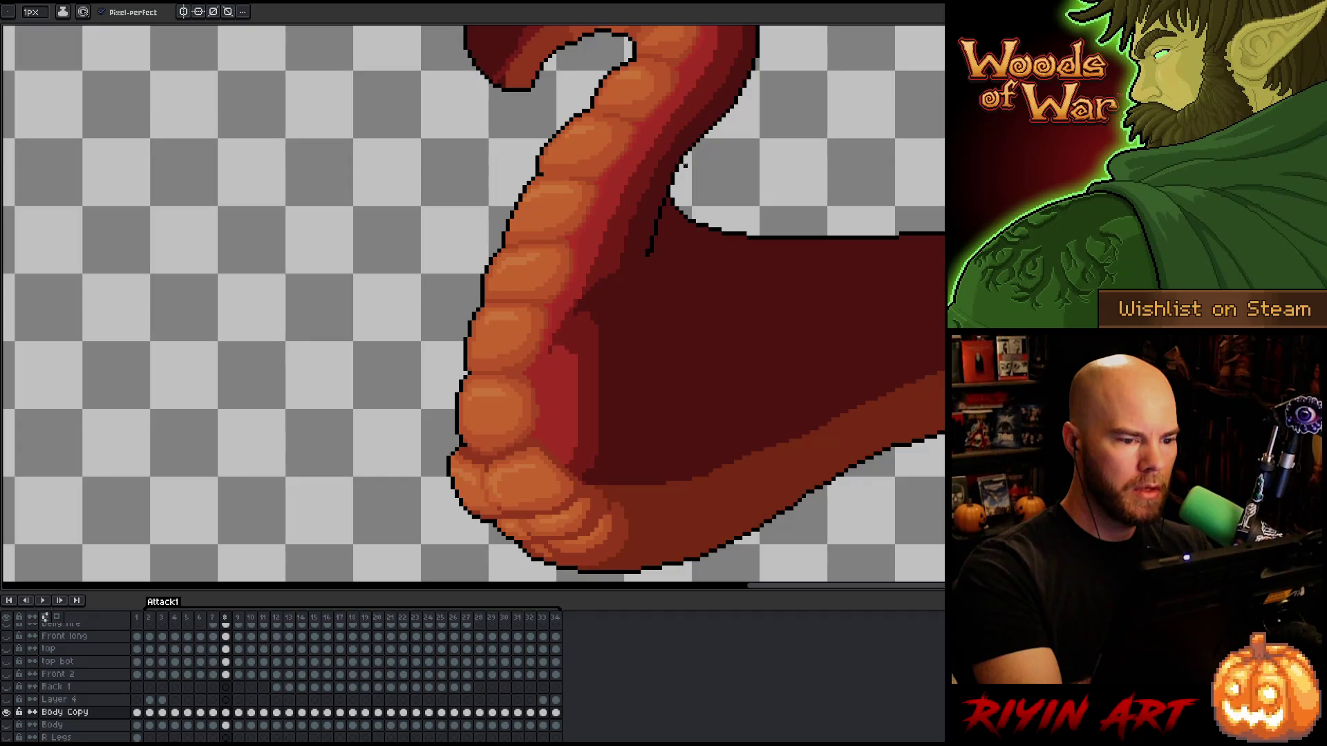
key(Right)
key(Left)
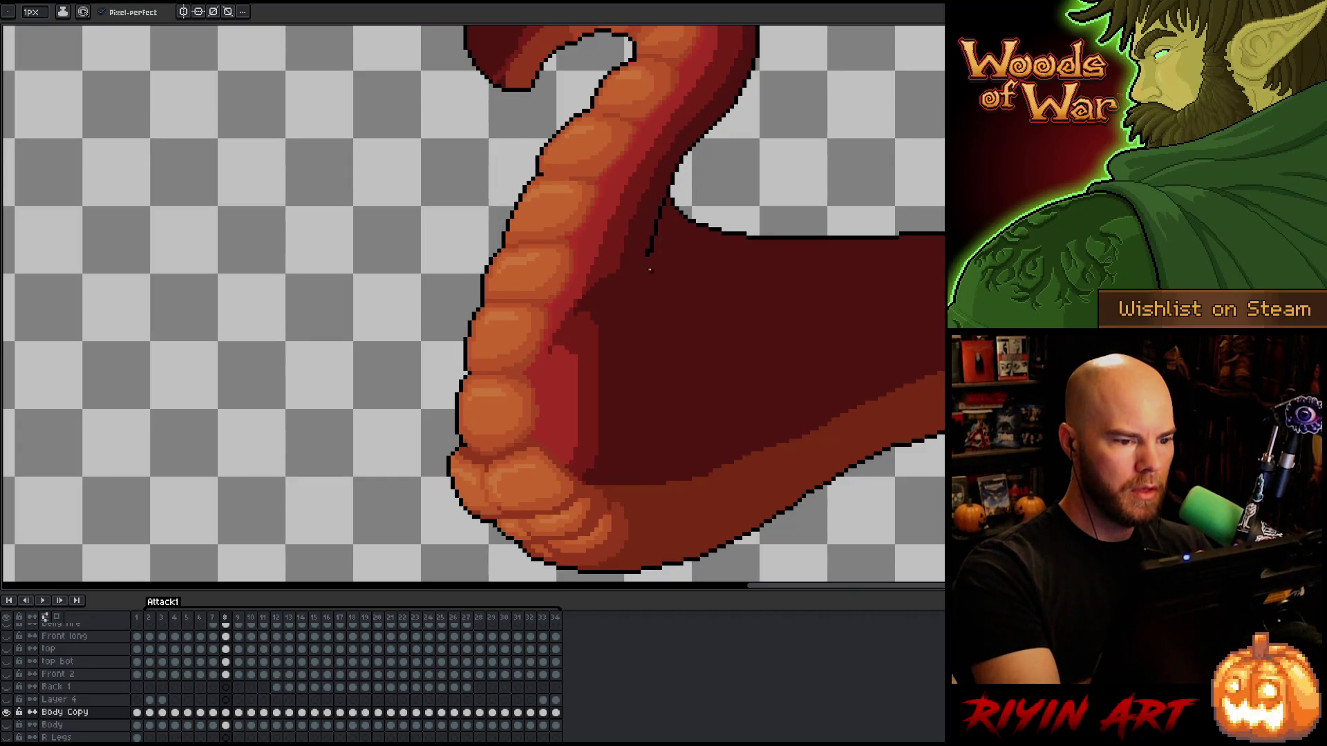
drag(671, 172, 643, 257)
key(ctrl+z)
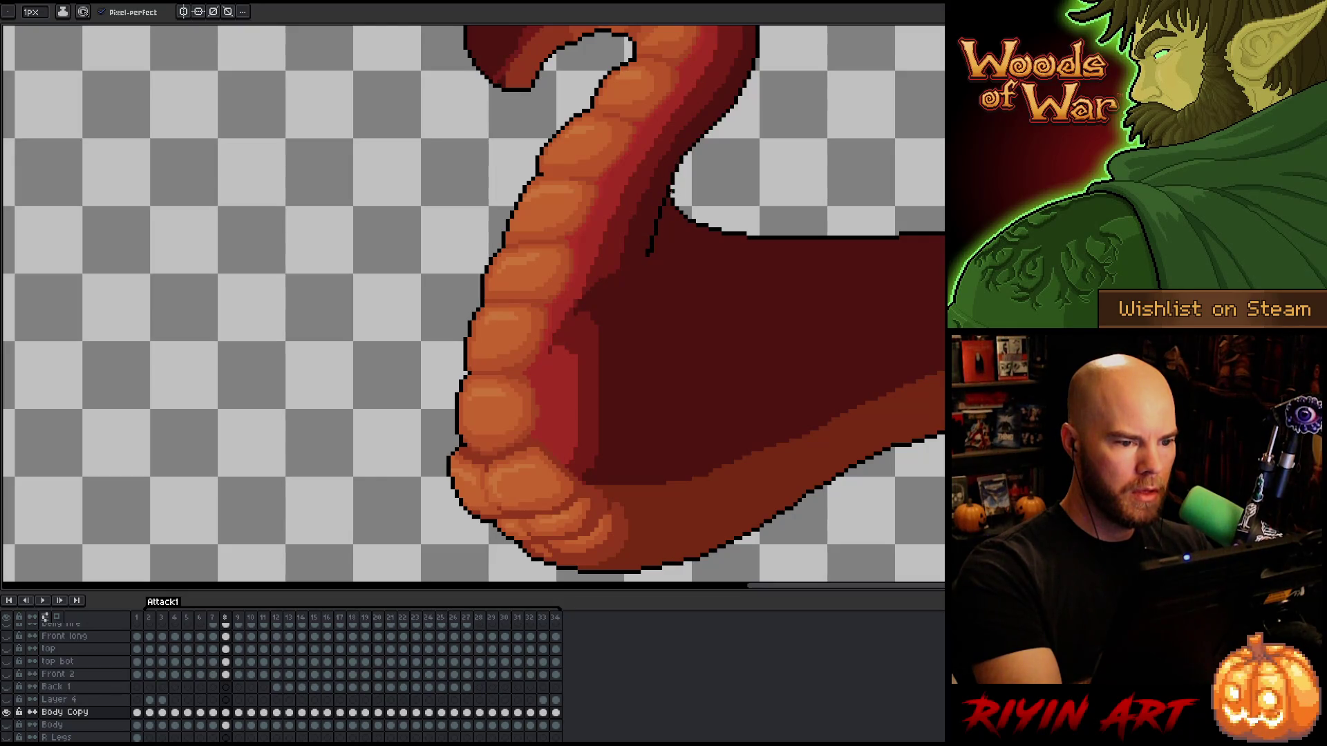
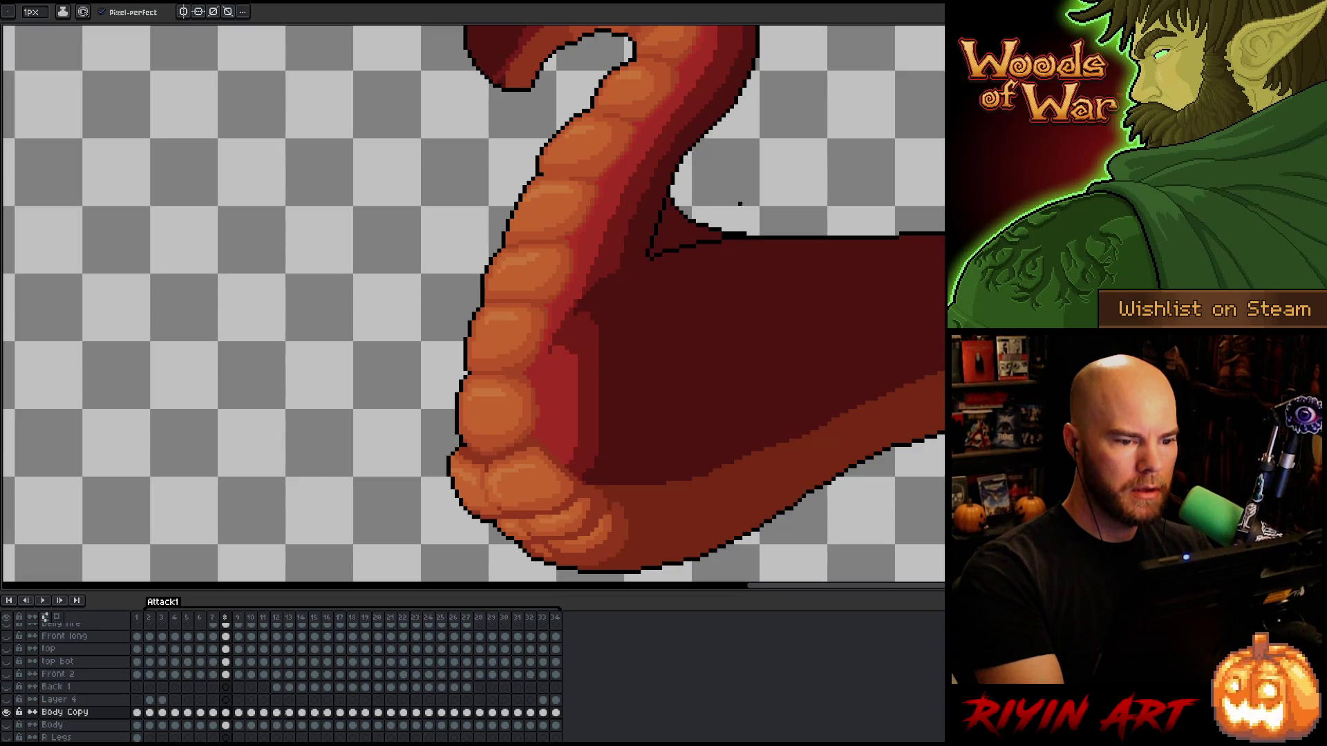
Select the stray dark triangle above the arm on frame 8 with the Magic Wand and delete it.
key(b)
key(w)
click(685, 233)
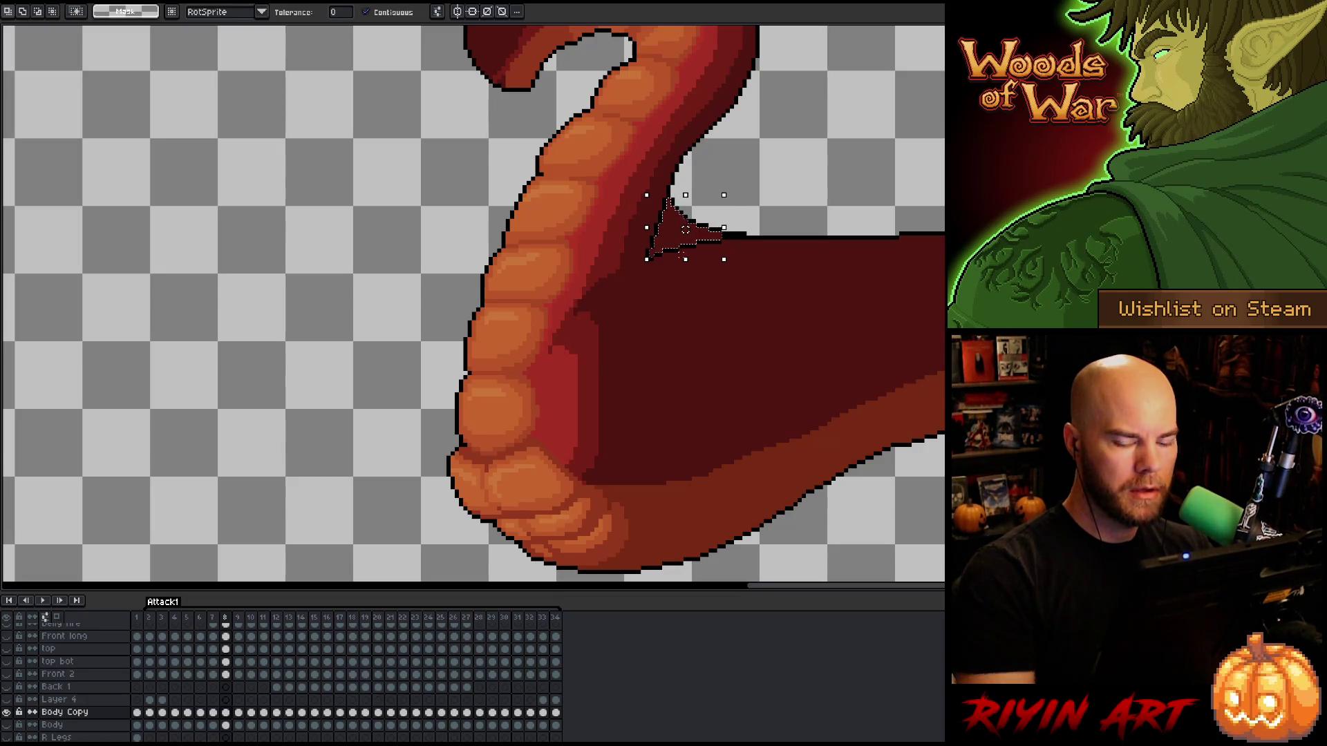
key(Delete)
key(b)
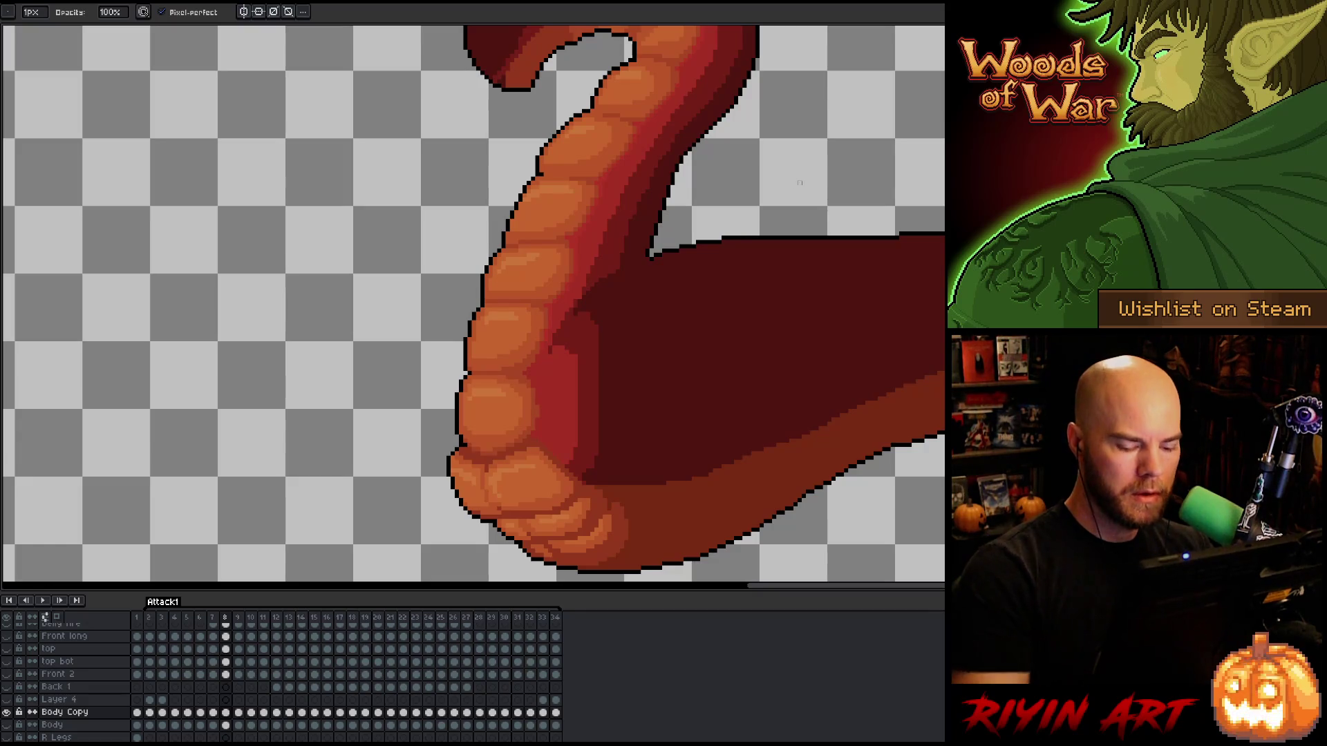
Flip between frames 6, 7 and 8 to check the poses and motion.
key(Left)
key(Right)
key(Left)
key(Right)
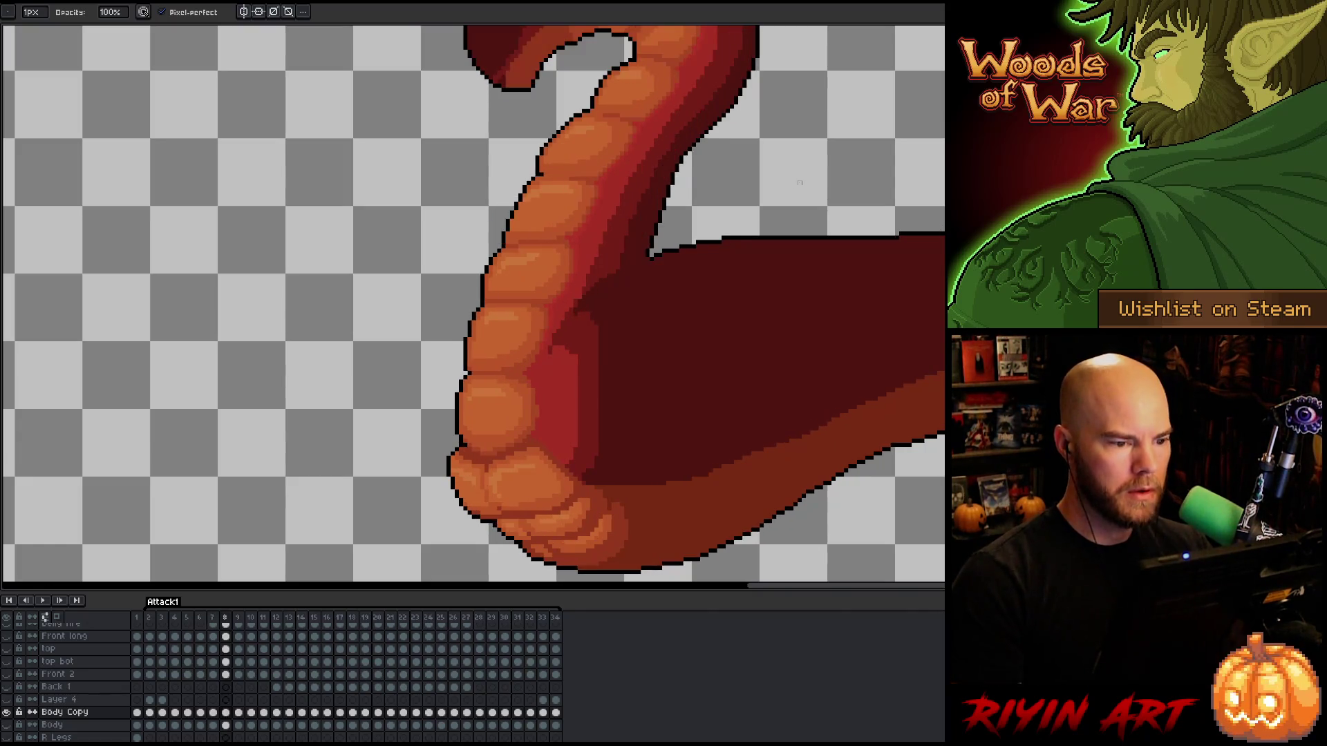
key(Left)
scroll(527, 320, down, 2)
scroll(627, 299, down, 2)
key(Right)
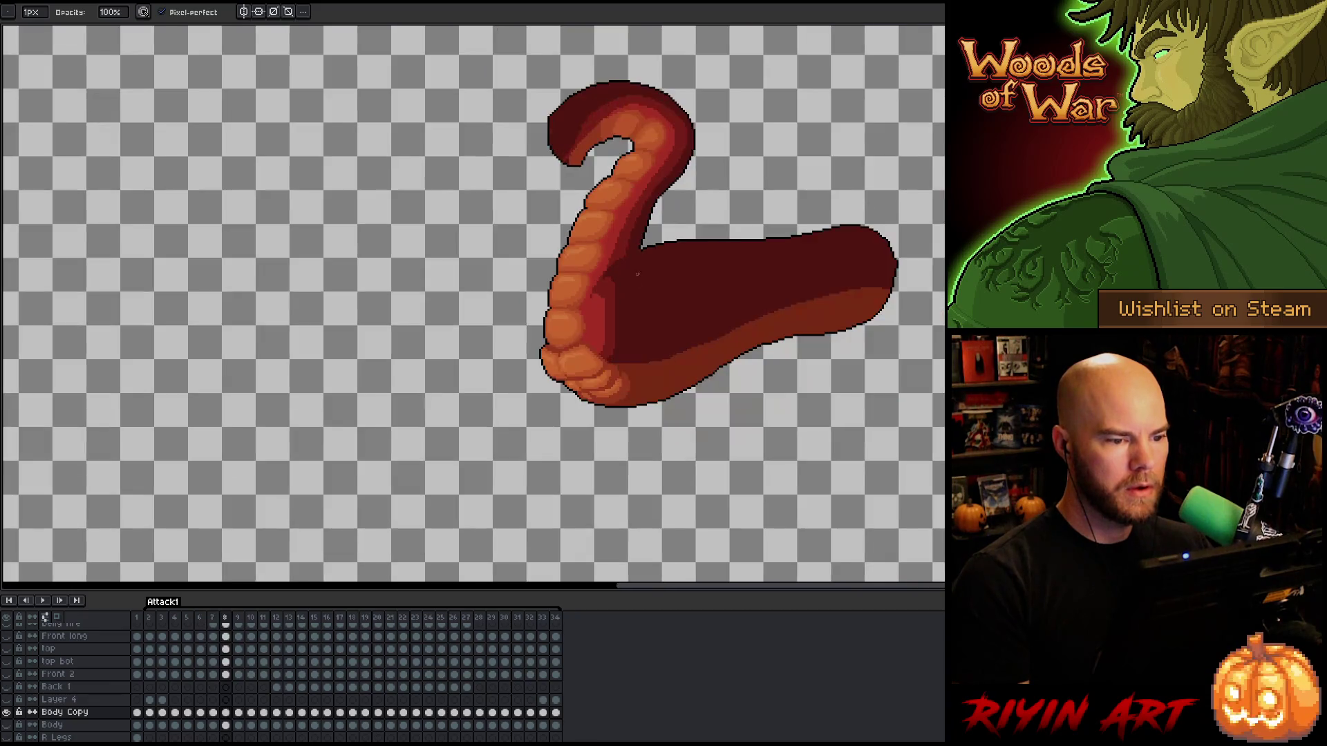
key(Left)
key(Right)
key(Left)
key(Left)
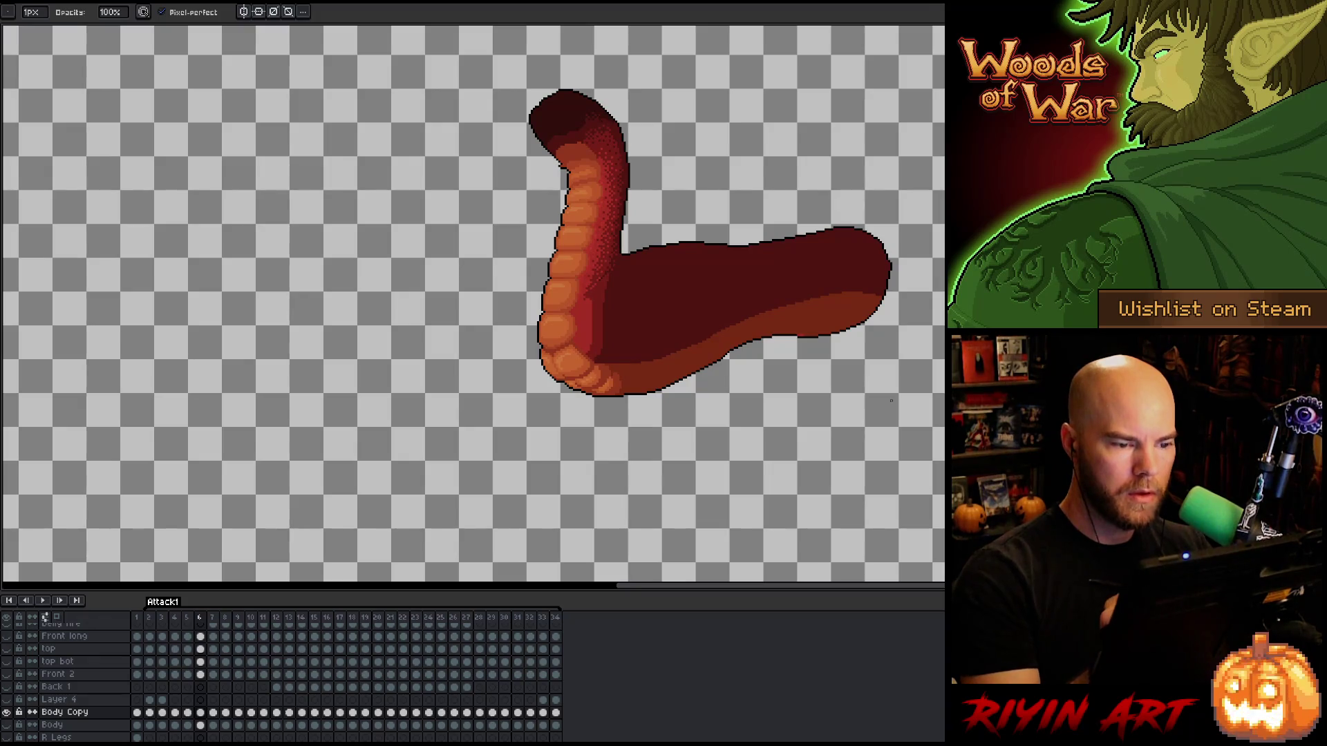
key(Right)
key(Right)
key(Left)
key(Left)
key(Right)
key(Right)
Check frame 8 once more, then advance to frame 9.
key(Right)
key(Left)
key(Right)
scroll(654, 248, up, 2)
key(Left)
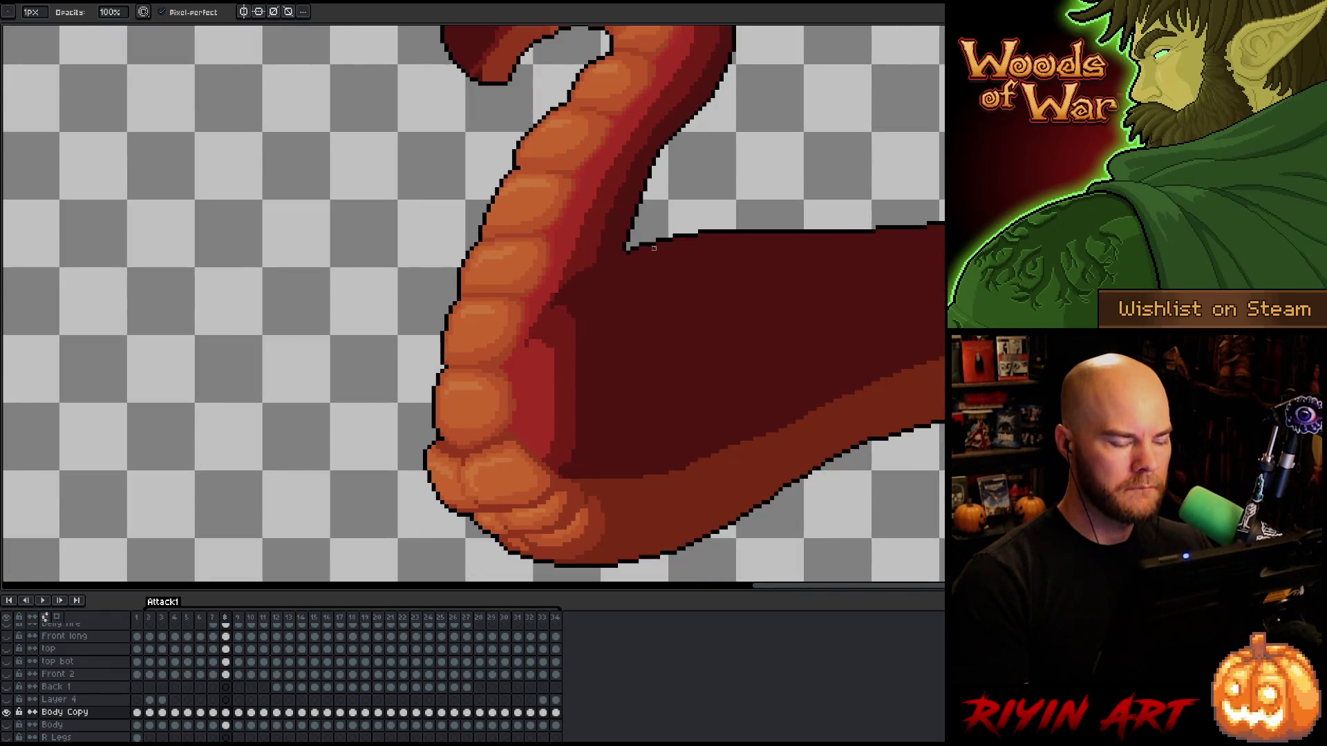
key(e)
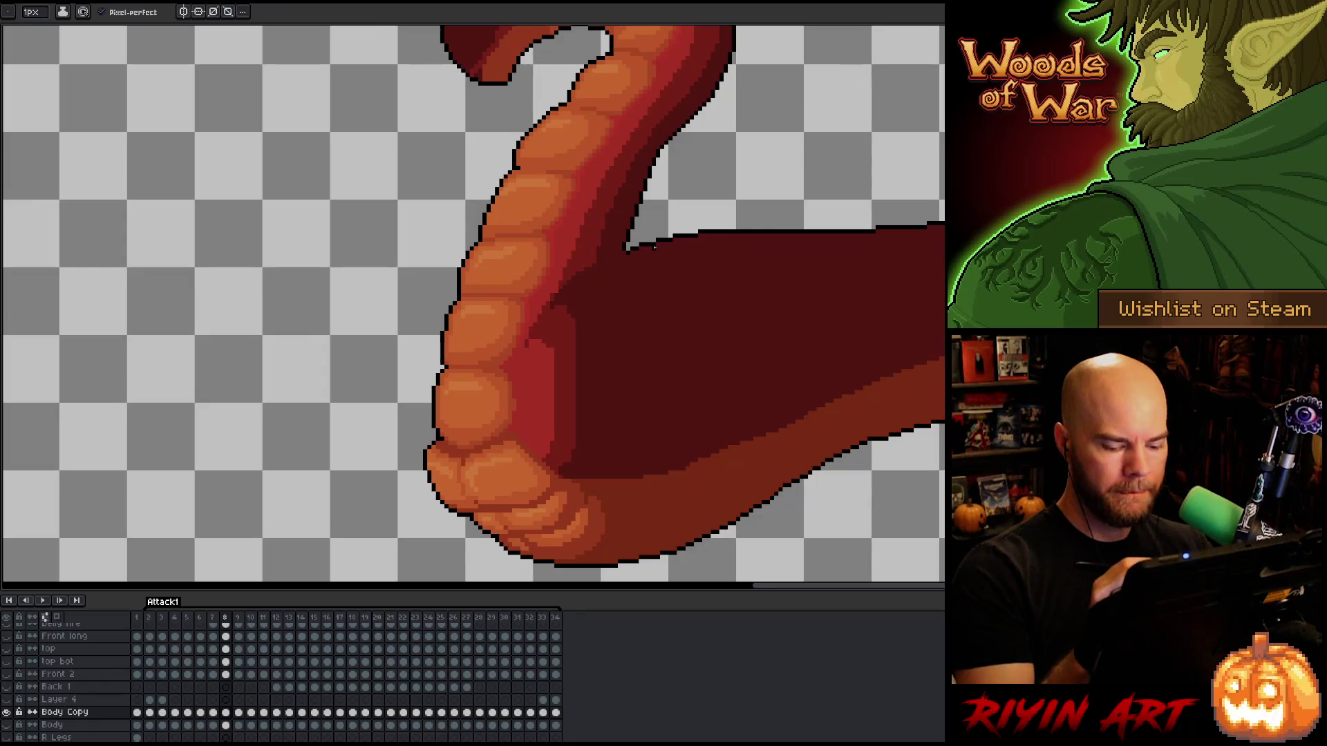
key(Right)
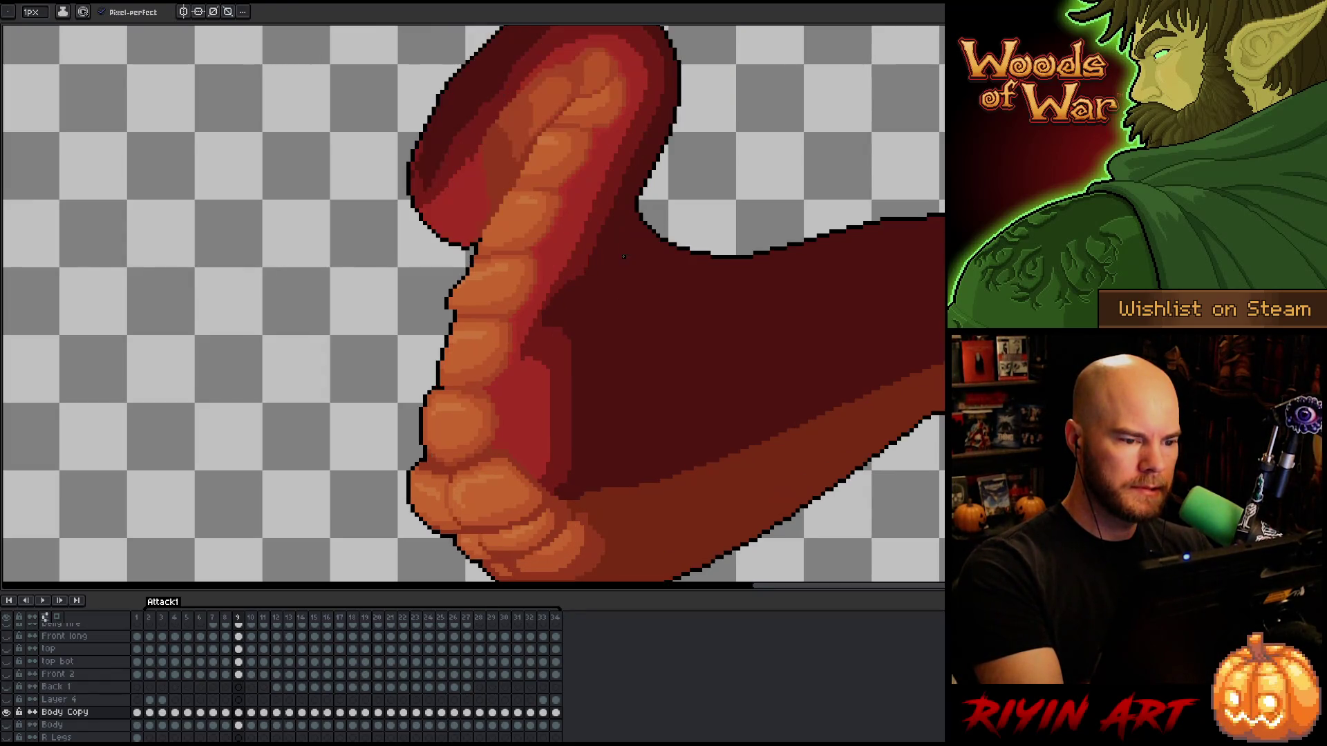
Draw a black outline along the arm's top edge on frame 9 and compare it with frame 8.
drag(623, 244, 633, 205)
key(Left)
key(Right)
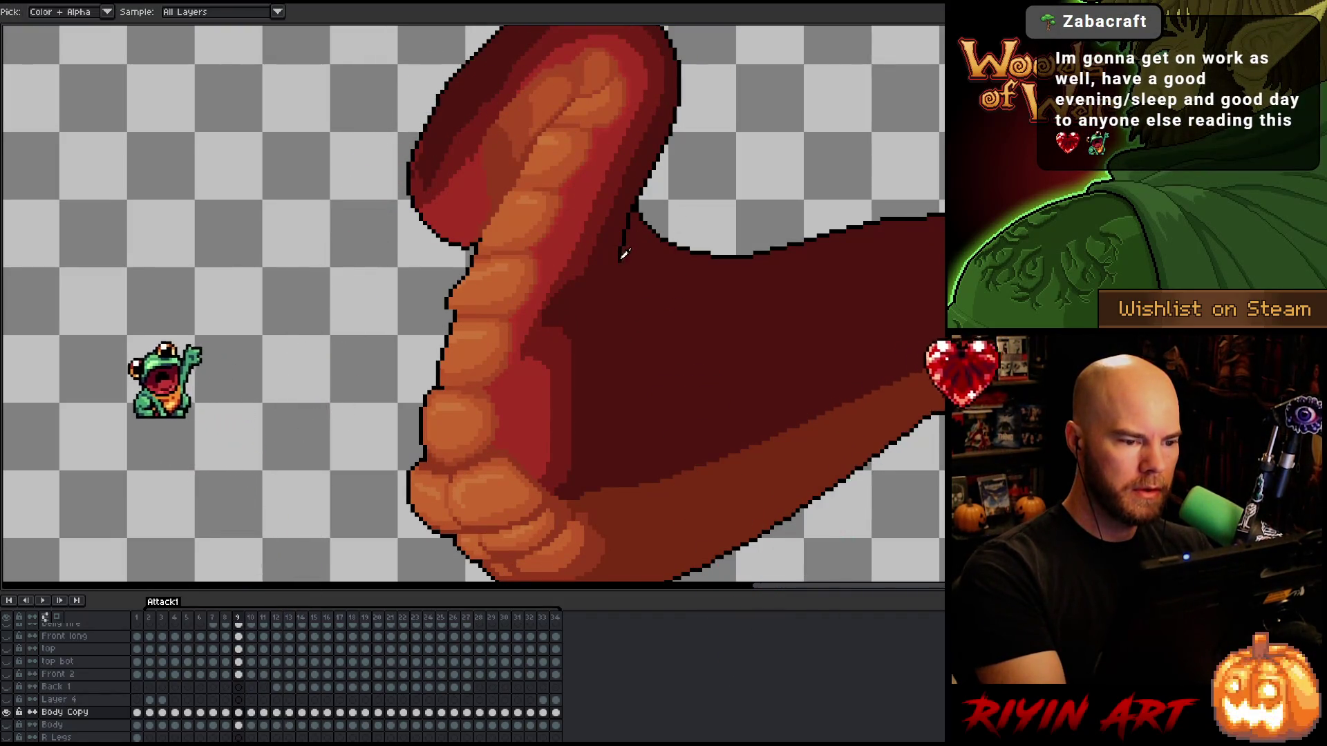
key(Left)
key(Right)
key(Left)
key(Right)
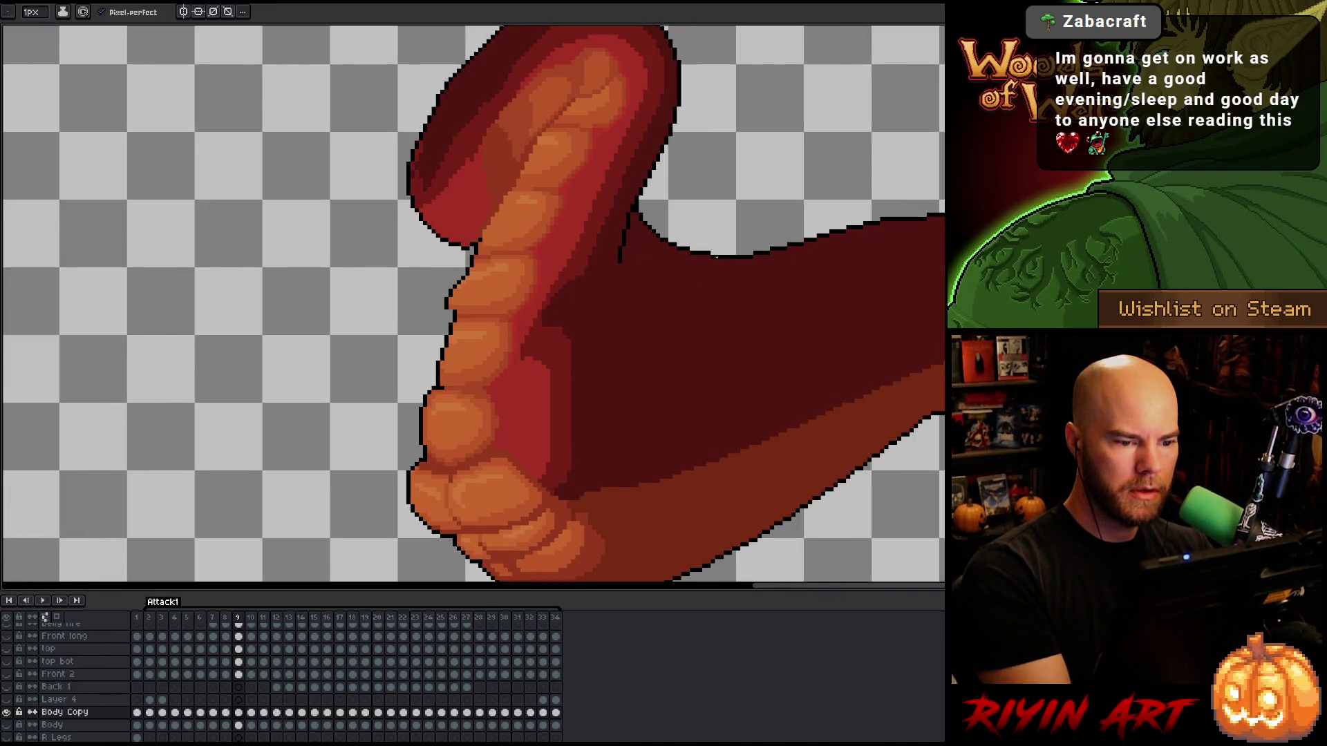
Close the notch in the top outline where the thumb meets the arm, checking against the previous frame.
drag(677, 258, 617, 267)
key(Left)
key(Right)
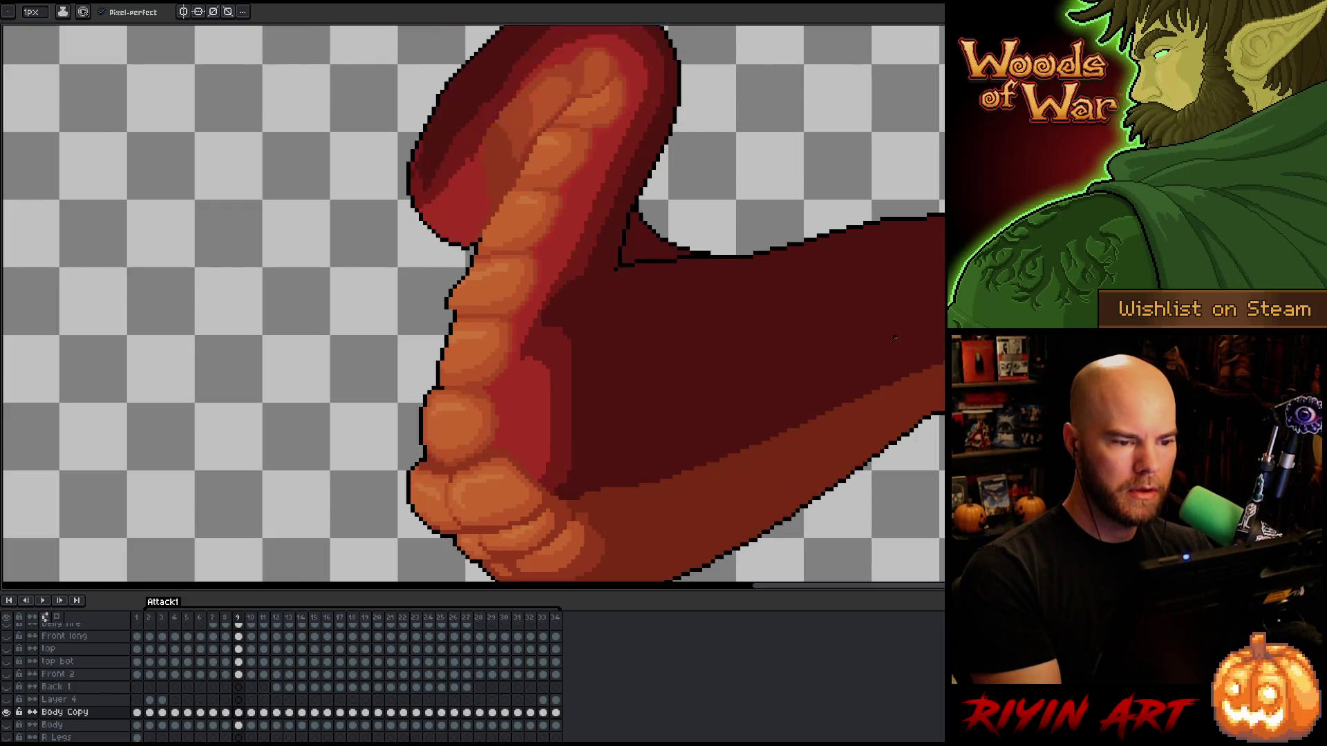
key(Left)
key(Right)
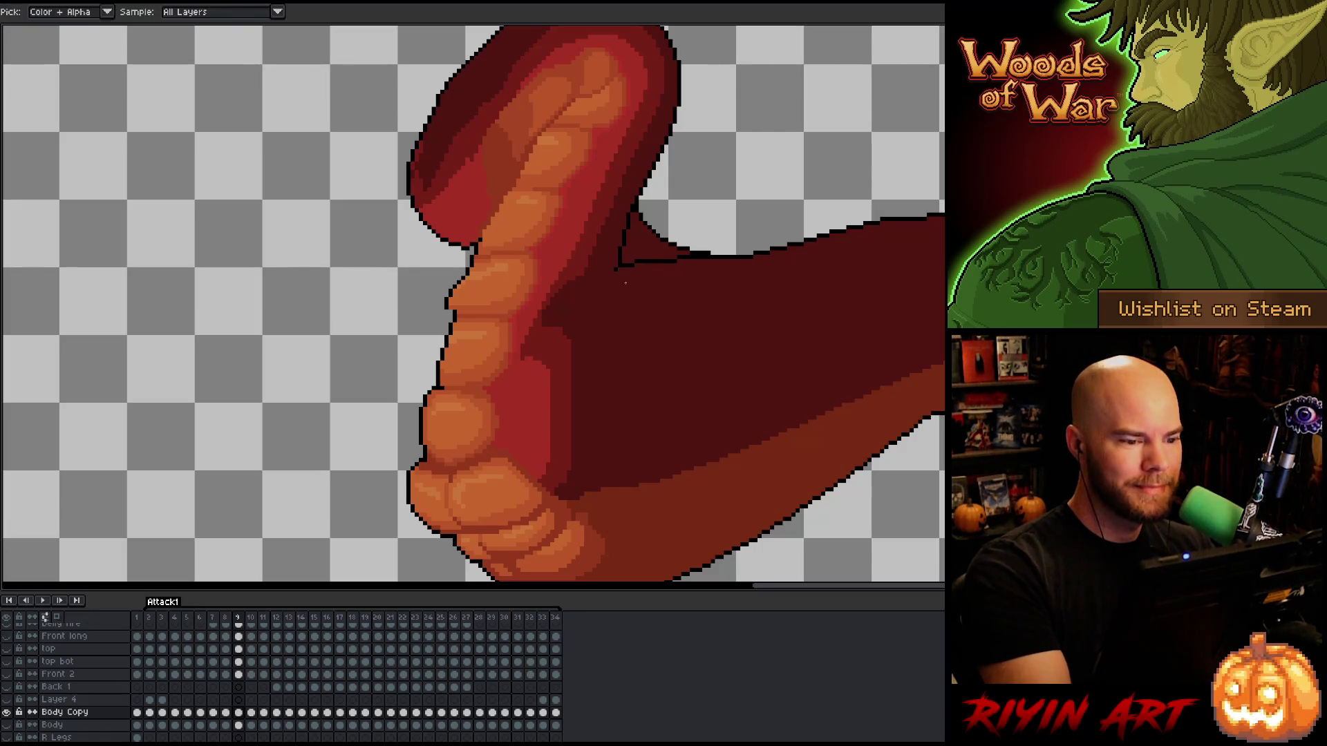
Clear the dark-red triangle at the thumb's base with the Magic Wand and deselect.
key(w)
click(632, 231)
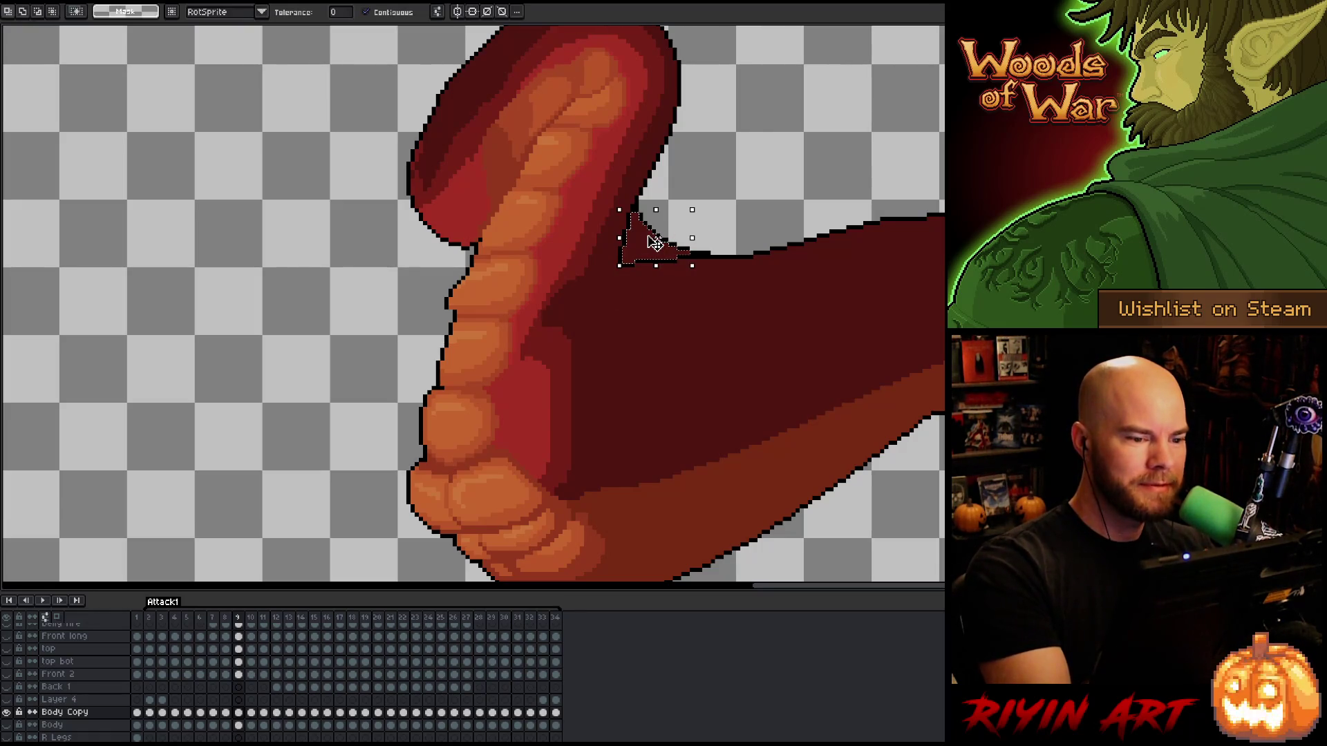
key(Delete)
key(ctrl+d)
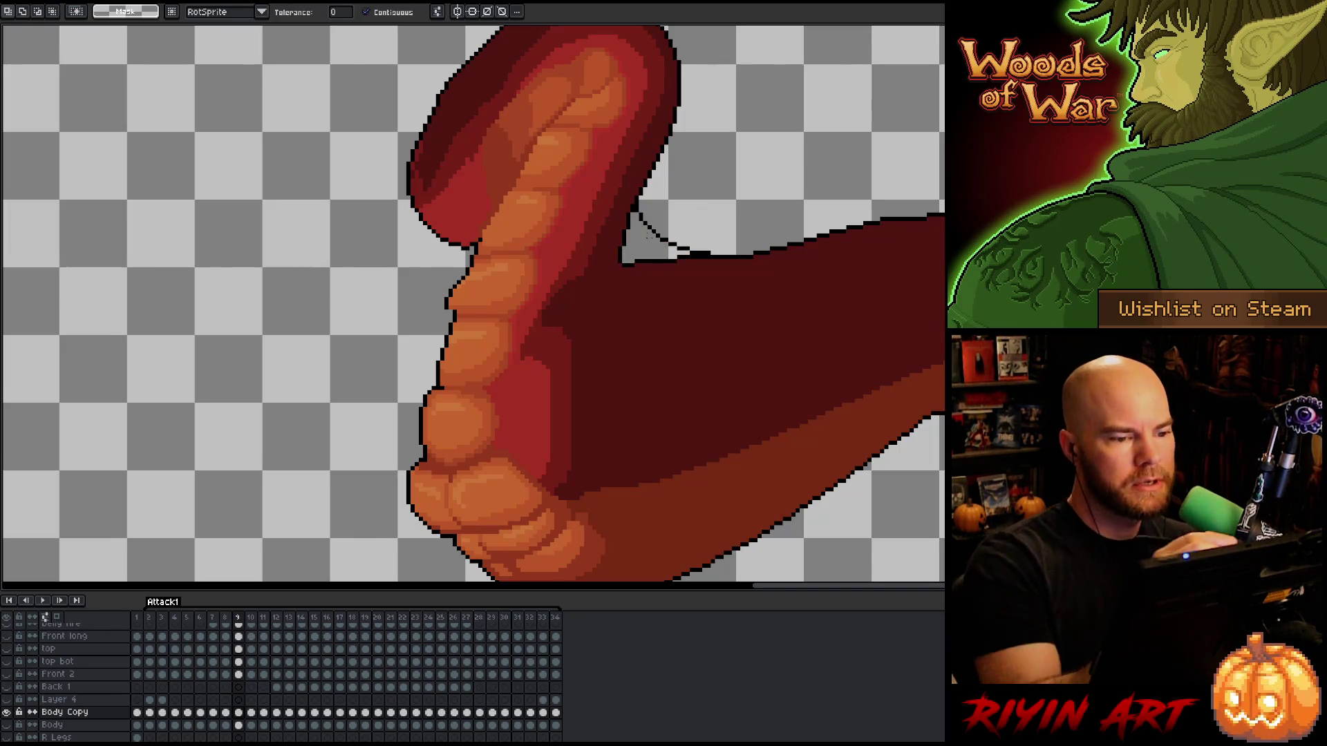
key(b)
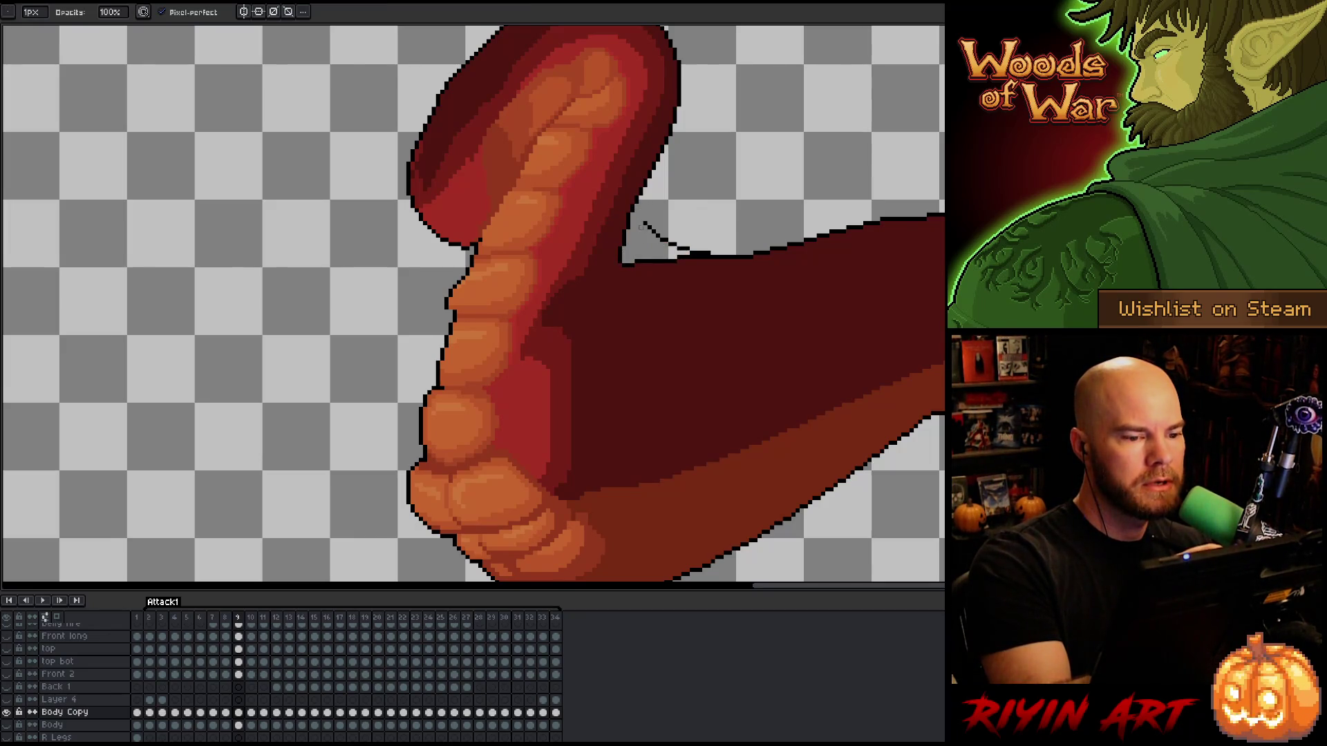
key(e)
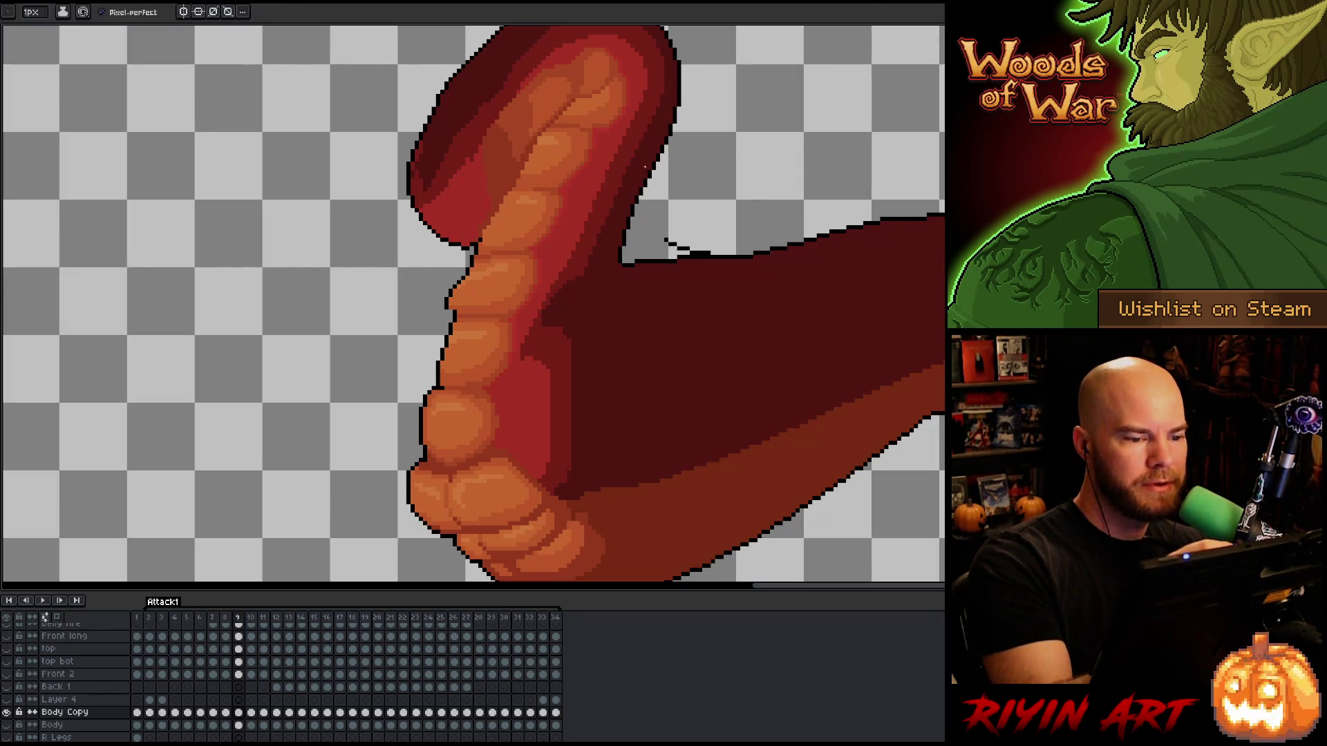
key(b)
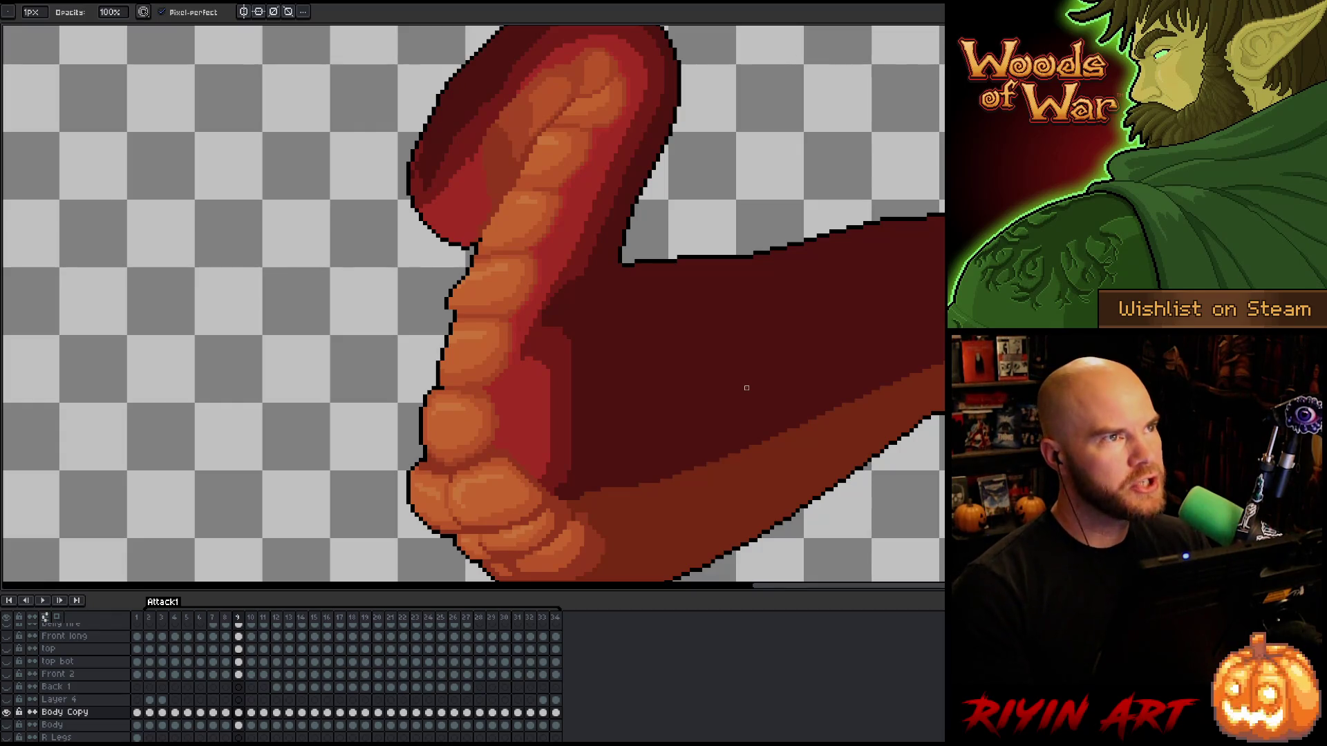
Flip between neighbouring frames to check the outline, ending on frame 9.
key(Right)
key(Left)
key(Right)
key(Left)
key(Left)
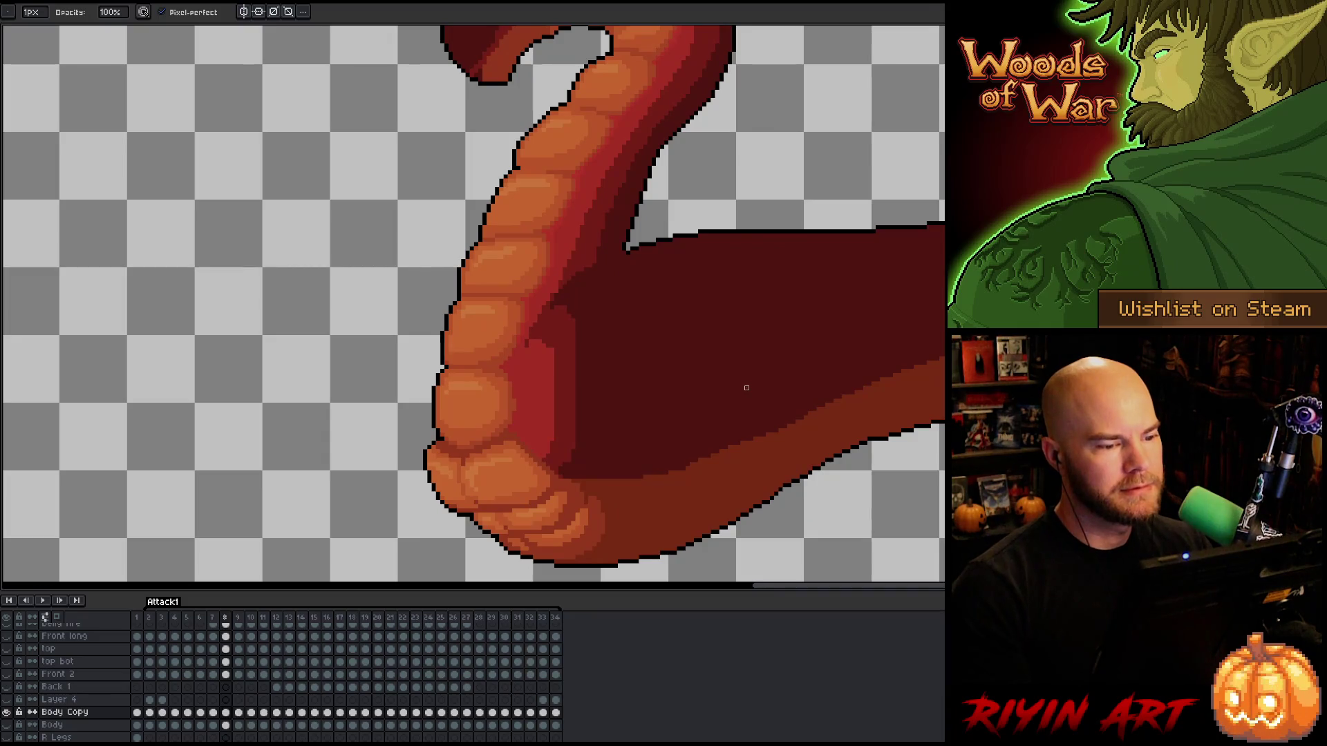
key(Right)
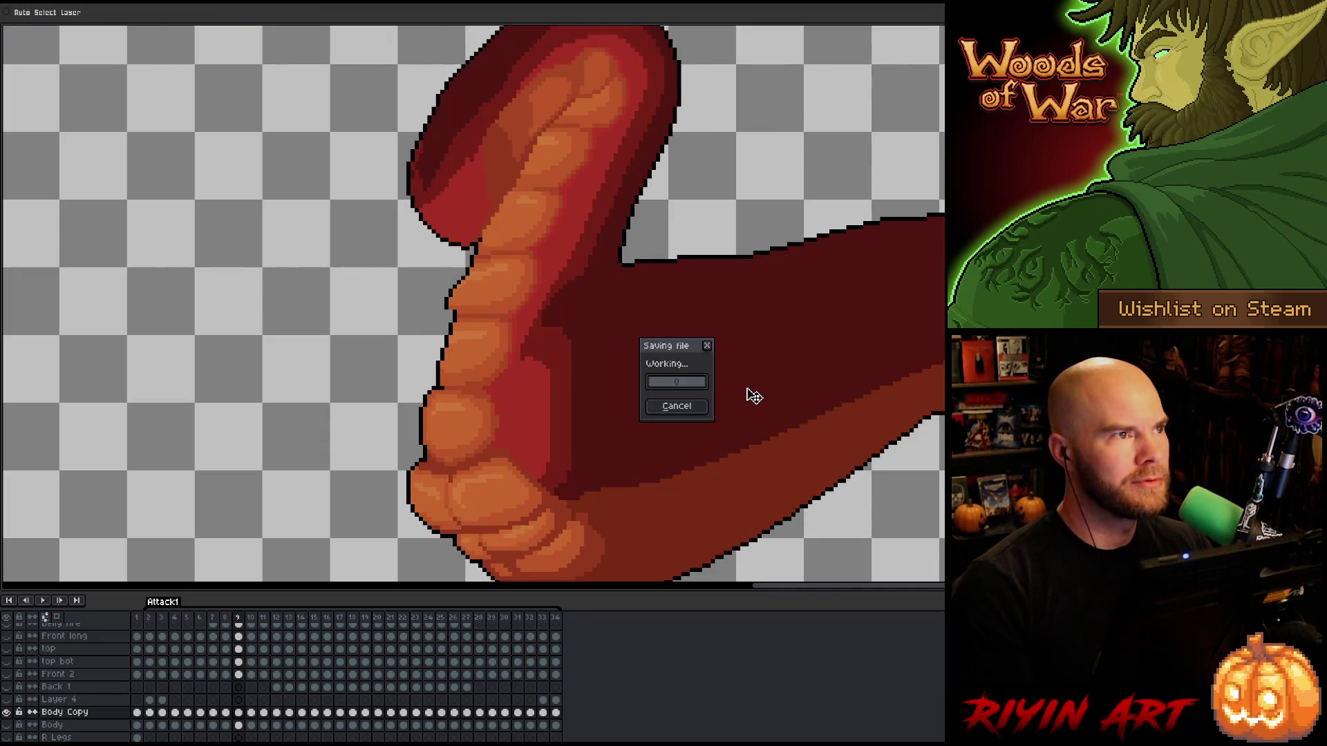
key(Left)
key(Left)
key(Right)
key(Right)
key(Right)
key(Left)
key(Right)
key(Left)
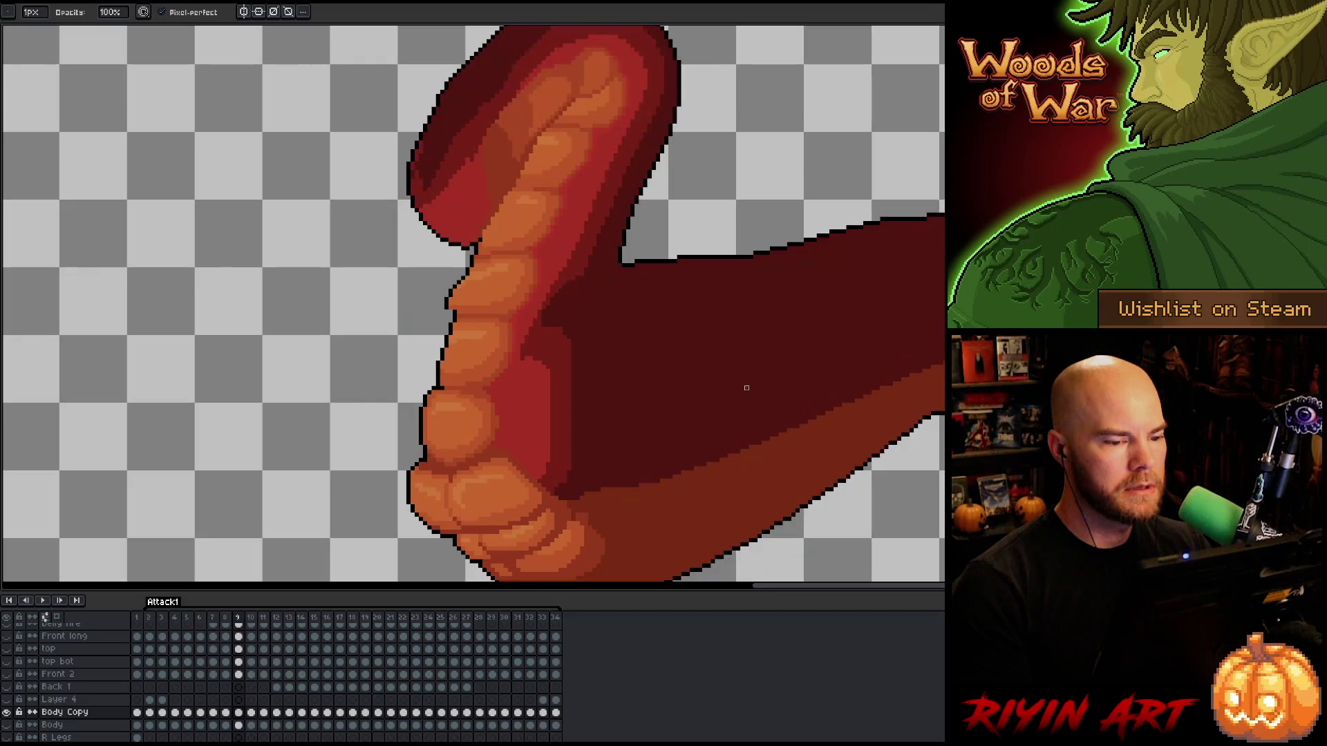
key(Right)
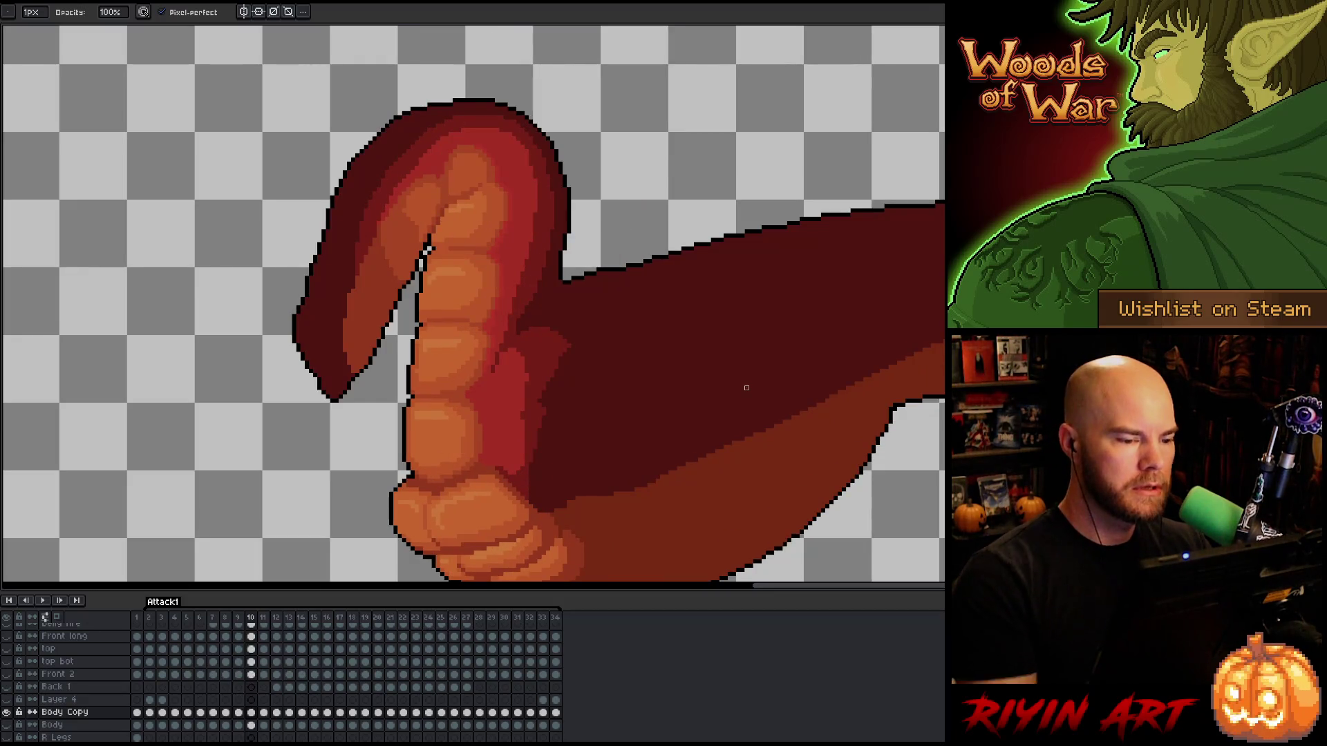
key(e)
key(b)
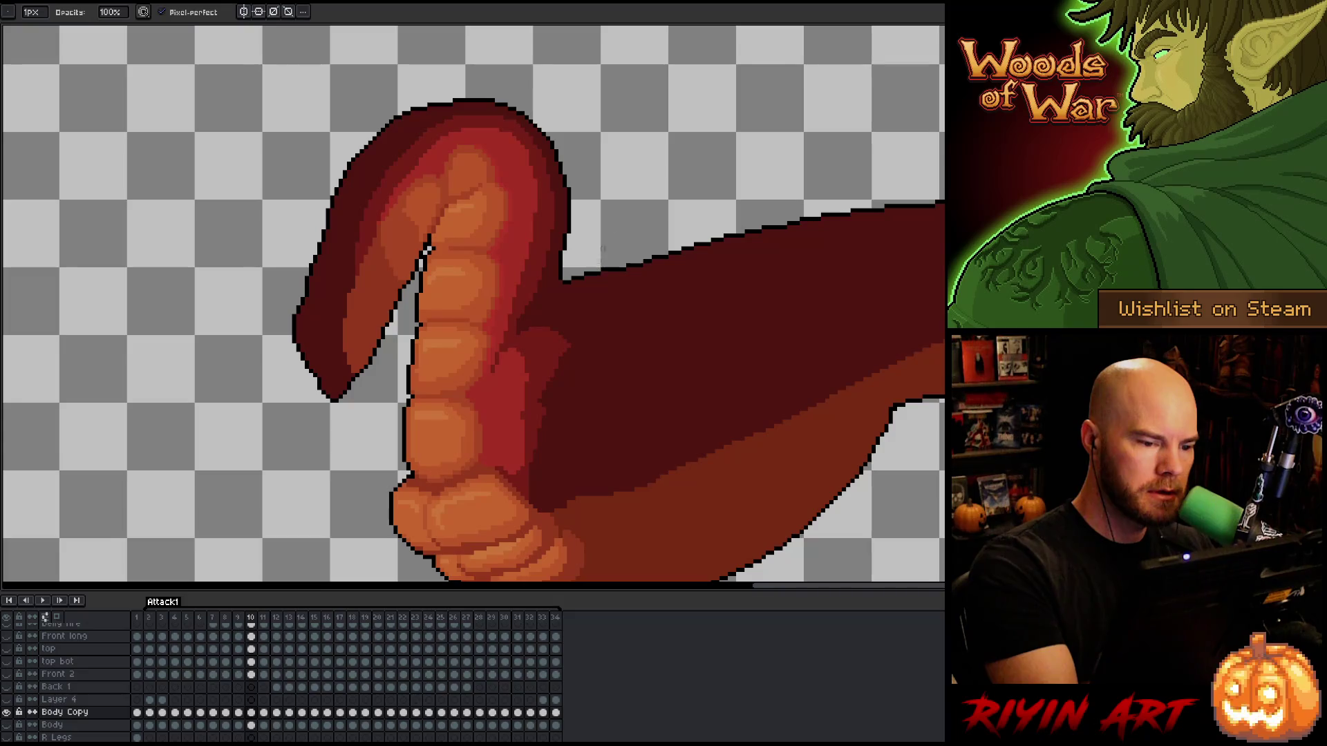
key(e)
key(b)
key(e)
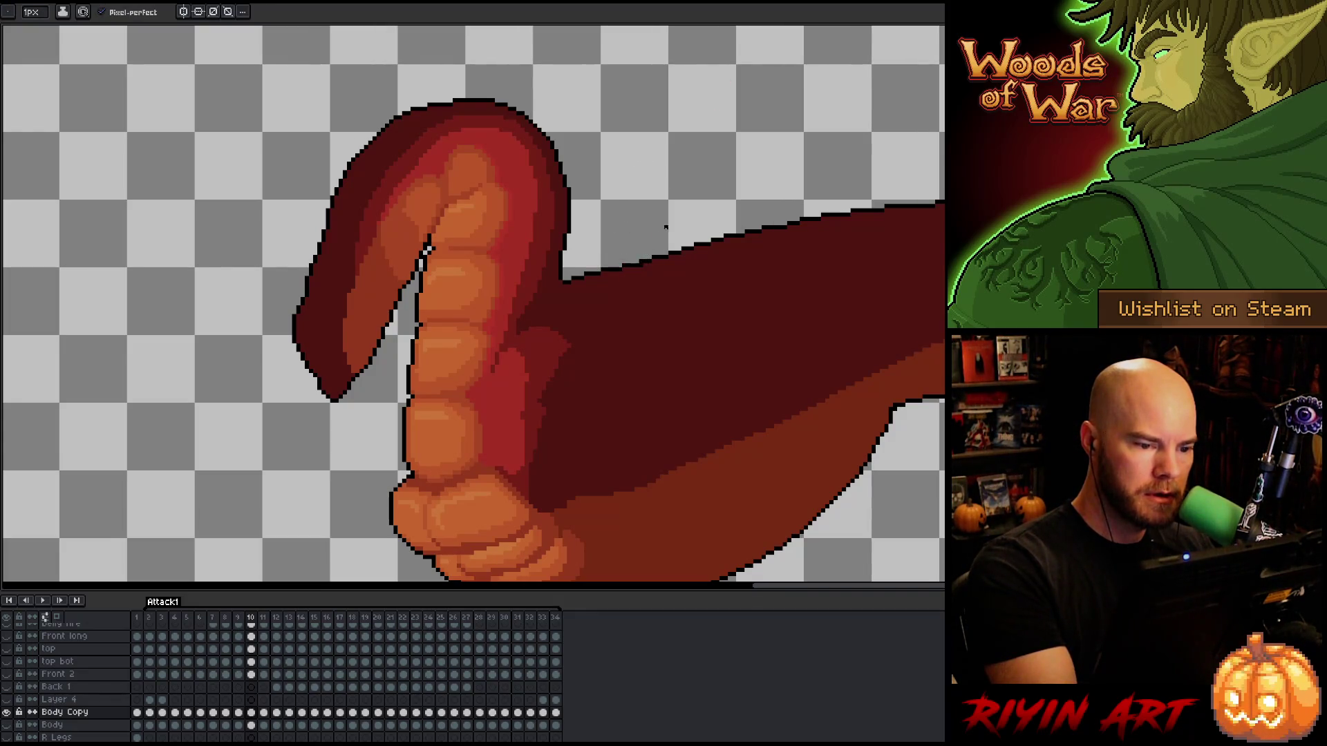
key(b)
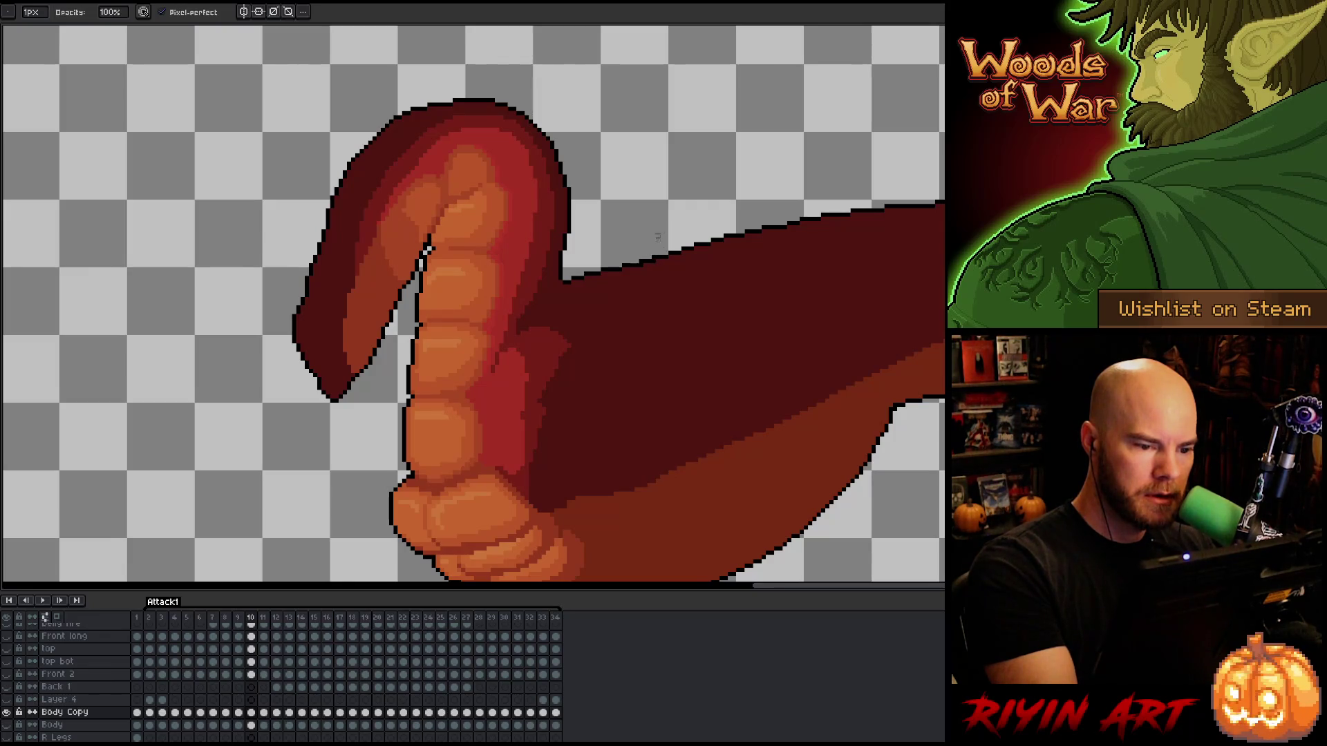
key(e)
key(b)
key(e)
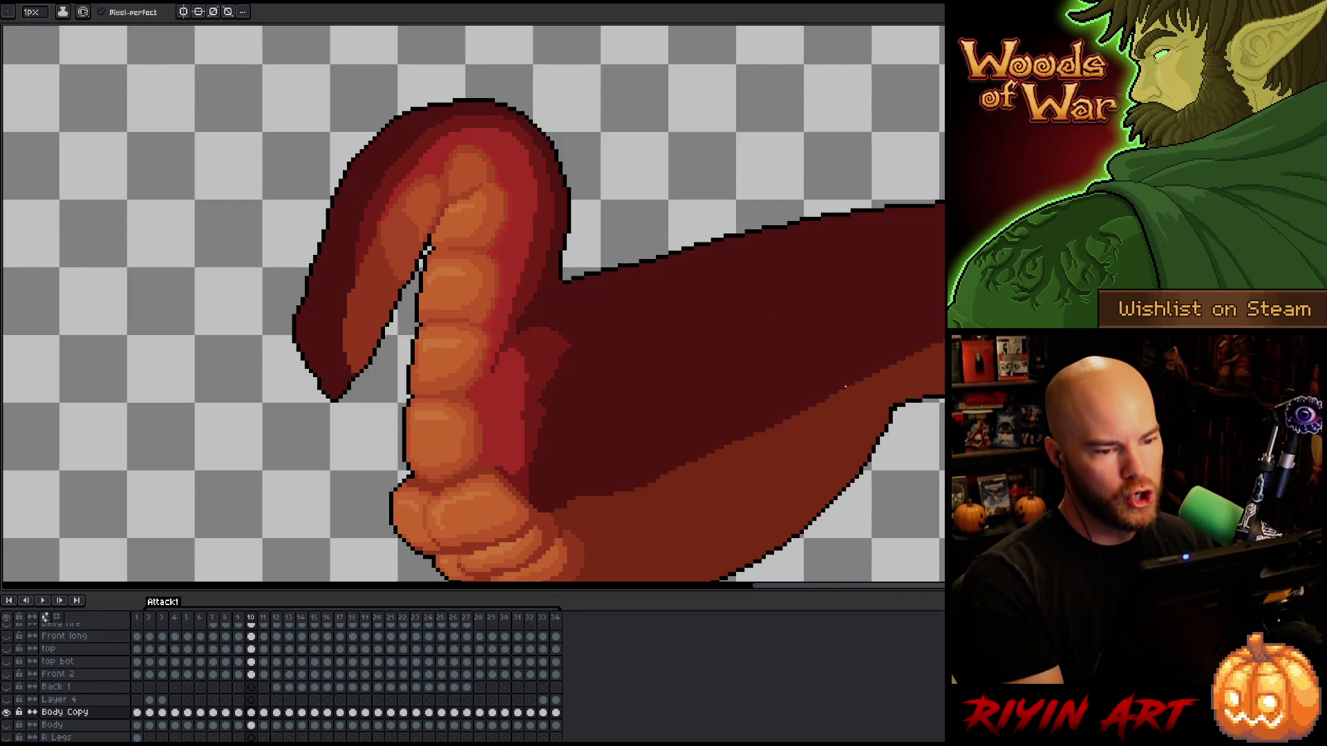
key(alt)
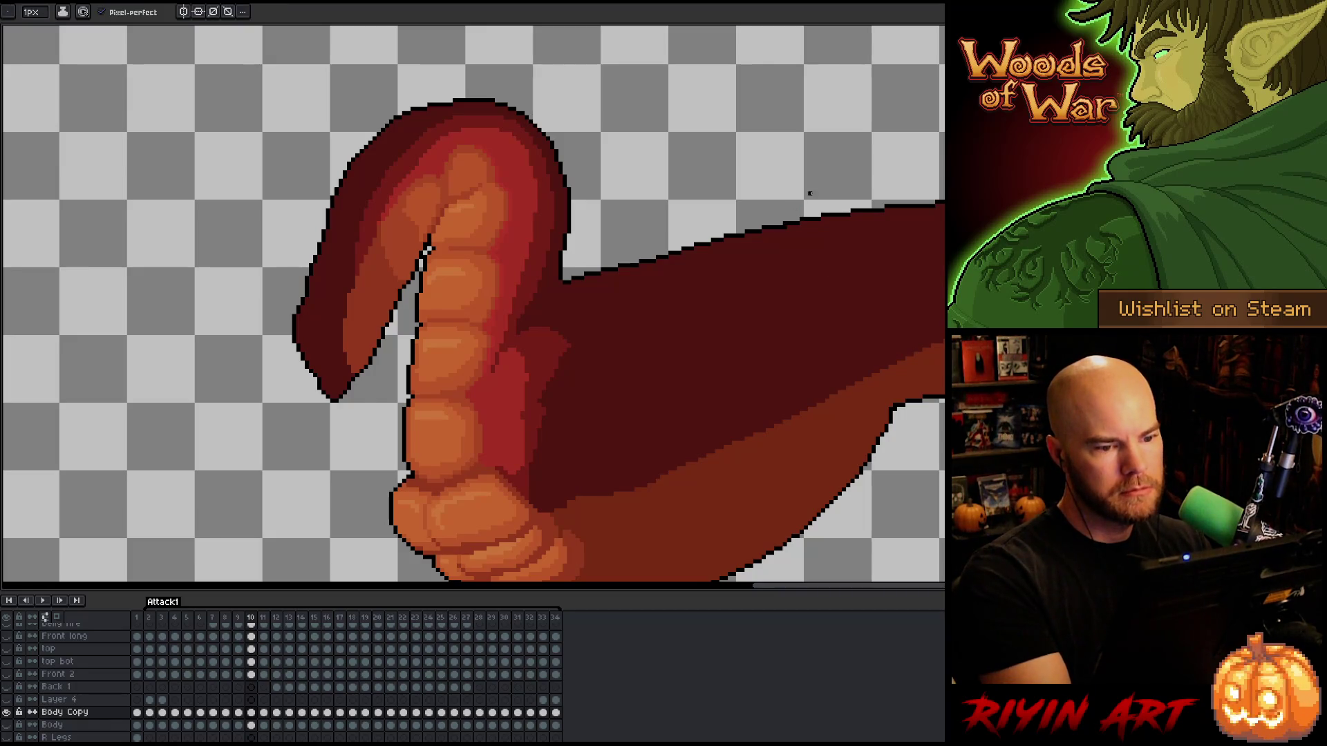
key(alt)
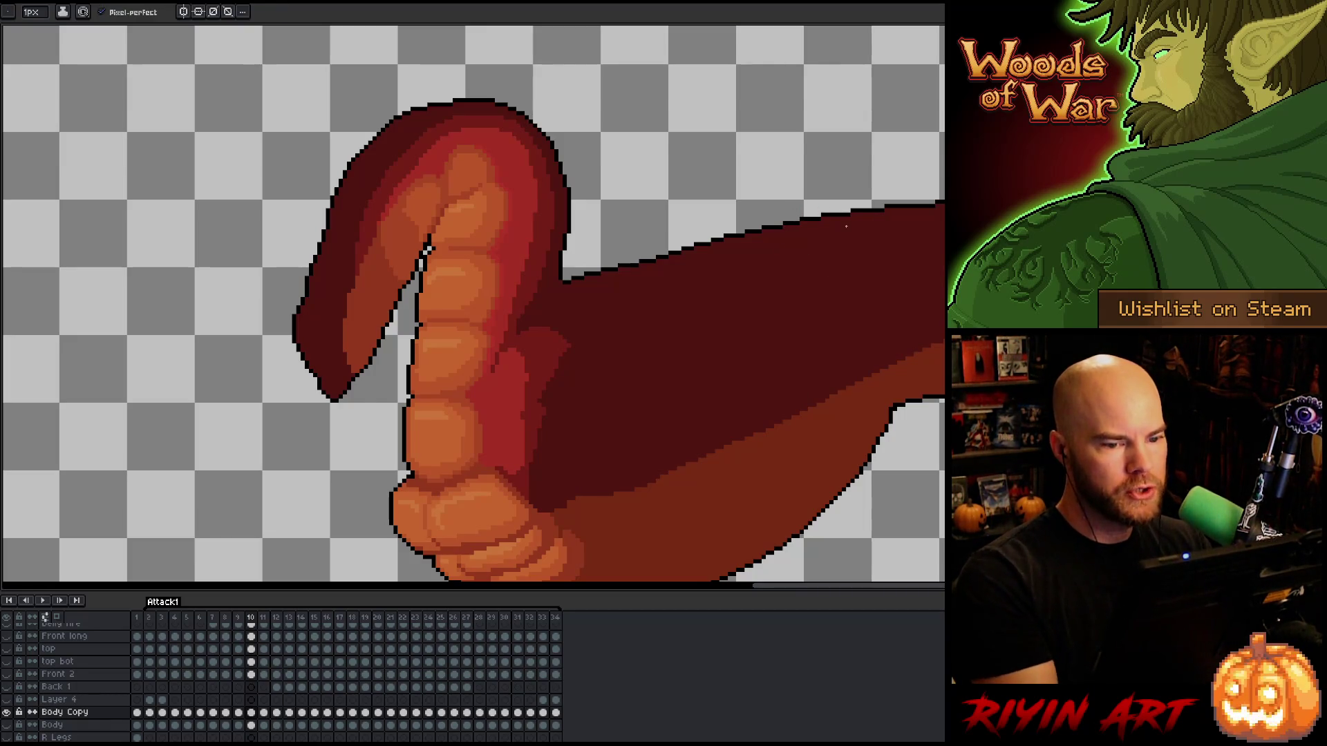
key(alt)
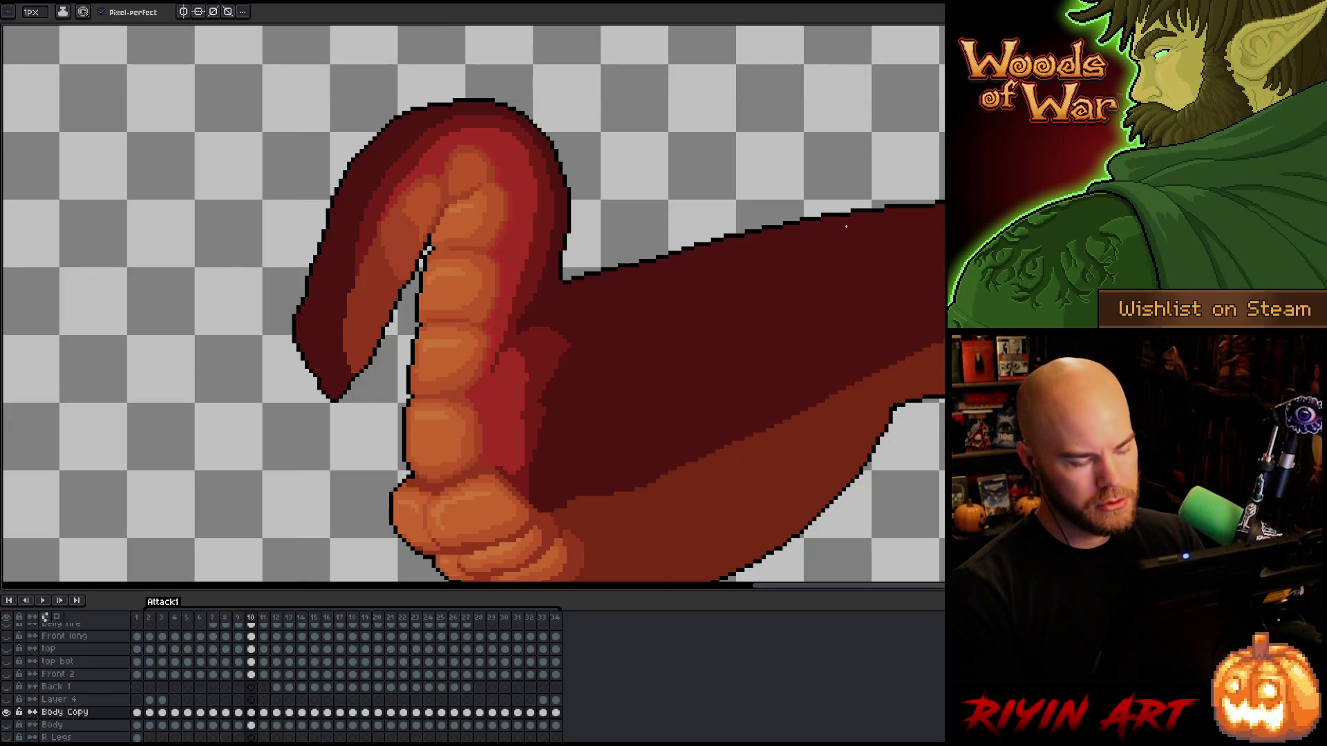
scroll(724, 261, down, 1)
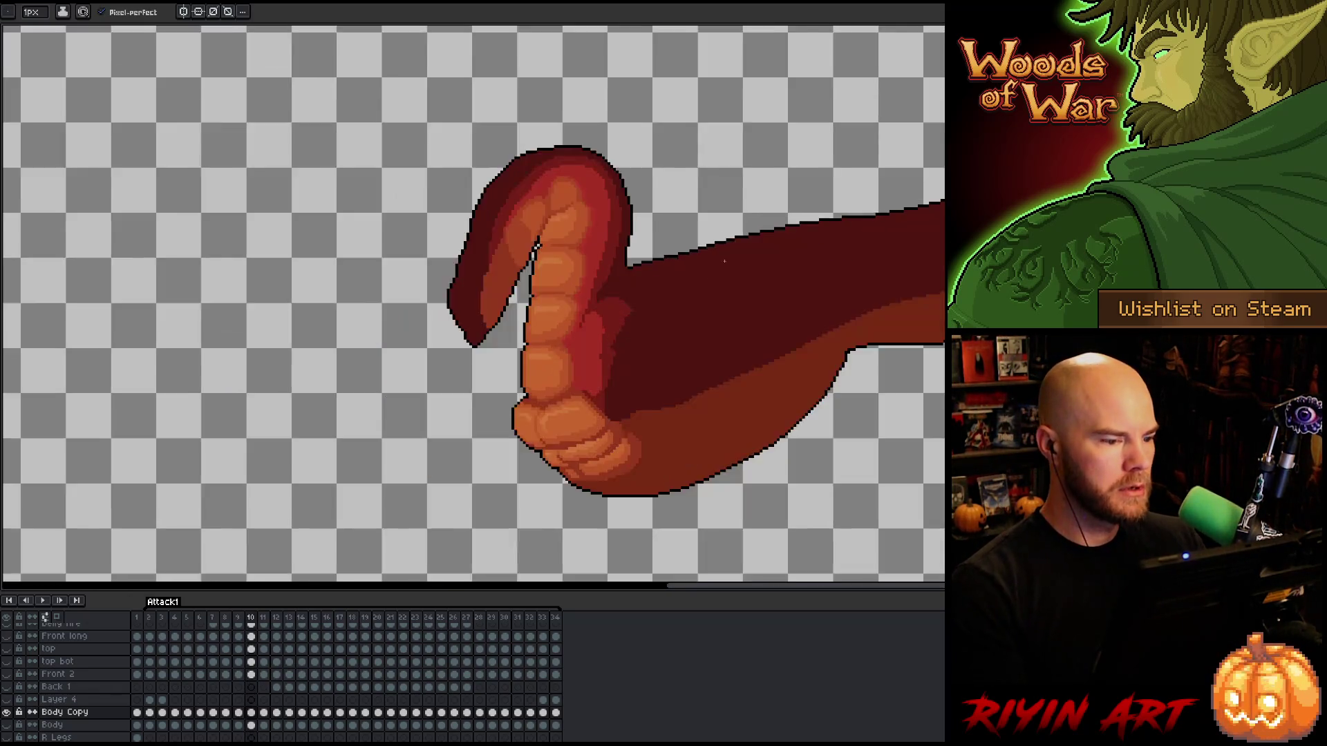
key(comma)
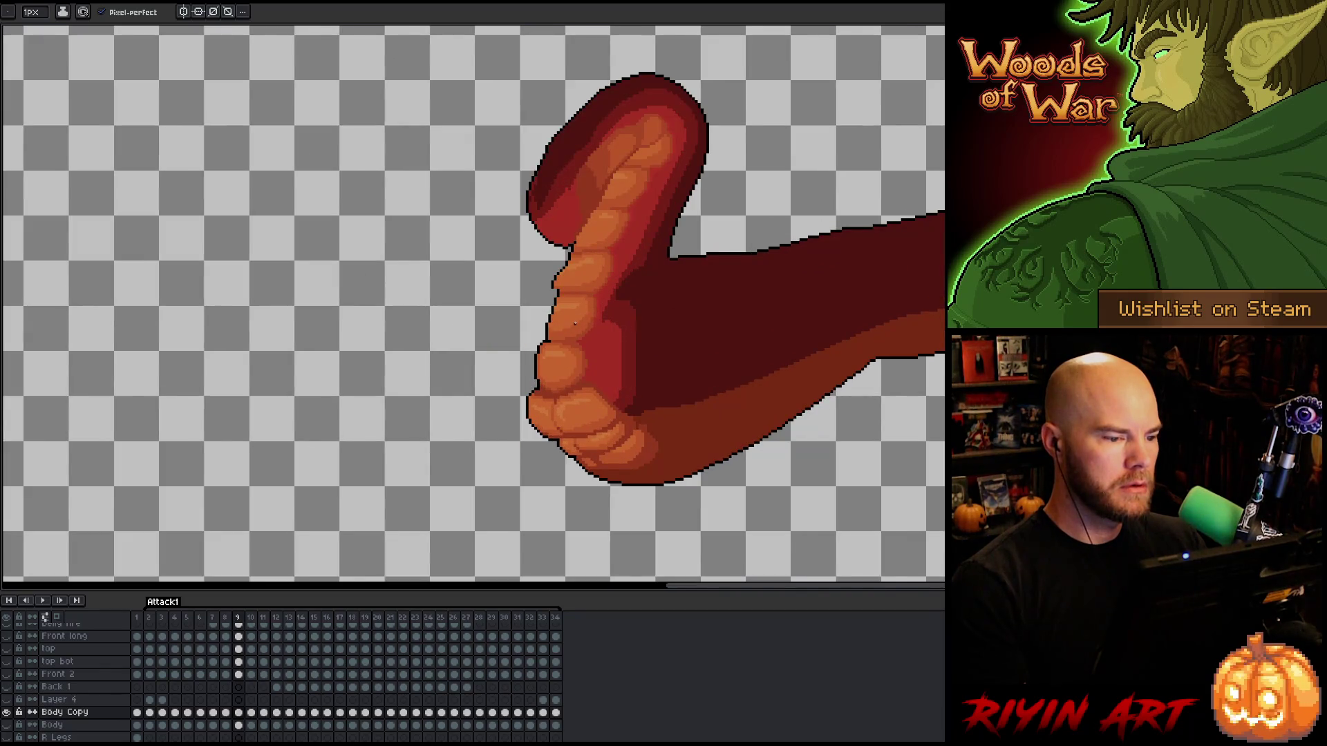
scroll(574, 323, up, 1)
Select a small patch of pixels on the thumb's left edge and commit its adjustment.
key(m)
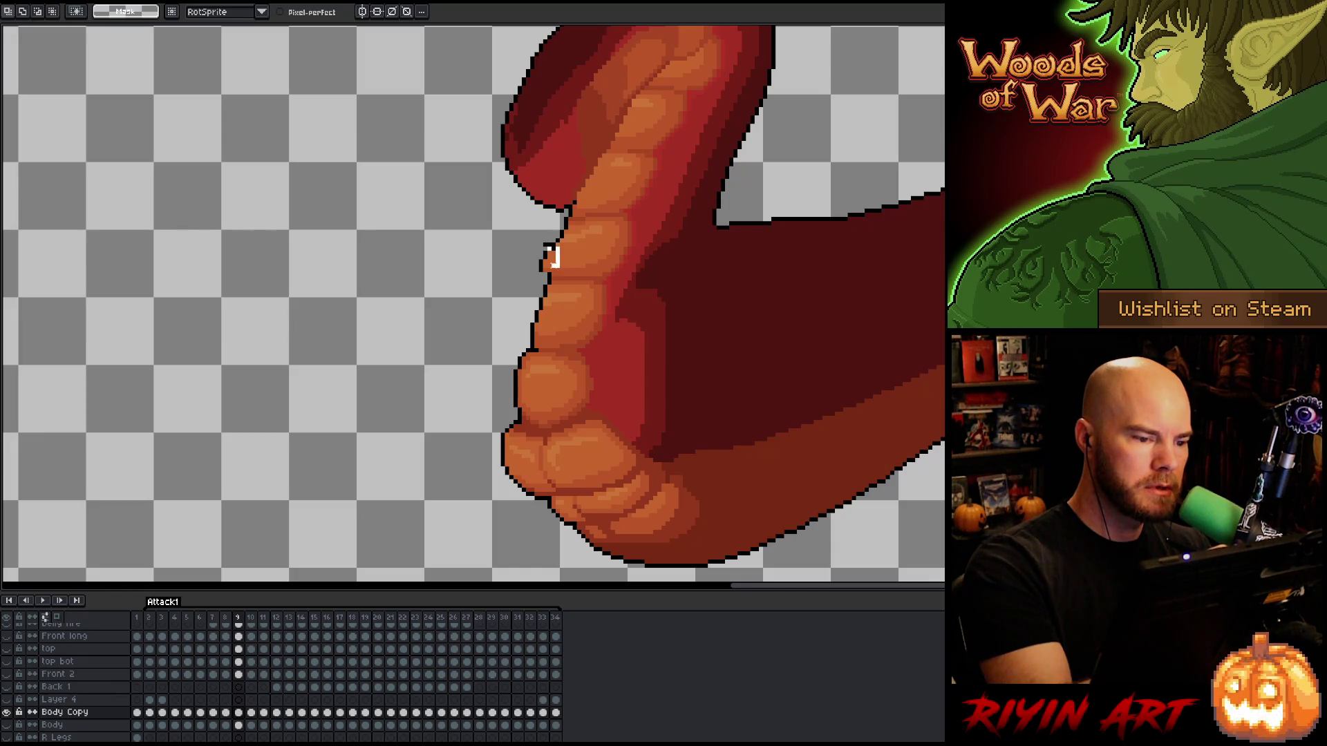
drag(546, 260, 531, 274)
click(549, 257)
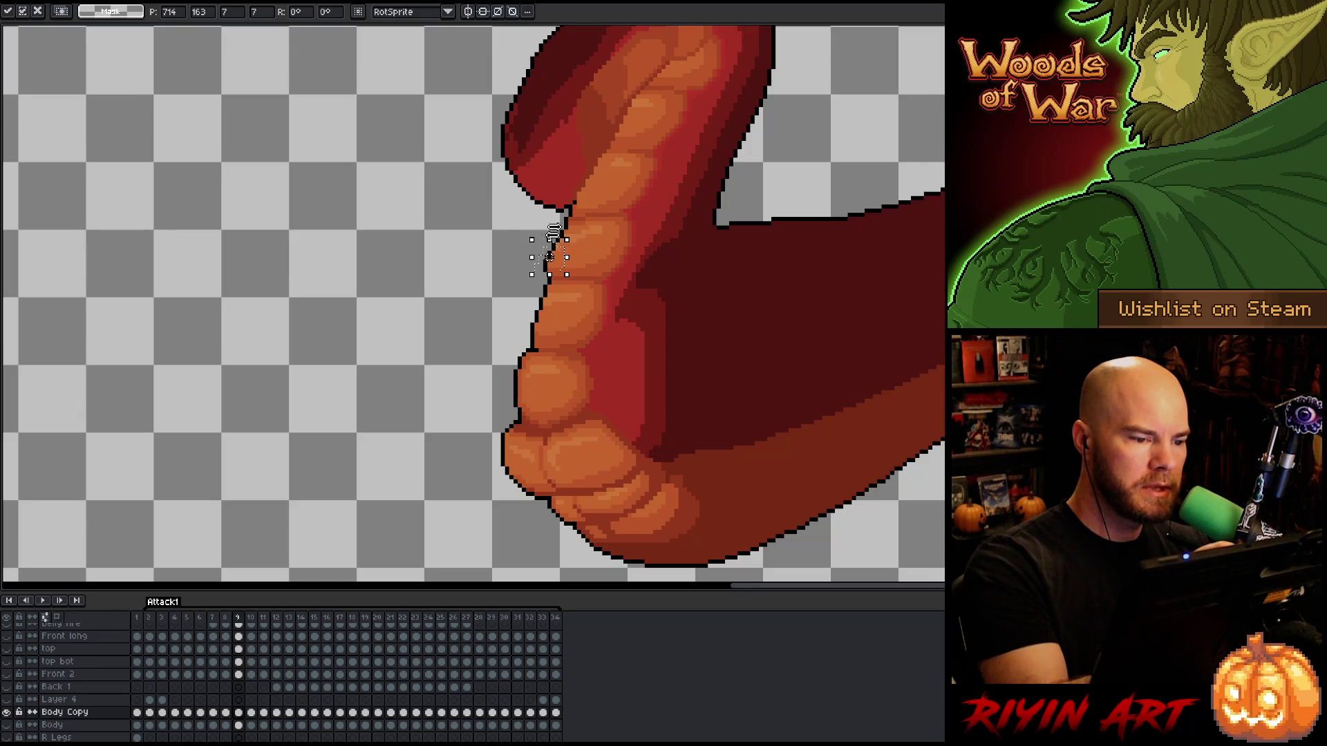
key(Return)
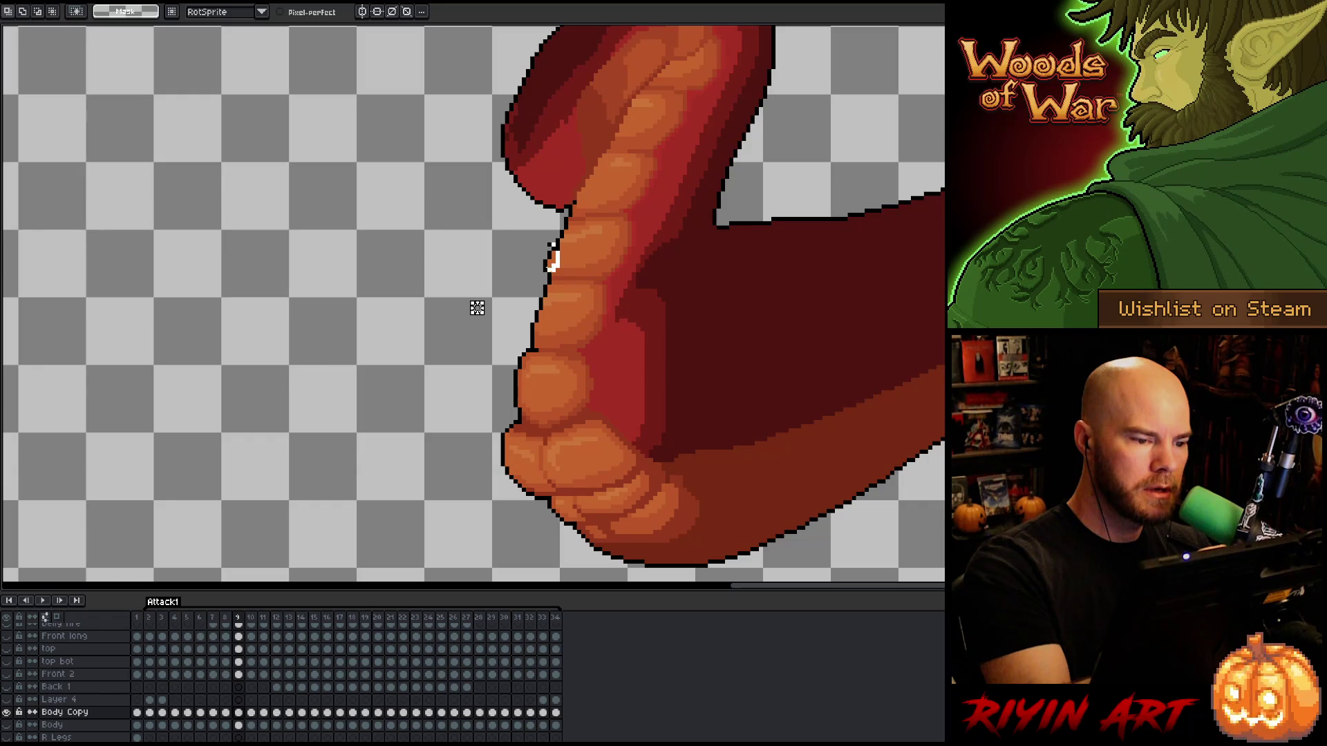
Nudge the pixels along the tentacle's inner edge into place, then pan the canvas left.
drag(512, 220, 553, 280)
key(ctrl+t)
key(Return)
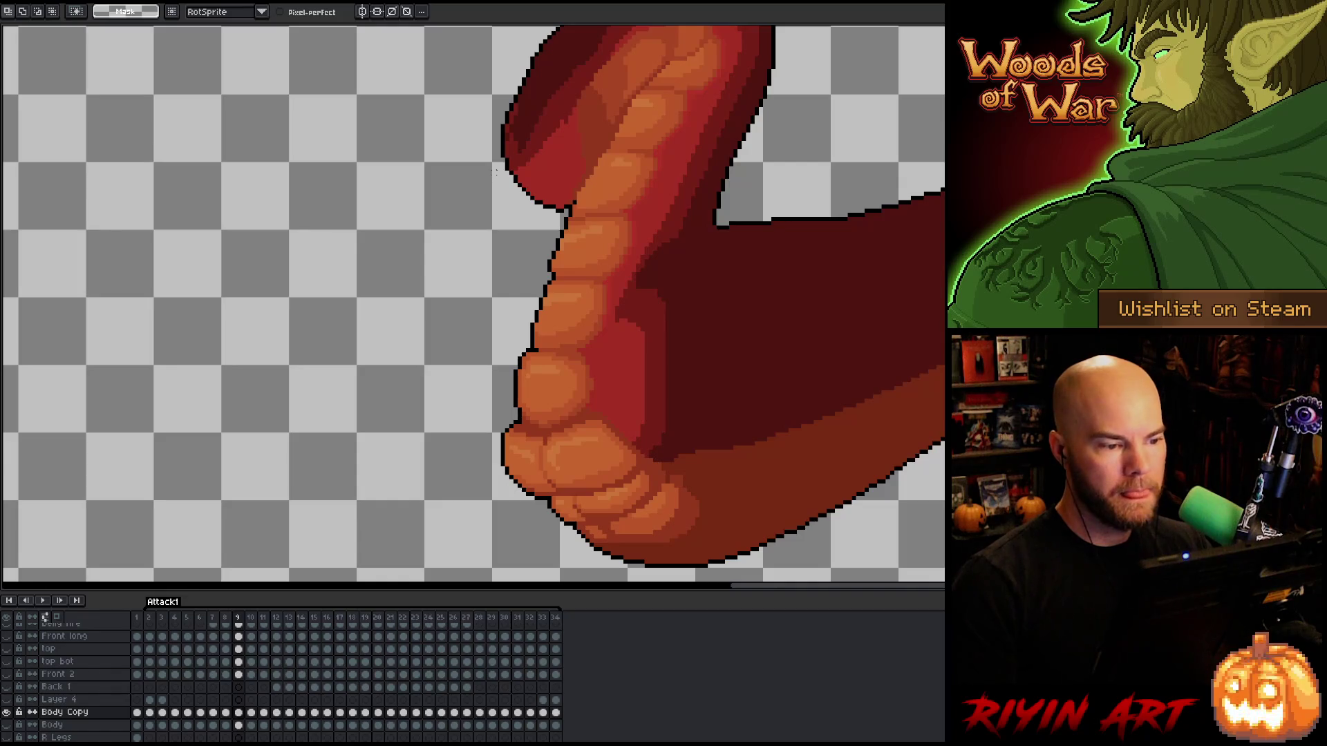
key(i)
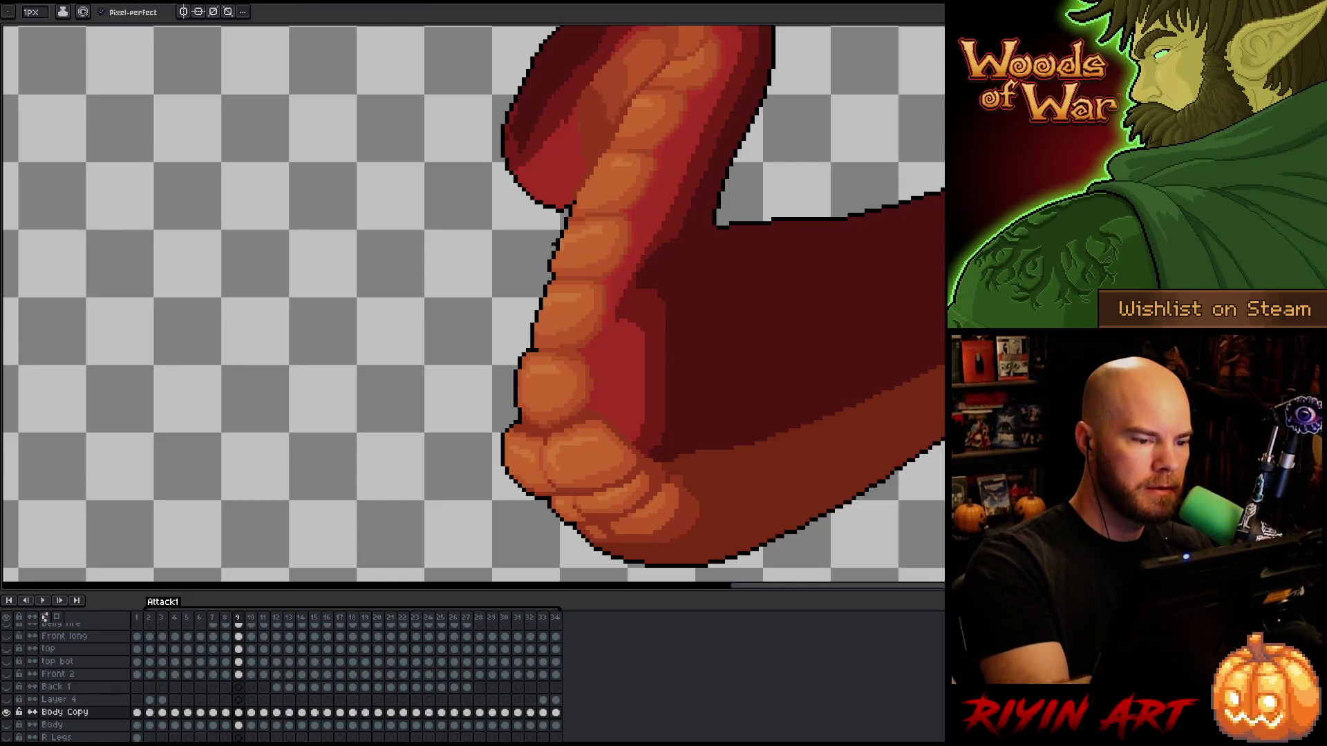
key(b)
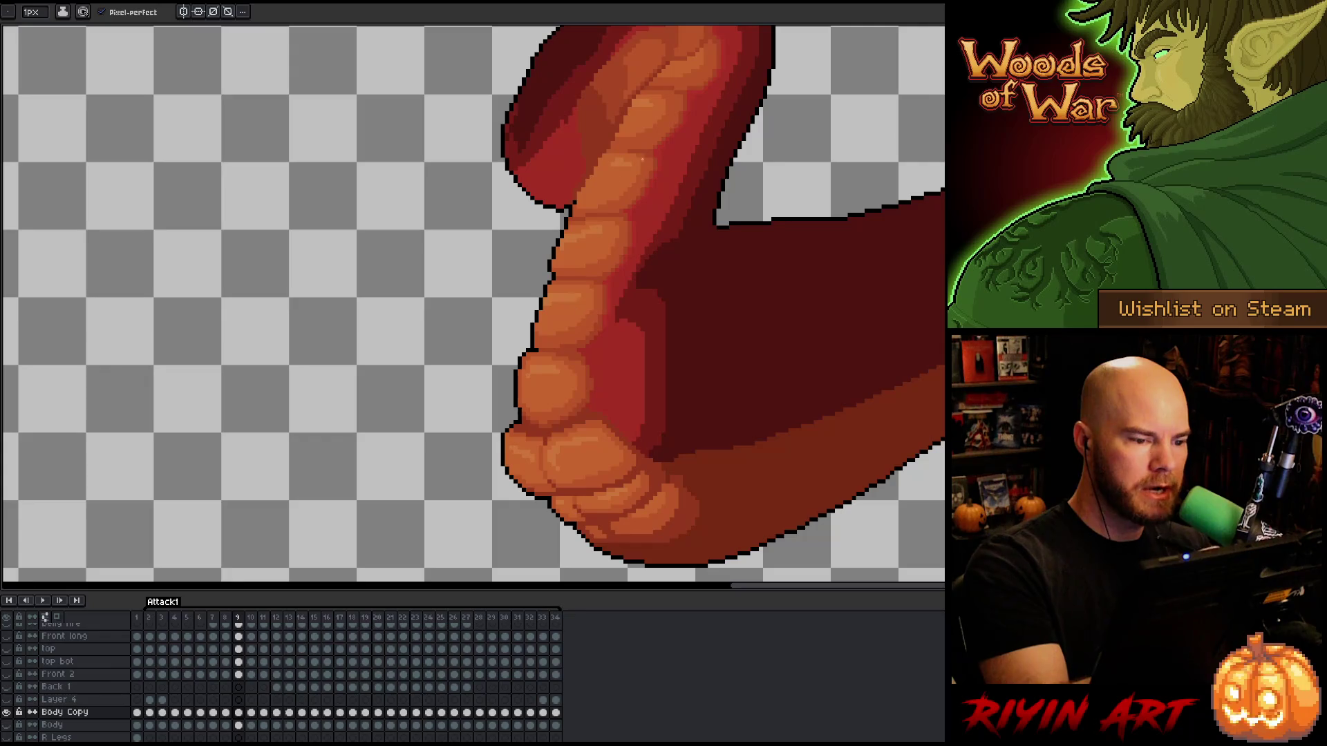
key(h)
drag(957, 347, 856, 334)
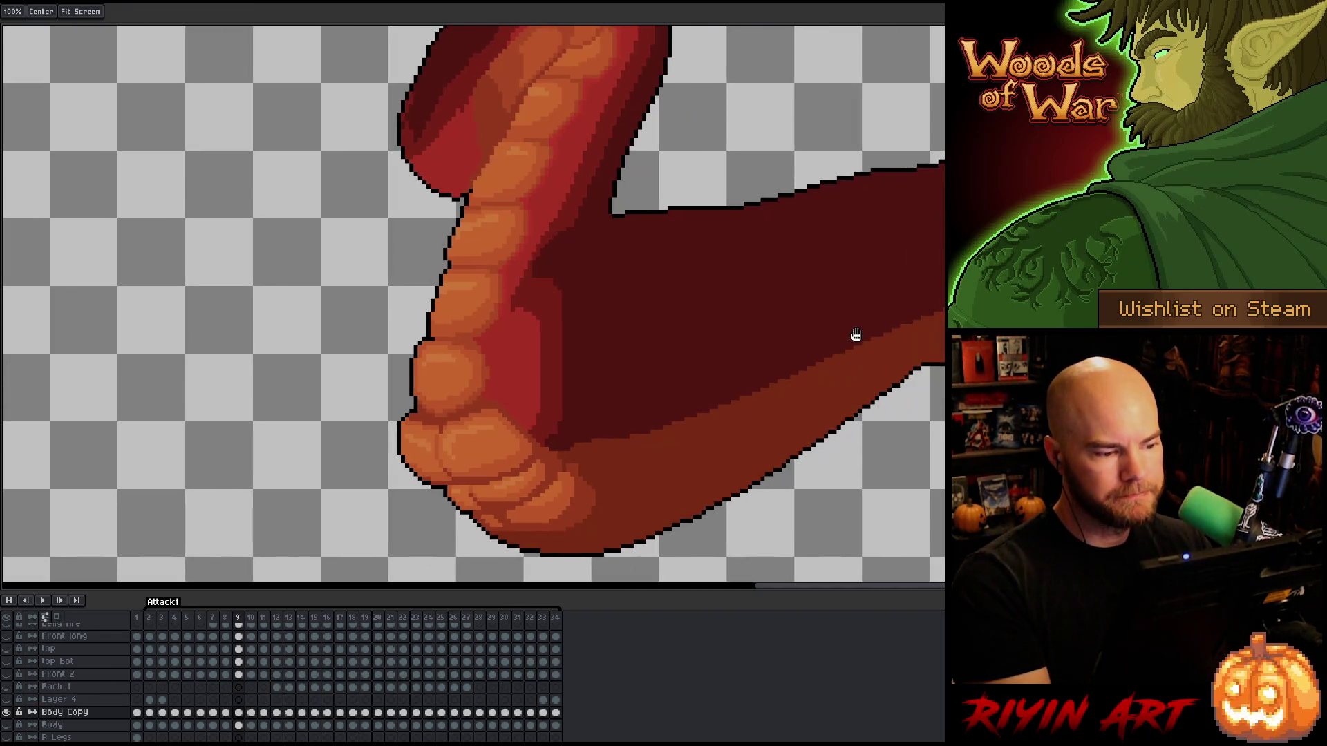
Flip between frames 8 and 9 to check the arm's top outline.
key(b)
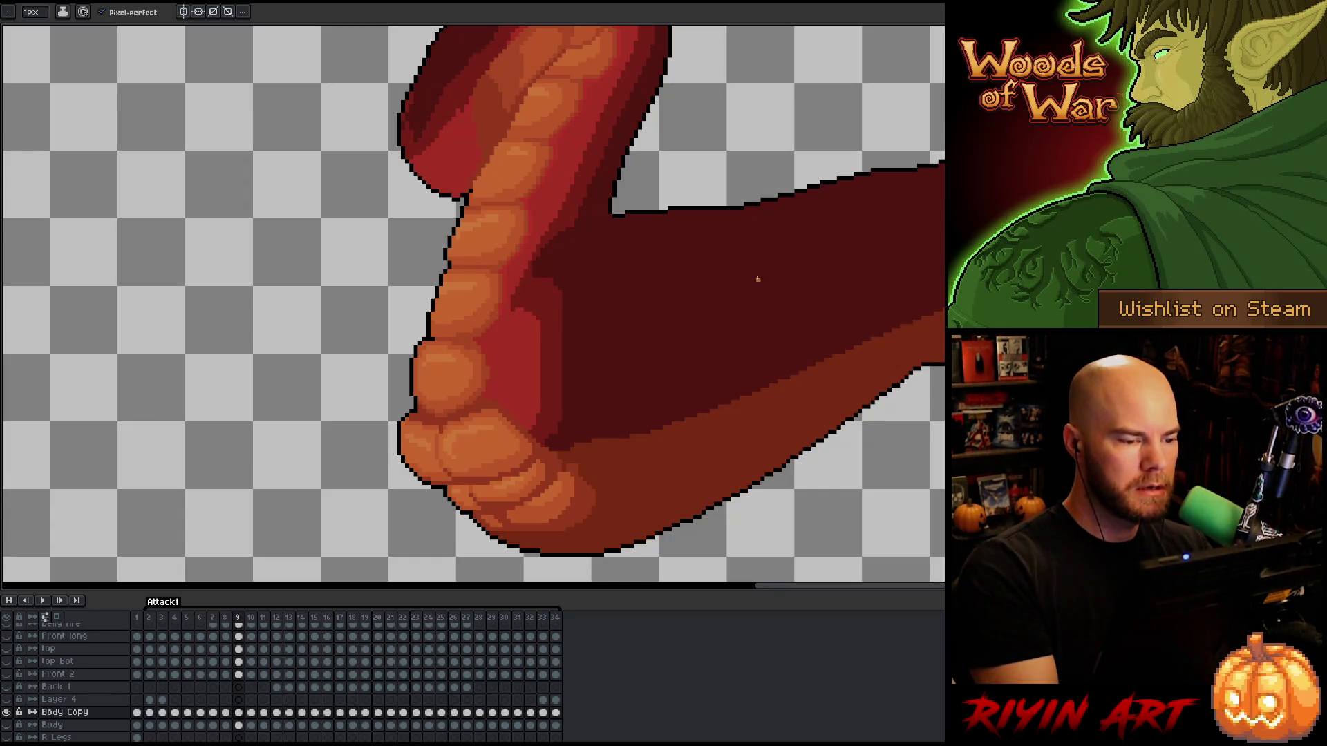
key(ctrl)
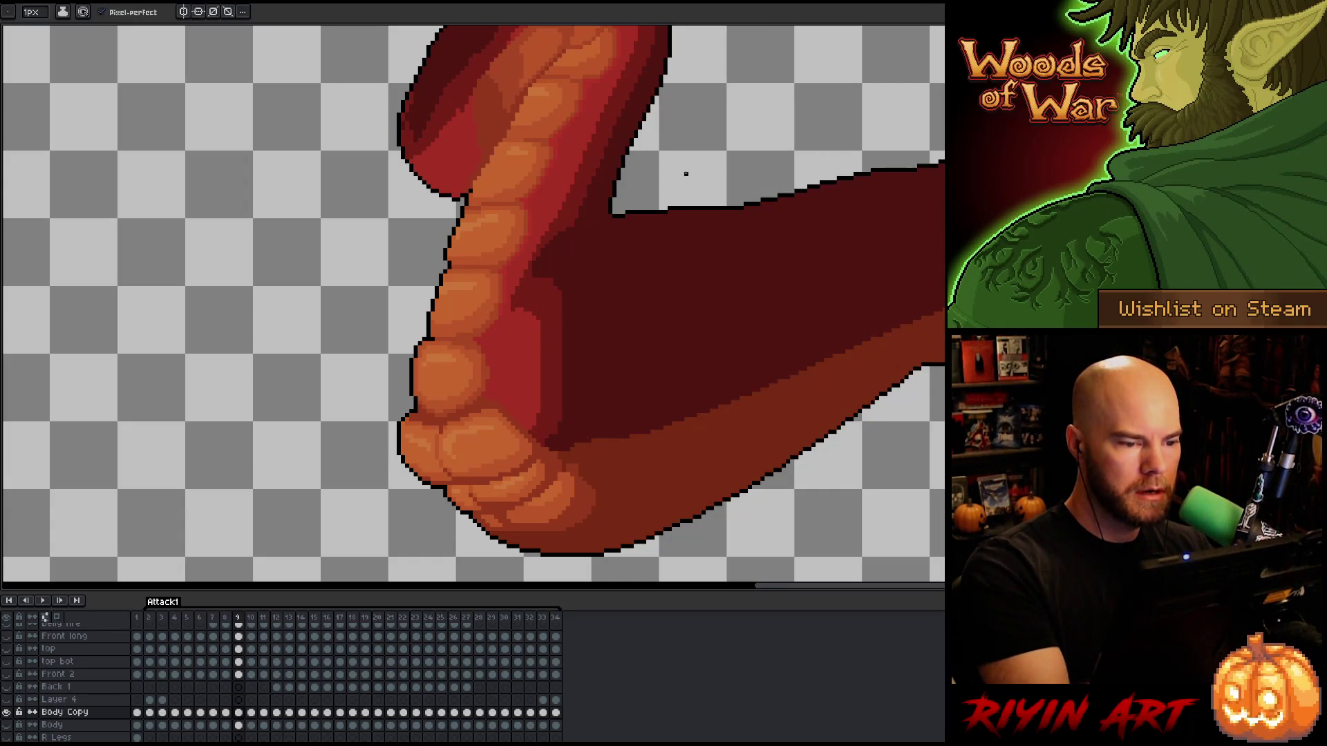
key(comma)
key(comma)
key(period)
key(comma)
key(period)
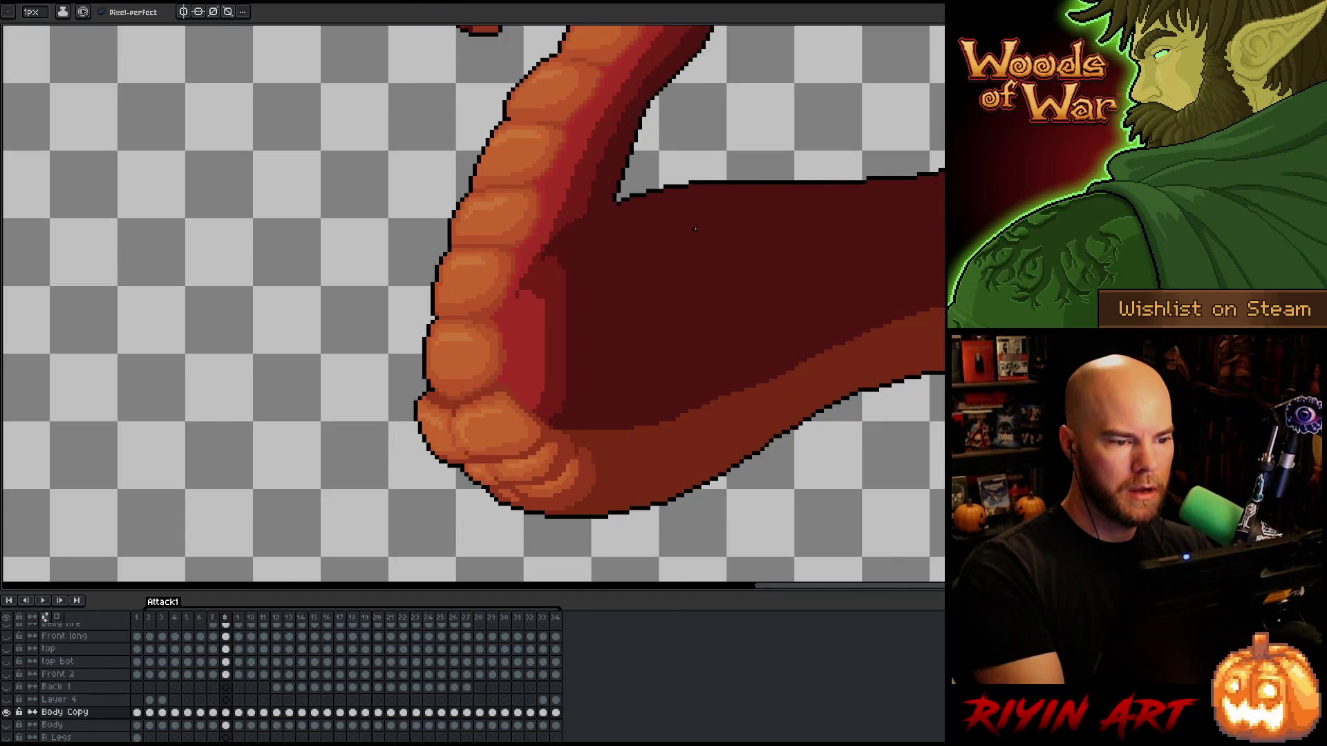
key(period)
key(comma)
key(period)
key(comma)
key(period)
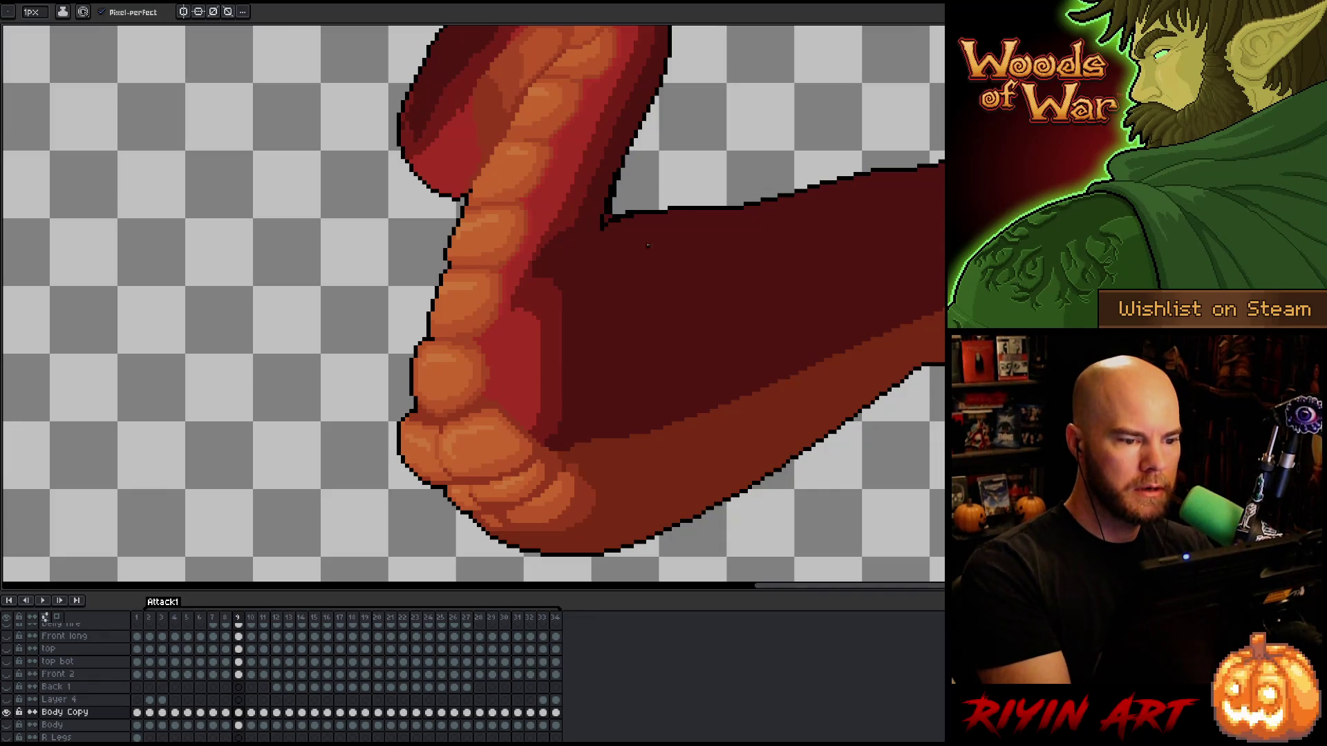
Thicken the dark outline along the arm's top edge on frame 9 and compare with frame 8.
drag(605, 224, 729, 202)
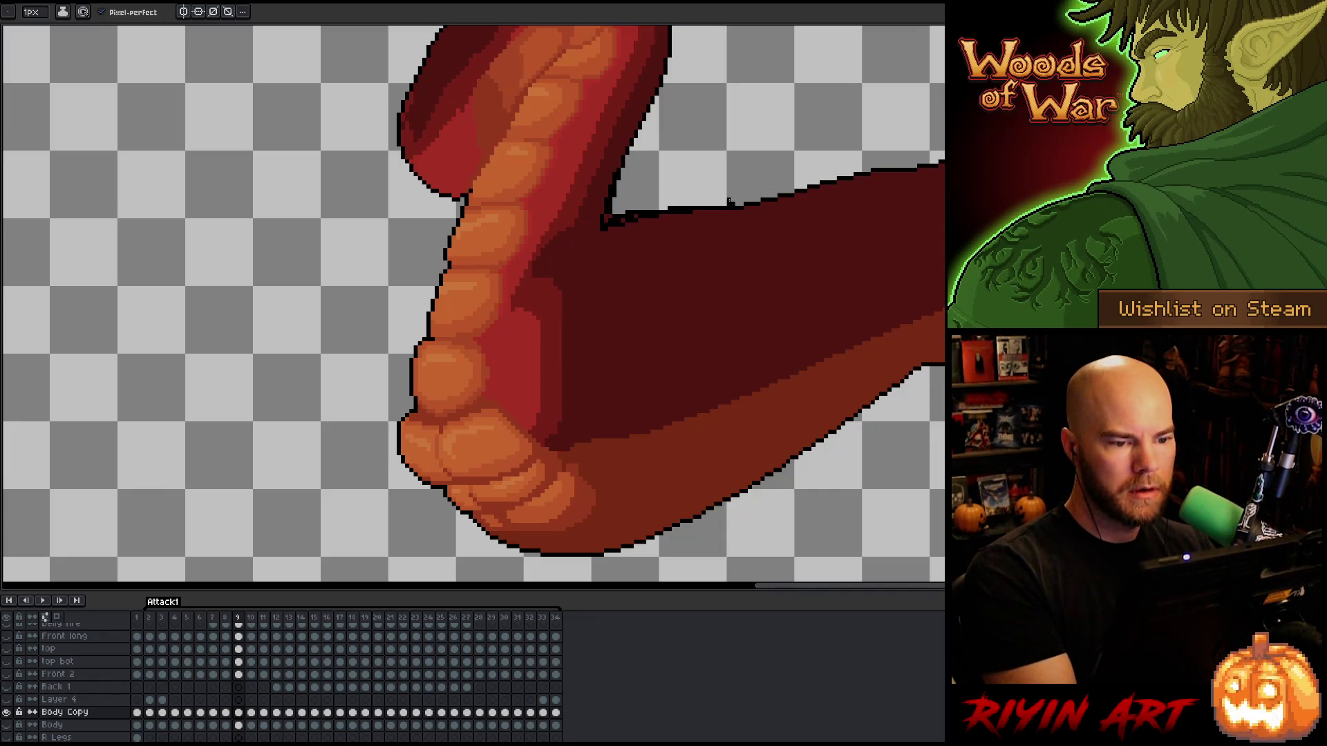
key(e)
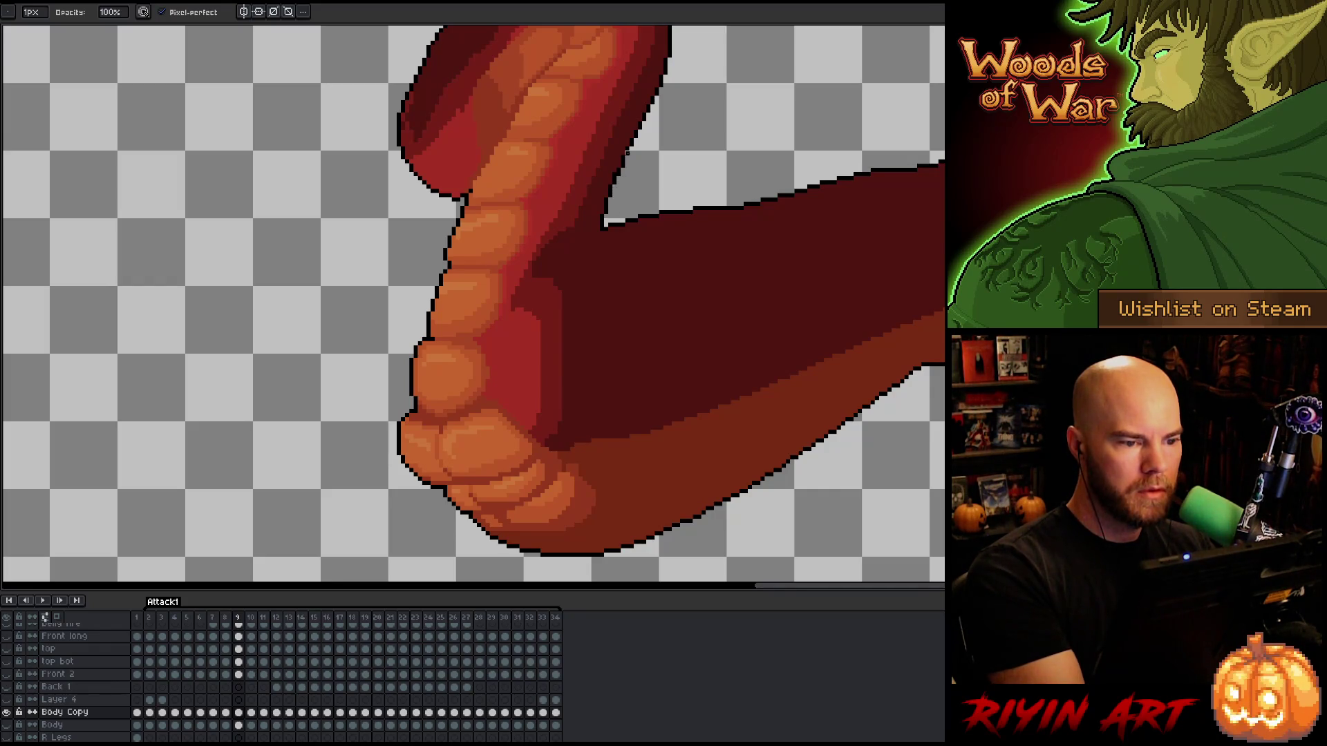
key(e)
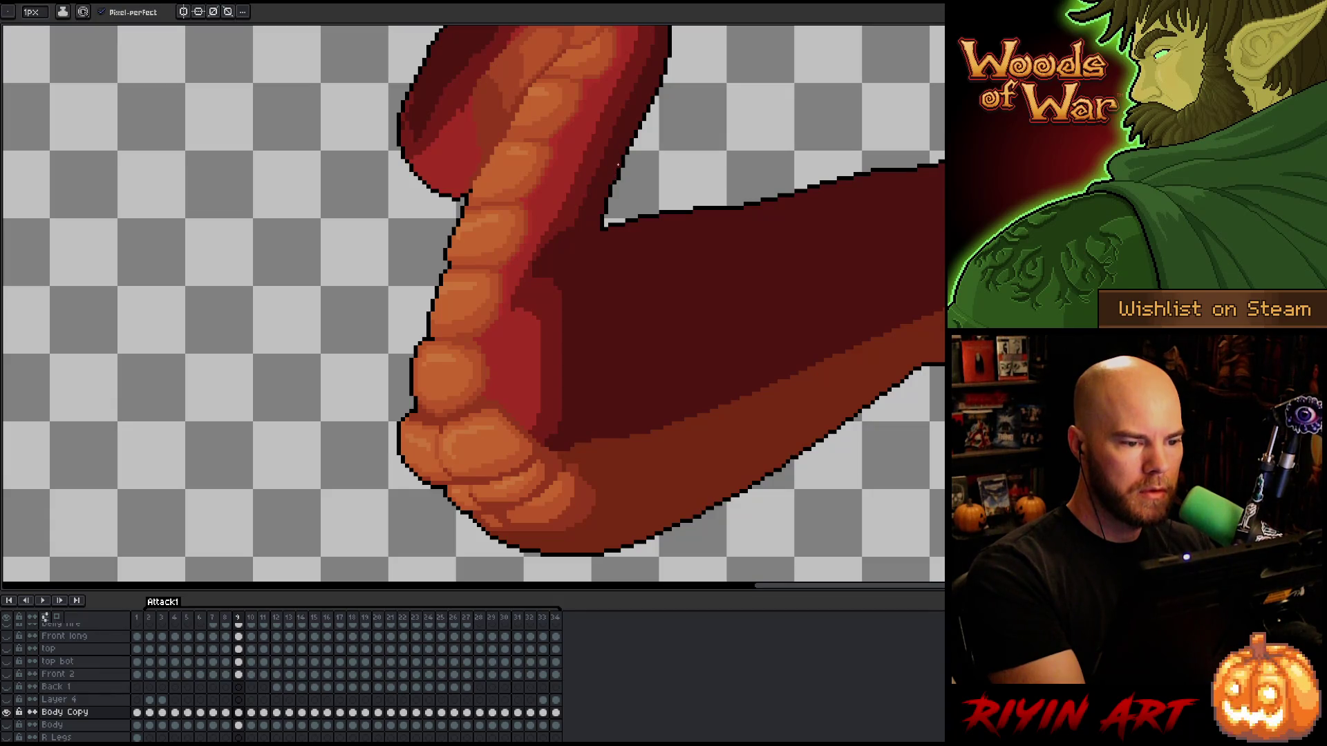
alt+click(620, 172)
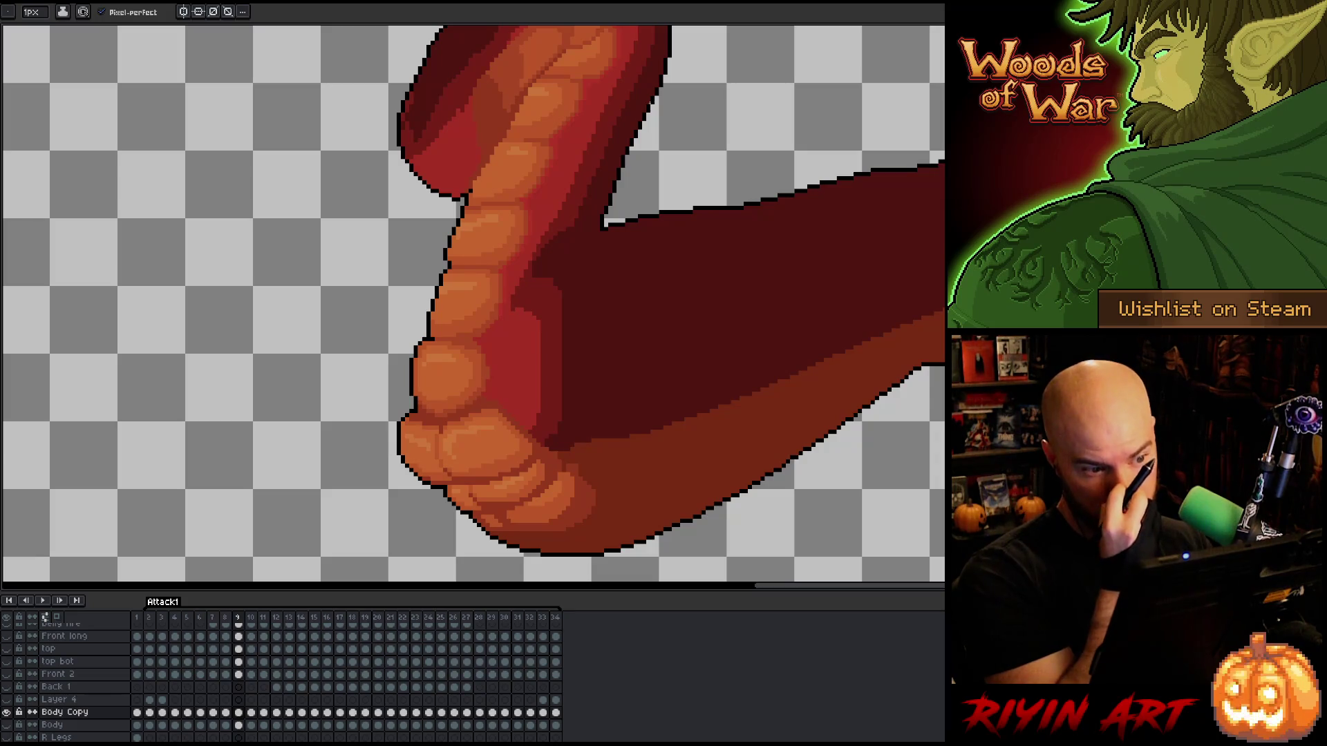
key(comma)
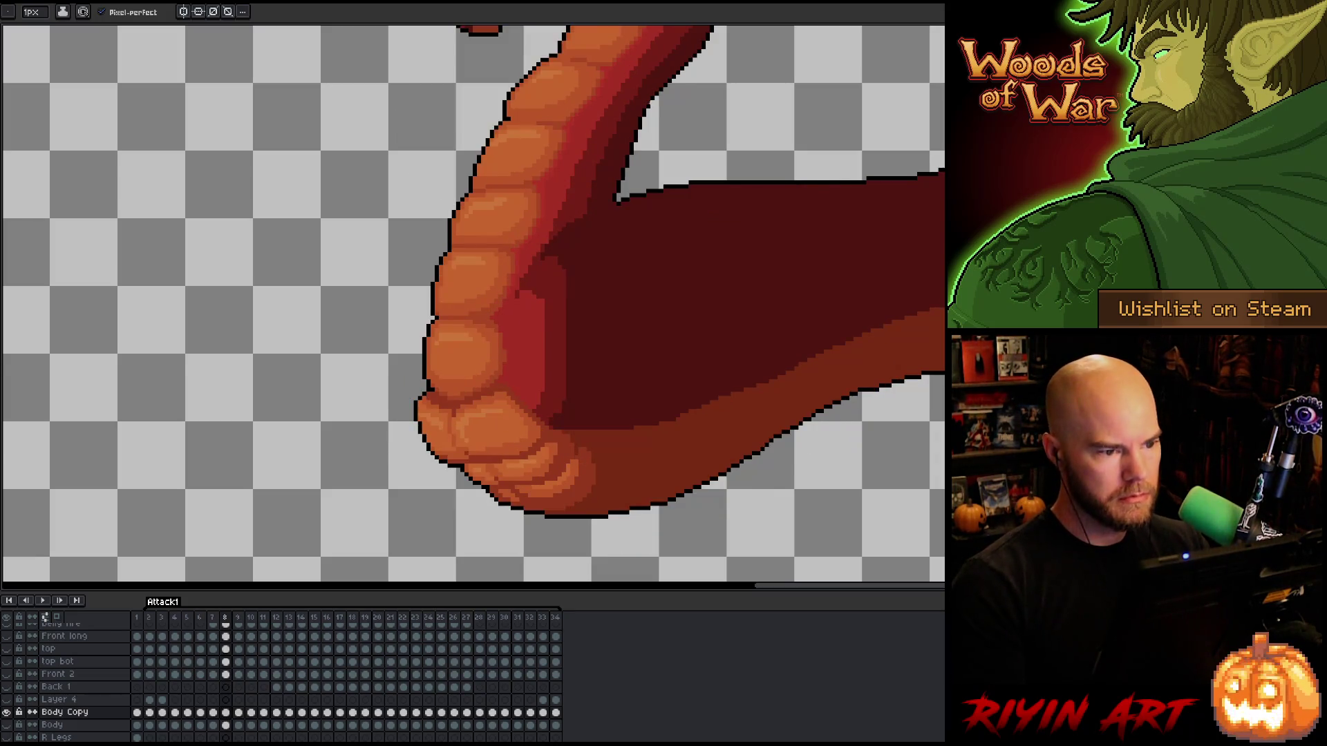
key(period)
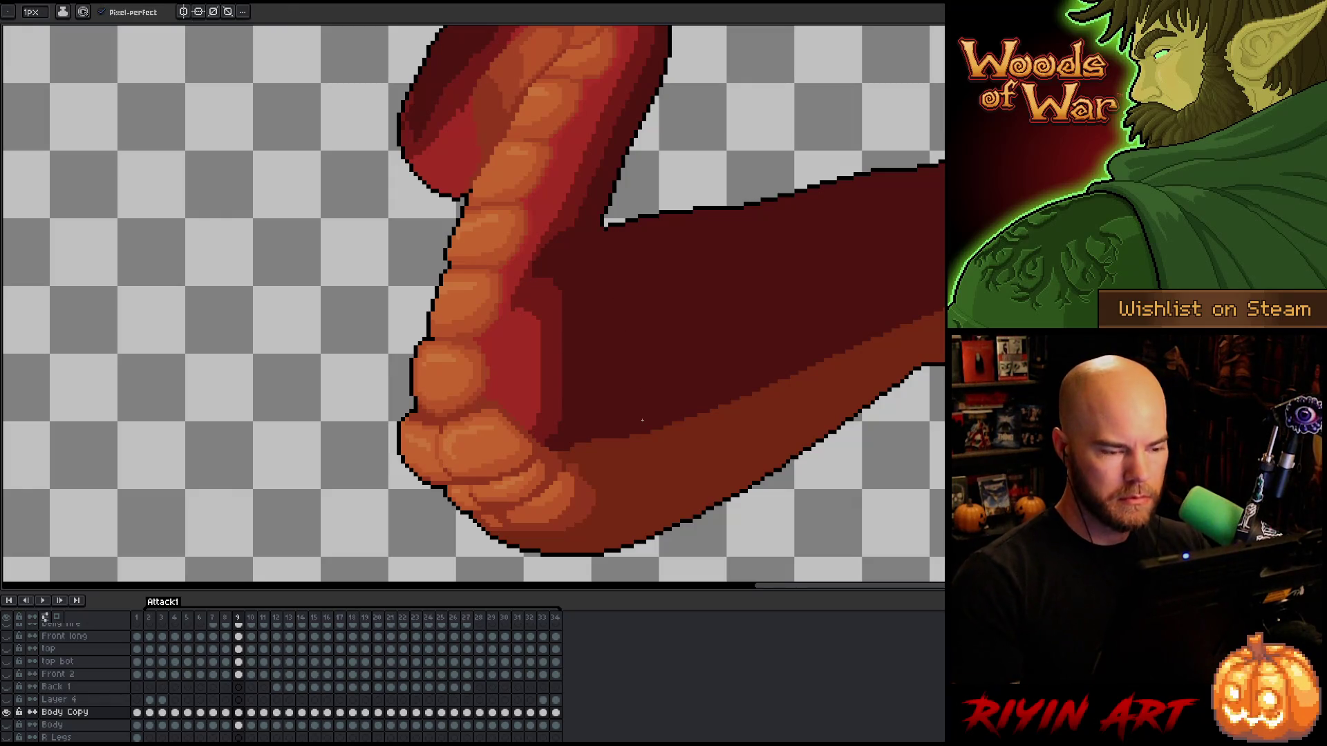
Compare frames 8, 9 and 10, then settle on frame 10.
key(b)
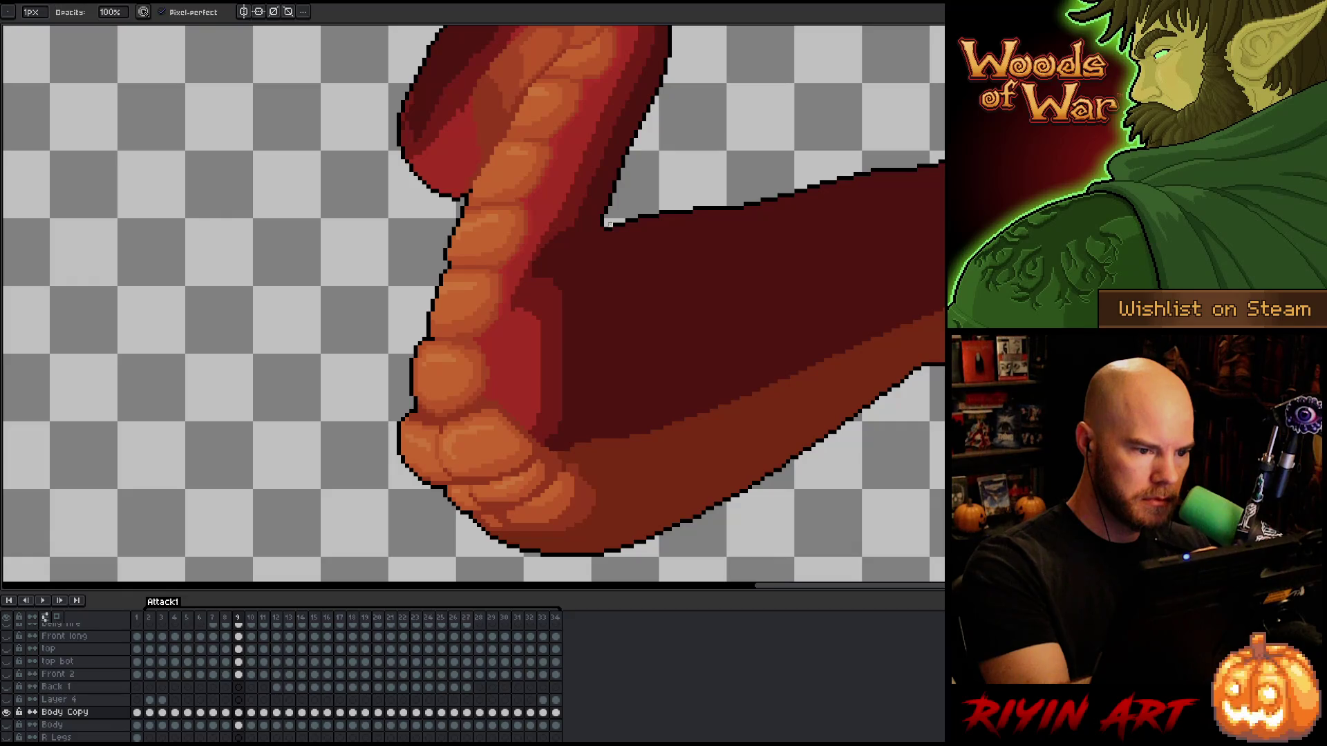
key(comma)
key(period)
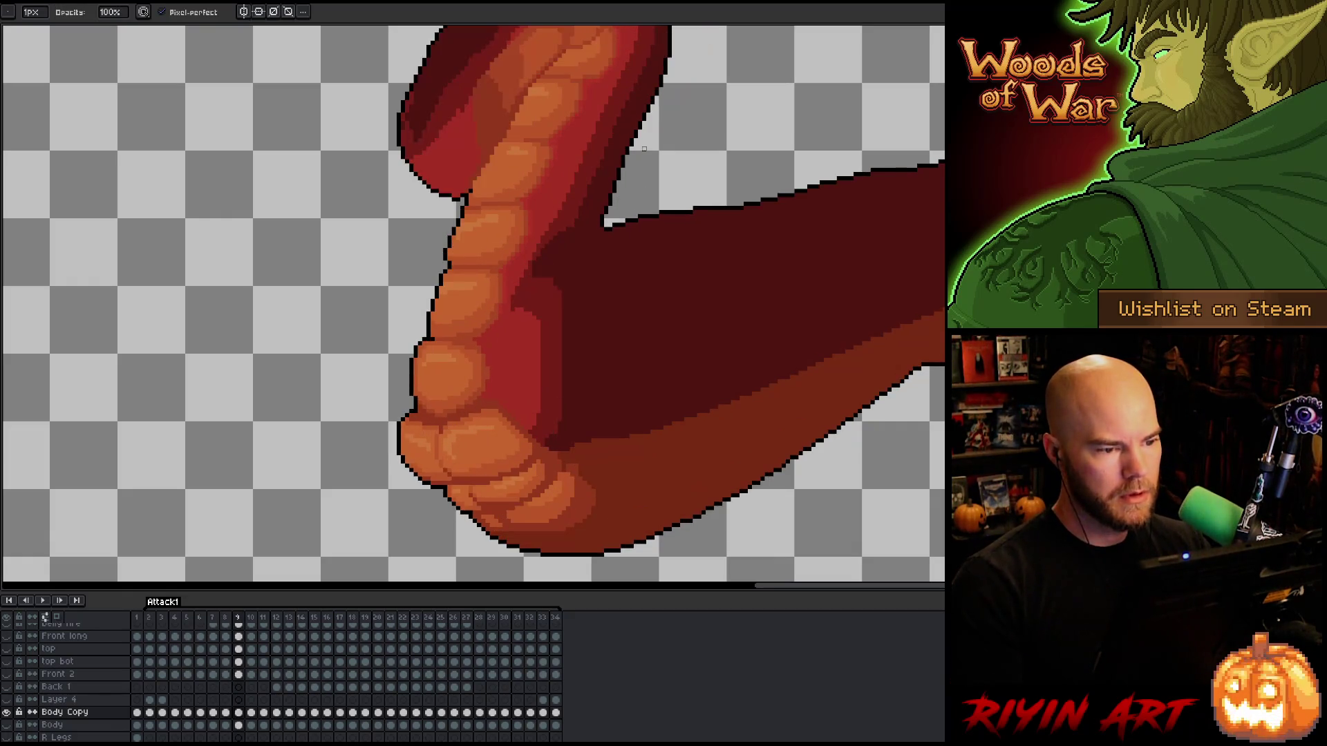
key(period)
key(comma)
key(period)
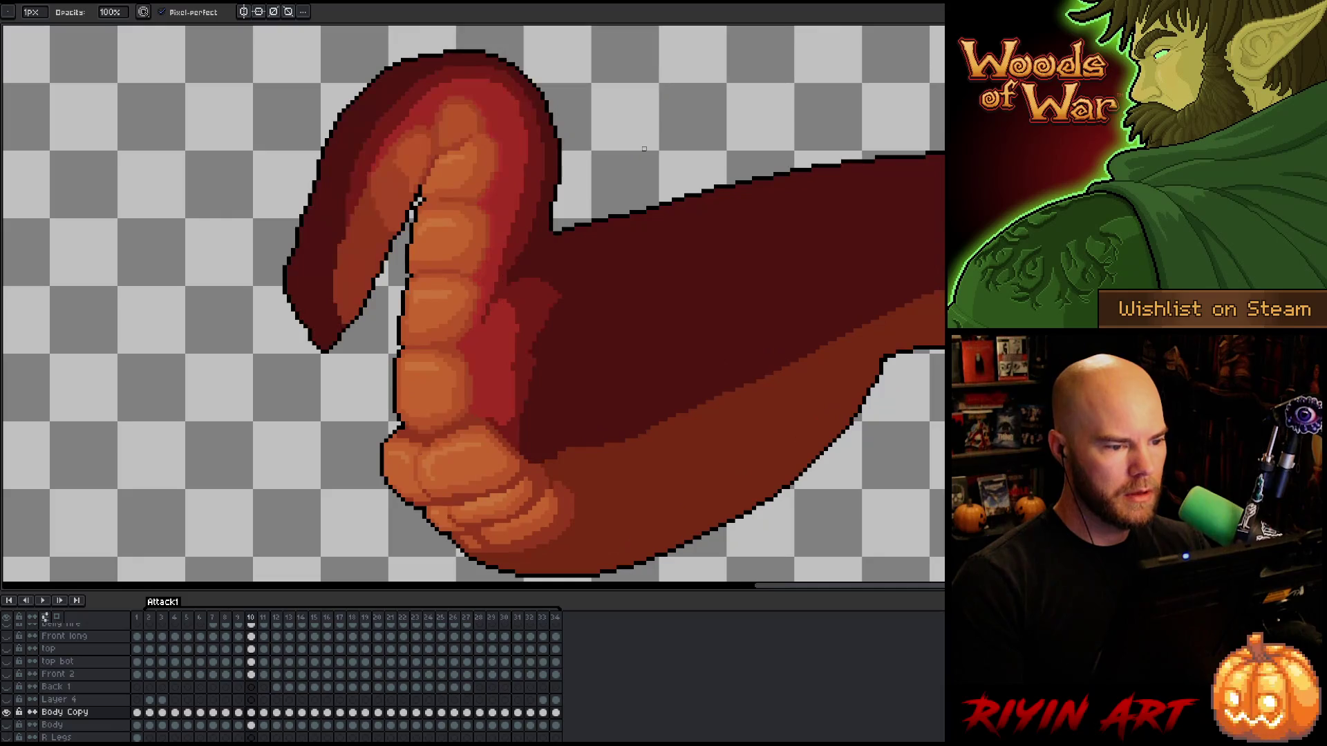
key(e)
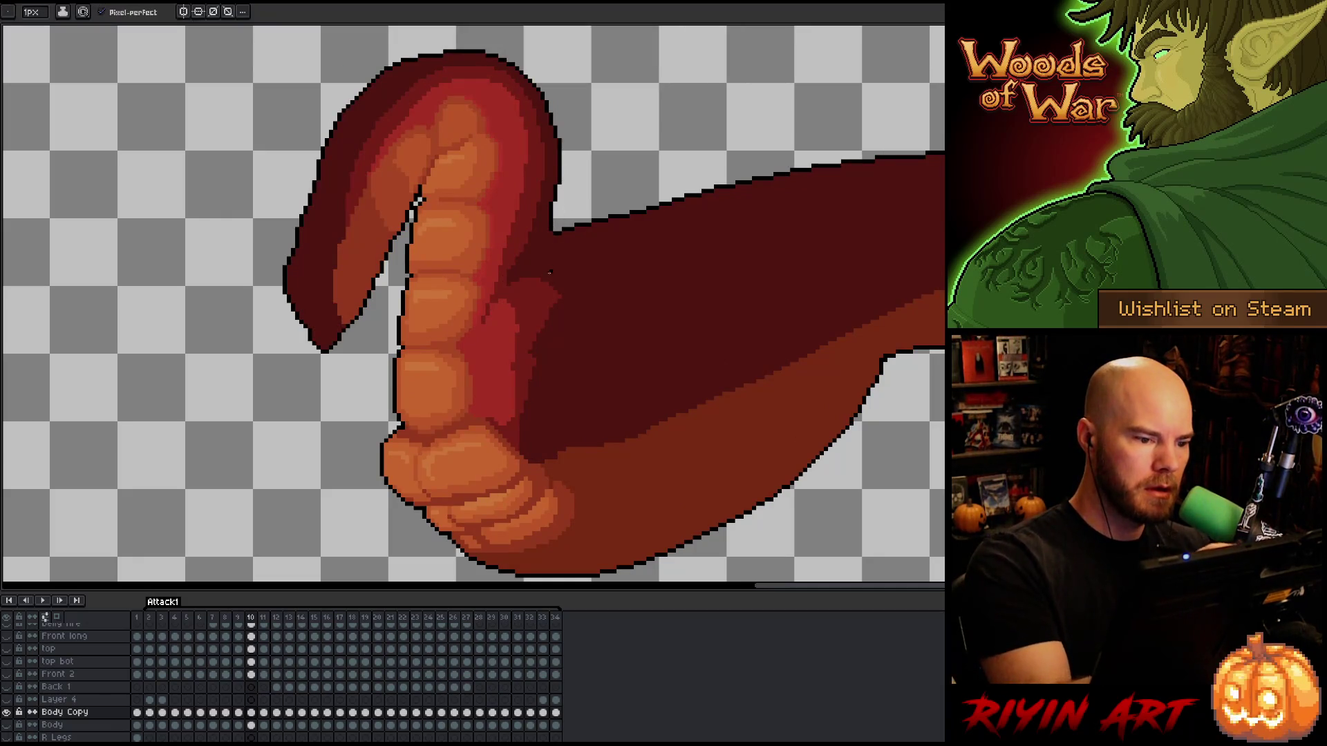
key(m)
key(comma)
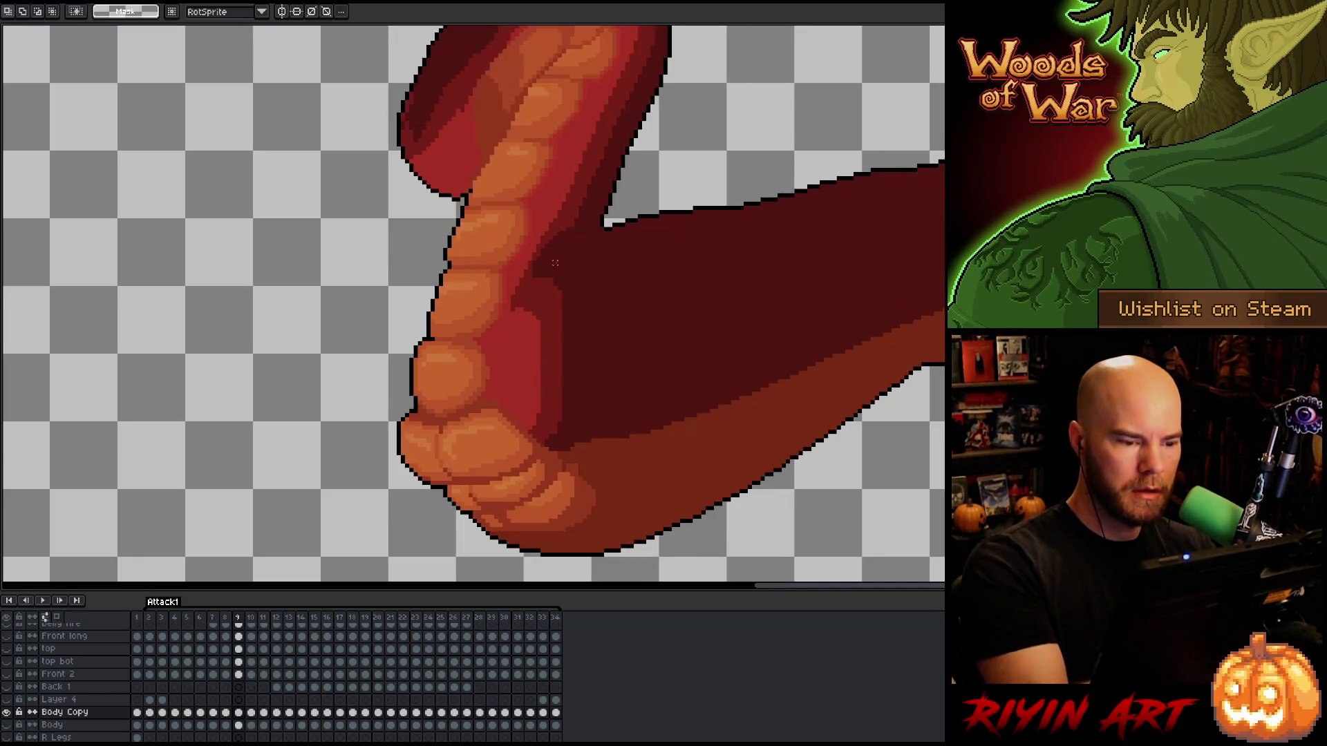
key(period)
key(comma)
key(period)
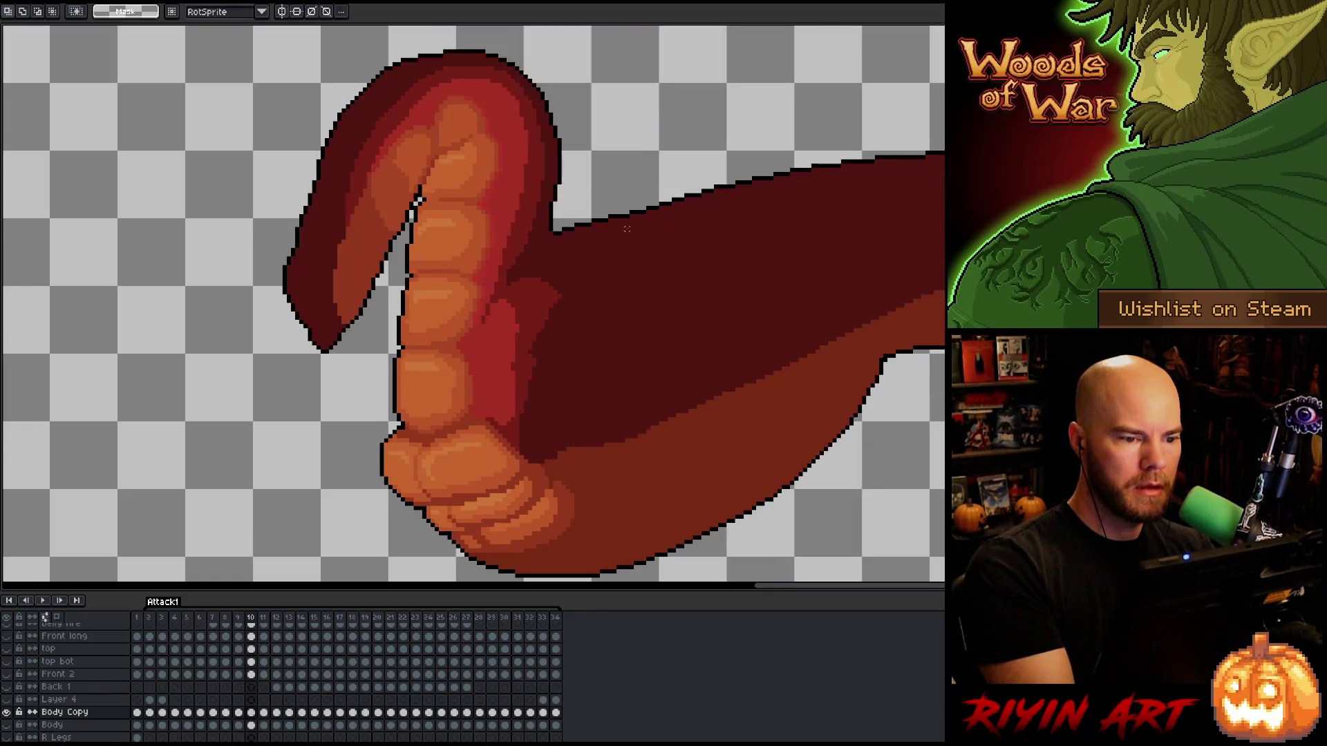
key(comma)
key(period)
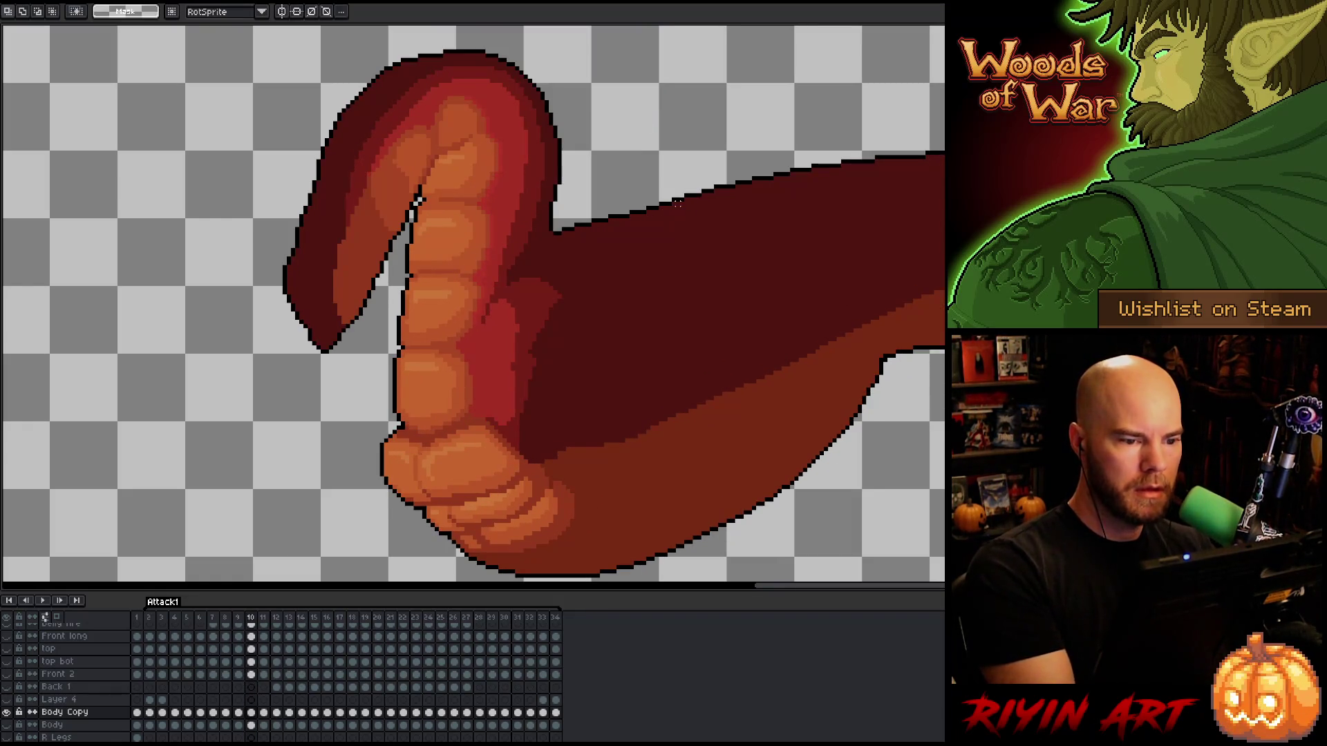
key(b)
Lasso the upper arm on frame 10 and shift it down to lower its edge.
key(q)
mouse_move(913, 103)
mouse_down()
mouse_move(792, 186)
mouse_move(542, 252)
mouse_move(542, 235)
mouse_up()
key(Down)
key(Down)
key(Down)
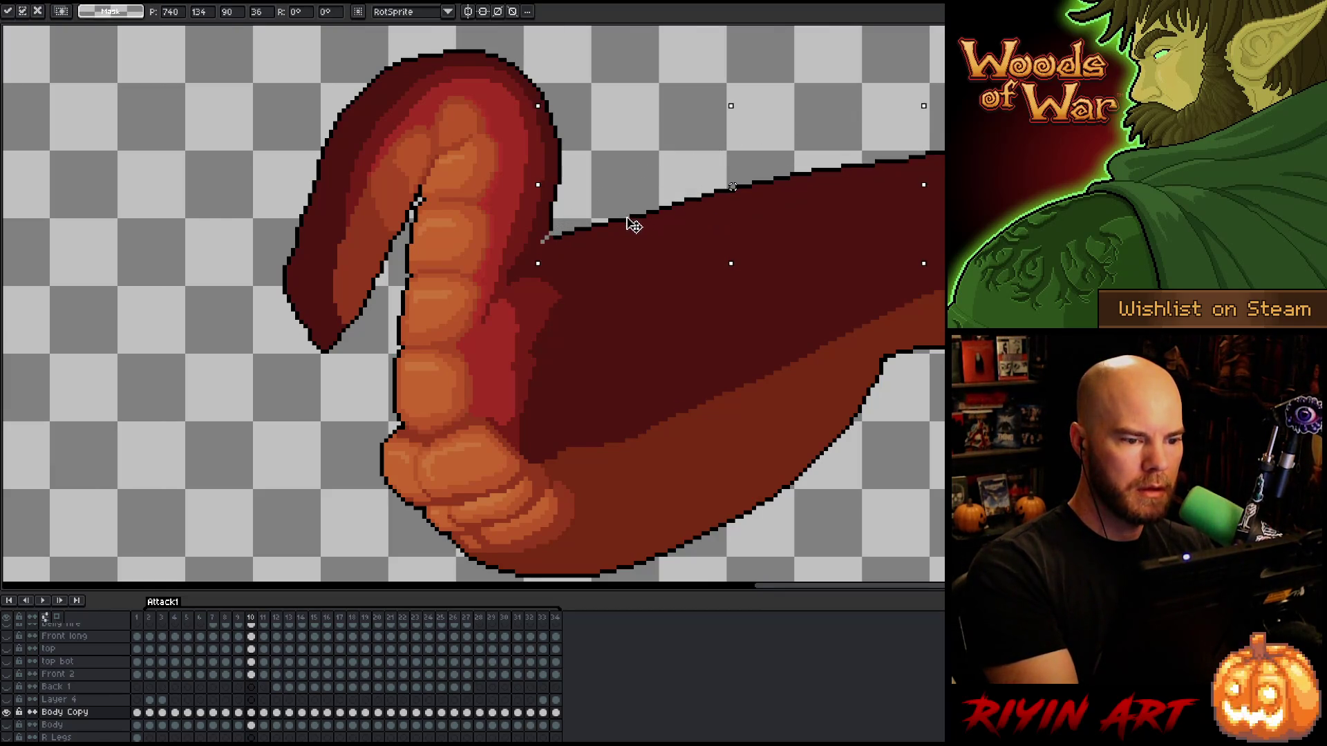
key(Return)
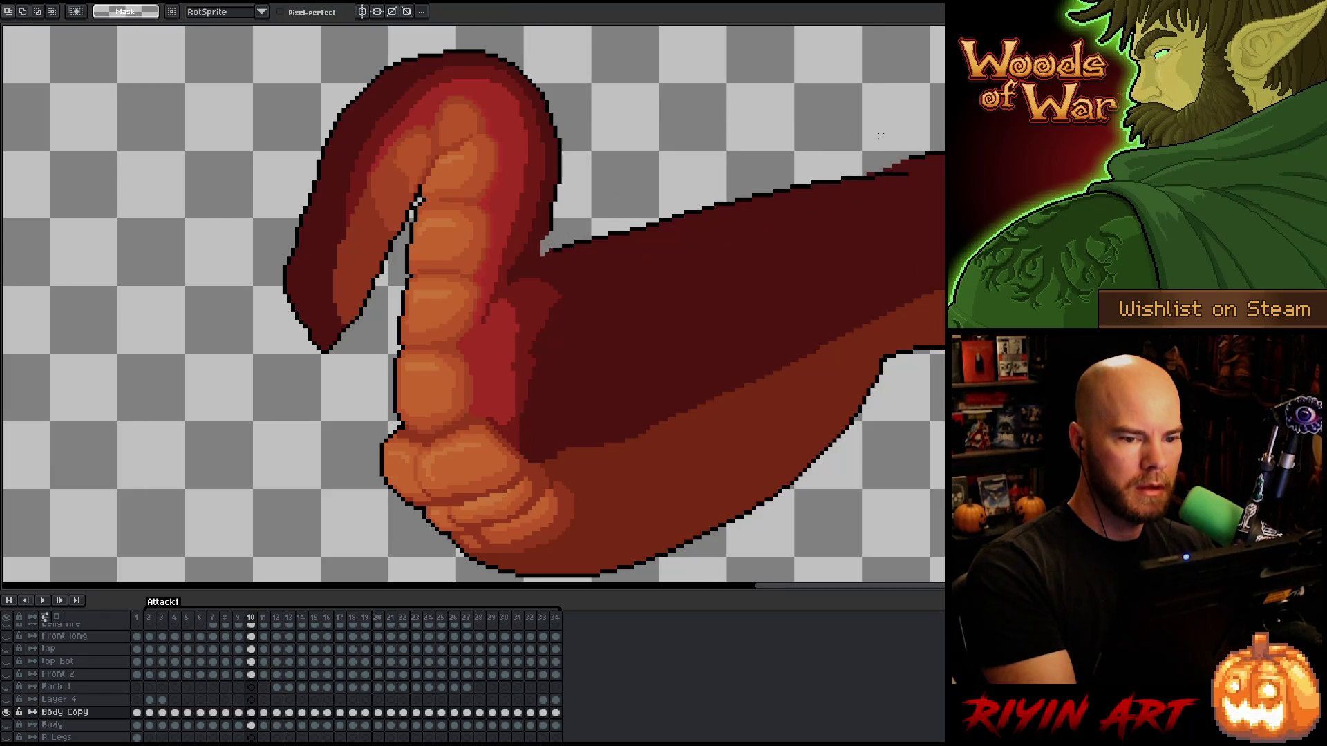
key(b)
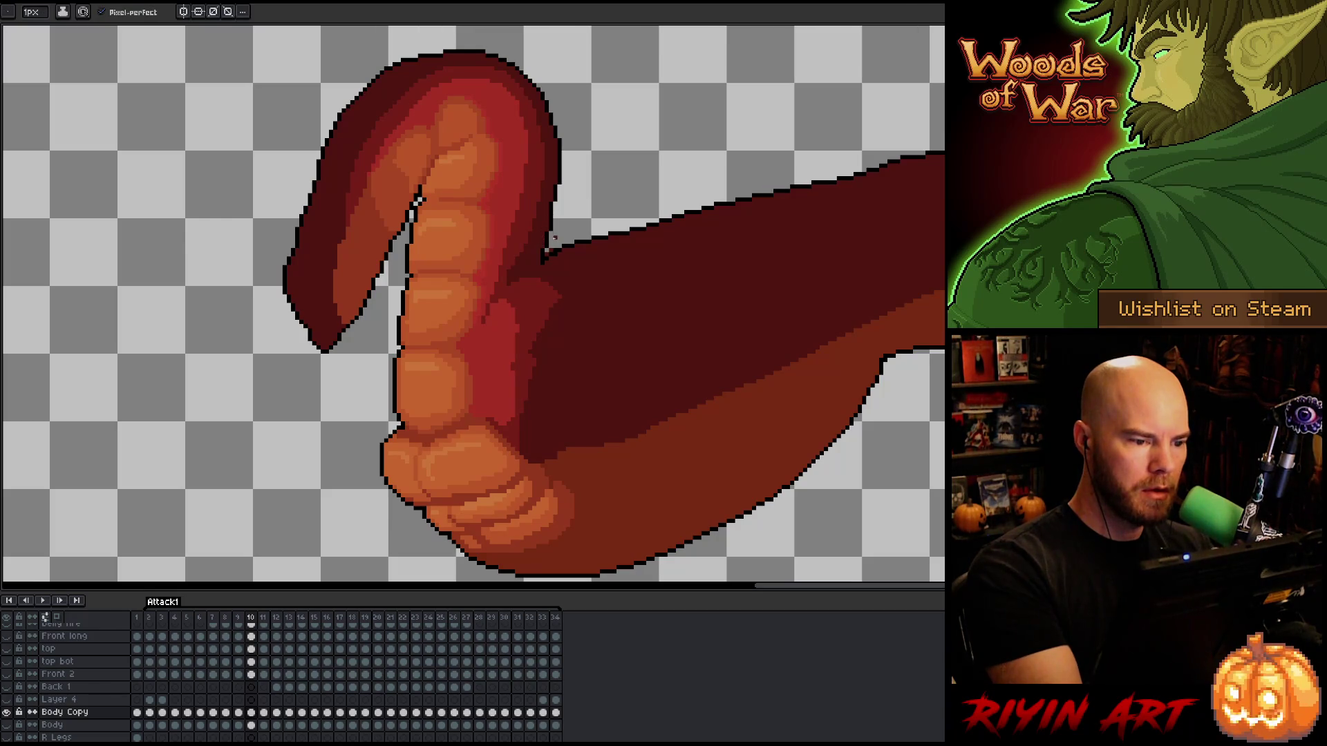
key(e)
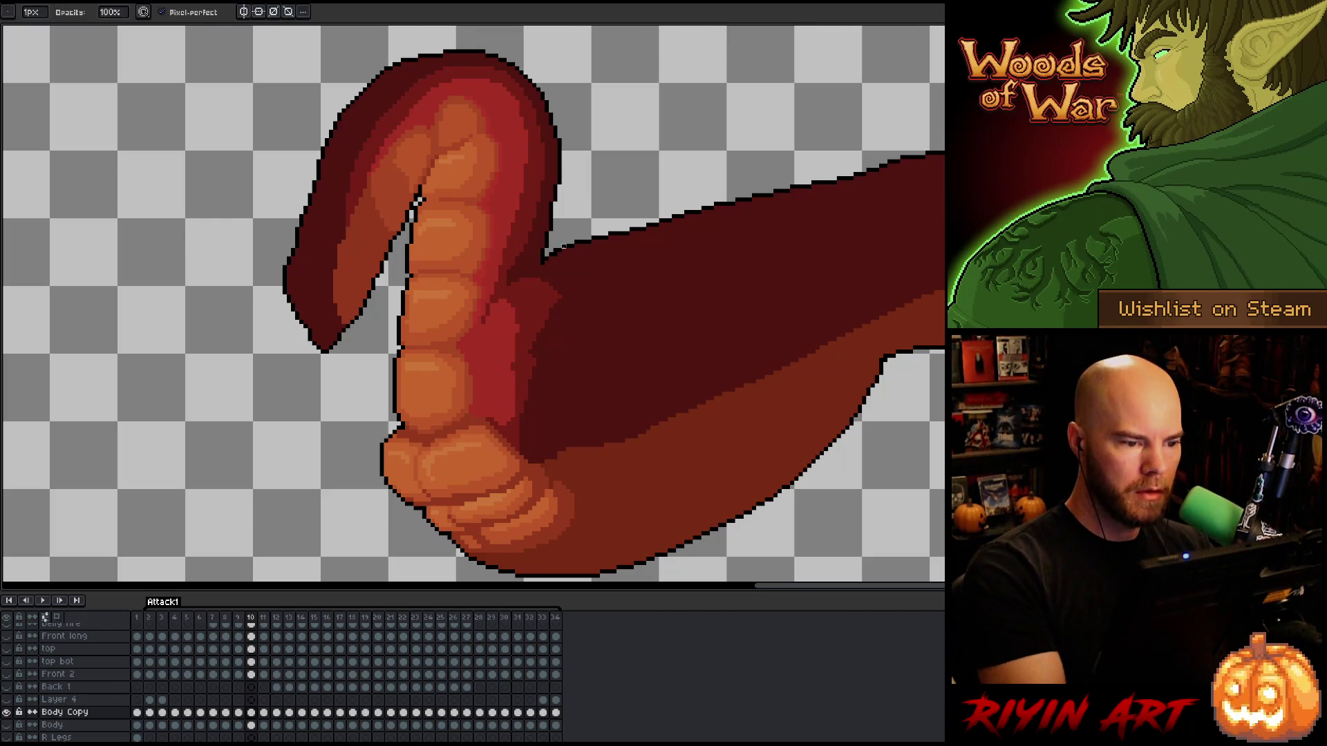
key(b)
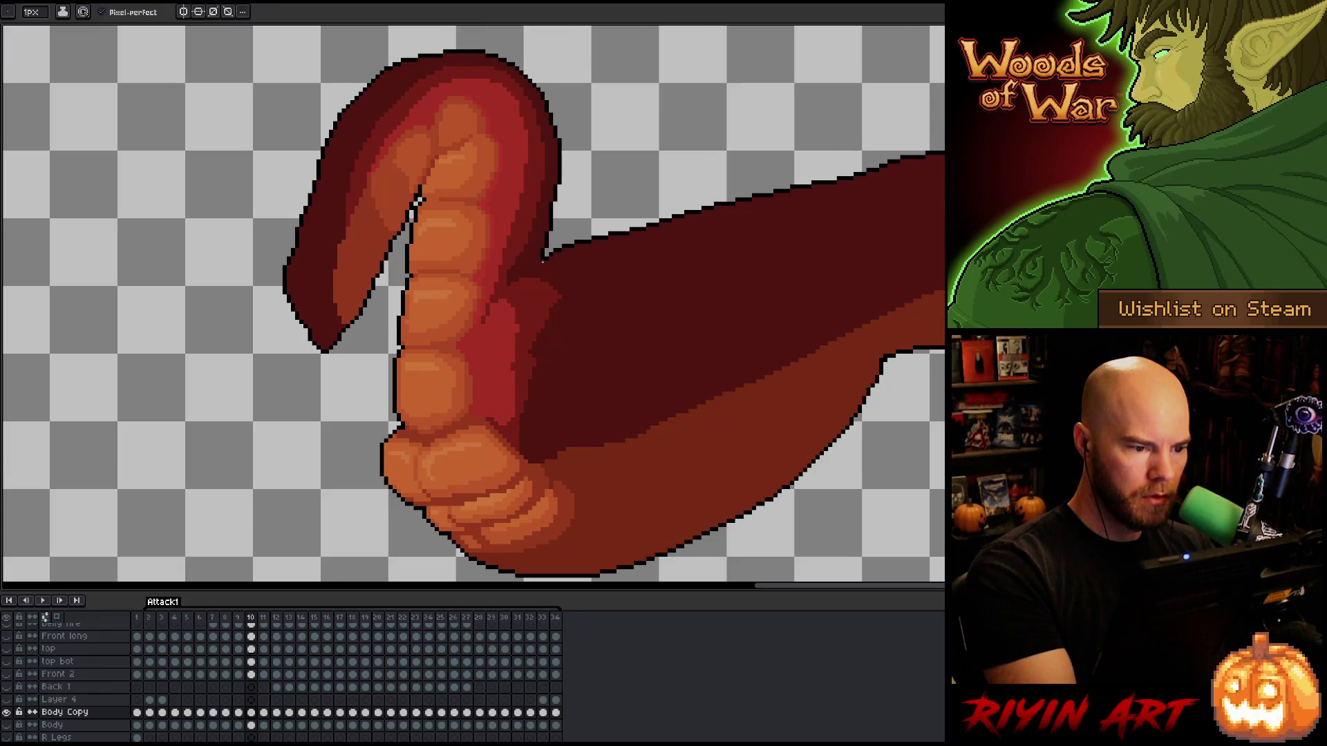
Flip between neighbouring frames to check the flow, then advance to frame 11.
key(Left)
key(Right)
key(Left)
key(Right)
key(Right)
key(Left)
key(Right)
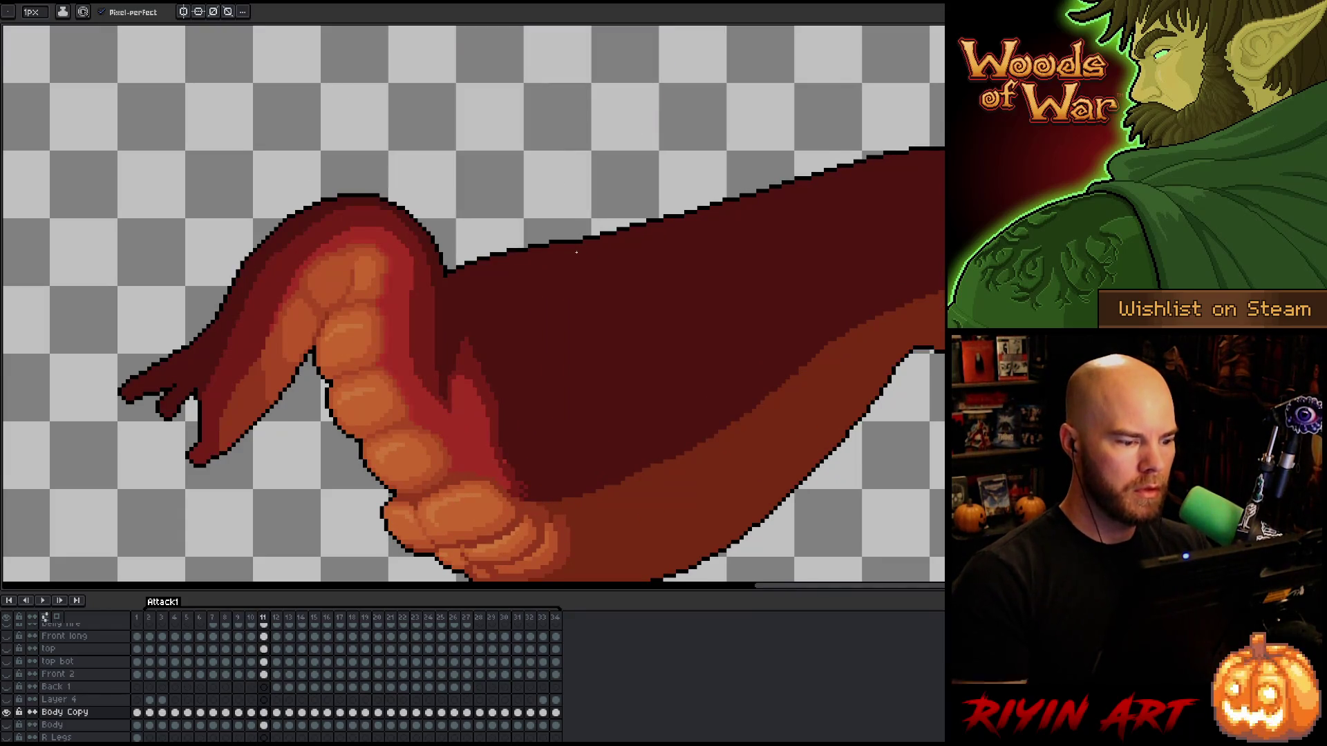
Step back through frames 7 and 5, then forward to frame 11.
key(Left)
key(Left)
key(Left)
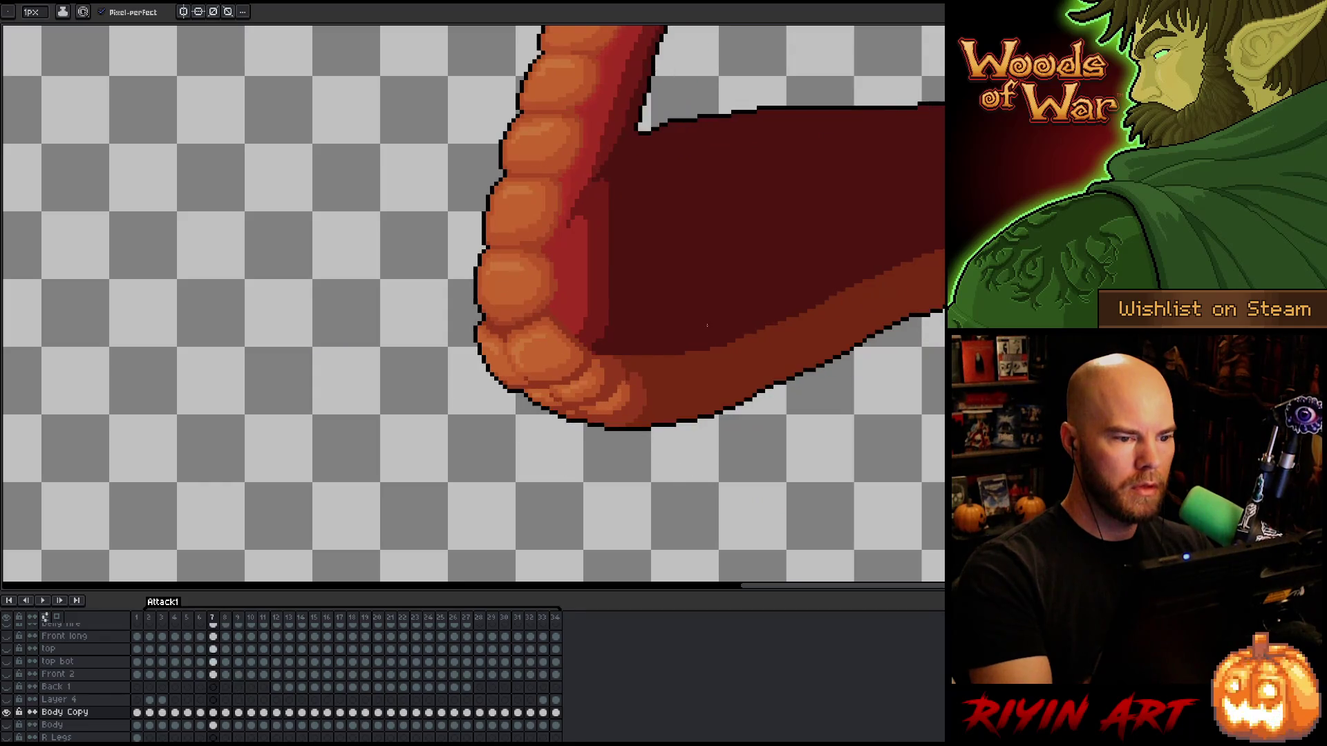
key(Left)
key(Left)
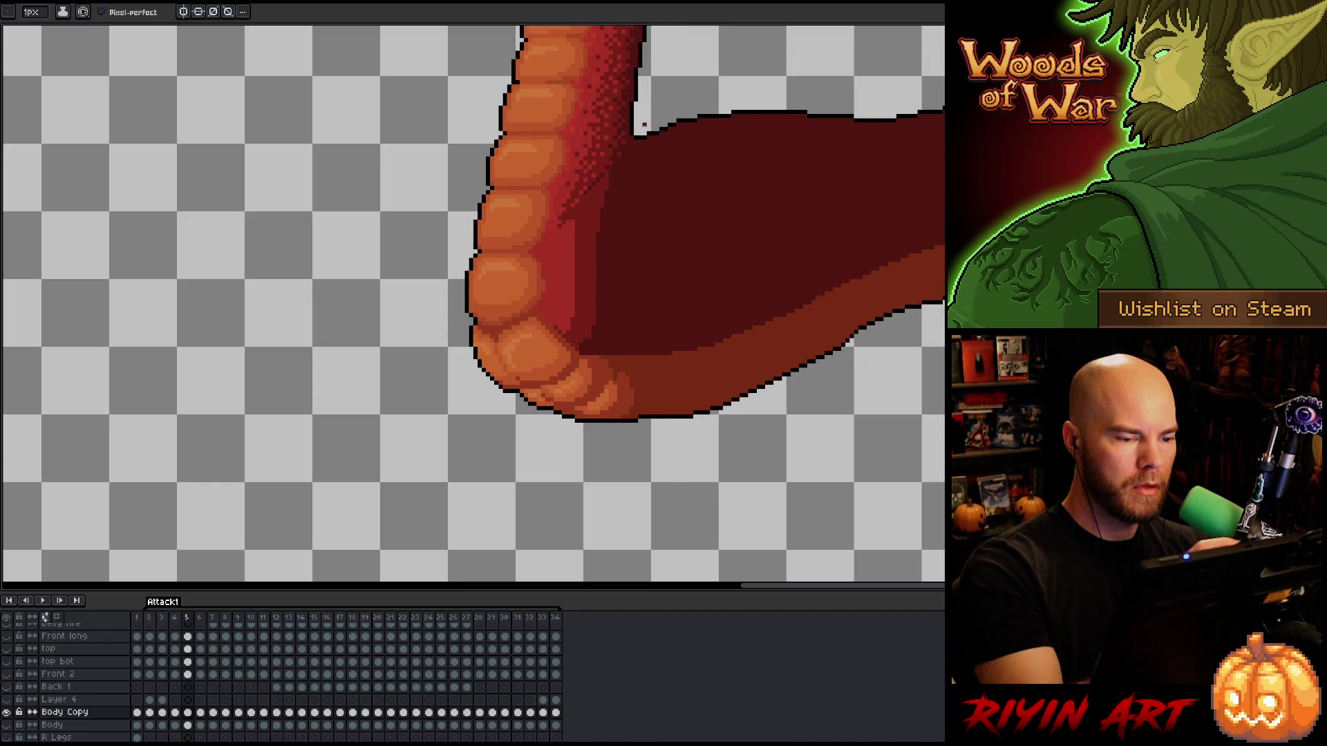
key(Right)
key(Right)
key(Right)
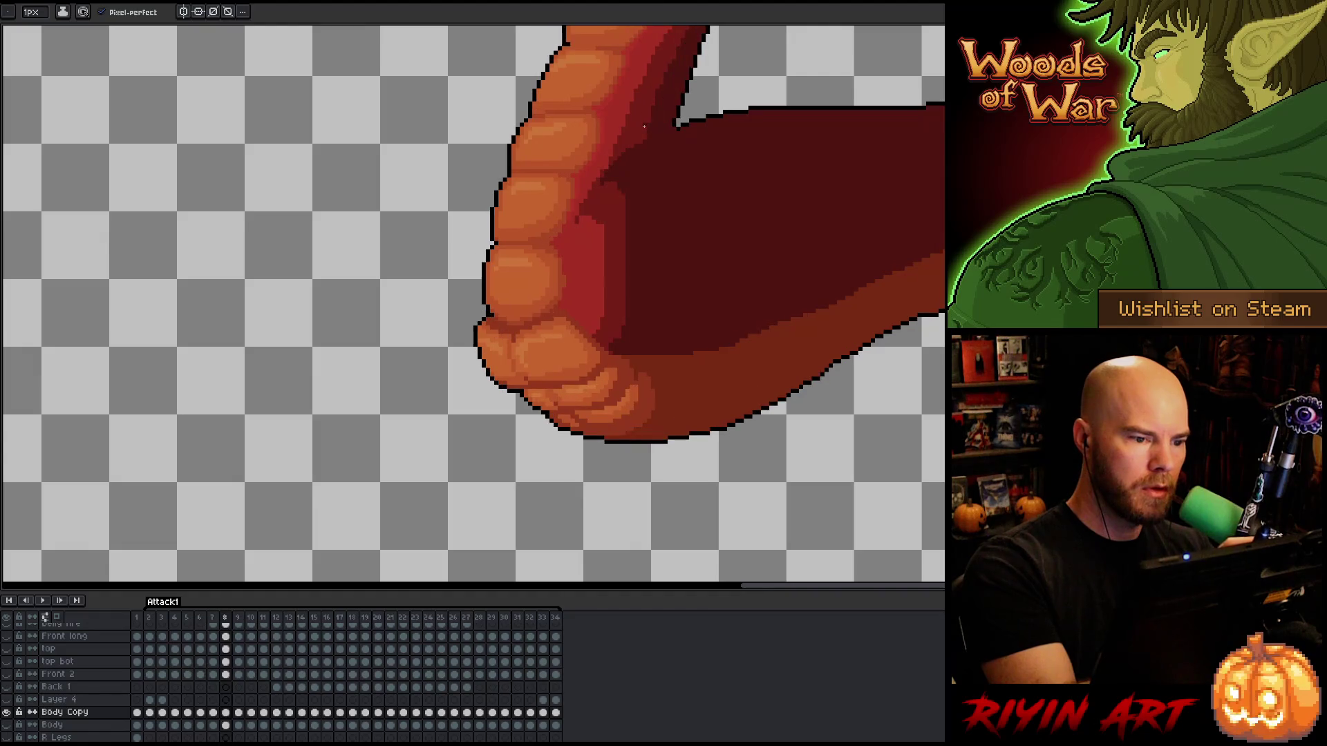
key(Right)
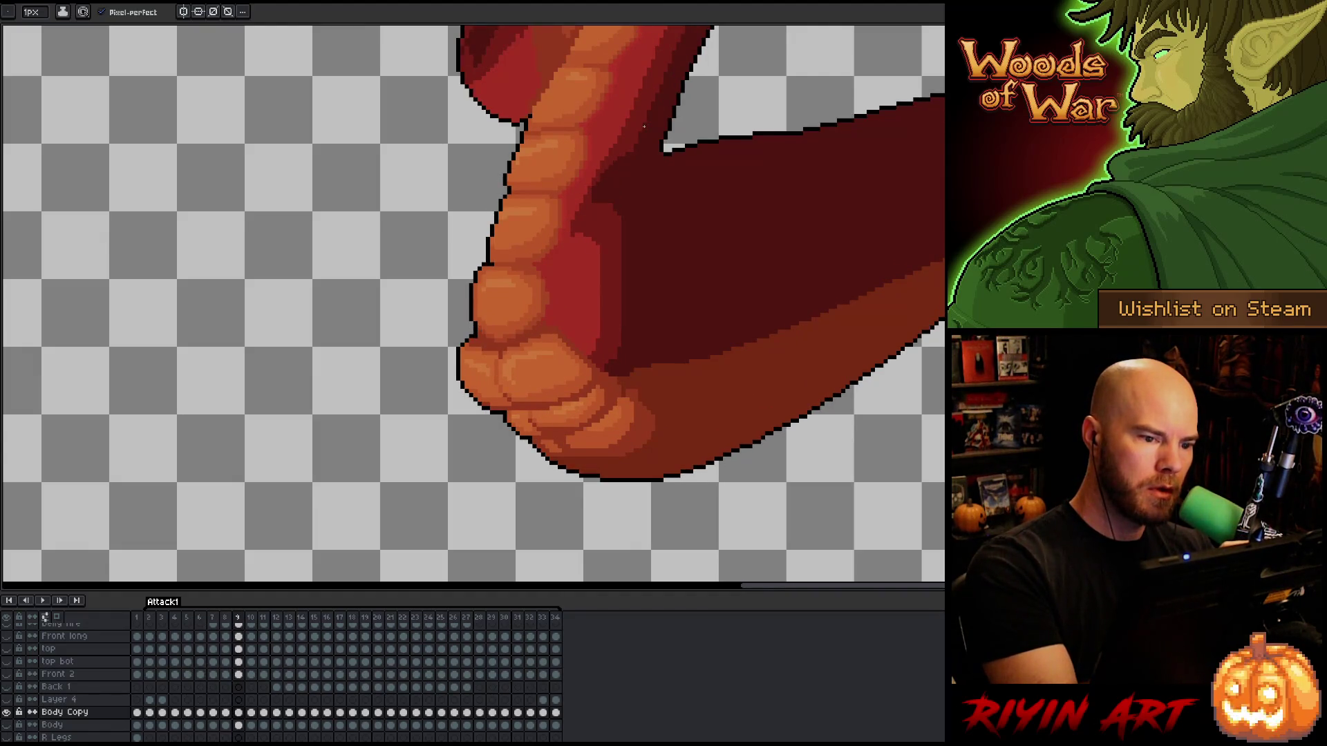
key(Right)
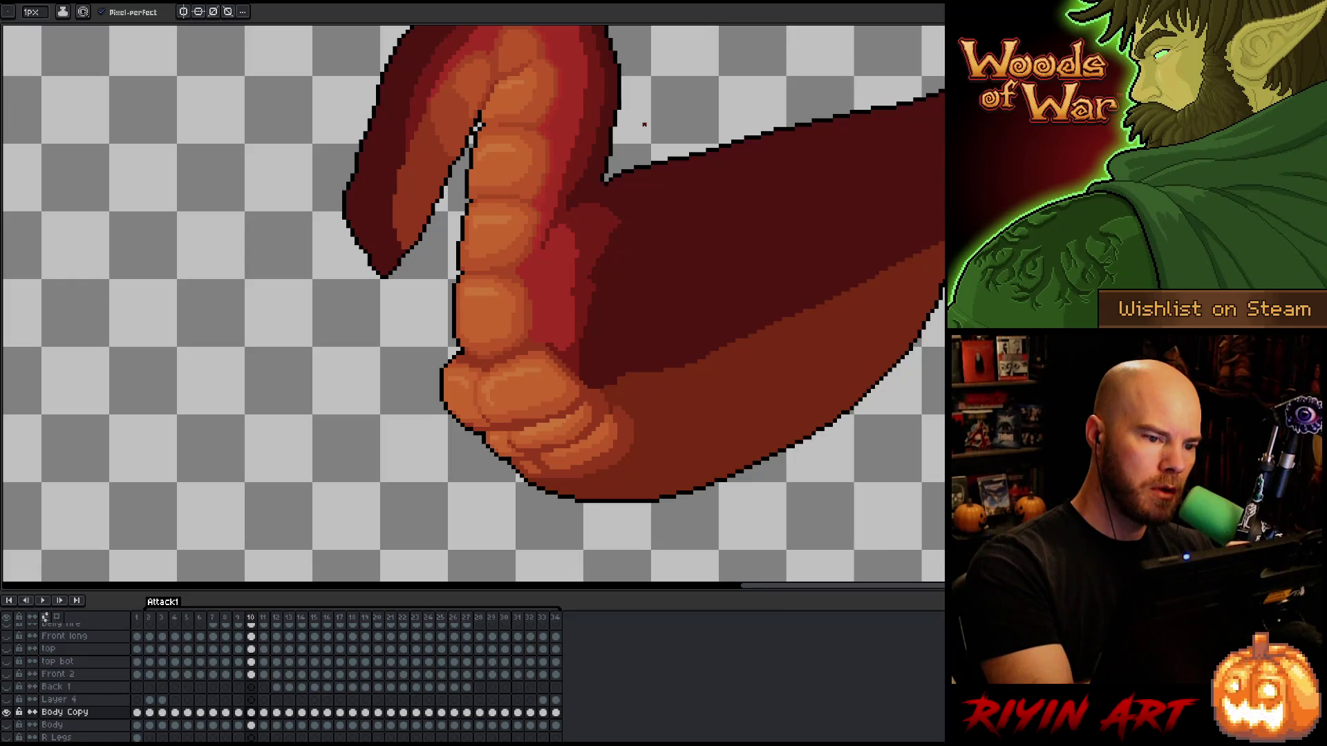
key(Right)
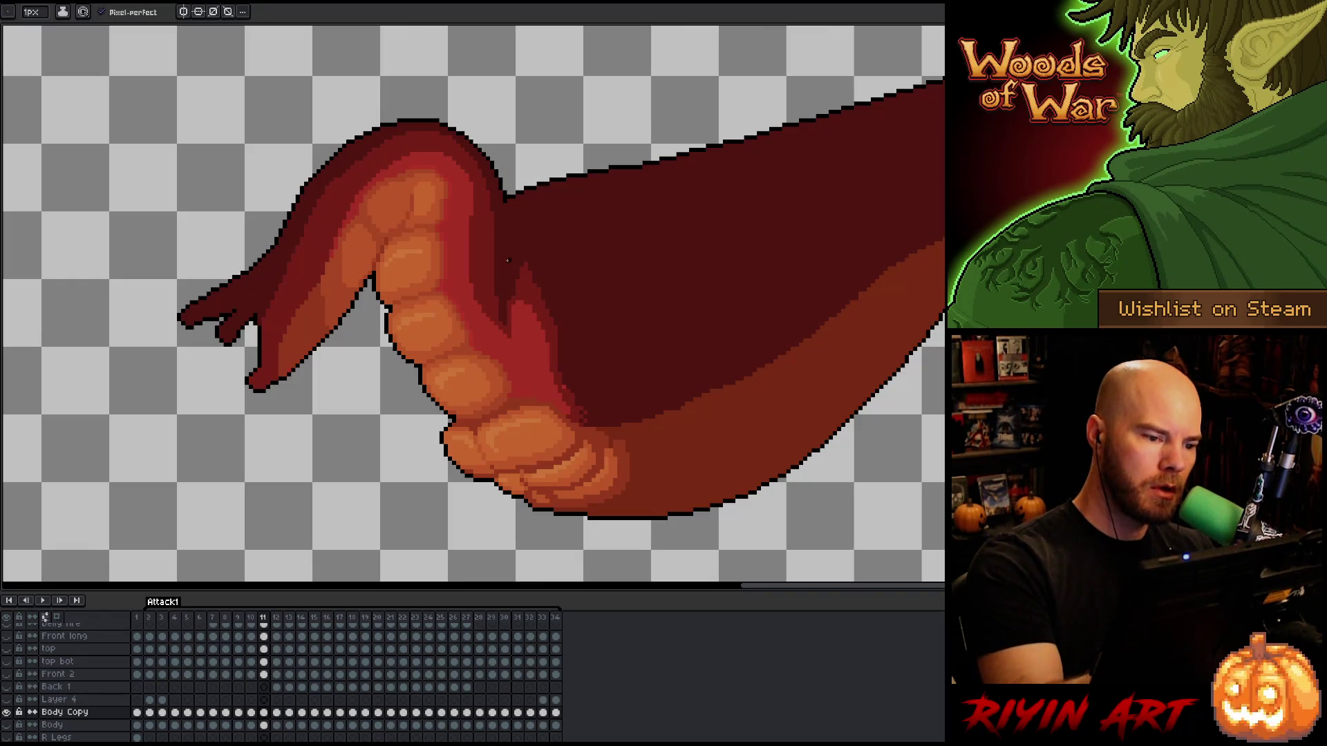
Redraw the black outline along the arm's top edge and straighten the tentacle's left edge.
drag(514, 255, 573, 181)
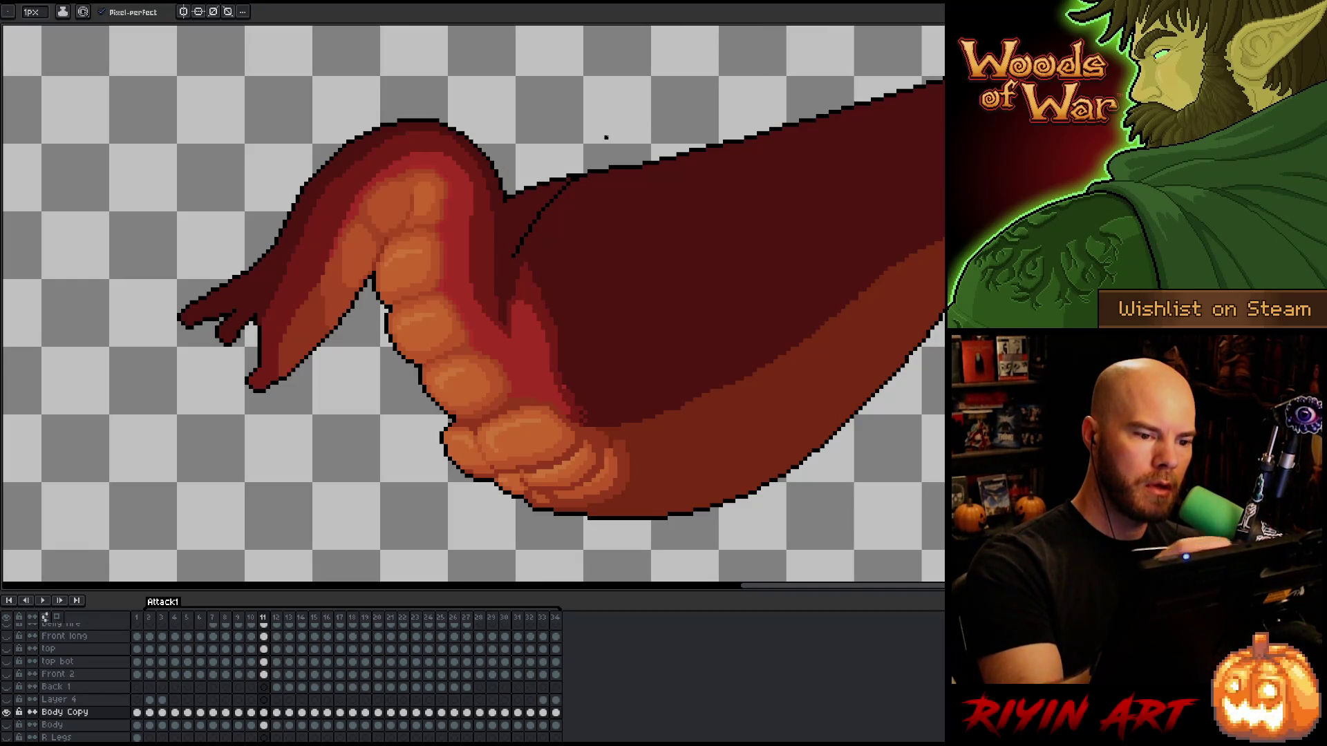
key(ctrl+z)
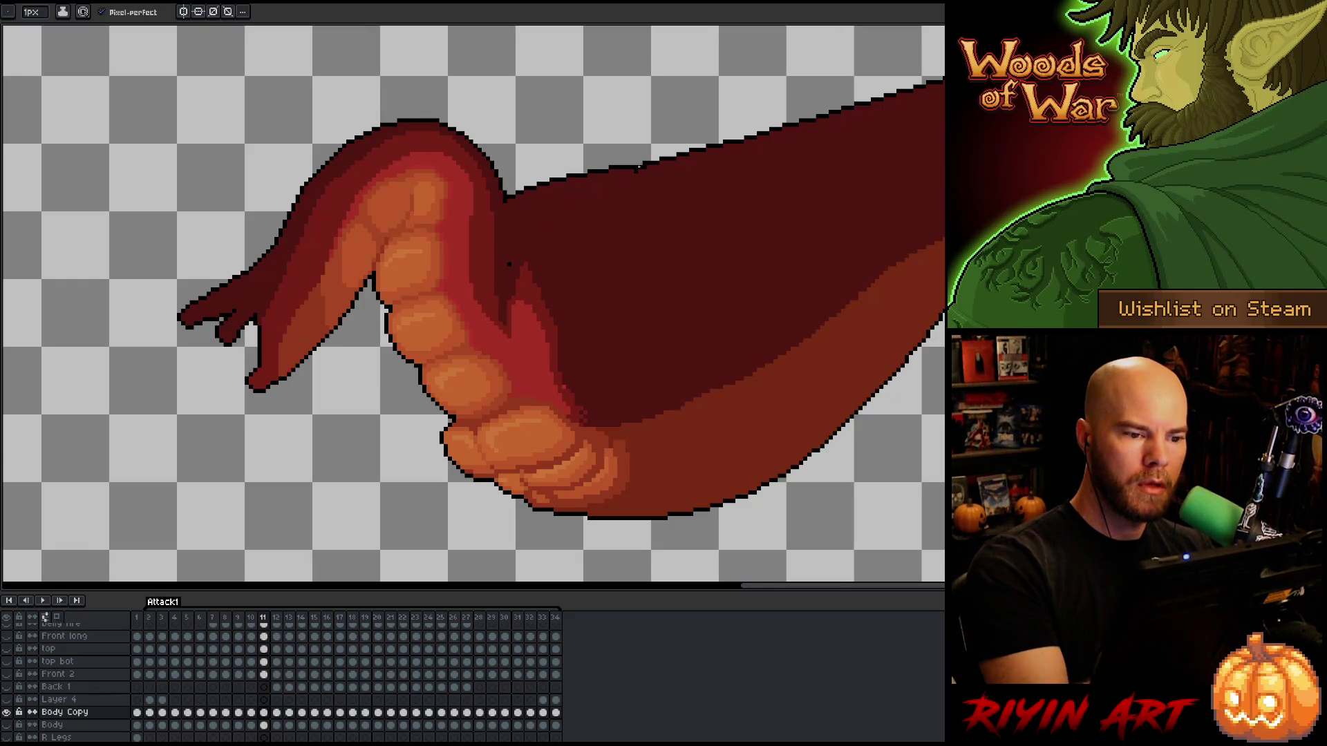
drag(517, 251, 627, 170)
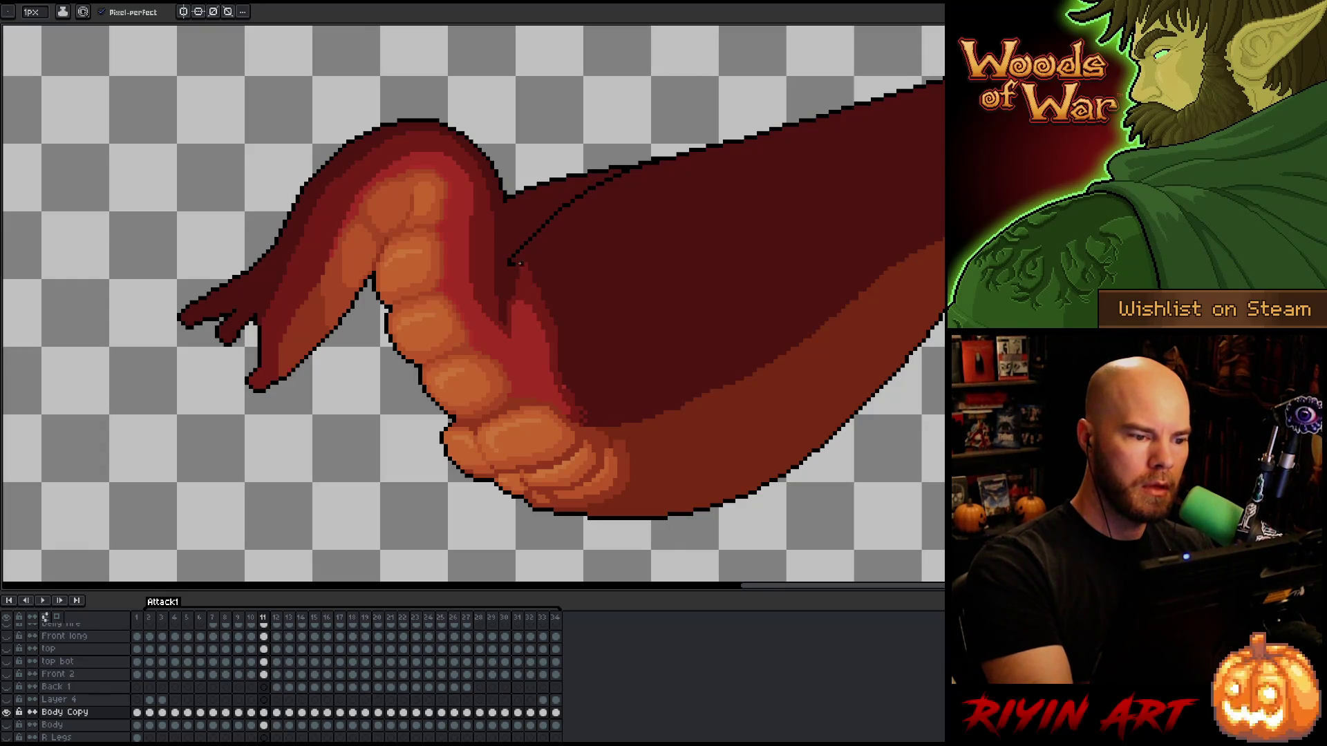
alt+click(511, 209)
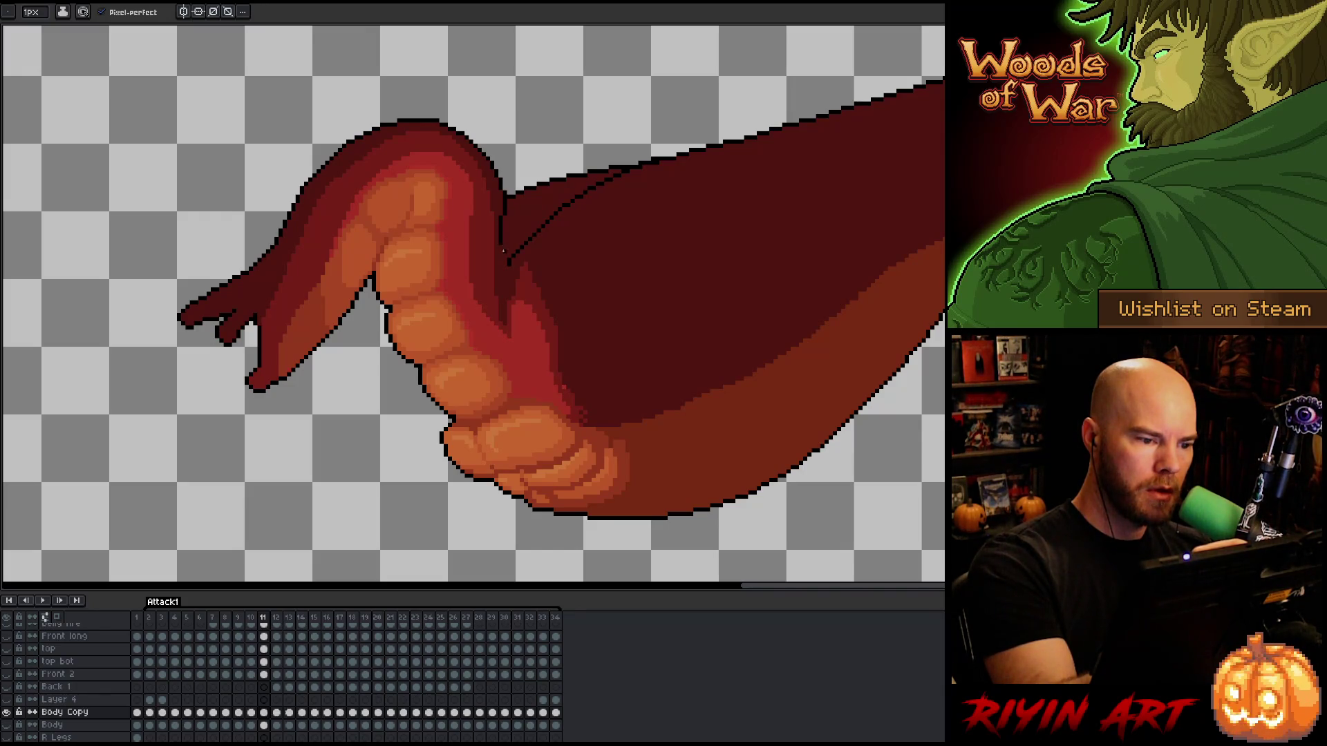
drag(504, 213, 510, 258)
Select the dark-red sliver between tentacle and body with the Magic Wand and delete it.
key(b)
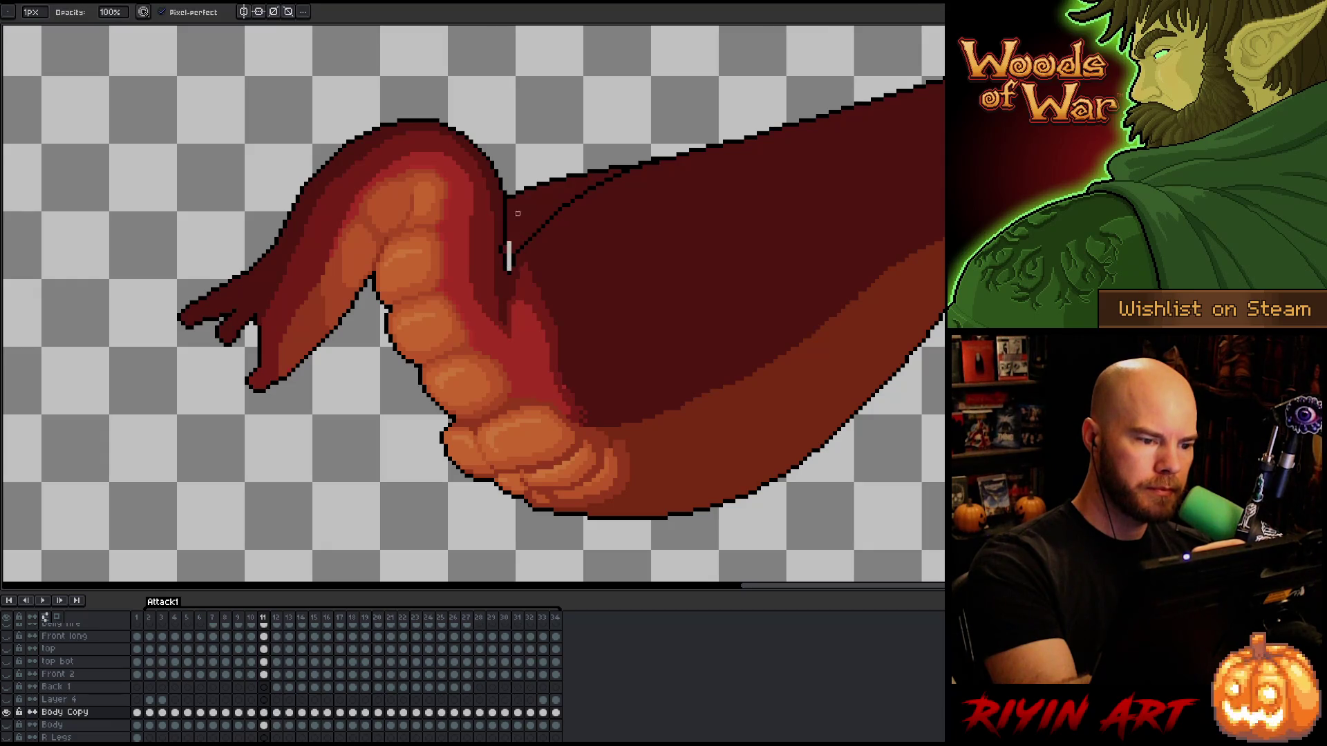
key(m)
key(e)
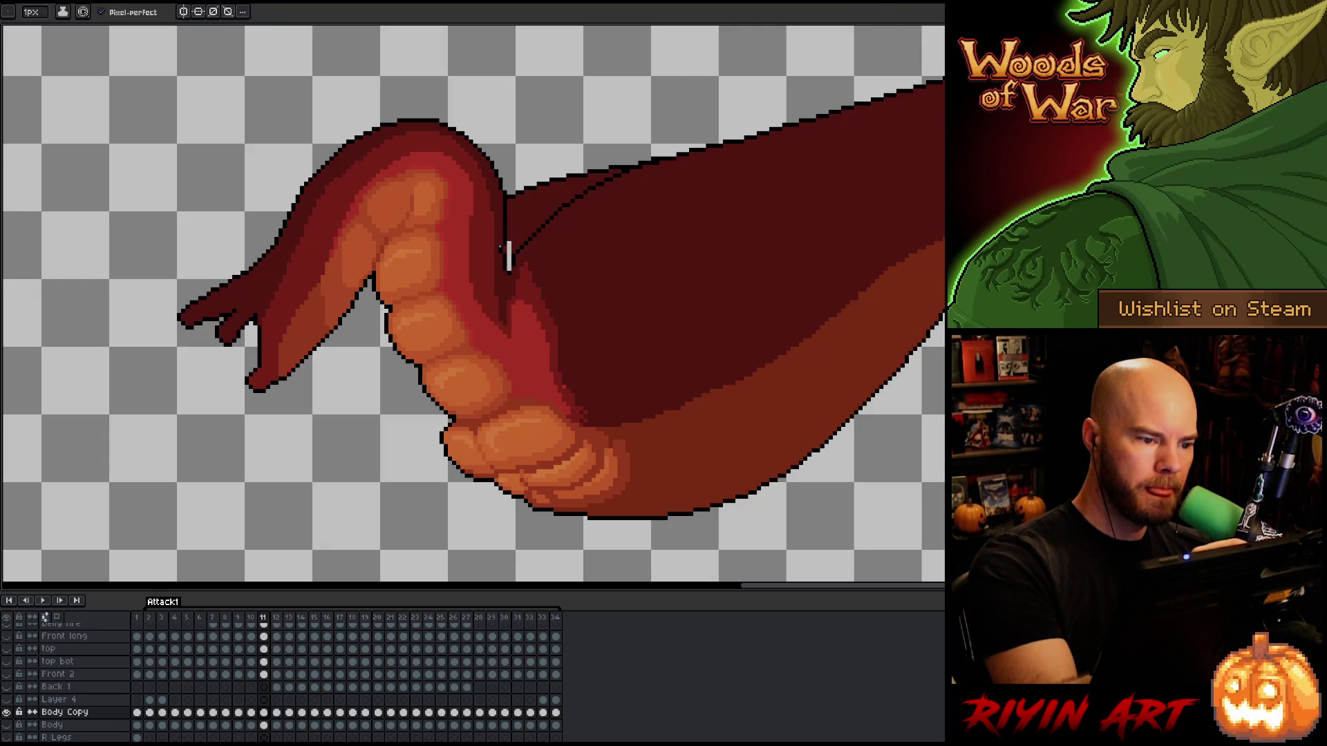
key(b)
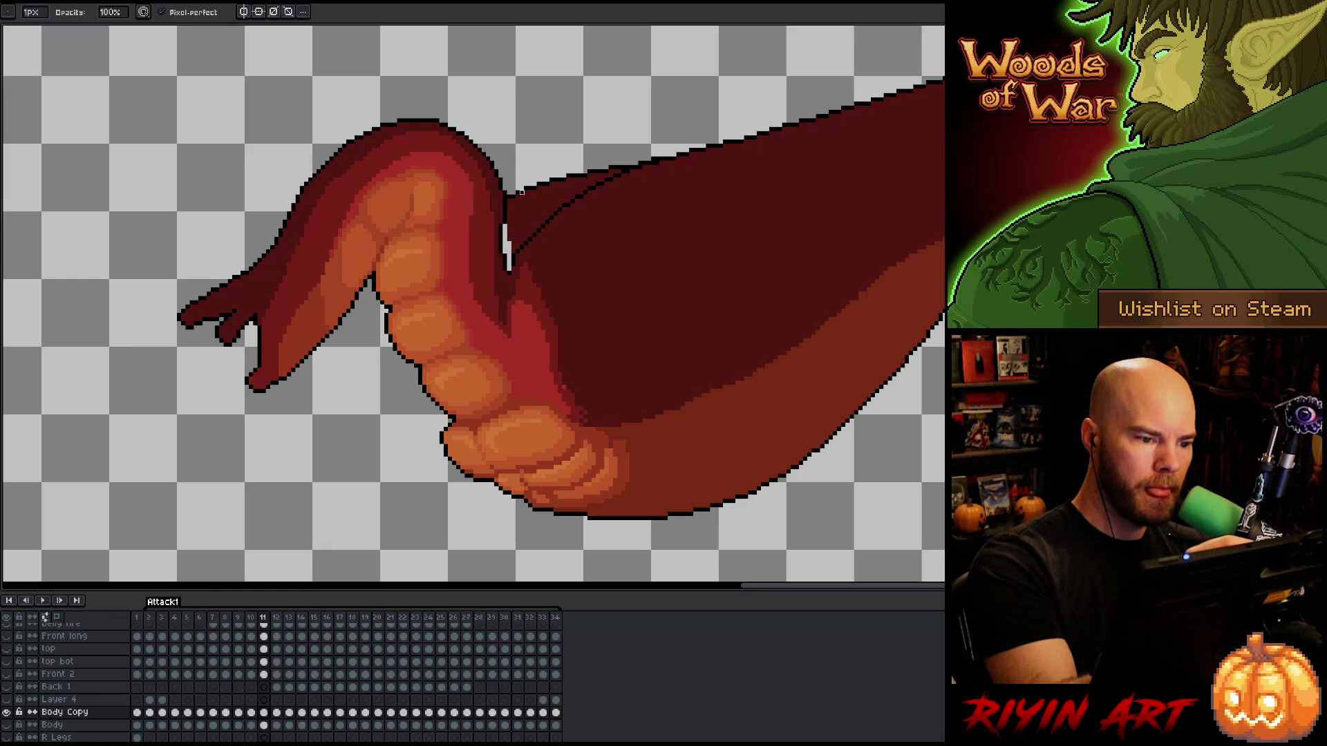
key(w)
click(521, 217)
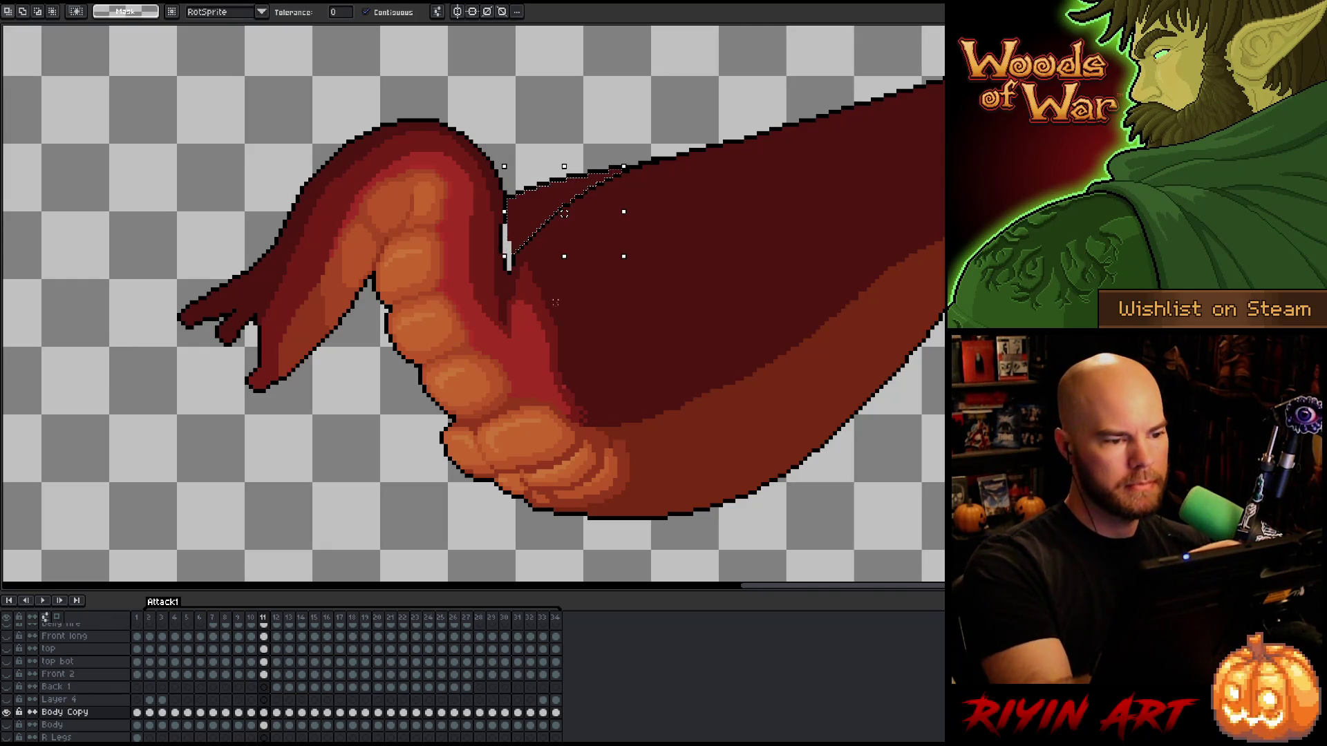
key(Delete)
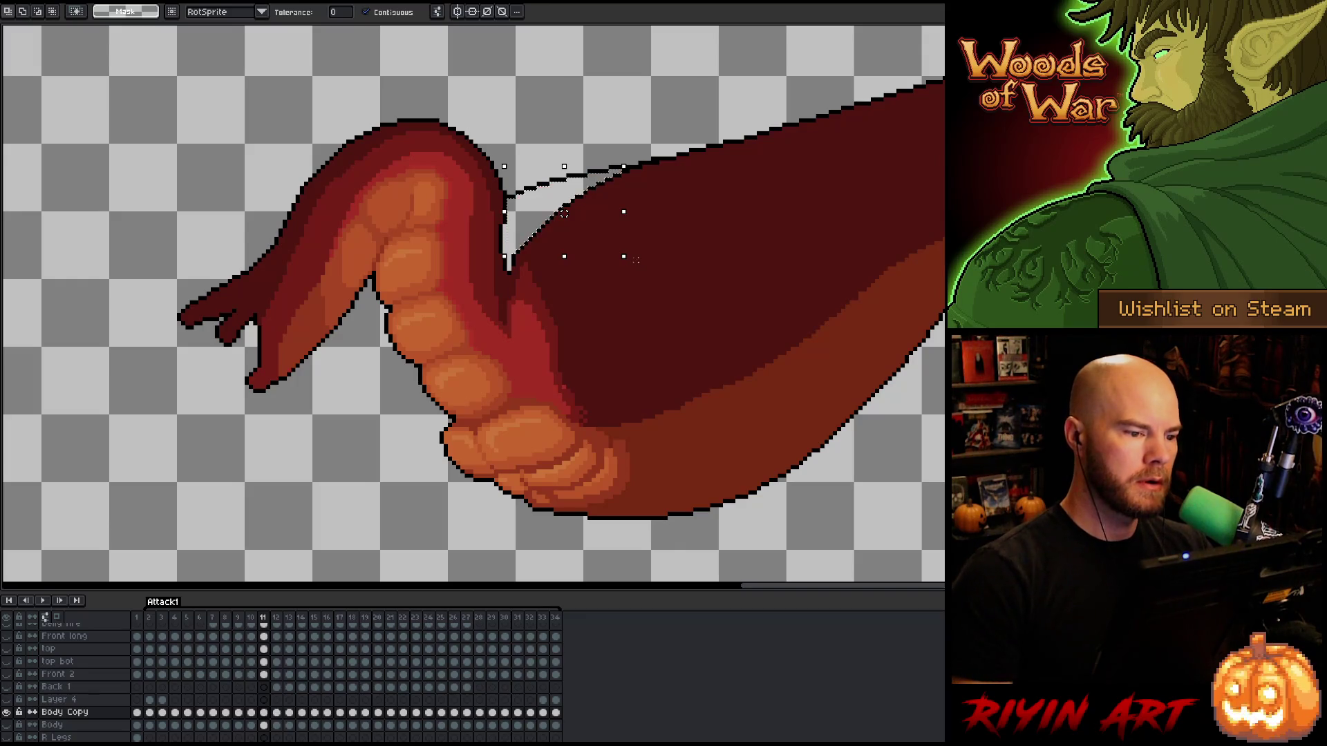
key(b)
Redraw outline pixels along the tentacle's edge and erase the stray thin line across the crook.
drag(505, 205, 510, 242)
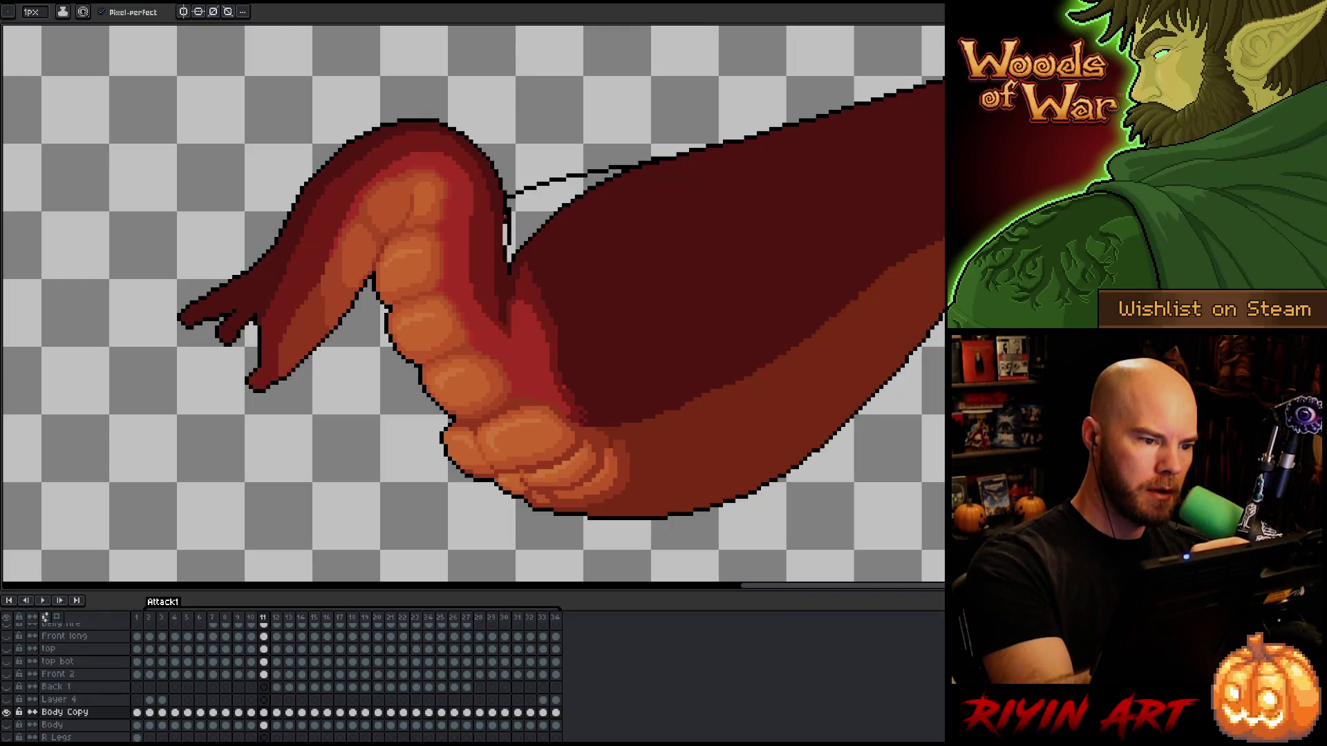
drag(516, 188, 622, 164)
key(b)
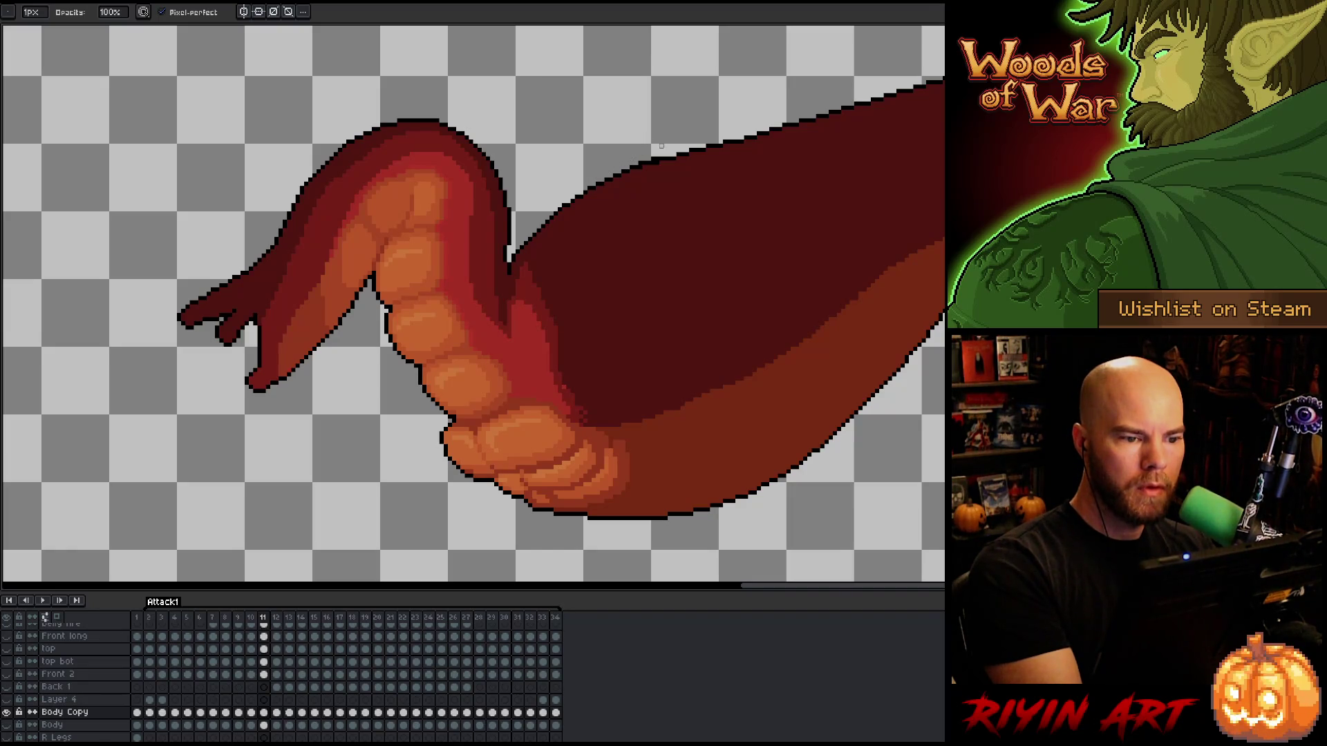
key(i)
alt+click(658, 150)
key(e)
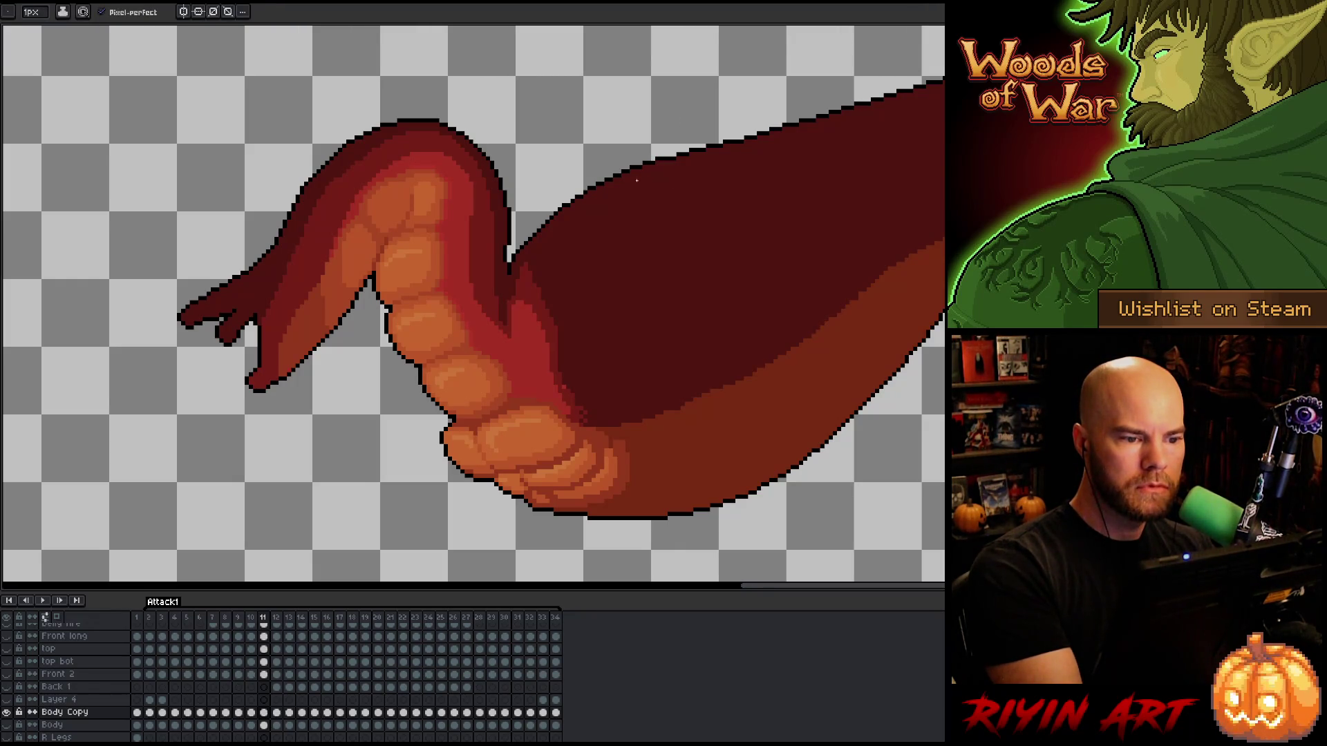
alt+click(593, 185)
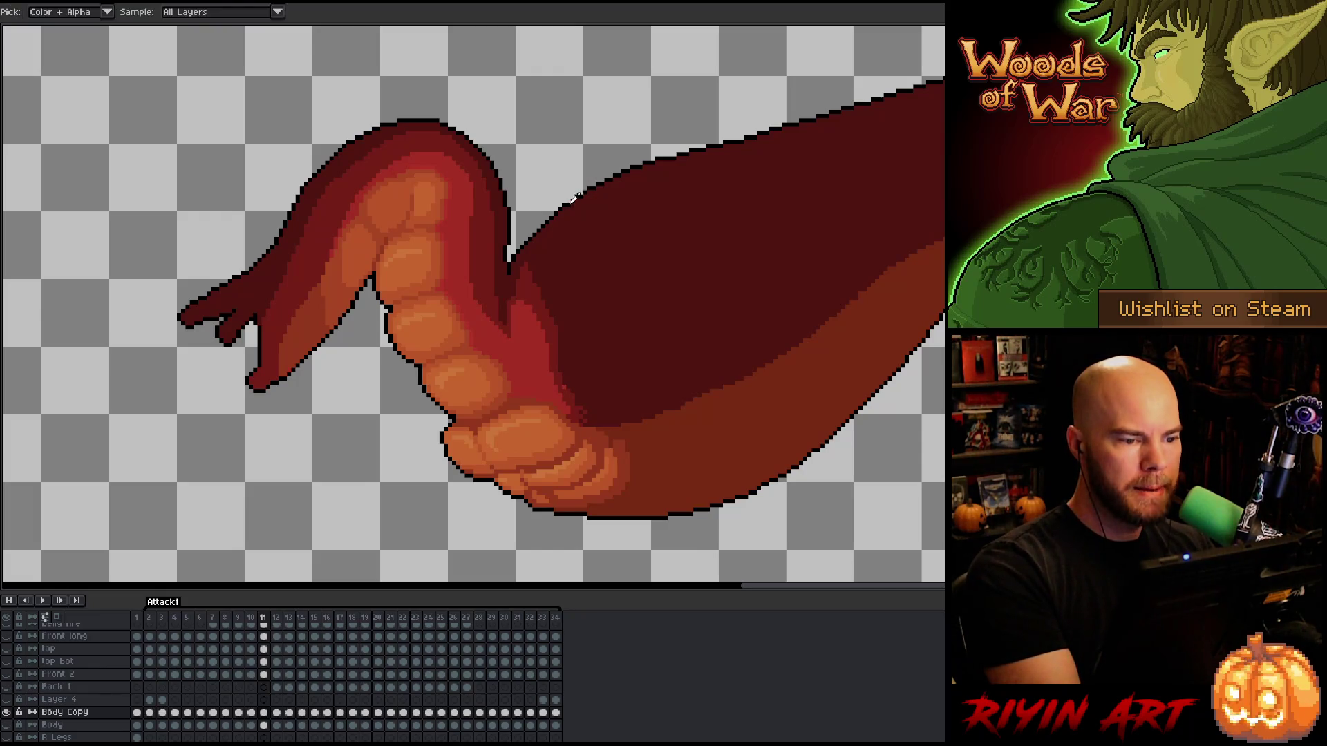
Sample colours from the arm's edge while previewing the neighbouring frames.
alt+click(654, 313)
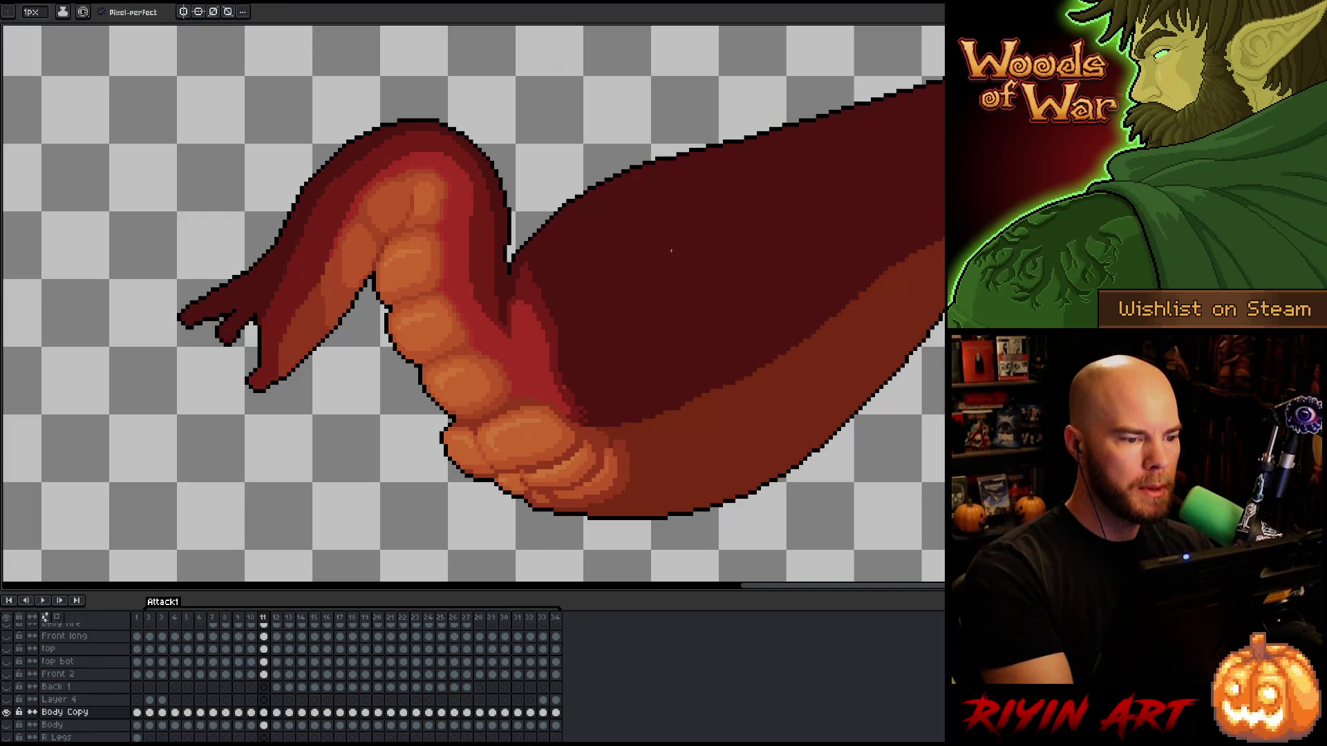
key(Left)
key(Left)
key(Right)
key(Right)
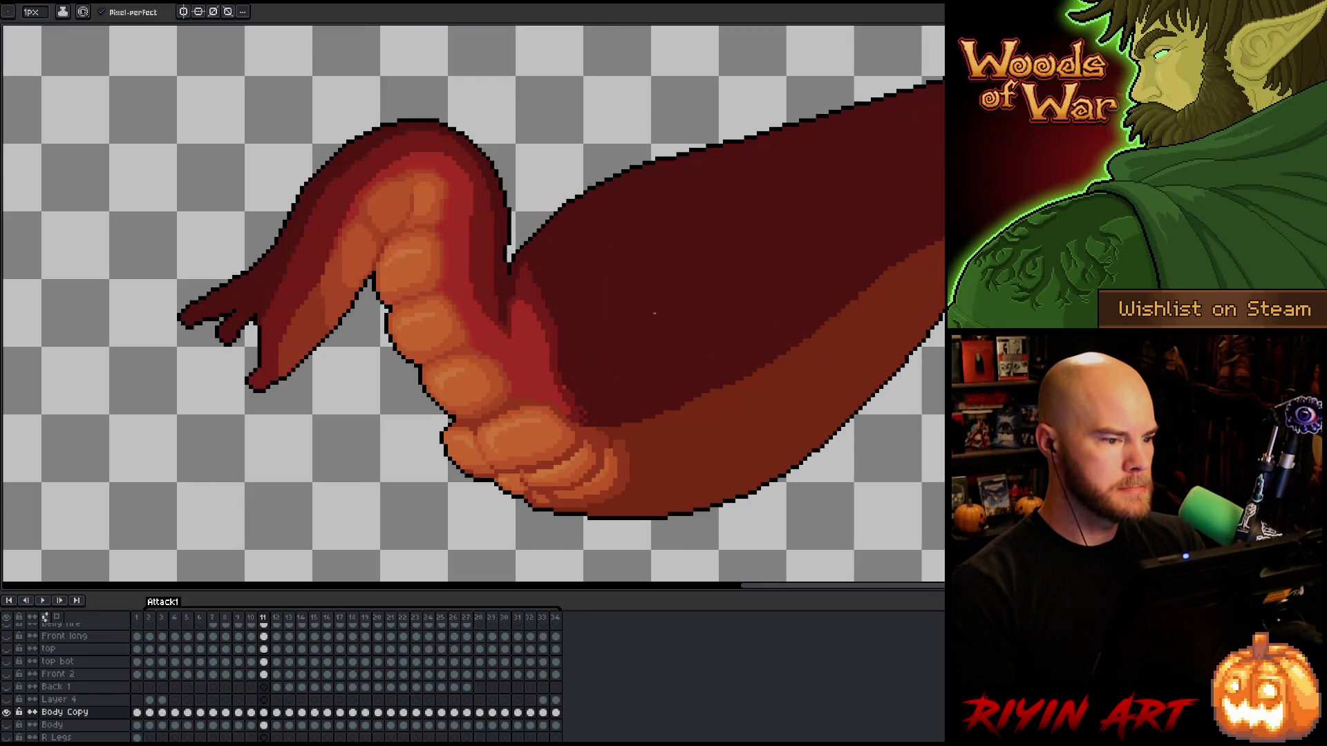
alt+click(508, 243)
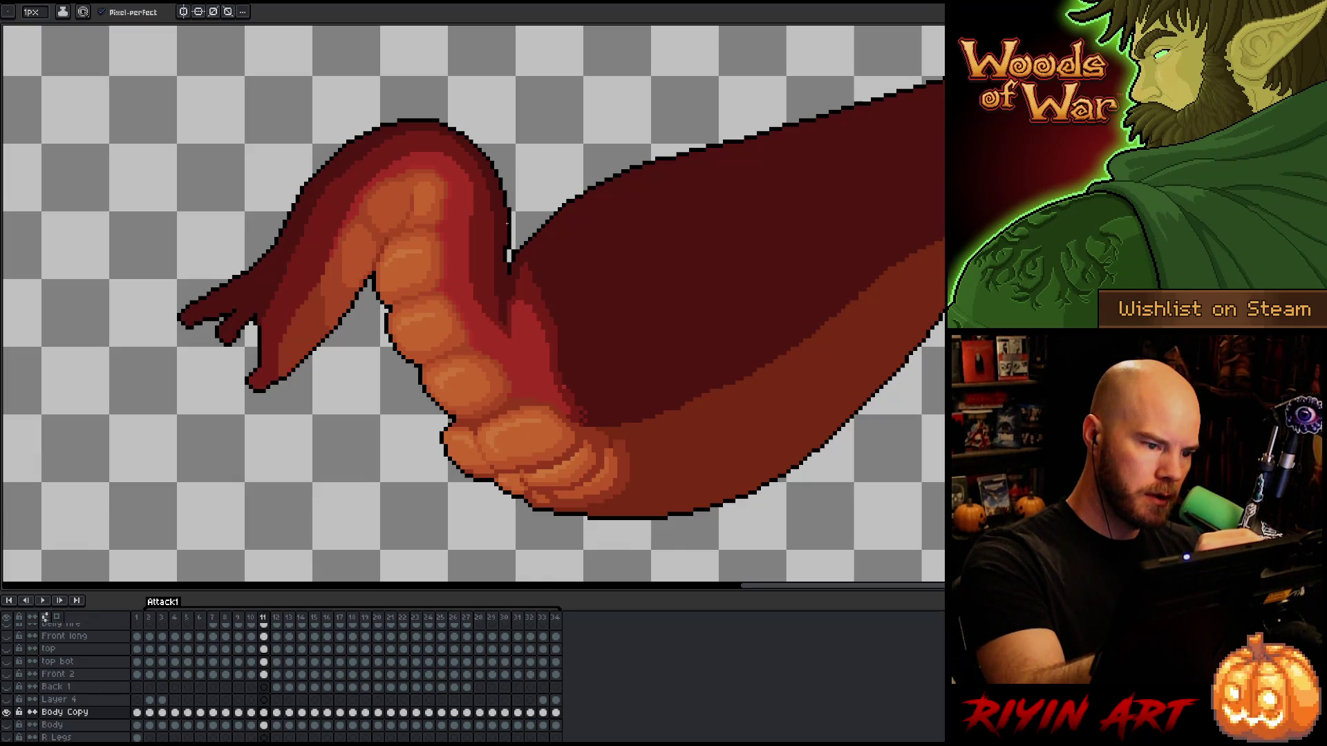
alt+click(508, 223)
alt+click(511, 247)
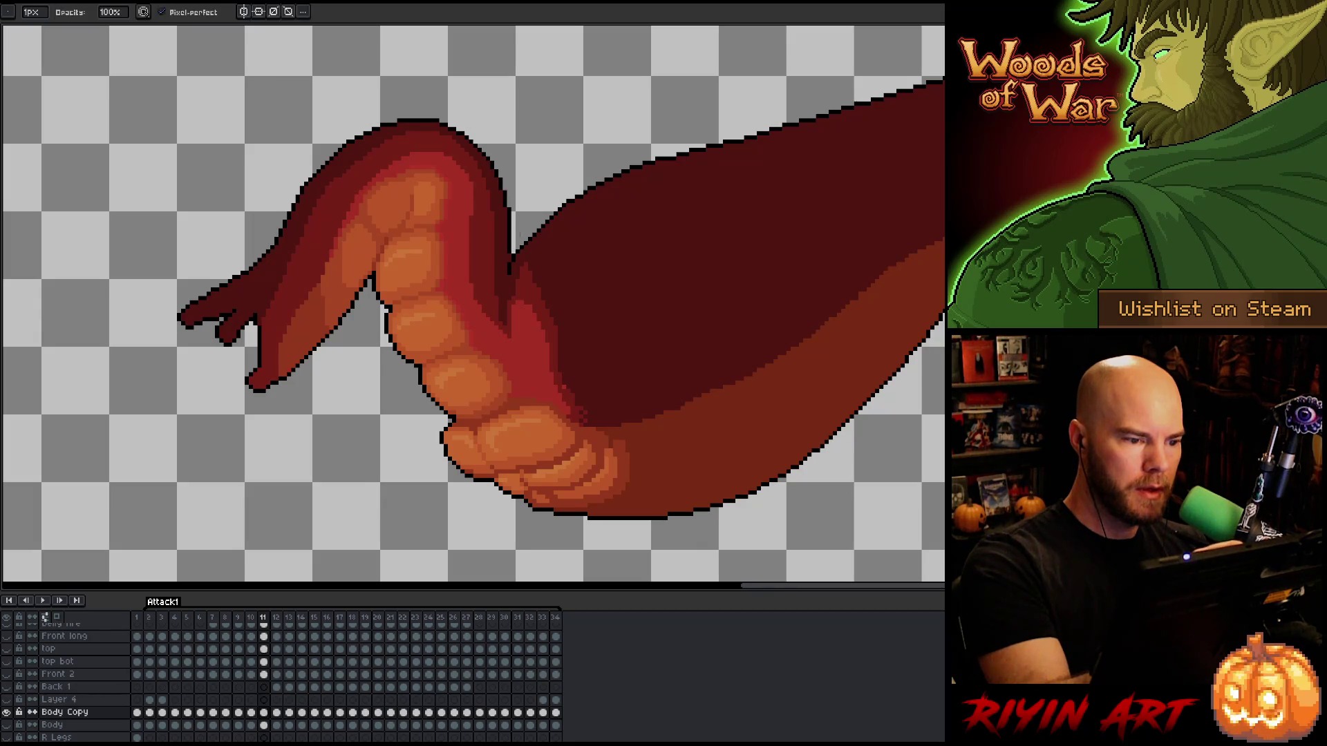
Save the animation and step through frames 10–12, where the tentacle stretches left.
key(ctrl+s)
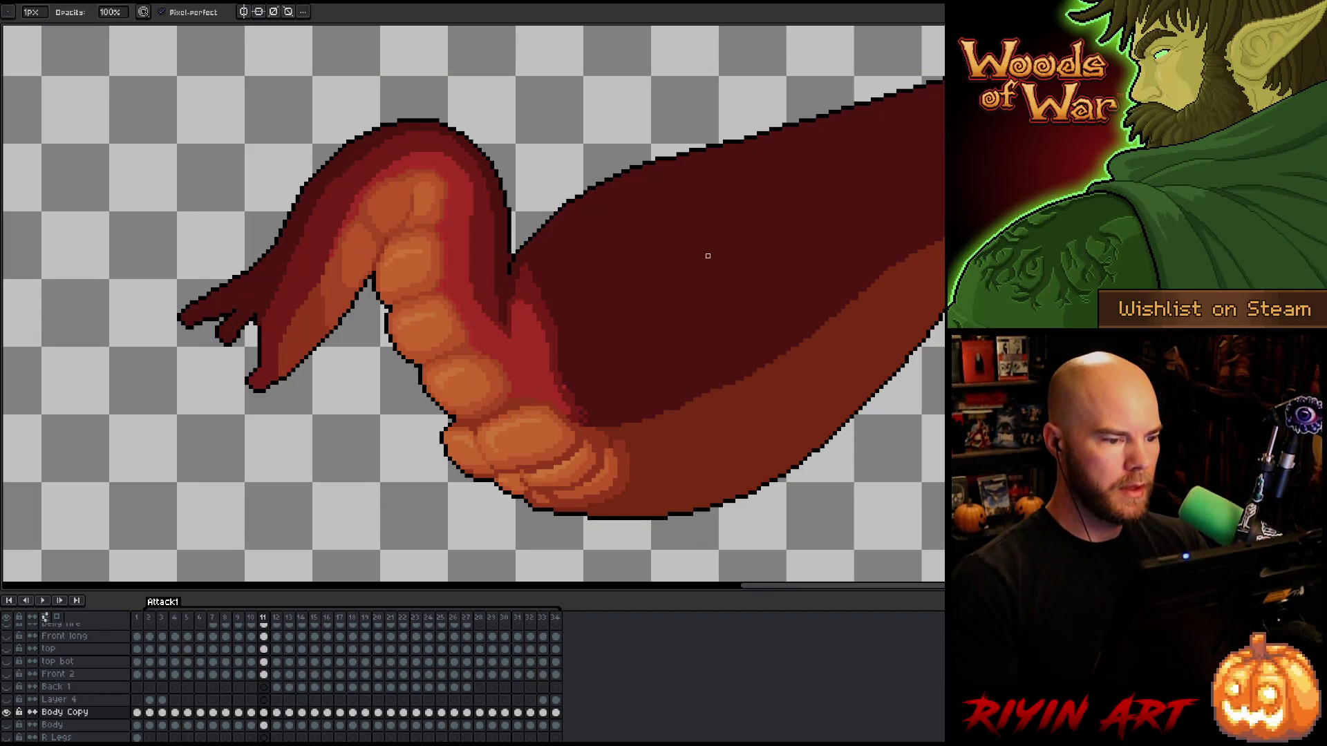
key(Left)
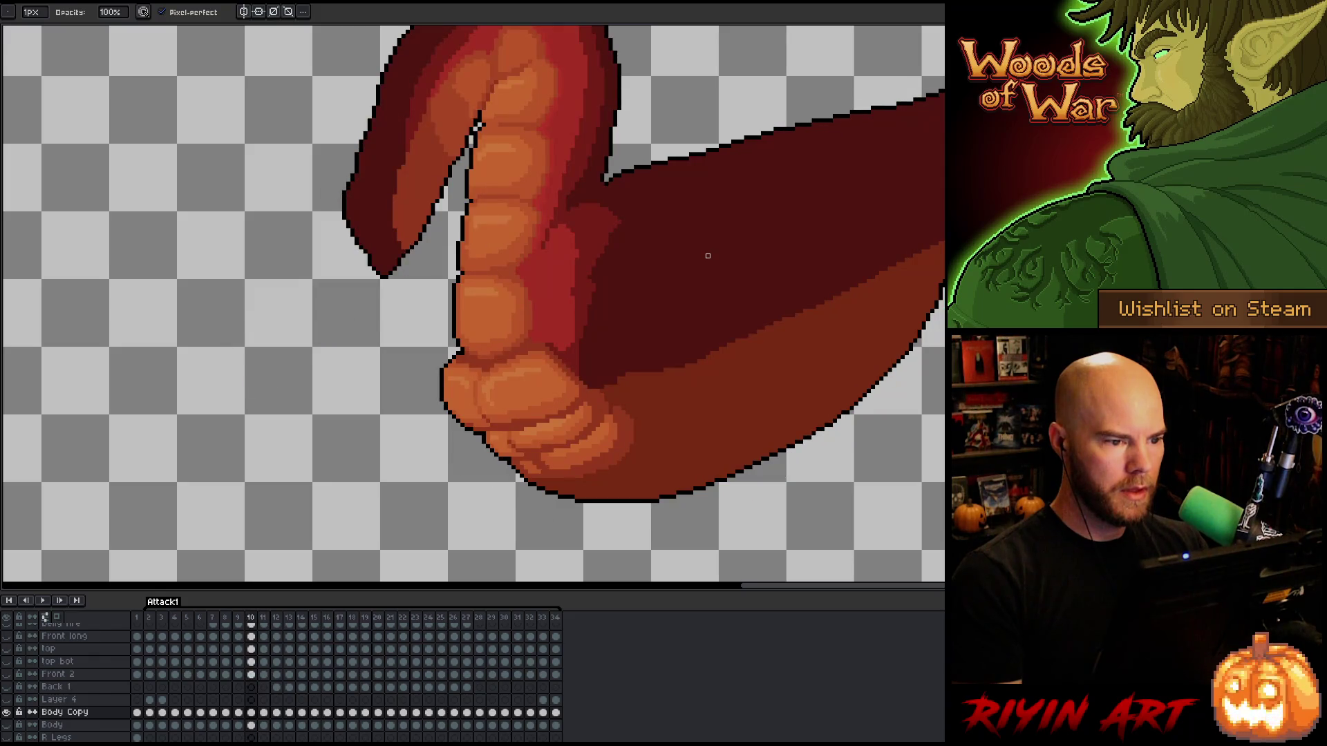
key(Right)
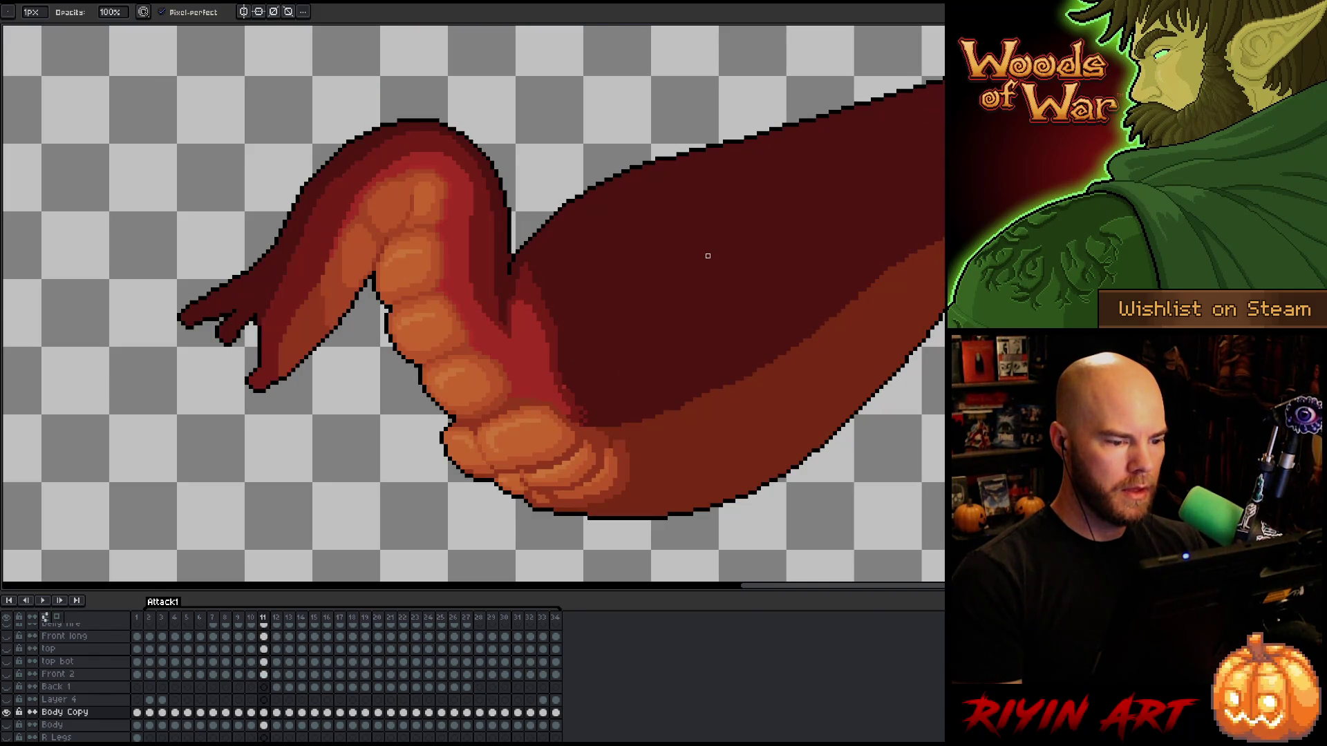
key(Right)
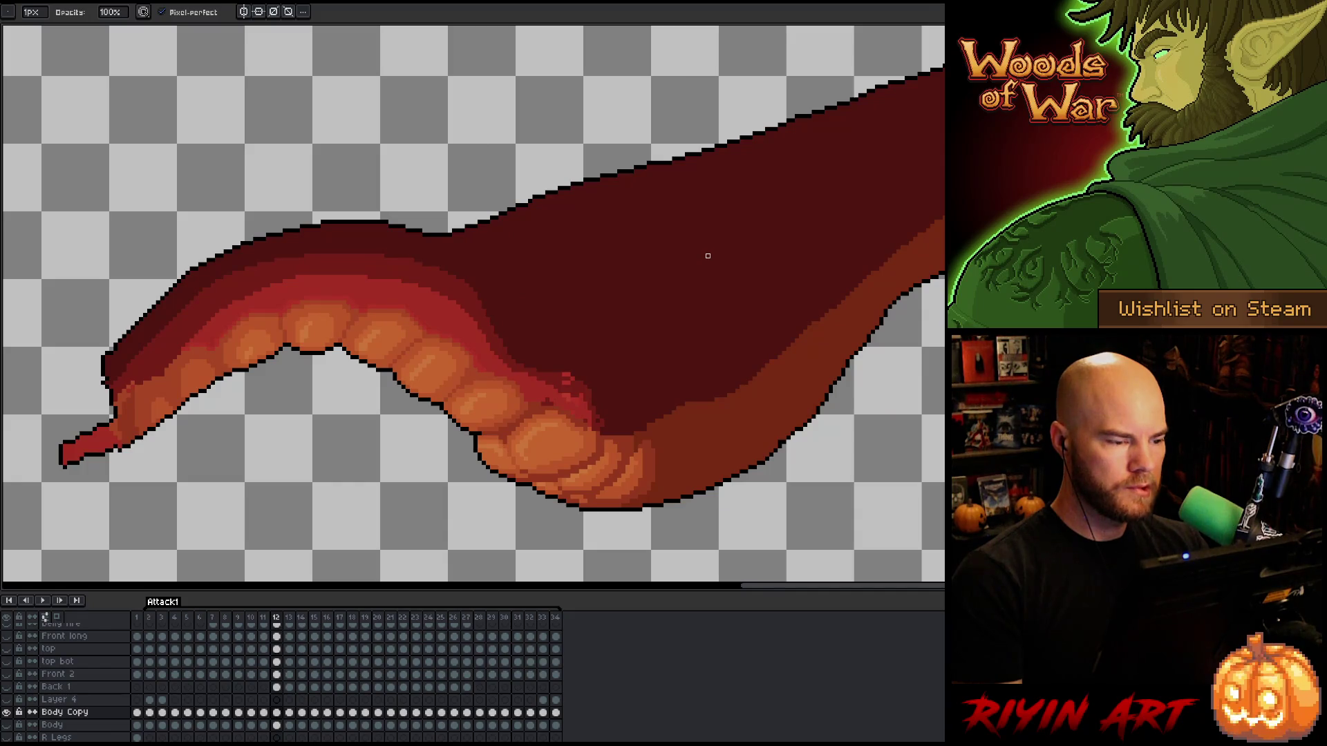
Redraw frame 12's black top outline dipping up to the body and delete the fill triangle above it.
key(Left)
key(Right)
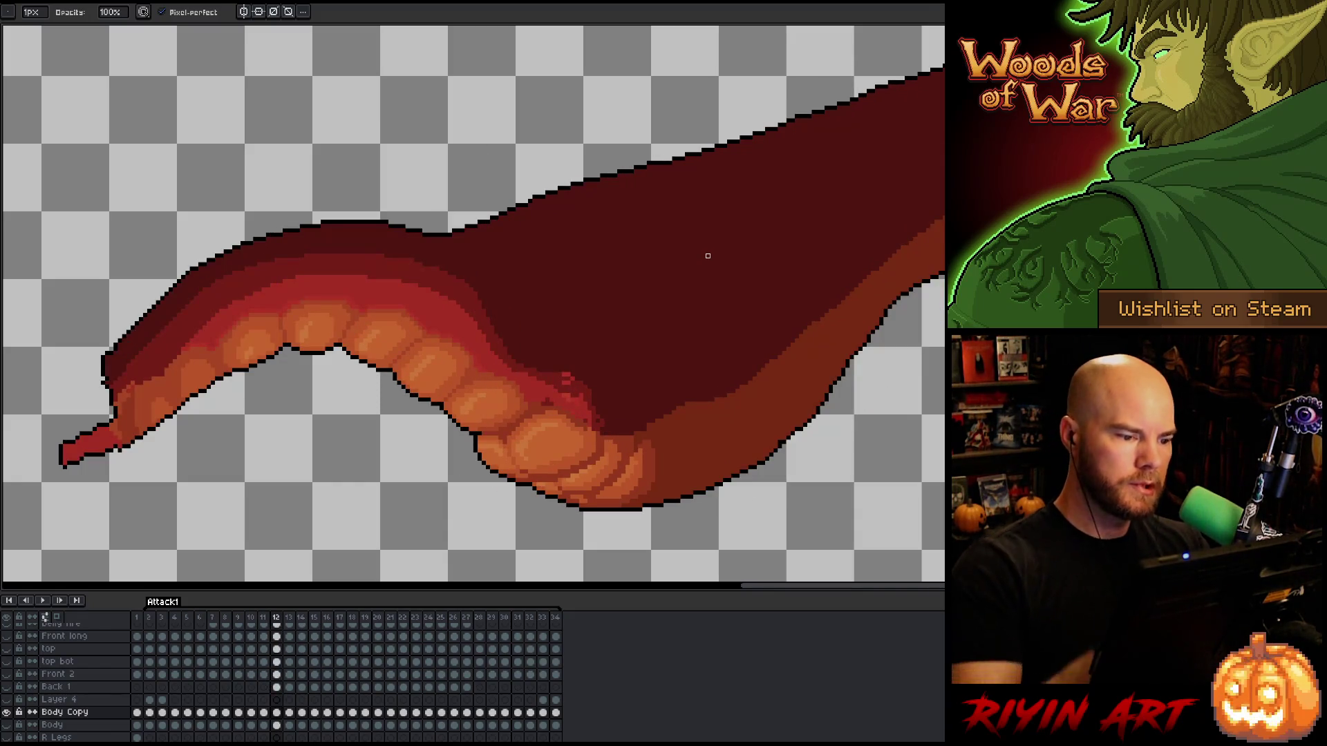
key(i)
click(447, 228)
key(b)
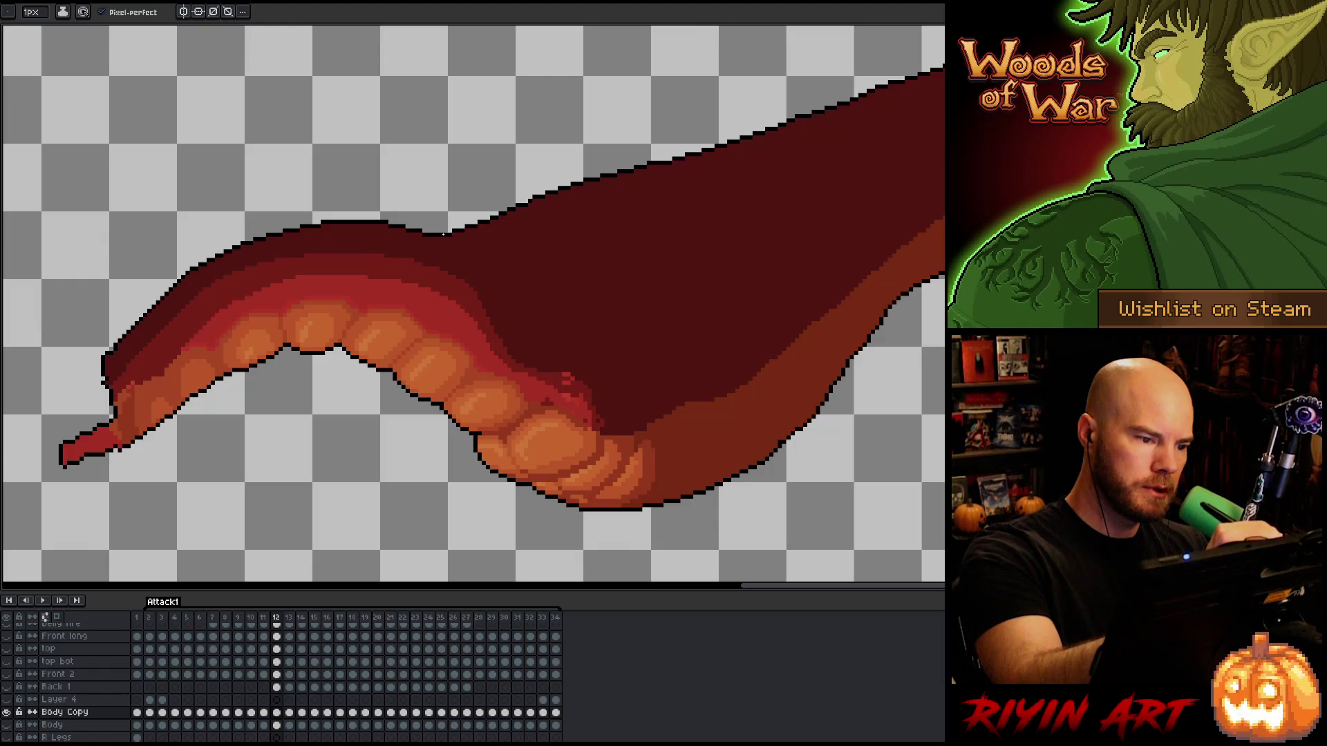
mouse_move(453, 234)
mouse_down()
mouse_move(516, 261)
mouse_move(574, 188)
mouse_up()
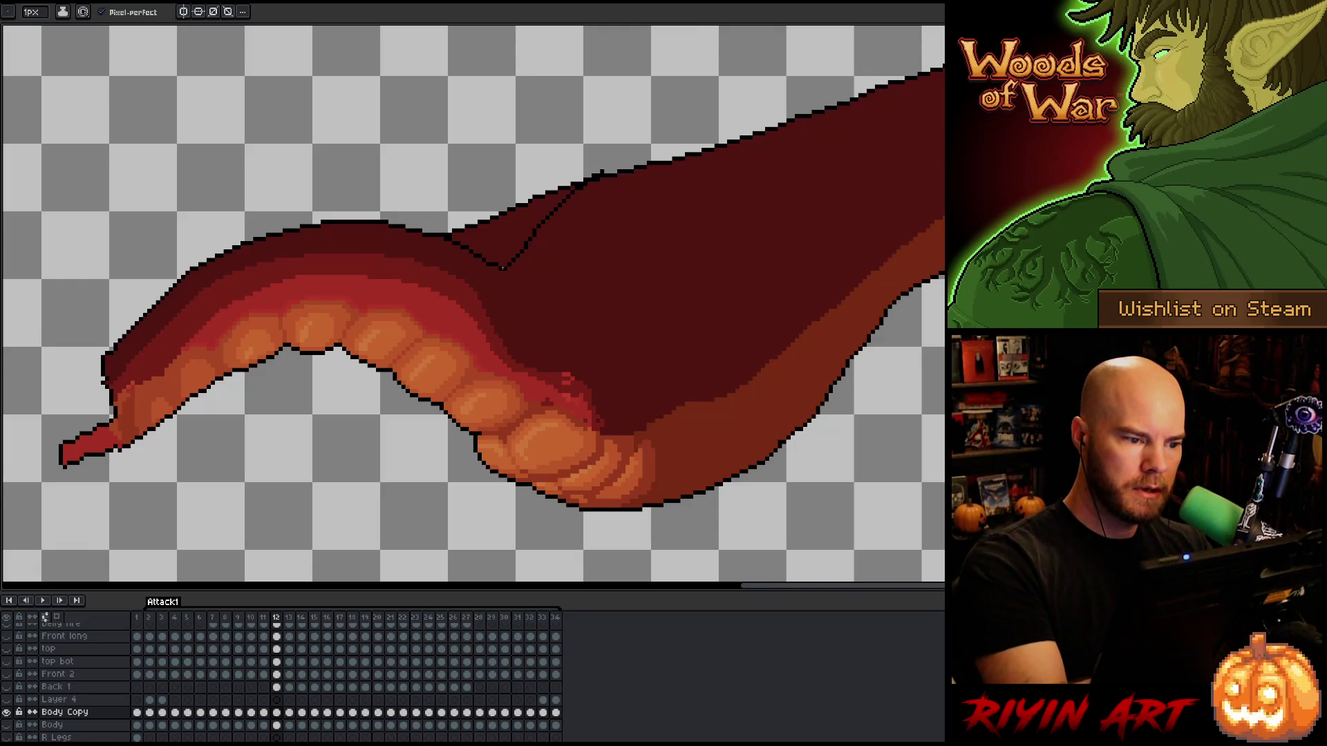
key(ctrl+z)
mouse_move(462, 242)
mouse_down()
mouse_move(515, 268)
mouse_move(651, 166)
mouse_up()
key(q)
drag(452, 238, 629, 172)
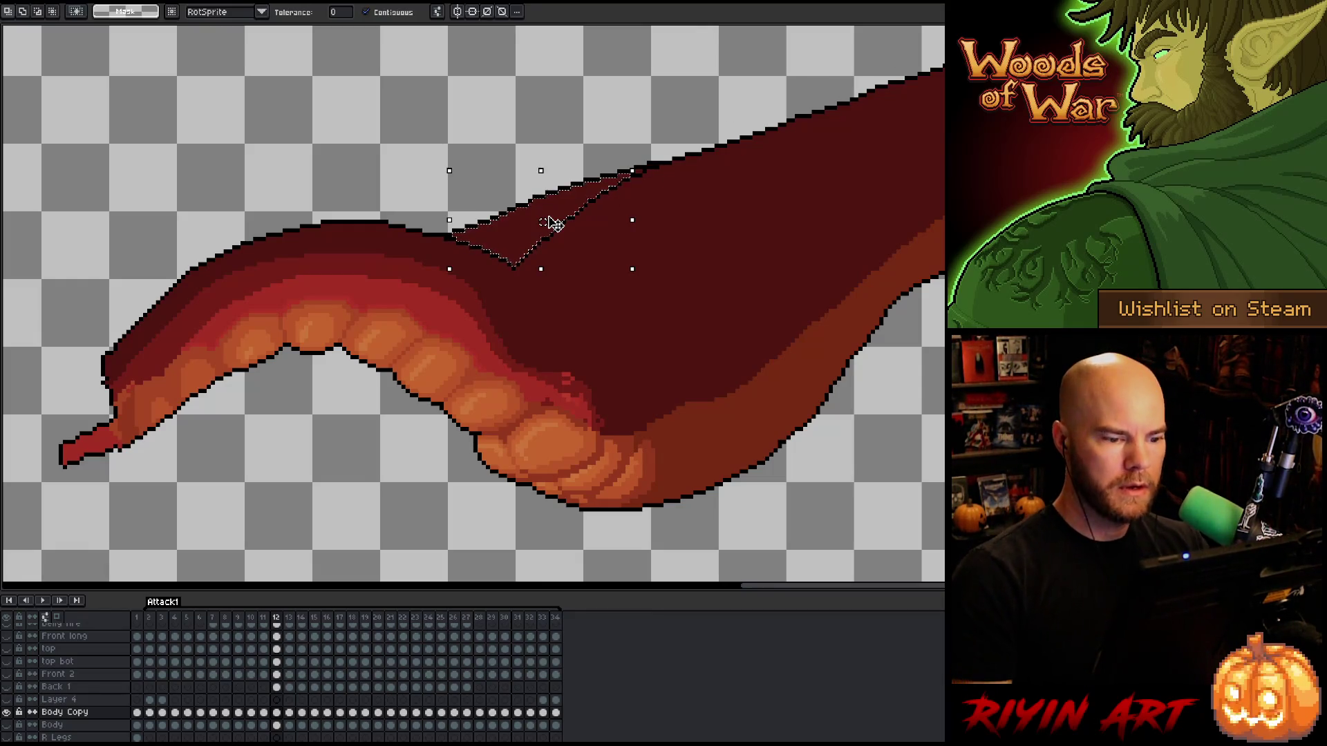
key(Delete)
key(b)
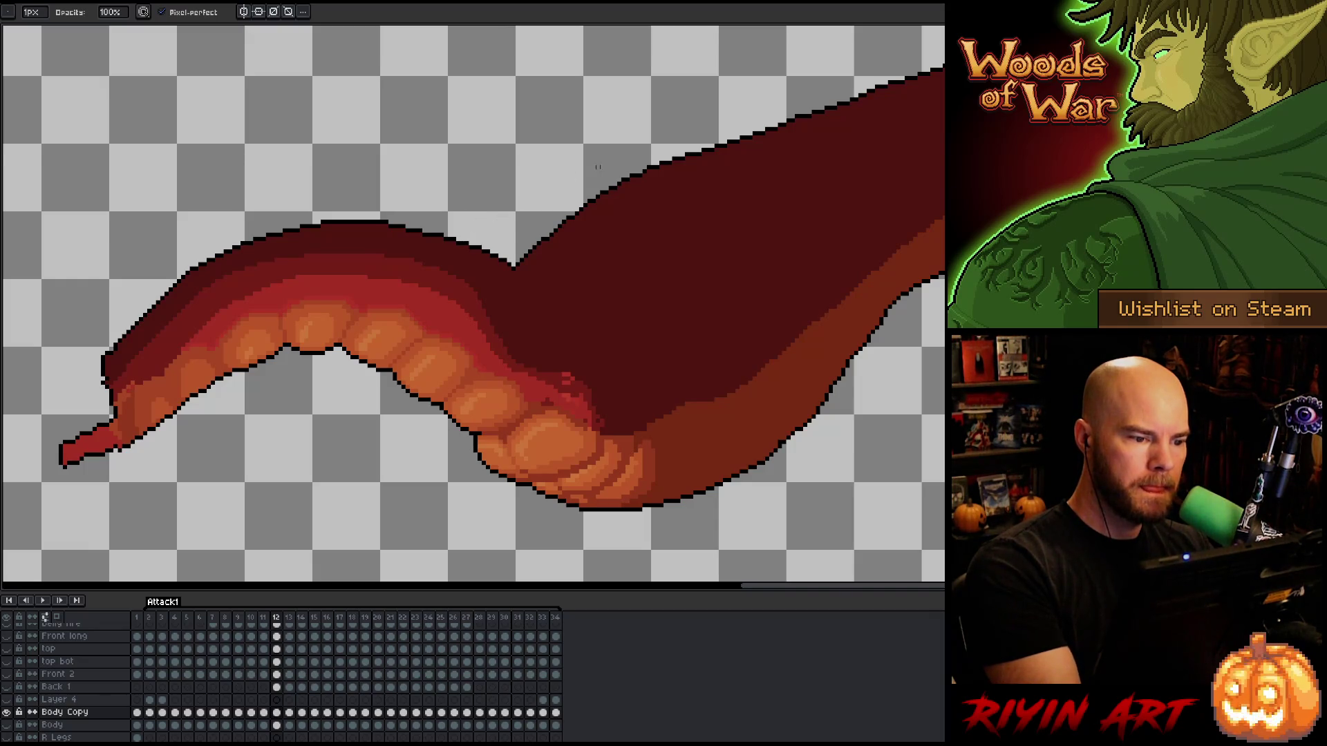
Sample colours near the tentacle's top and compare the pose with neighbouring frames.
key(e)
alt+click(555, 228)
alt+click(562, 224)
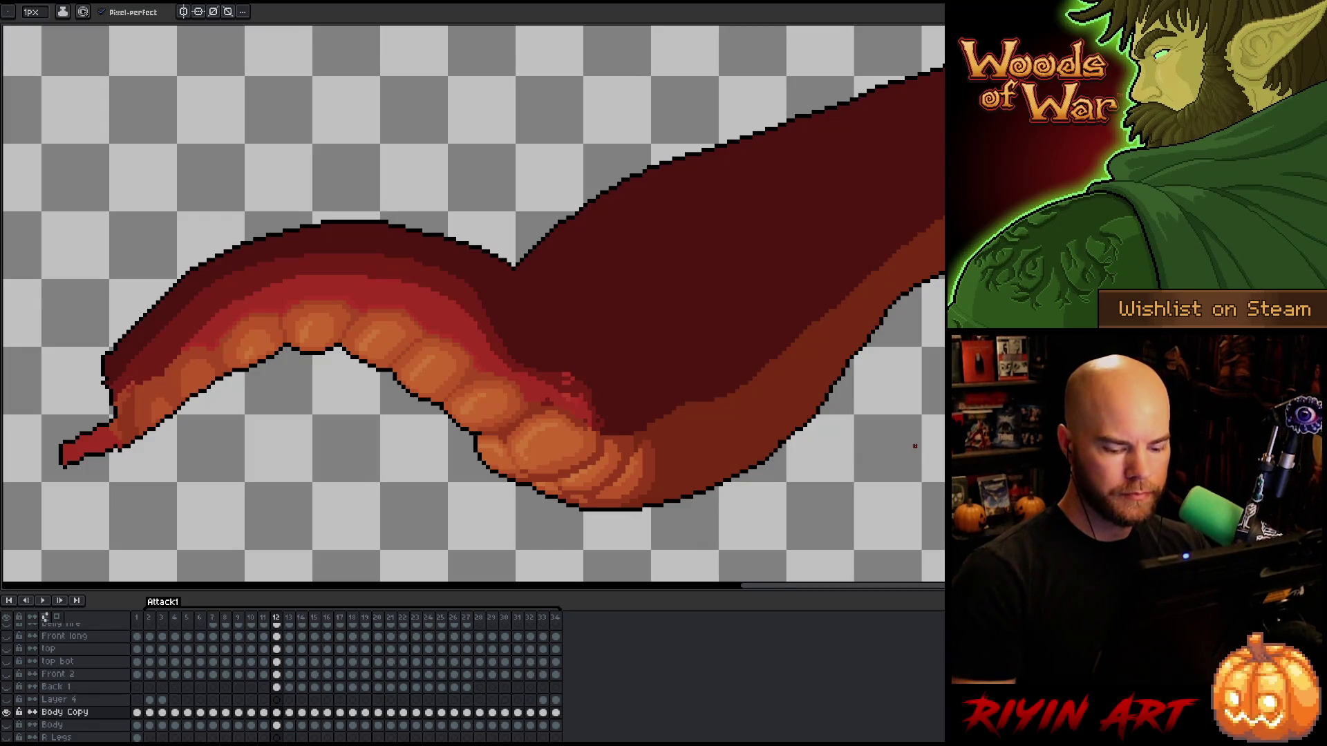
key(Left)
key(Right)
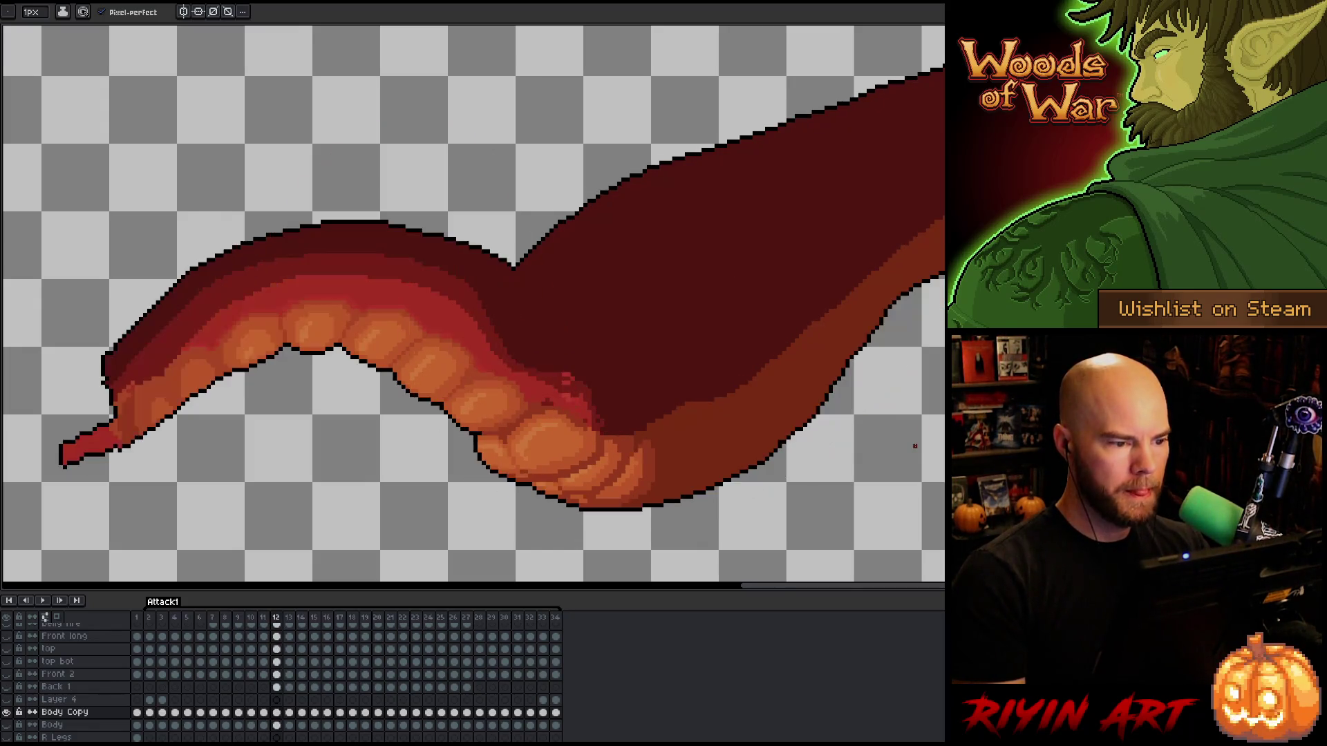
key(Left)
key(Right)
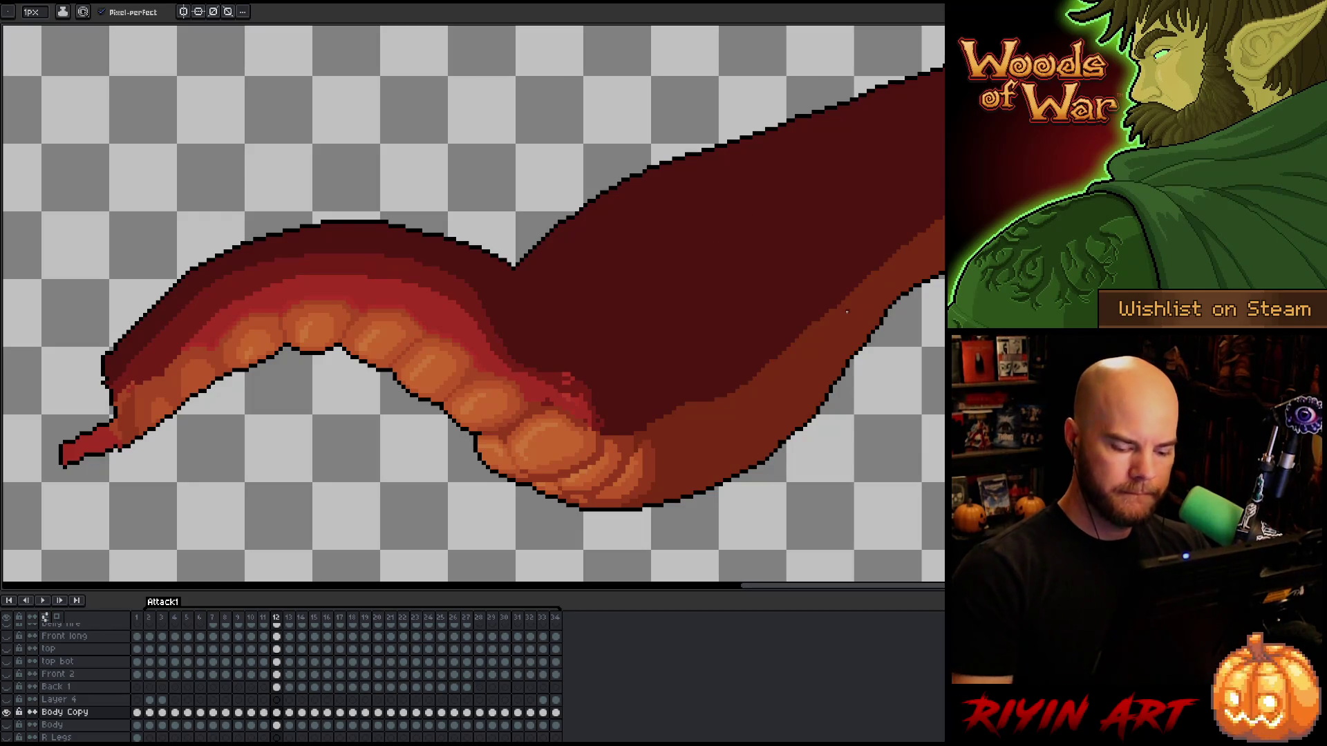
On frame 13, draw a dark outline along the tentacle's top edge, redoing it until smooth.
key(Right)
key(Left)
key(Right)
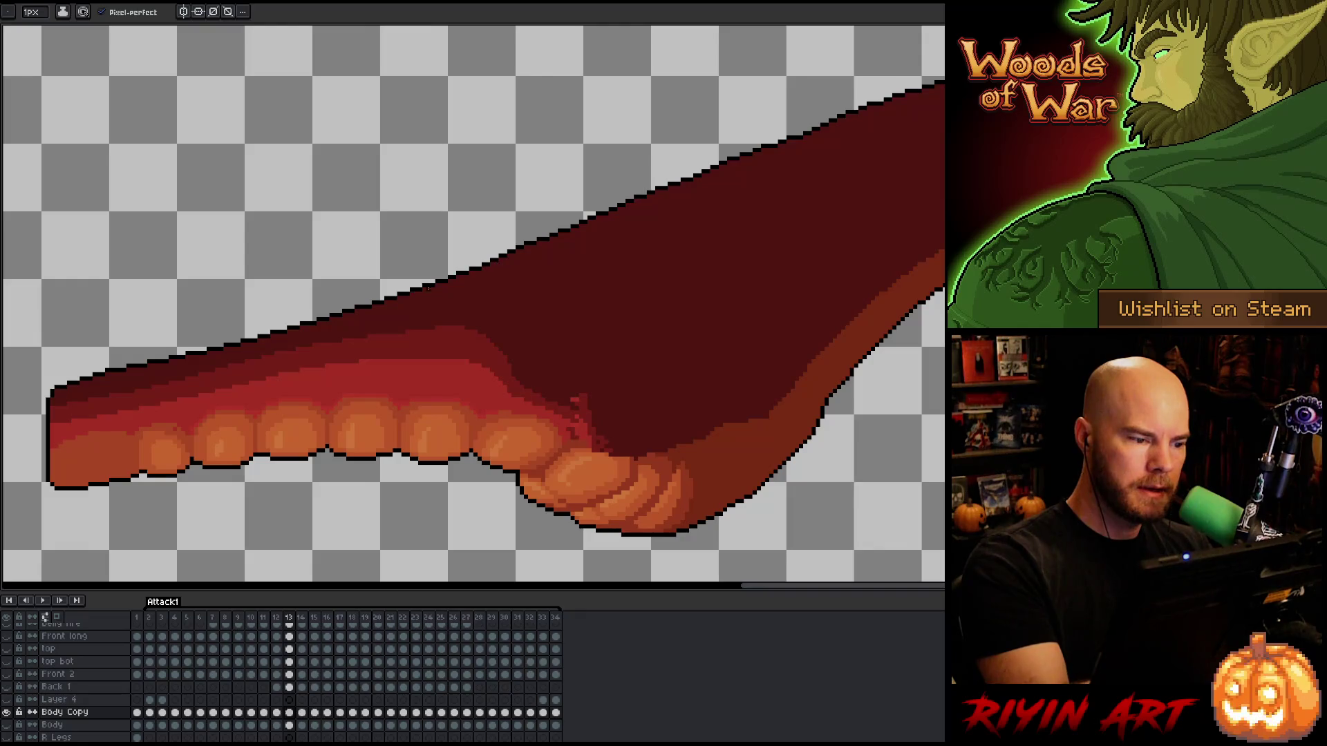
mouse_move(413, 291)
mouse_down()
mouse_move(541, 262)
mouse_move(662, 180)
mouse_up()
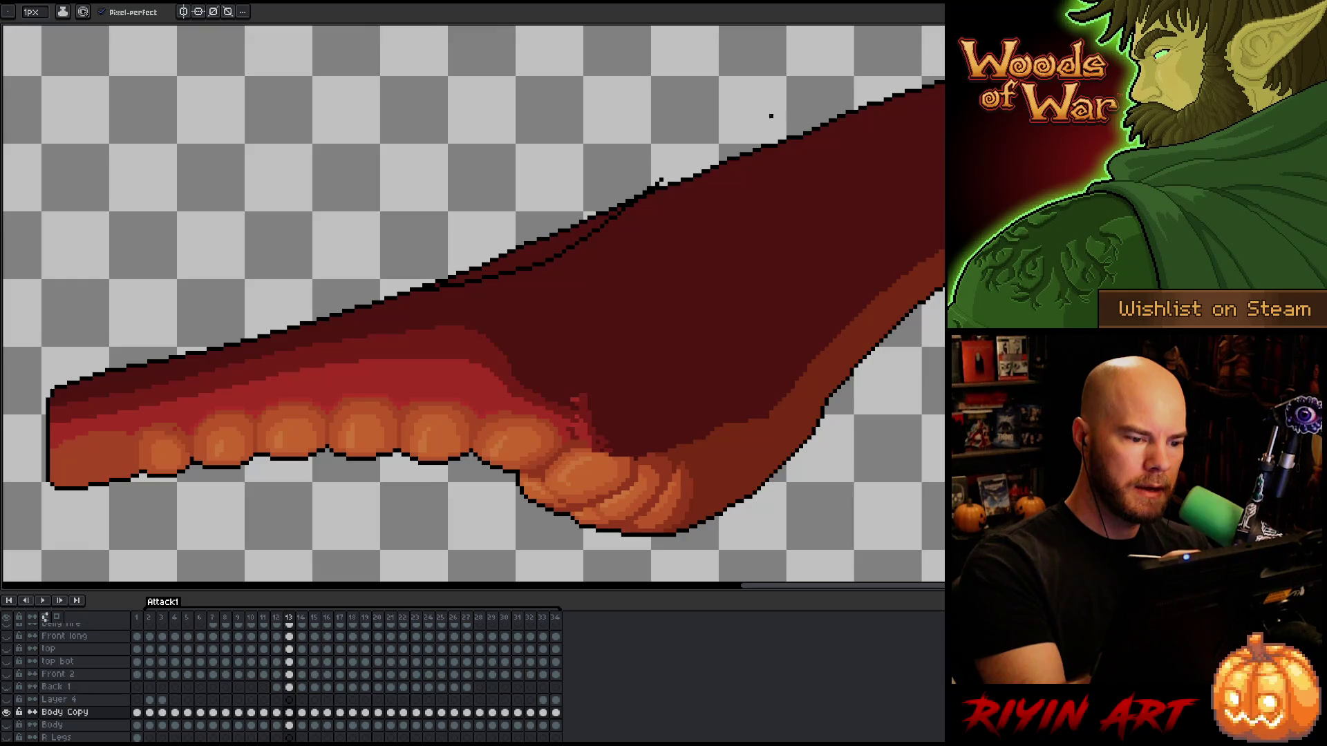
key(ctrl+z)
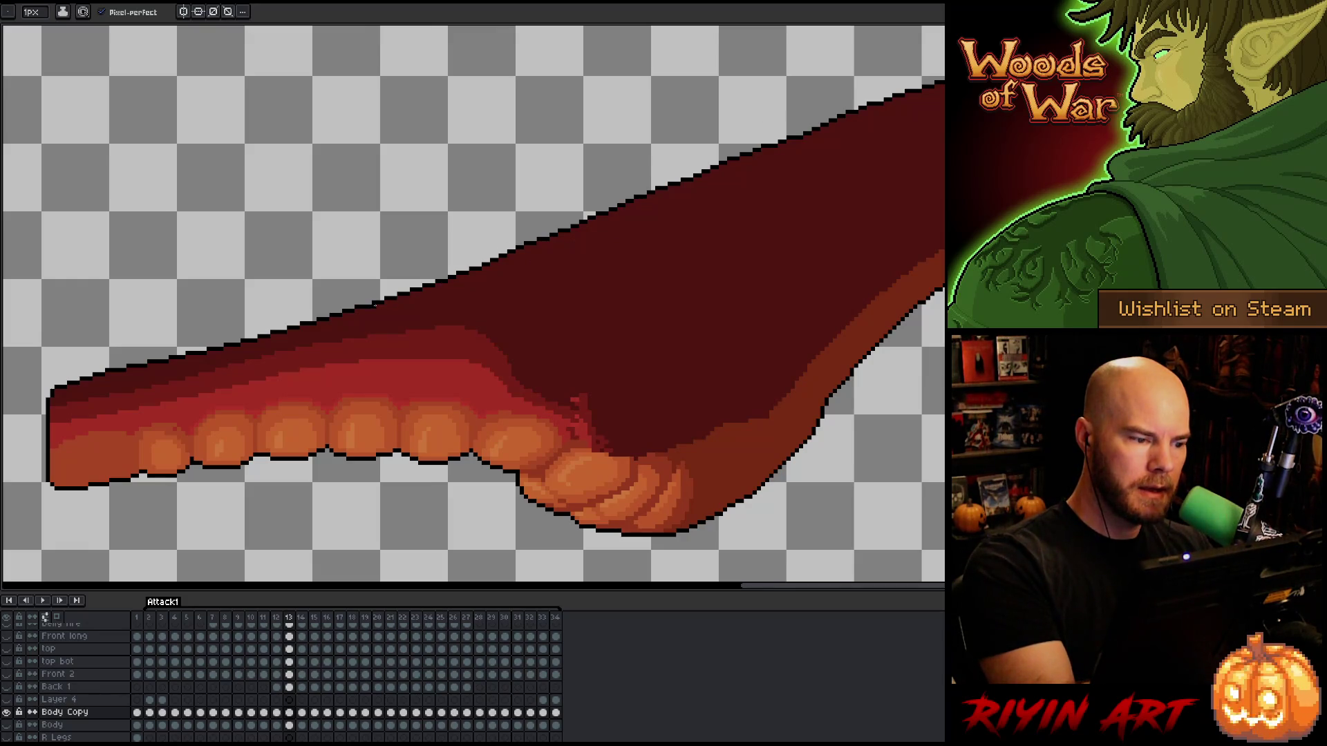
drag(377, 305, 487, 277)
key(ctrl+z)
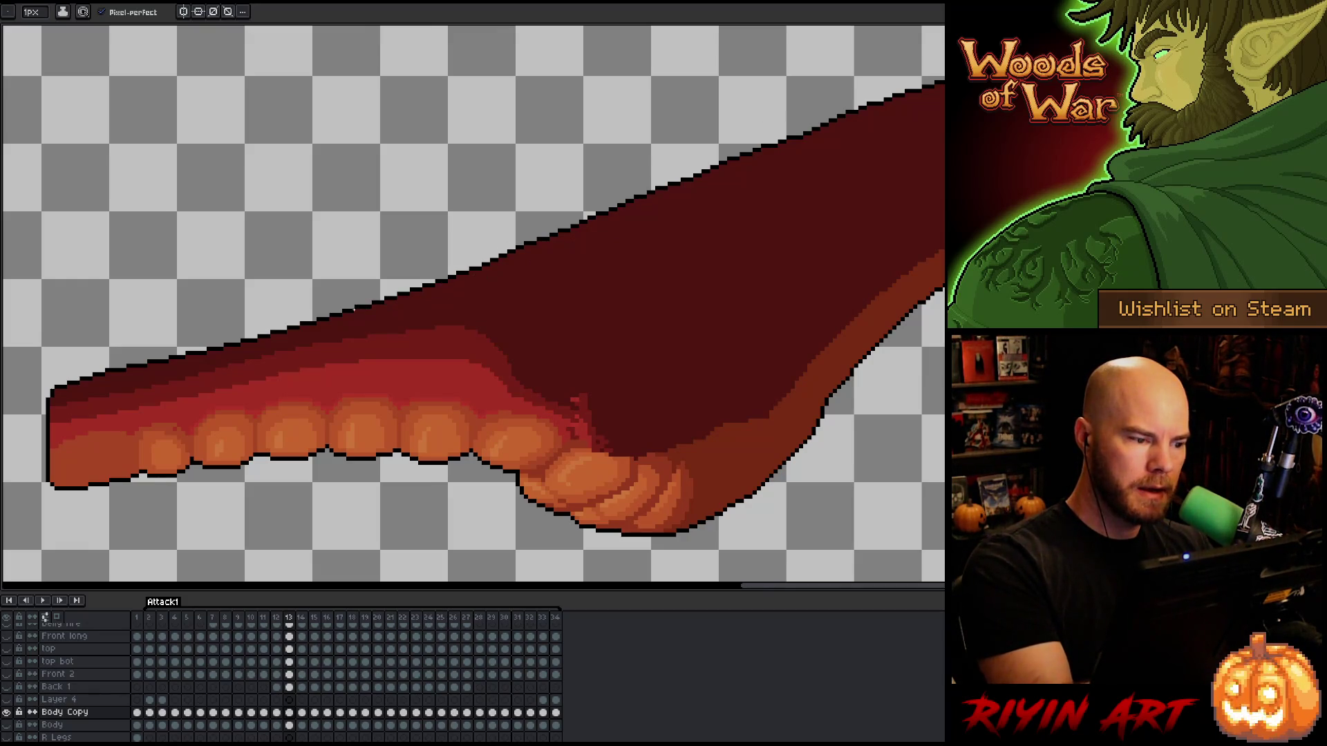
drag(373, 307, 565, 235)
key(ctrl+z)
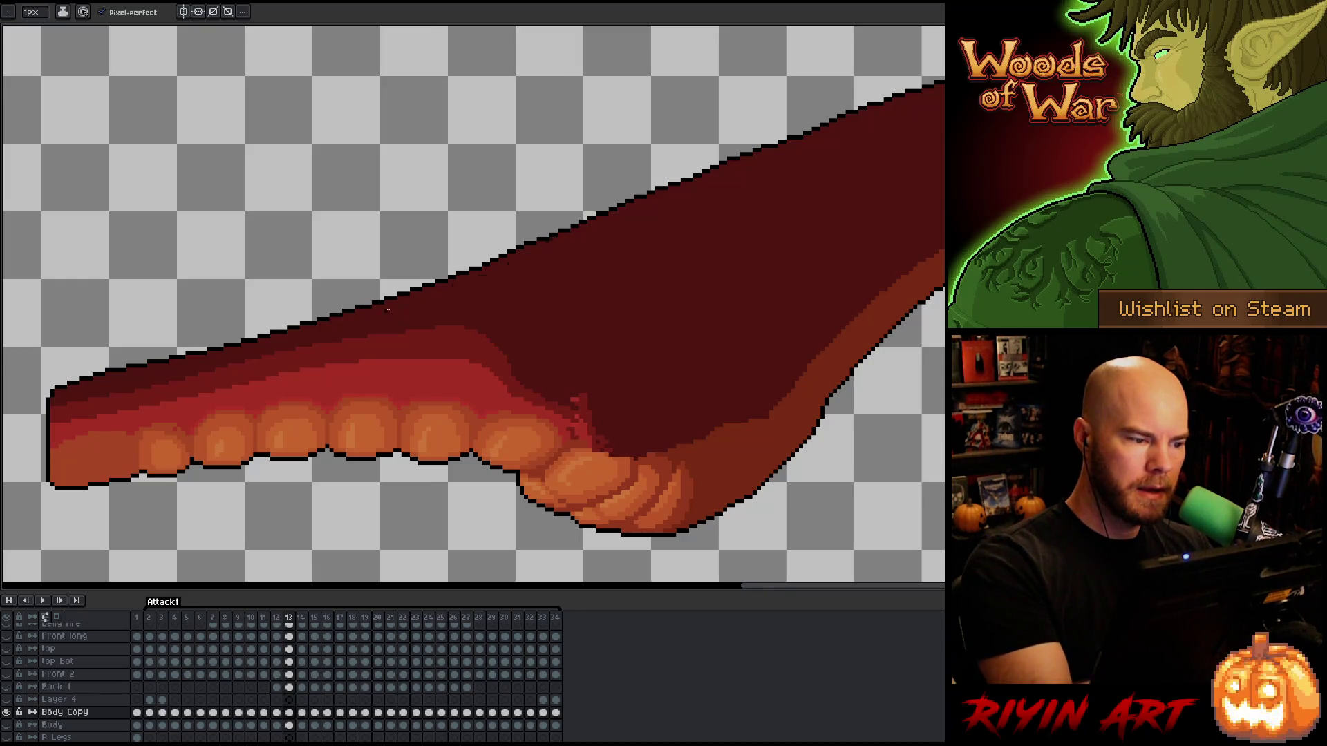
mouse_move(373, 307)
mouse_down()
mouse_move(594, 225)
mouse_move(664, 181)
mouse_up()
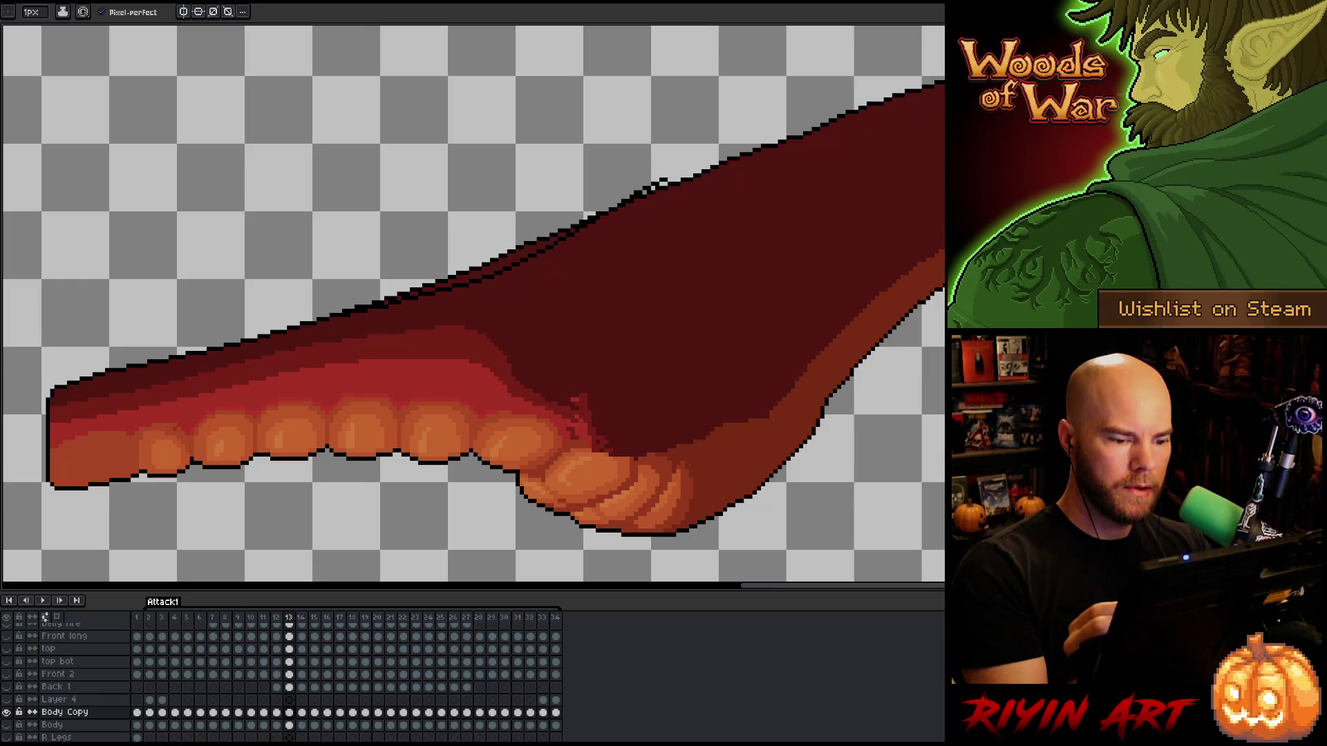
Flip between frames 12–14 to check the outline's motion, then show the surrounding dragon layers.
key(comma)
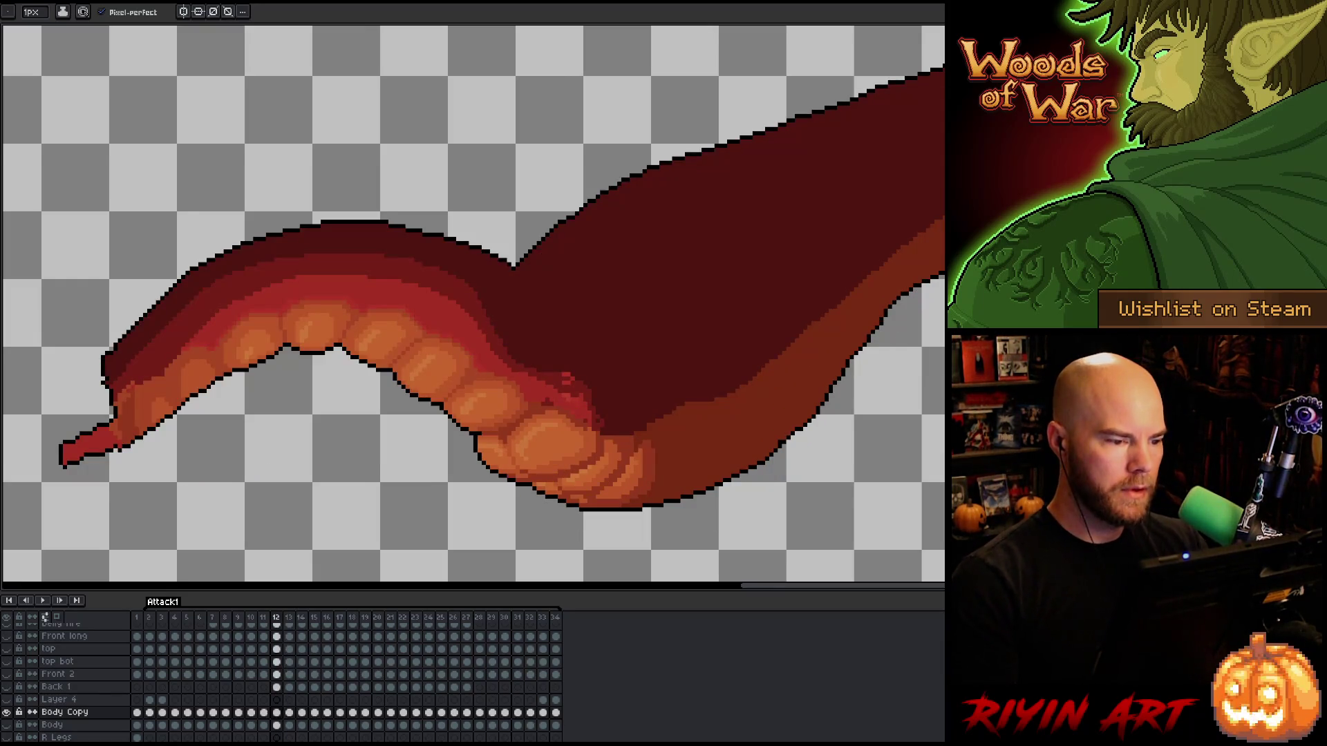
key(period)
key(comma)
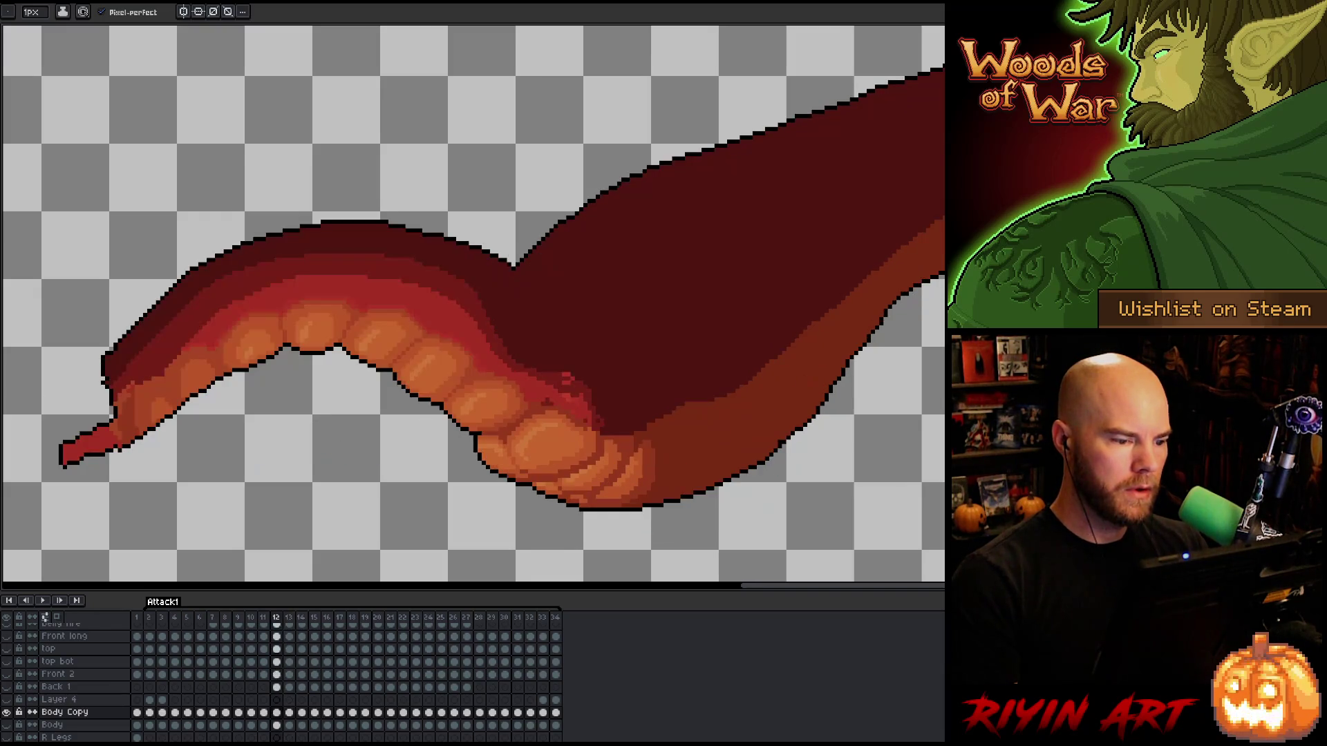
key(period)
key(period)
key(comma)
key(comma)
key(comma)
key(period)
key(period)
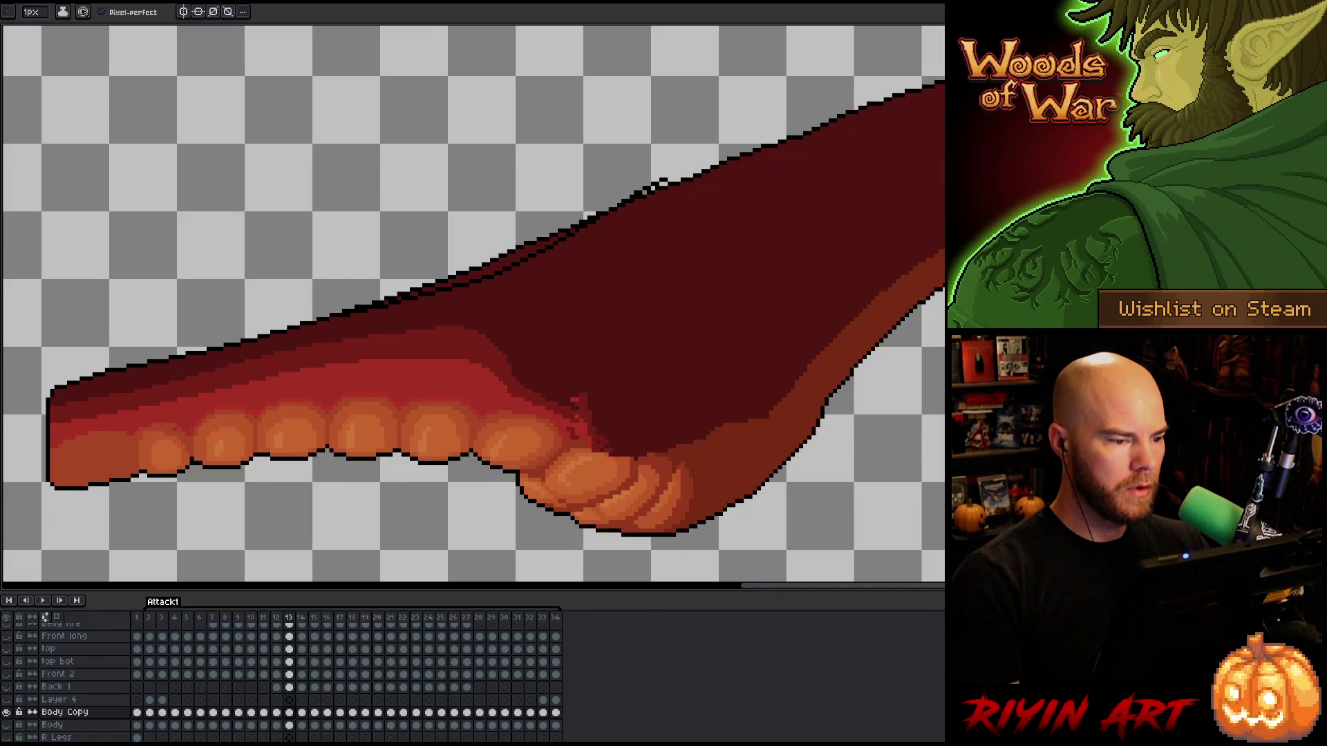
key(comma)
key(period)
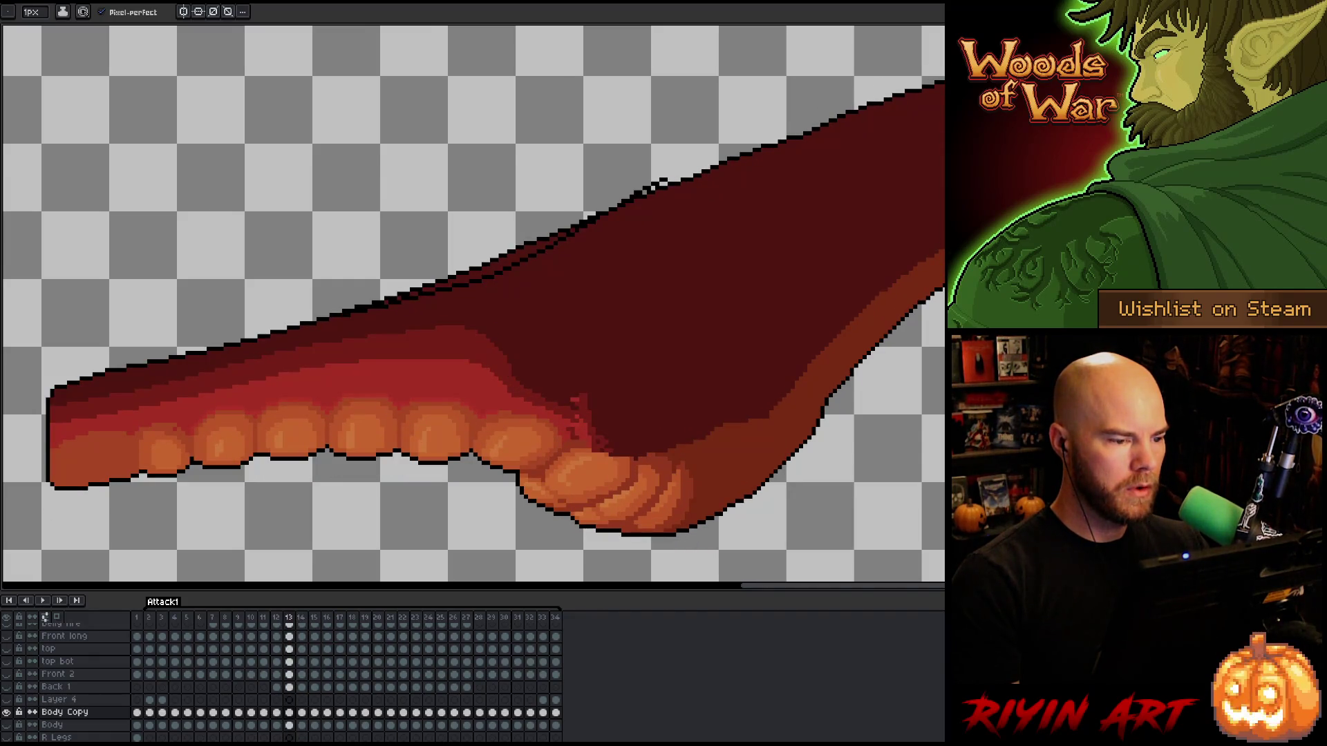
key(comma)
key(period)
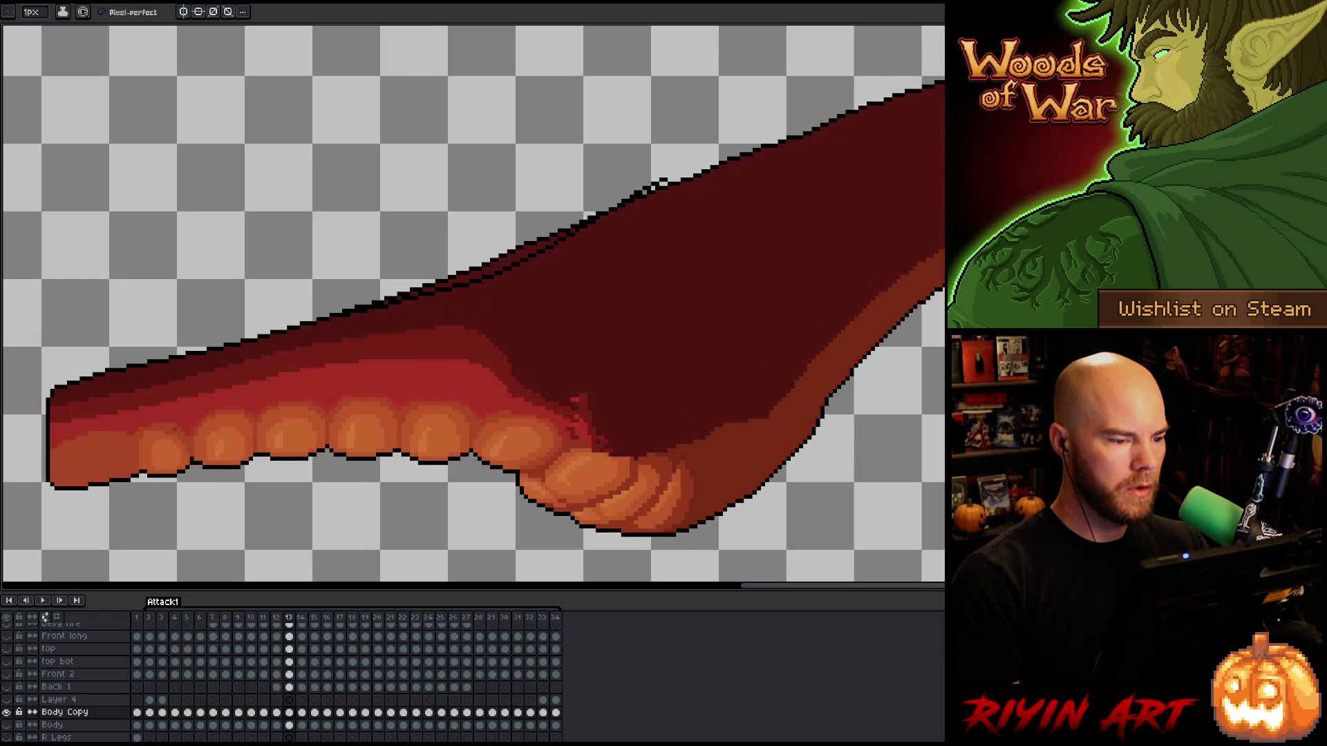
key(period)
key(comma)
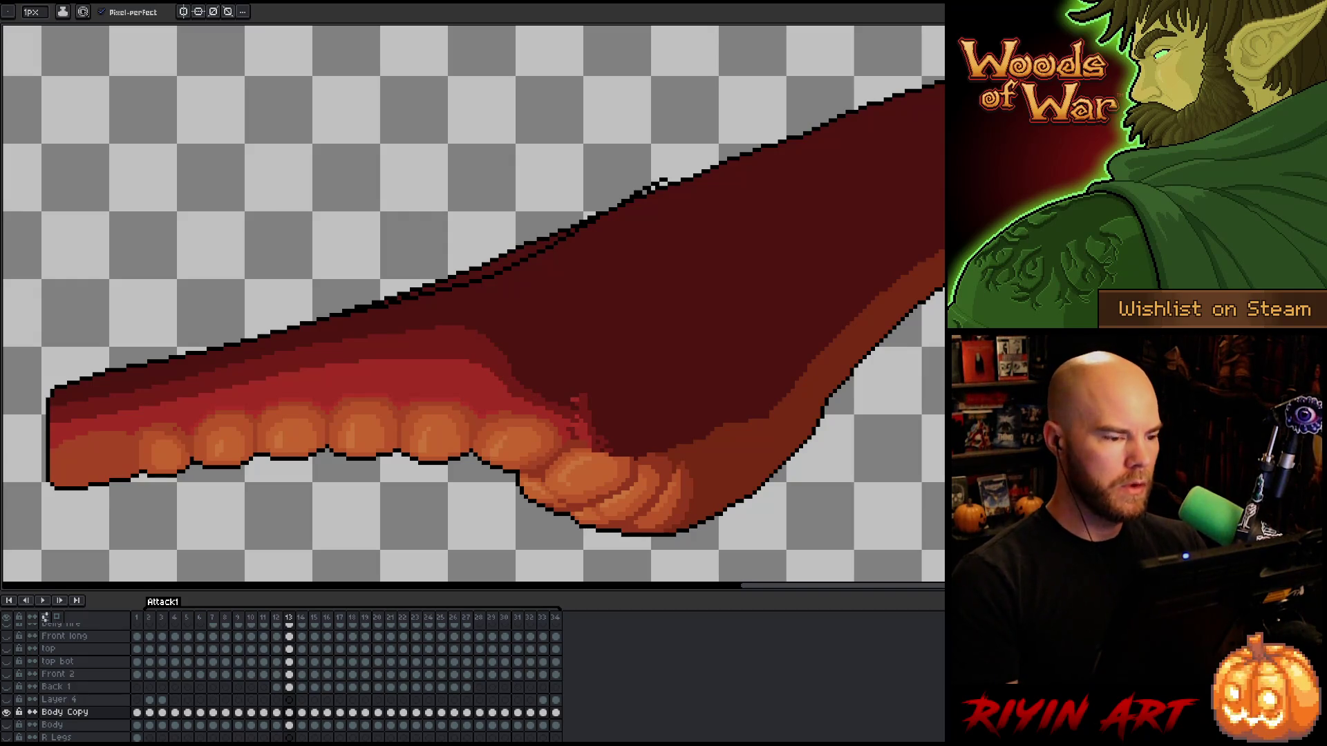
key(comma)
key(period)
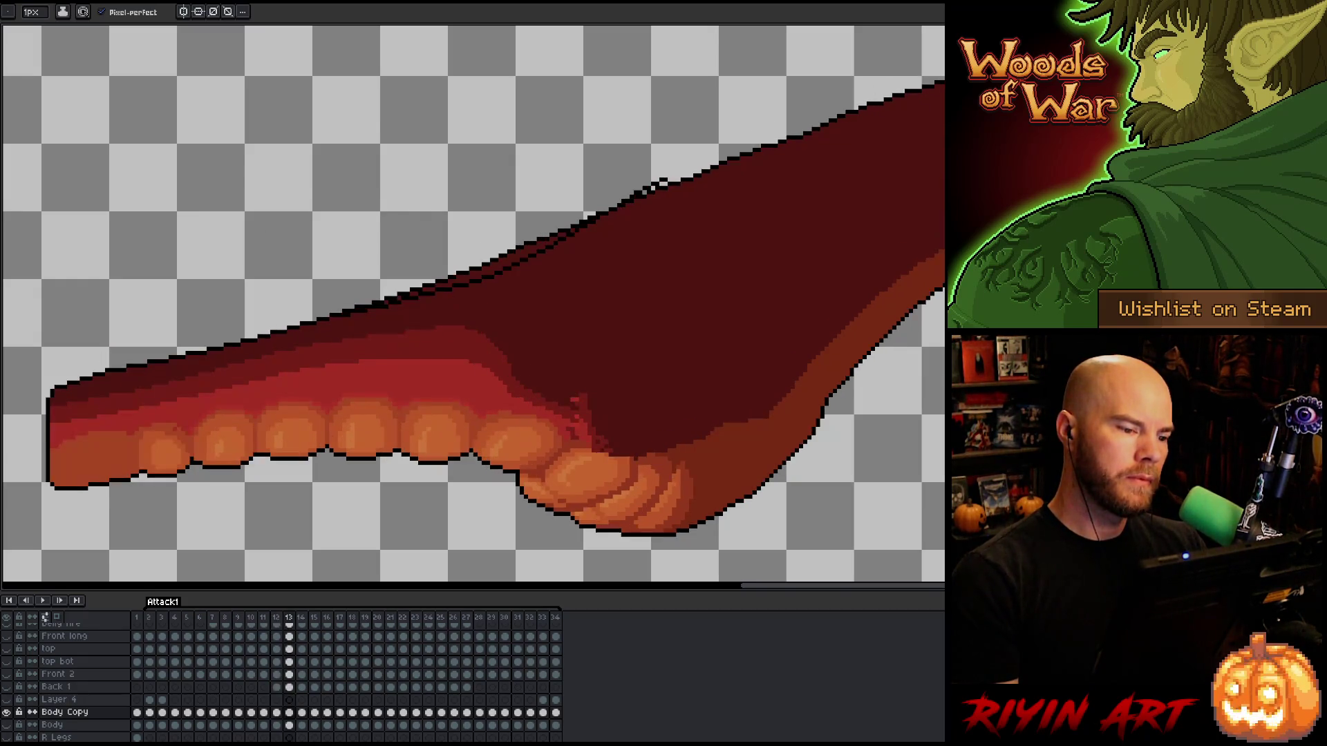
key(comma)
key(period)
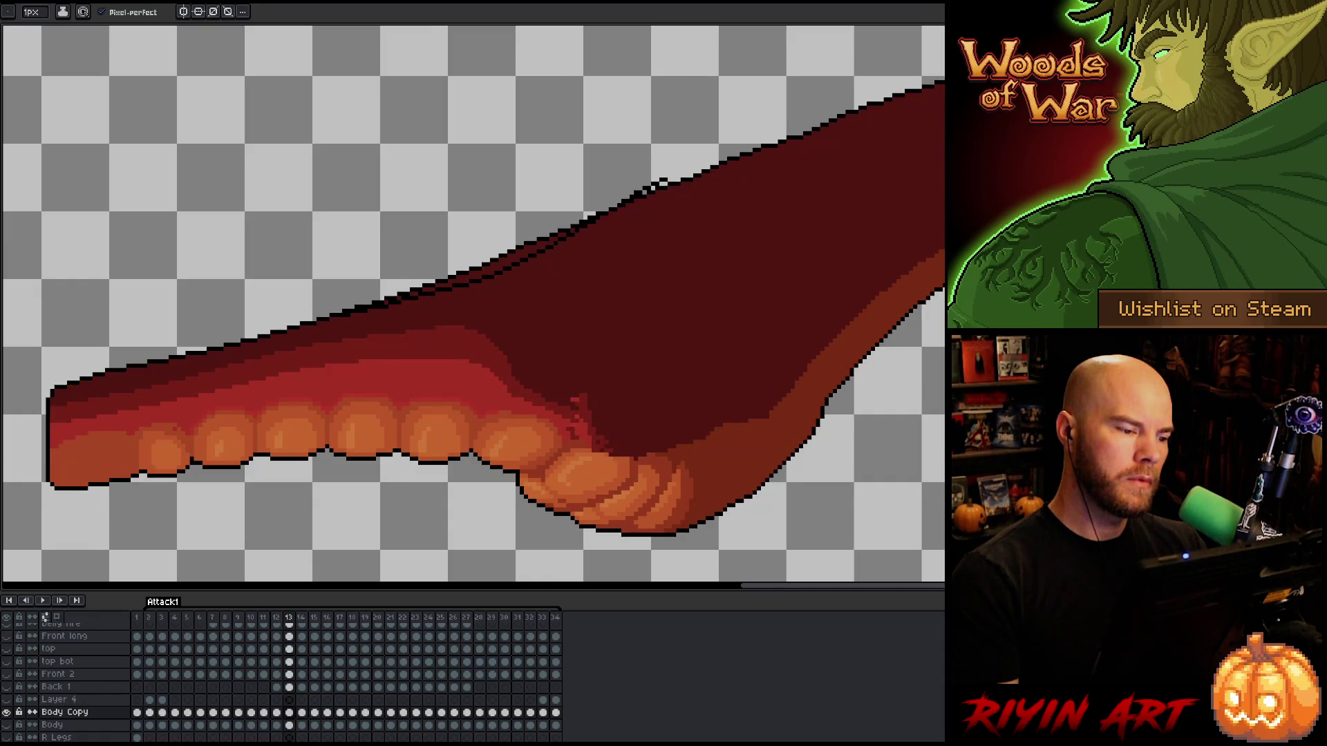
key(comma)
key(period)
key(comma)
key(period)
key(comma)
key(comma)
key(period)
key(period)
key(comma)
key(period)
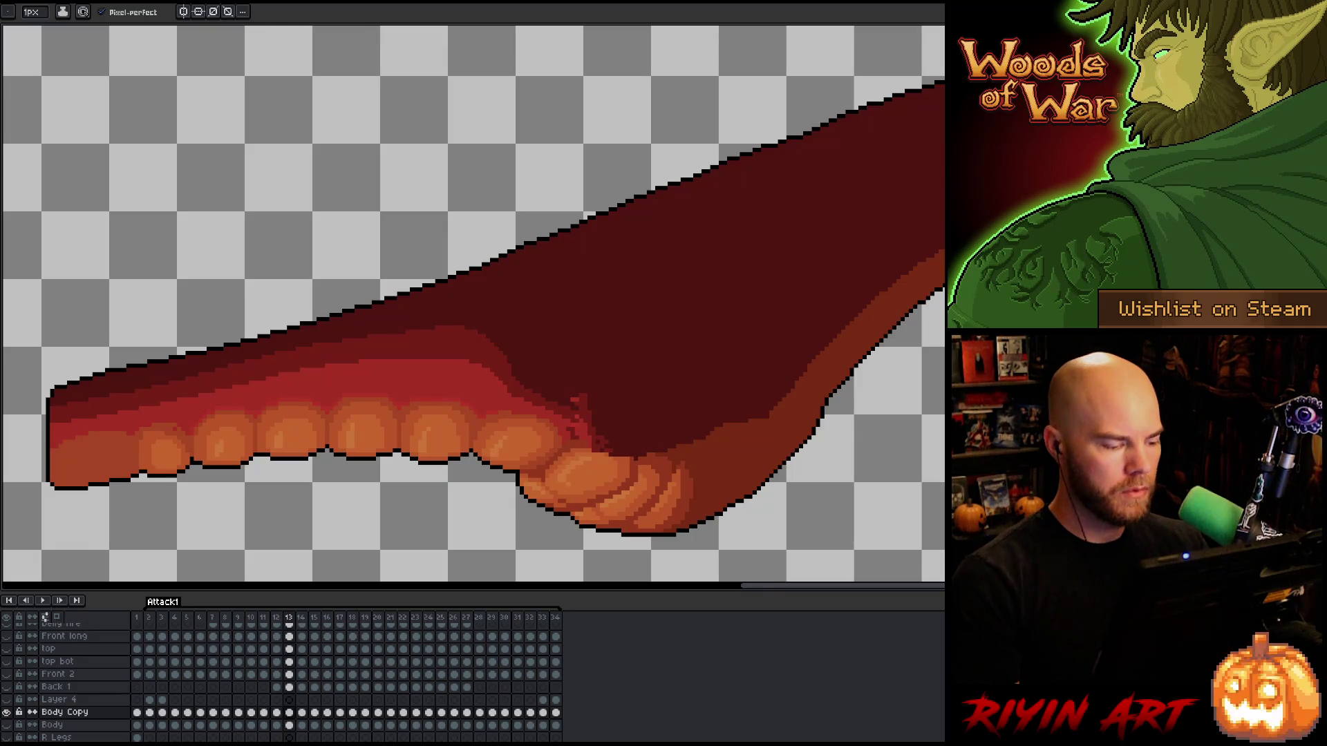
alt+click(6, 713)
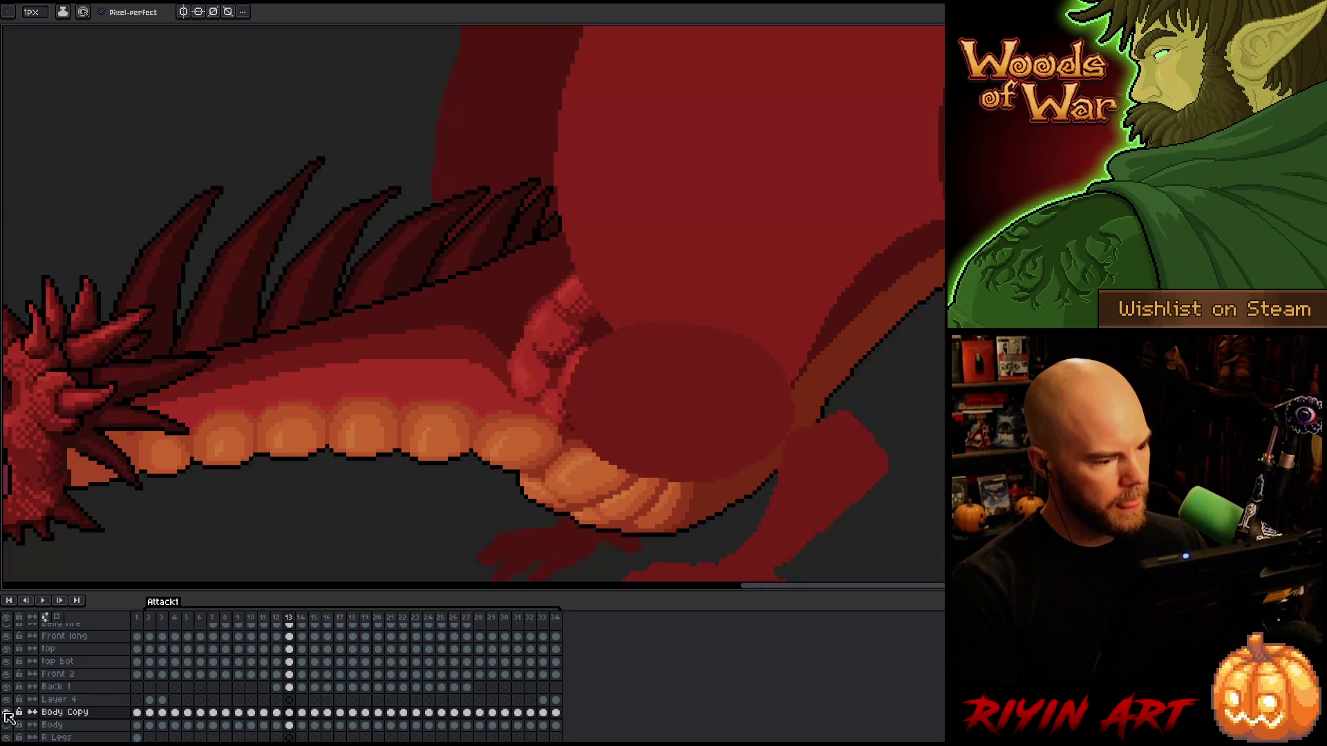
Compare frames 12 and 13, then pick the dark outline colour from the canvas.
key(comma)
key(period)
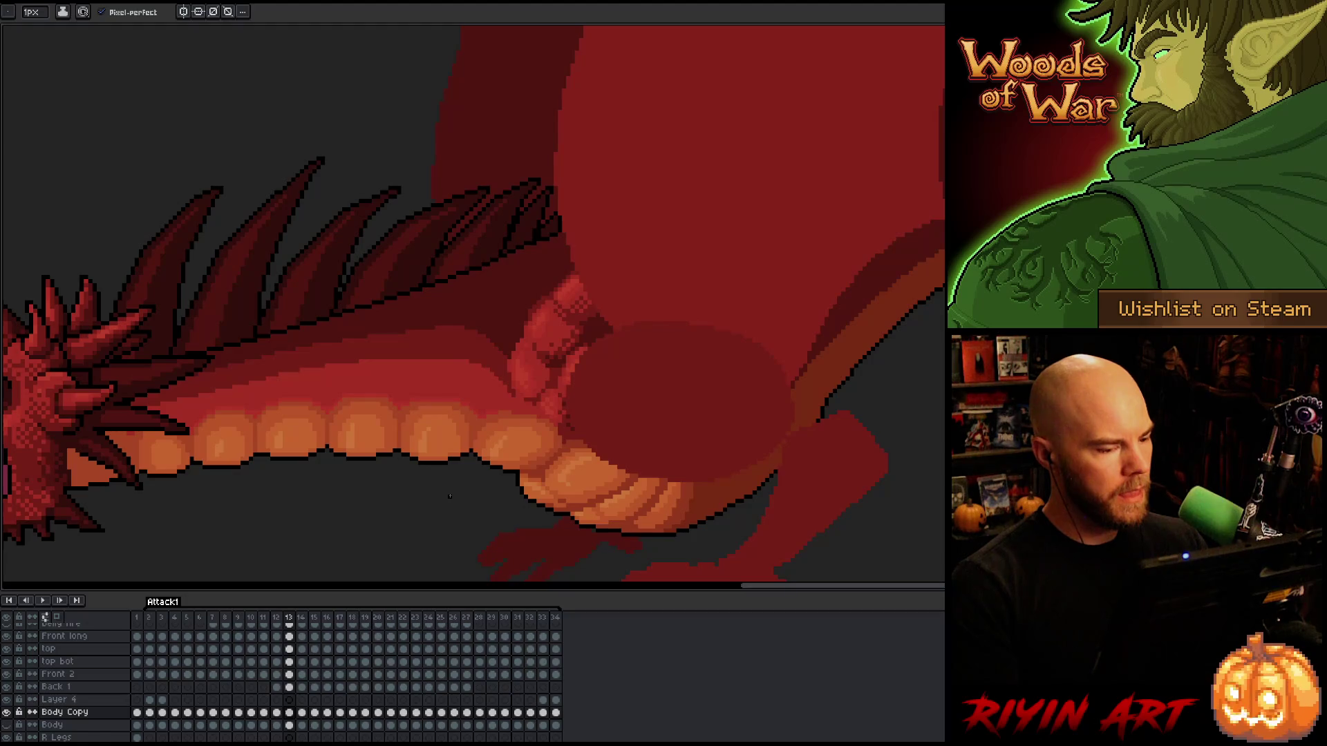
key(comma)
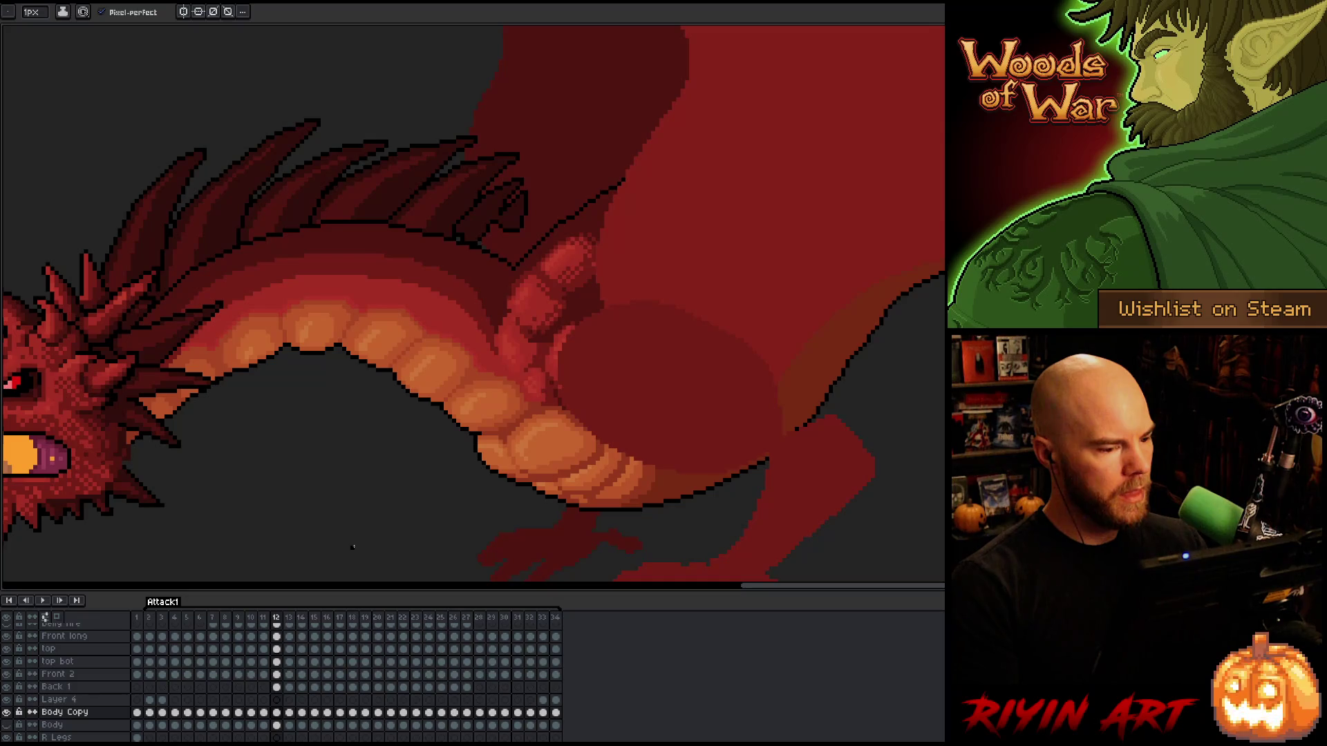
key(period)
key(comma)
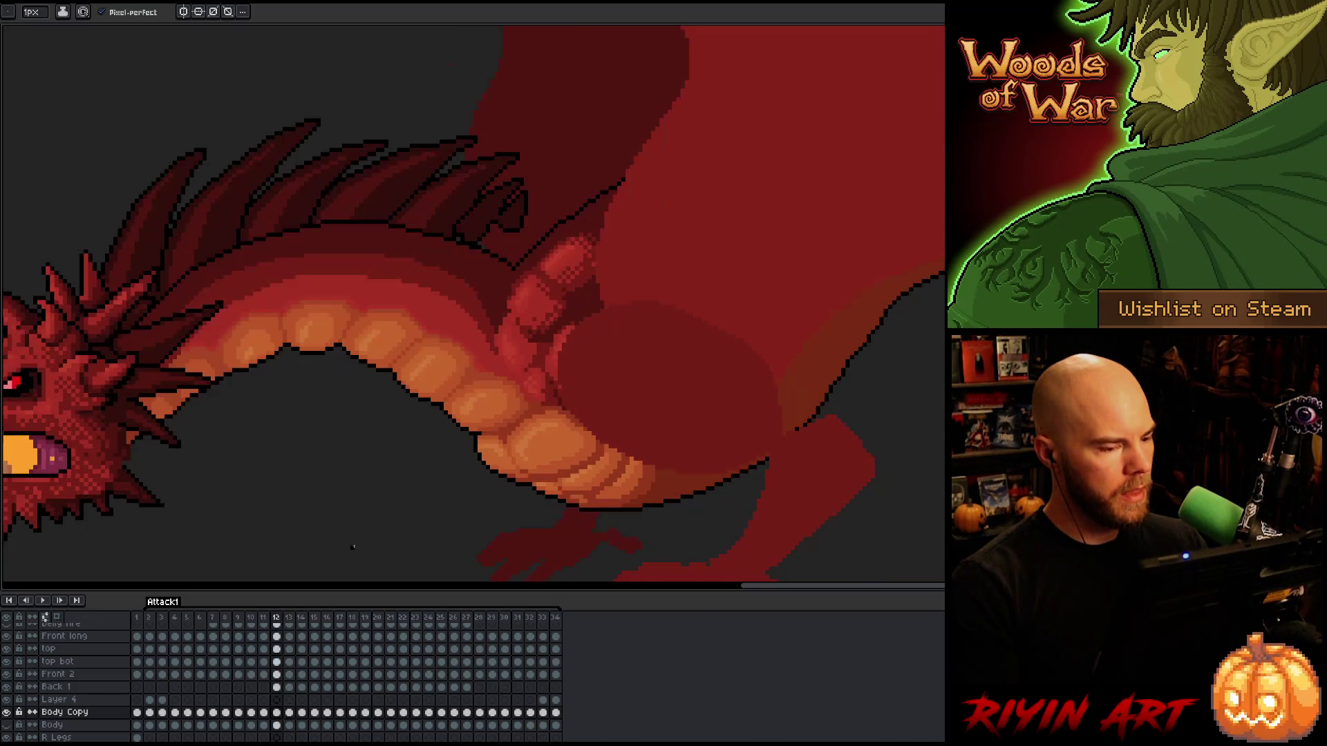
key(period)
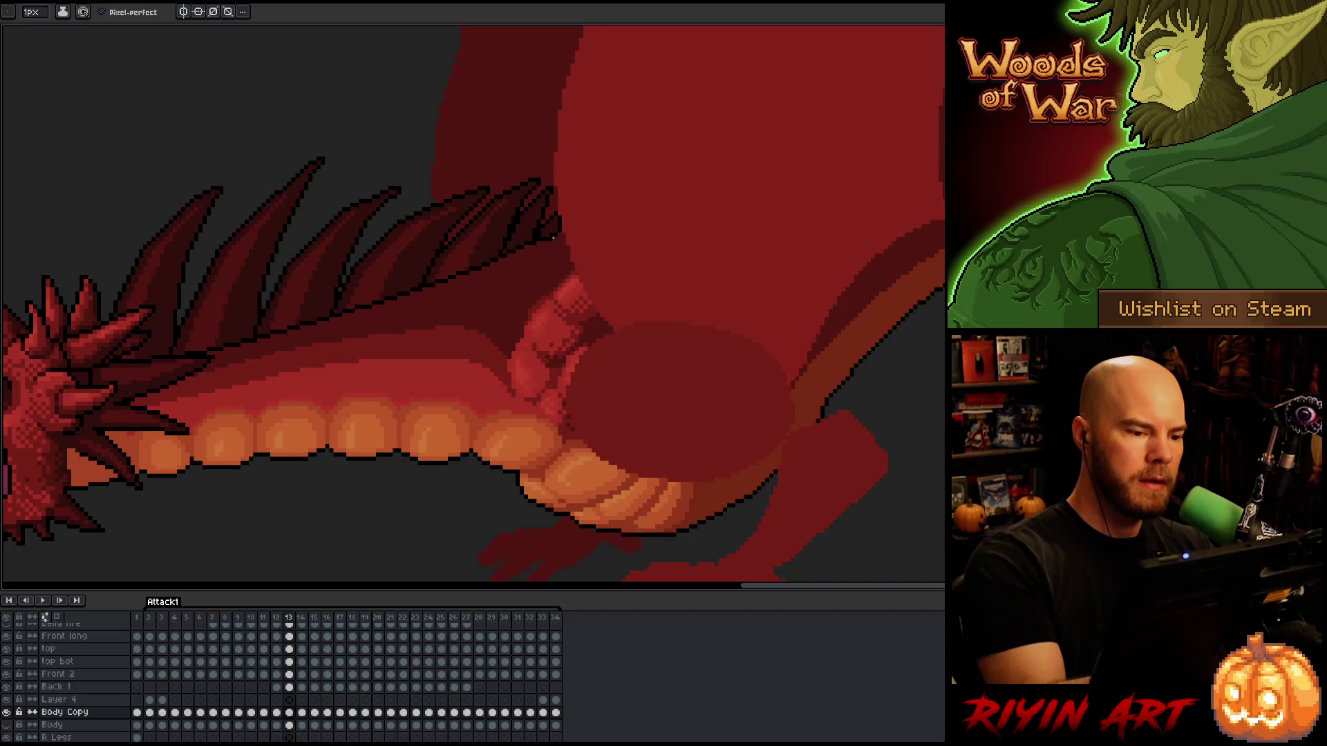
key(i)
key(b)
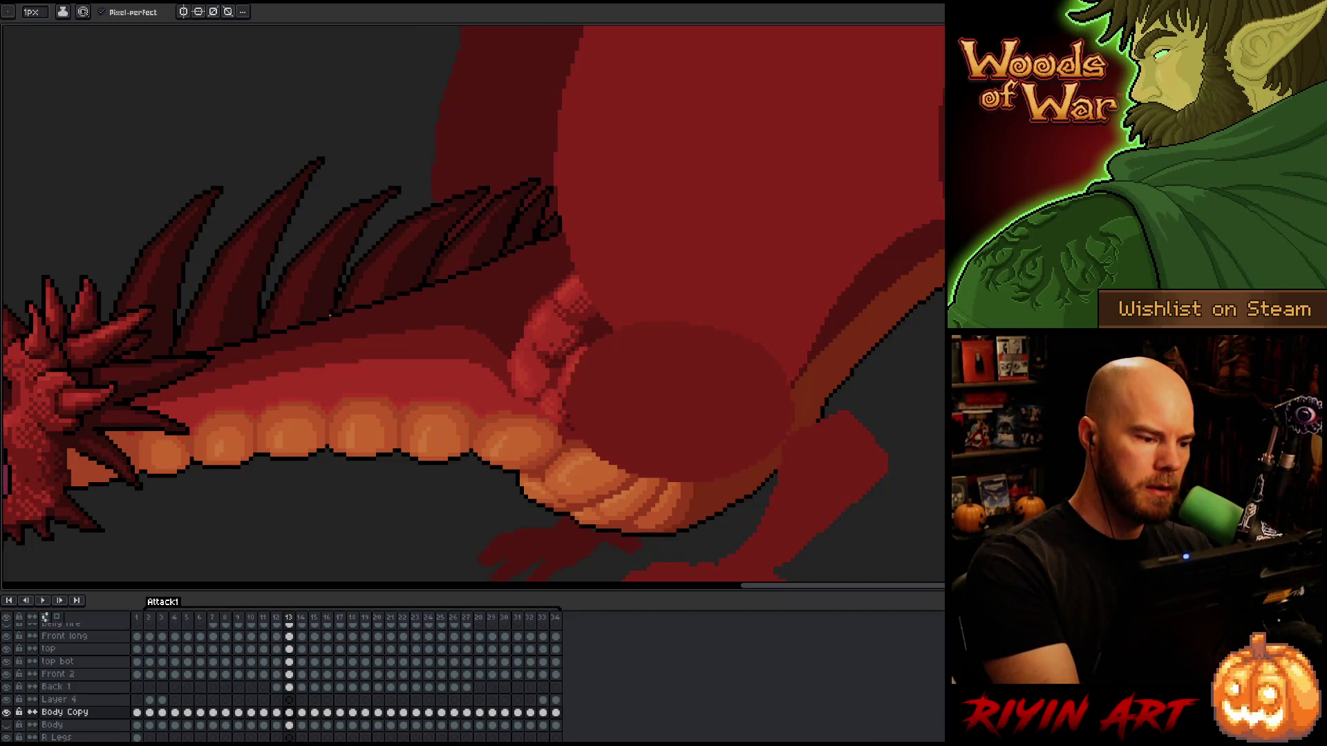
Draw a dark line along the tentacle's upper edge up to the wing, redrawing until it fits.
drag(342, 311, 515, 293)
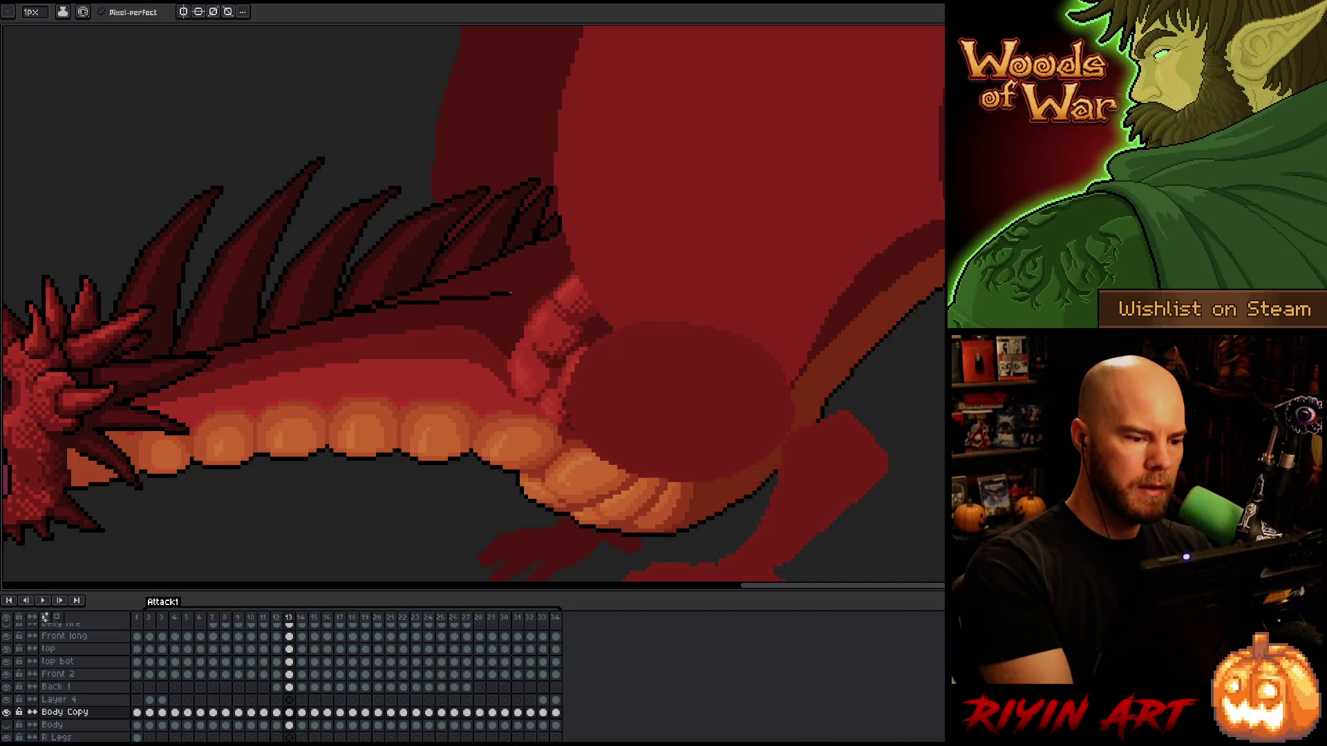
key(ctrl+z)
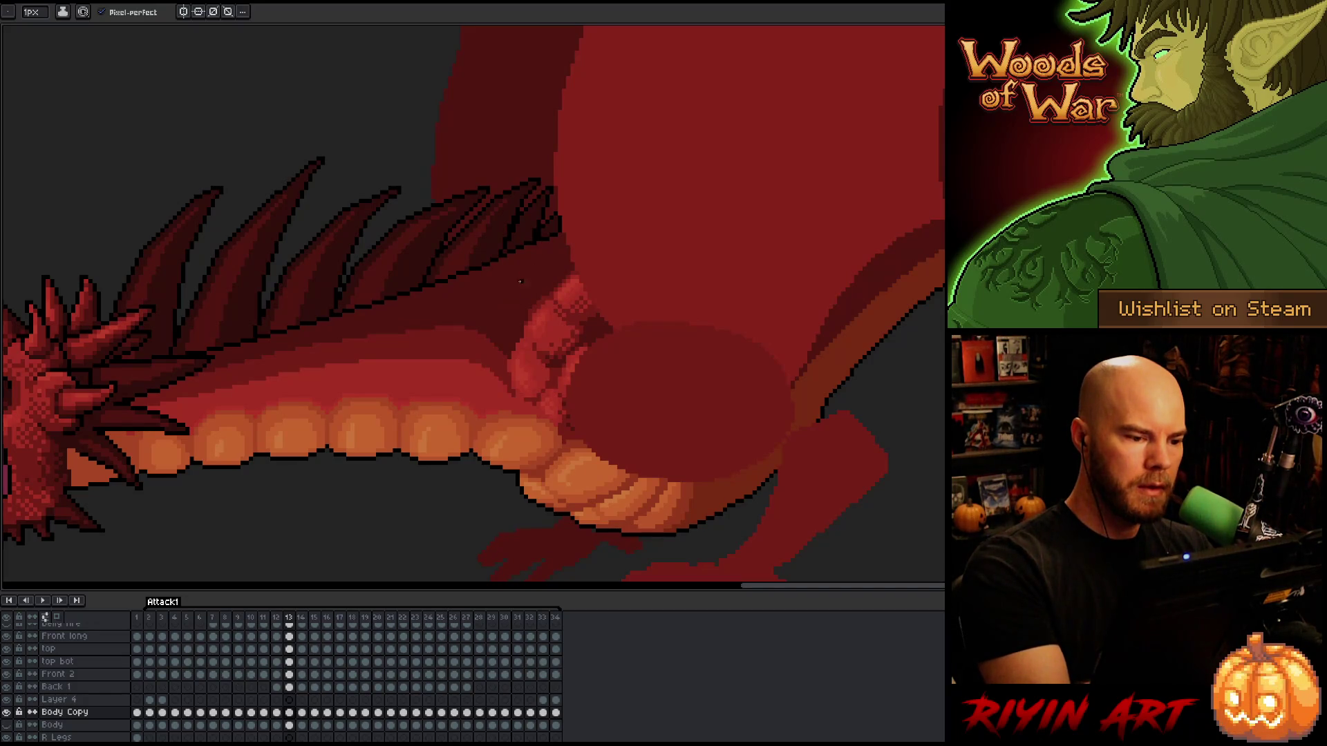
mouse_move(564, 238)
mouse_down()
mouse_move(497, 293)
mouse_move(354, 313)
mouse_up()
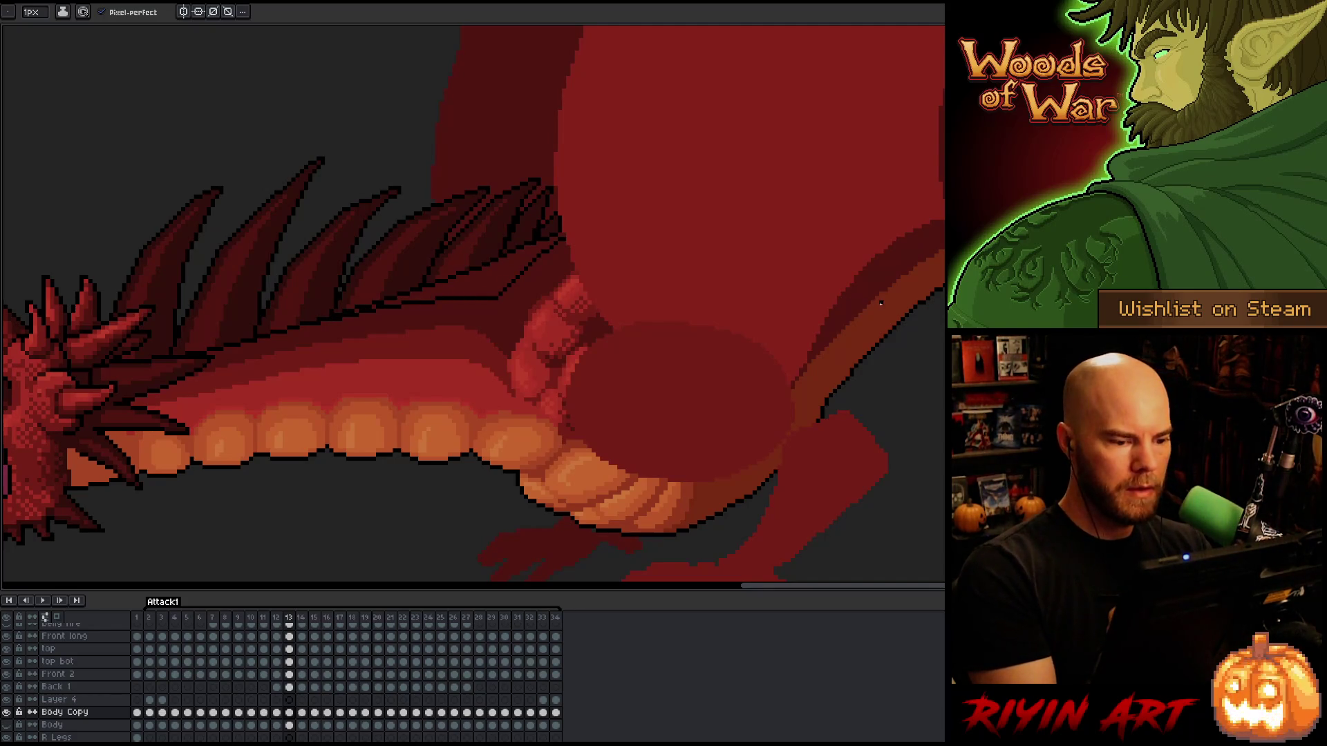
key(ctrl+z)
key(ctrl+z)
drag(305, 329, 466, 297)
key(ctrl+z)
mouse_move(305, 326)
mouse_down()
mouse_move(494, 284)
mouse_move(564, 238)
mouse_up()
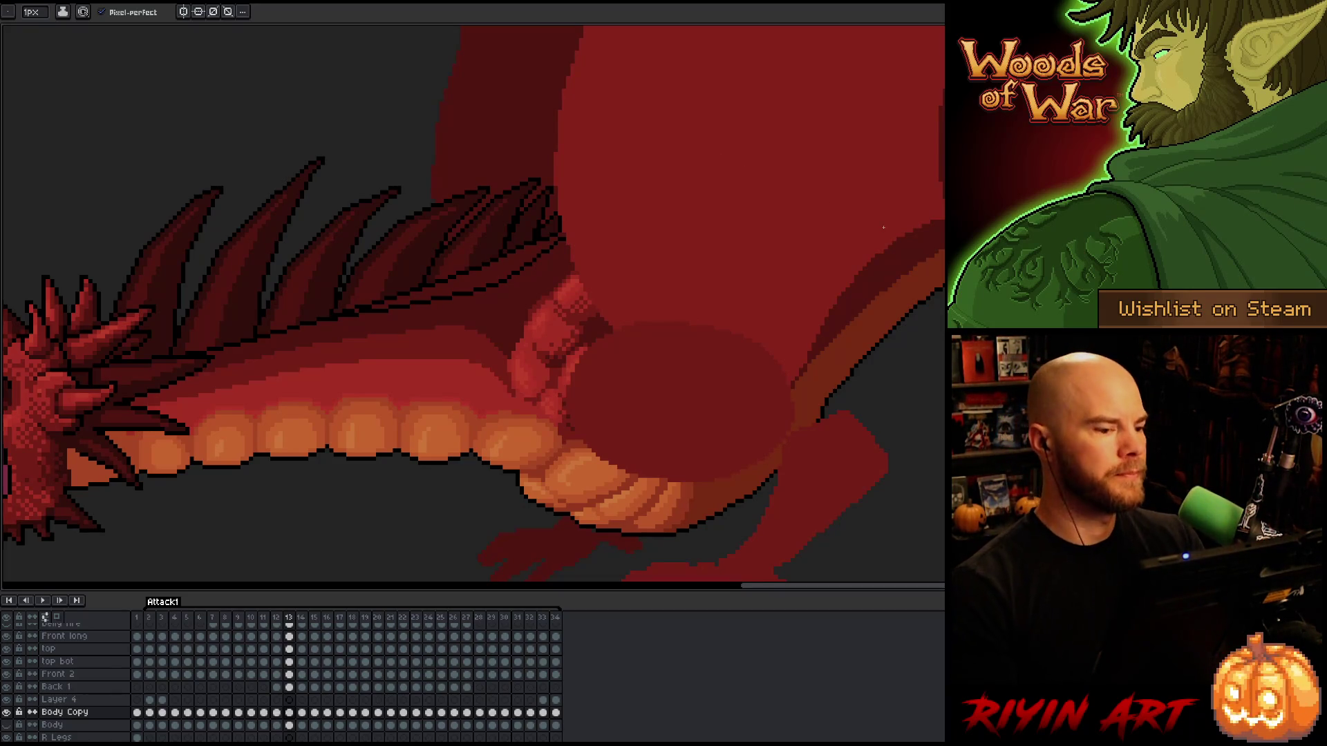
Outline the spine edge in dark after comparing with frame 12, then hide the other layers.
key(comma)
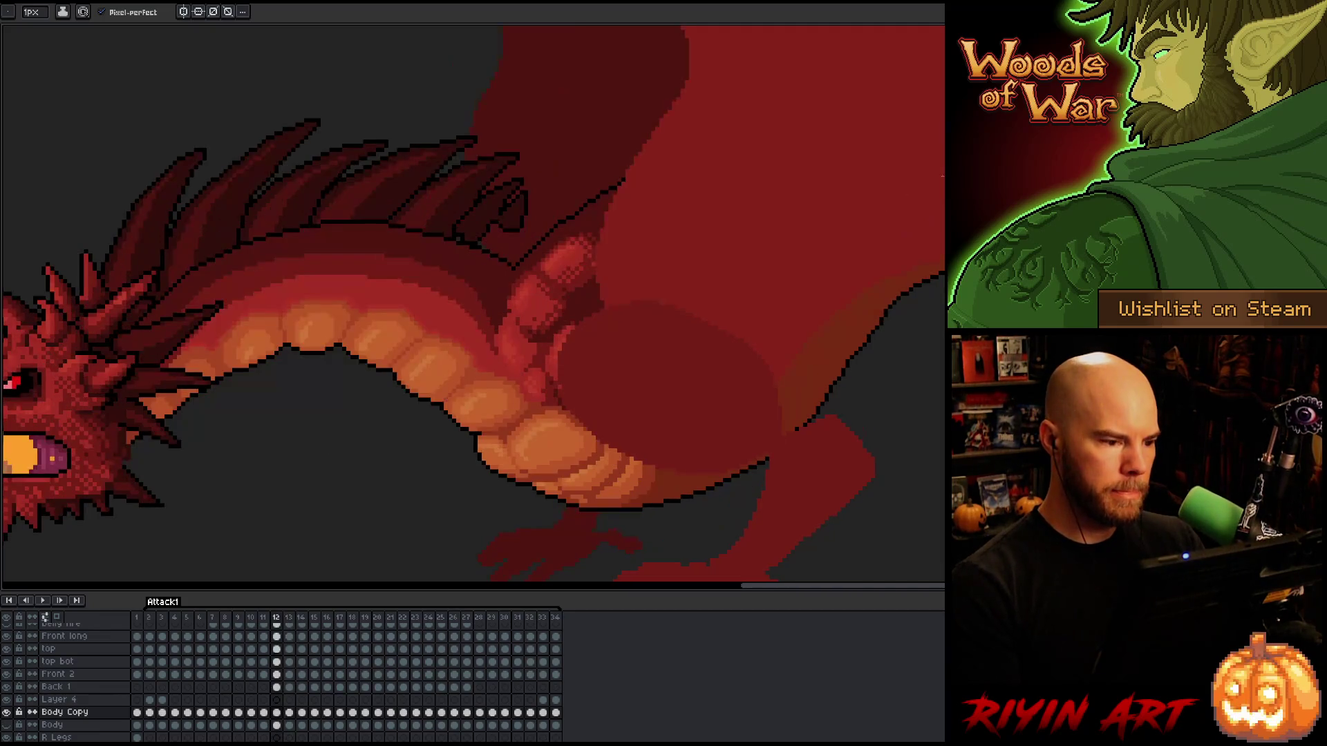
key(period)
key(comma)
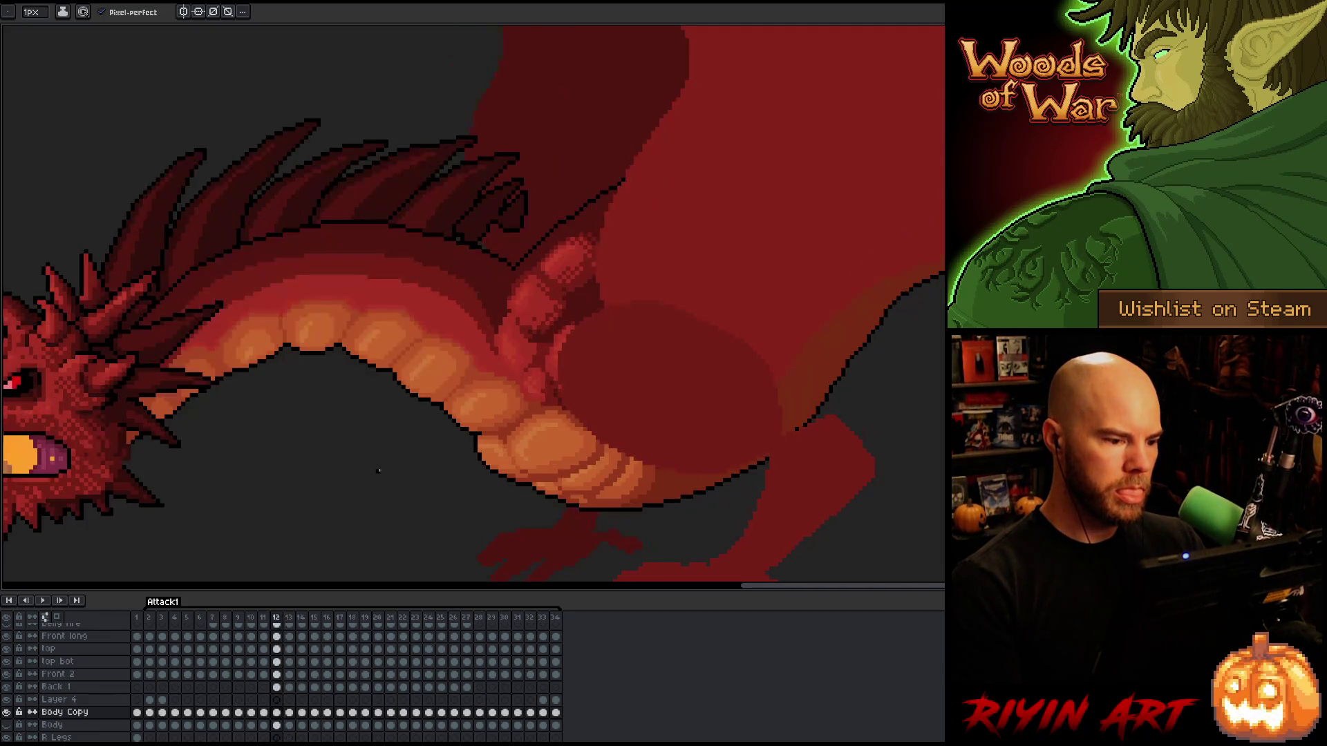
key(period)
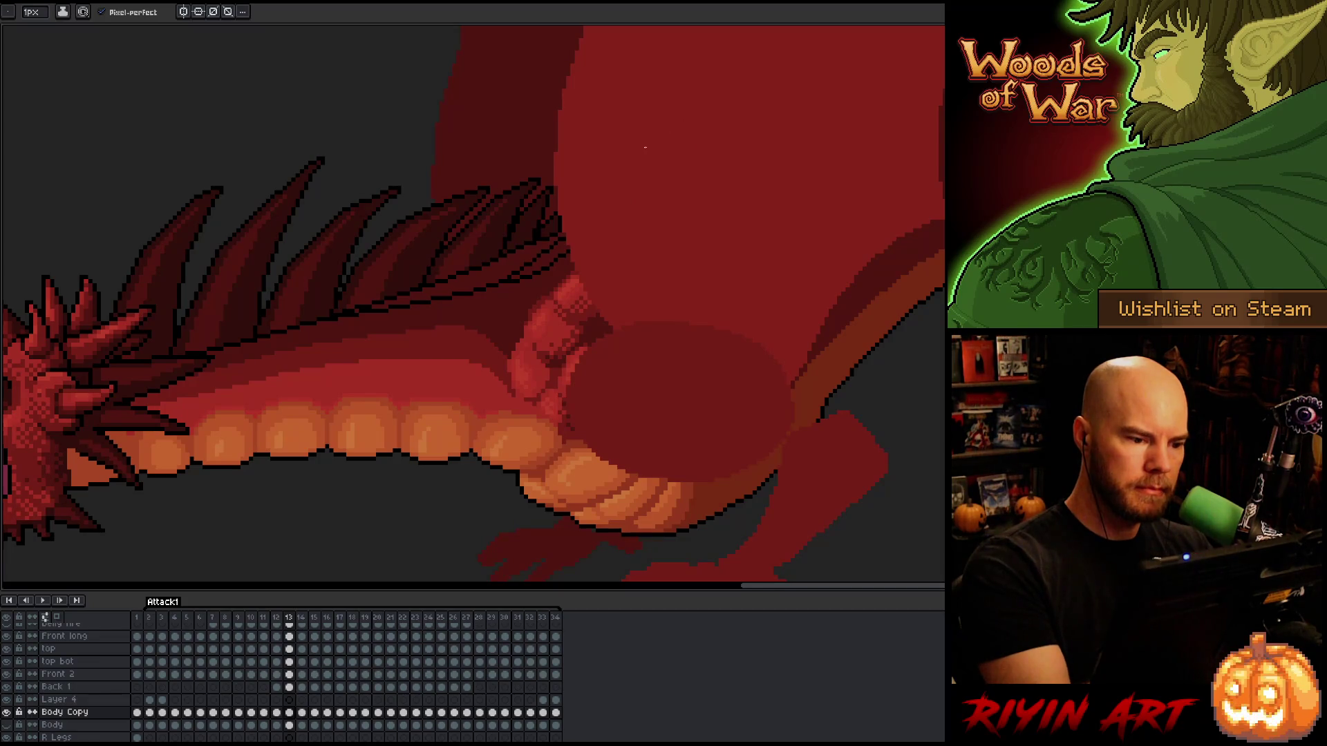
drag(523, 278, 569, 247)
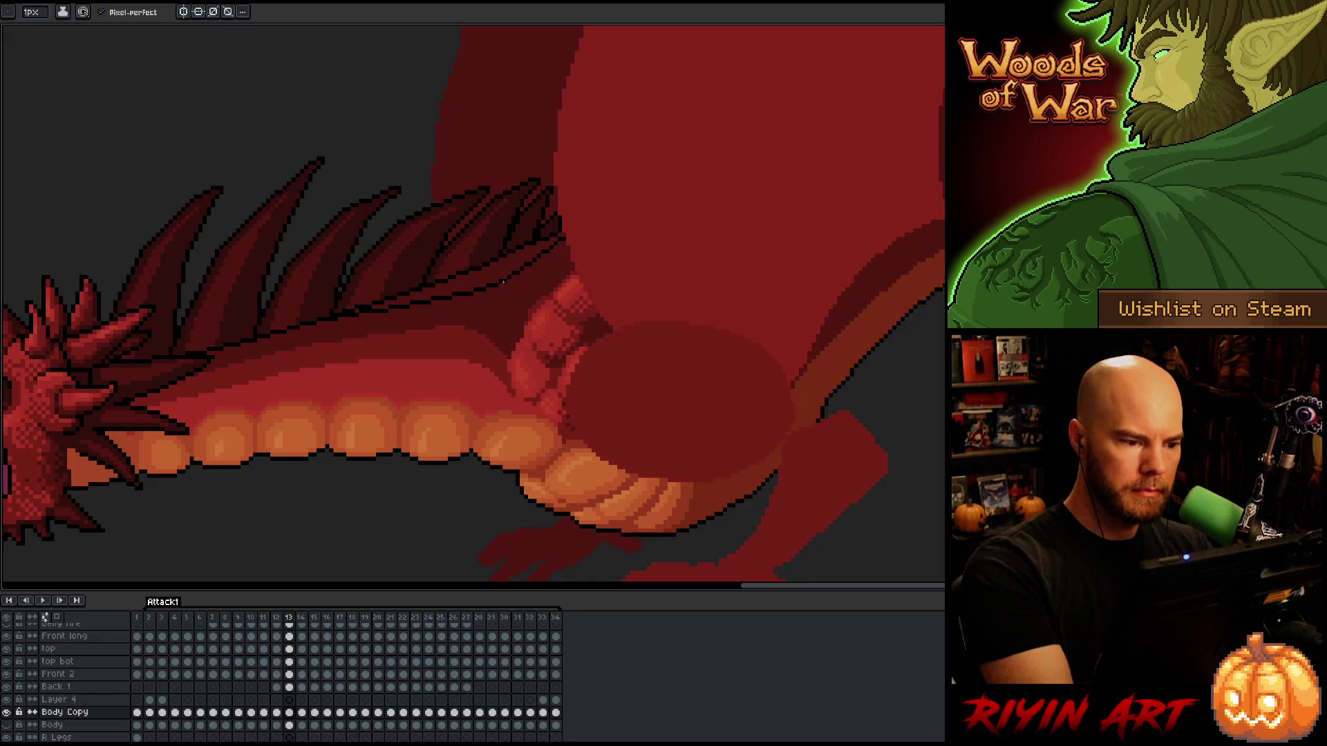
drag(525, 274, 569, 246)
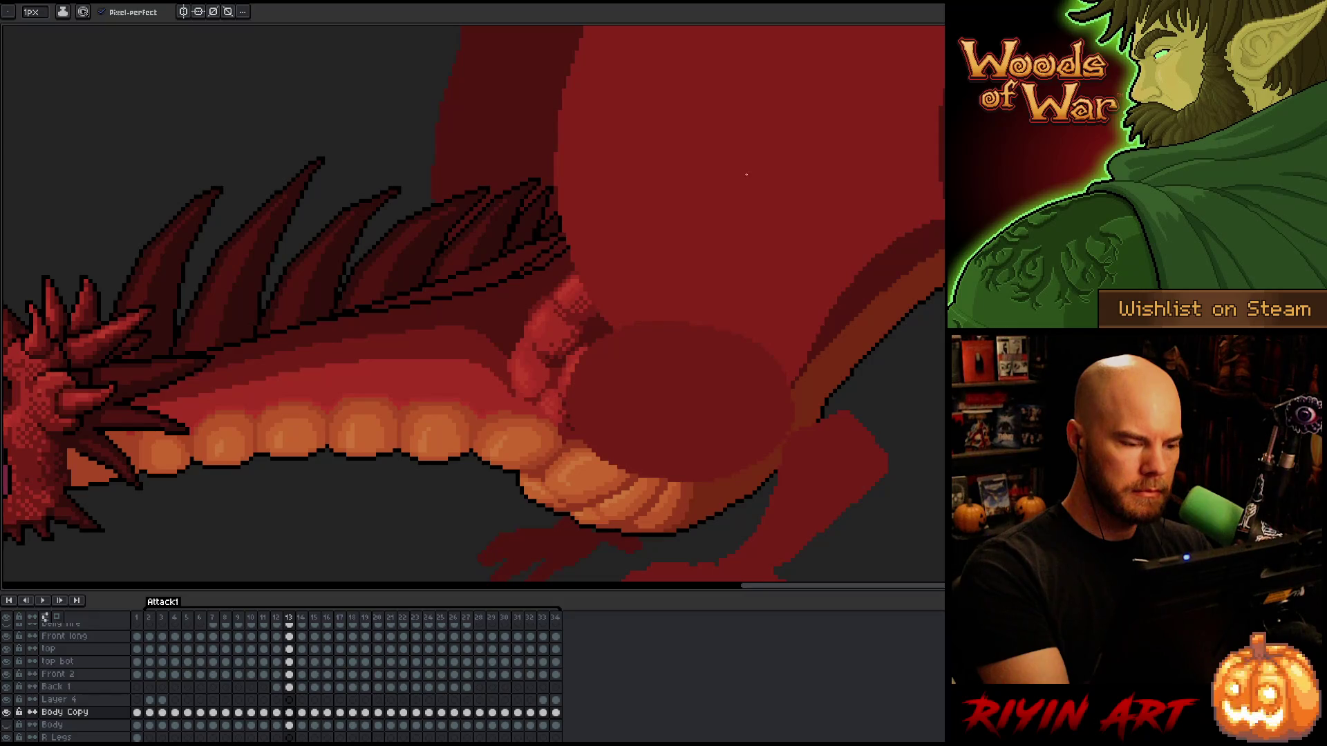
drag(546, 266, 517, 297)
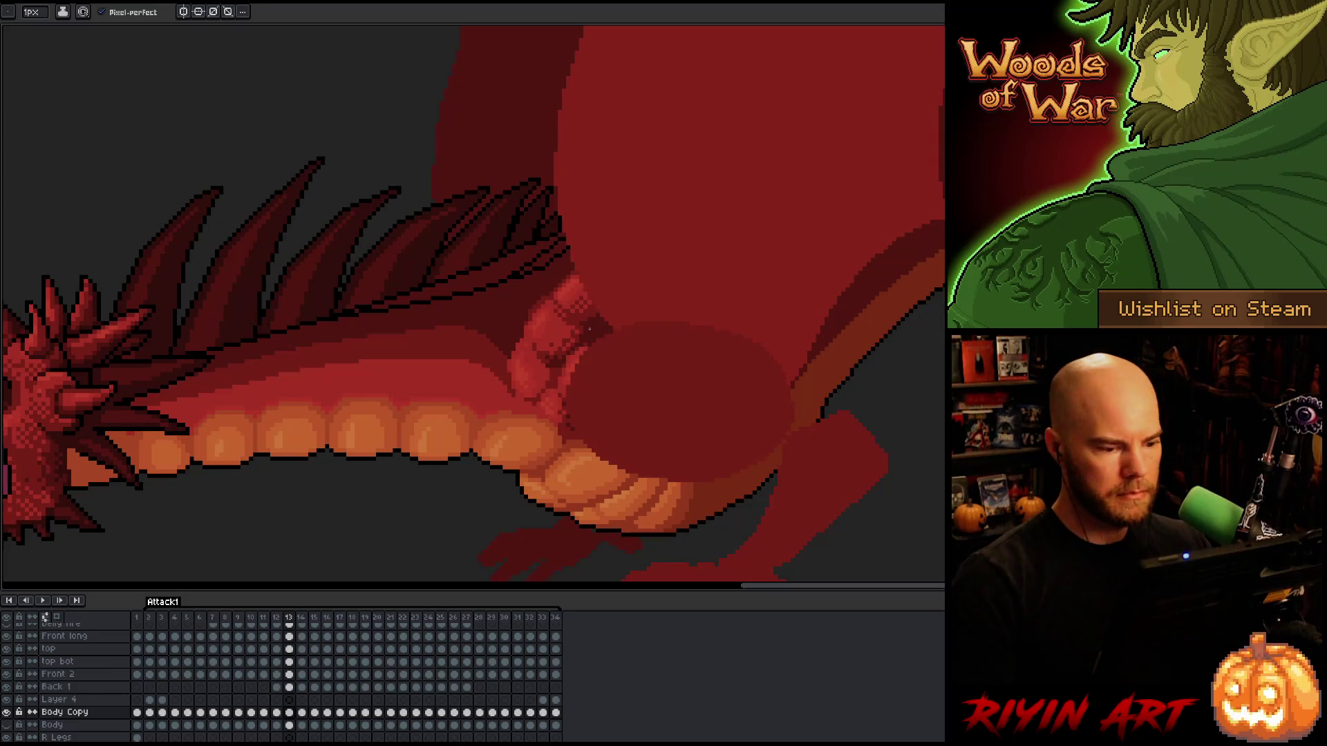
alt+click(6, 713)
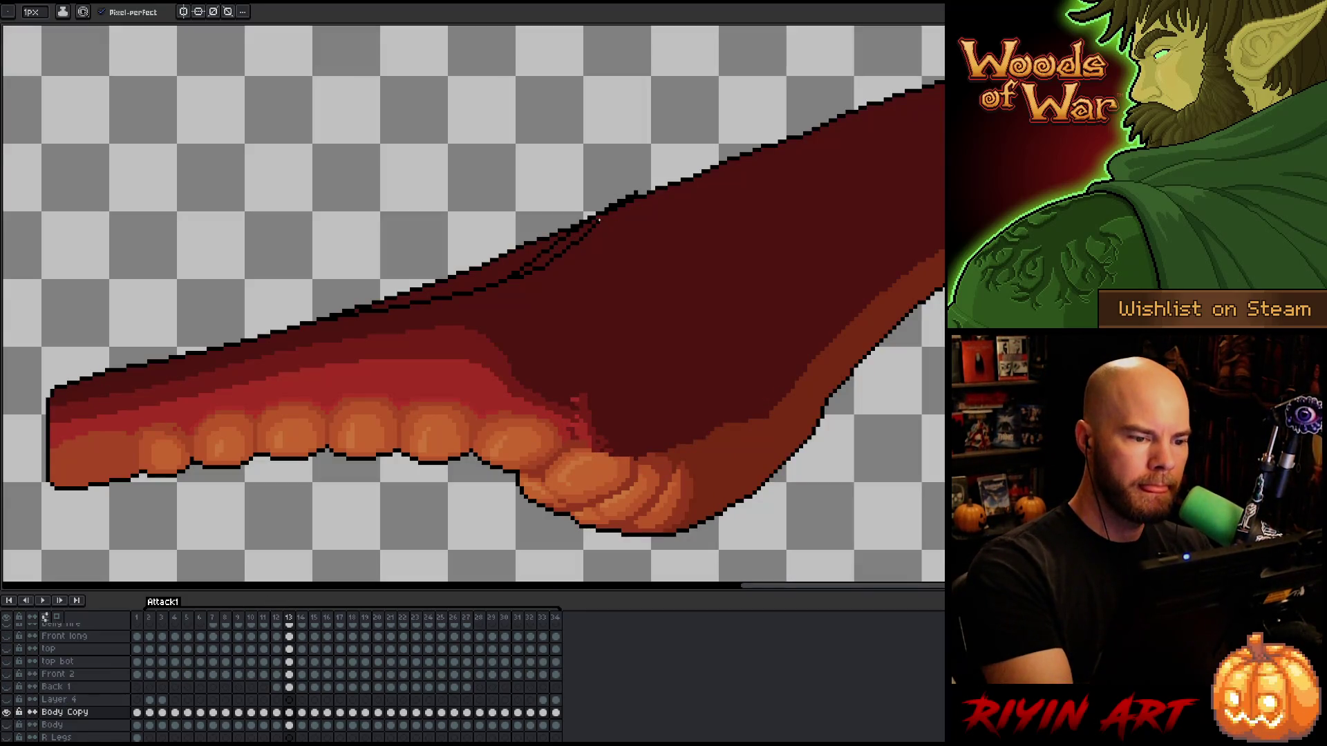
Magic-wand and delete the thin outline strip near the crook, then pencil a few edge pixels.
key(b)
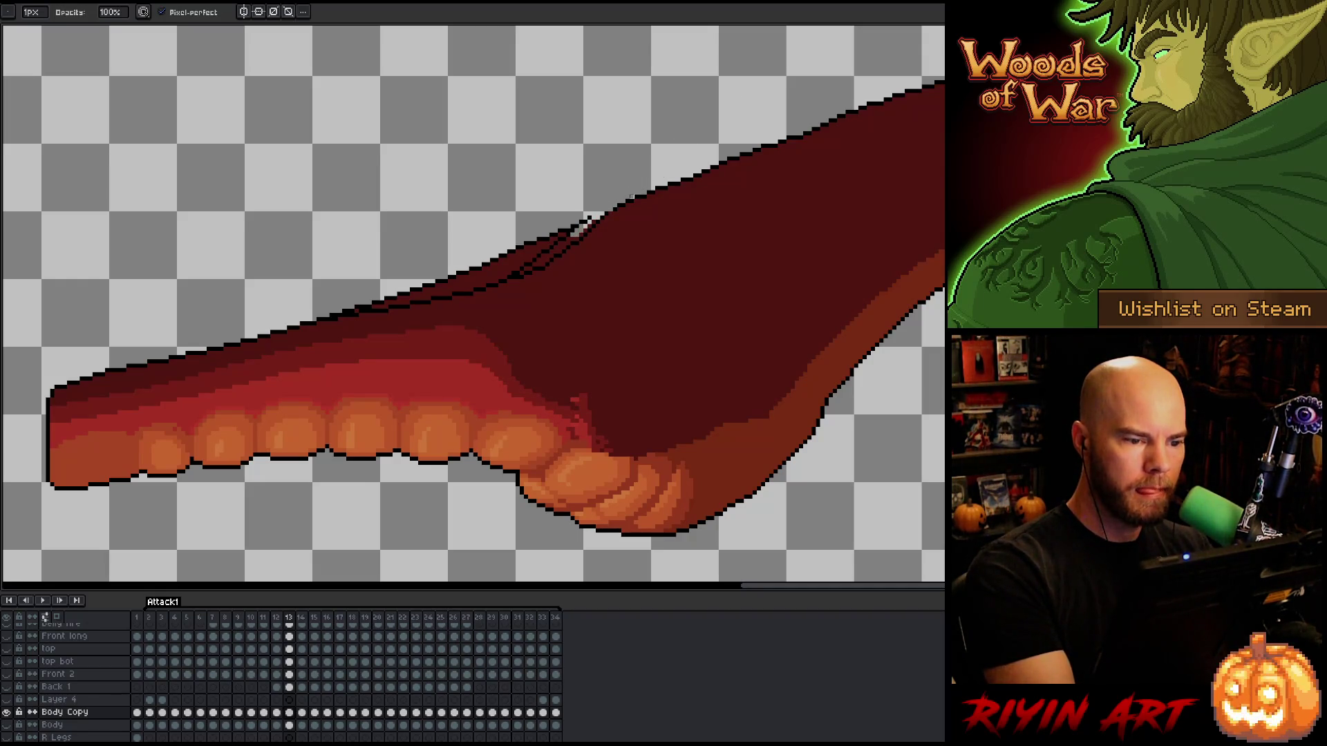
key(w)
click(557, 243)
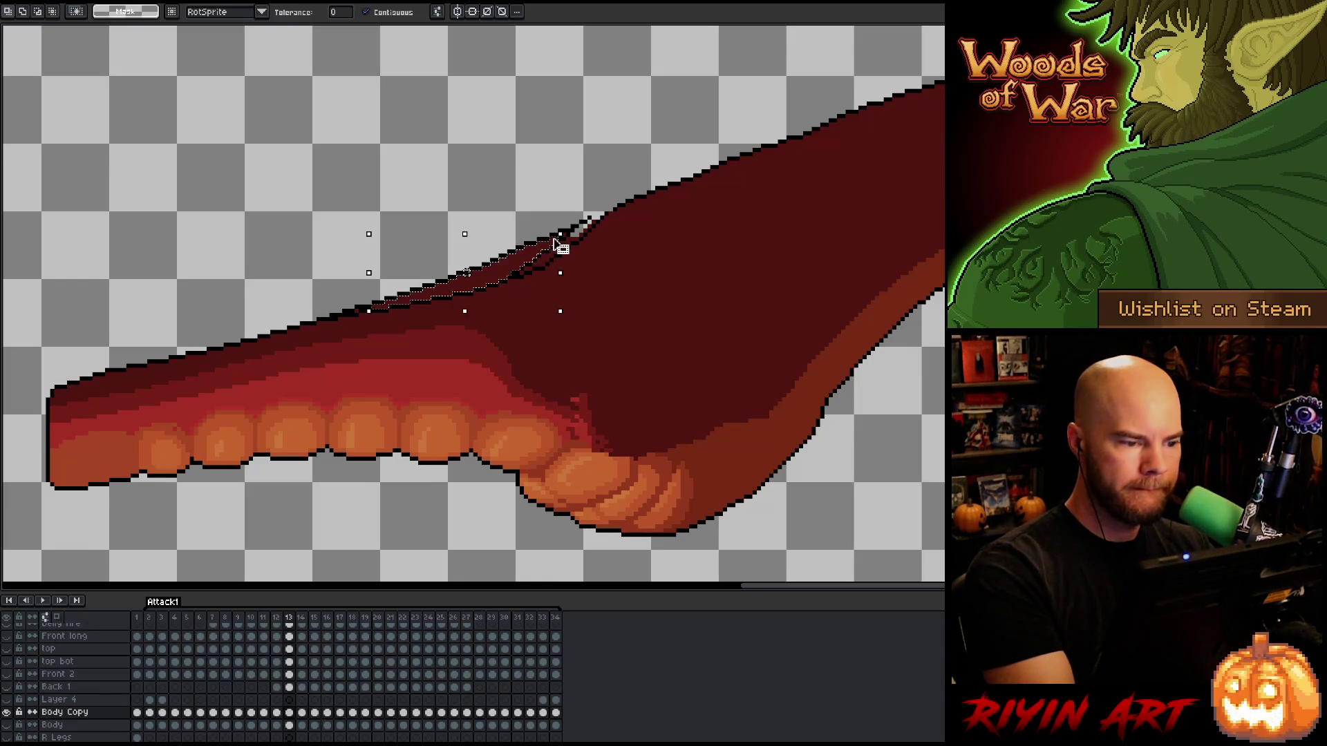
key(Delete)
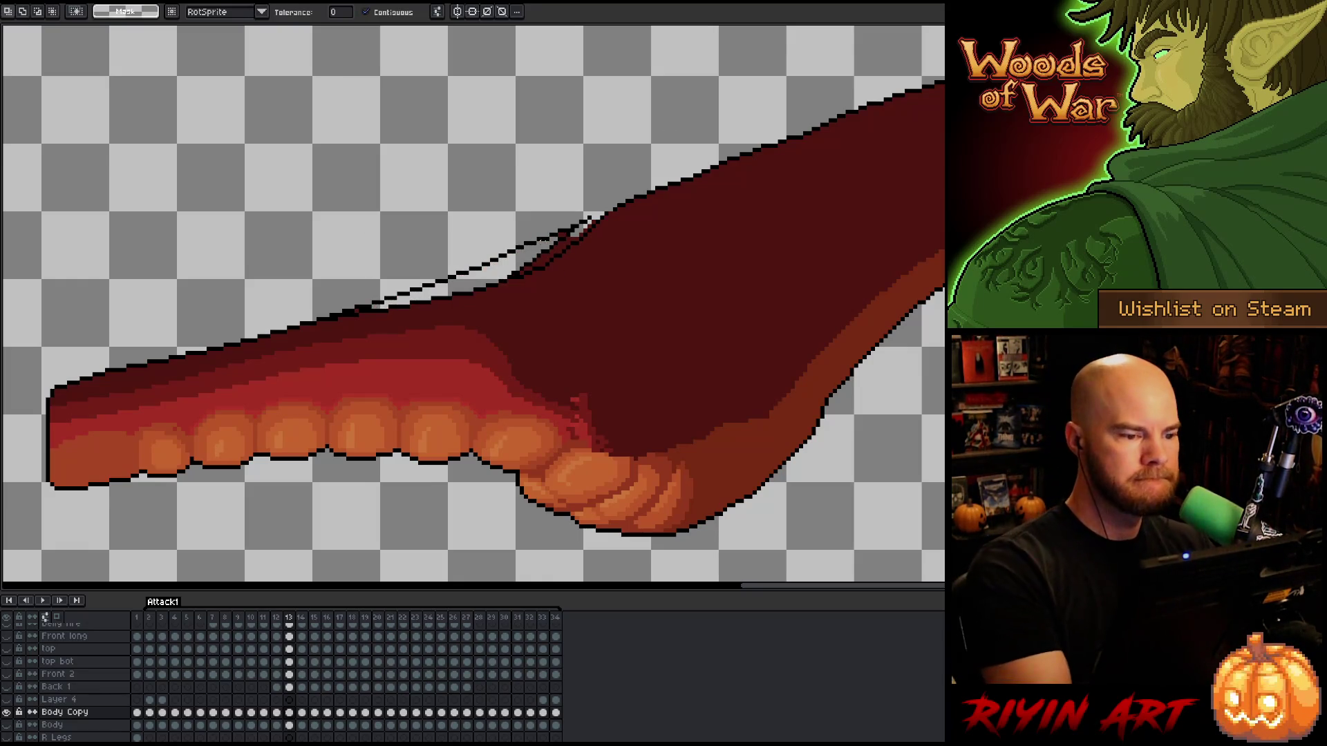
key(b)
drag(526, 268, 515, 276)
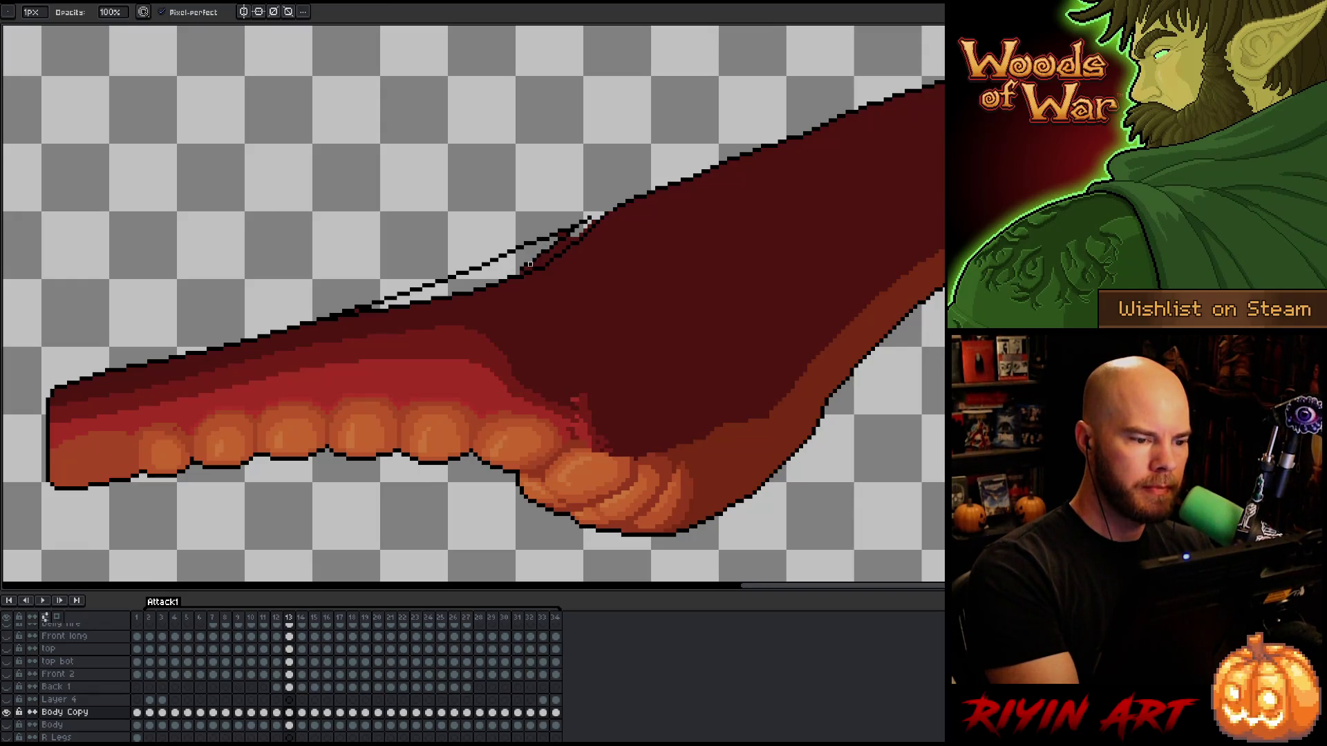
key(w)
click(546, 253)
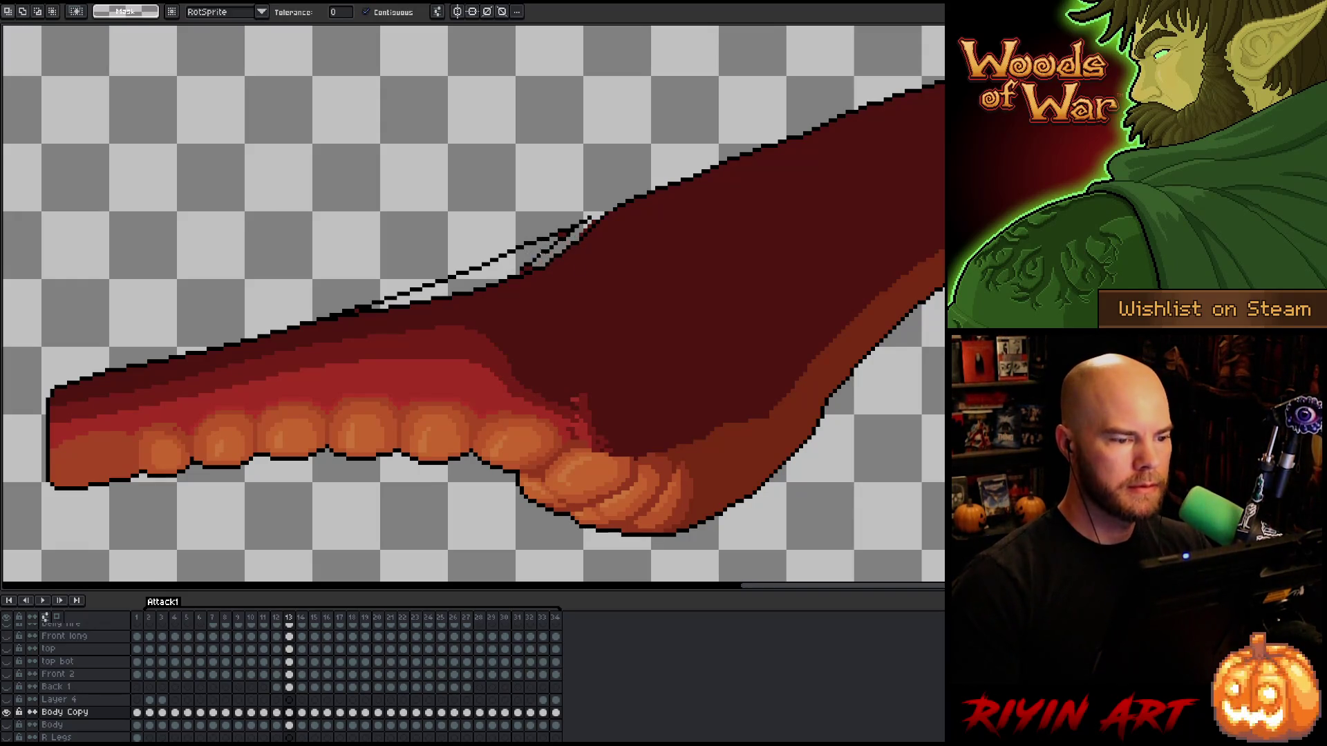
key(b)
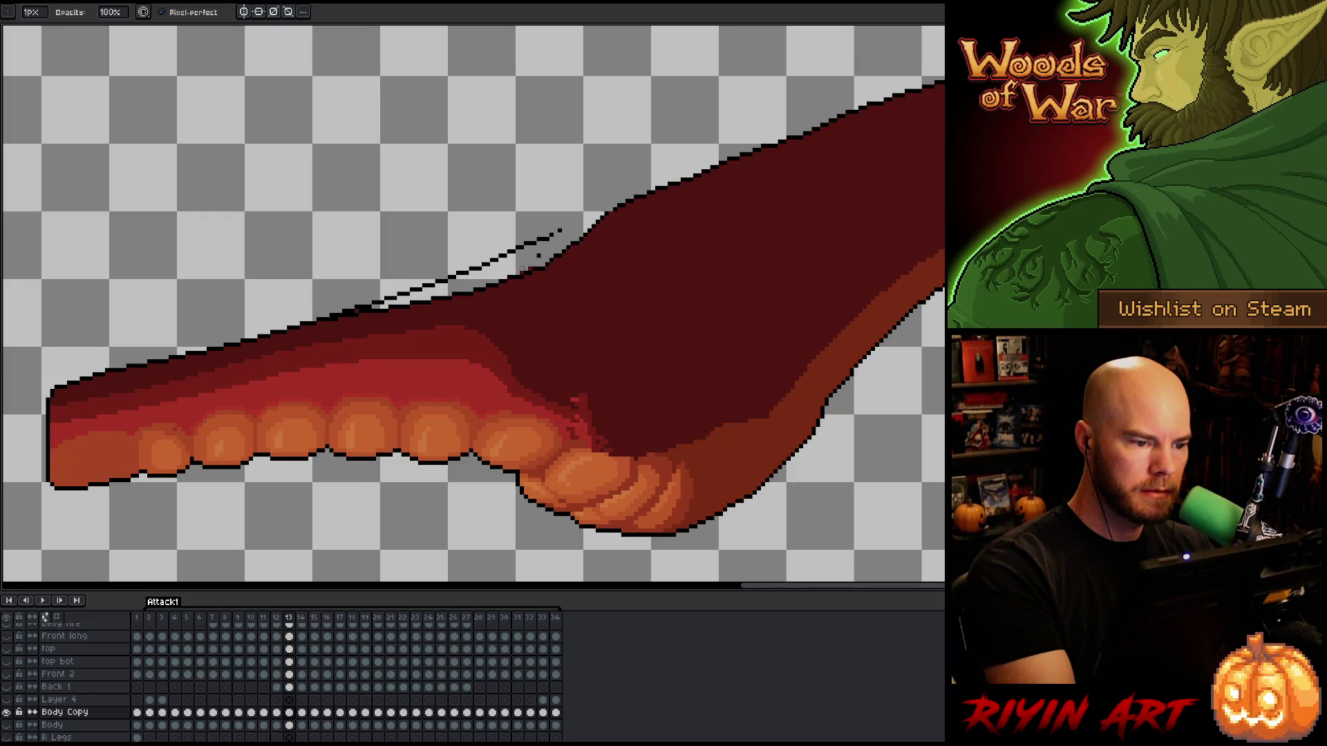
Erase the stray thin line above the tentacle's top outline on frame 13.
drag(568, 222, 403, 290)
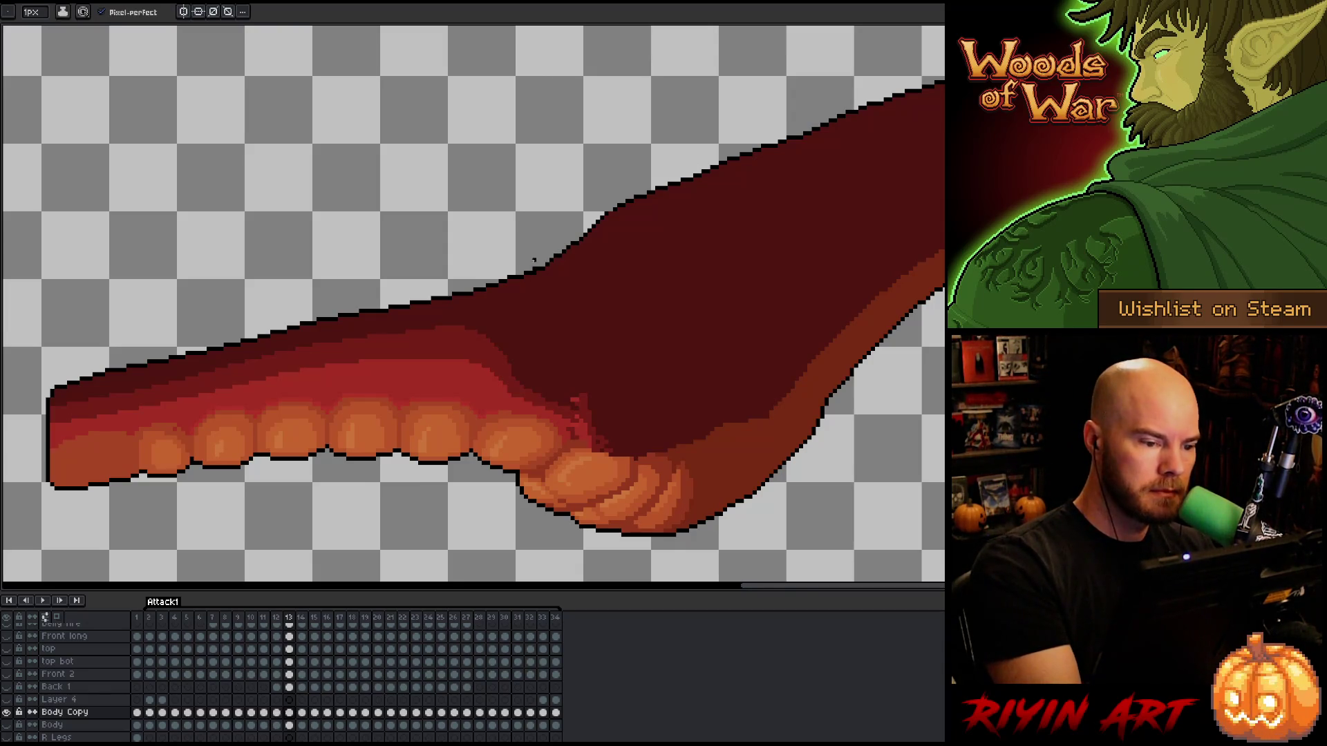
key(e)
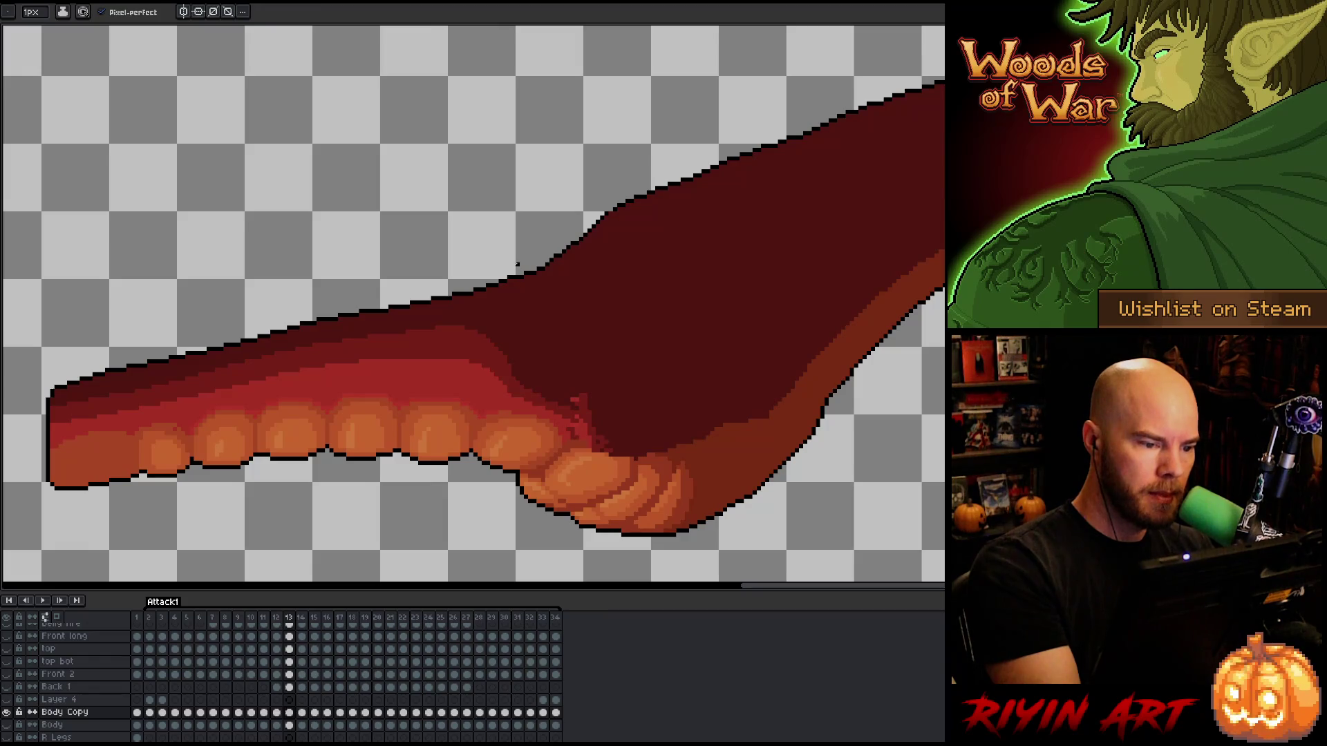
key(b)
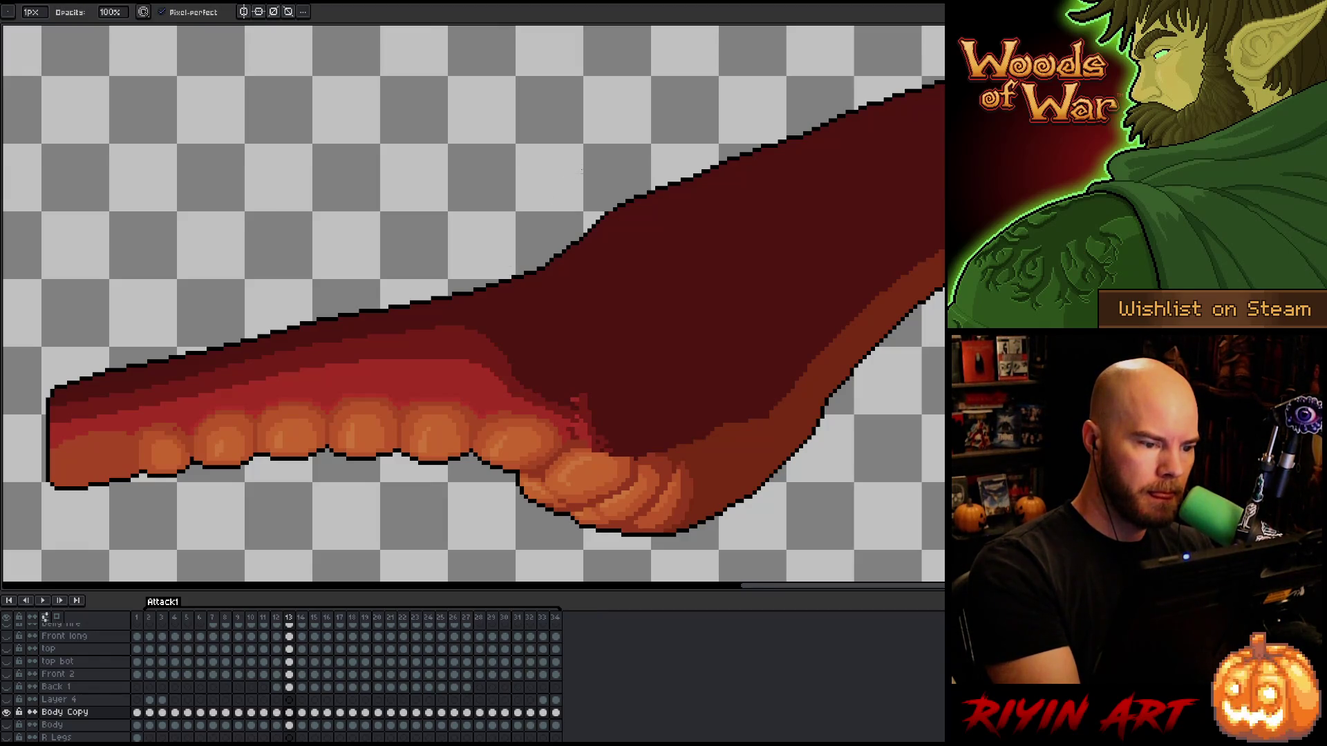
key(e)
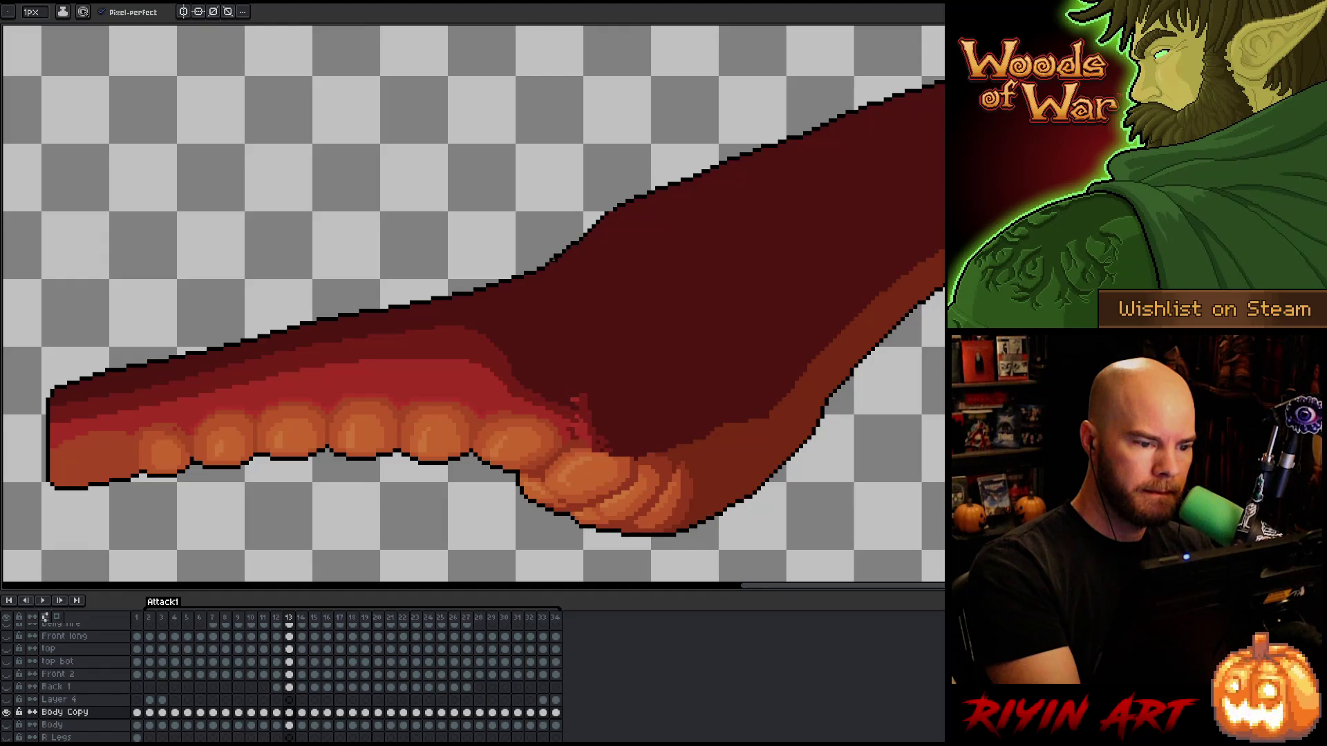
key(b)
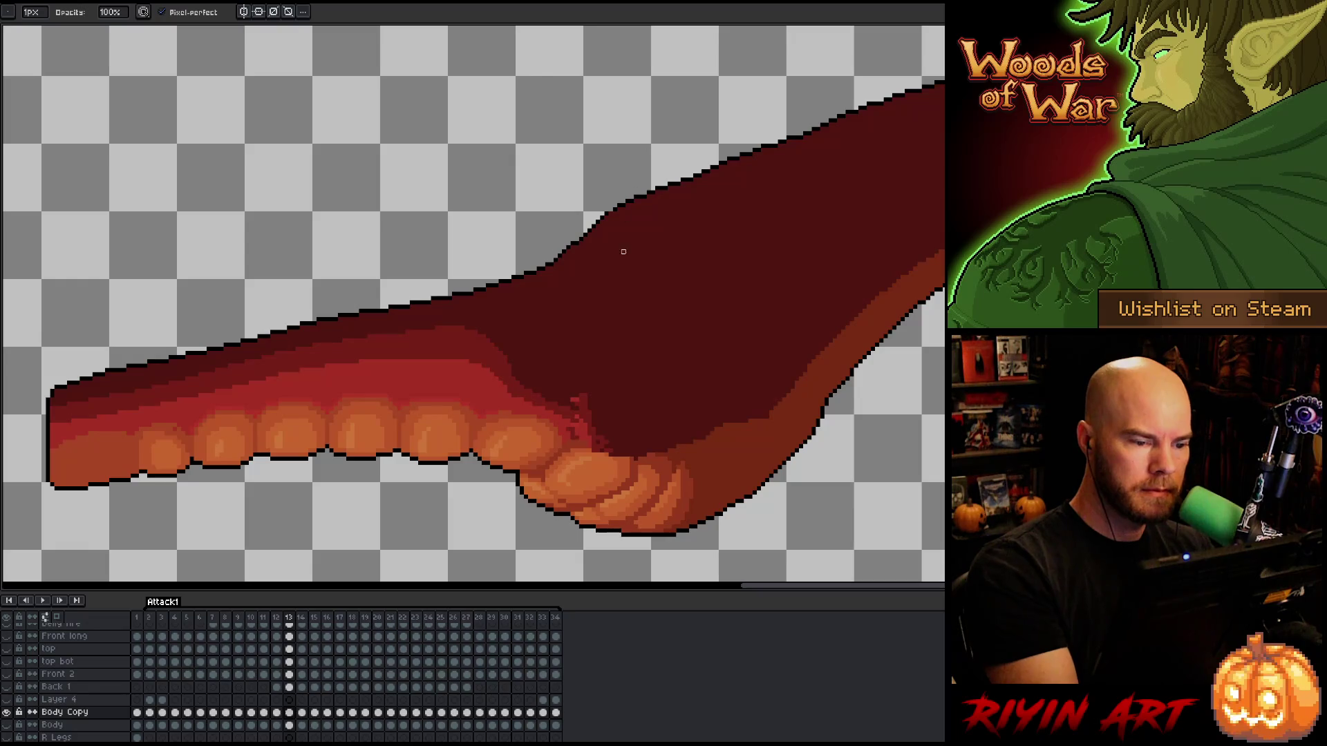
key(e)
key(b)
key(e)
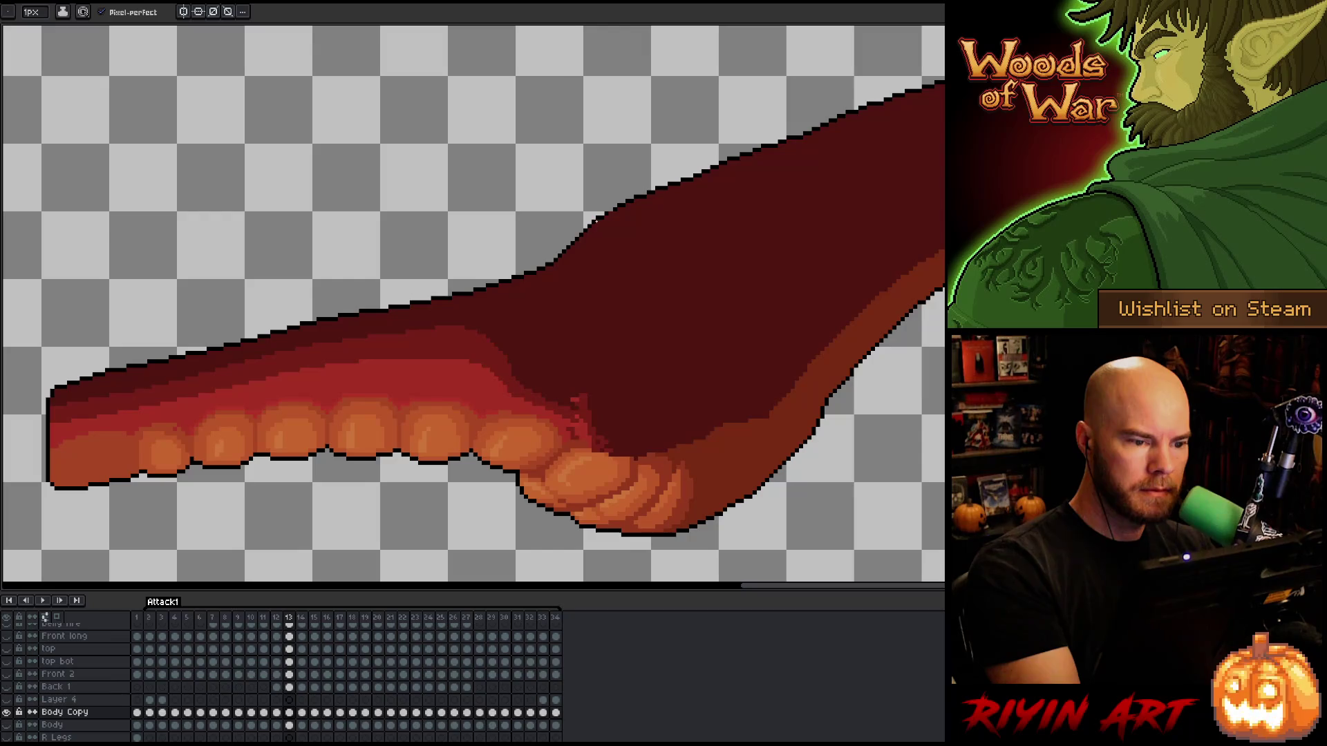
key(b)
key(e)
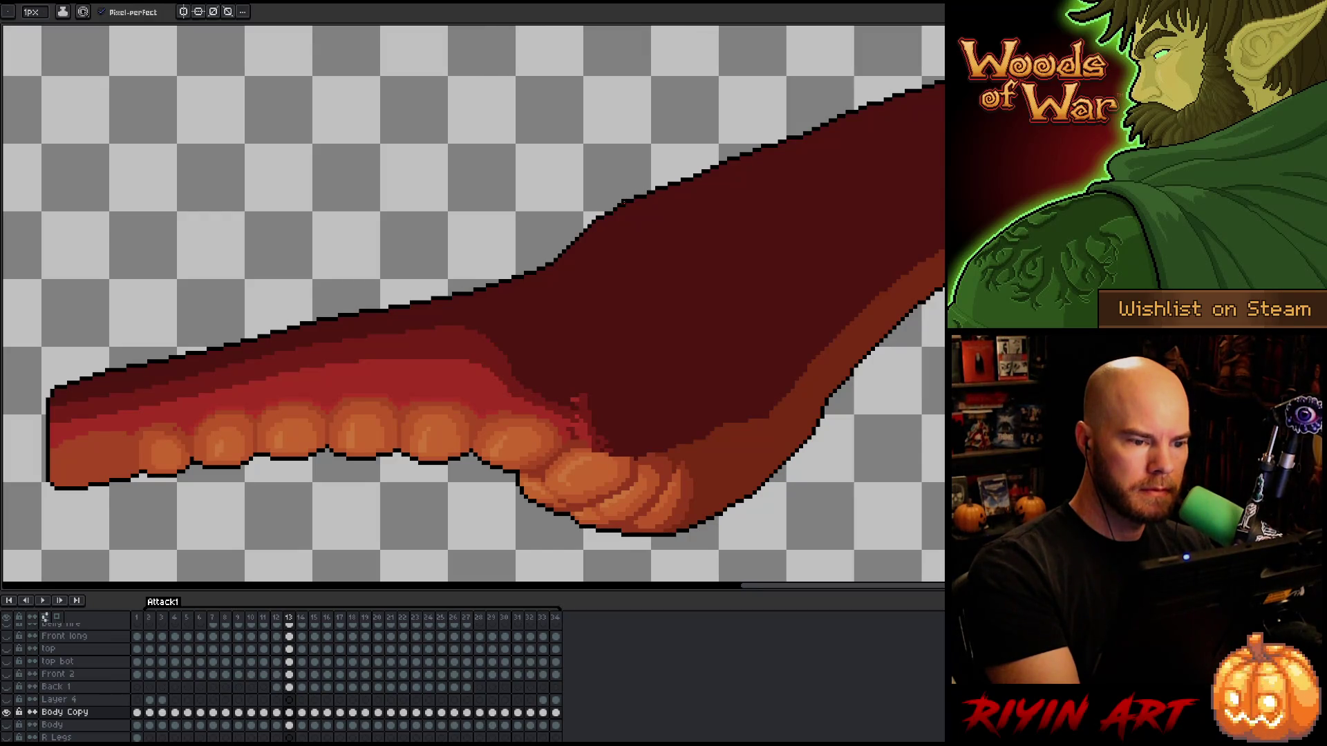
key(b)
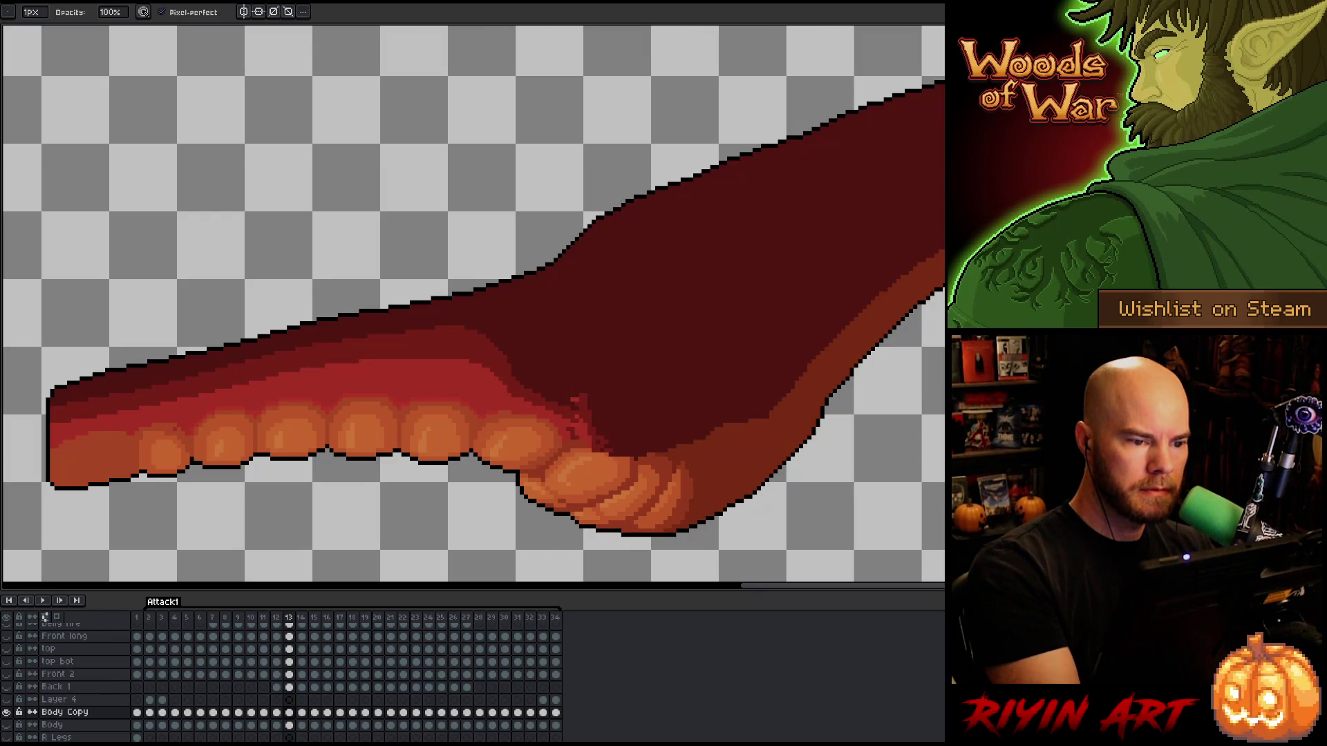
Select the Body Copy layer's pixels and go to frame 14 with only that layer visible.
key(Left)
key(Right)
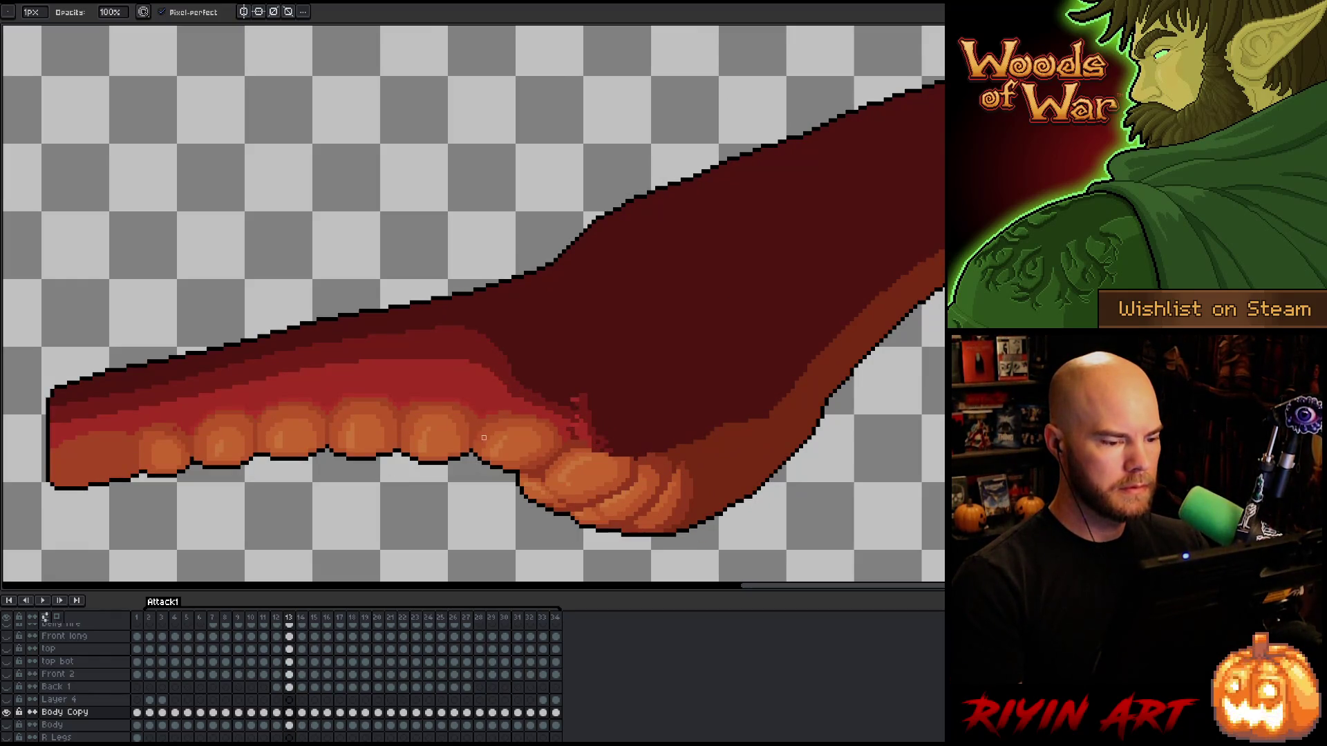
alt+click(7, 712)
key(Left)
key(Right)
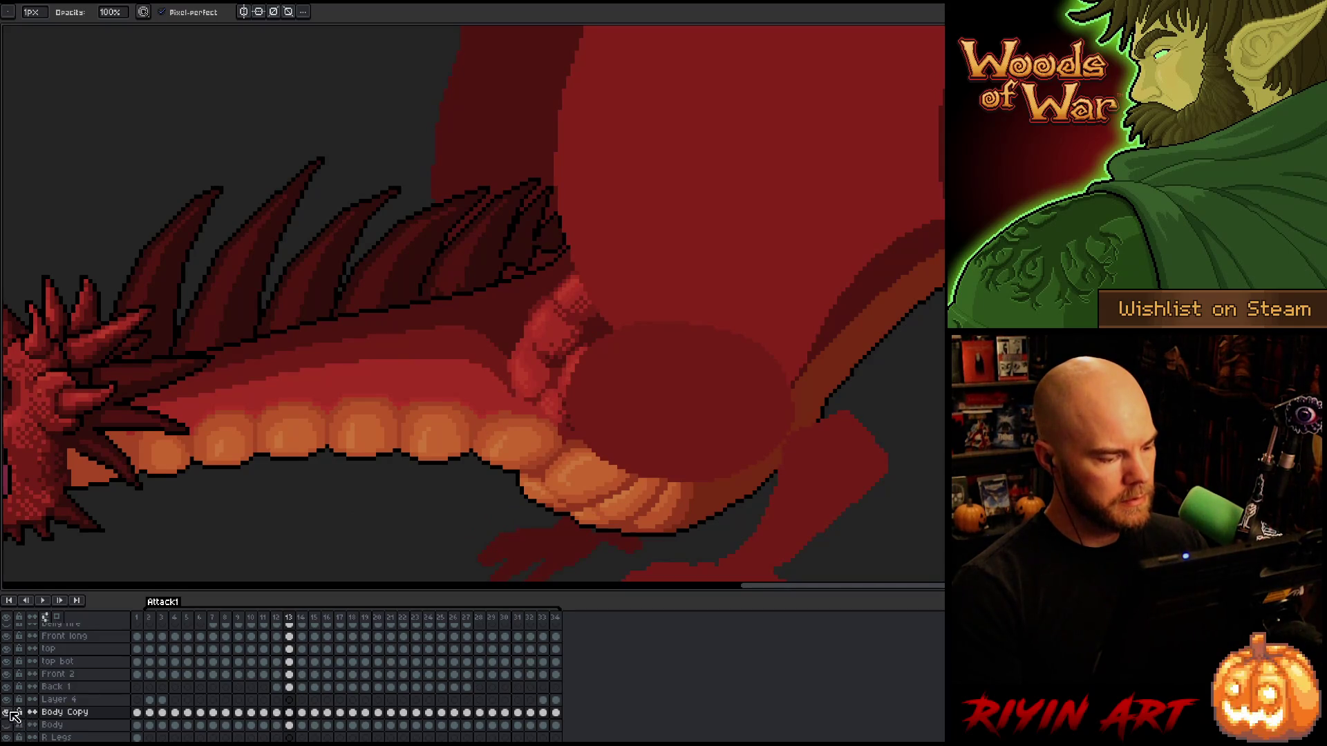
ctrl+click(290, 712)
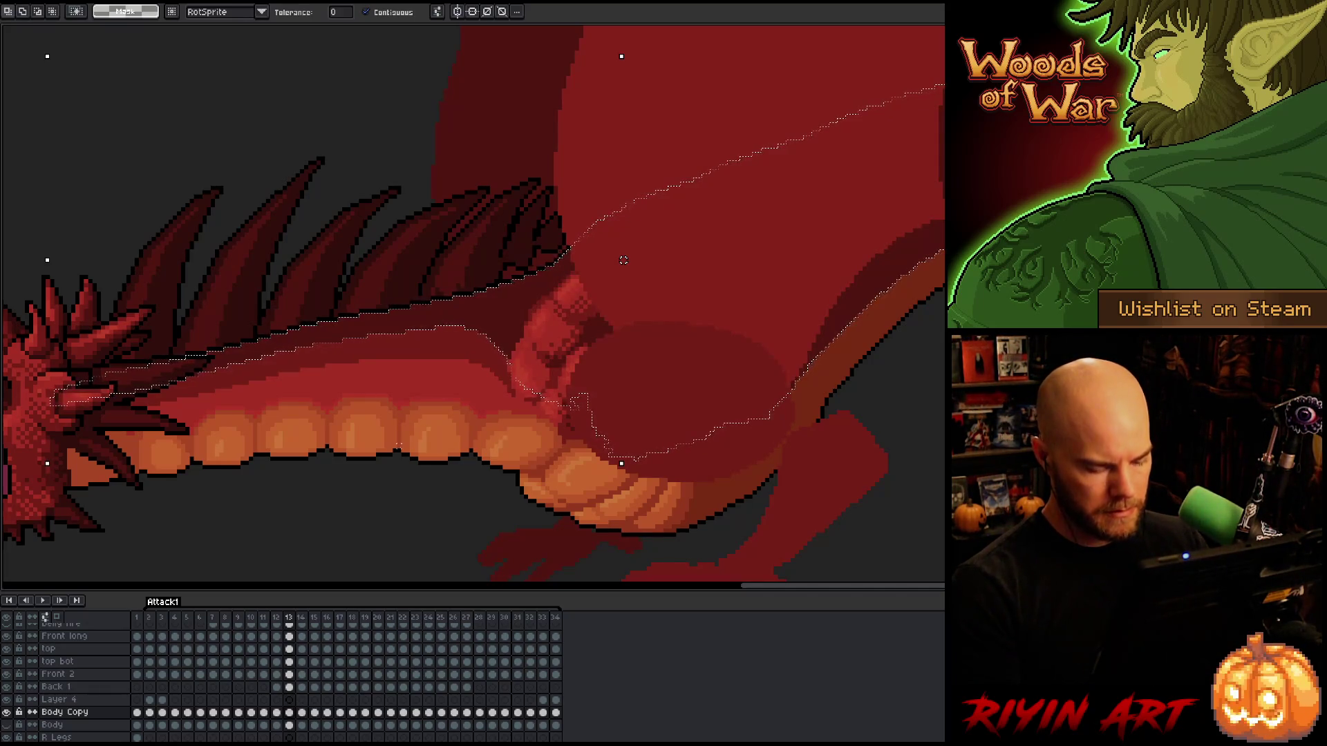
key(period)
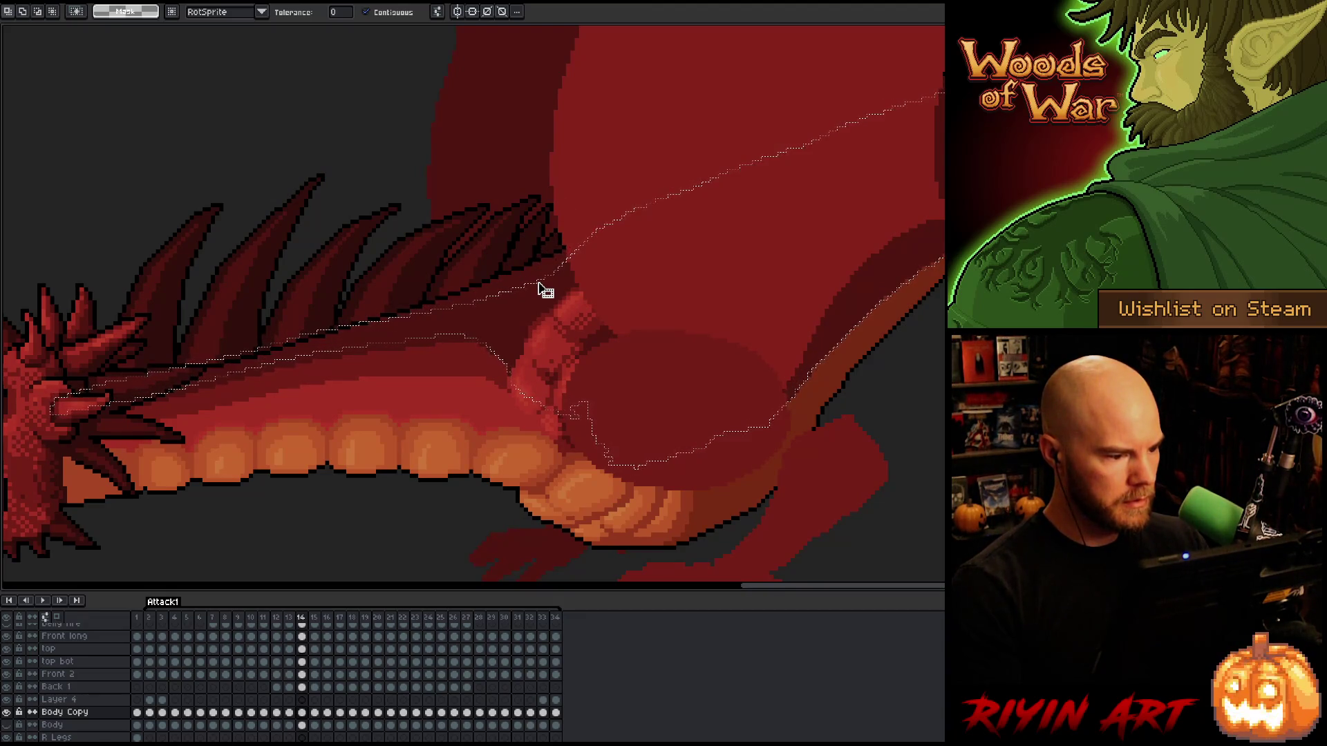
key(comma)
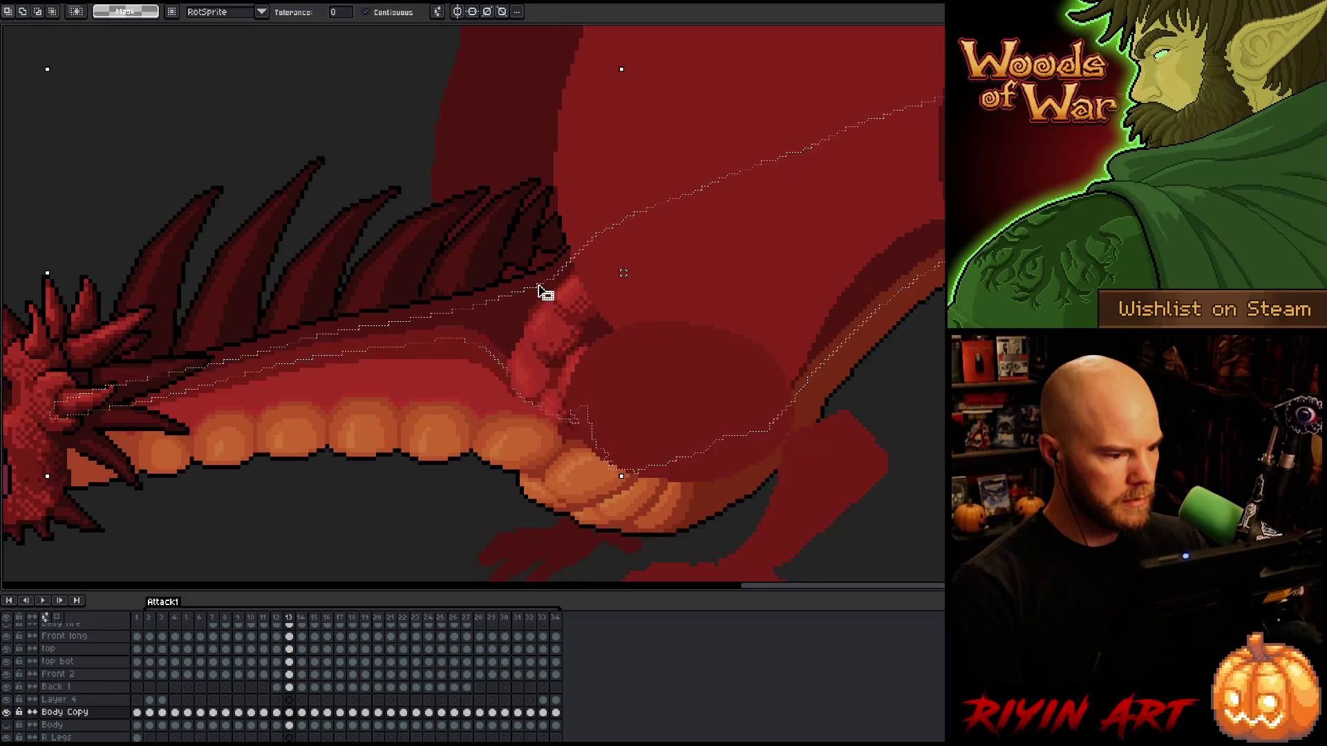
key(period)
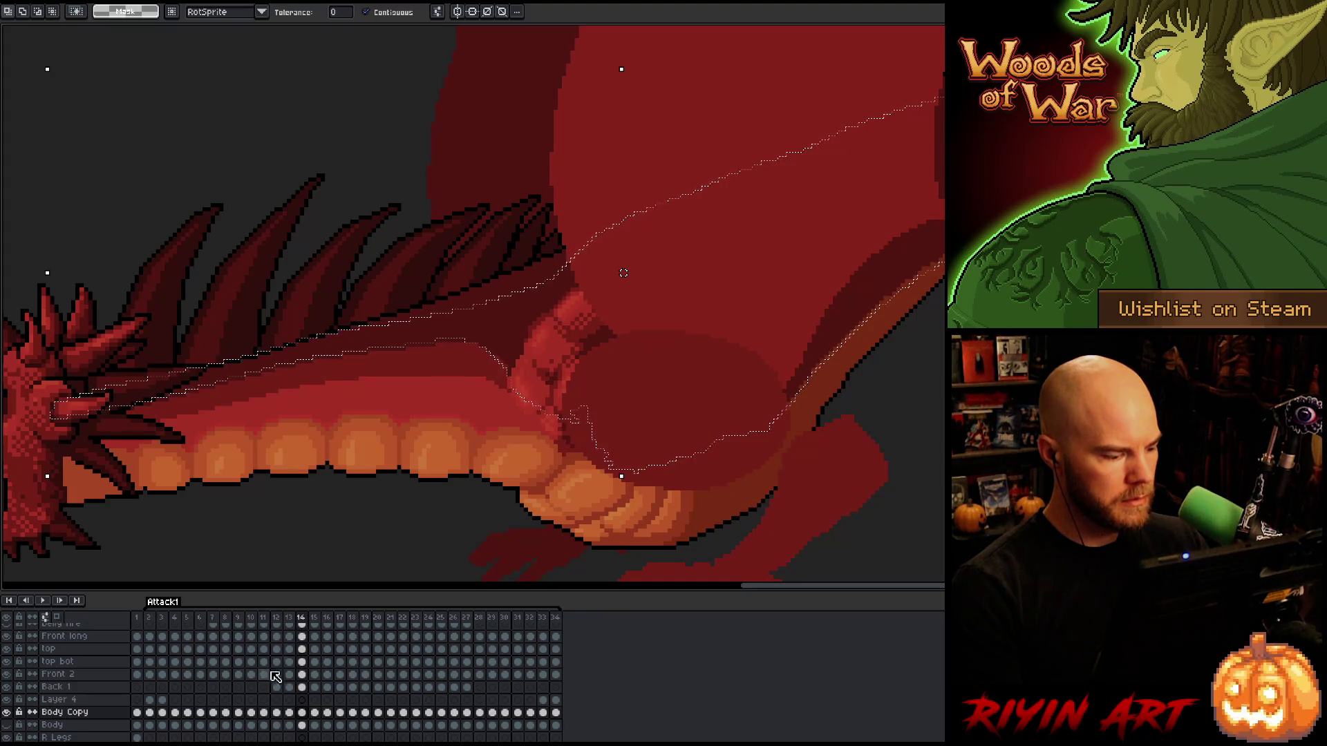
alt+click(6, 713)
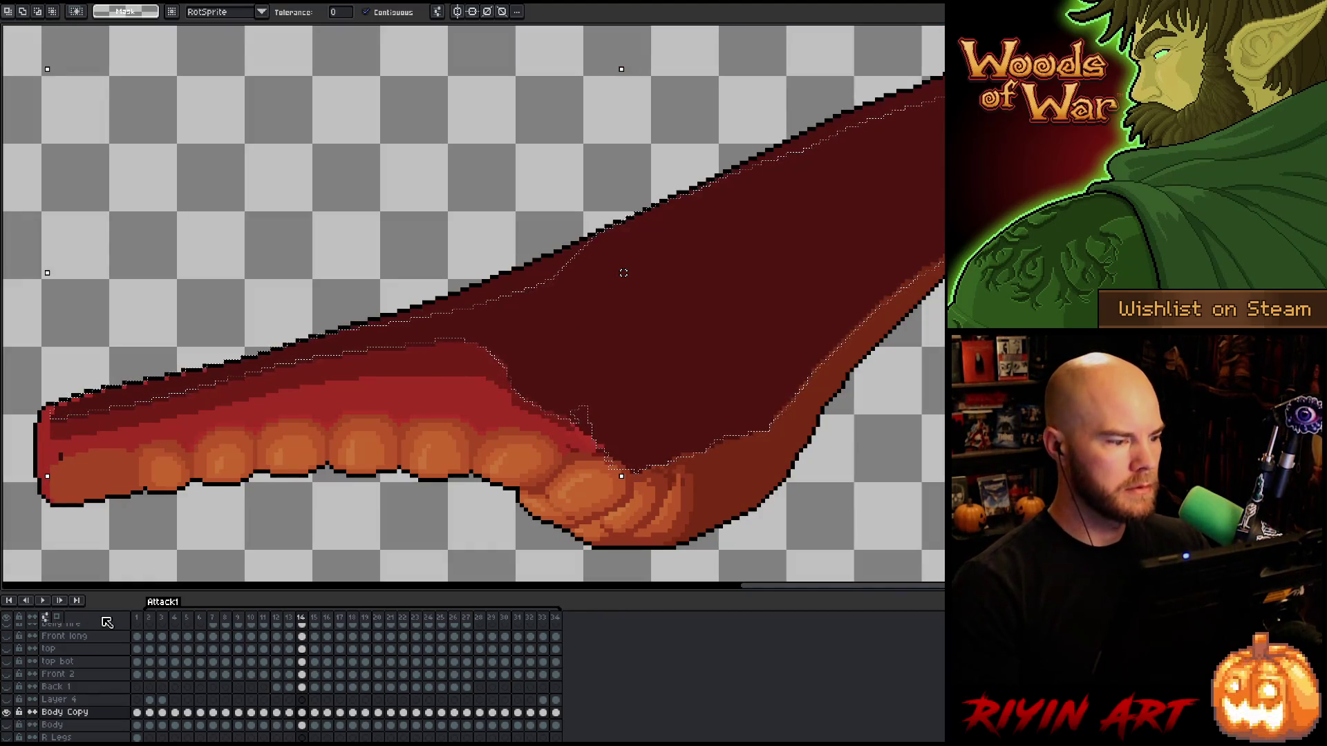
Paint the top outline dark red with a 12-pixel pencil, then return to 1 px and deselect.
key(b)
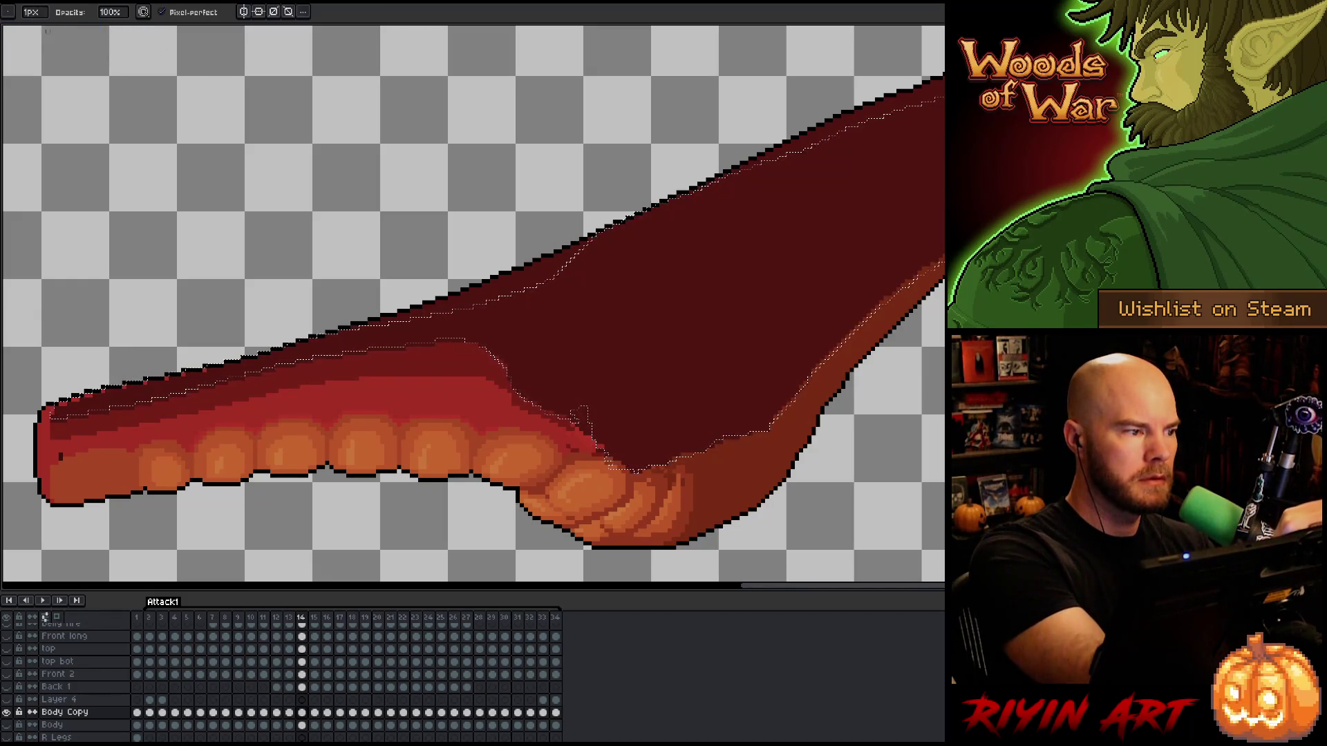
drag(34, 14, 47, 27)
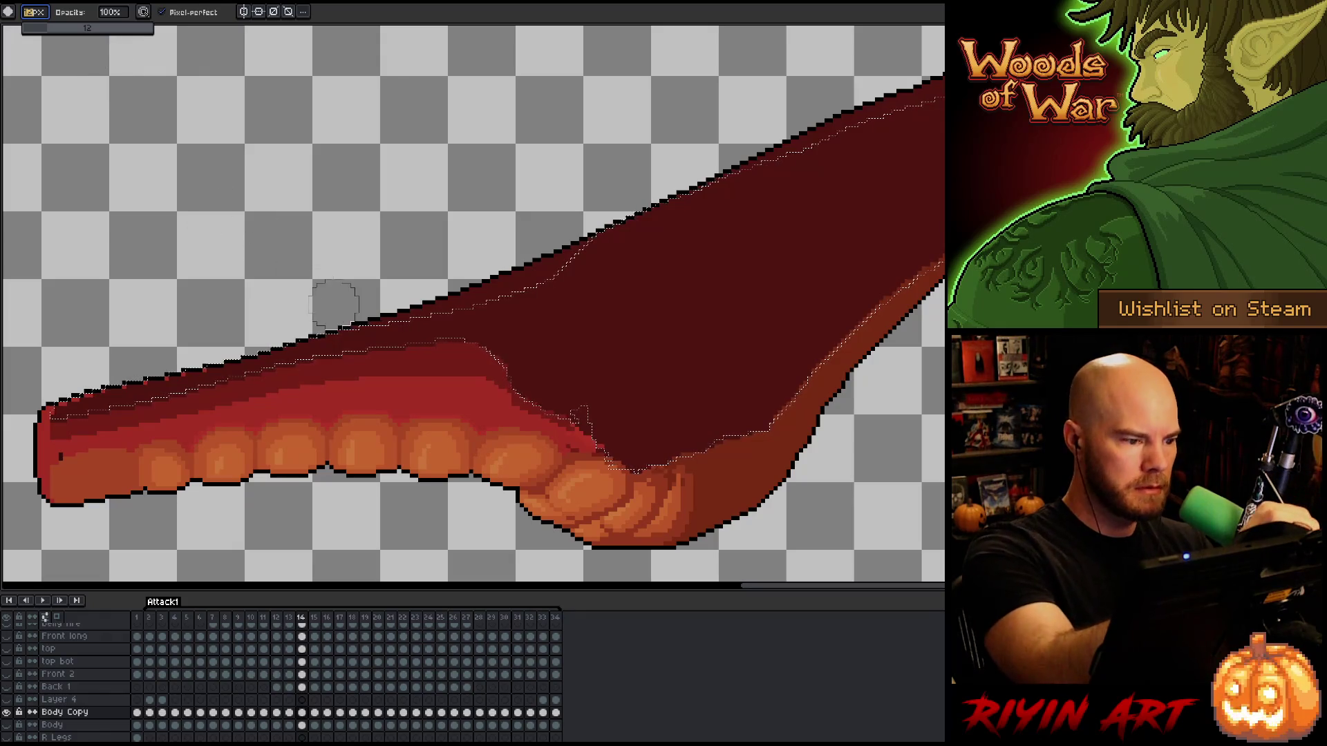
mouse_move(359, 312)
mouse_down()
mouse_move(415, 315)
mouse_move(388, 317)
mouse_up()
key(ctrl+z)
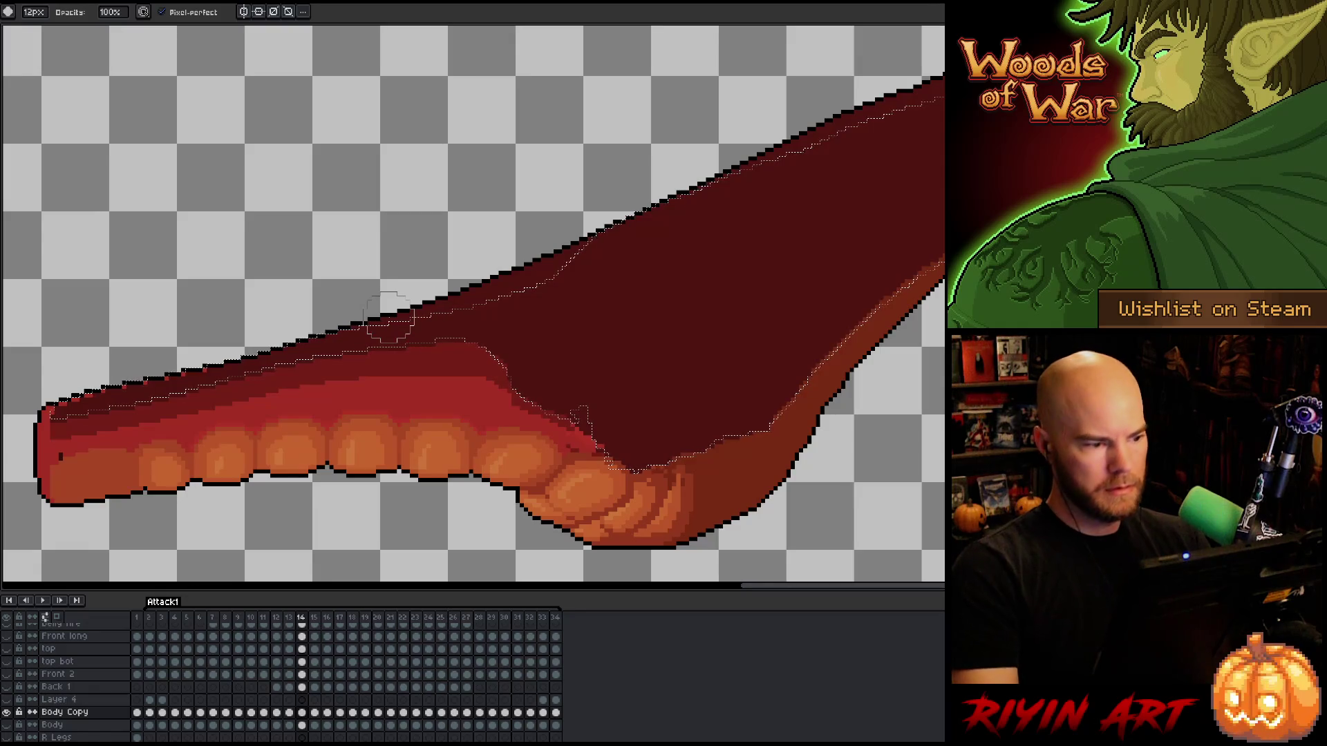
drag(377, 319, 587, 235)
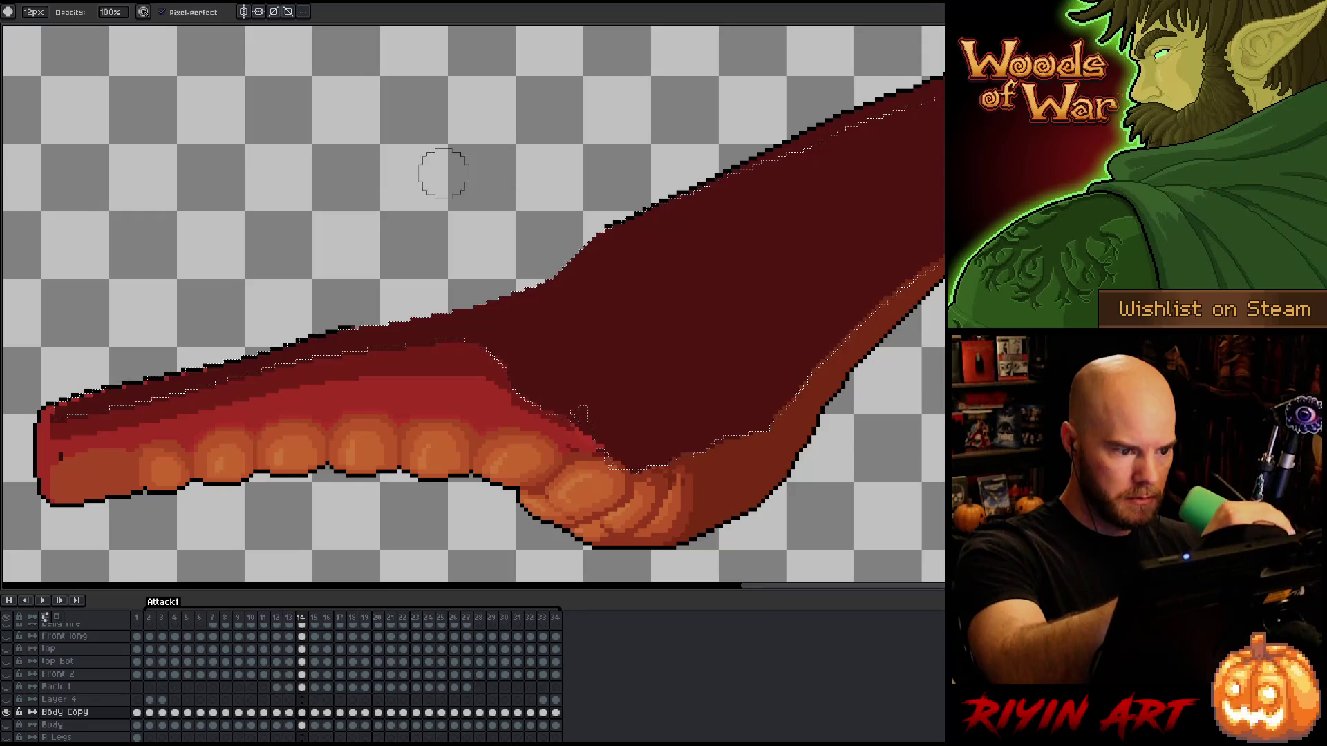
key(b)
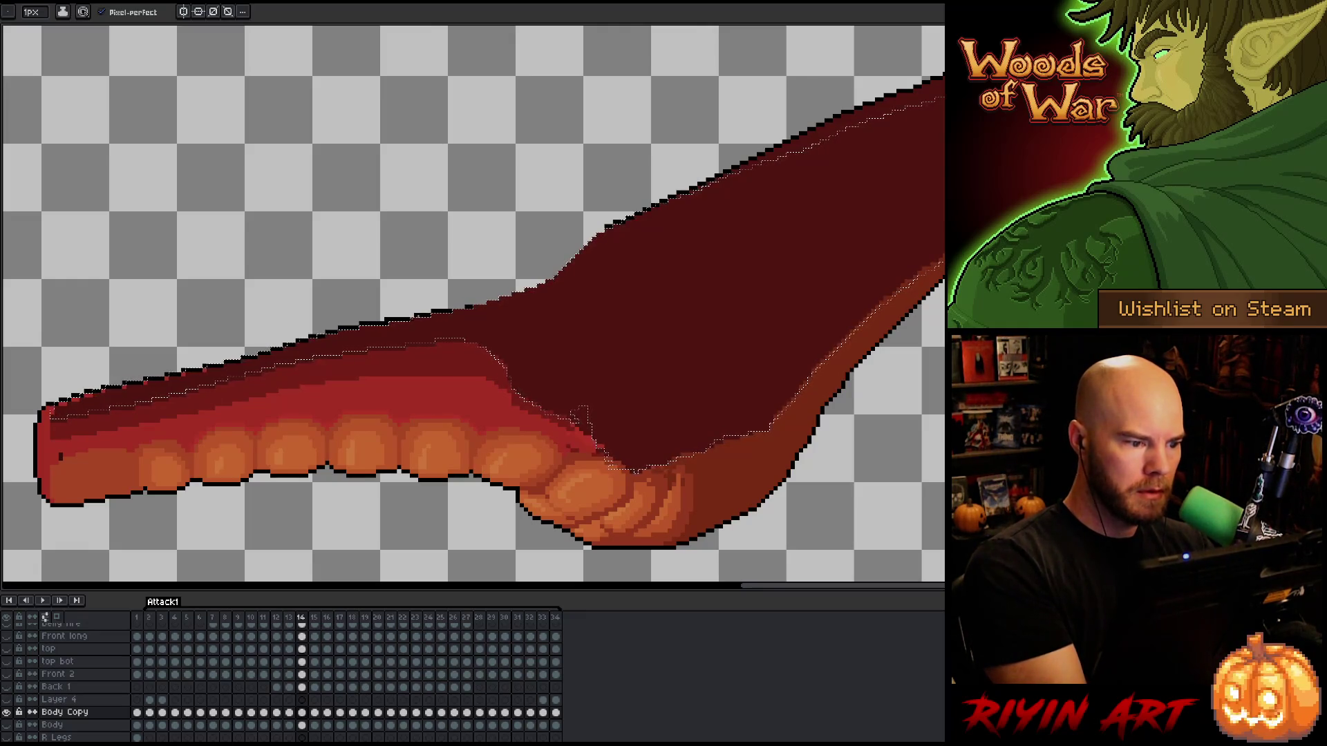
key(b)
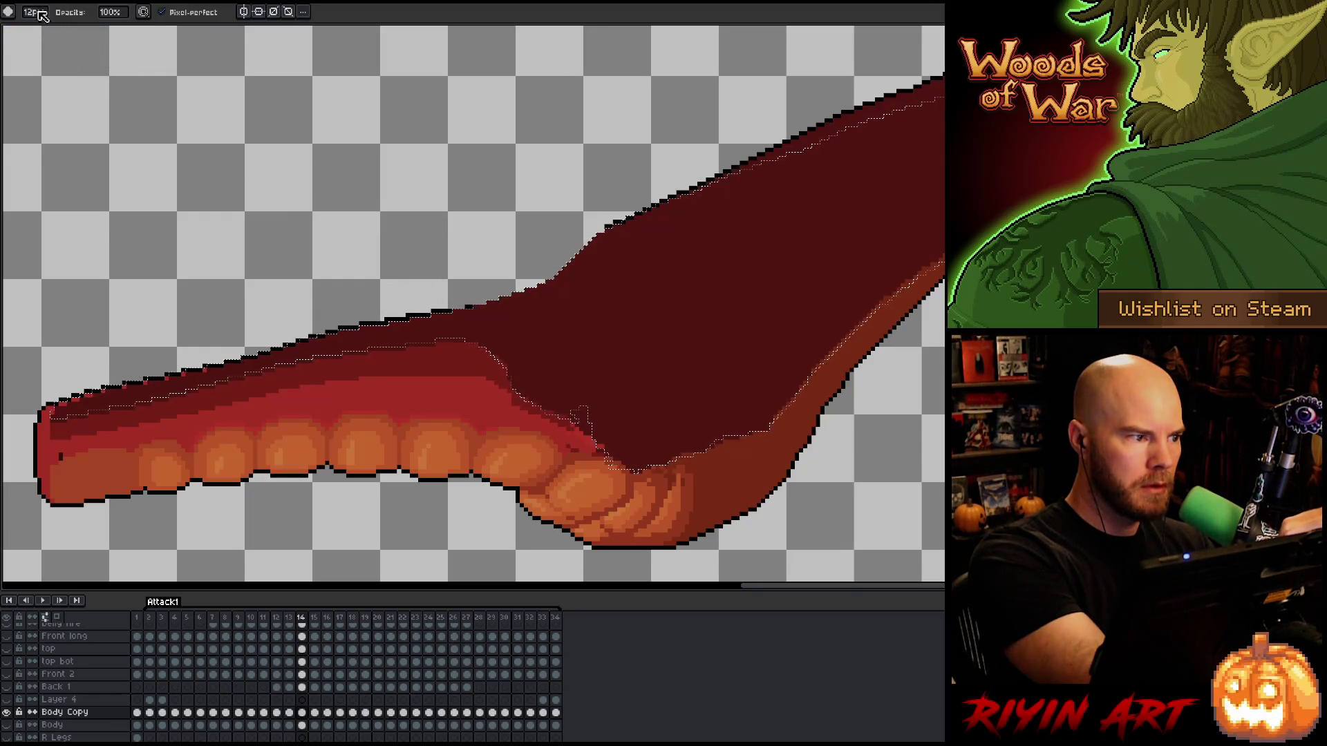
key(b)
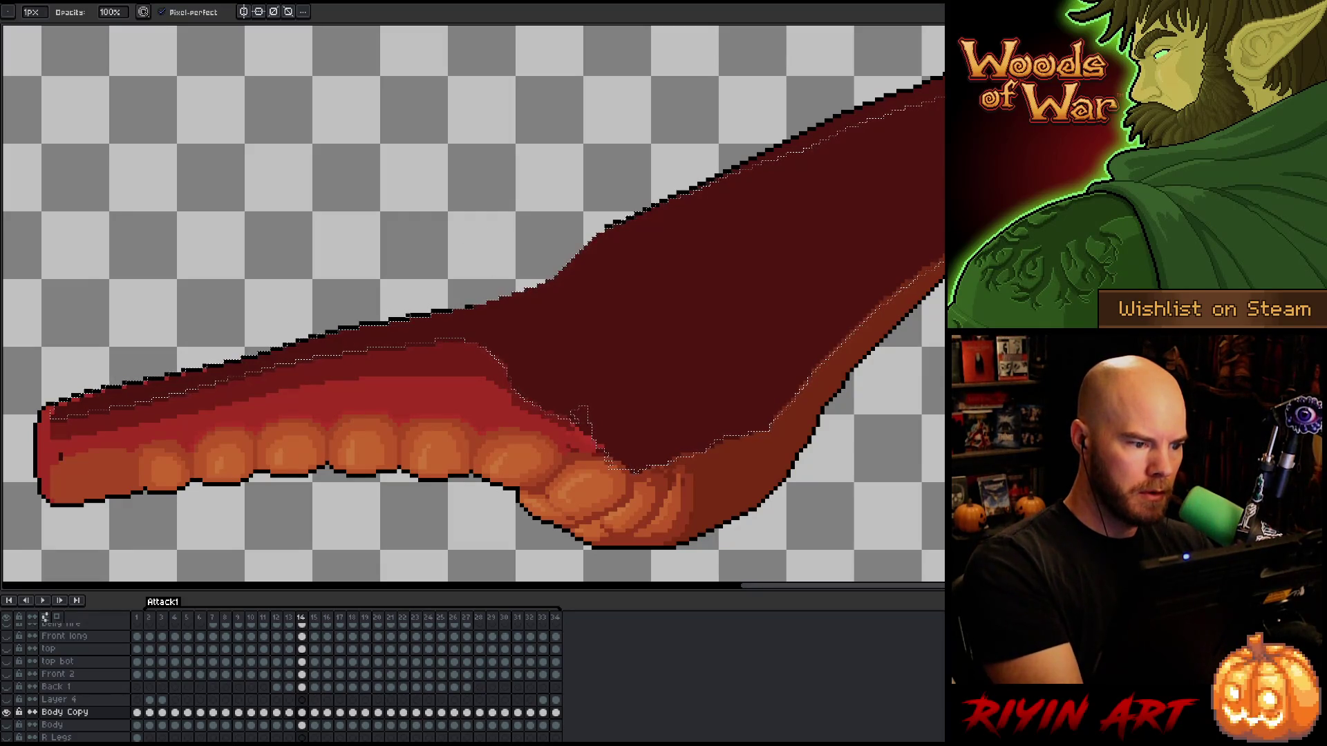
key(e)
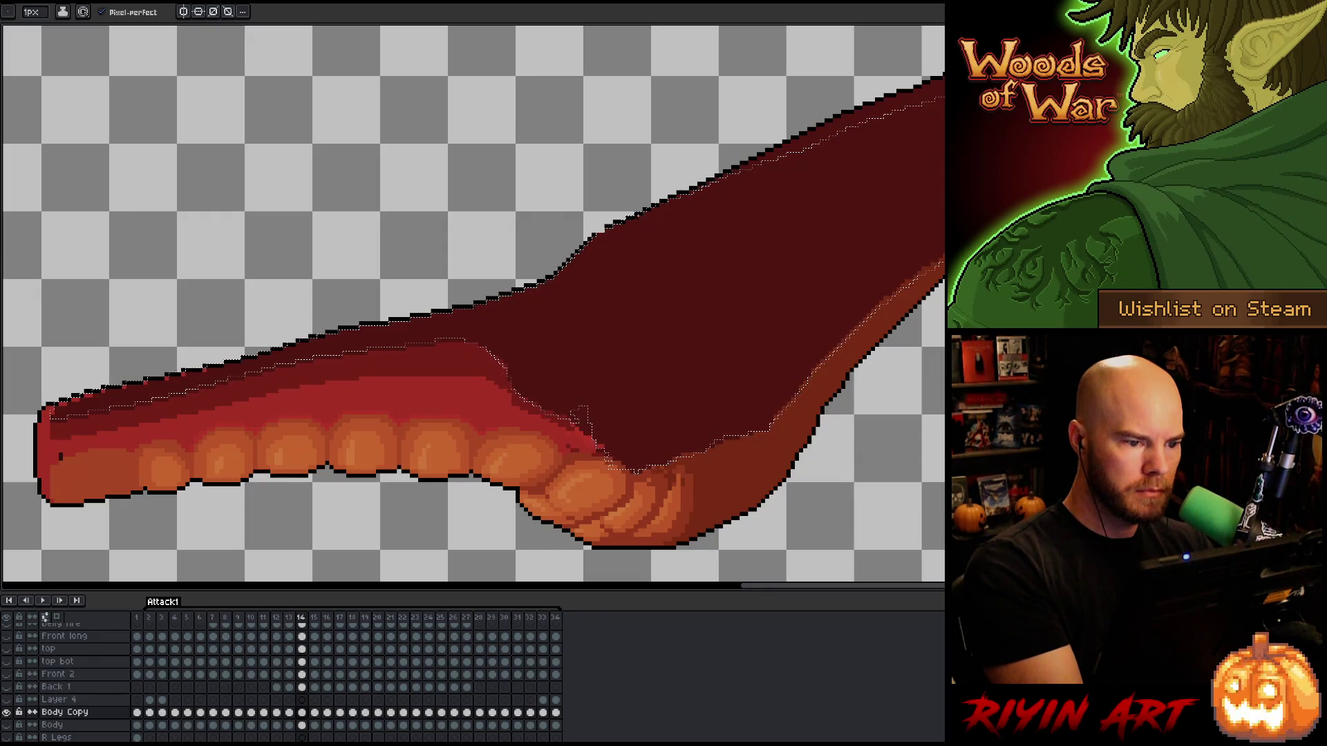
key(ctrl+d)
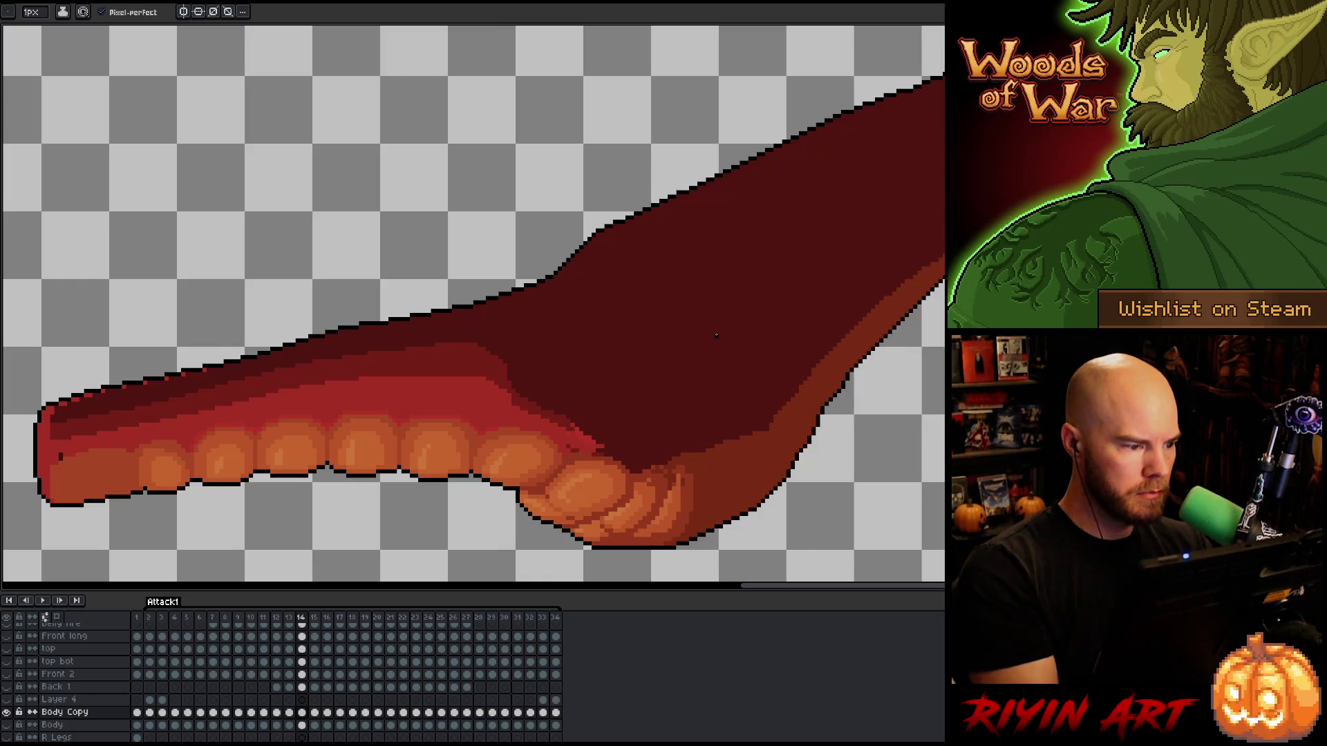
key(m)
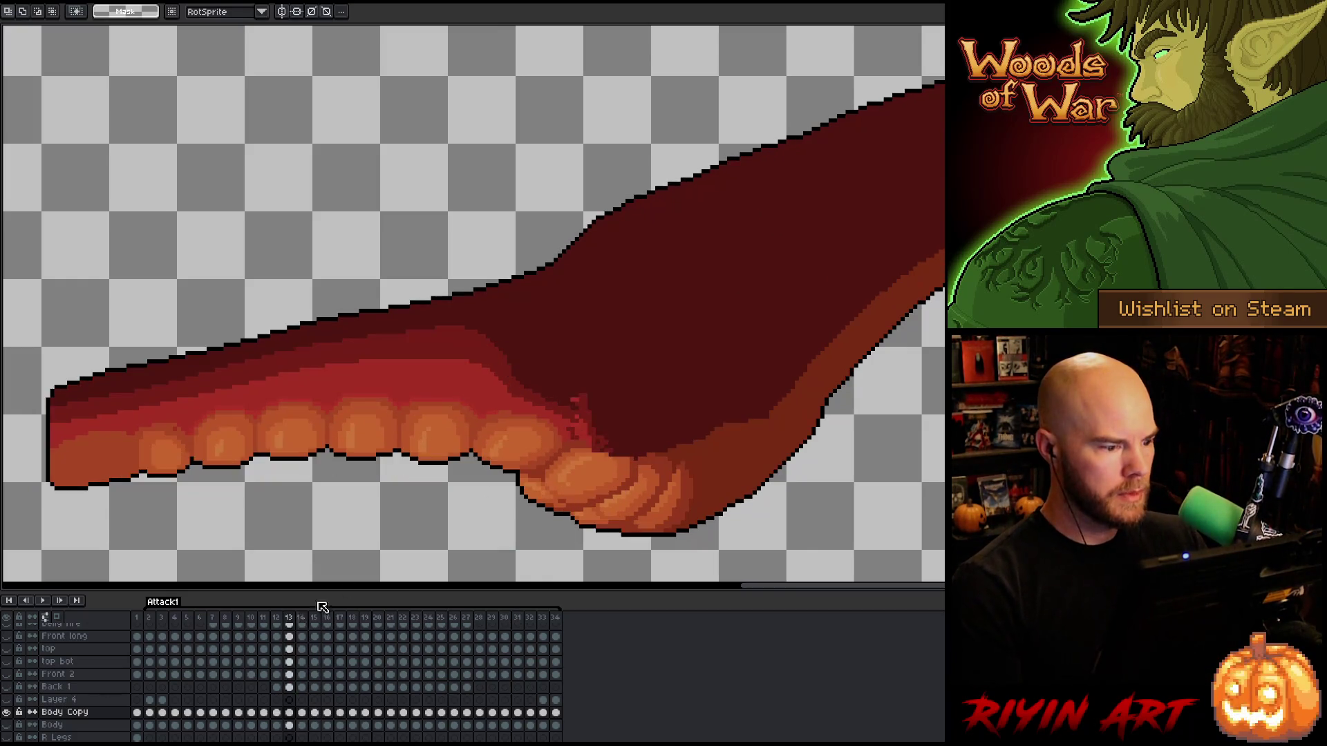
Compare frames 14 and 15, then lasso-select the top section of the tentacle on frame 14.
click(7, 723)
click(7, 723)
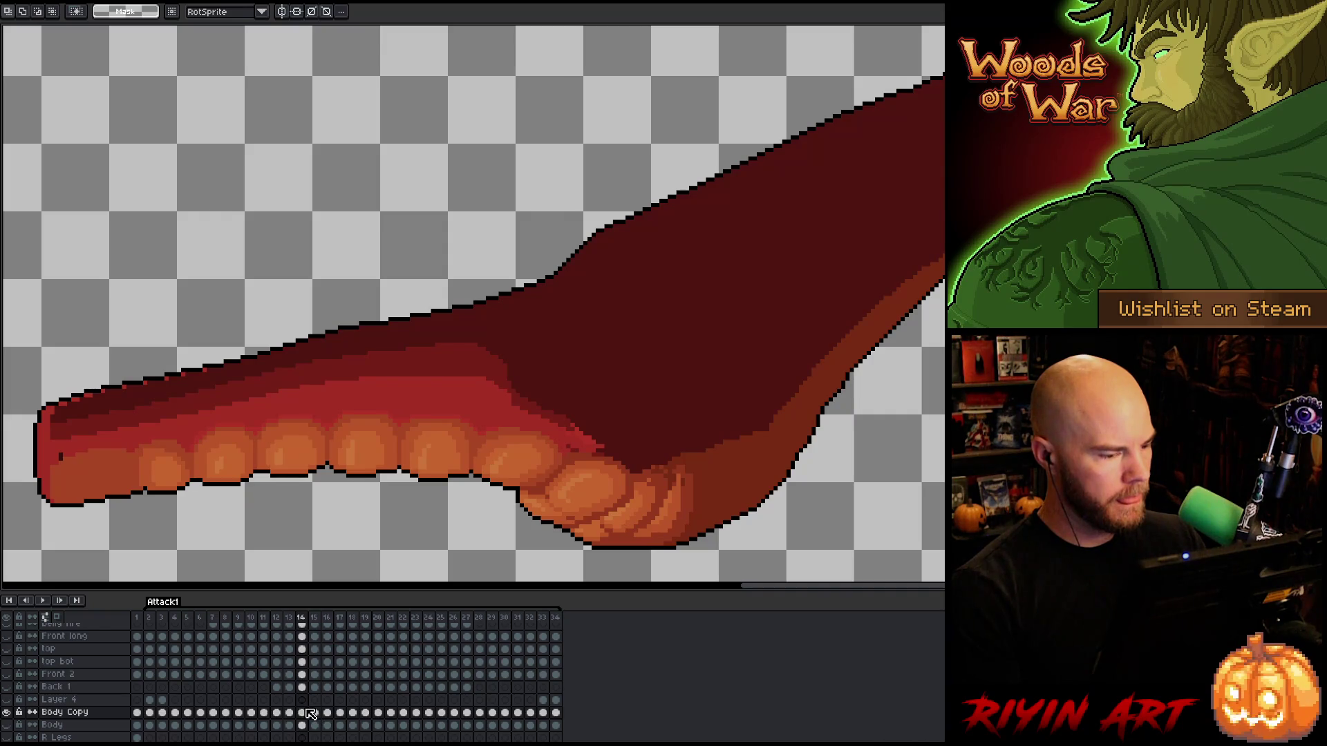
key(w)
click(625, 374)
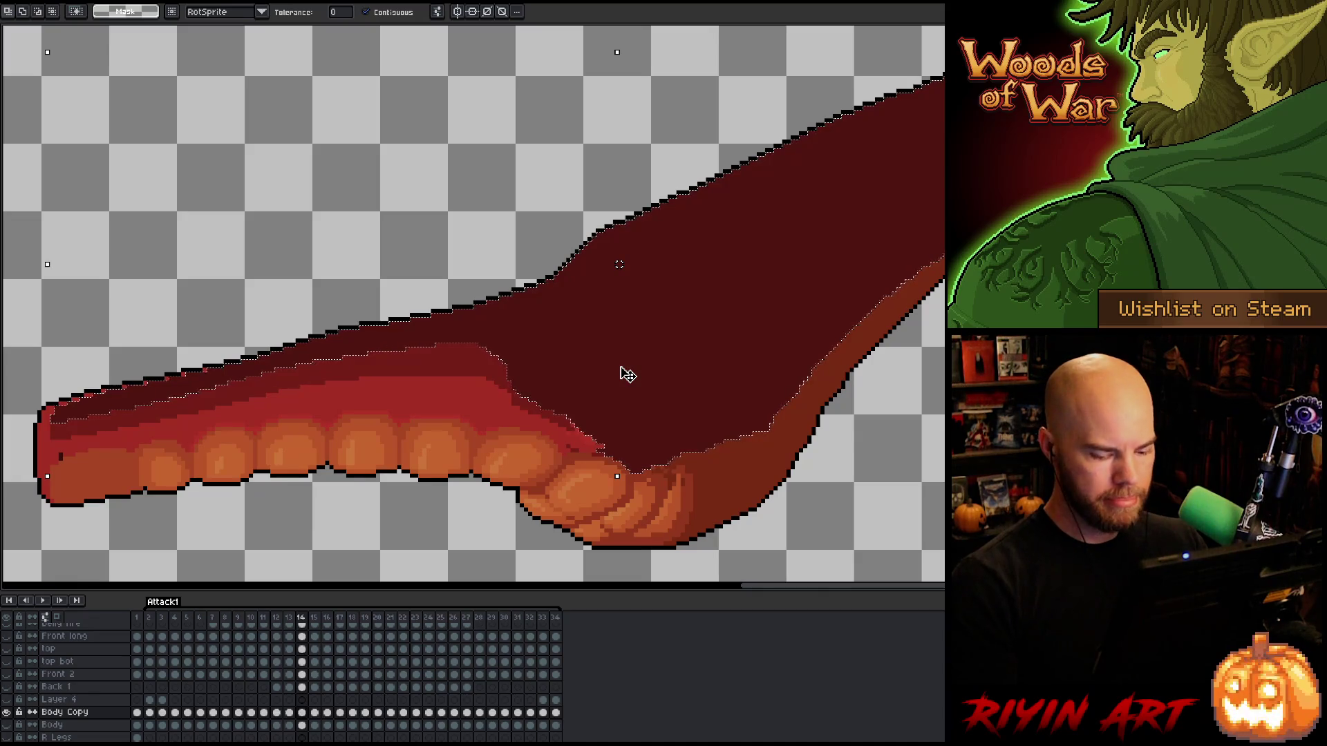
key(b)
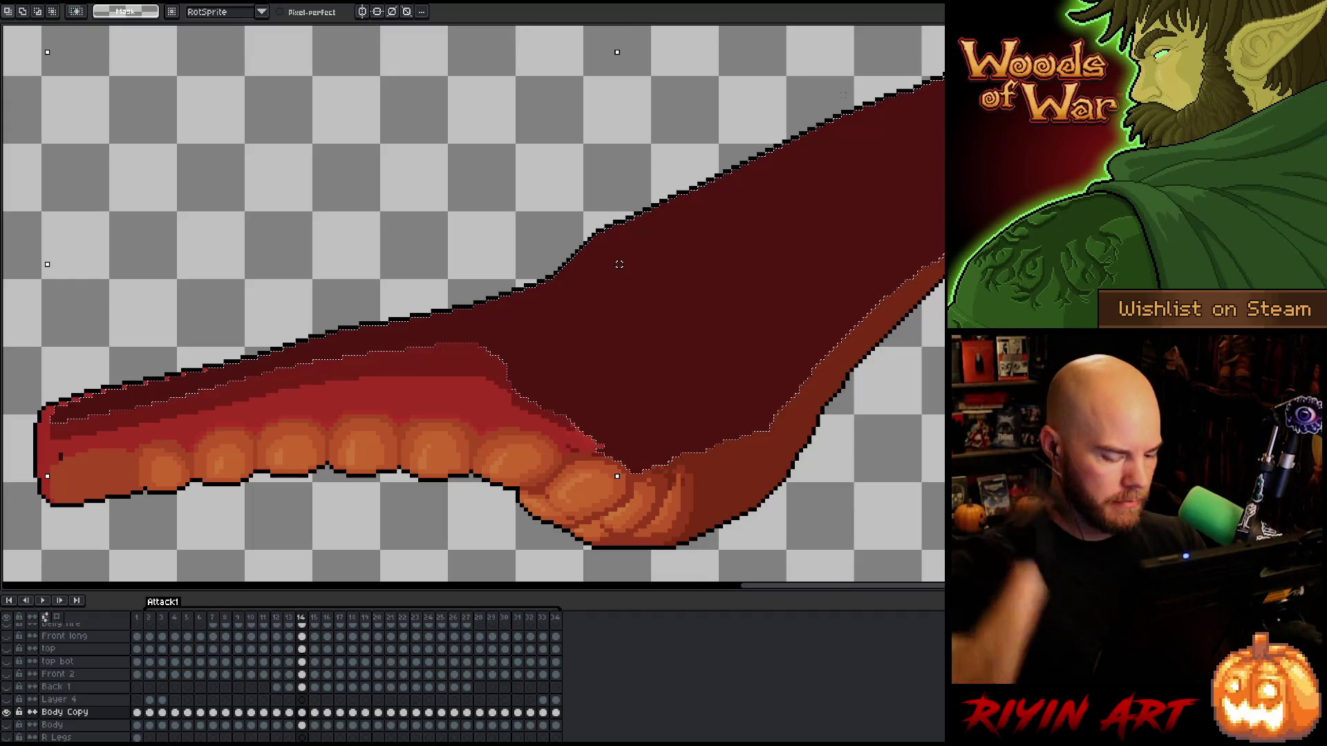
key(period)
key(comma)
key(period)
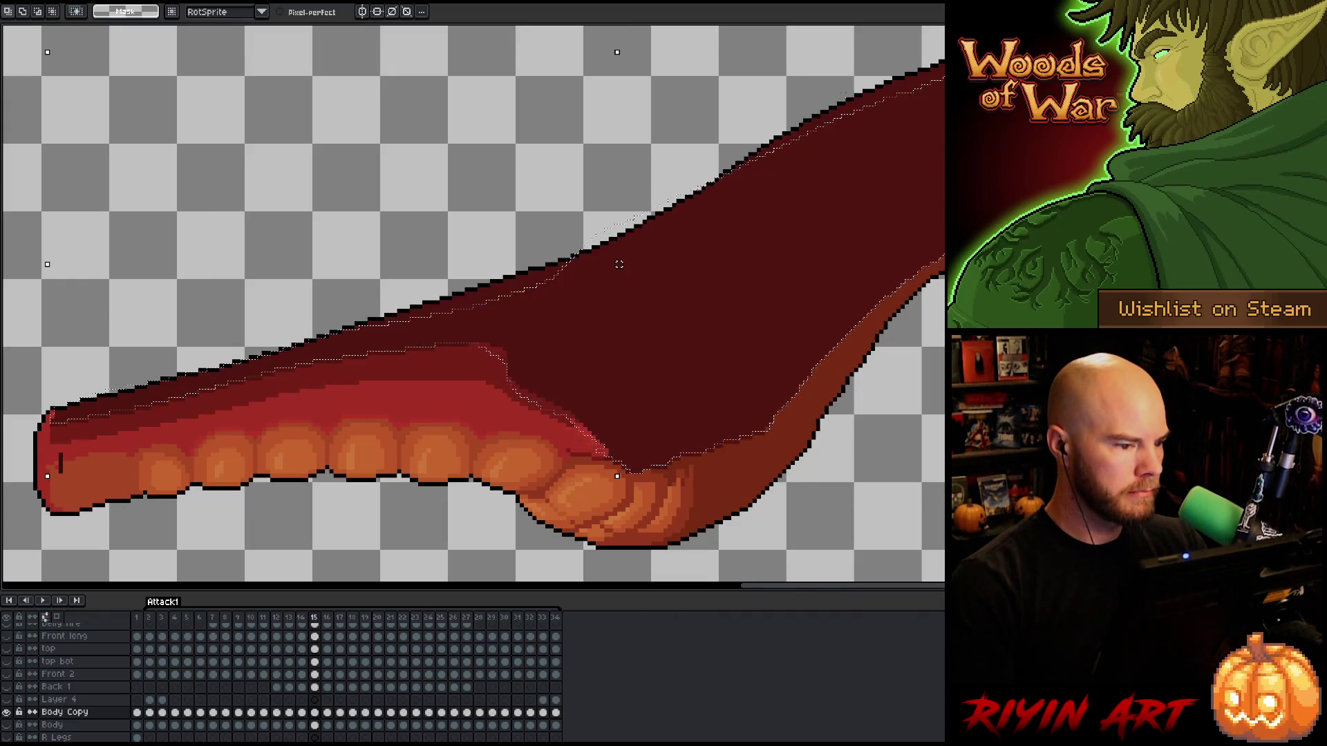
key(comma)
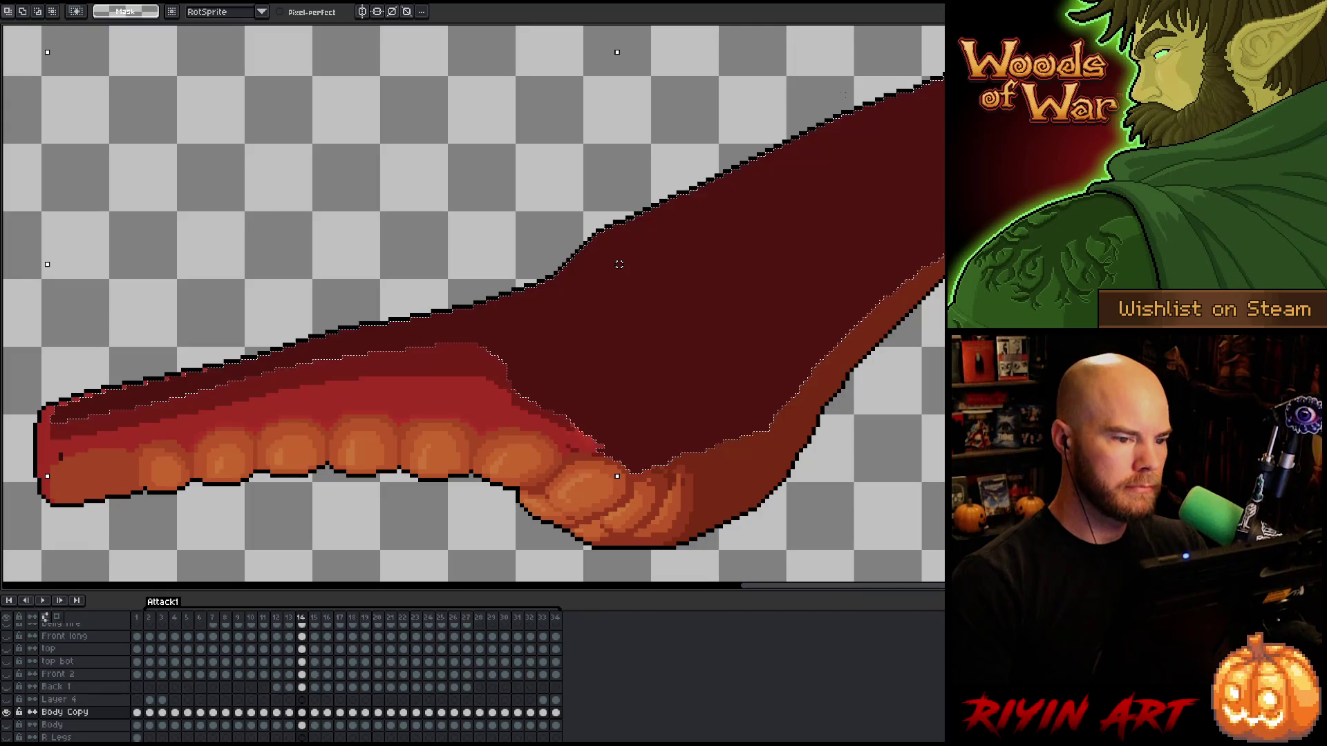
mouse_move(795, 138)
mouse_down()
mouse_move(606, 281)
mouse_move(383, 338)
mouse_move(193, 361)
mouse_move(688, 107)
mouse_up()
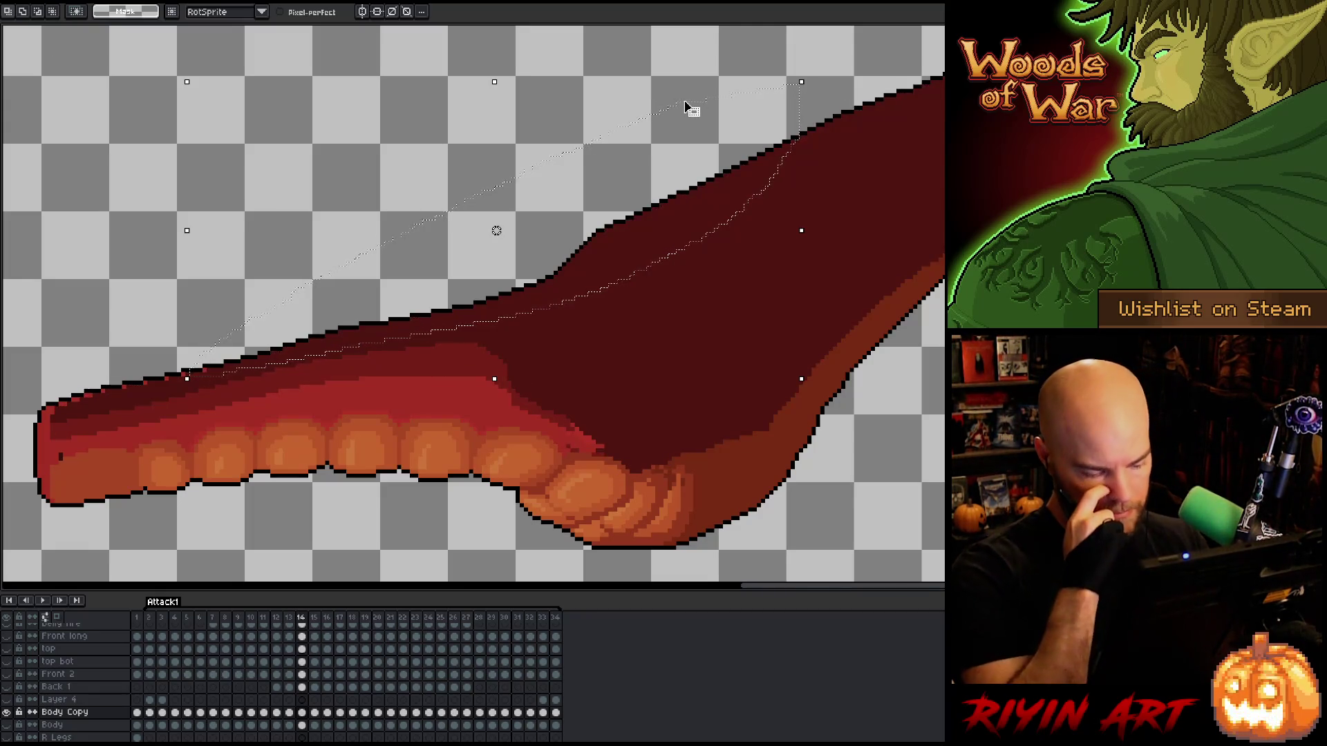
Paste frame 14's tentacle top onto frame 15, commit it in place and compare the two frames.
key(period)
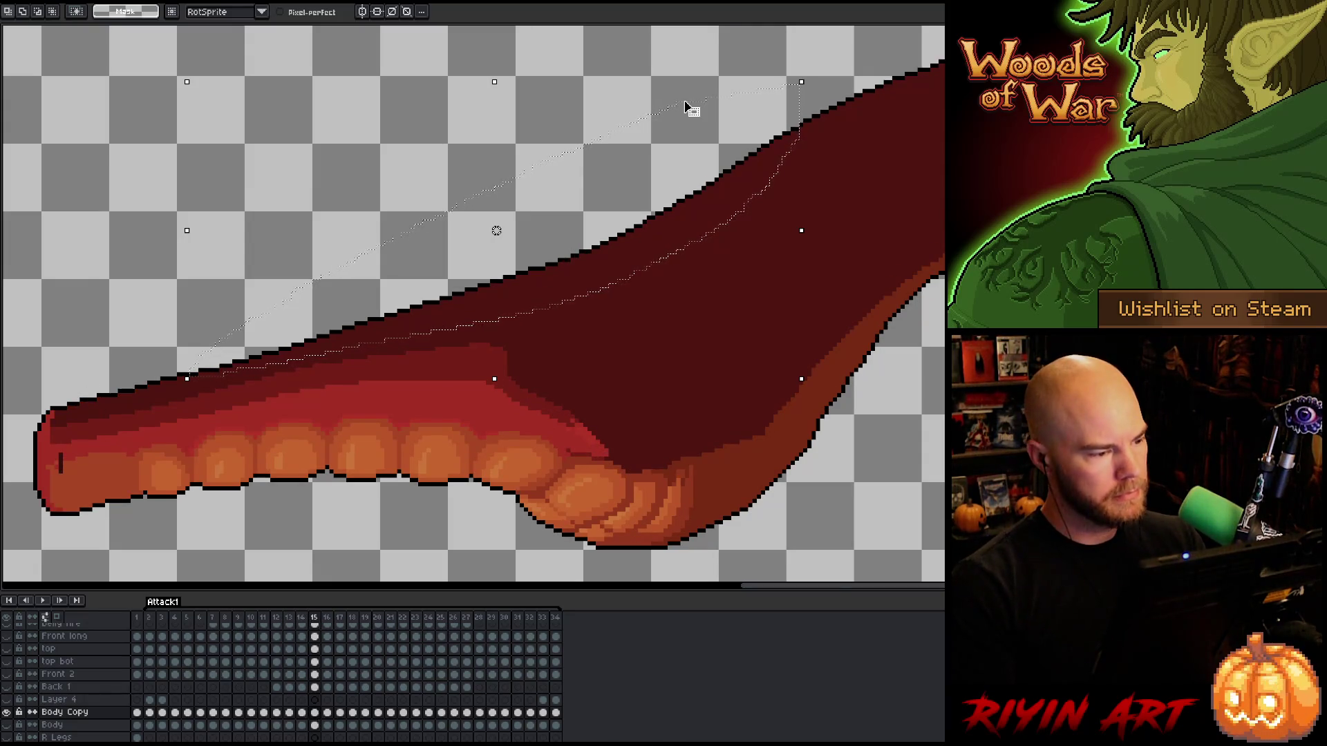
key(ctrl+v)
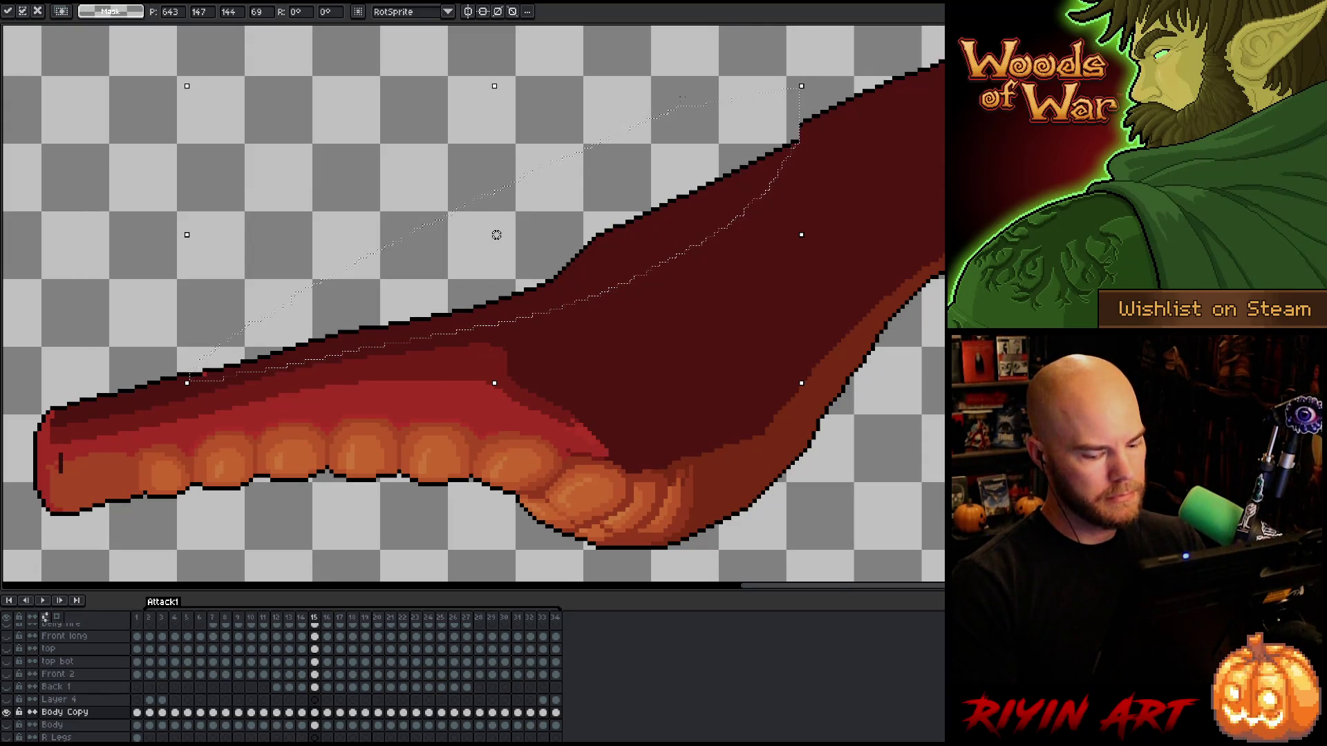
key(Return)
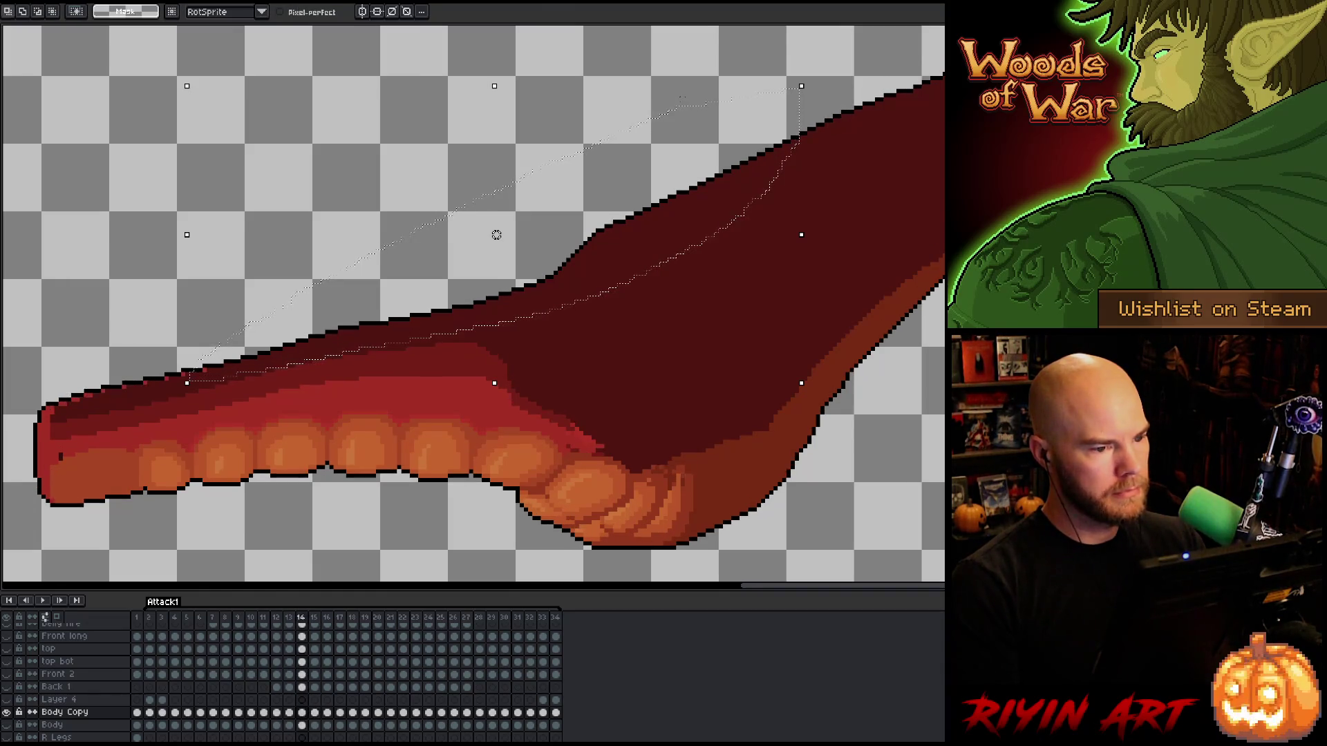
key(comma)
key(period)
key(comma)
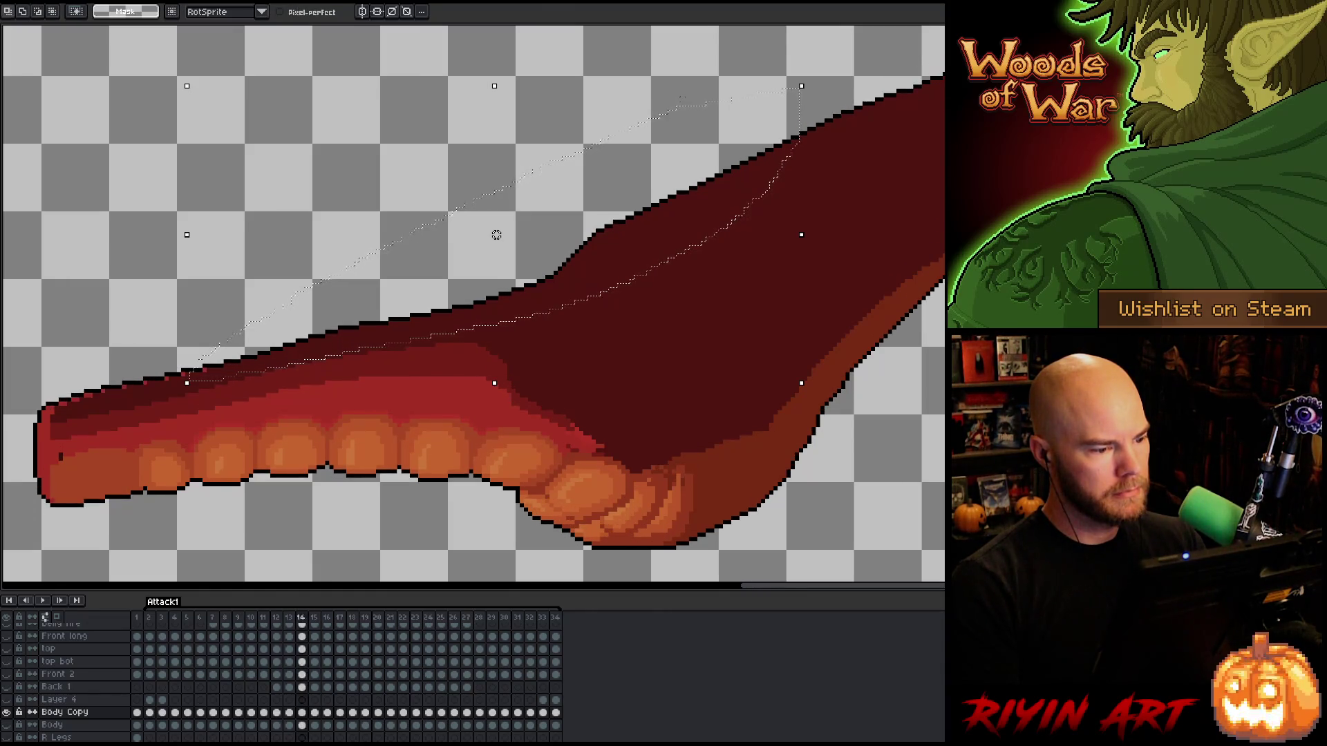
Review the later attack frames 16–23, end on frame 16 and drop the selection.
key(period)
key(period)
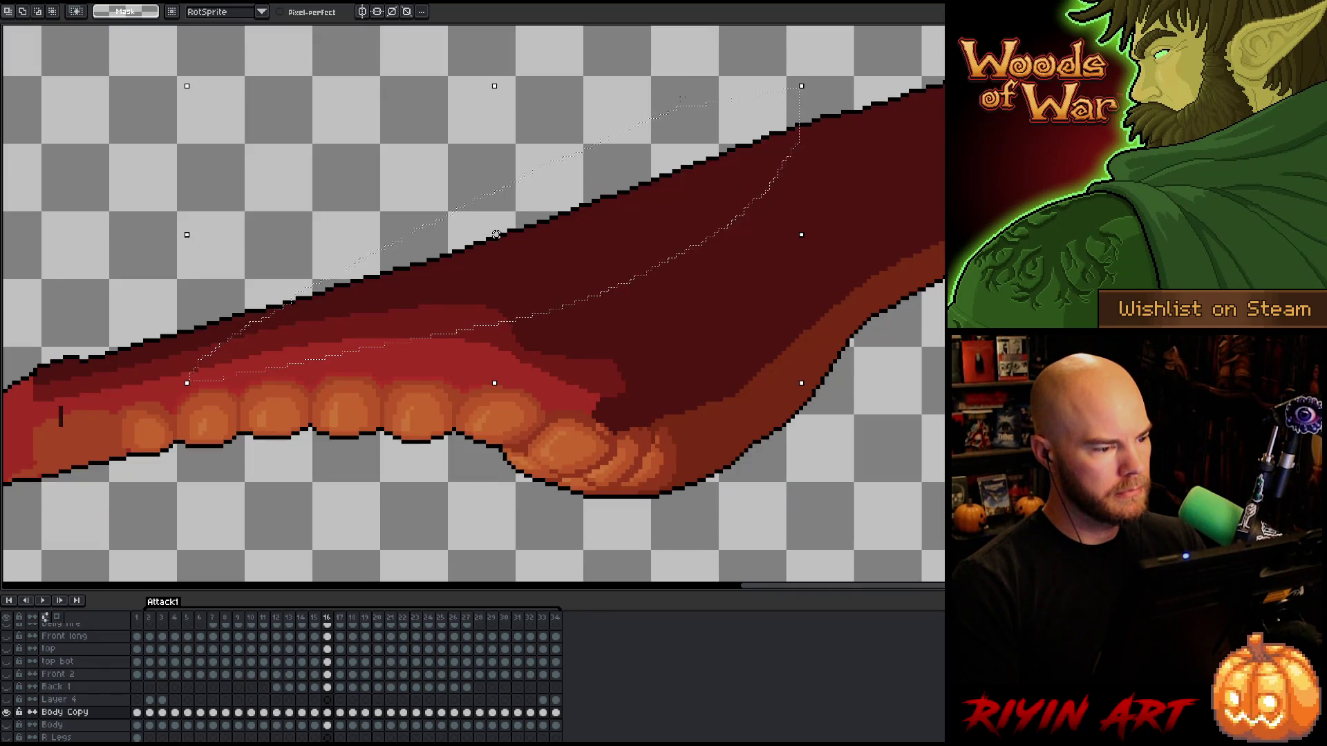
key(period)
key(period)
key(period)
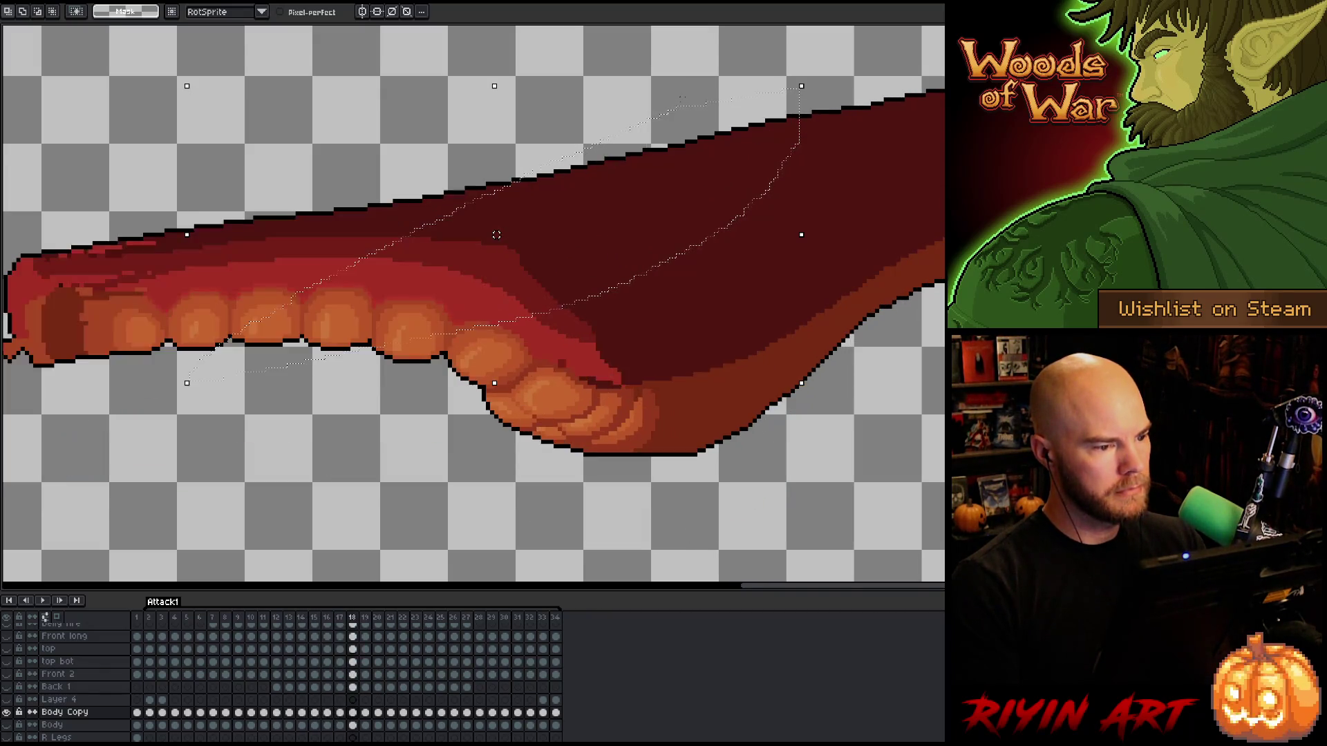
key(period)
key(period)
key(period)
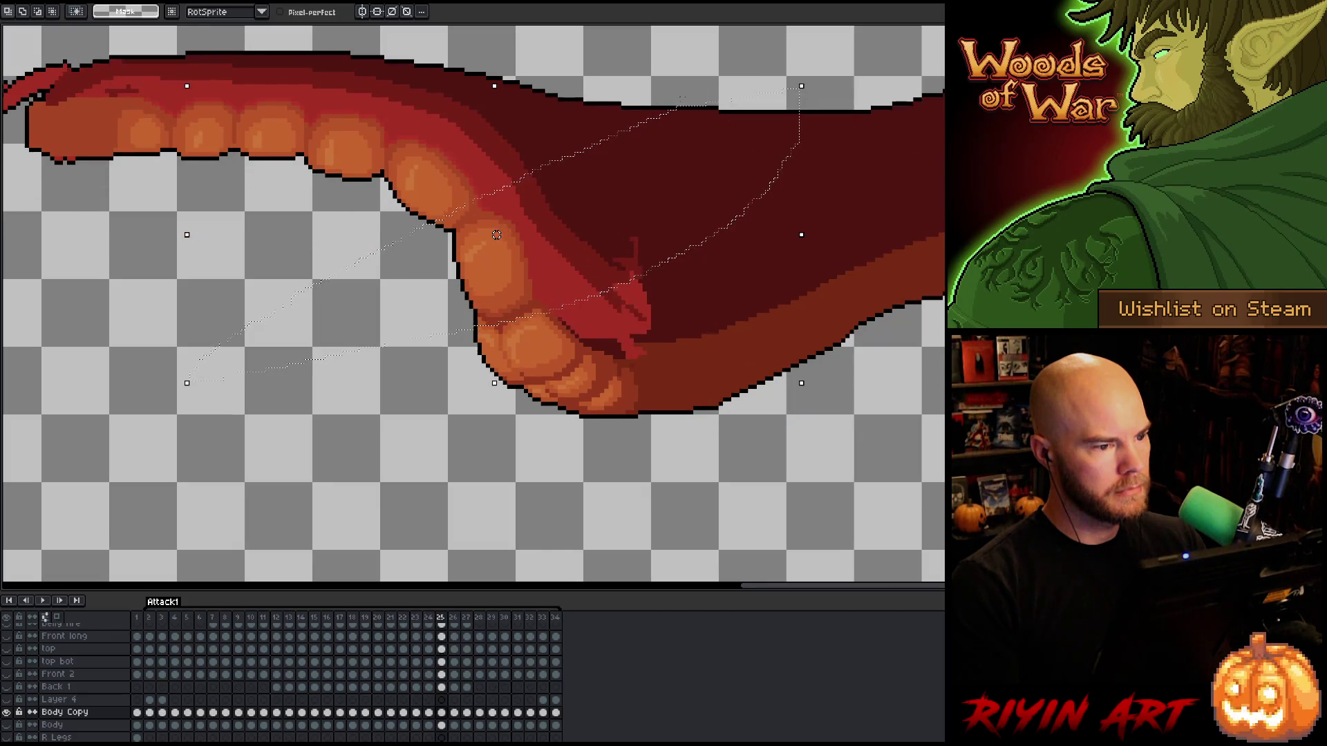
key(comma)
key(comma)
key(comma)
key(period)
key(comma)
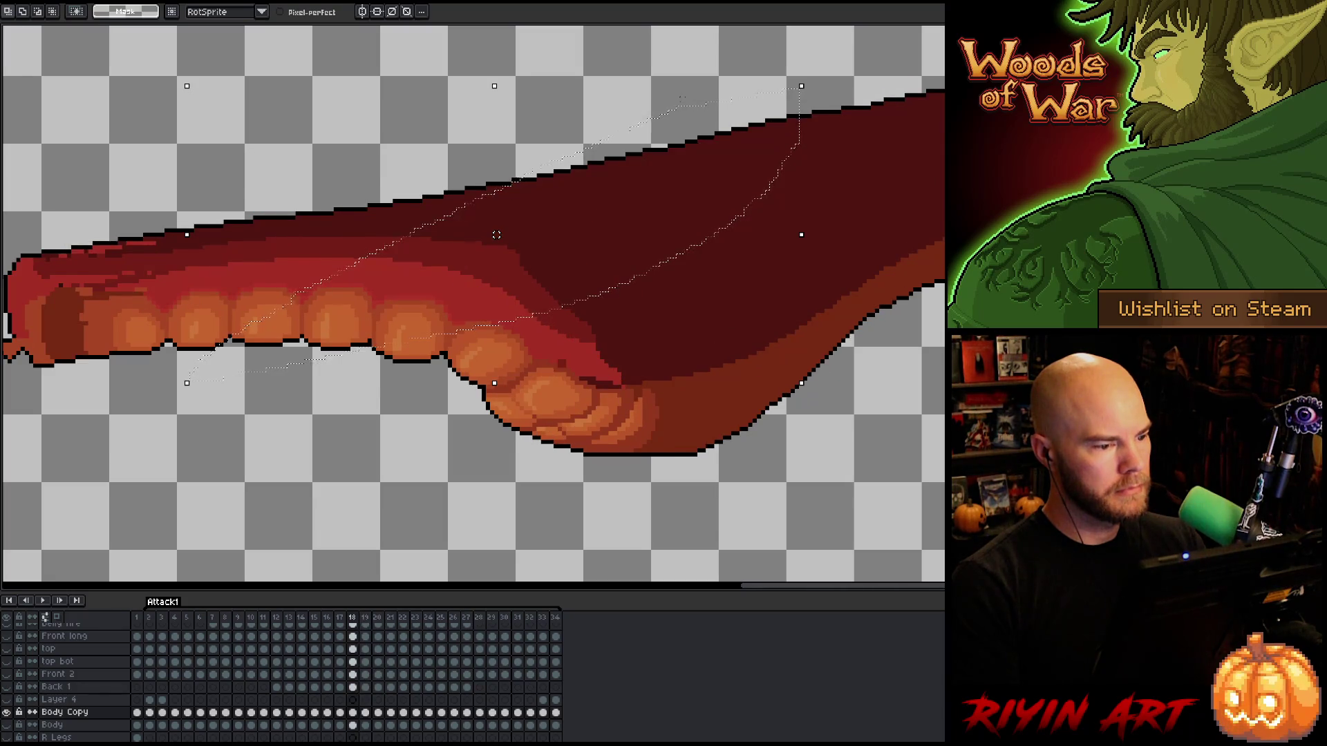
key(comma)
key(period)
key(comma)
key(comma)
key(comma)
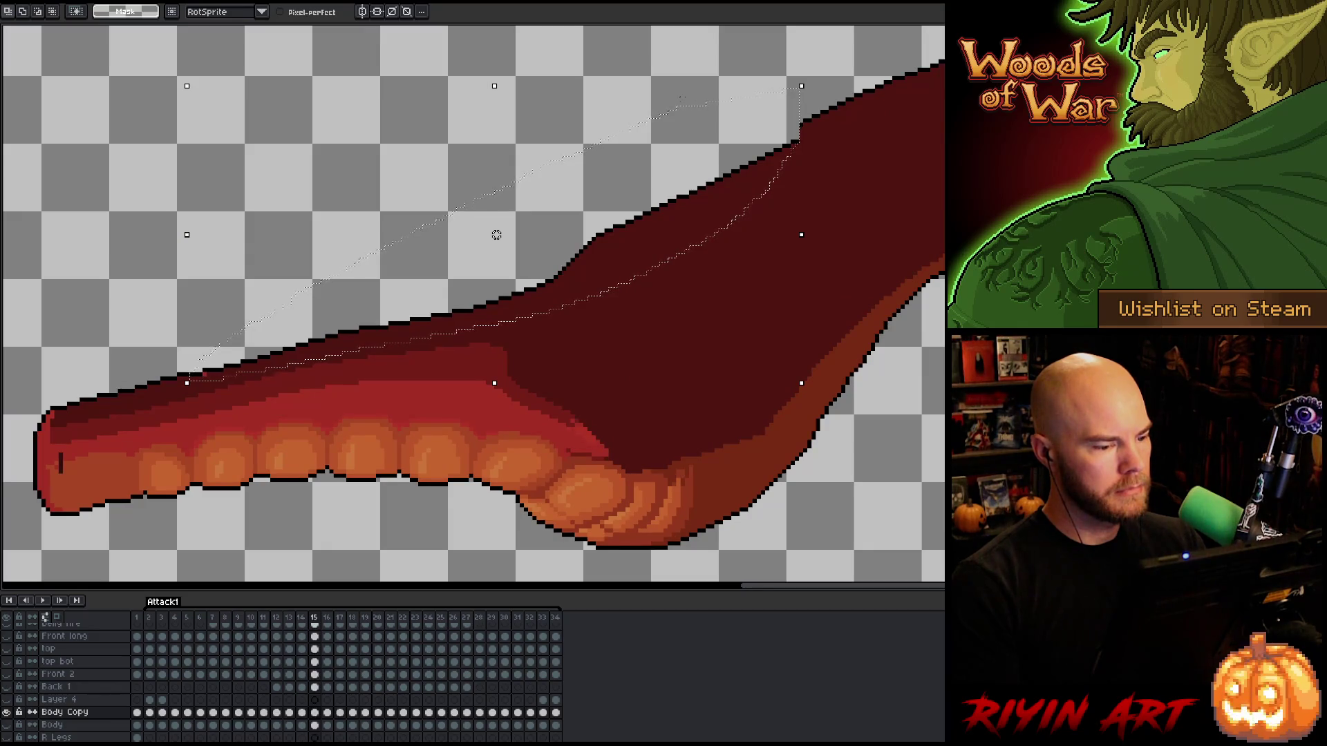
key(period)
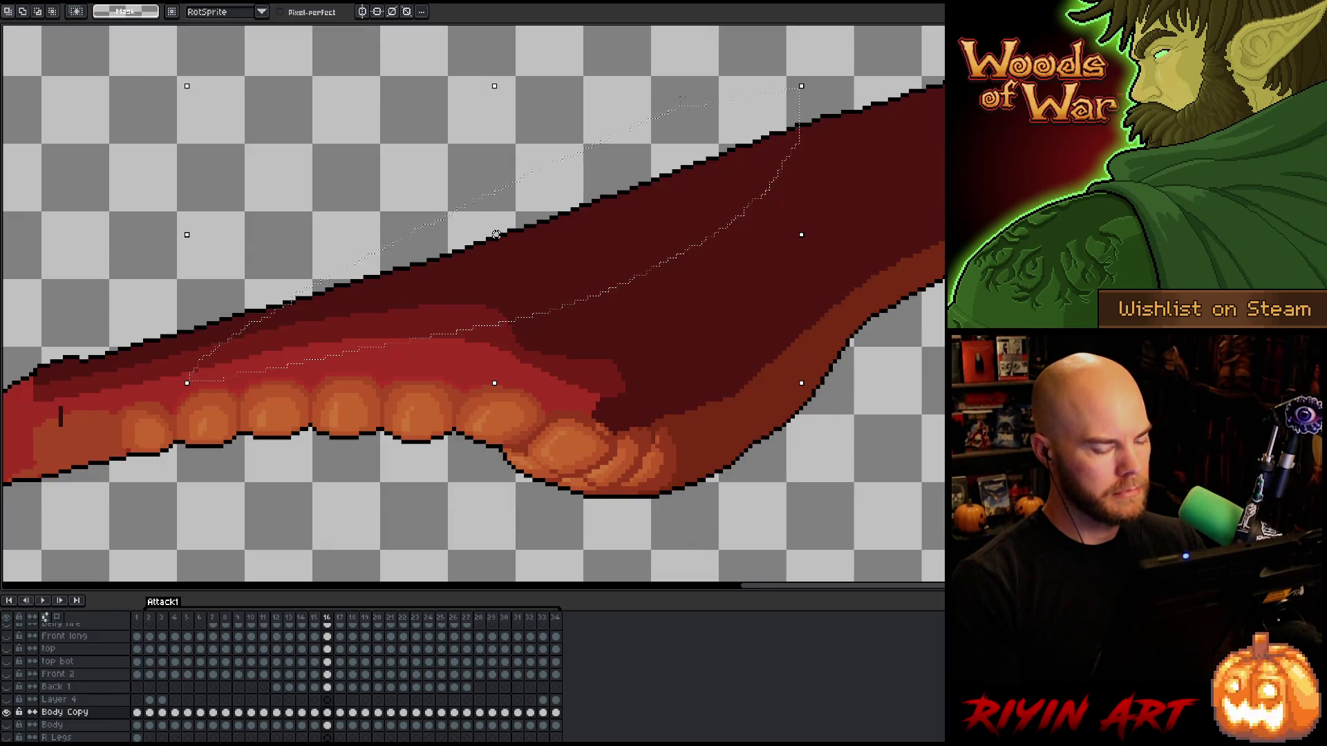
key(ctrl+d)
key(b)
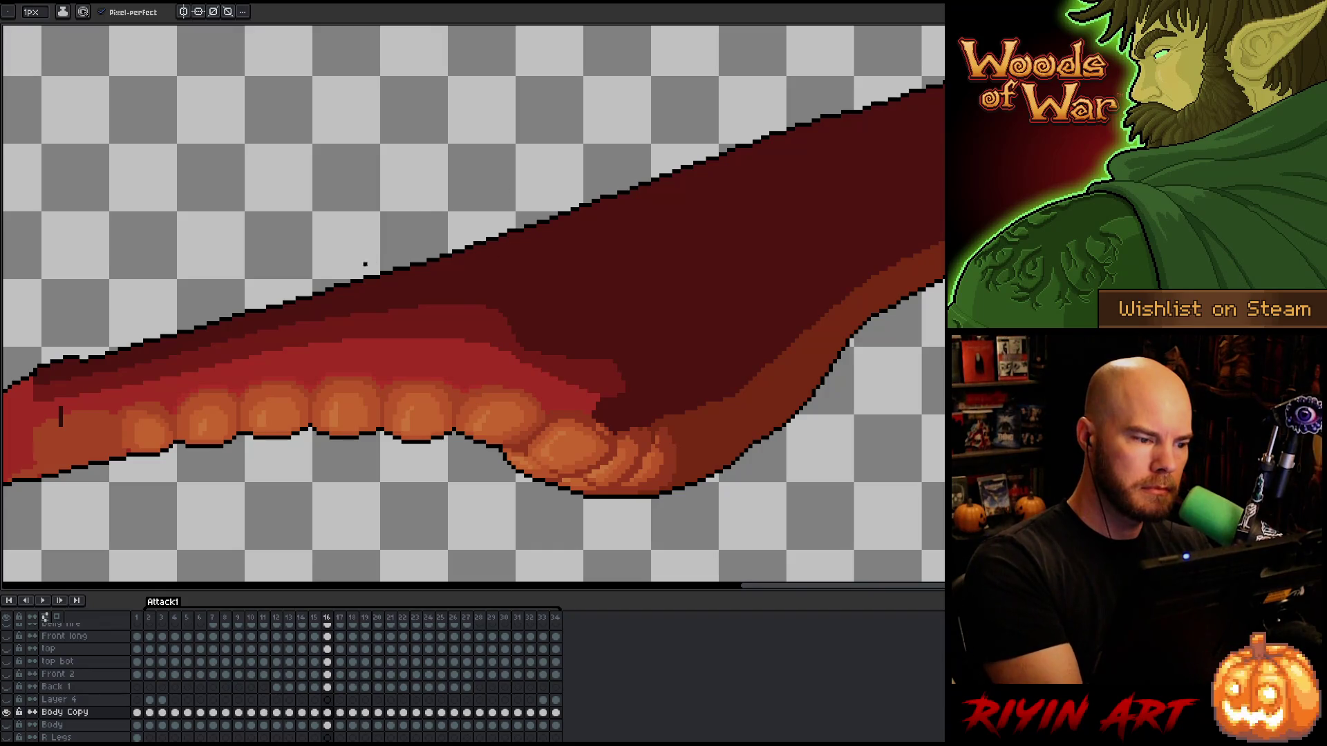
Draw a long dark outline along the tentacle's top edge on frame 16, redoing the stroke once.
drag(333, 289, 508, 263)
key(ctrl+z)
mouse_move(335, 286)
mouse_down()
mouse_move(537, 238)
mouse_move(696, 146)
mouse_up()
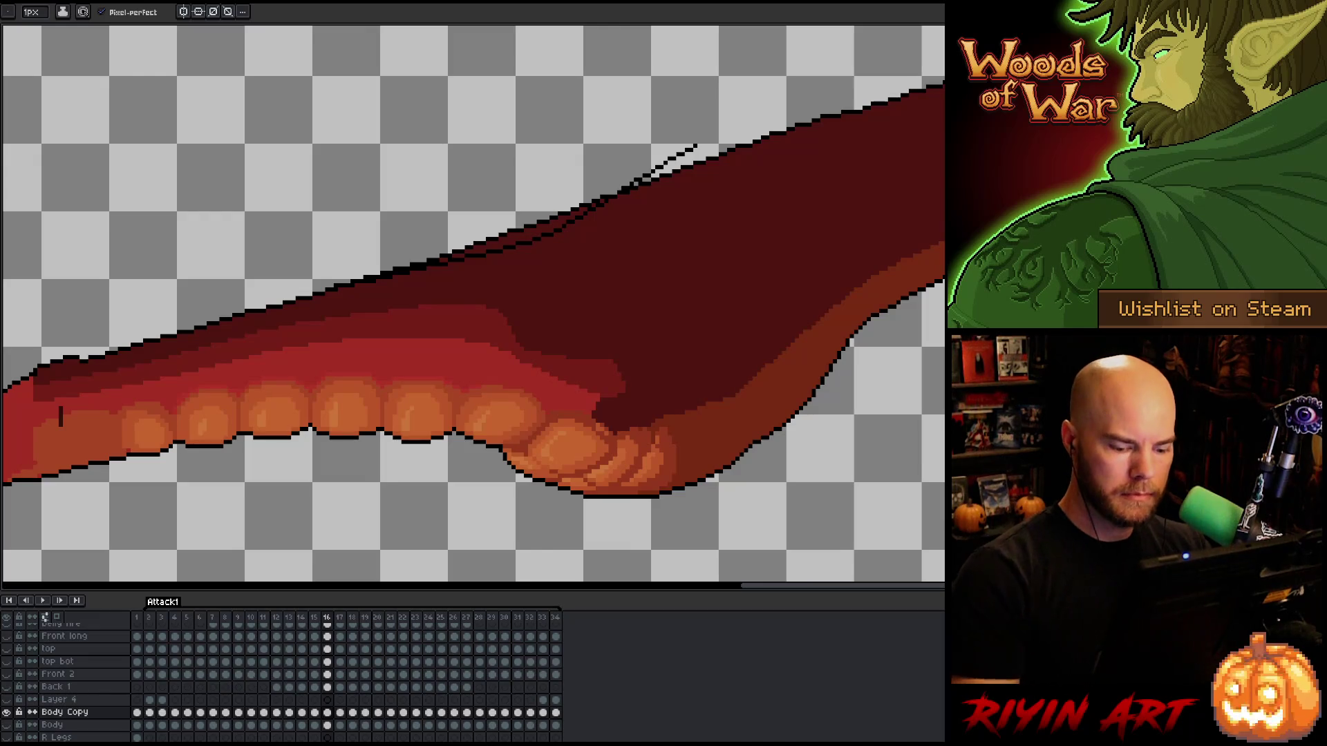
key(comma)
key(period)
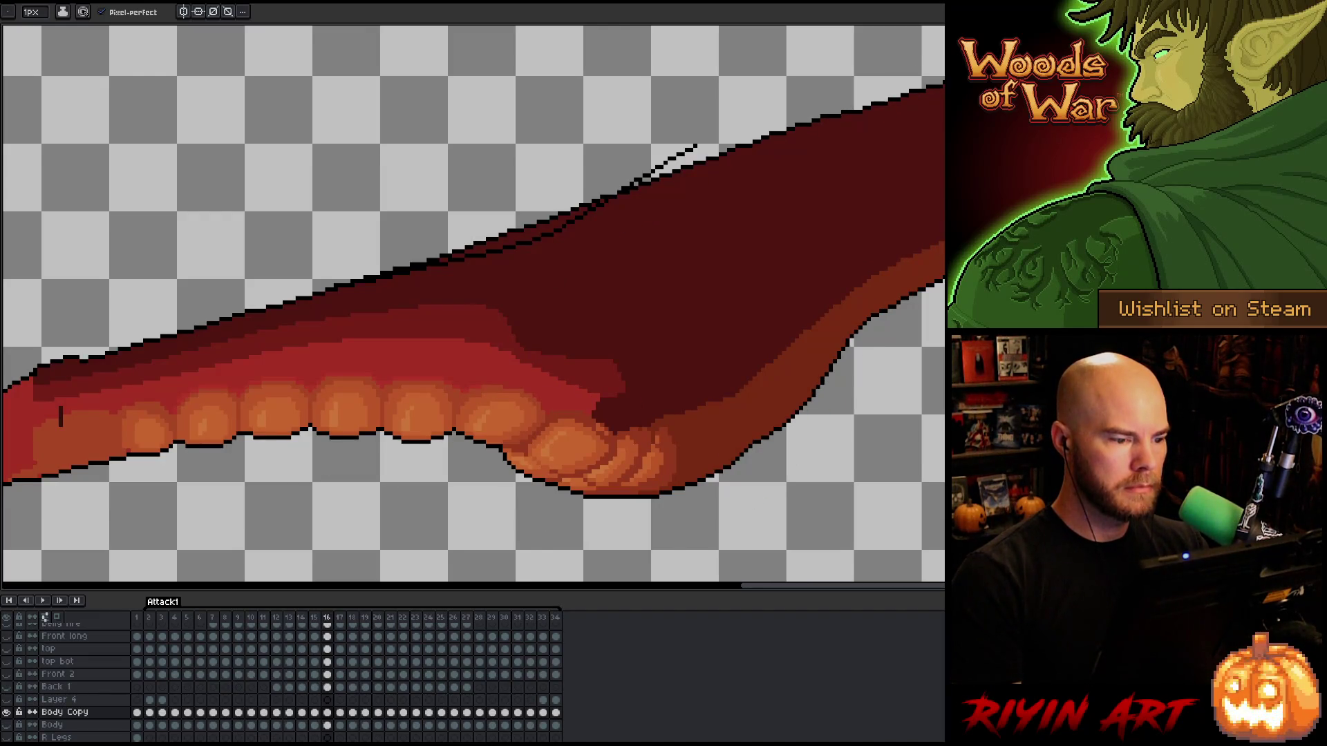
Erase the stray dark pixels above the outline and delete the light strip along the top edge.
key(b)
drag(650, 171, 693, 148)
key(w)
click(527, 230)
key(Delete)
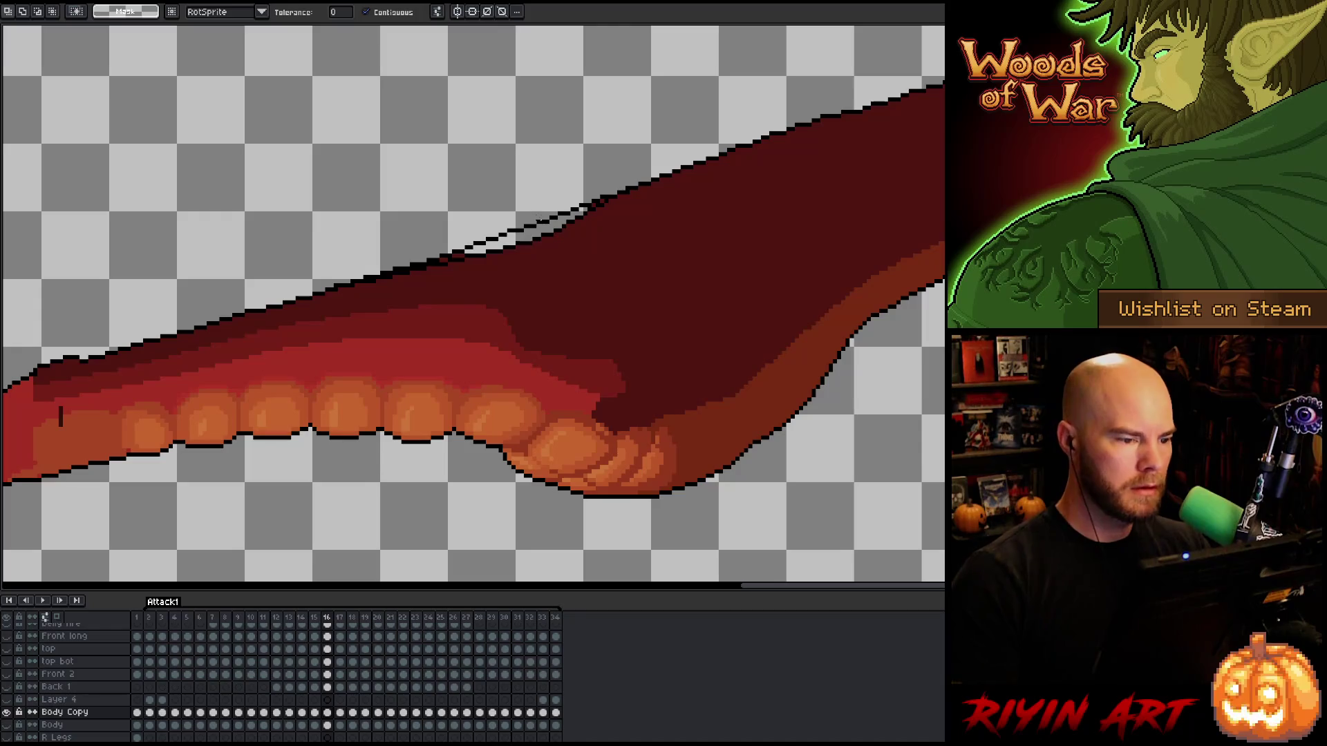
key(b)
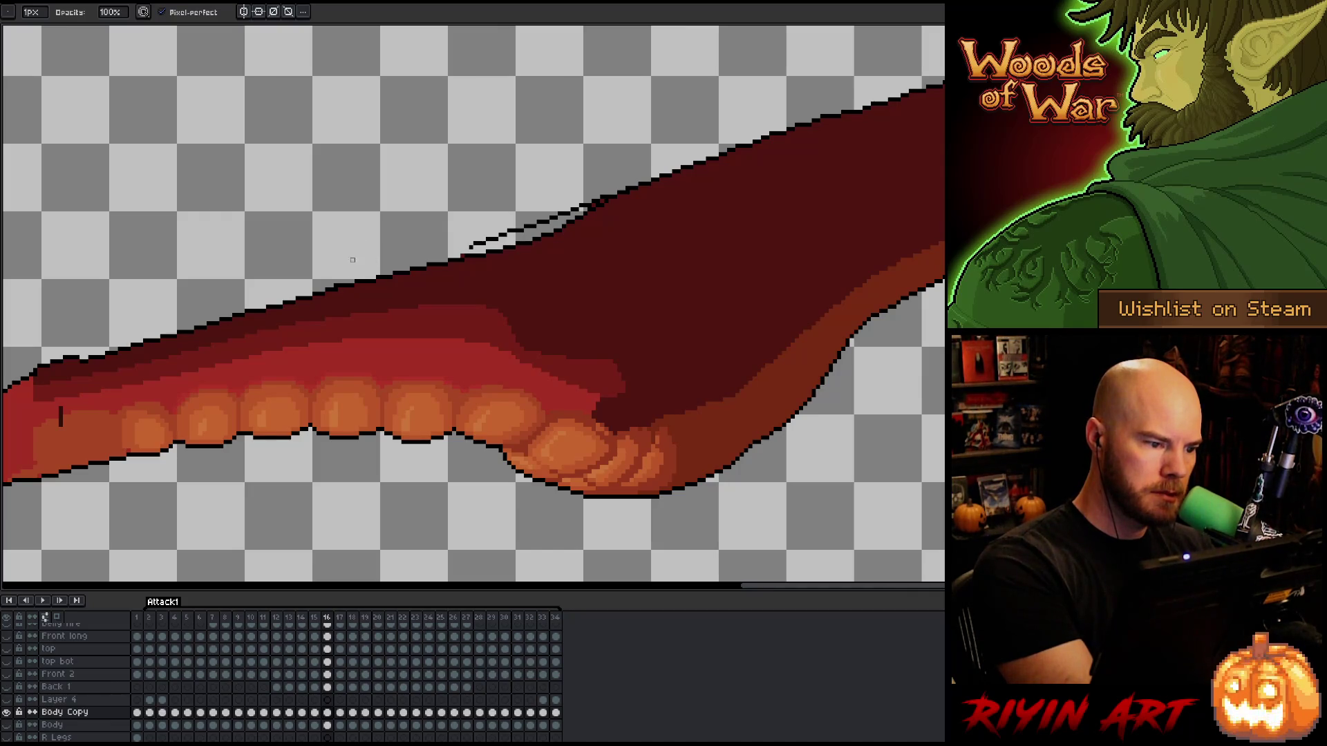
click(482, 243)
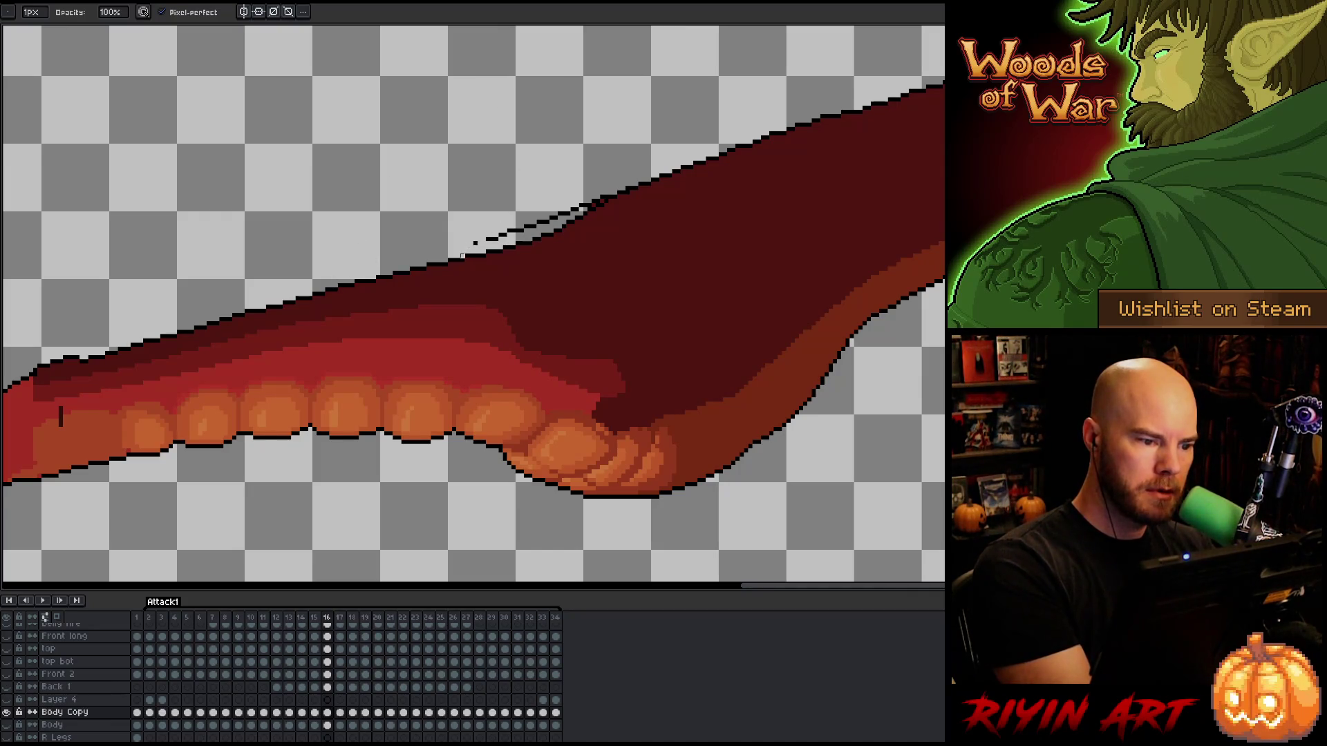
drag(488, 239, 609, 196)
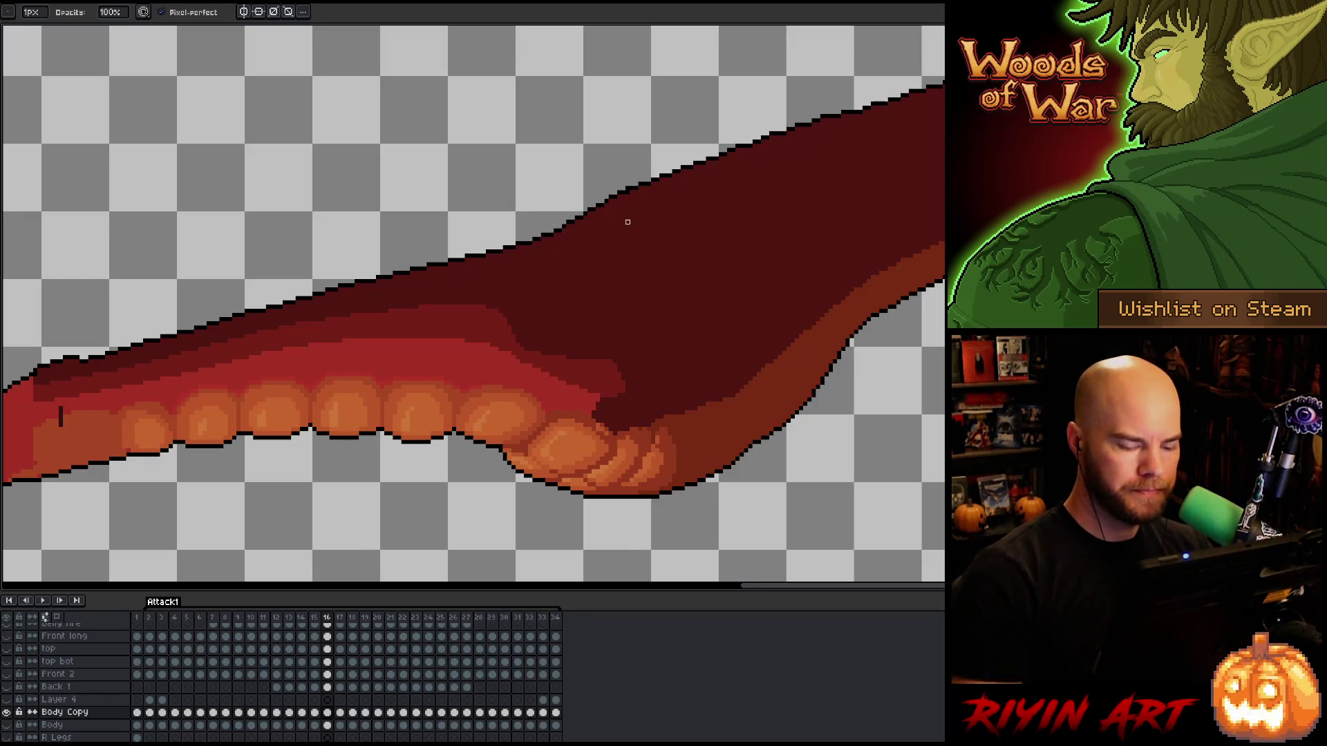
Step through frames 17–19 and settle on frame 18.
key(Right)
key(Right)
key(Left)
key(Right)
key(Right)
key(Left)
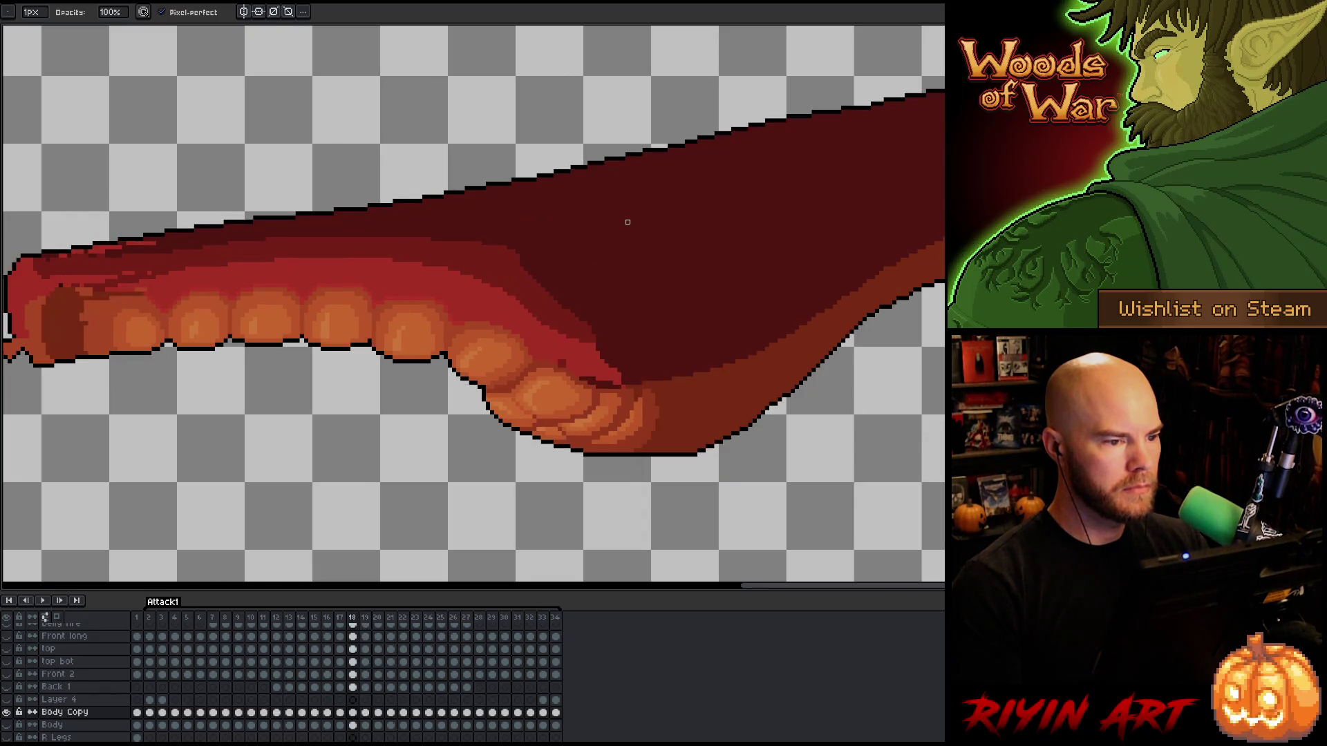
Review frames 16–21 while zooming out and in, then return to frame 17.
key(Left)
key(Right)
key(Right)
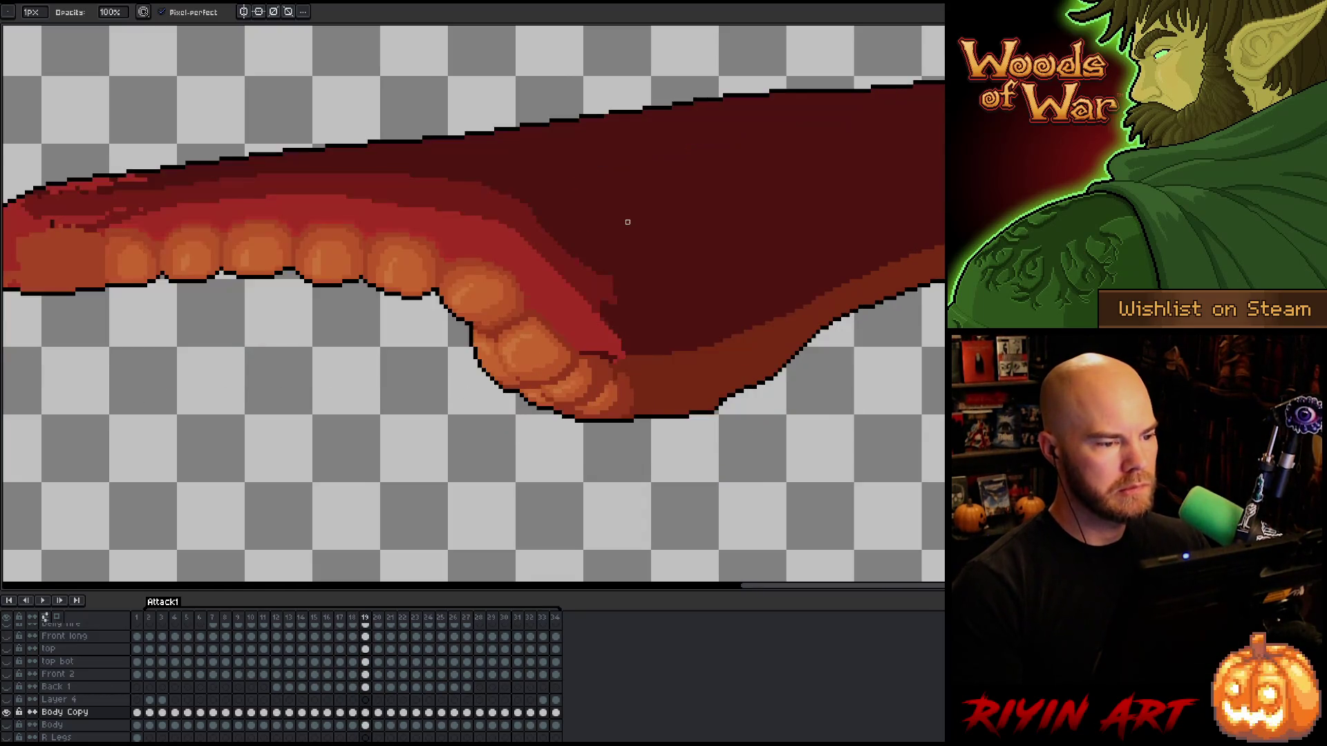
scroll(570, 236, down, 3)
key(Right)
key(Right)
key(Left)
key(Left)
key(Right)
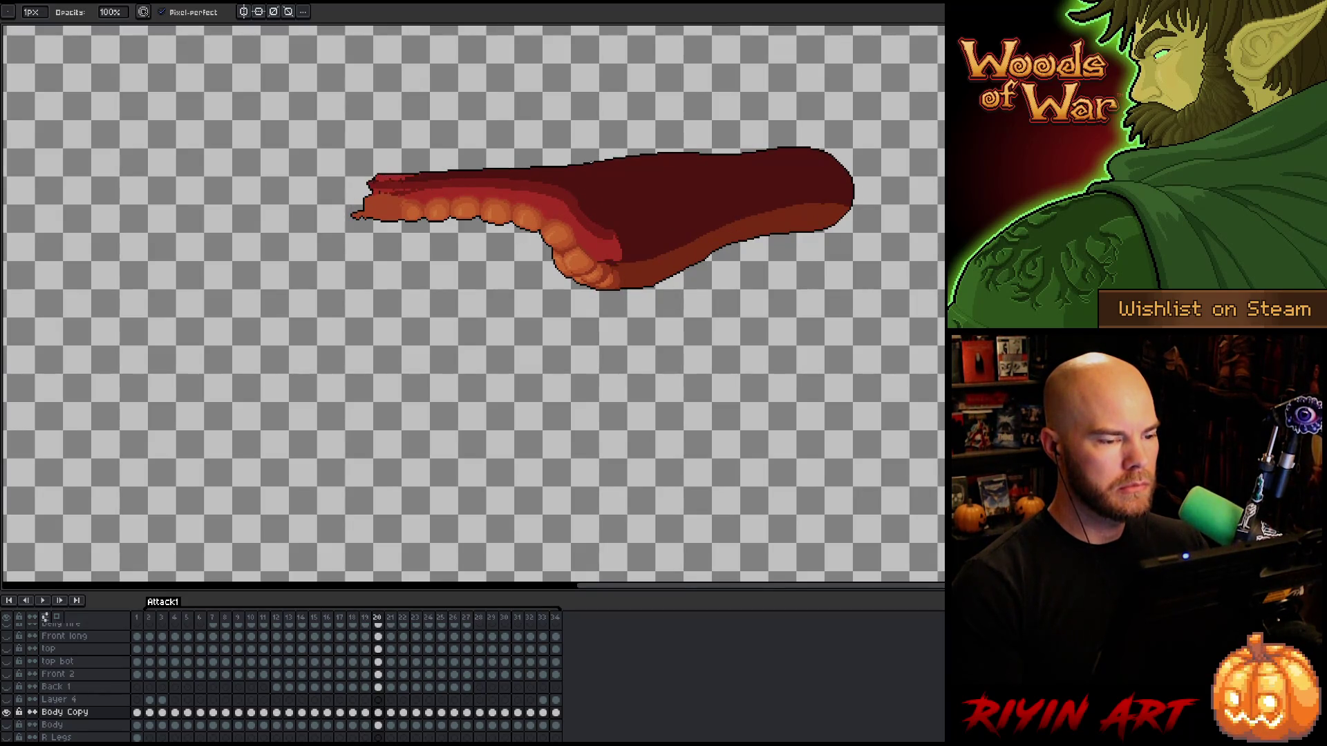
scroll(589, 158, up, 3)
key(Left)
key(Left)
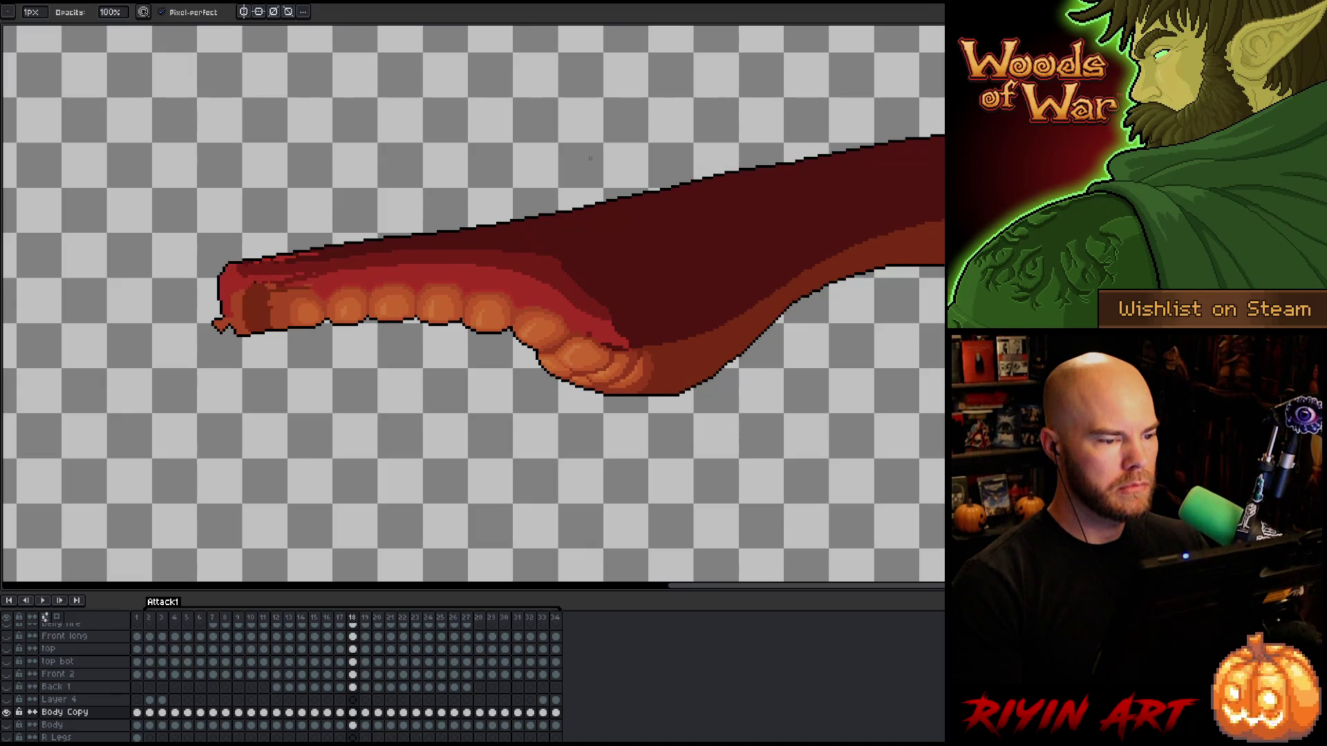
key(Left)
key(Left)
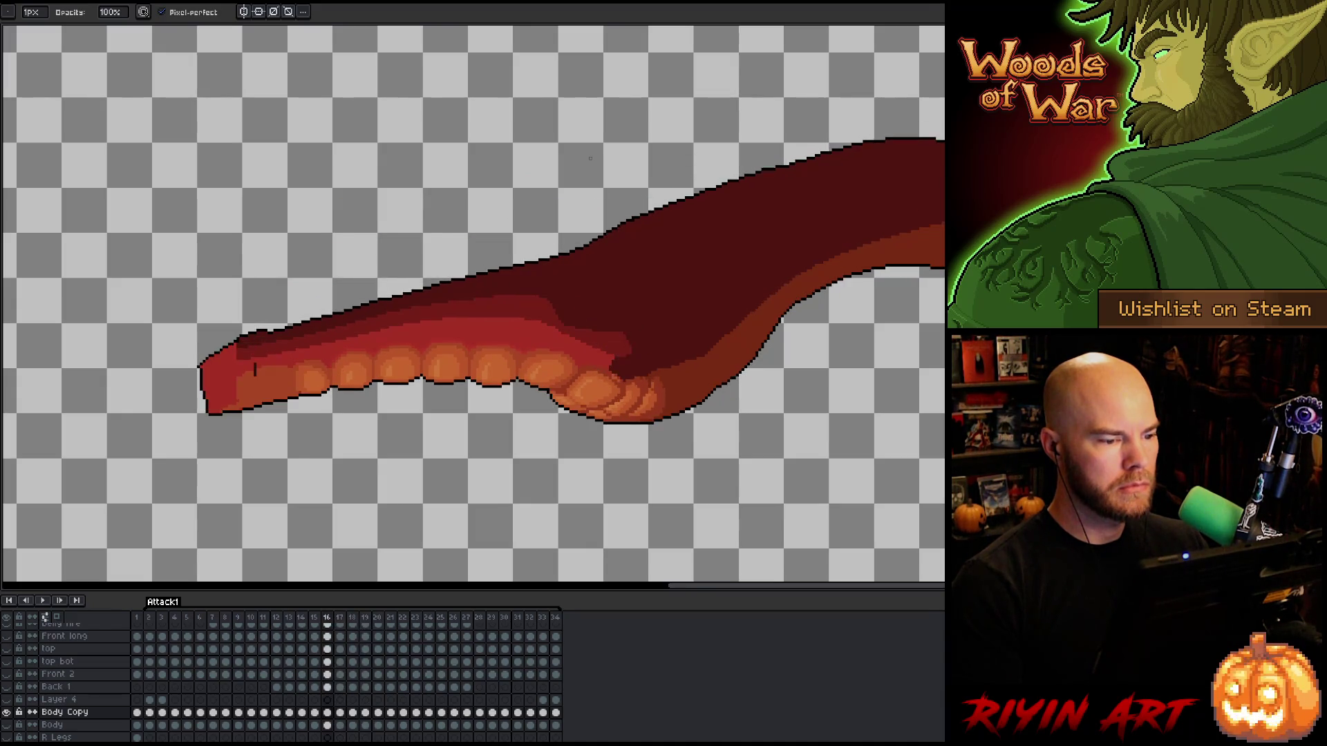
key(Right)
key(Left)
scroll(589, 158, up, 2)
scroll(590, 159, down, 2)
key(Right)
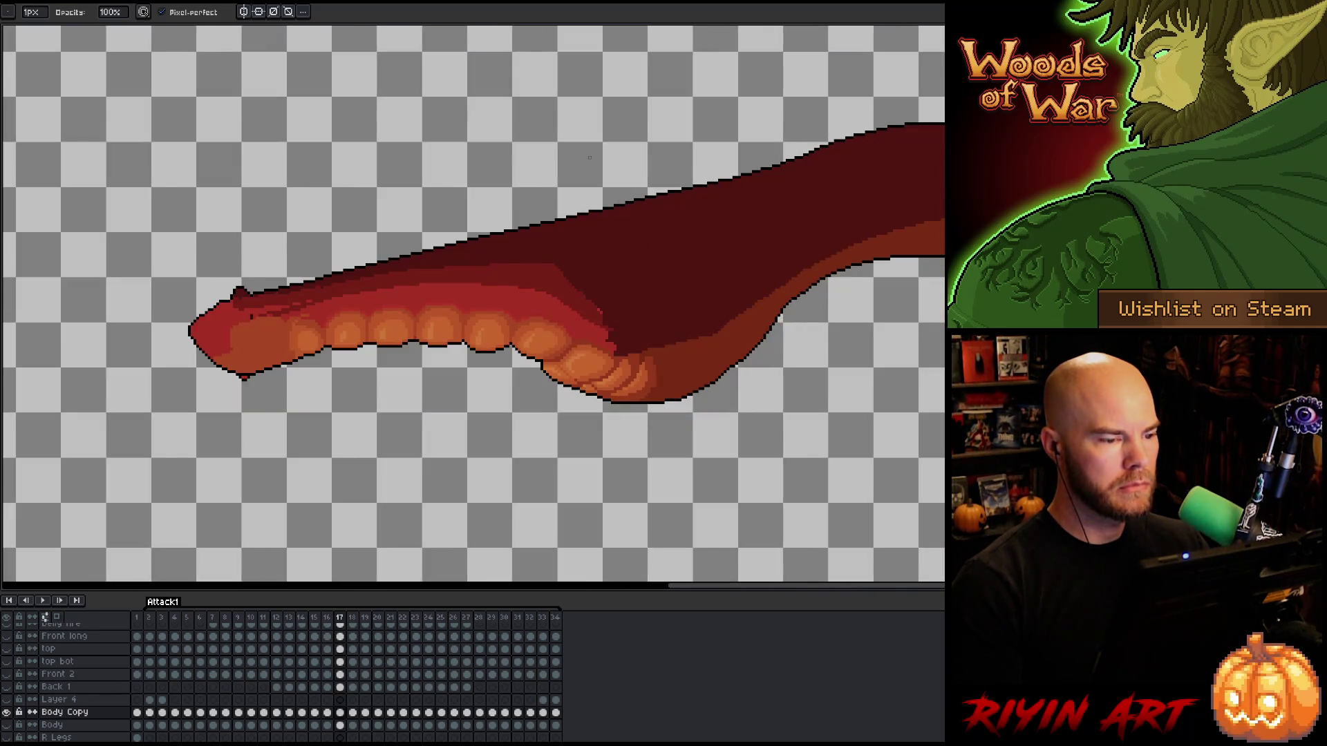
Draw a thin dark outline along the tentacle's upper edge near the crook on frame 17.
key(e)
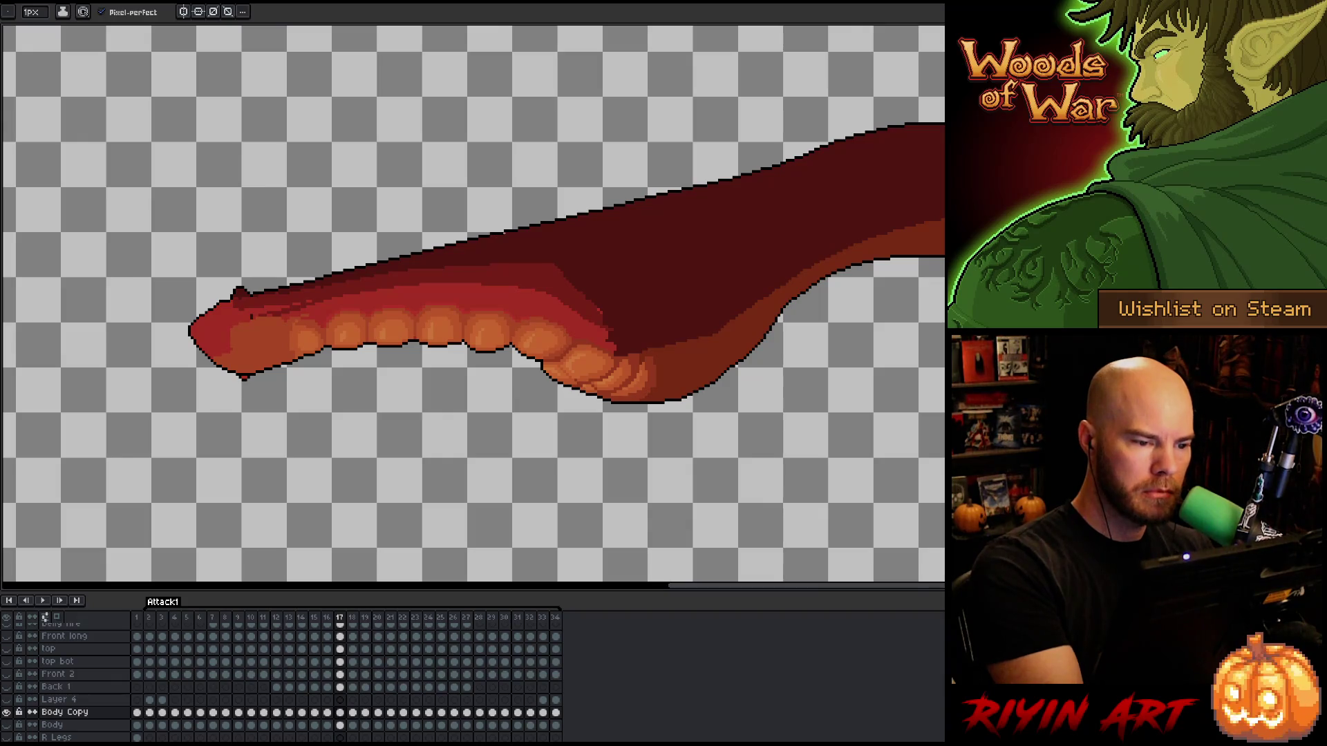
drag(573, 221, 665, 181)
key(ctrl+z)
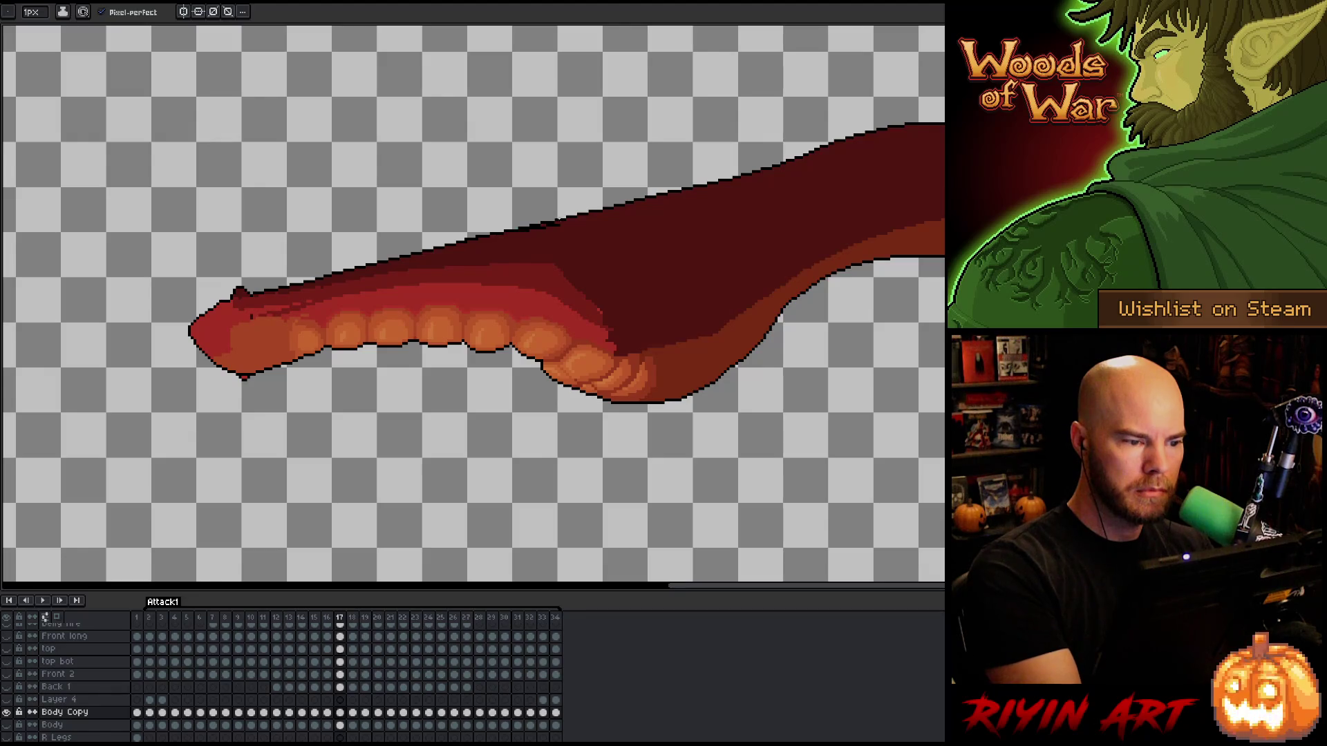
drag(456, 243, 591, 218)
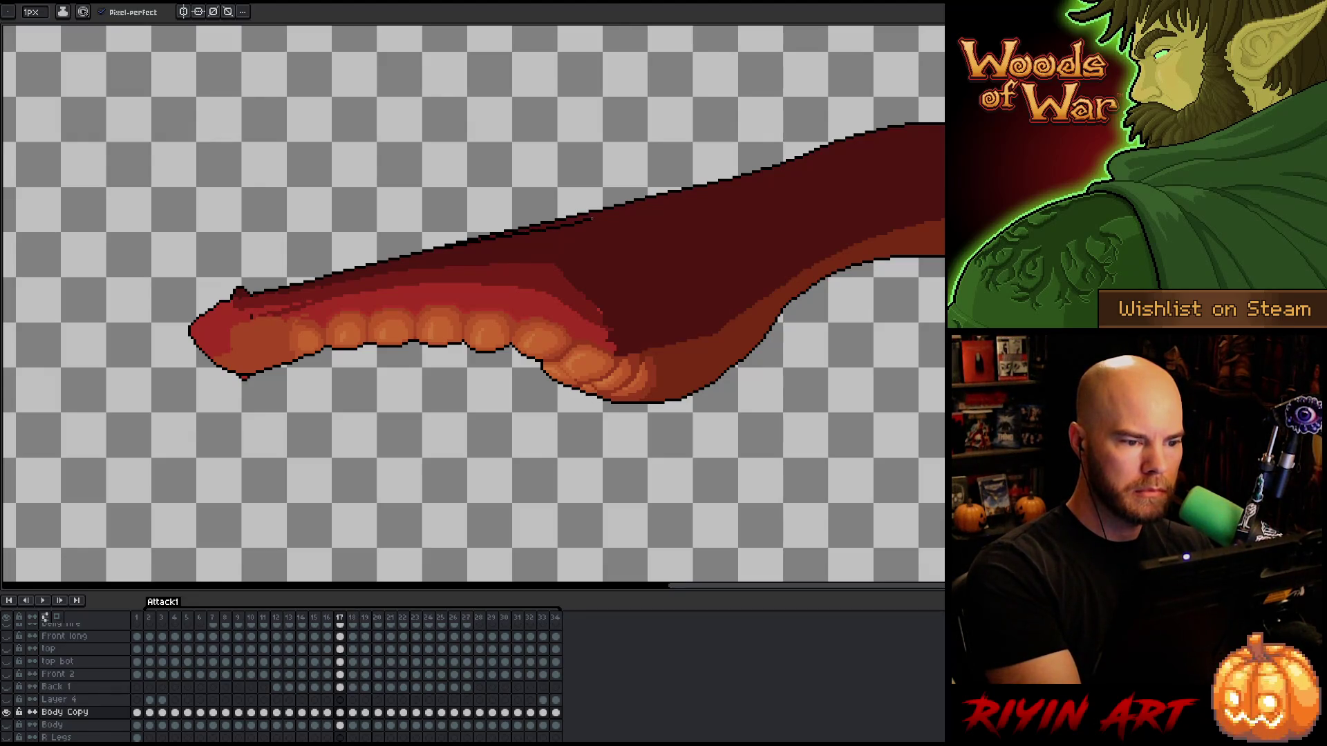